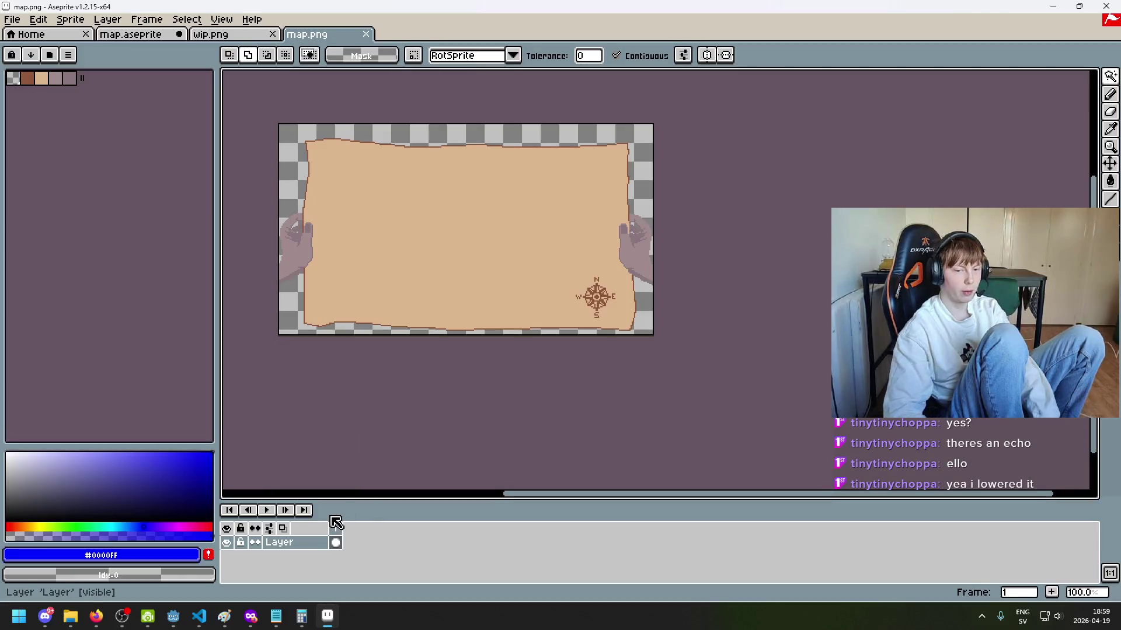
# Step: Paint a large blue water blob up-left of the compass with a 25px pencil, then return to Godot
pyautogui.press('b')
pyautogui.press('+')
pyautogui.press('+')
pyautogui.press('+')
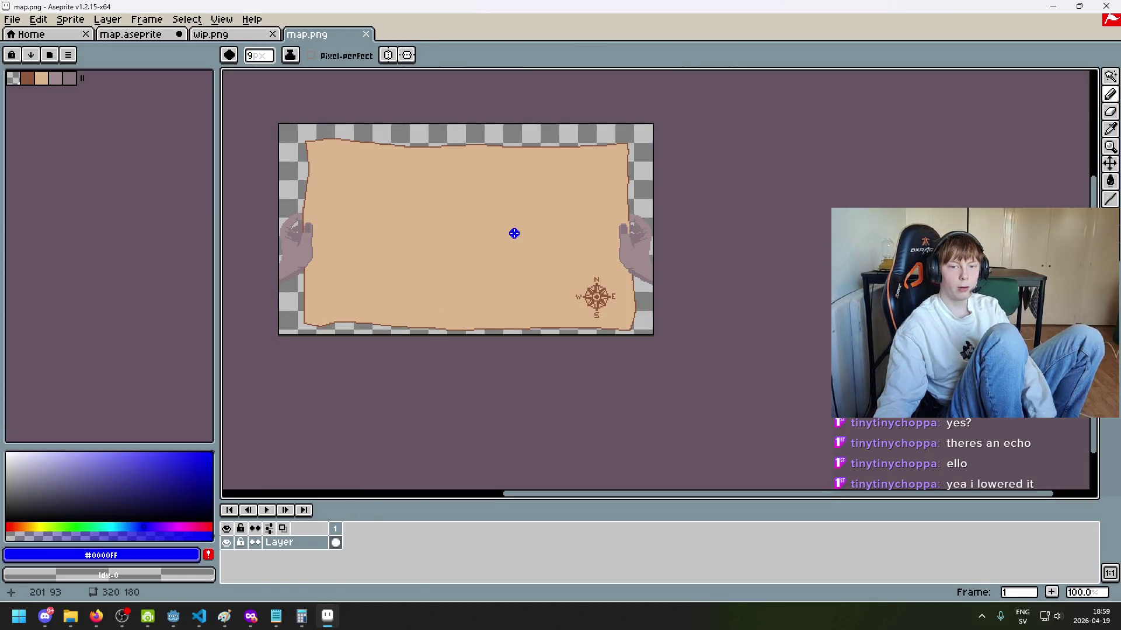
pyautogui.press('+')
pyautogui.press('+')
pyautogui.press('+')
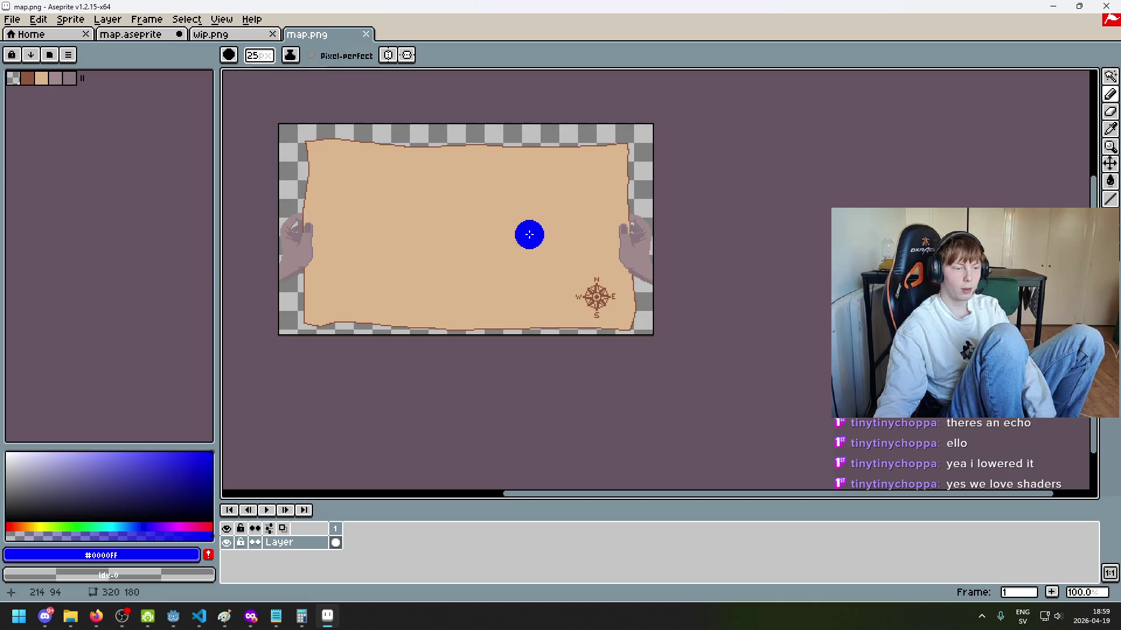
pyautogui.moveTo(531, 241)
pyautogui.mouseDown()
pyautogui.moveTo(510, 249)
pyautogui.moveTo(499, 215)
pyautogui.mouseUp()
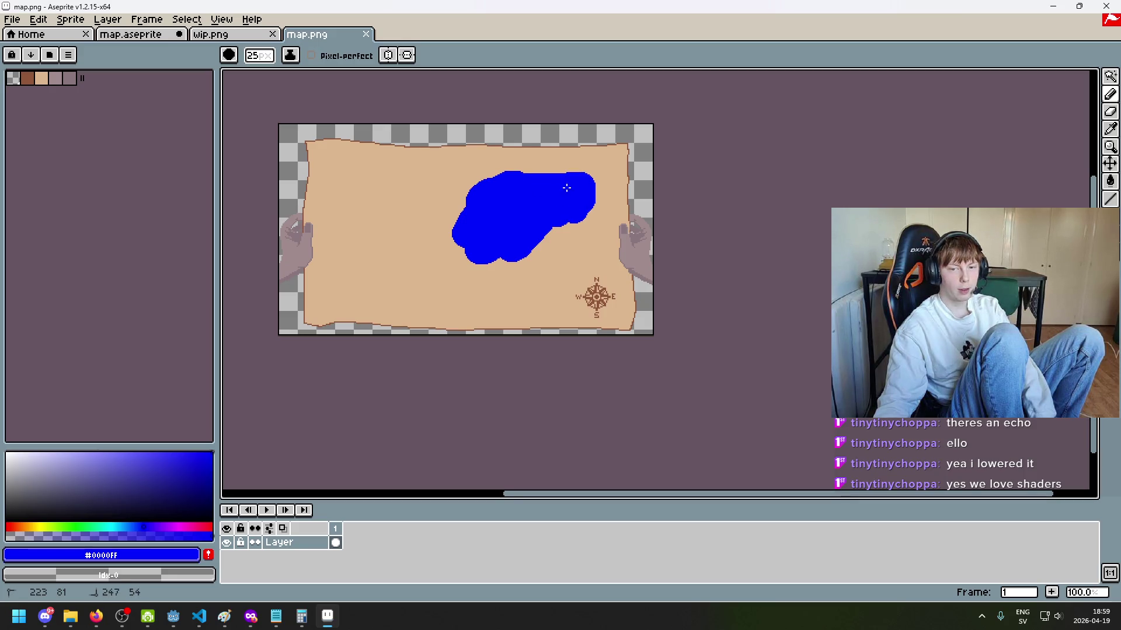
pyautogui.press('v')
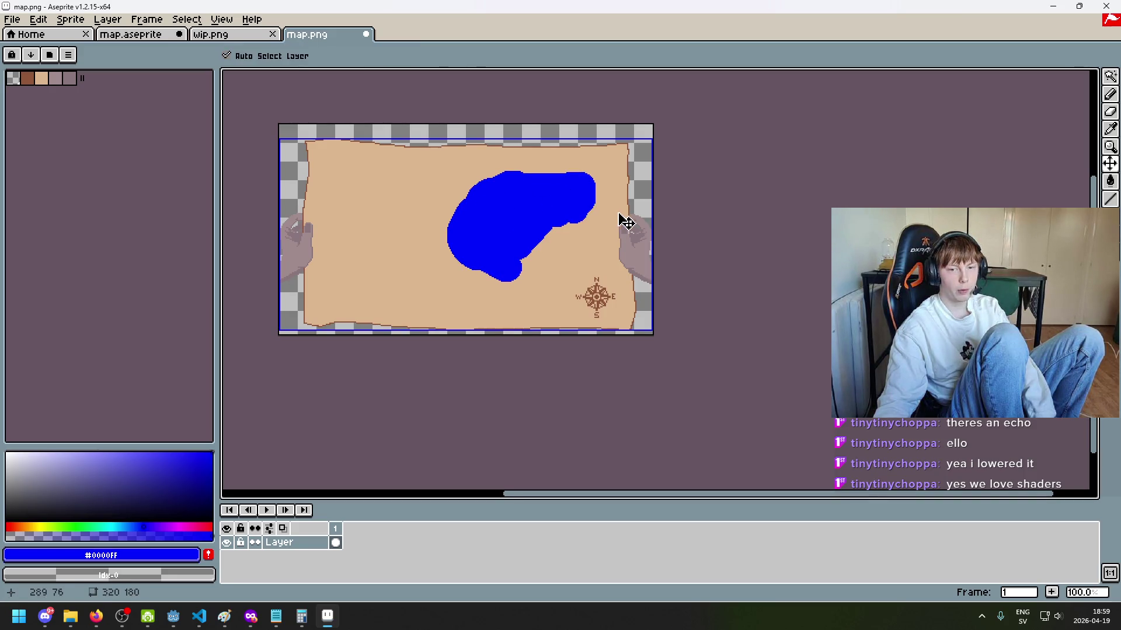
pyautogui.press('b')
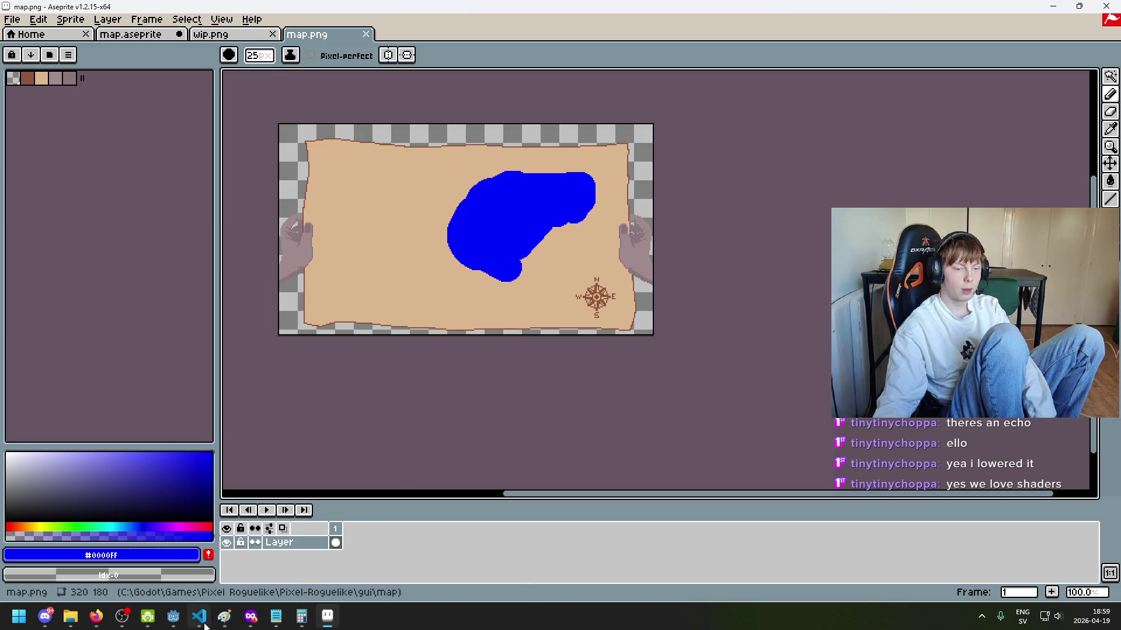
pyautogui.click(204, 624)
pyautogui.click(201, 618)
# Step: Save game.tscn and select the Map node in the Scene tree
pyautogui.click(173, 615)
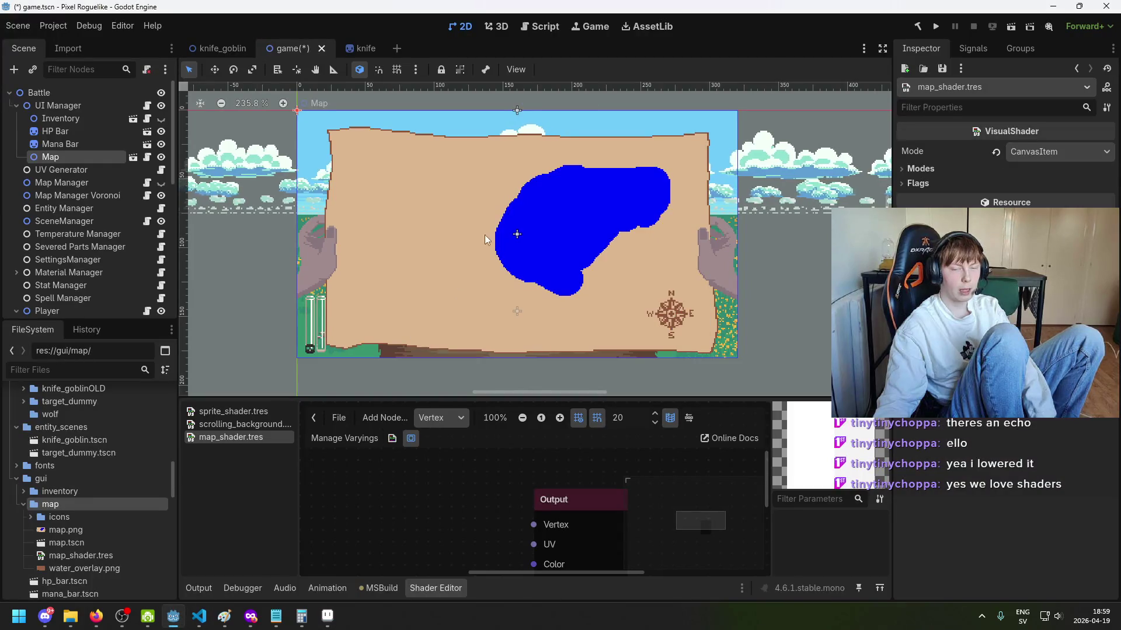
pyautogui.hotkey('ctrl', 's')
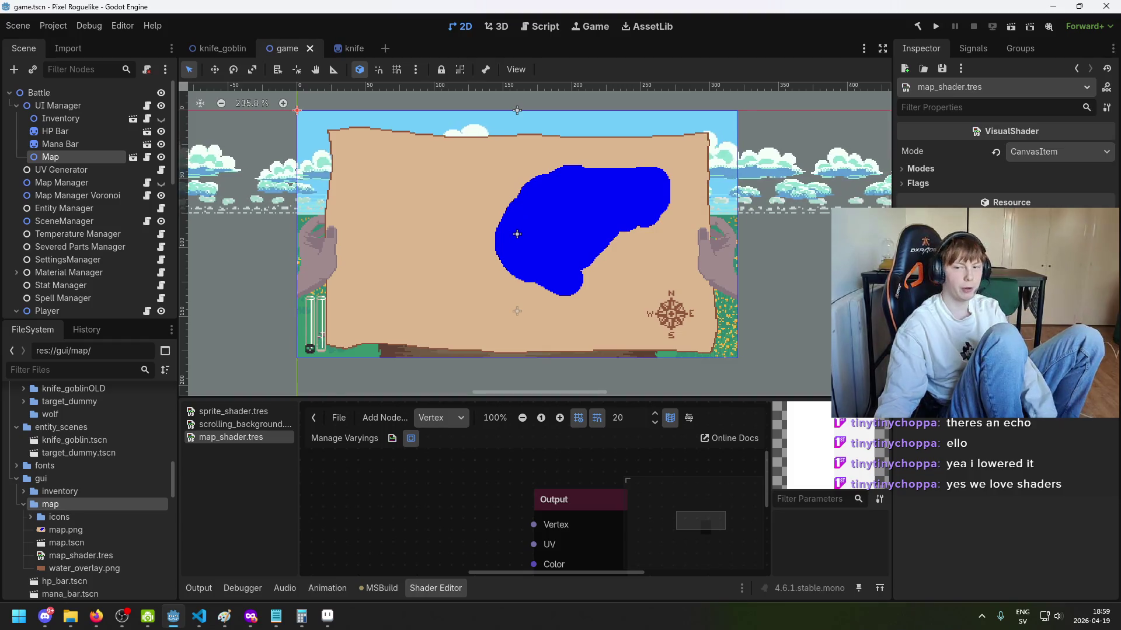
pyautogui.rightClick(106, 157)
pyautogui.click(81, 159)
pyautogui.press('Down')
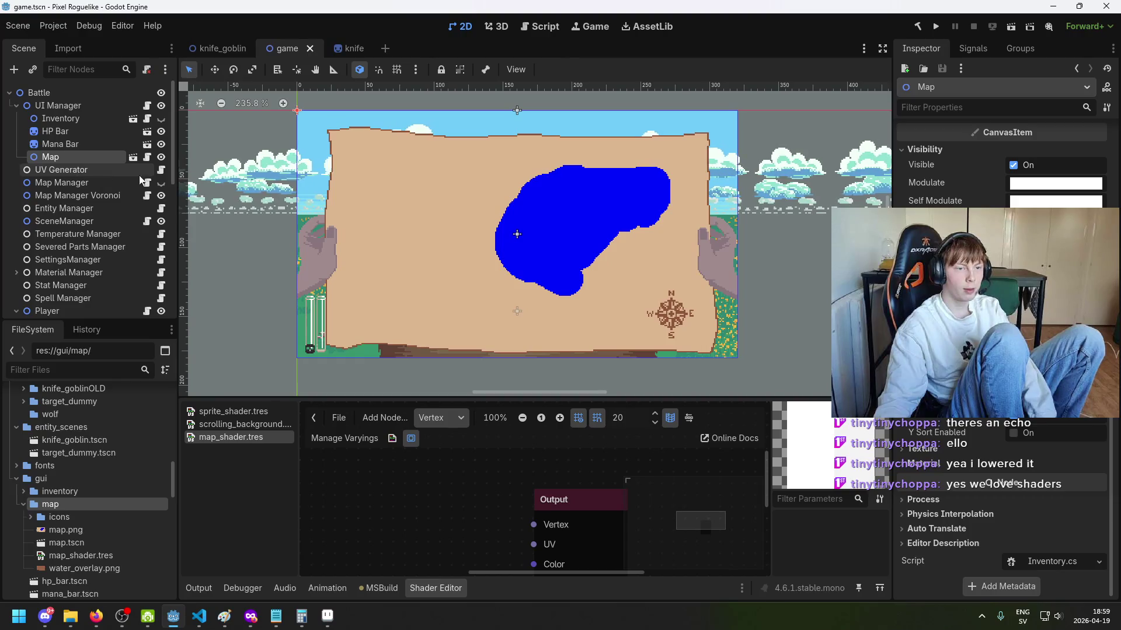
pyautogui.click(86, 157)
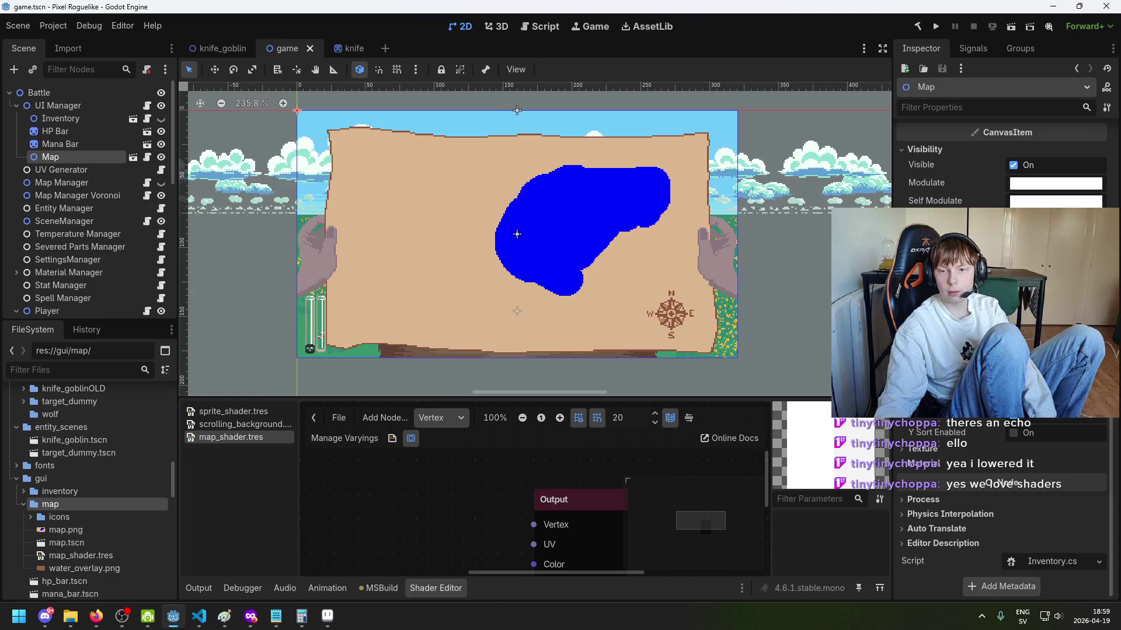
# Step: Inspect the Map node's properties, showing Z Index 101, and save the game scene again
pyautogui.scroll(5, 1051, 566)
pyautogui.press('Up')
pyautogui.press('Up')
pyautogui.press('Down')
pyautogui.press('Down')
pyautogui.press('Up')
pyautogui.press('Down')
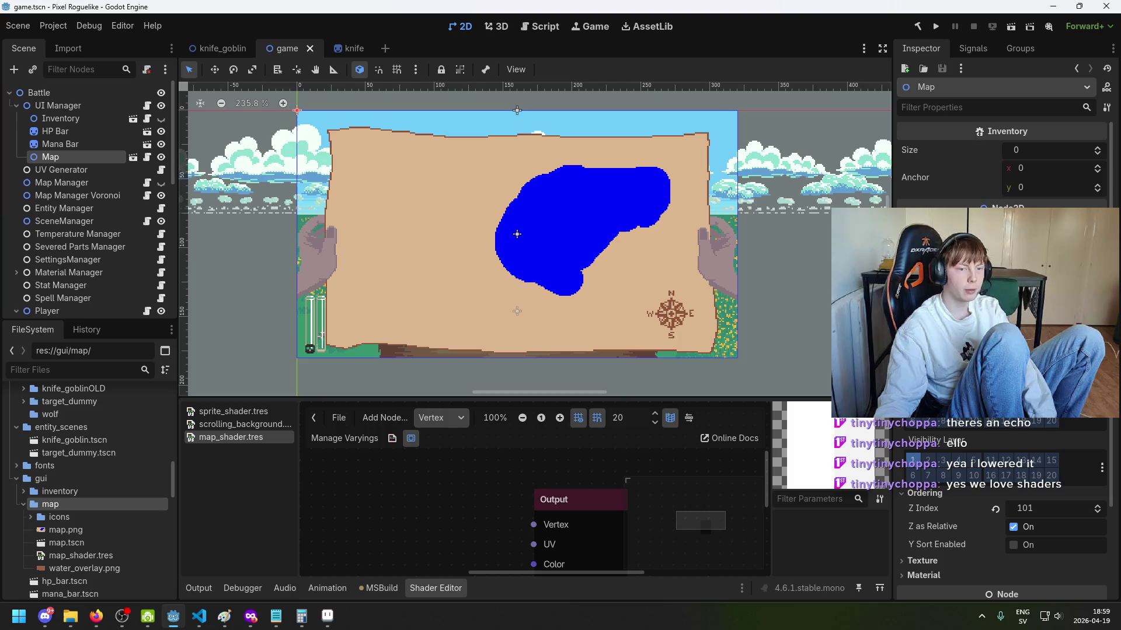
pyautogui.scroll(5, 1002, 351)
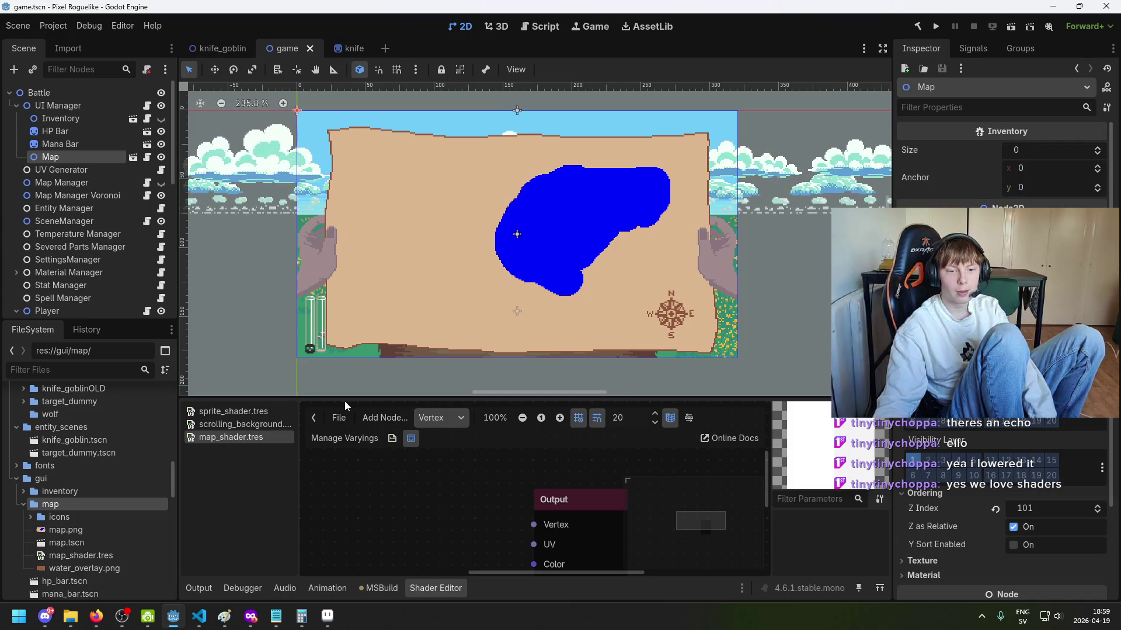
pyautogui.click(257, 442)
pyautogui.click(76, 156)
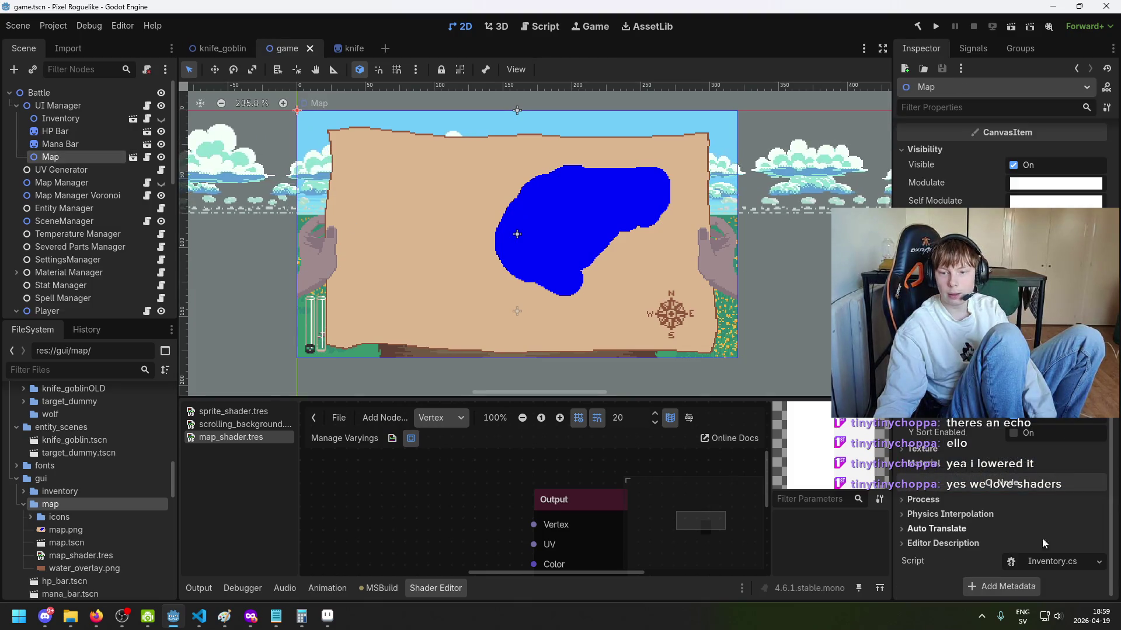
pyautogui.scroll(4, 1002, 351)
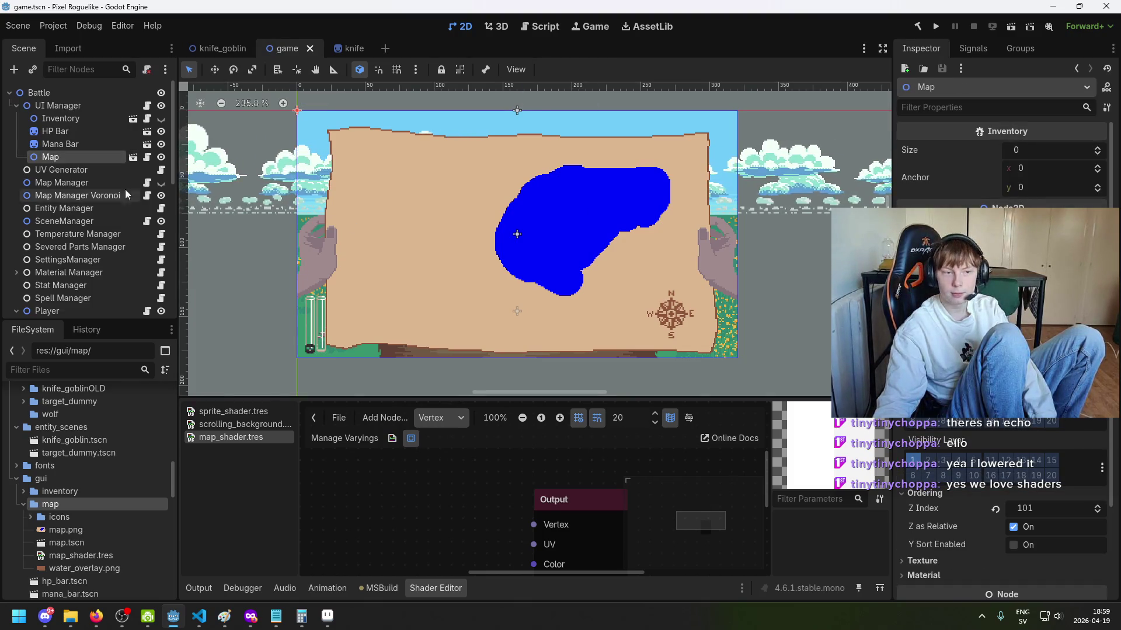
pyautogui.hotkey('ctrl', 's')
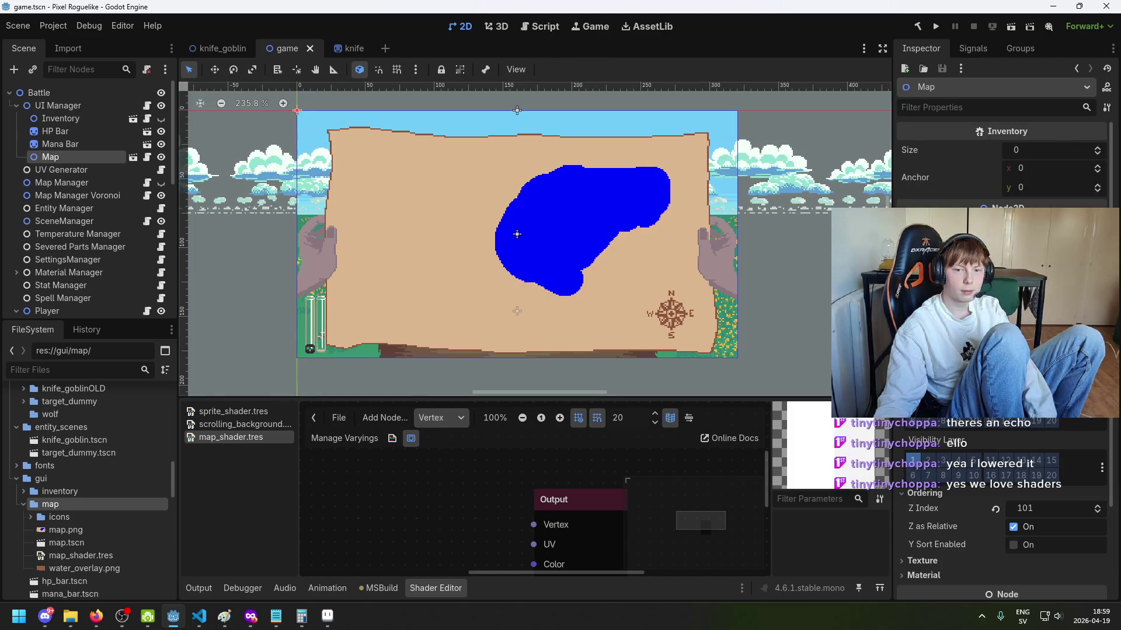
pyautogui.scroll(-4, 1001, 350)
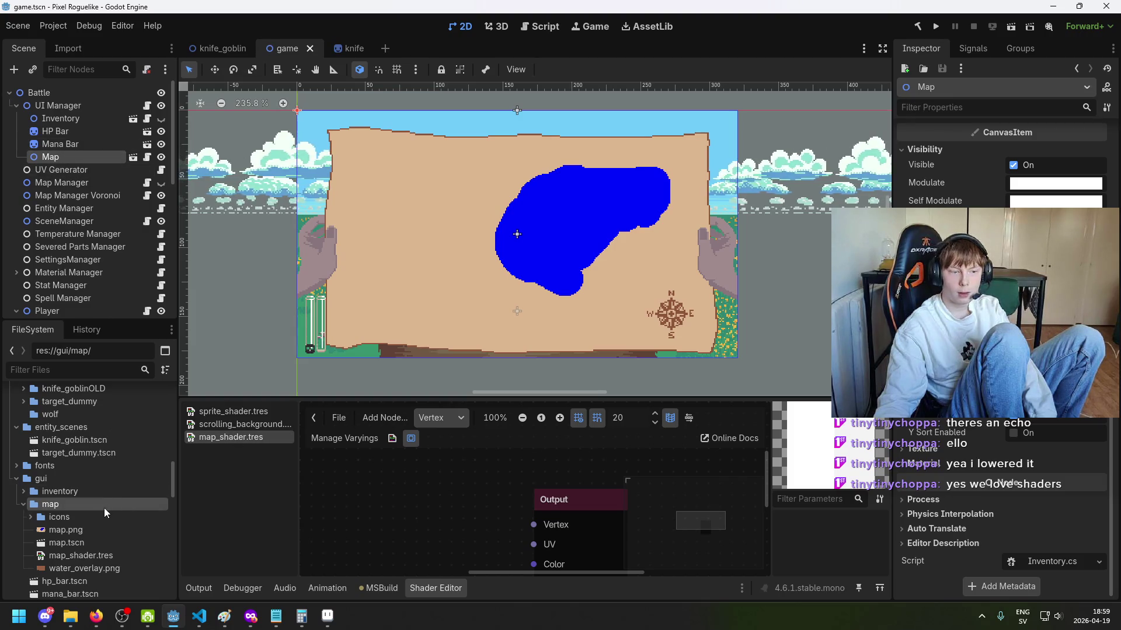
# Step: Browse the Map node's Material property options without picking a material
pyautogui.rightClick(80, 160)
pyautogui.press('Escape')
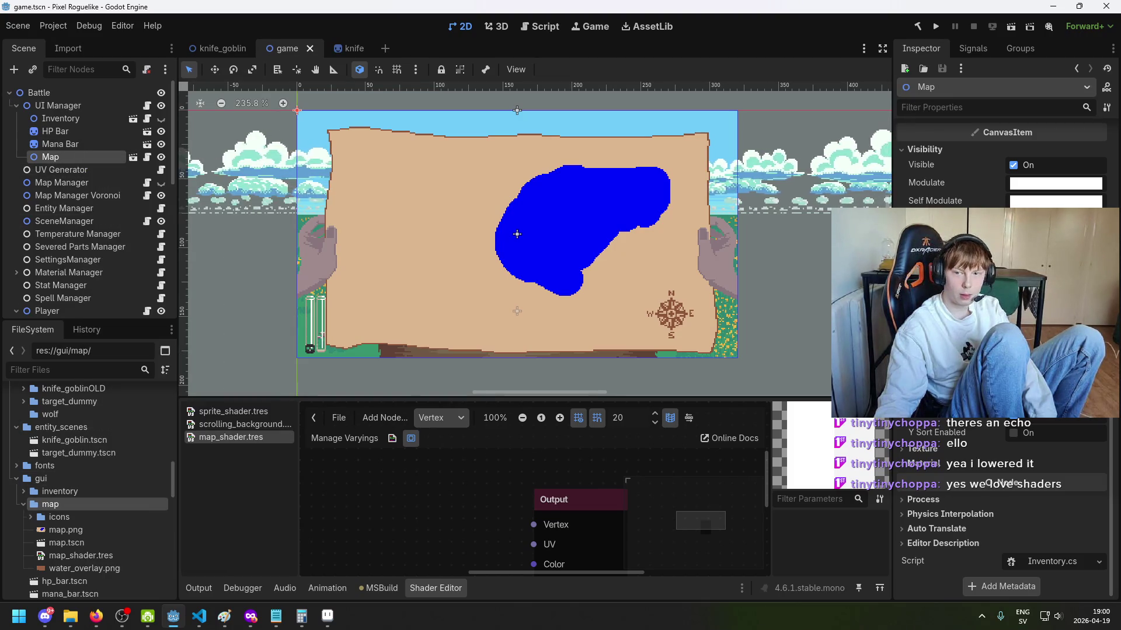
pyautogui.click(941, 467)
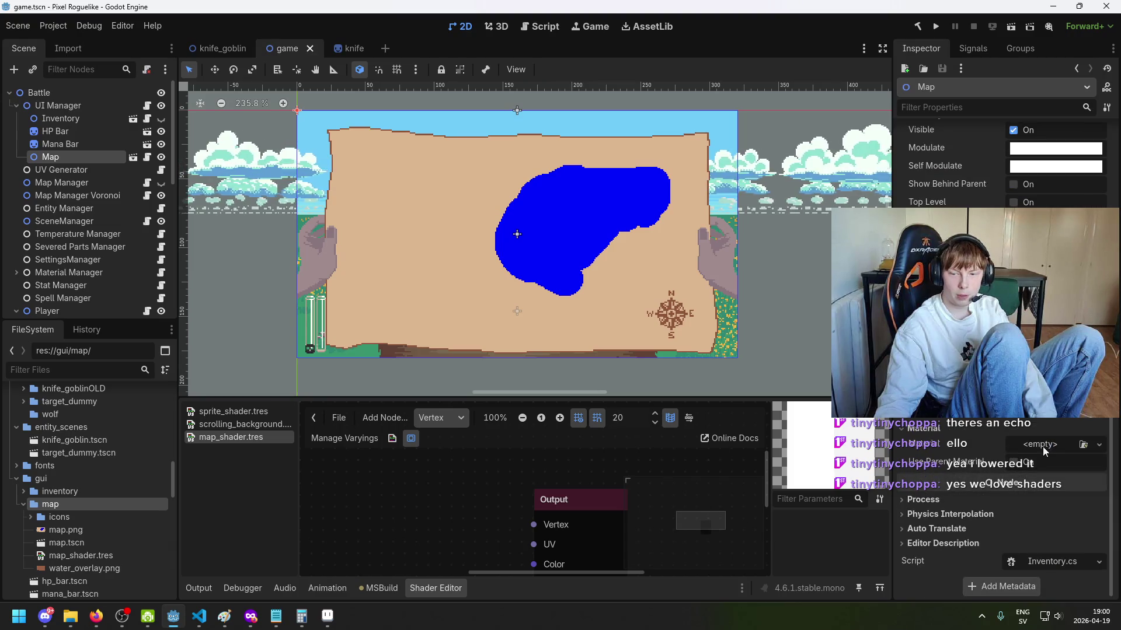
pyautogui.click(1042, 447)
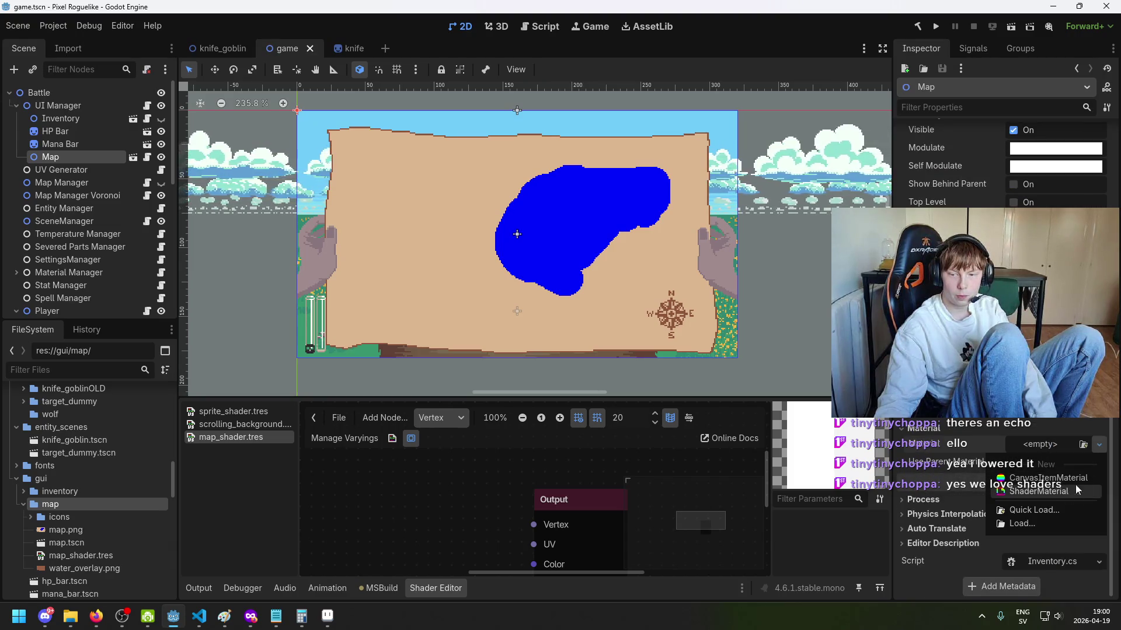
pyautogui.click(58, 506)
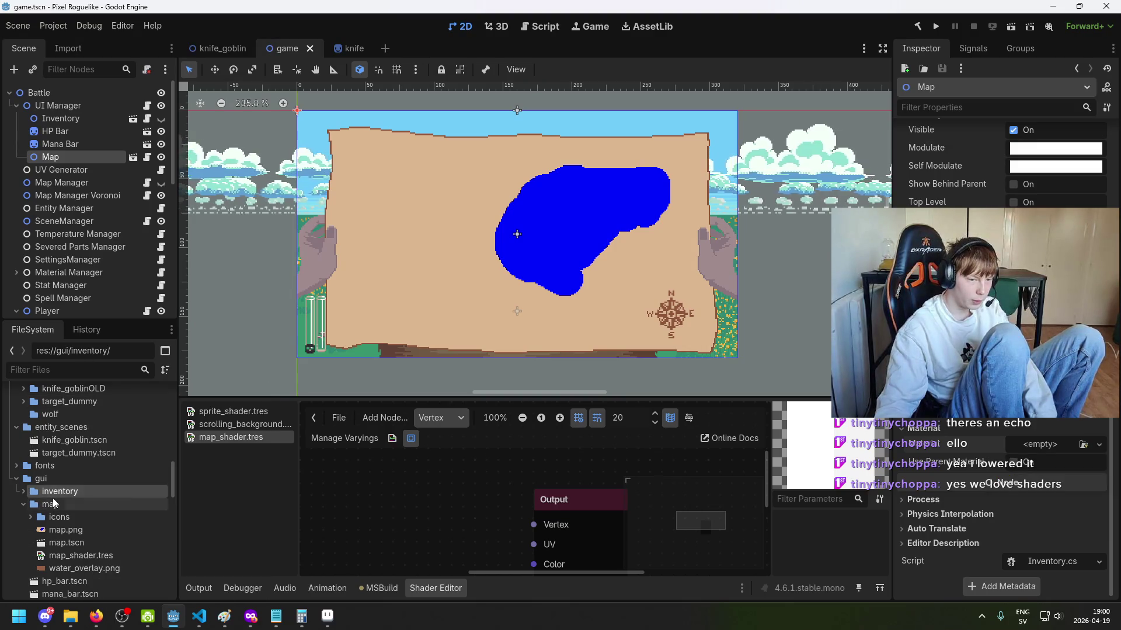
pyautogui.rightClick(57, 507)
pyautogui.moveTo(155, 395)
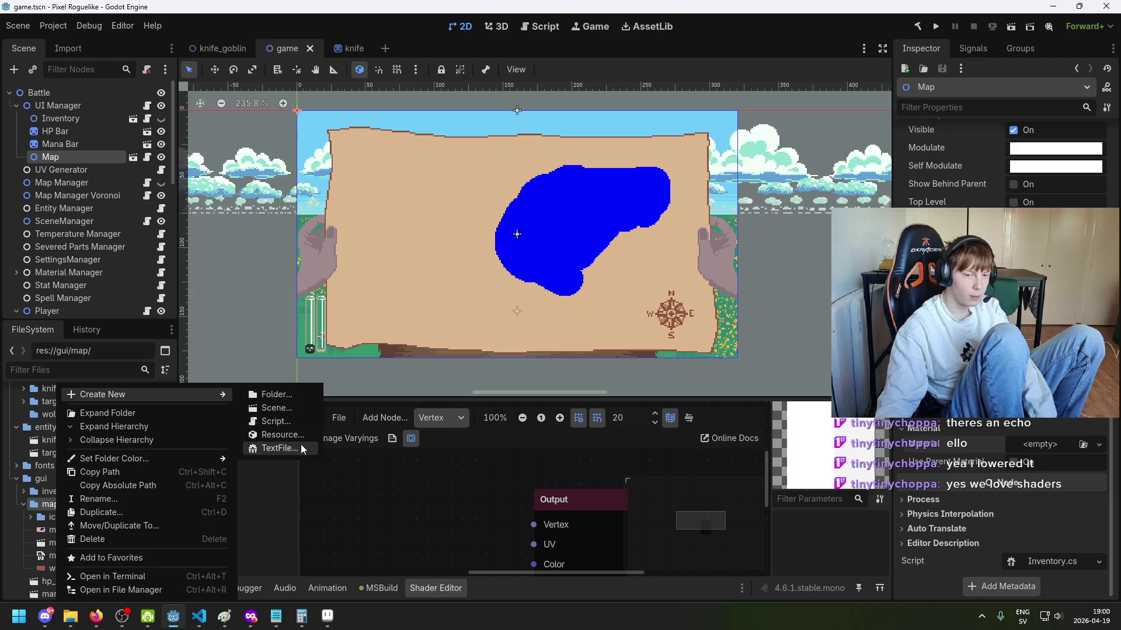
pyautogui.click(1084, 450)
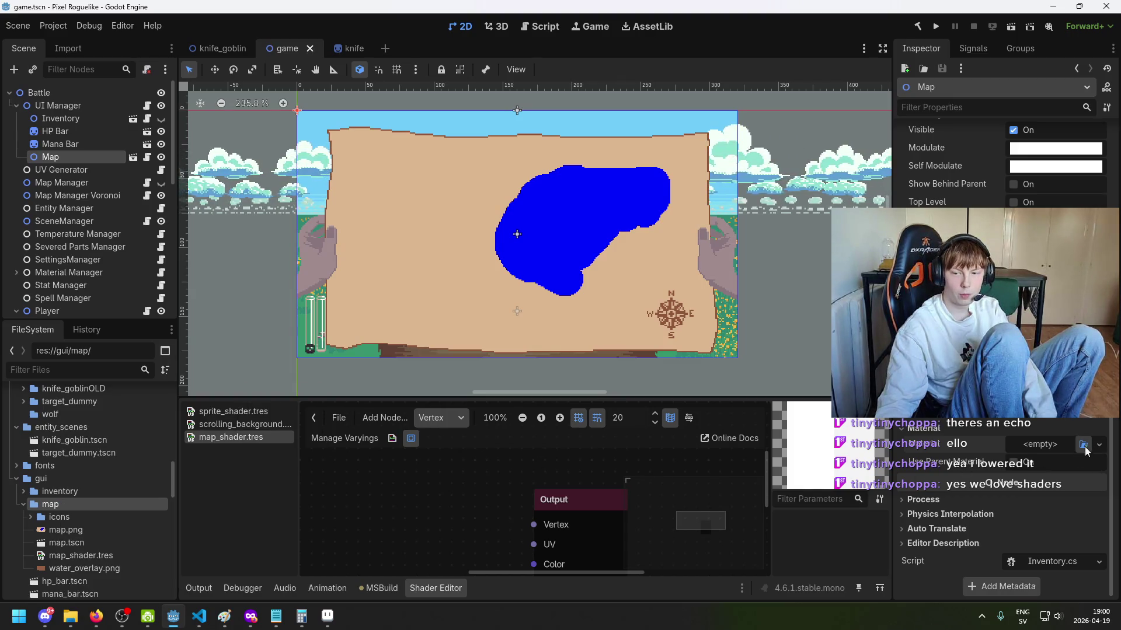
pyautogui.click(1085, 449)
pyautogui.click(780, 113)
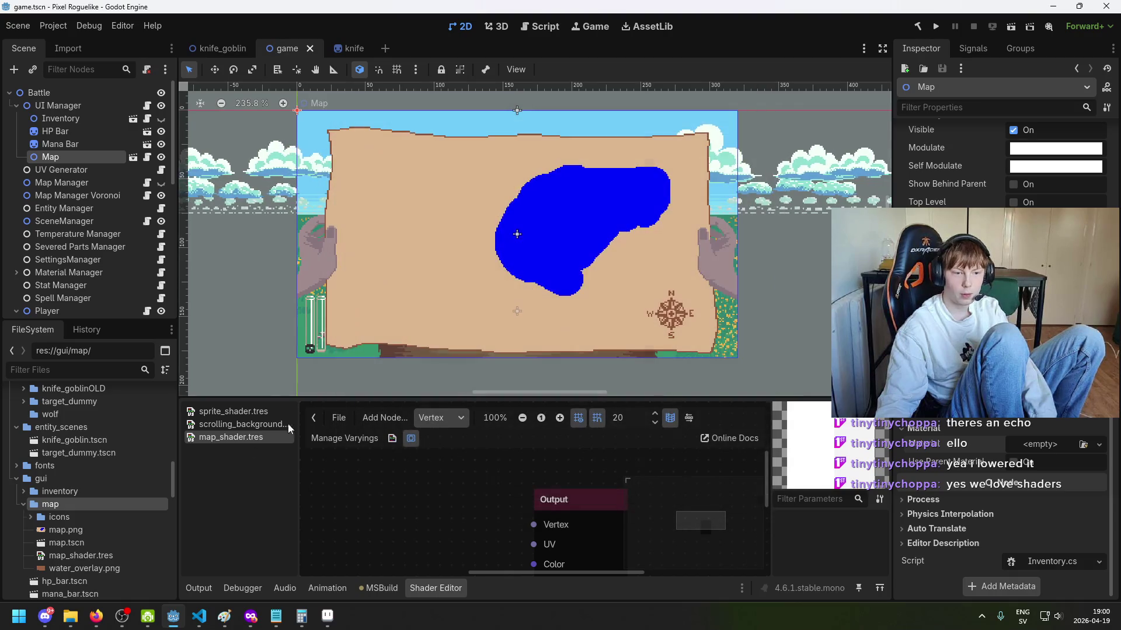
# Step: Assign map_shader.tres as the Map node's ShaderMaterial and open the shader resource
pyautogui.moveTo(87, 555); pyautogui.dragTo(1041, 449)
pyautogui.click(1040, 448)
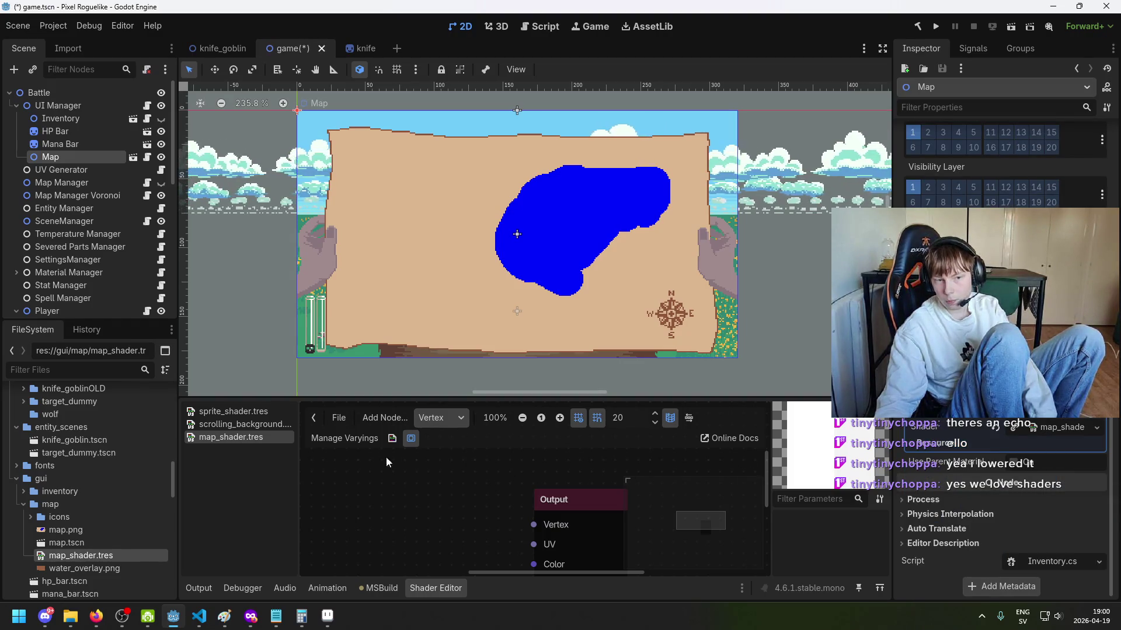
pyautogui.click(88, 556)
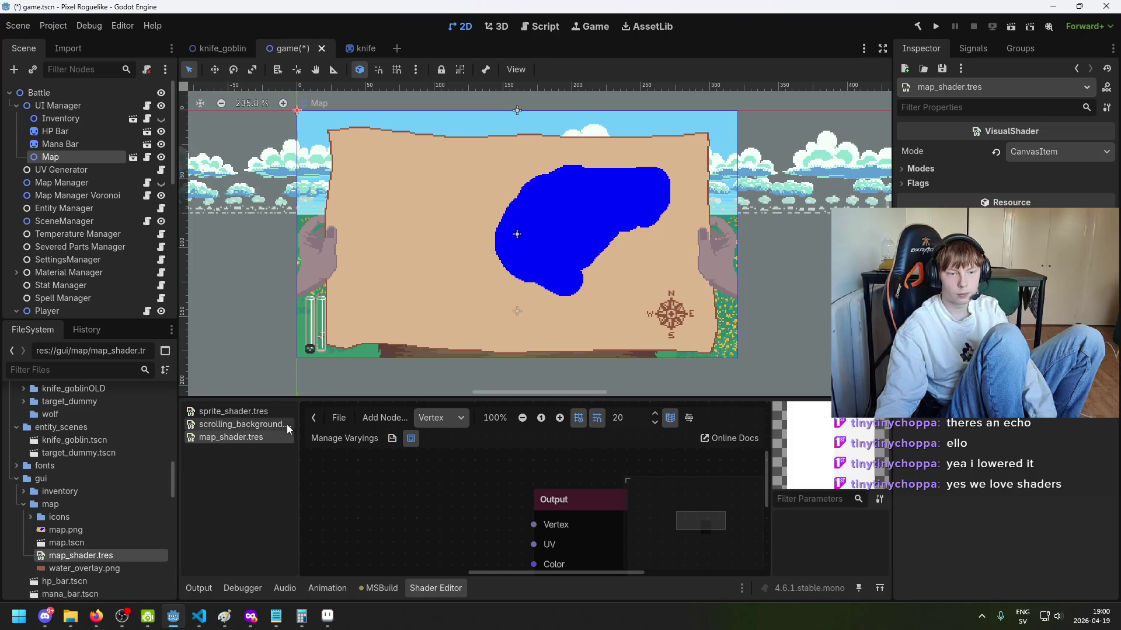
pyautogui.moveTo(431, 250)
pyautogui.mouseDown()
pyautogui.moveTo(111, 257)
pyautogui.moveTo(296, 257)
pyautogui.moveTo(267, 275)
pyautogui.mouseUp()
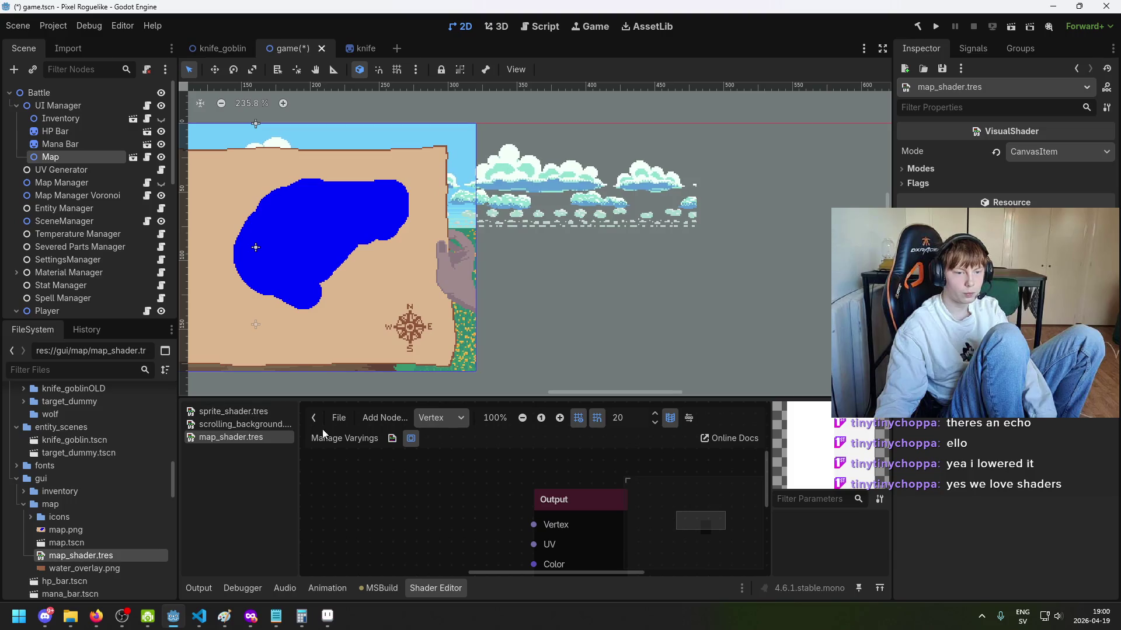
# Step: Detach the Shader Editor panel into a floating window with Make Floating
pyautogui.rightClick(257, 439)
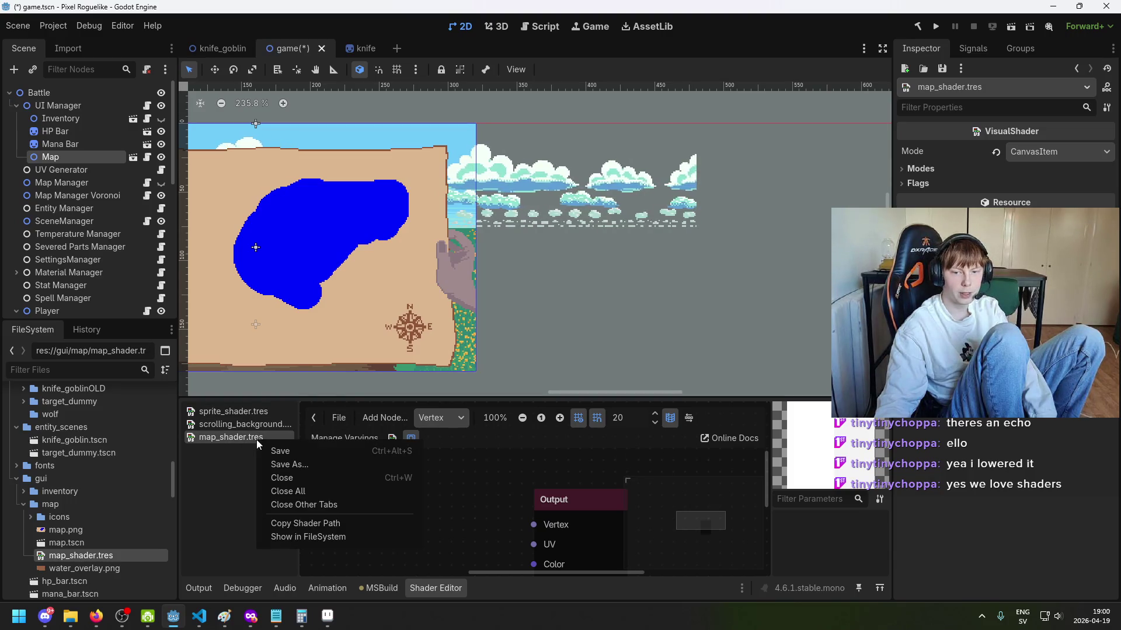
pyautogui.click(542, 450)
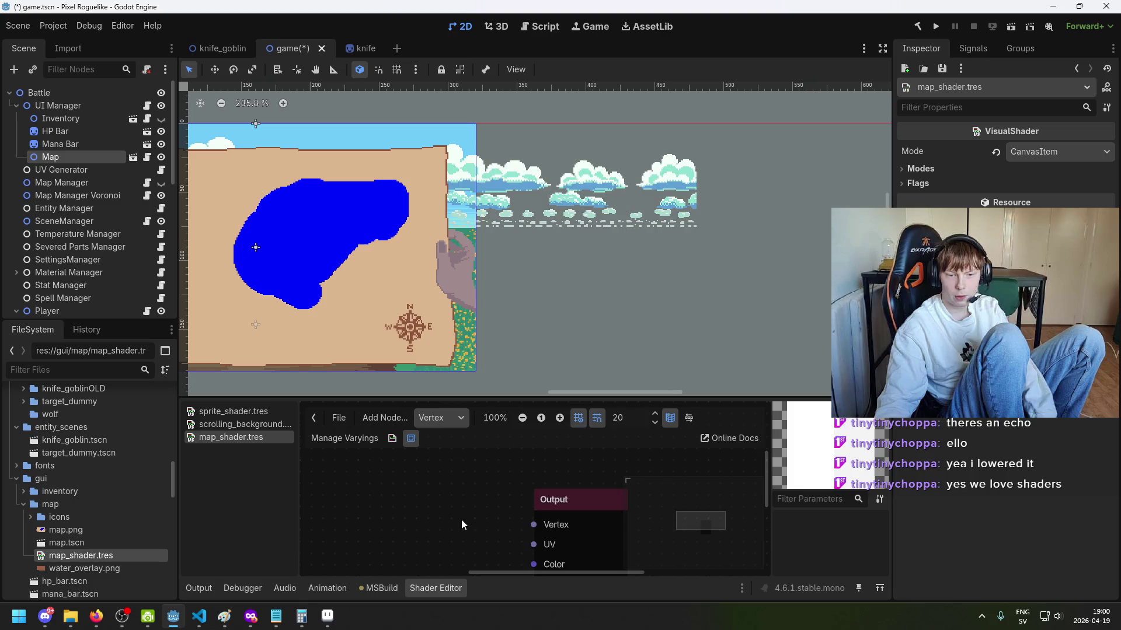
pyautogui.scroll(-1, 443, 525)
pyautogui.rightClick(454, 589)
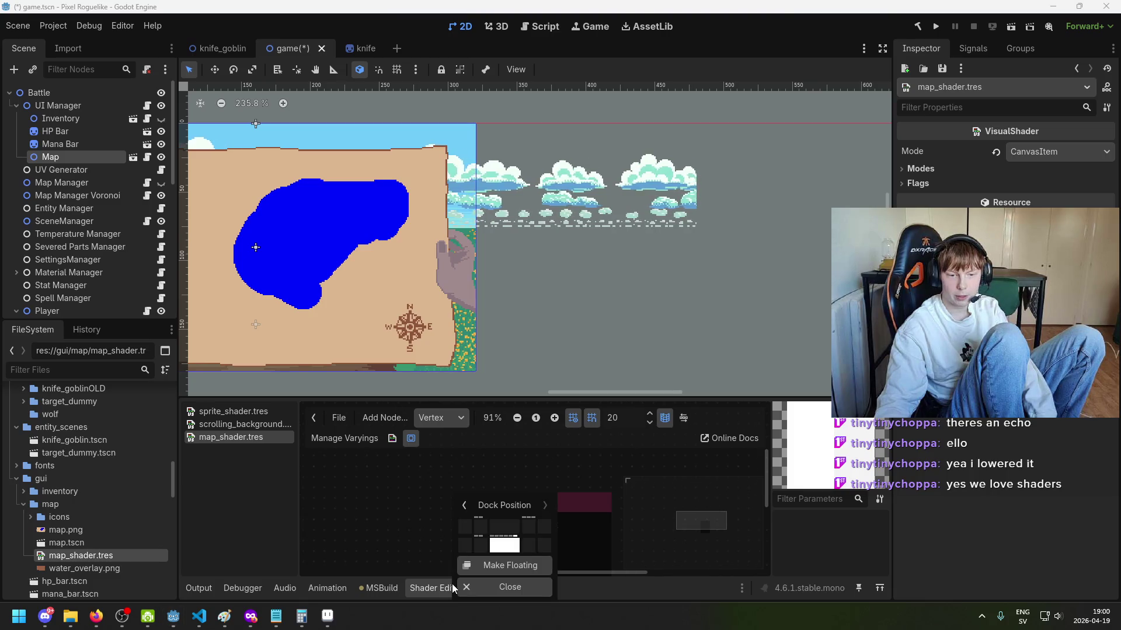
pyautogui.click(499, 570)
# Step: Reposition and resize the floating shader editor window, then maximize it
pyautogui.moveTo(542, 399); pyautogui.dragTo(819, 214)
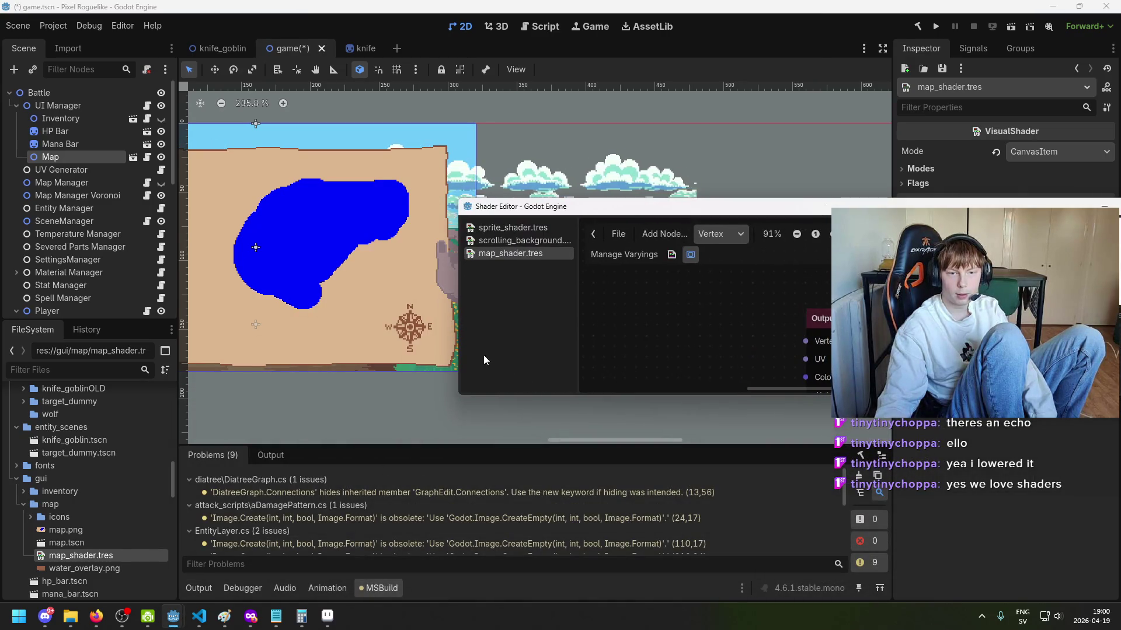
pyautogui.moveTo(459, 355); pyautogui.dragTo(807, 350)
pyautogui.moveTo(852, 206); pyautogui.dragTo(661, 160)
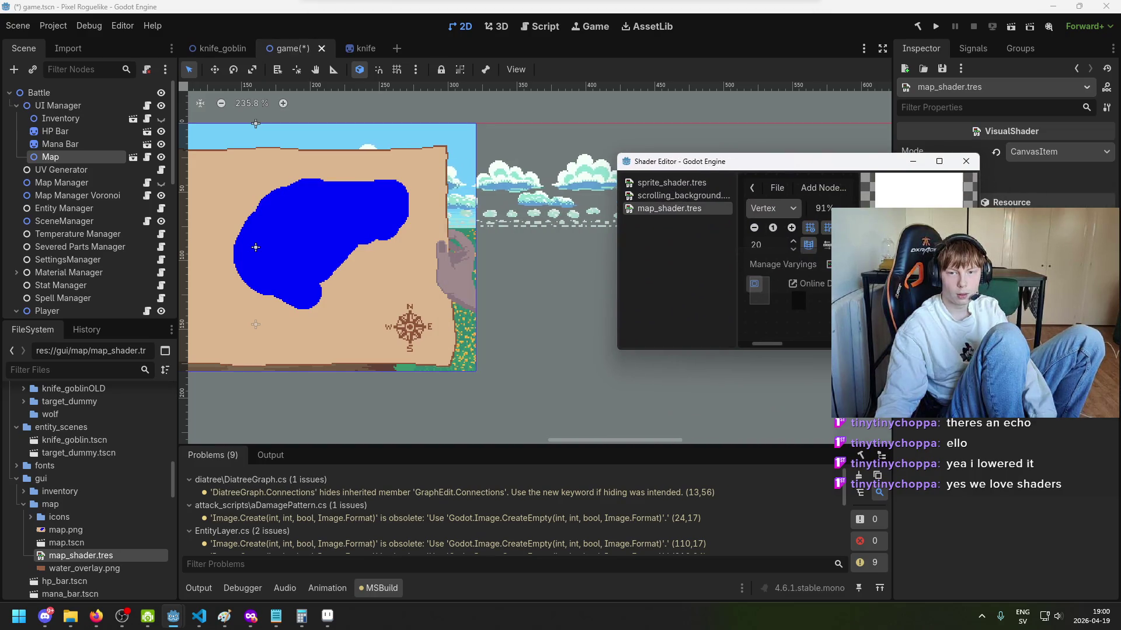
pyautogui.moveTo(926, 350); pyautogui.dragTo(926, 437)
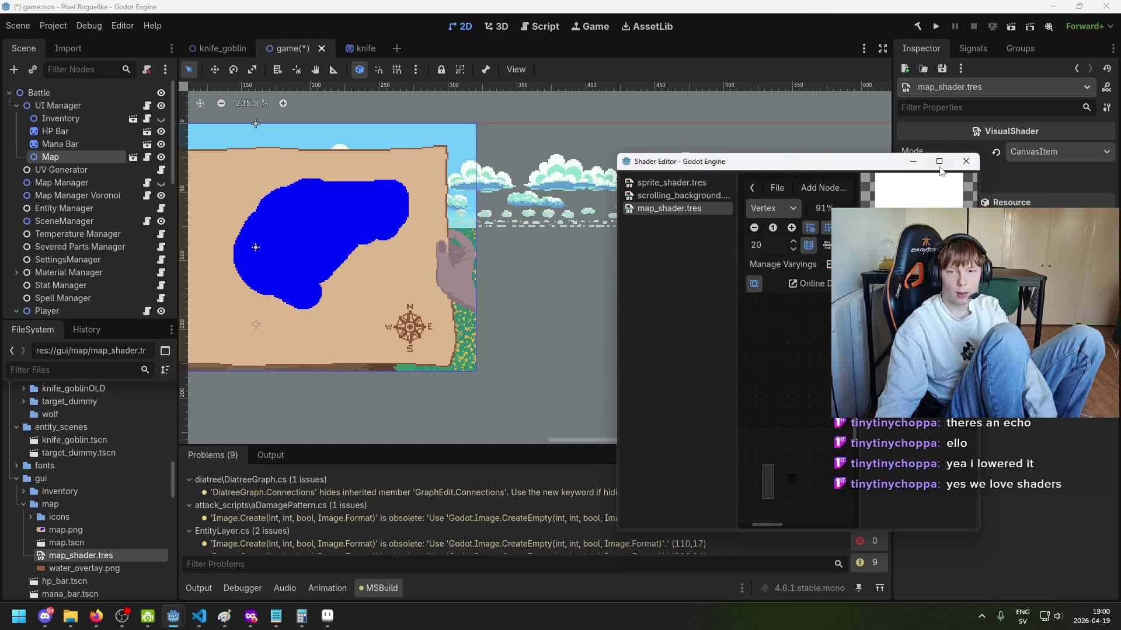
pyautogui.click(938, 161)
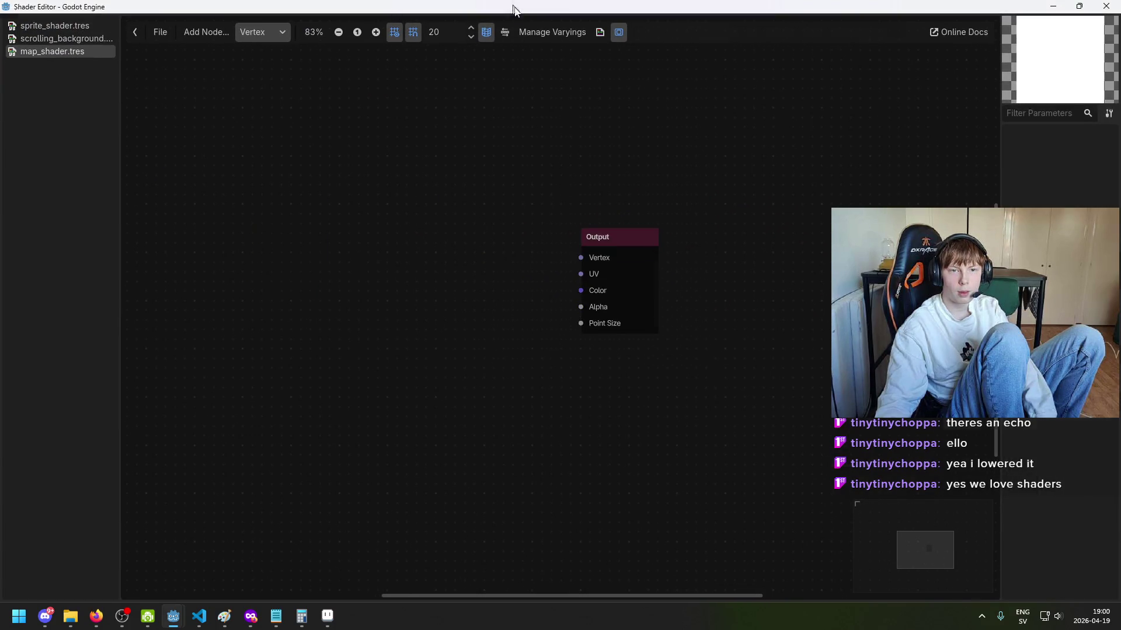
# Step: Restore the maximized shader editor to a floating window and enlarge it beside the map scene
pyautogui.press('super+Down')
pyautogui.scroll(2, 482, 236)
pyautogui.press('super+Down')
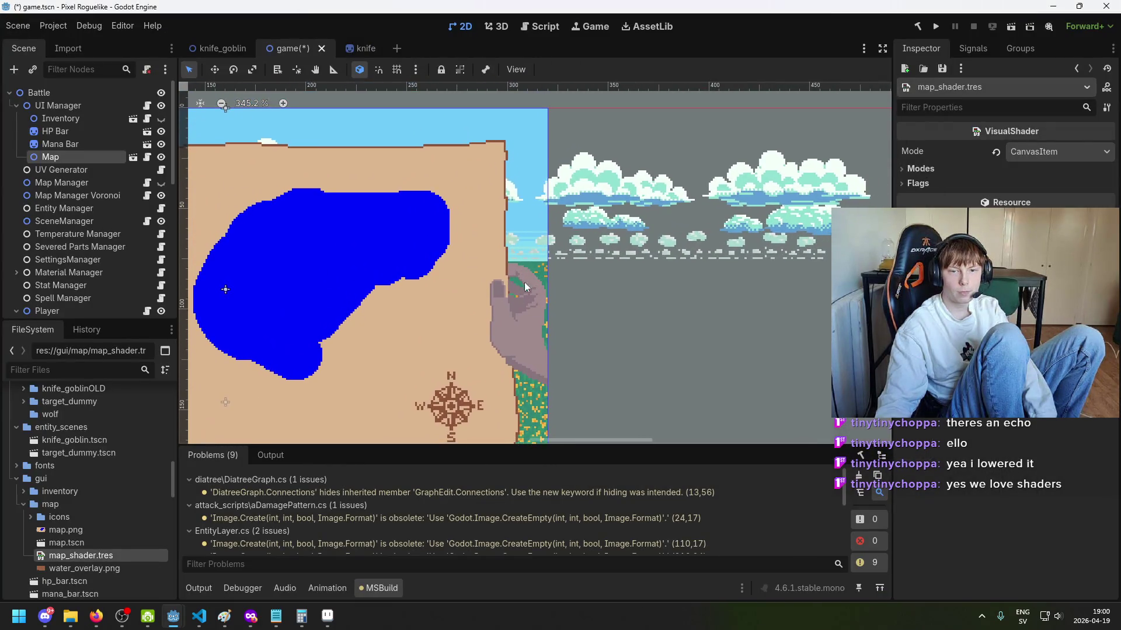
pyautogui.moveTo(173, 616)
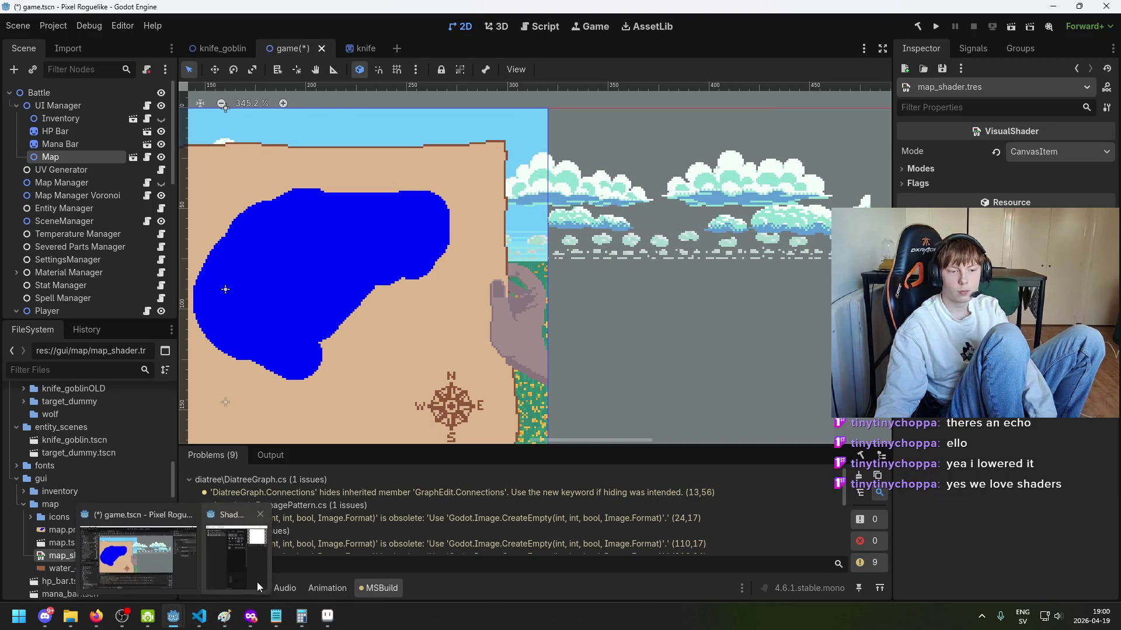
pyautogui.click(224, 555)
pyautogui.moveTo(929, 93); pyautogui.dragTo(1115, 94)
pyautogui.moveTo(804, 85); pyautogui.dragTo(804, 40)
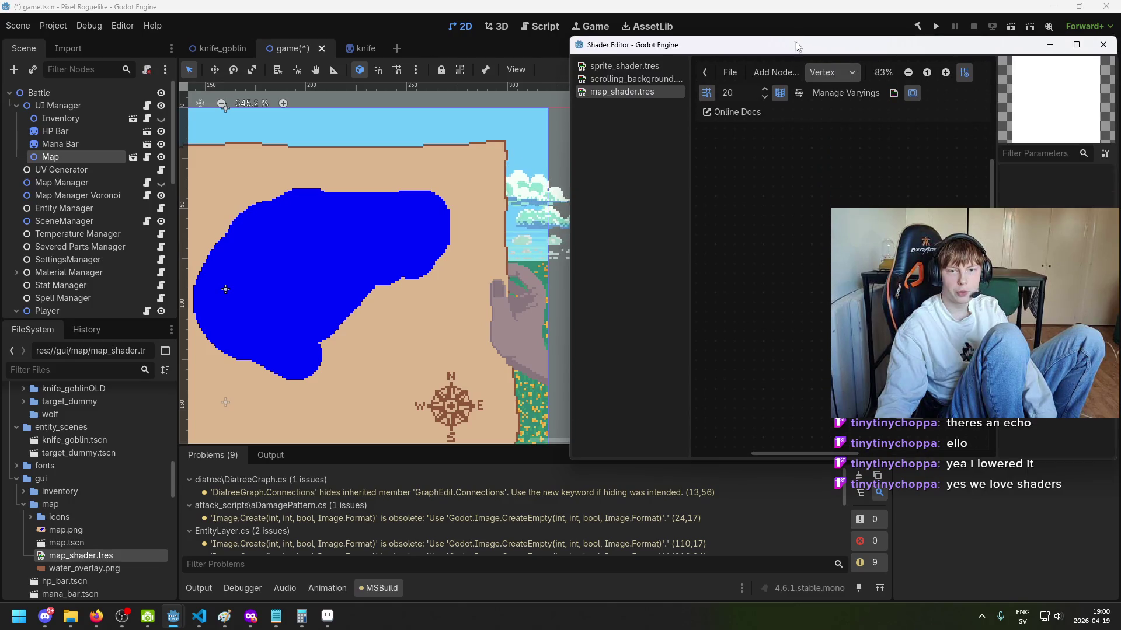
pyautogui.moveTo(567, 193); pyautogui.dragTo(493, 194)
pyautogui.moveTo(736, 461); pyautogui.dragTo(736, 578)
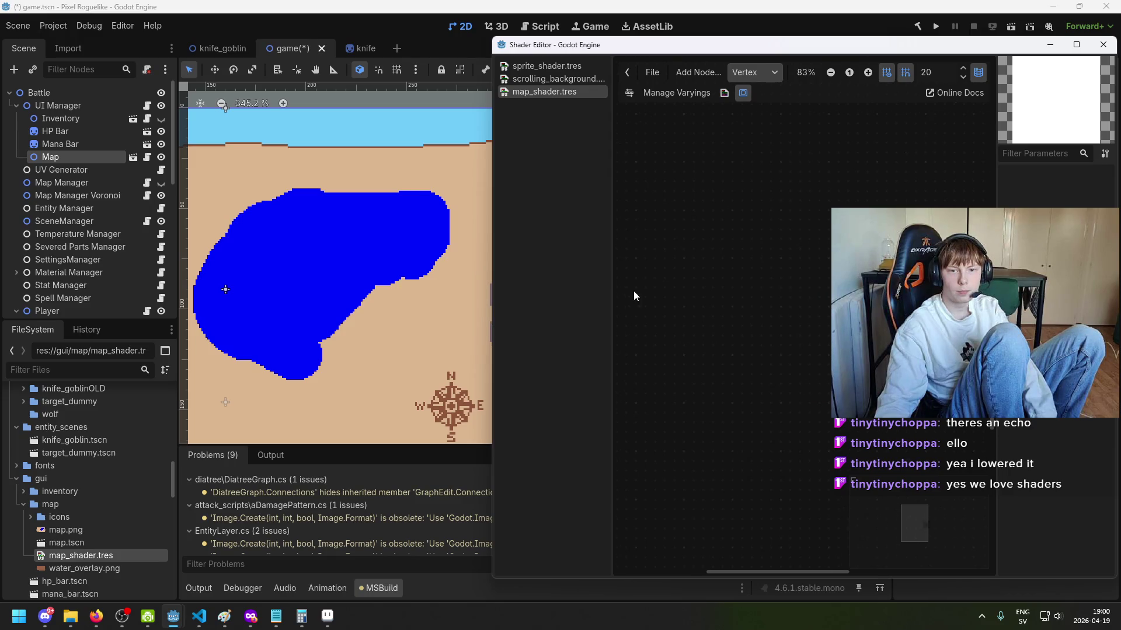
# Step: Switch the map_shader graph to the Fragment stage and open the Create Shader Node list
pyautogui.scroll(1, 733, 297)
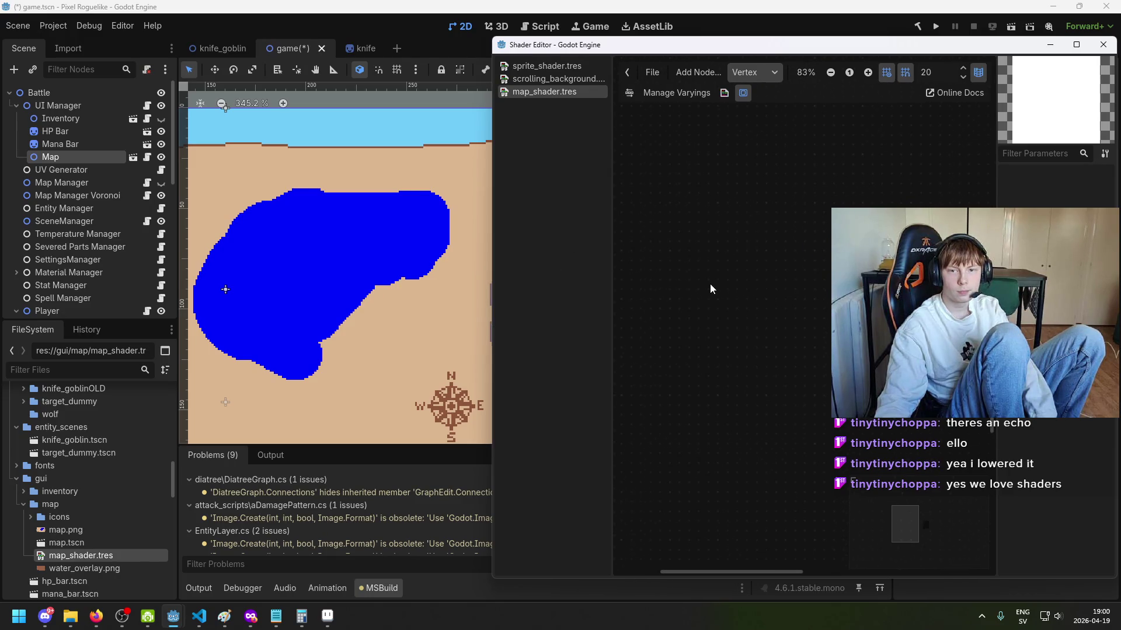
pyautogui.scroll(-1, 708, 293)
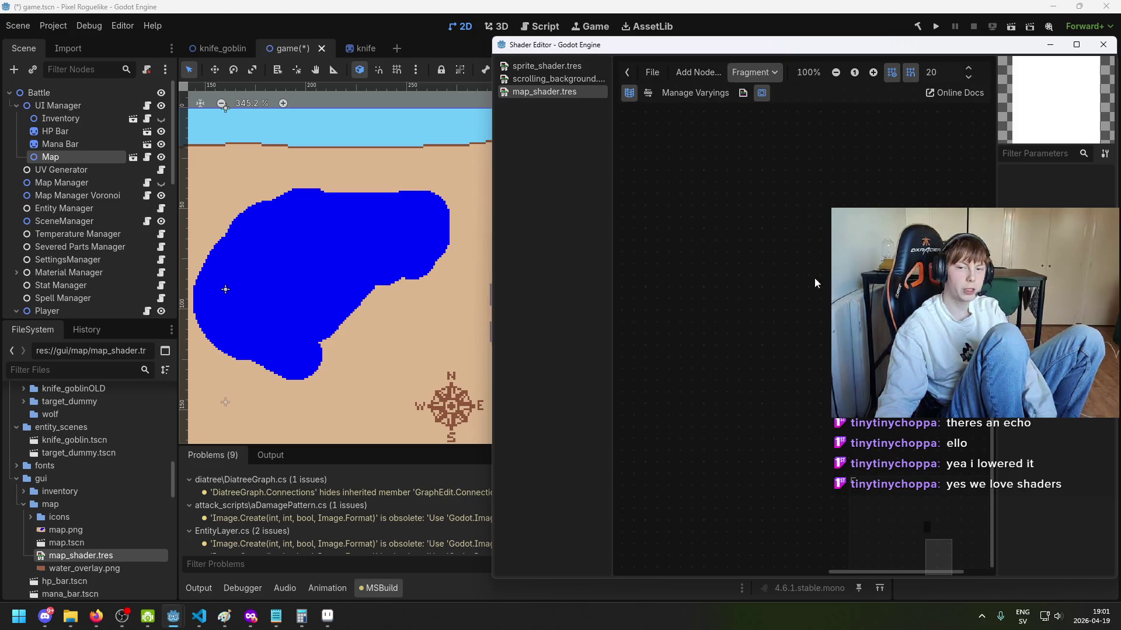
pyautogui.click(753, 72)
pyautogui.click(750, 106)
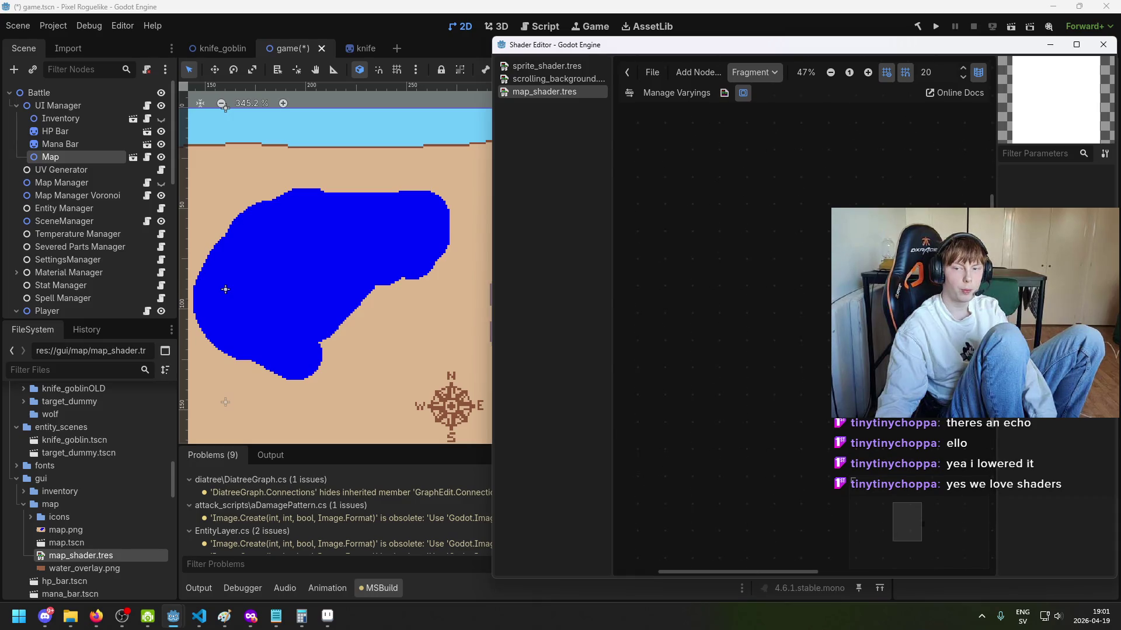
pyautogui.scroll(2, 698, 258)
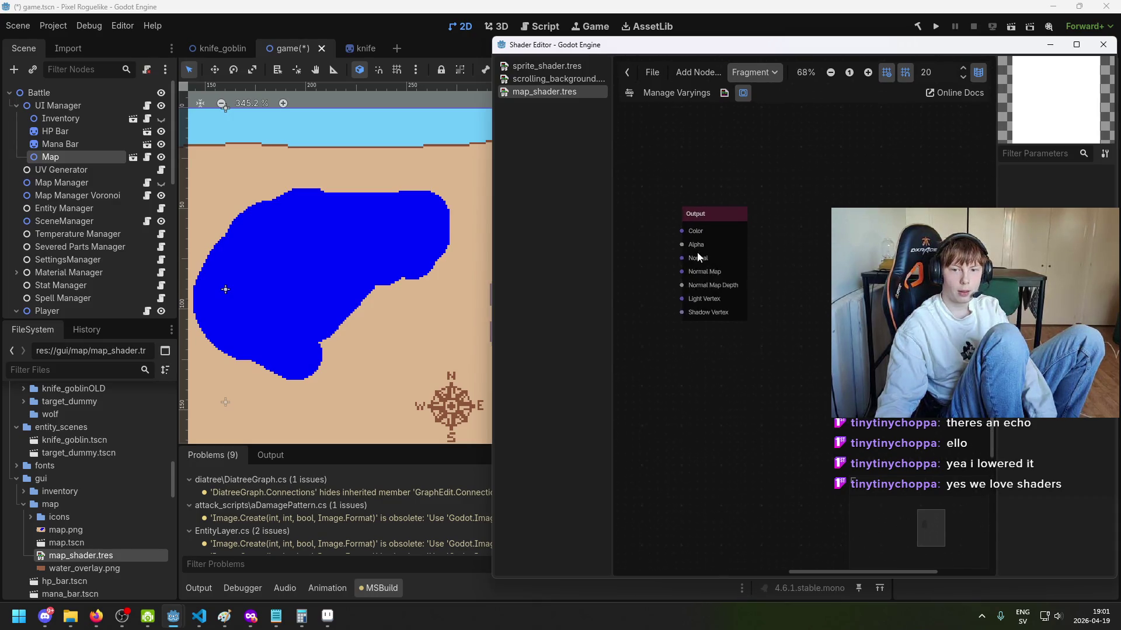
pyautogui.scroll(1, 698, 258)
pyautogui.hscroll(-3, 695, 251)
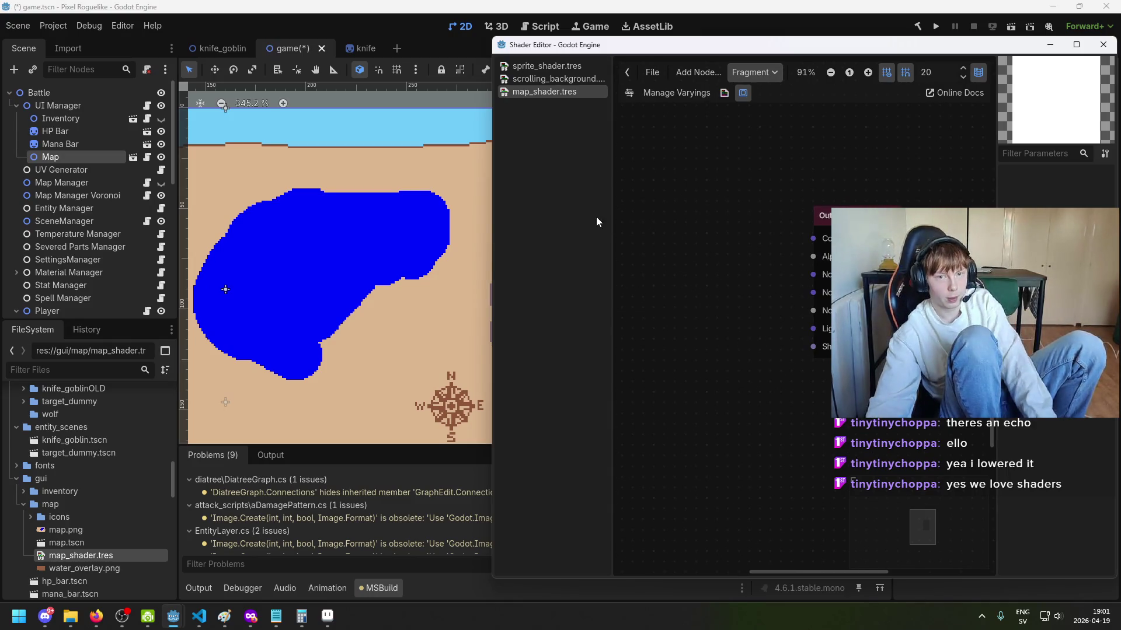
pyautogui.rightClick(663, 230)
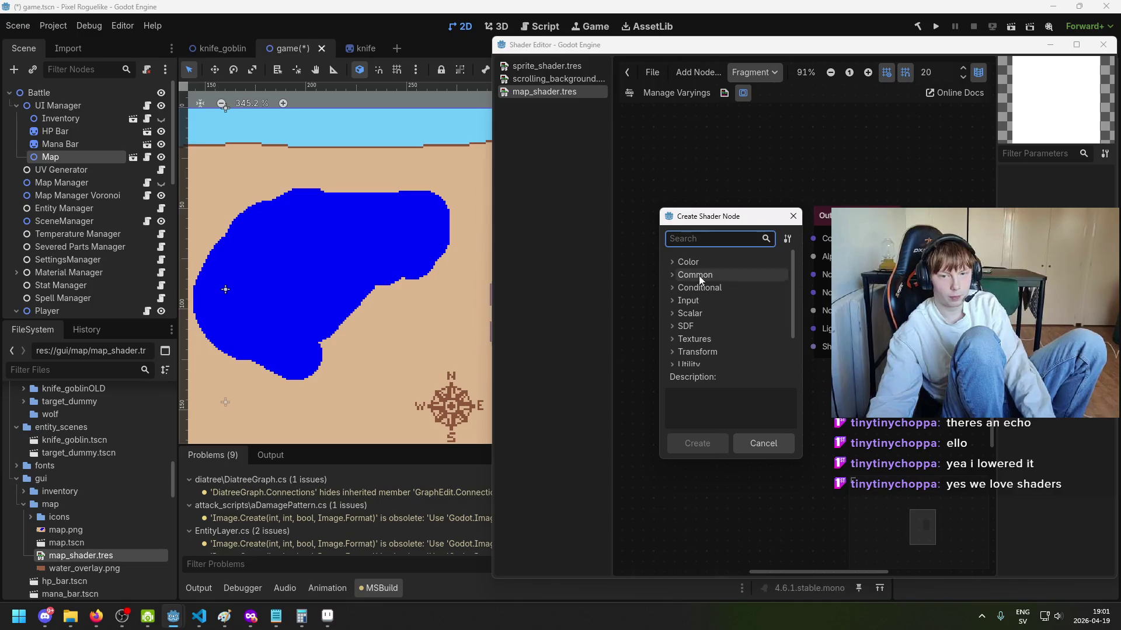
# Step: Close the unresponsive Godot editor after it freezes on the Color node category
pyautogui.scroll(-2, 751, 297)
pyautogui.scroll(2, 723, 300)
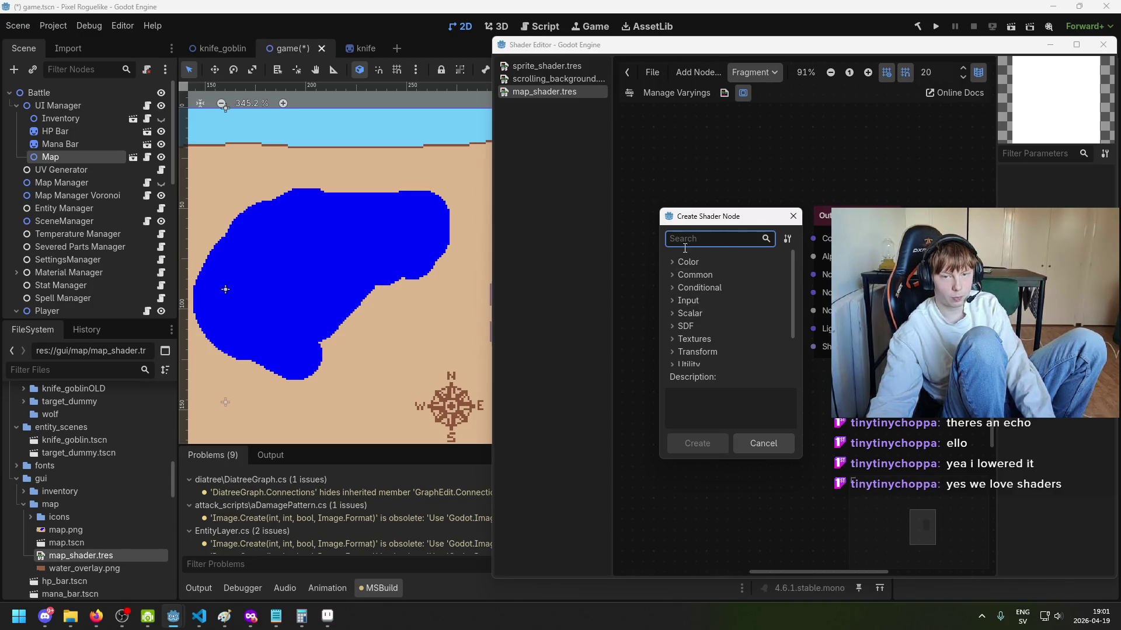
pyautogui.click(672, 263)
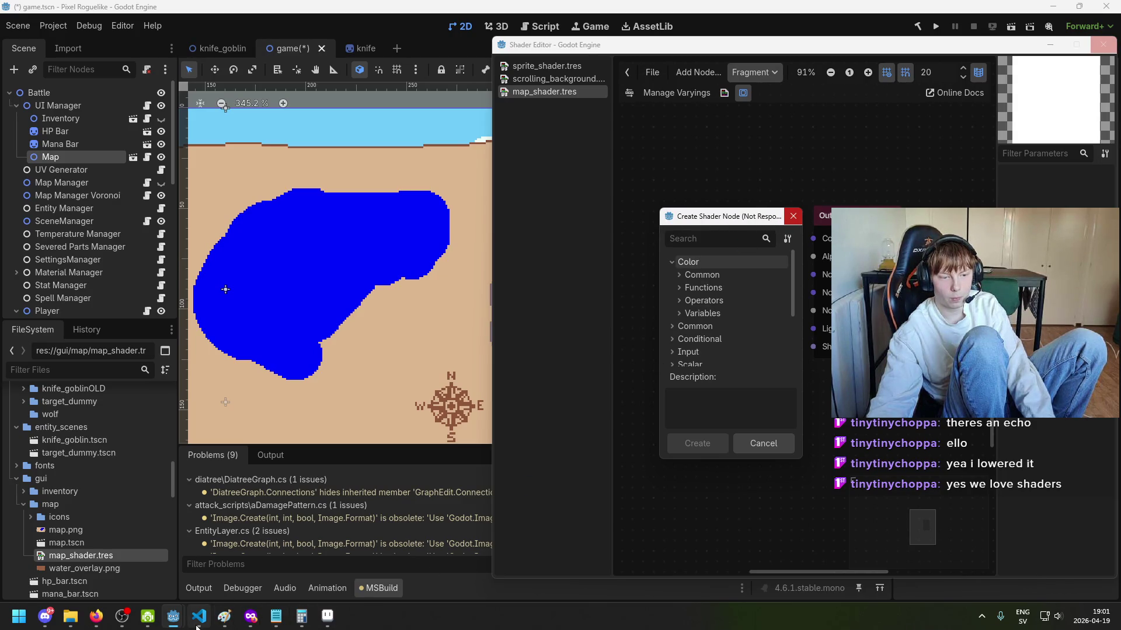
pyautogui.moveTo(164, 627)
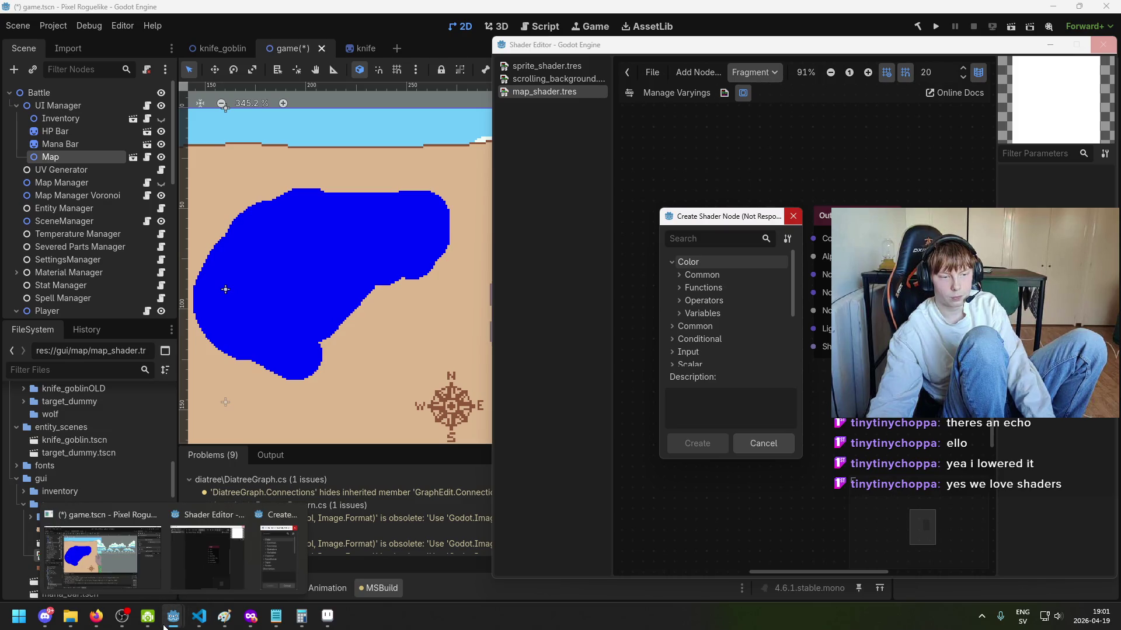
pyautogui.moveTo(151, 534)
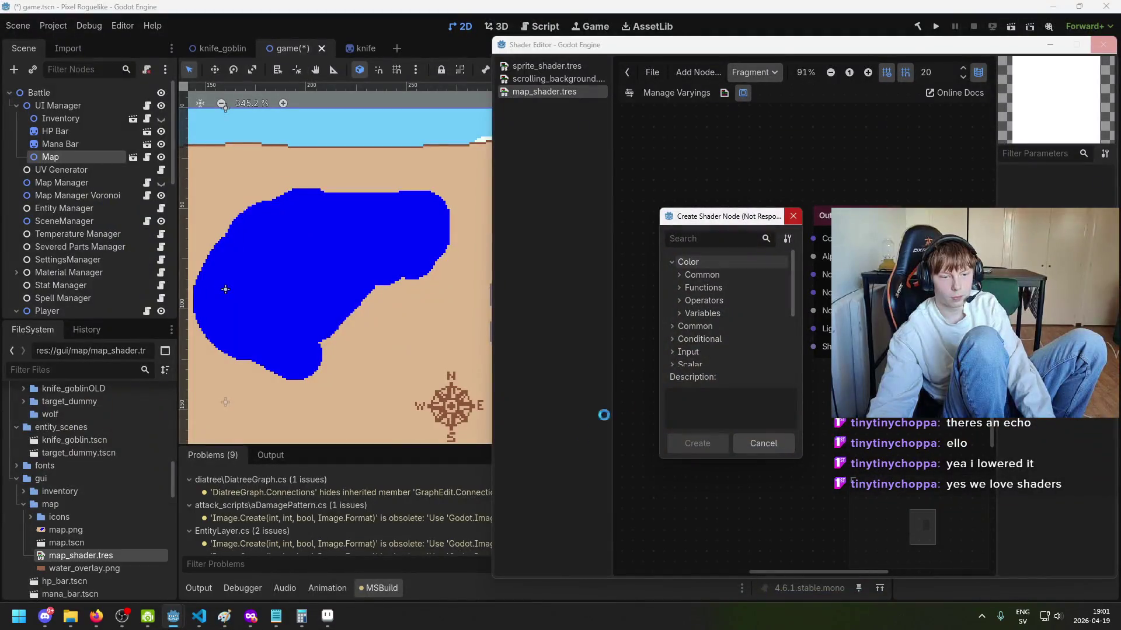
pyautogui.click(793, 218)
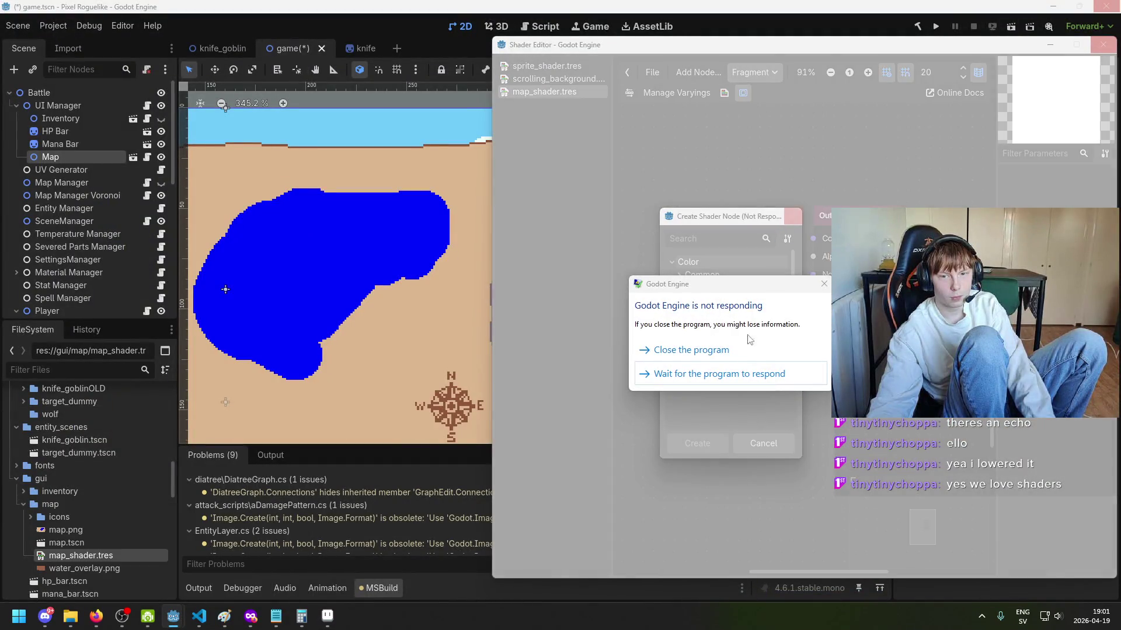
pyautogui.click(740, 351)
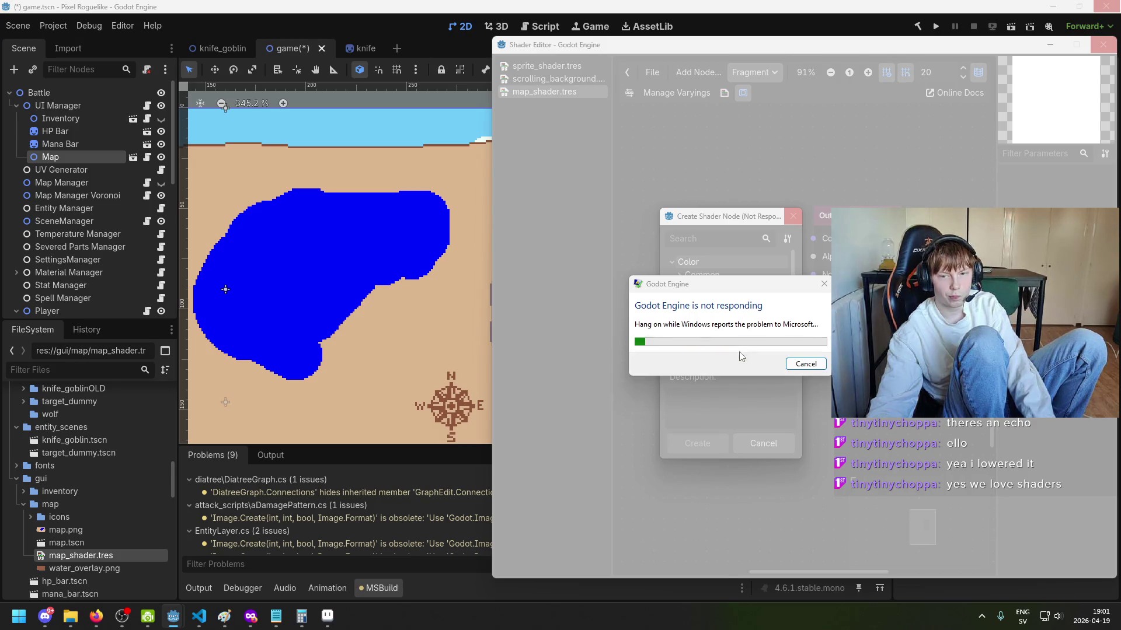
pyautogui.click(806, 363)
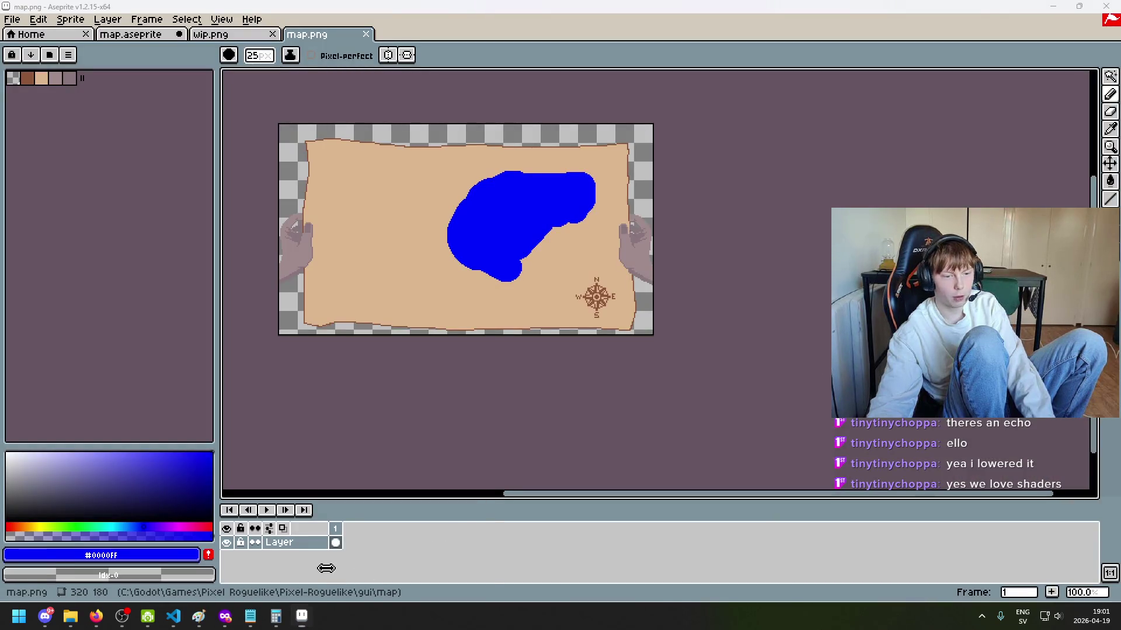
# Step: Relaunch Godot by searching 'godot' in the Windows search
pyautogui.press('super')
pyautogui.write('godot')
pyautogui.press('Return')
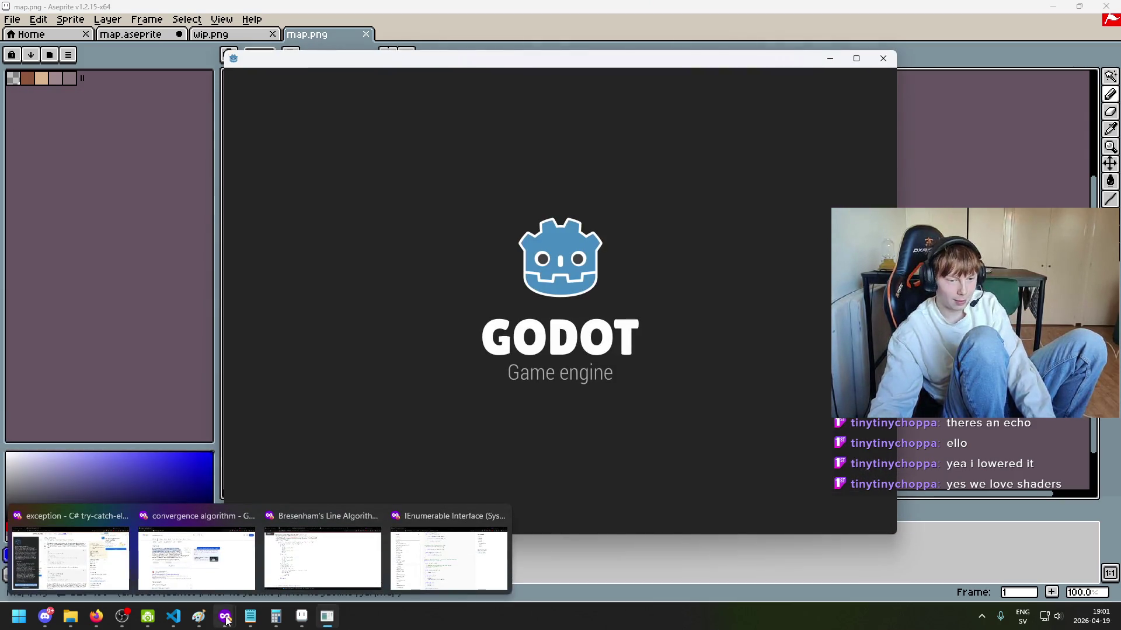
pyautogui.rightClick(225, 618)
# Step: Close the browser windows and open the Pixel Roguelike project from the Project Manager
pyautogui.click(169, 574)
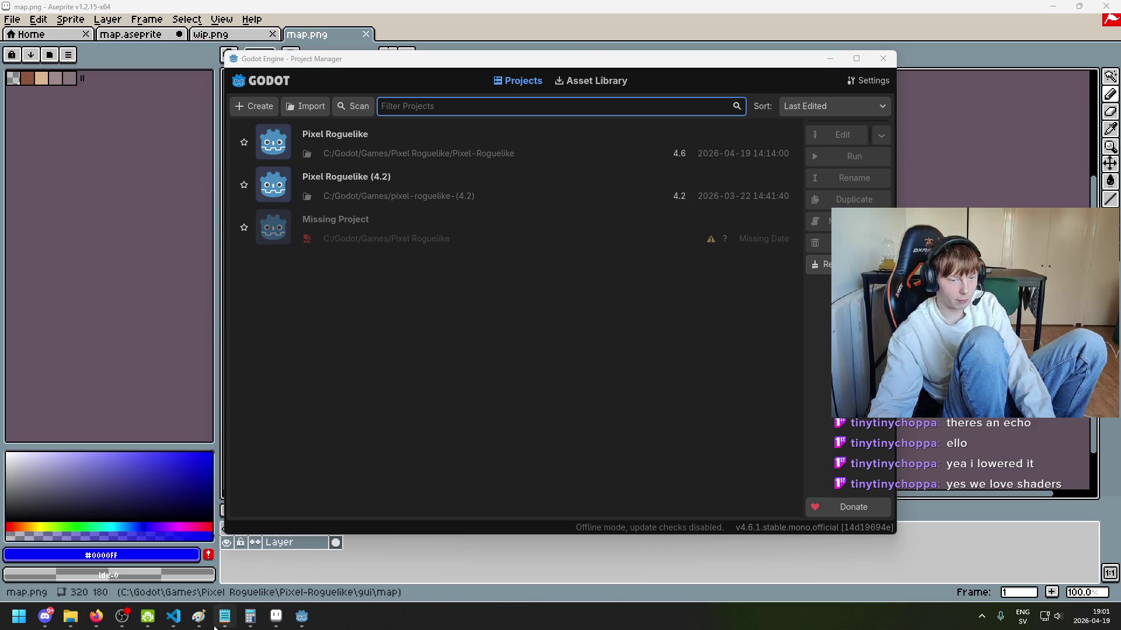
pyautogui.moveTo(199, 616)
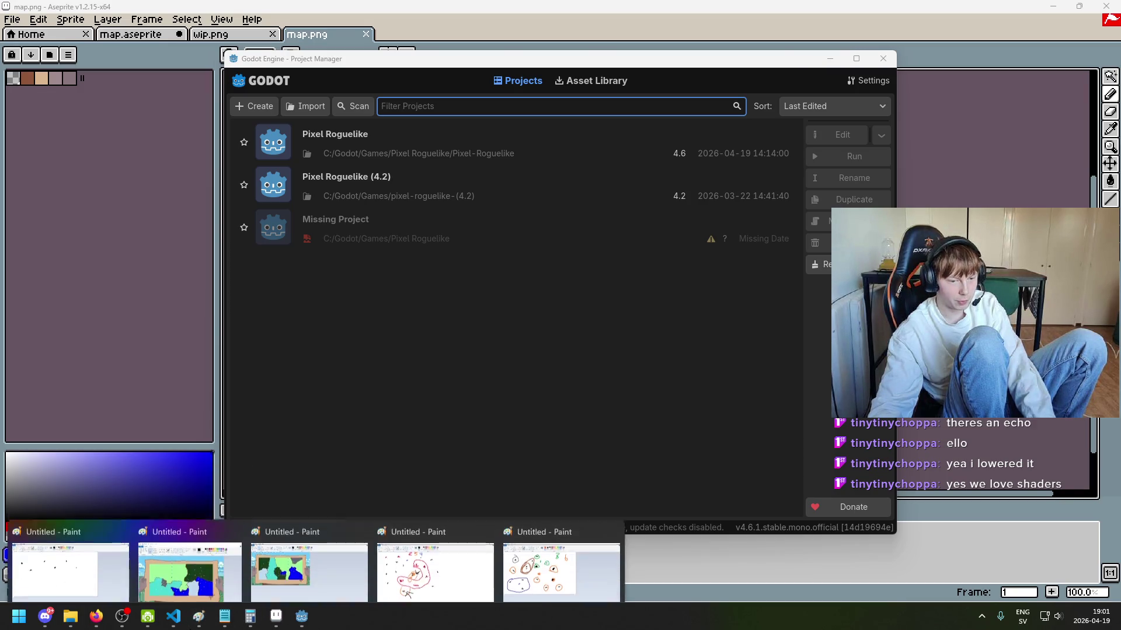
pyautogui.click(173, 616)
pyautogui.click(174, 616)
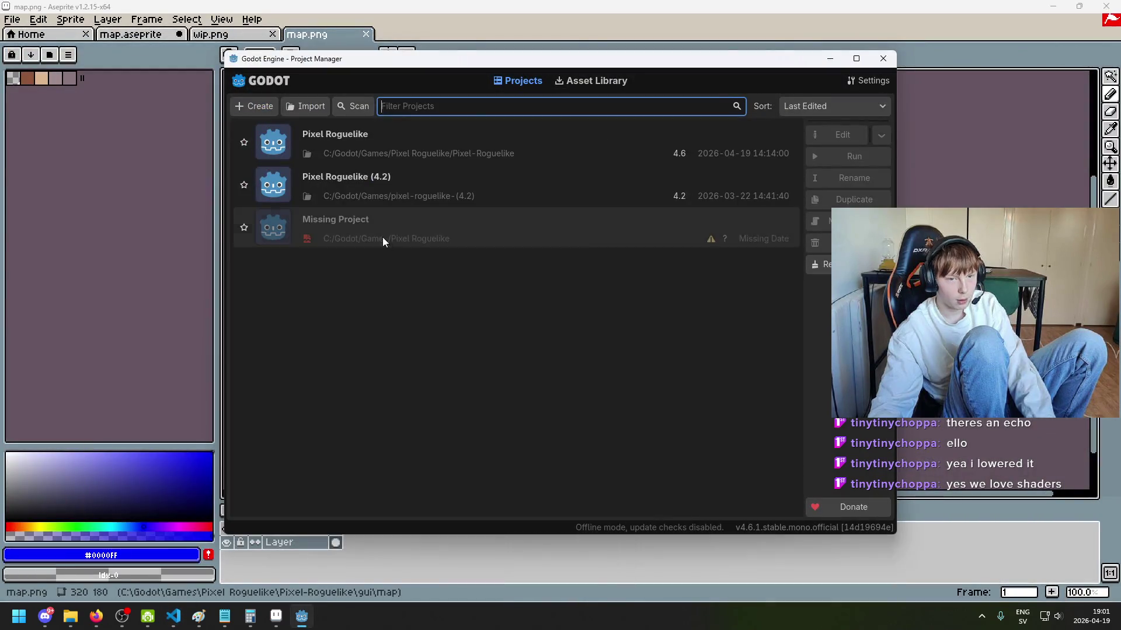
pyautogui.click(831, 141)
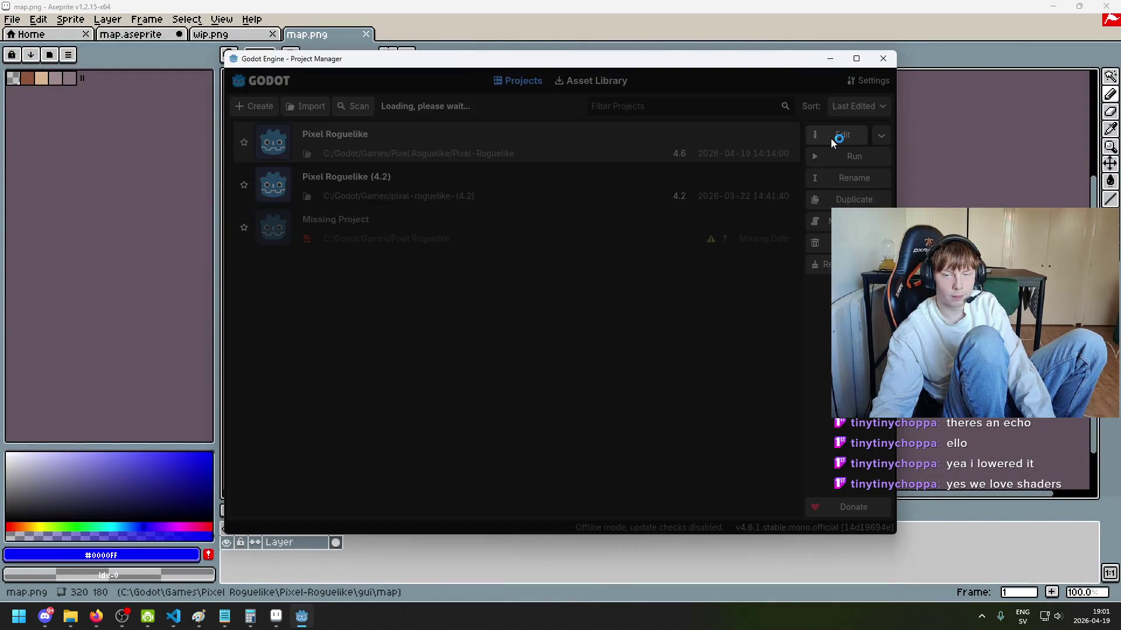
pyautogui.click(277, 619)
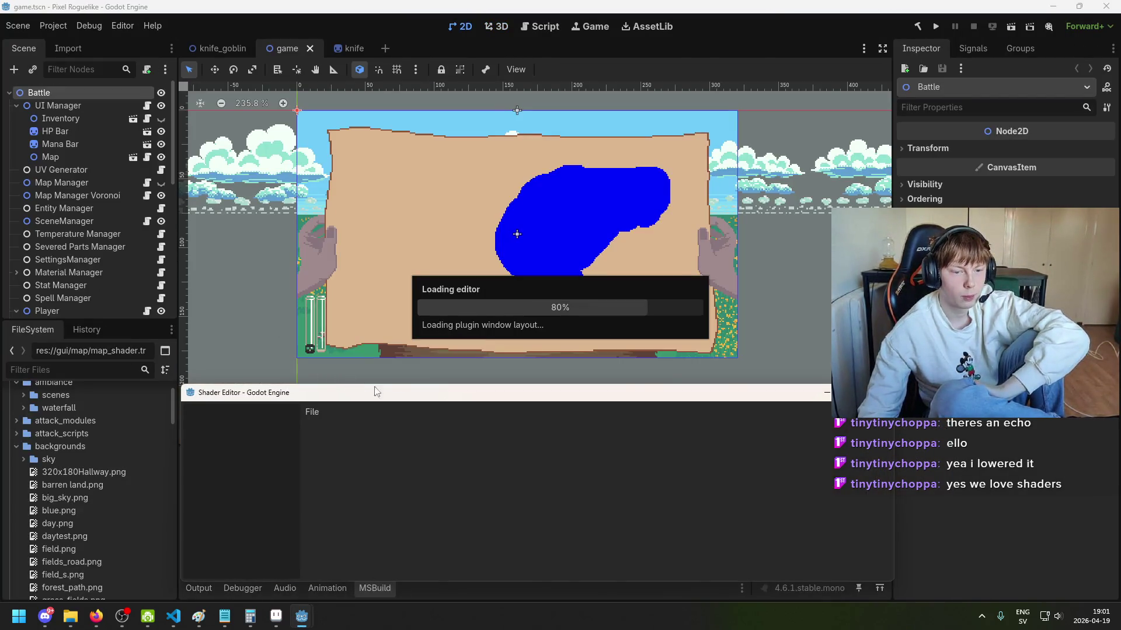
pyautogui.moveTo(375, 393)
pyautogui.mouseDown()
pyautogui.moveTo(650, 295)
pyautogui.moveTo(500, 369)
pyautogui.moveTo(362, 252)
pyautogui.moveTo(408, 3)
pyautogui.moveTo(639, 251)
pyautogui.moveTo(411, 329)
pyautogui.moveTo(365, 330)
pyautogui.mouseUp()
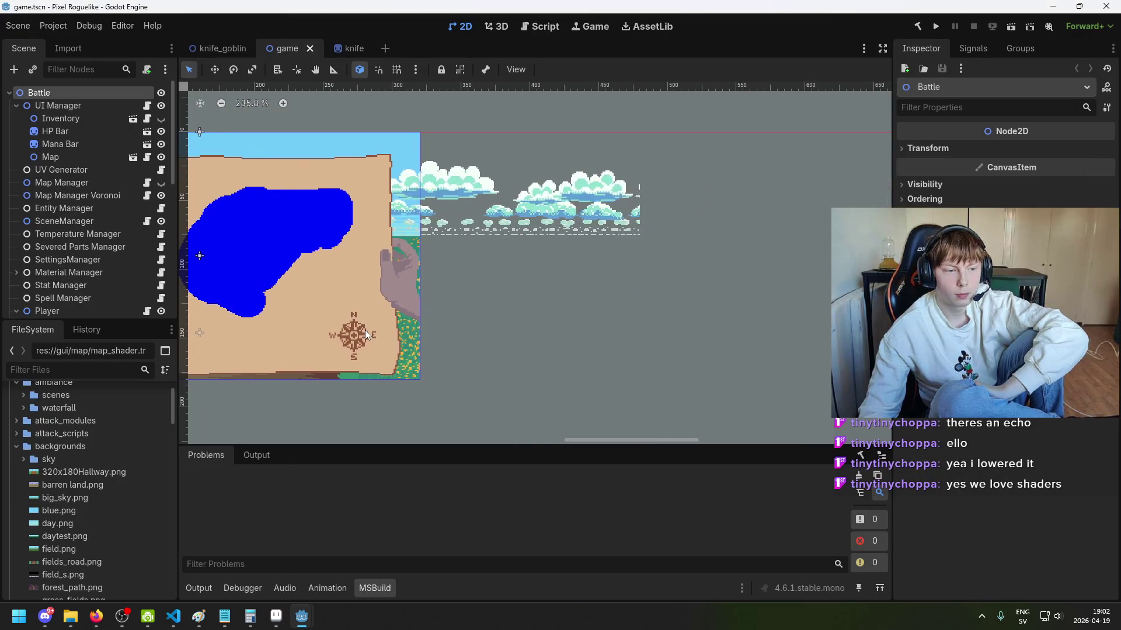
# Step: Bring the floating shader editor forward and resize it from its left, top and bottom edges
pyautogui.scroll(1, 366, 331)
pyautogui.moveTo(302, 616)
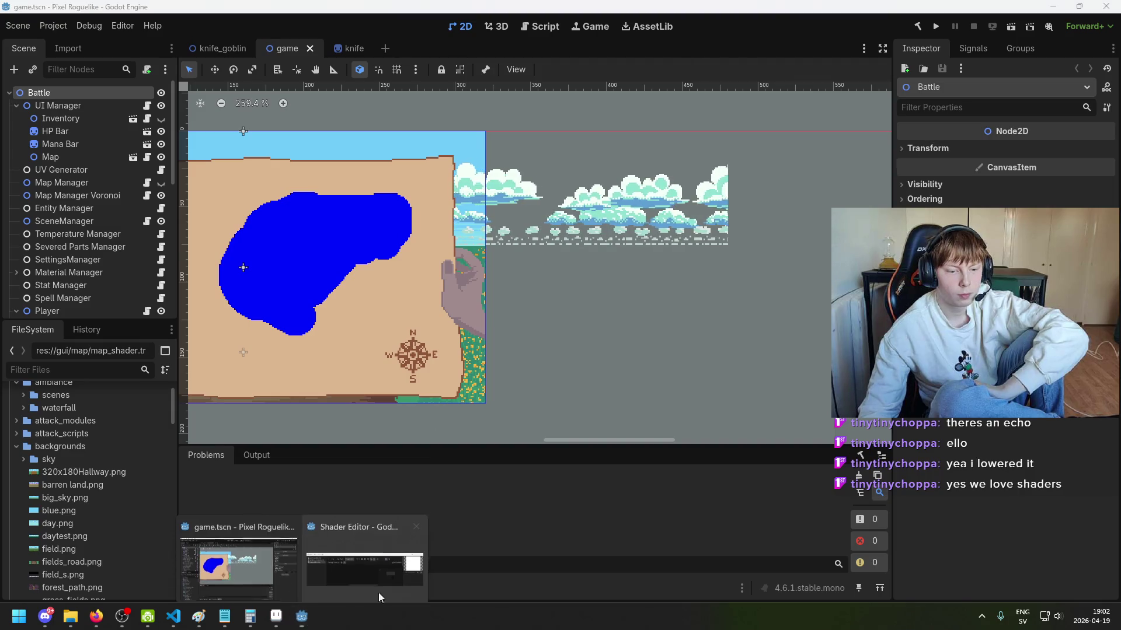
pyautogui.click(368, 575)
pyautogui.moveTo(352, 191); pyautogui.dragTo(662, 193)
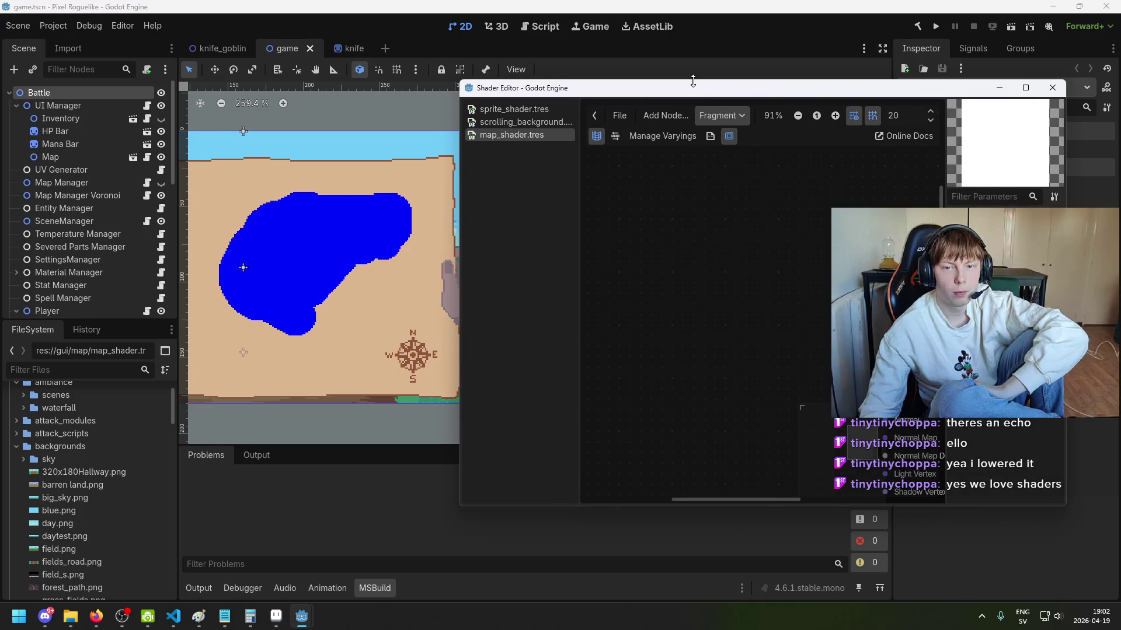
pyautogui.moveTo(693, 81); pyautogui.dragTo(695, 42)
pyautogui.moveTo(697, 515); pyautogui.dragTo(699, 585)
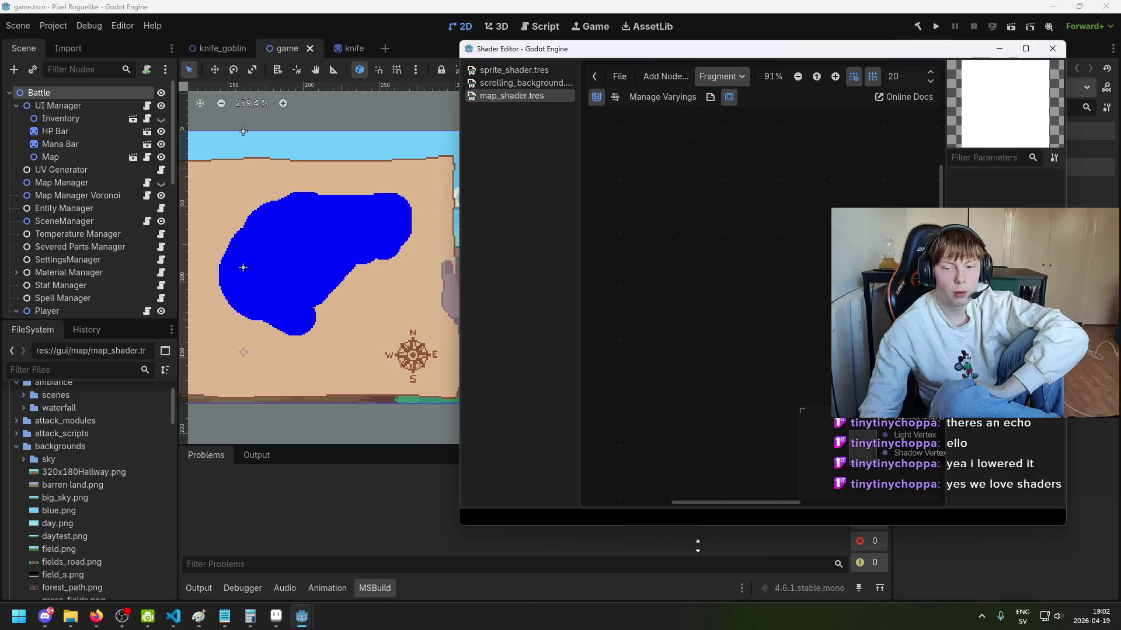
# Step: Search the node list for 'parameter' and add a Texture2DParameter node to the Fragment graph
pyautogui.rightClick(647, 176)
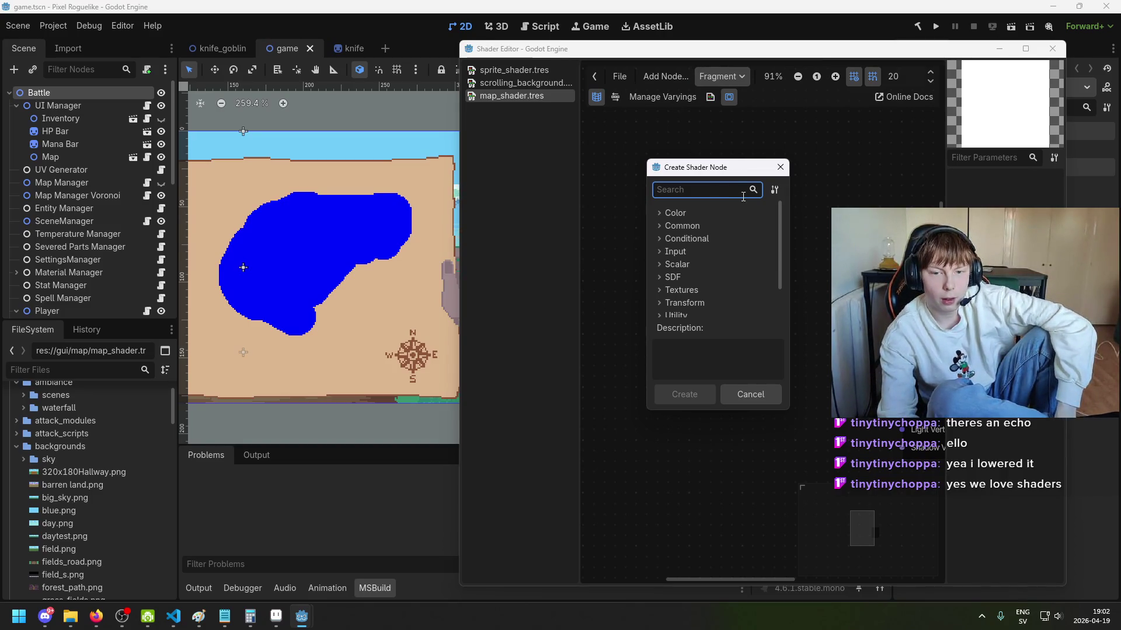
pyautogui.write('parameter')
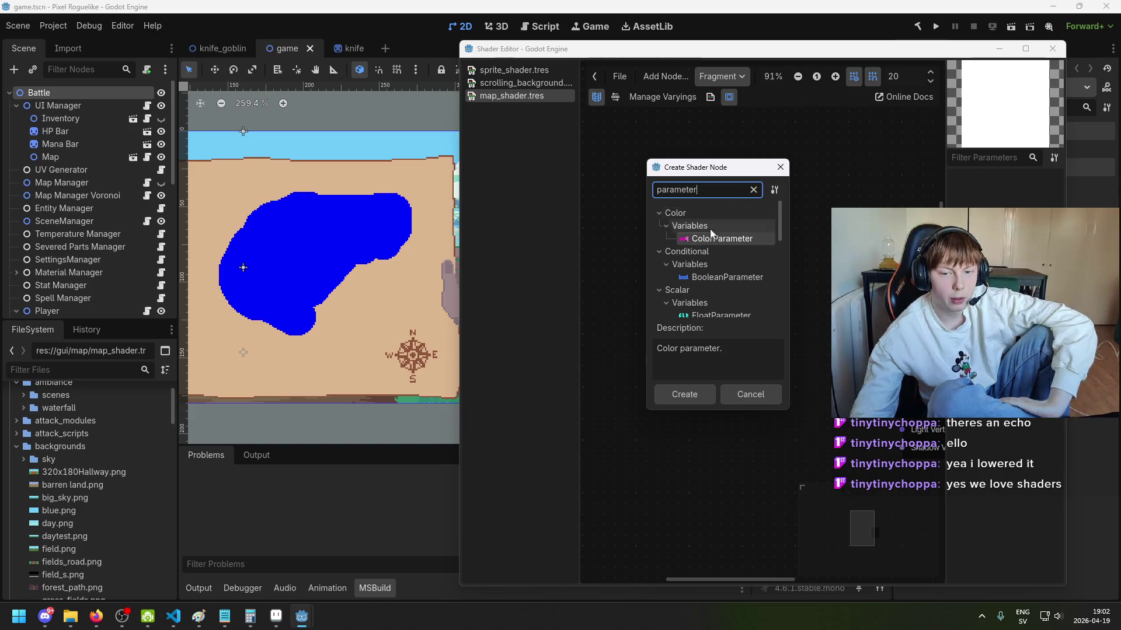
pyautogui.scroll(-5, 706, 268)
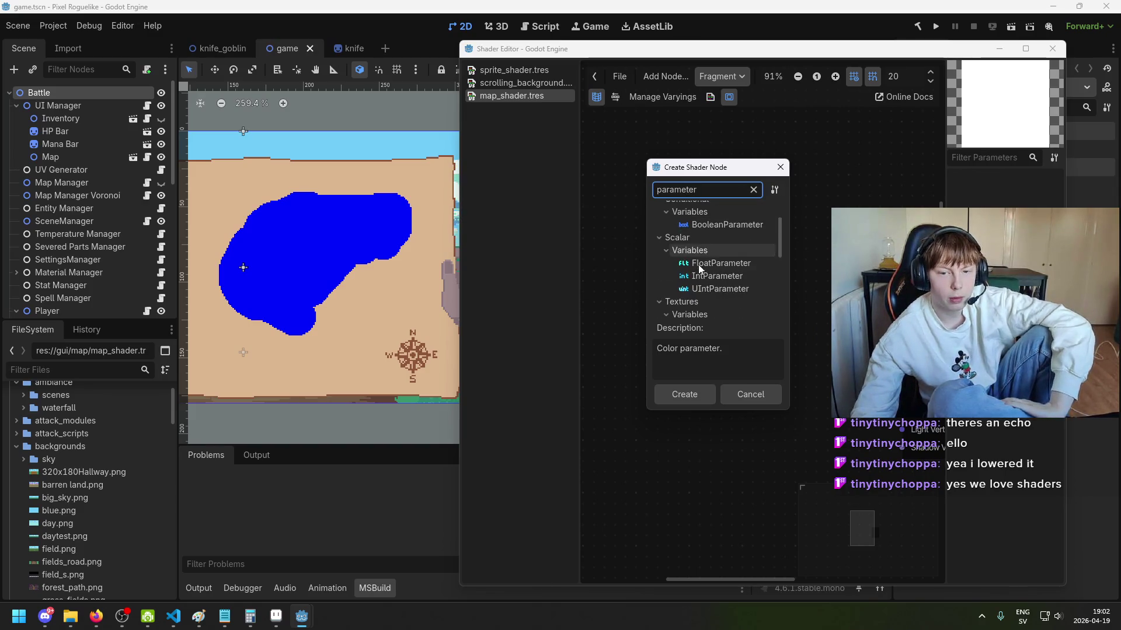
pyautogui.scroll(-4, 729, 267)
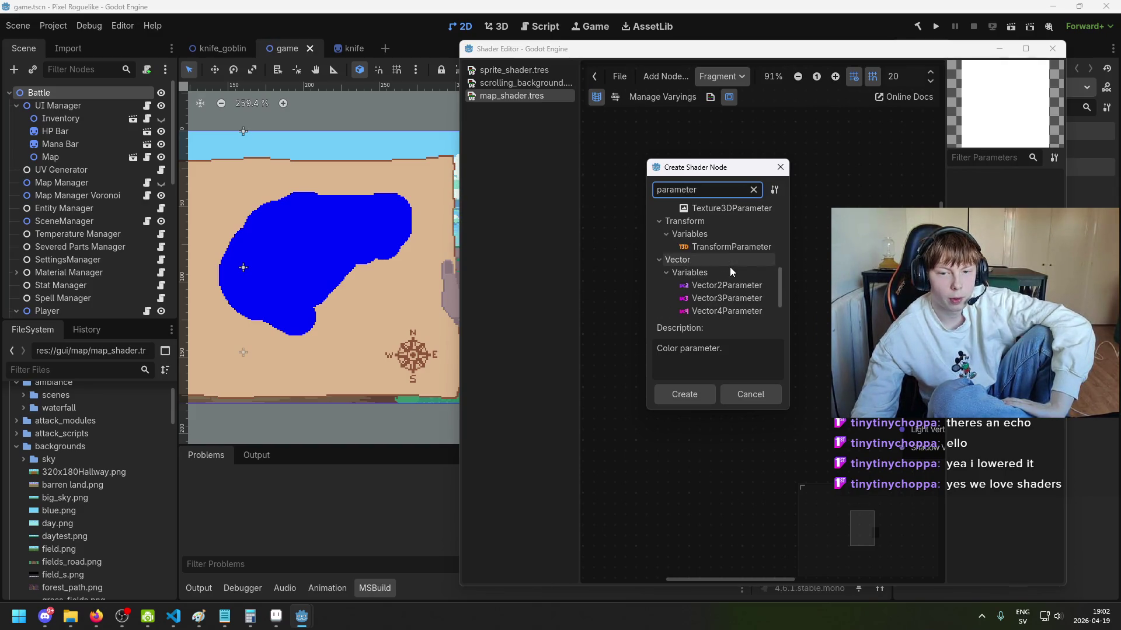
pyautogui.scroll(5, 732, 269)
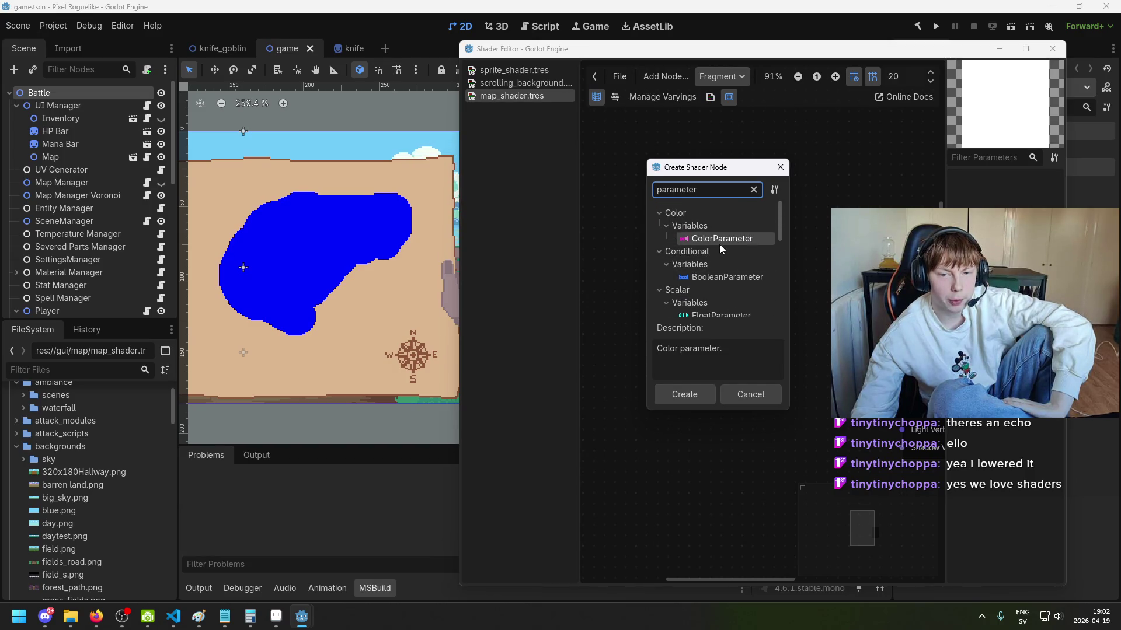
pyautogui.scroll(-1, 738, 278)
pyautogui.scroll(-3, 747, 286)
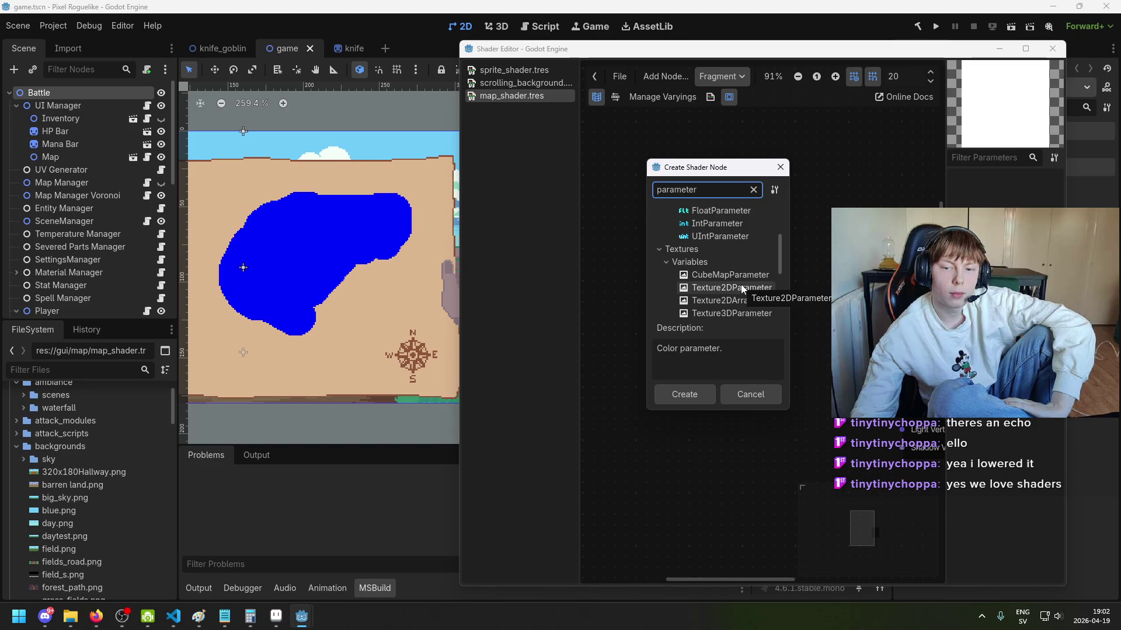
pyautogui.click(741, 286)
pyautogui.doubleClick(739, 286)
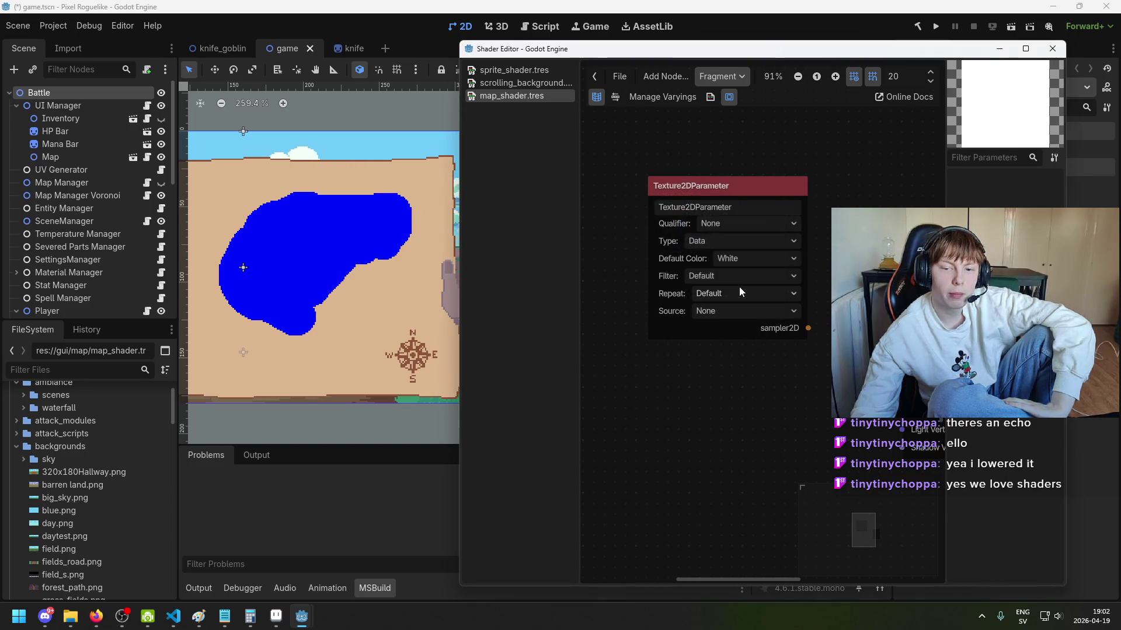
# Step: Rename the parameter node to 'Water Texture', keeping its default colour as White
pyautogui.moveTo(725, 185); pyautogui.dragTo(681, 204)
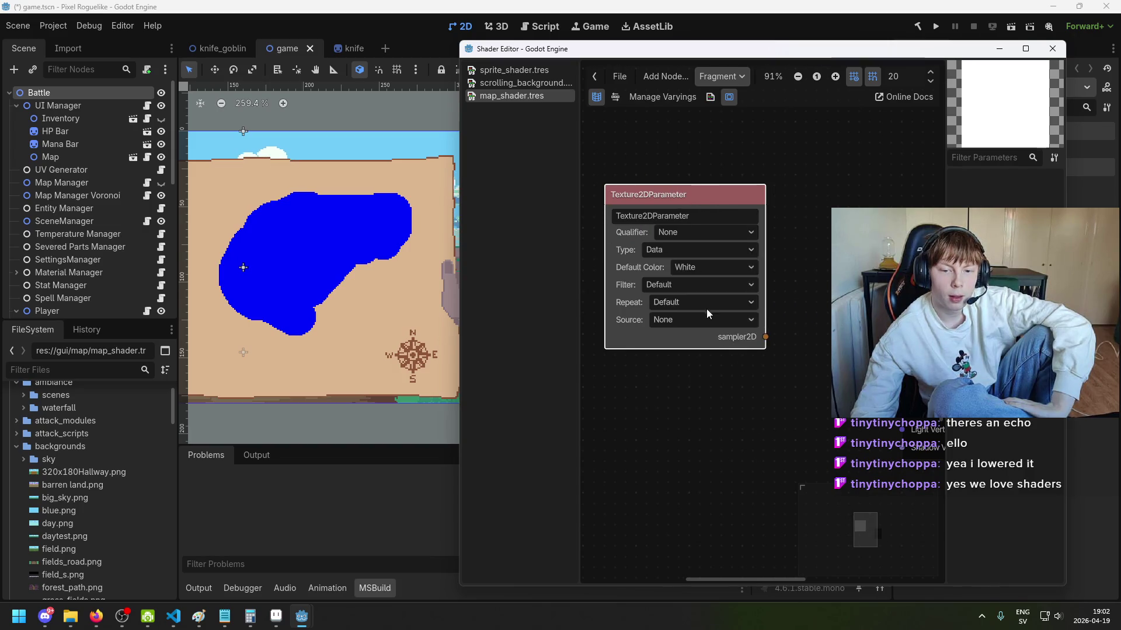
pyautogui.doubleClick(688, 216)
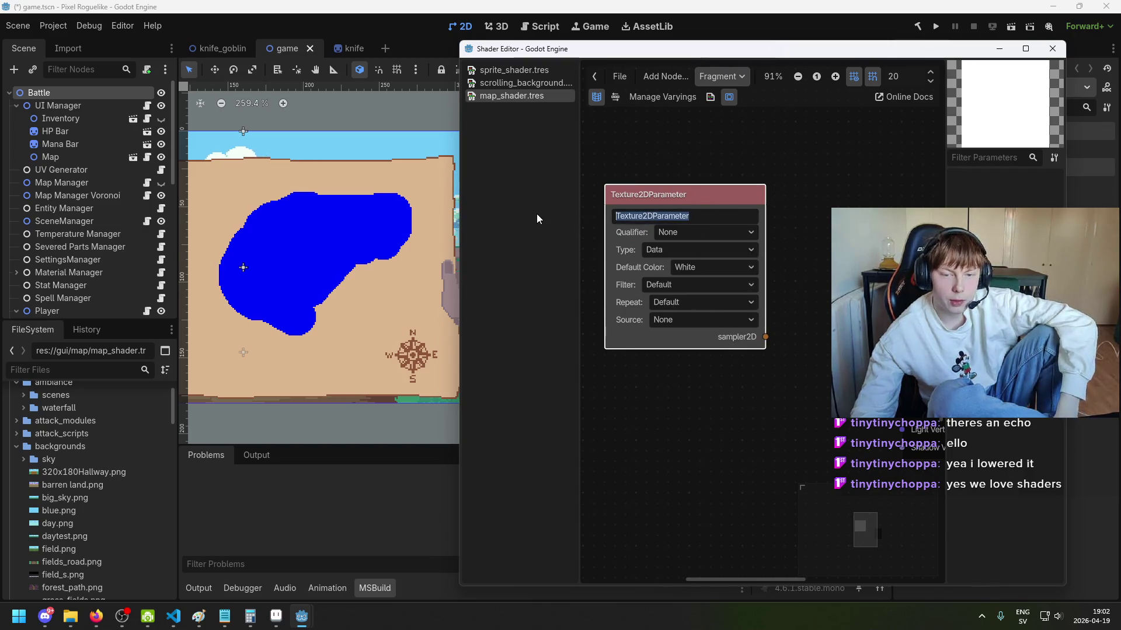
pyautogui.write('Water')
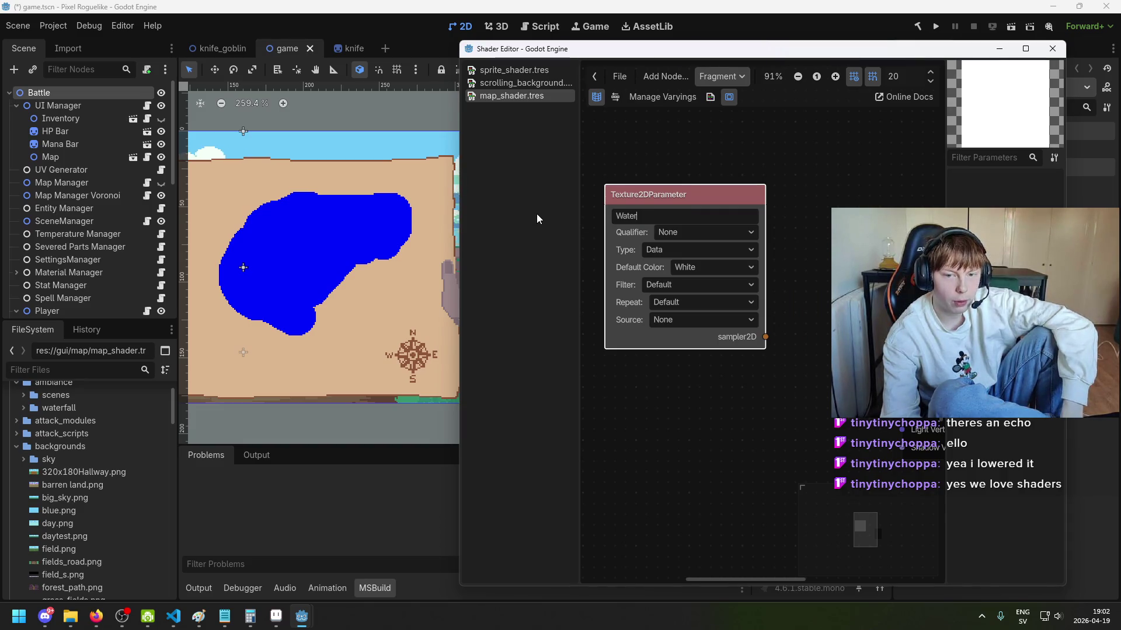
pyautogui.write(' Texture')
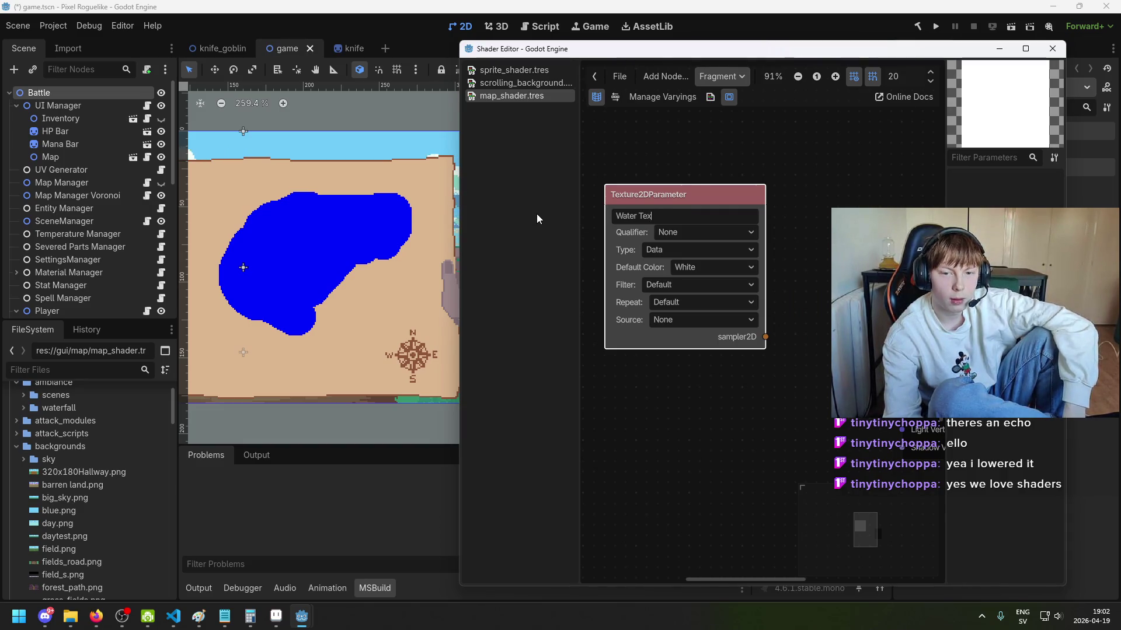
pyautogui.press('Return')
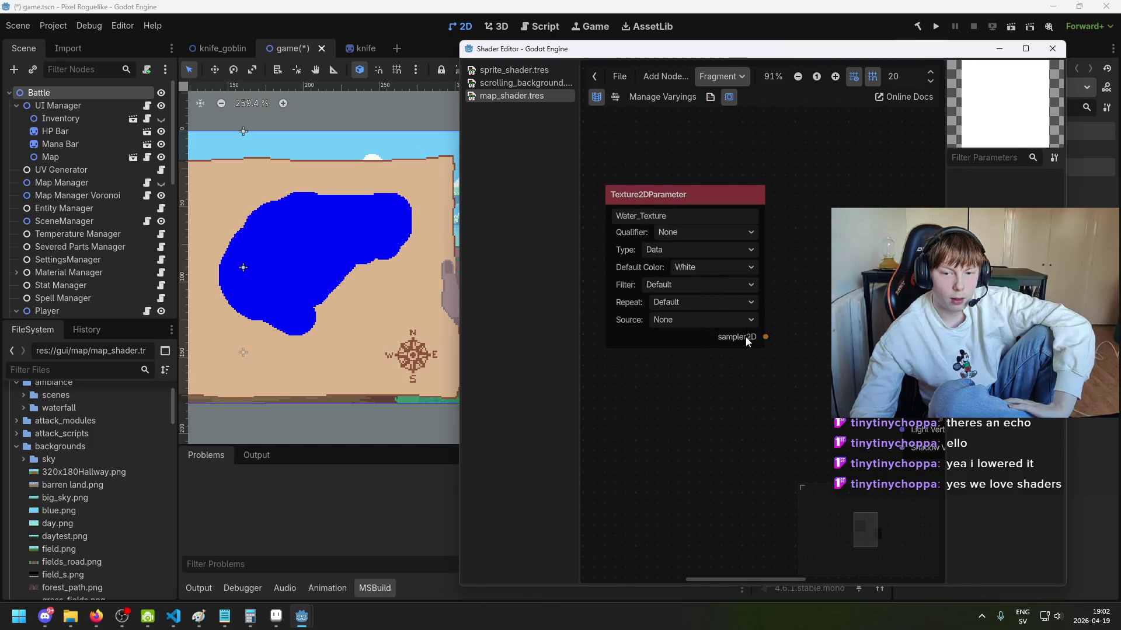
pyautogui.click(704, 267)
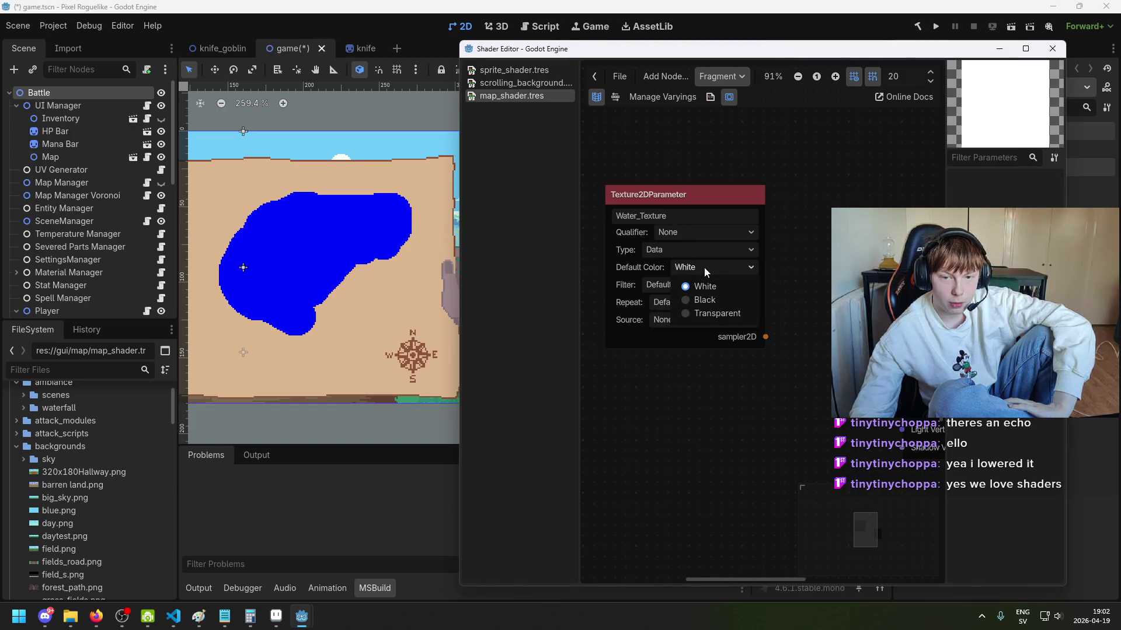
pyautogui.click(705, 286)
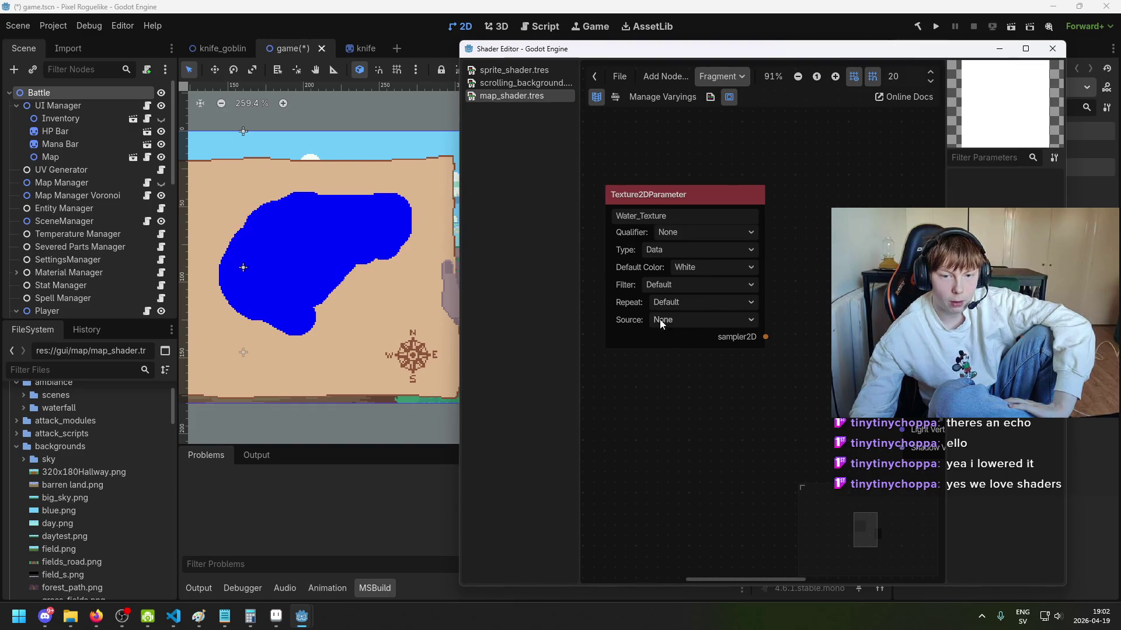
# Step: Save the scene and pan the graph toward the Output node to begin a new node search
pyautogui.click(670, 201)
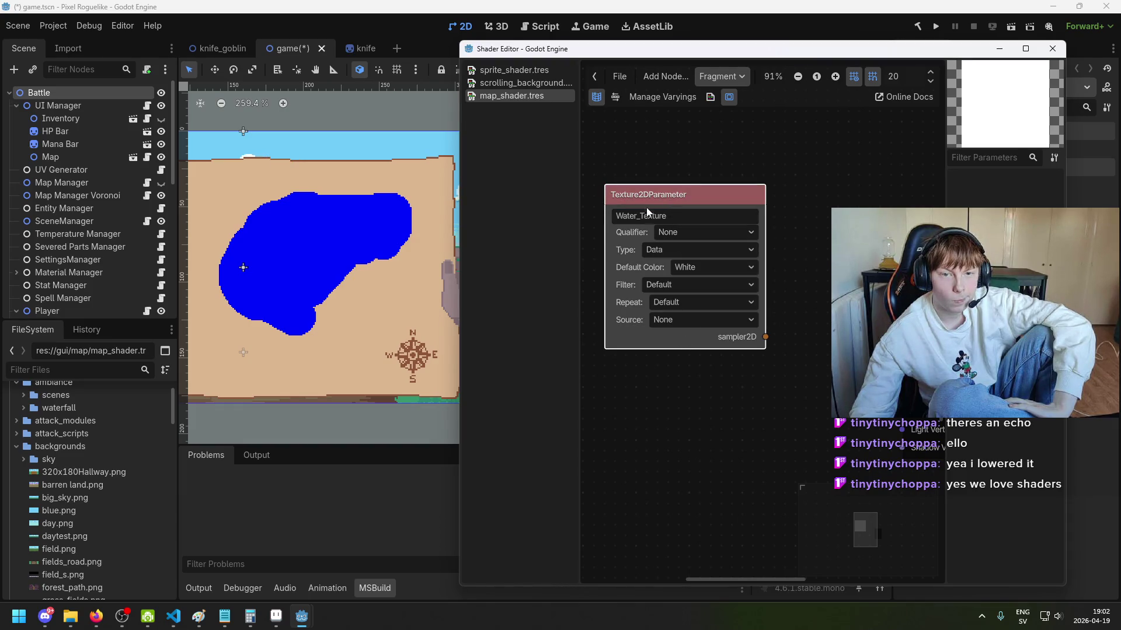
pyautogui.click(644, 159)
pyautogui.hotkey('ctrl', 's')
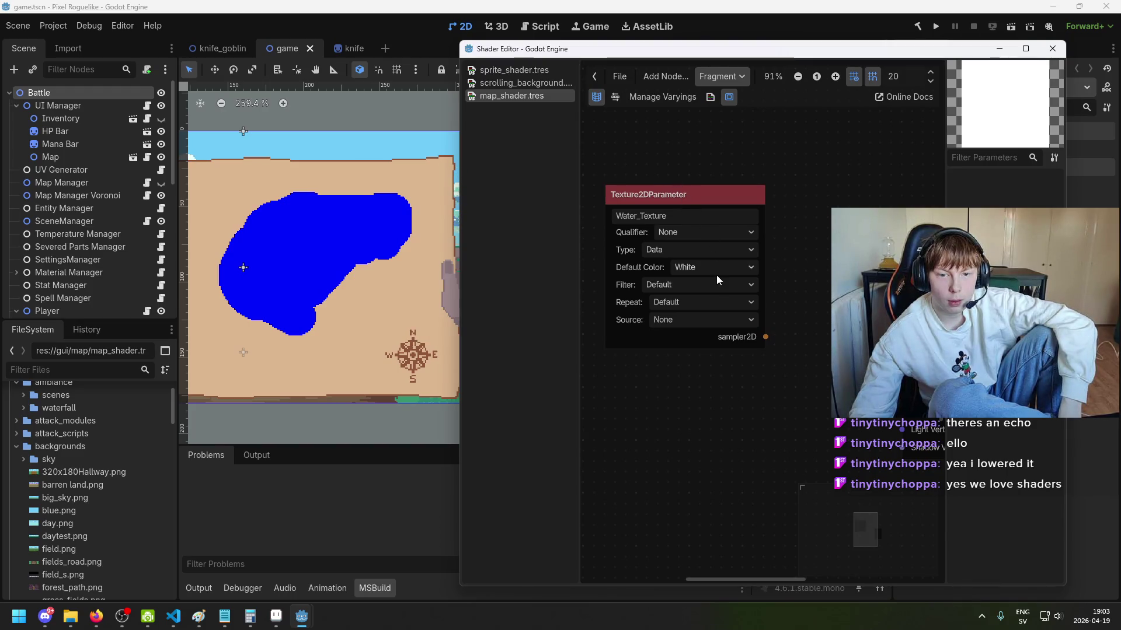
pyautogui.scroll(-1, 818, 337)
pyautogui.moveTo(818, 337)
pyautogui.mouseDown()
pyautogui.moveTo(656, 296)
pyautogui.moveTo(639, 246)
pyautogui.moveTo(671, 234)
pyautogui.mouseUp()
pyautogui.write('a')
pyautogui.press('BackSpace')
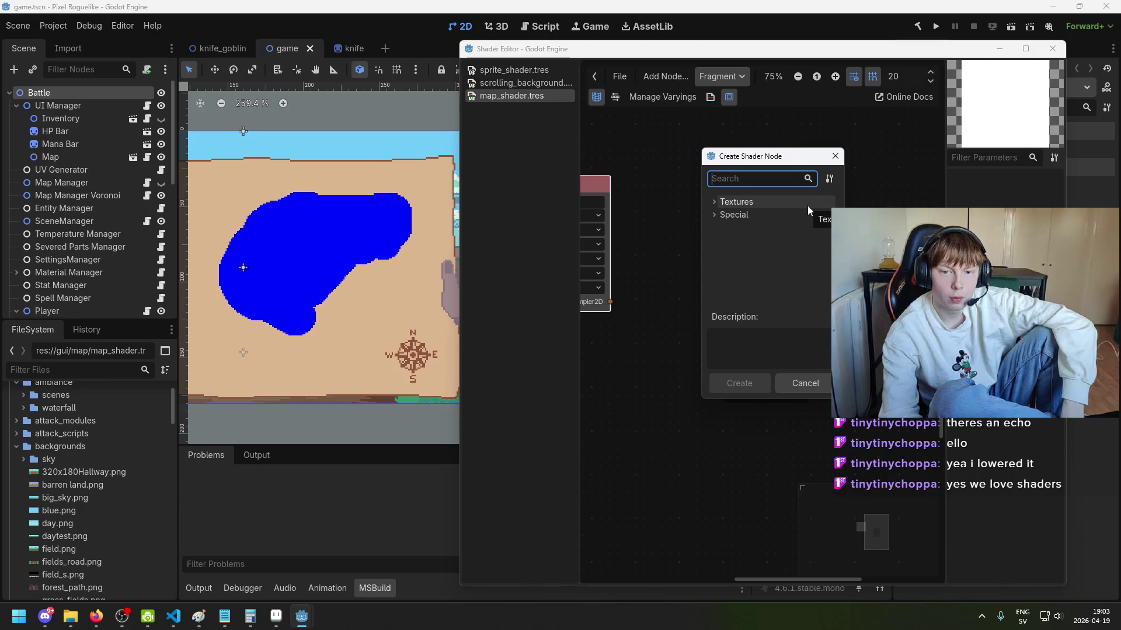
# Step: Add a Texture2D sampling node to the map shader graph
pyautogui.click(715, 203)
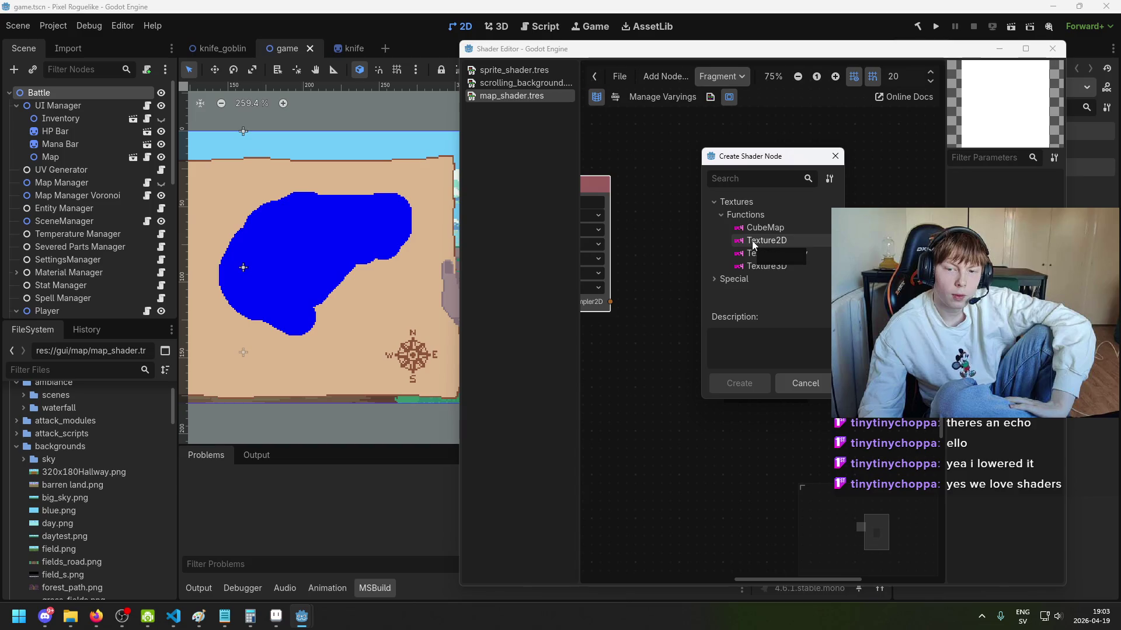
pyautogui.write('sam')
pyautogui.press('Escape')
pyautogui.moveTo(694, 217); pyautogui.dragTo(772, 208)
pyautogui.rightClick(771, 208)
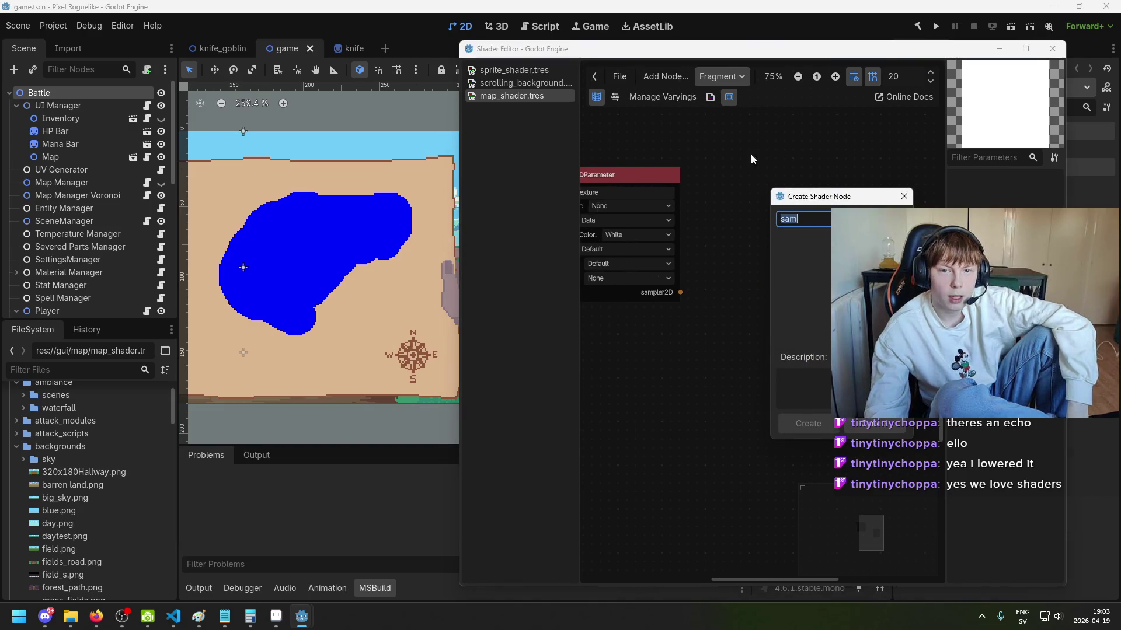
pyautogui.write('s')
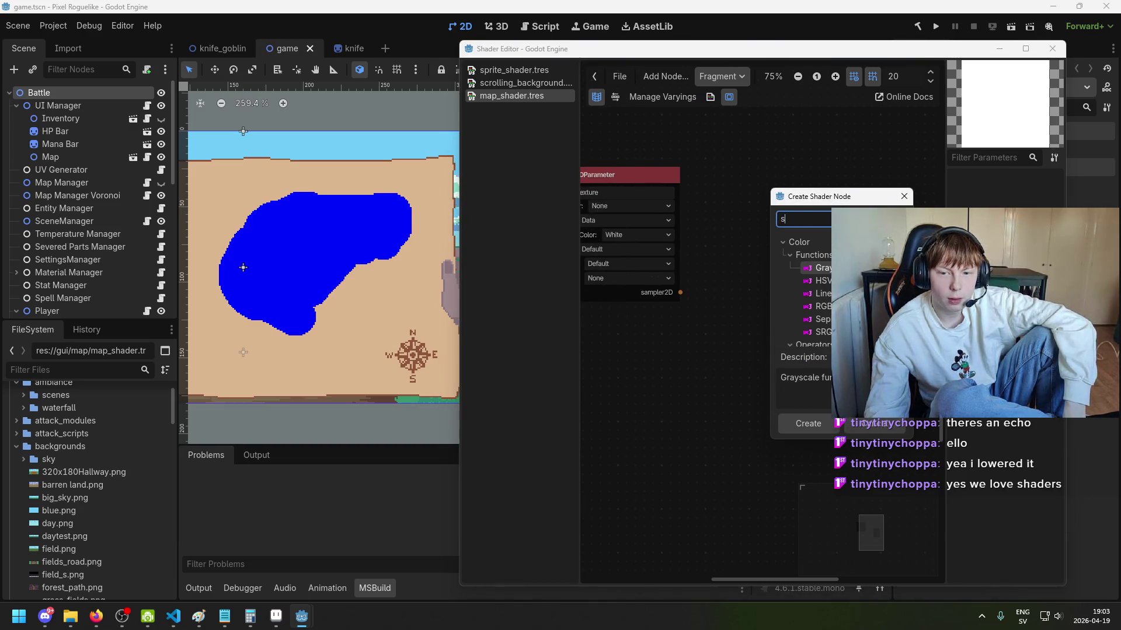
pyautogui.write('texture')
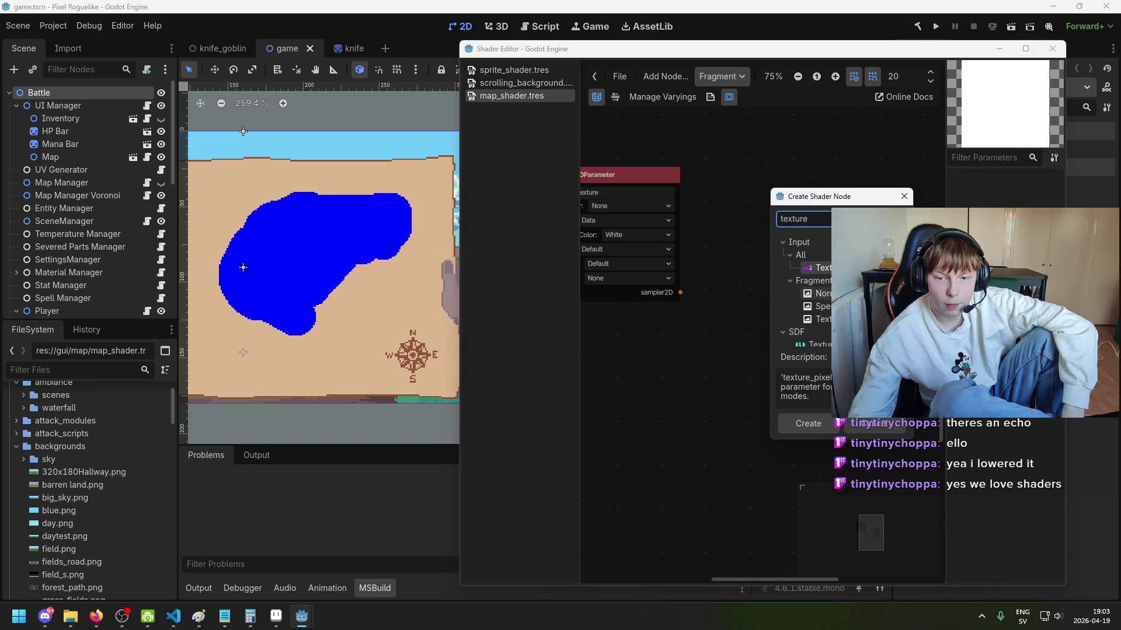
pyautogui.scroll(-4, 806, 286)
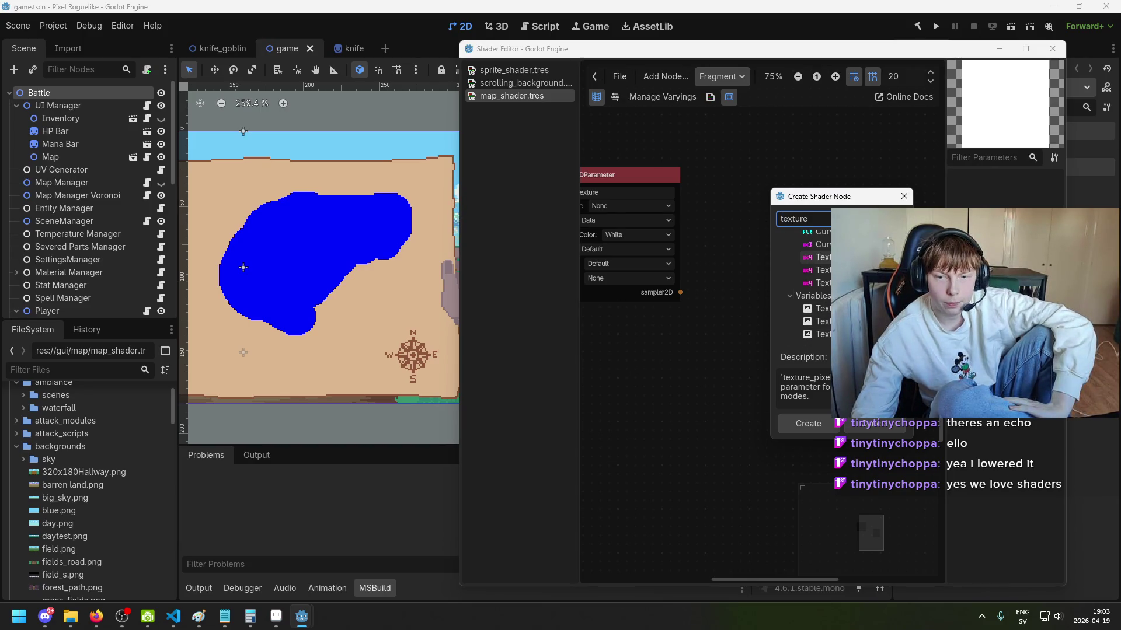
pyautogui.doubleClick(820, 258)
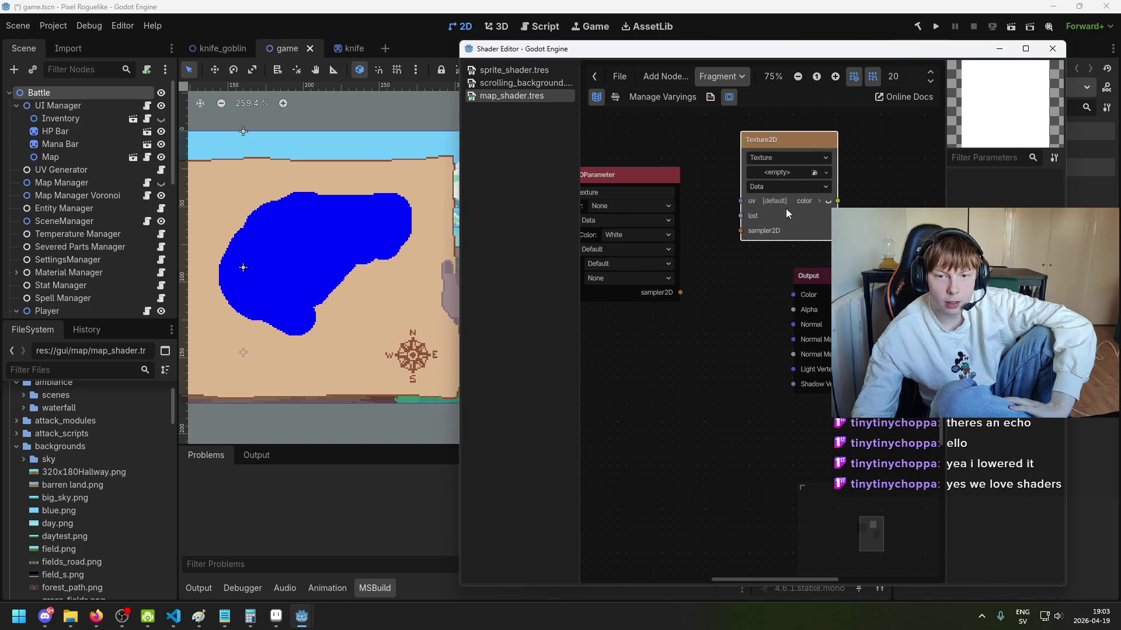
# Step: Wire Water_Texture's sampler2D output into the Texture2D node, keeping its source as Texture
pyautogui.moveTo(616, 175)
pyautogui.mouseDown()
pyautogui.moveTo(622, 195)
pyautogui.moveTo(662, 140)
pyautogui.mouseUp()
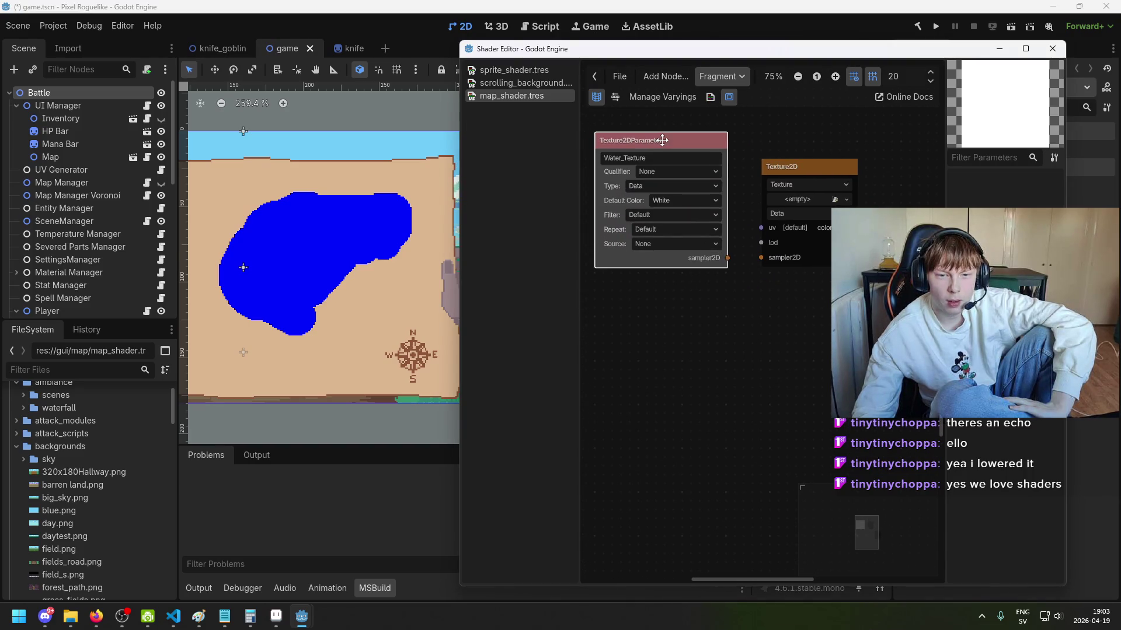
pyautogui.hscroll(3, 764, 274)
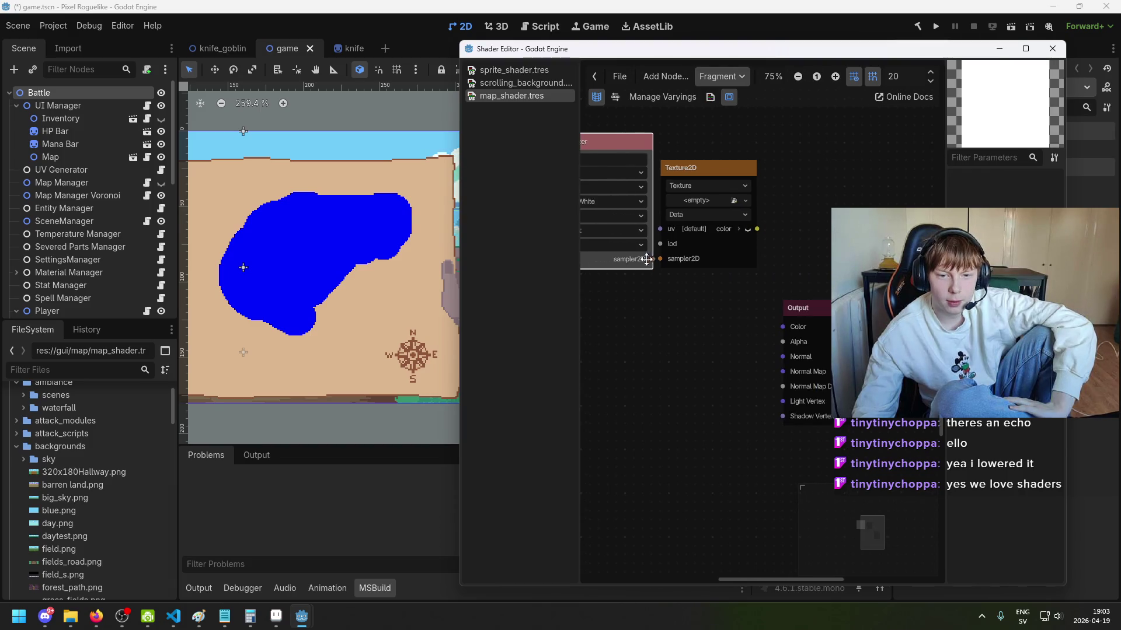
pyautogui.moveTo(599, 254); pyautogui.dragTo(664, 263)
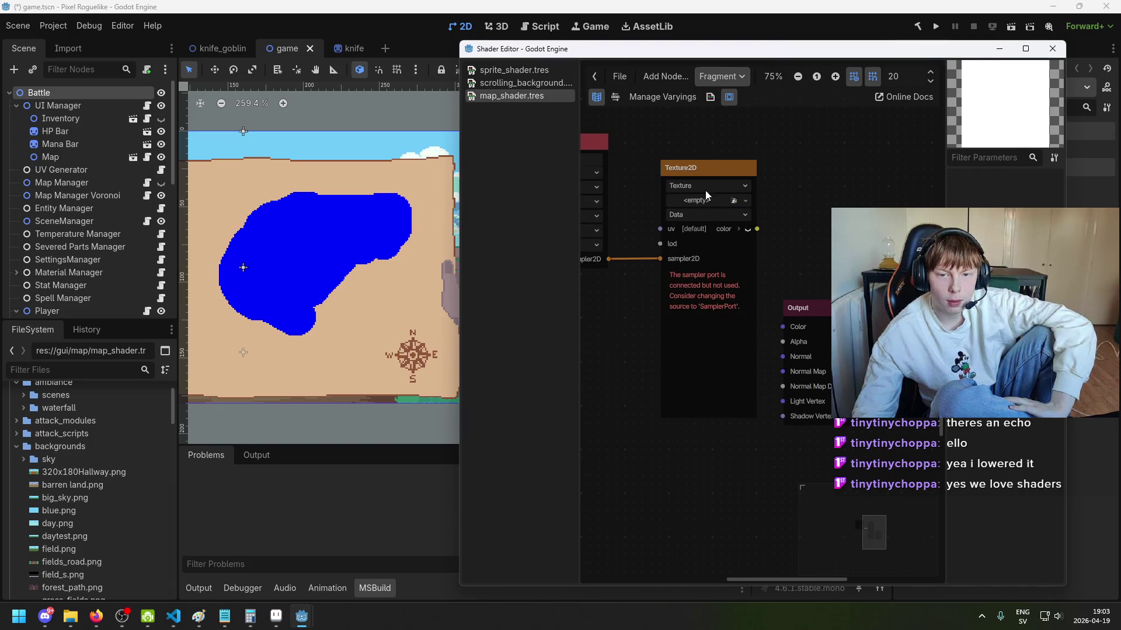
pyautogui.click(725, 186)
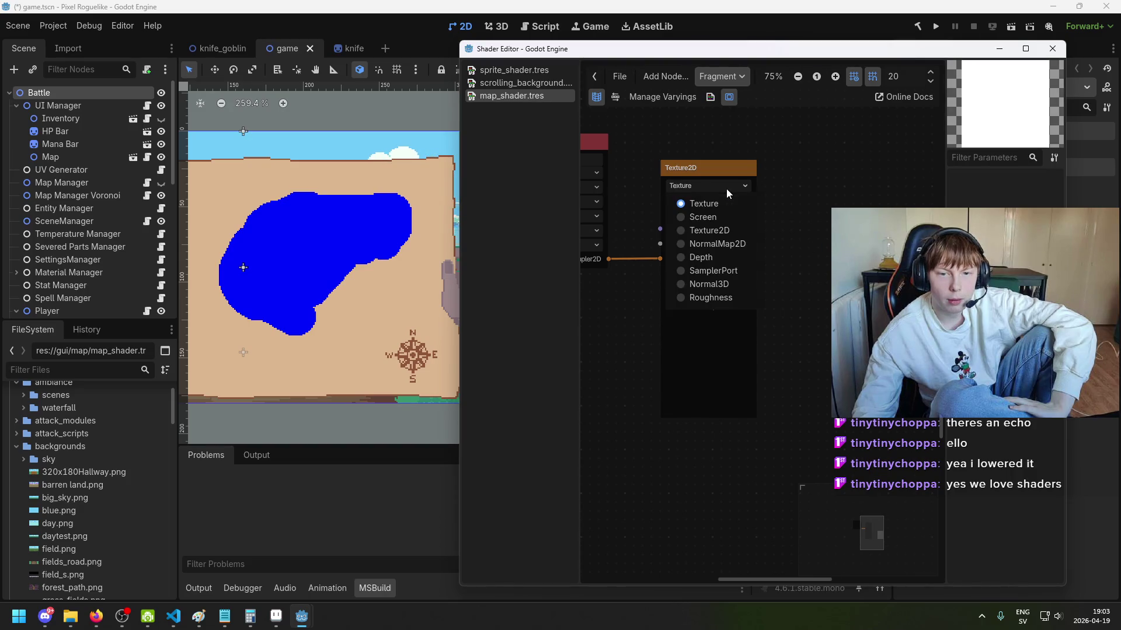
pyautogui.click(761, 264)
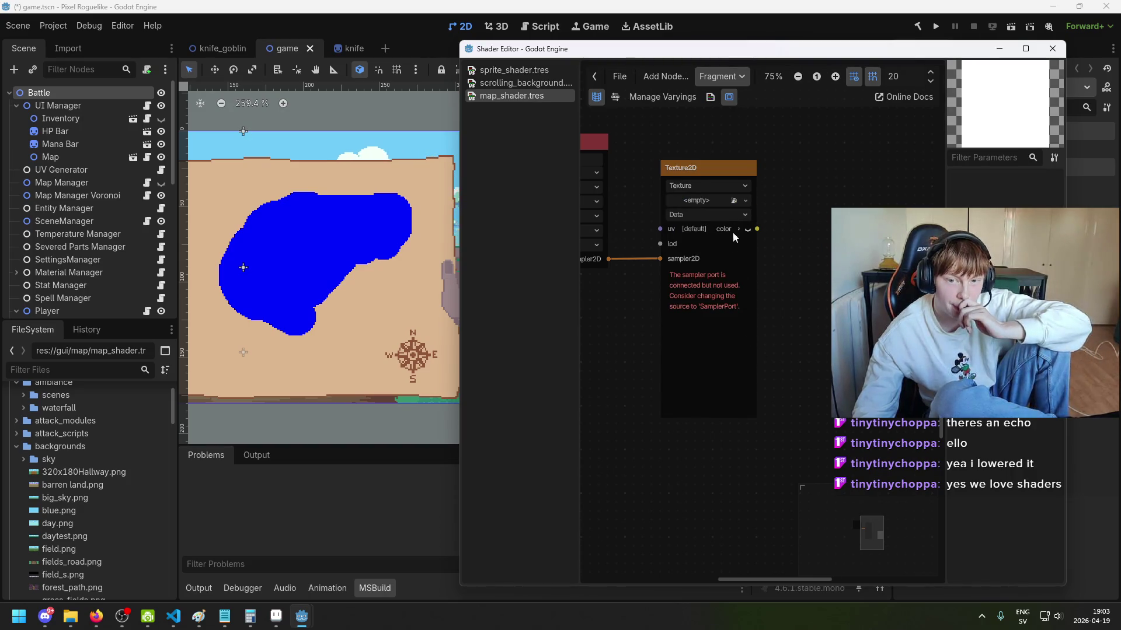
pyautogui.click(733, 202)
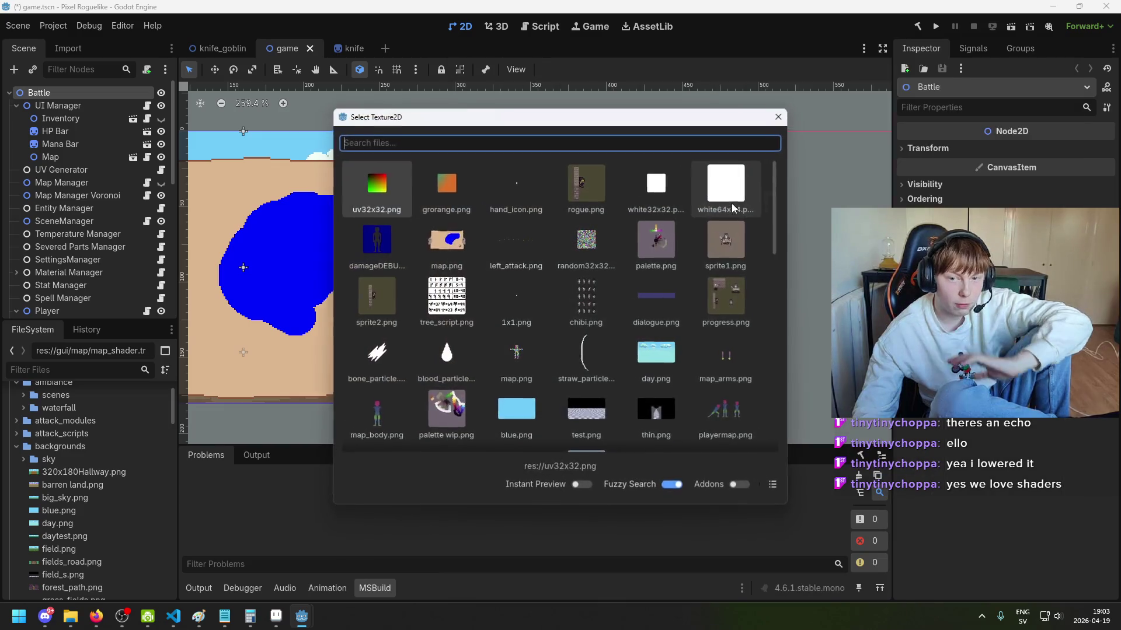
# Step: Search 'water', load water_overlay.png into the Texture2D node, and return to the Shader Editor
pyautogui.scroll(-2, 423, 216)
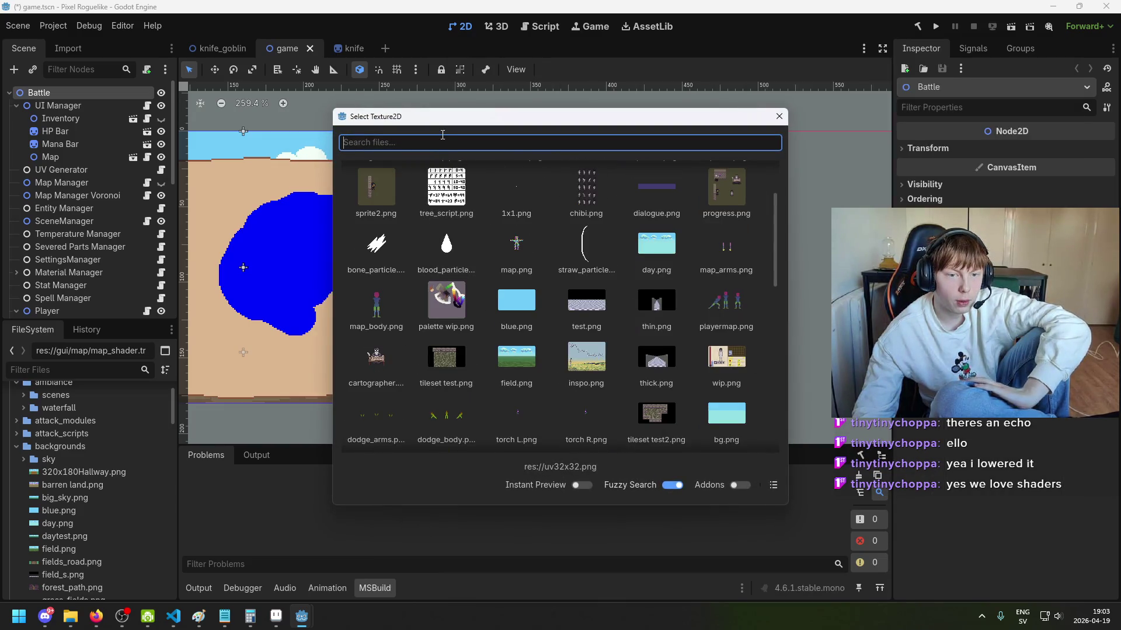
pyautogui.write('water')
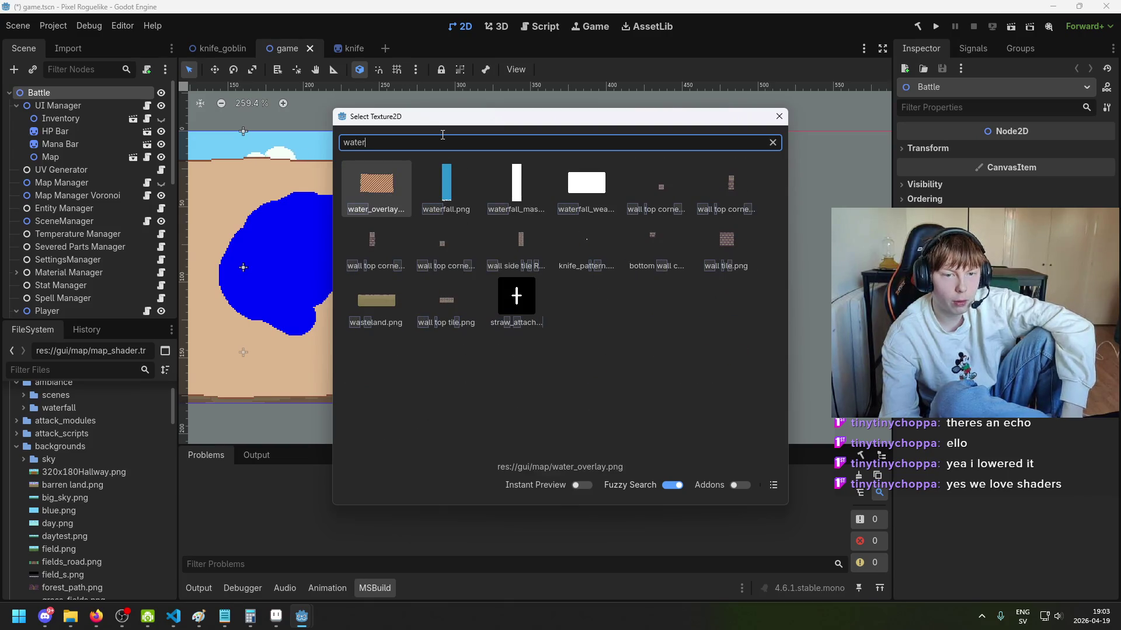
pyautogui.doubleClick(362, 183)
pyautogui.moveTo(302, 615)
pyautogui.click(341, 580)
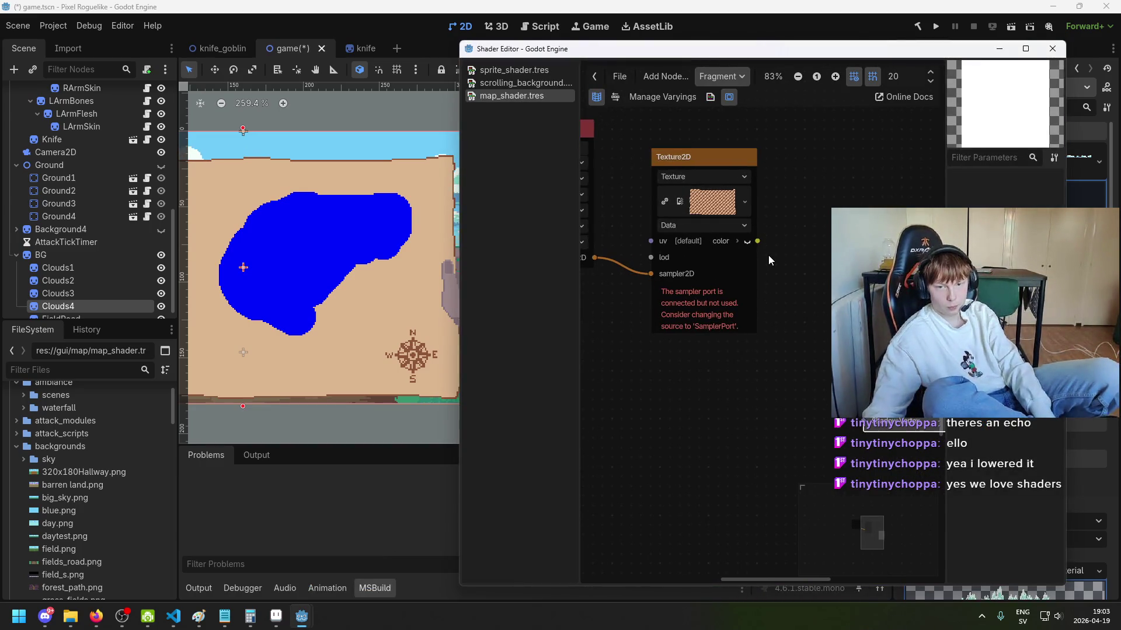
# Step: Connect the Texture2D colour output to the Output node's Color port and save the scene
pyautogui.scroll(1, 768, 257)
pyautogui.moveTo(820, 316); pyautogui.dragTo(830, 211)
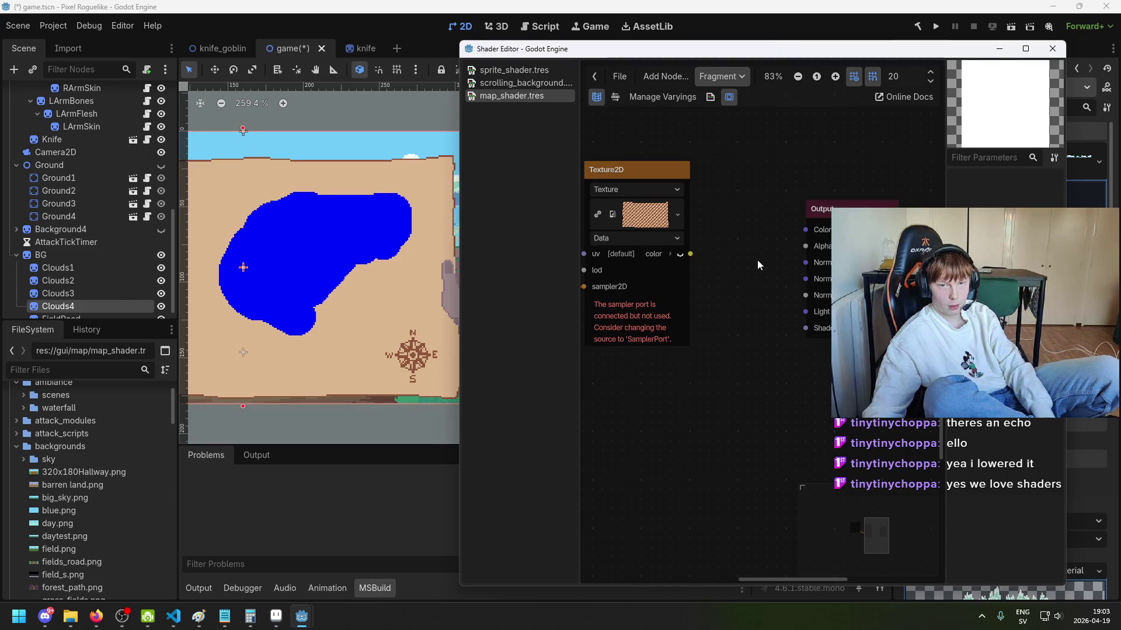
pyautogui.scroll(-2, 727, 301)
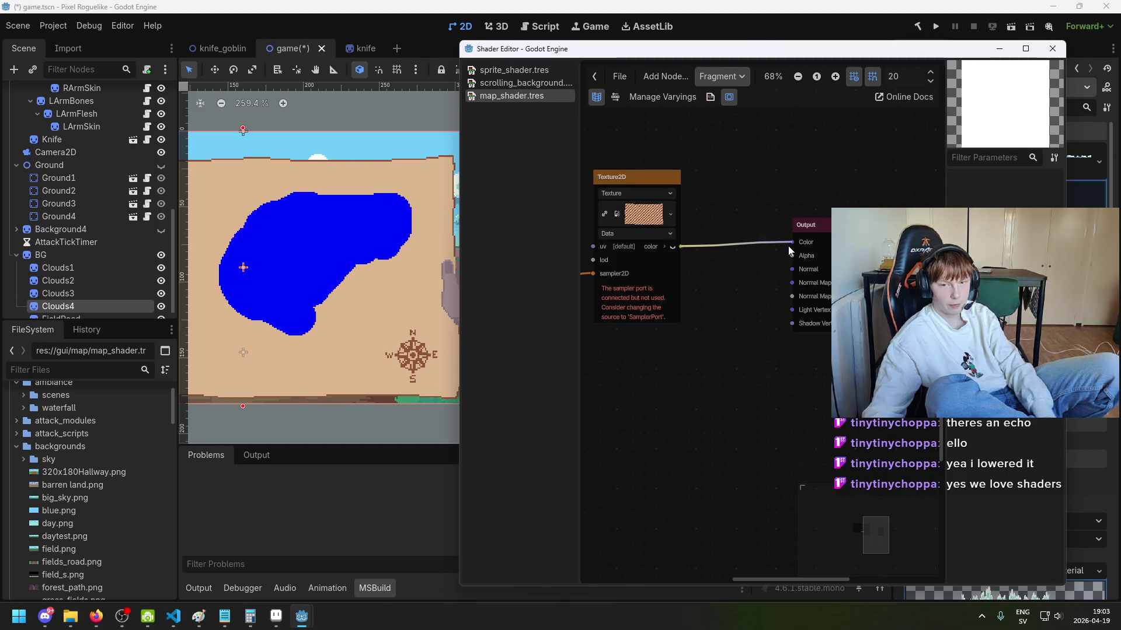
pyautogui.moveTo(789, 251); pyautogui.dragTo(792, 242)
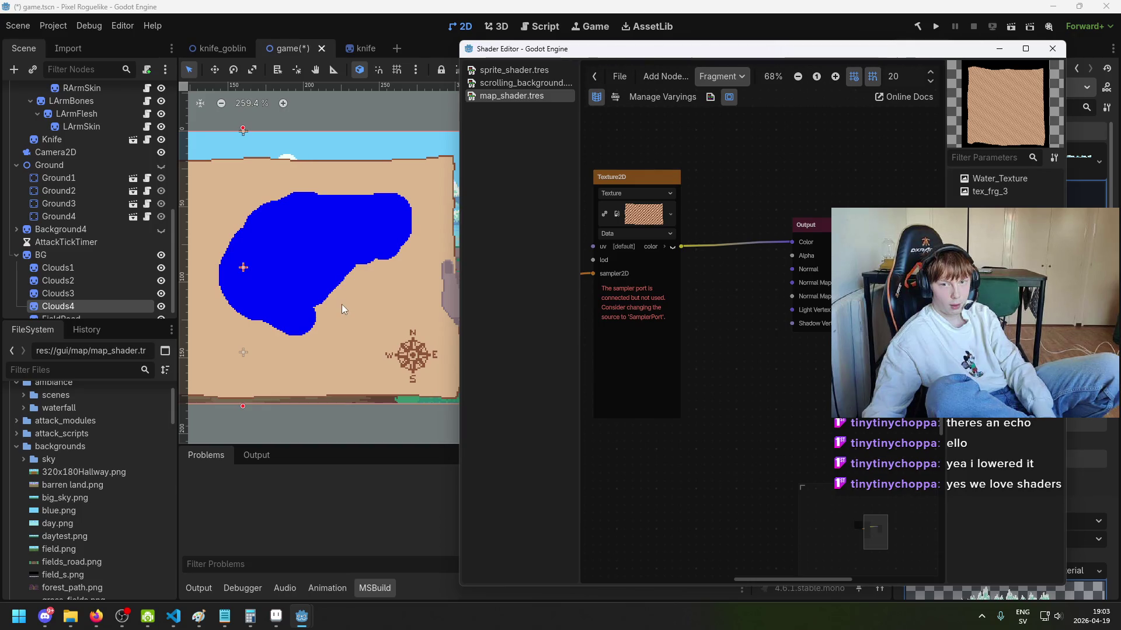
pyautogui.hotkey('ctrl', 's')
pyautogui.click(341, 343)
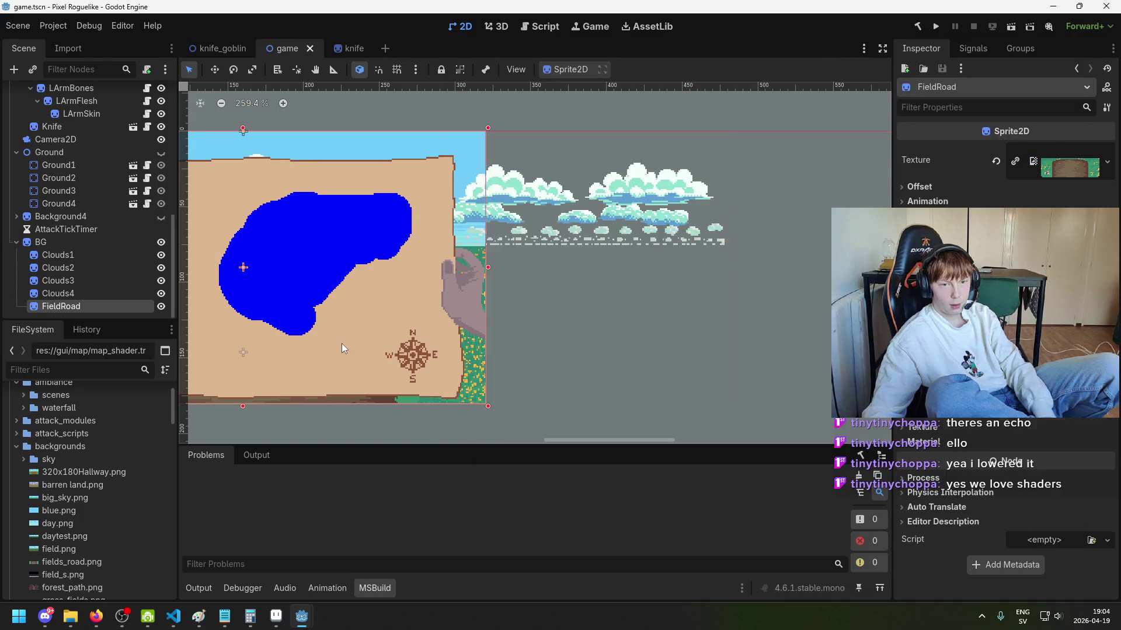
# Step: Select the Map node in the Scene tree
pyautogui.scroll(-1, 454, 335)
pyautogui.moveTo(426, 292); pyautogui.dragTo(233, 287)
pyautogui.scroll(5, 91, 145)
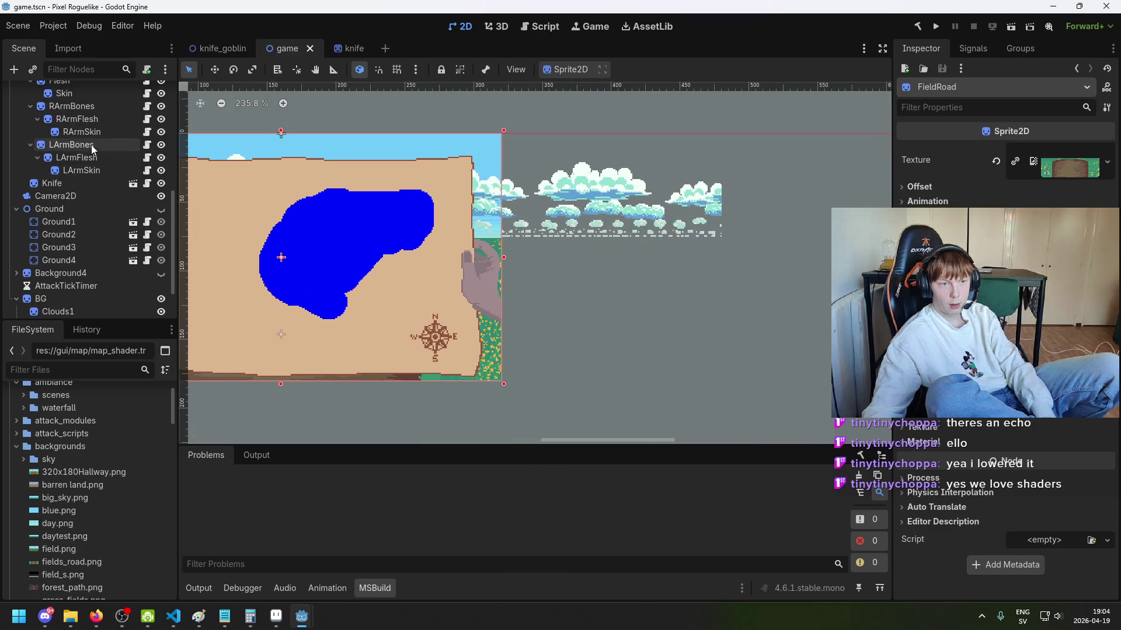
pyautogui.click(59, 252)
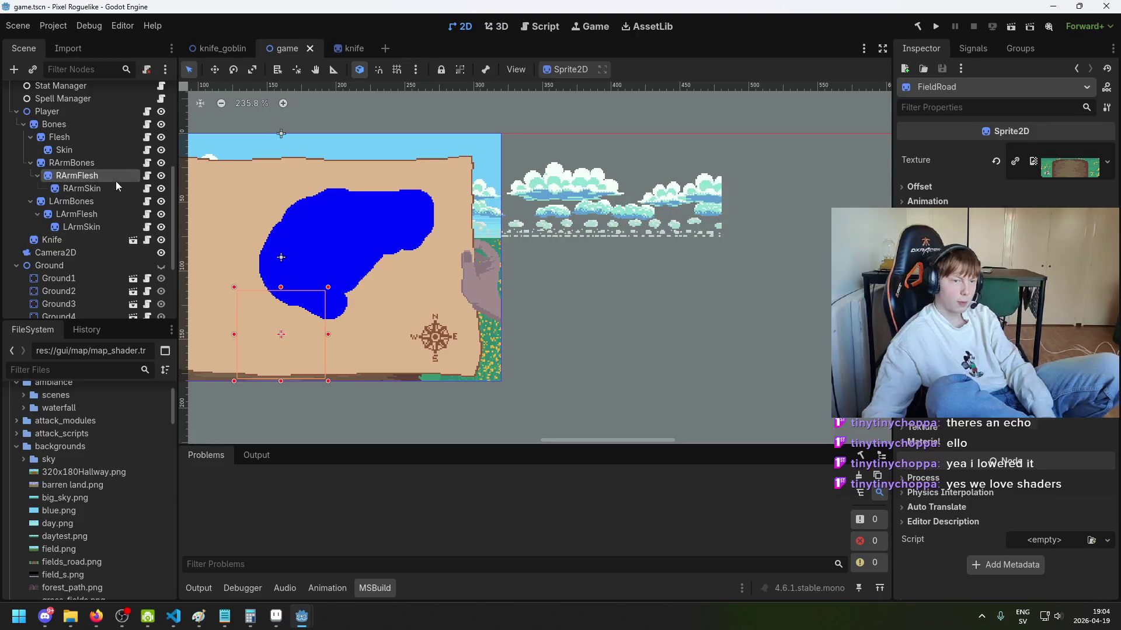
pyautogui.click(63, 98)
pyautogui.scroll(-4, 94, 175)
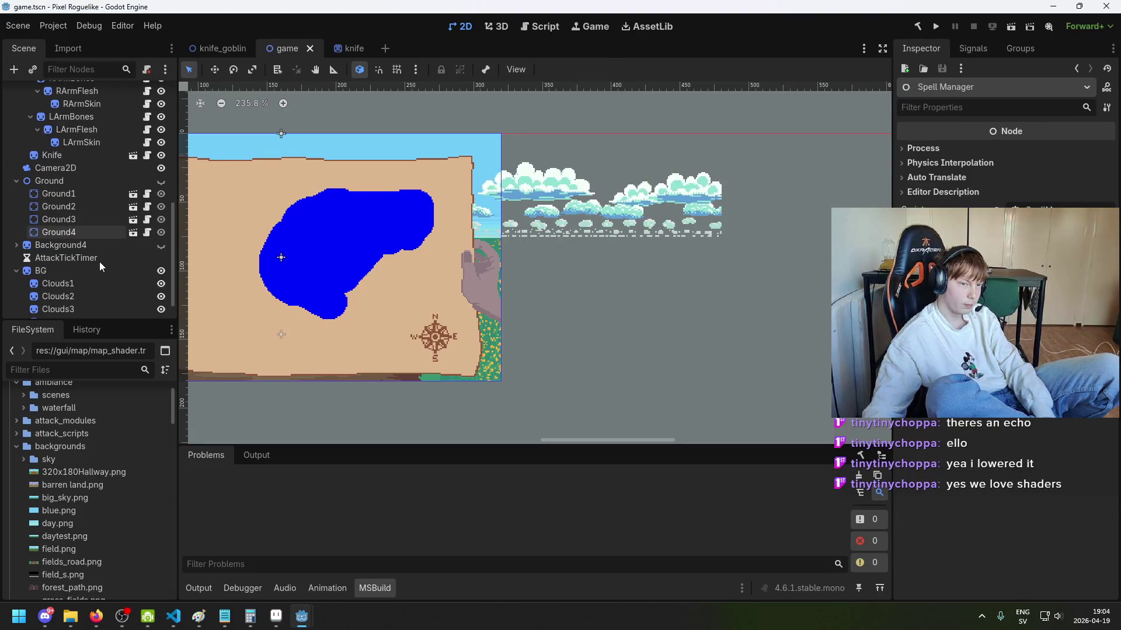
pyautogui.scroll(6, 97, 259)
pyautogui.scroll(5, 97, 259)
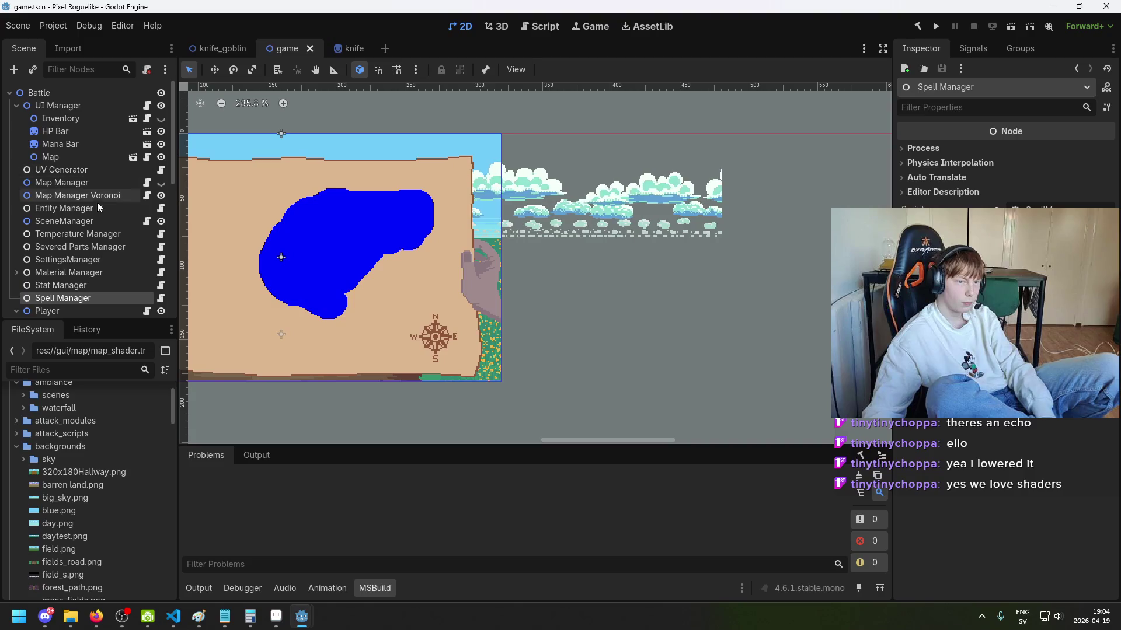
pyautogui.click(59, 157)
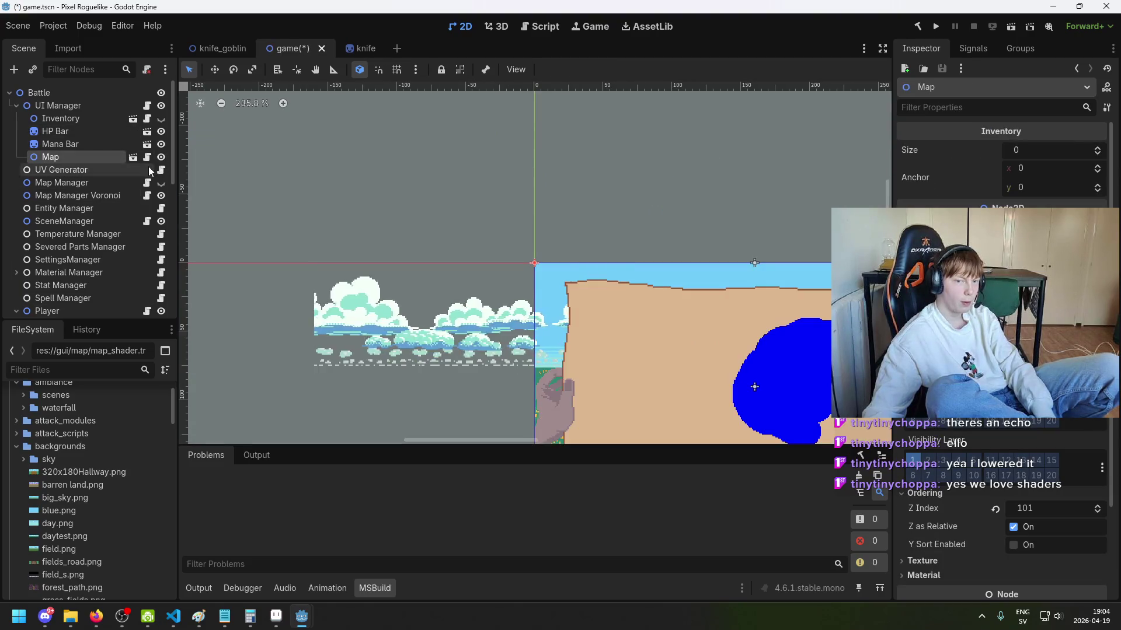
# Step: Expand the Map node's Material section in the Inspector
pyautogui.scroll(-3, 517, 320)
pyautogui.scroll(6, 552, 265)
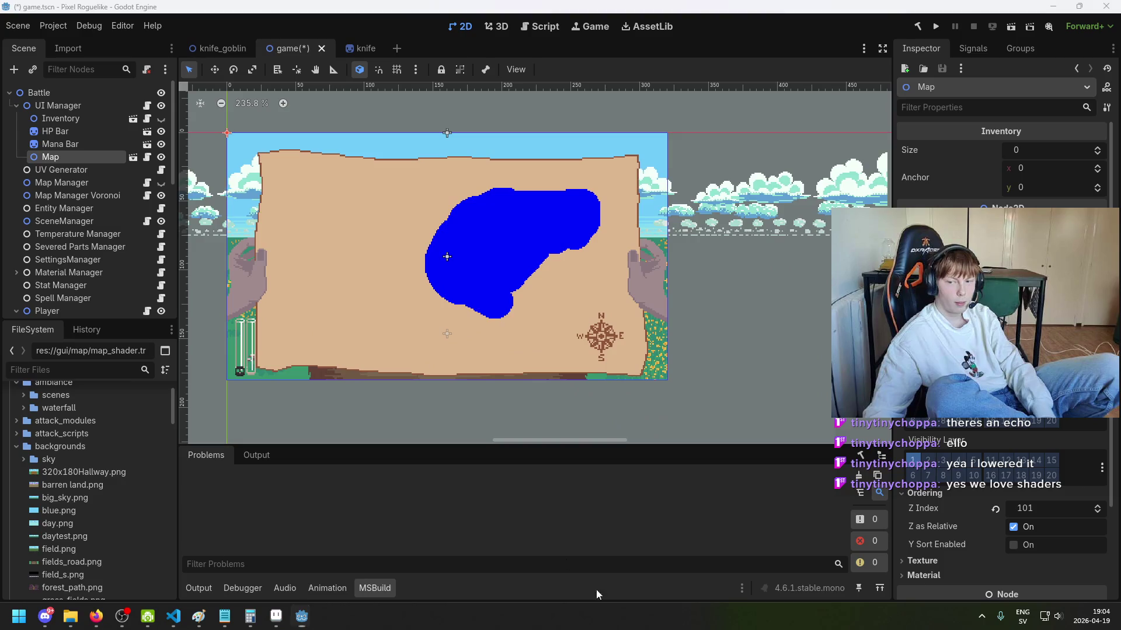
pyautogui.moveTo(553, 310)
pyautogui.mouseDown()
pyautogui.moveTo(510, 265)
pyautogui.moveTo(602, 396)
pyautogui.mouseUp()
pyautogui.scroll(-1, 602, 395)
pyautogui.scroll(-3, 1042, 418)
pyautogui.click(982, 468)
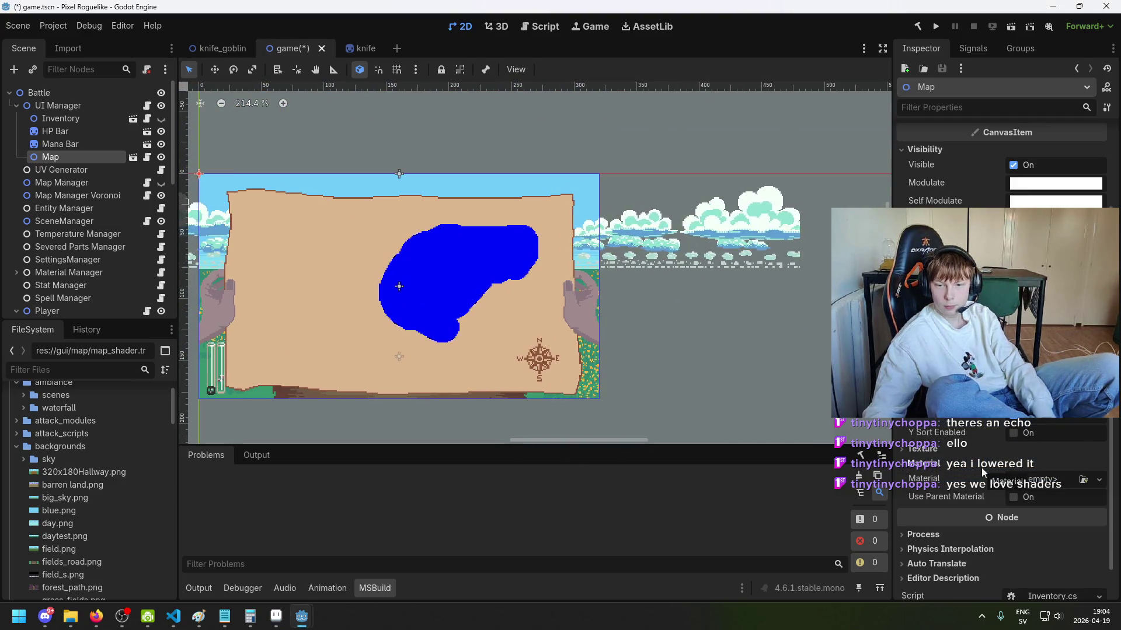
# Step: Find map_shader.tres in gui/map and drag it into the Map's Material slot
pyautogui.scroll(-5, 102, 519)
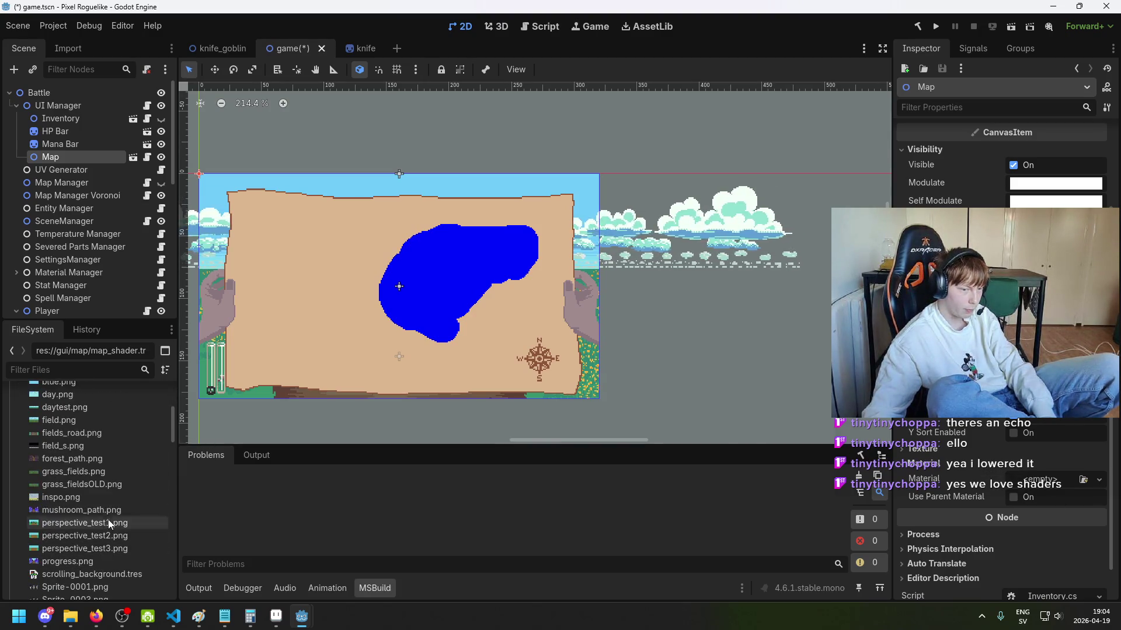
pyautogui.scroll(5, 87, 491)
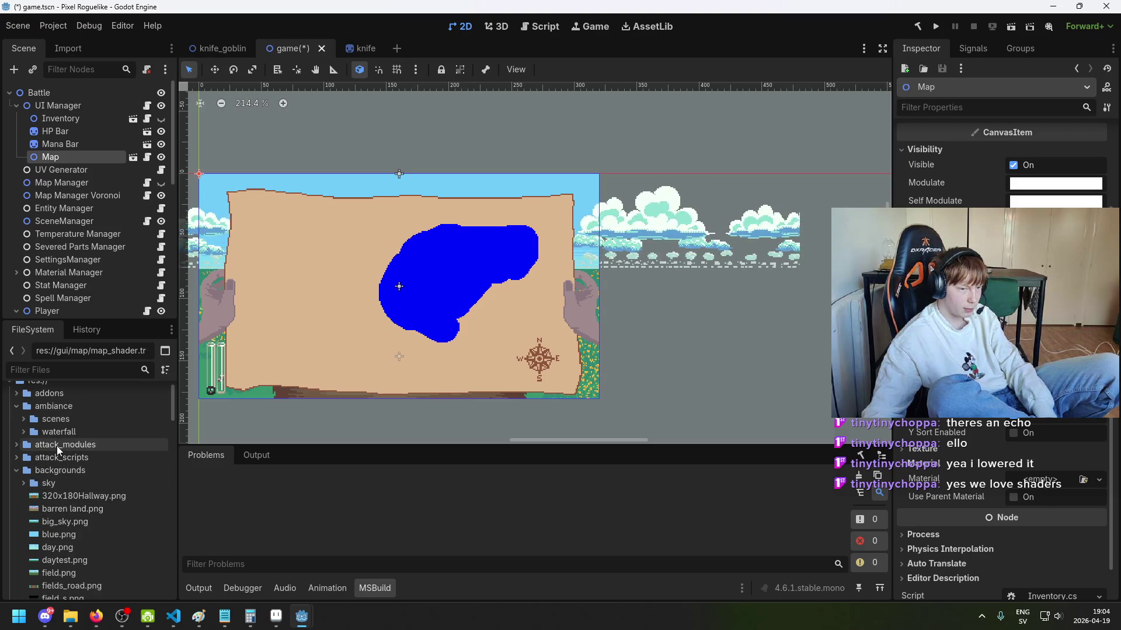
pyautogui.scroll(-4, 86, 491)
pyautogui.scroll(-3, 87, 491)
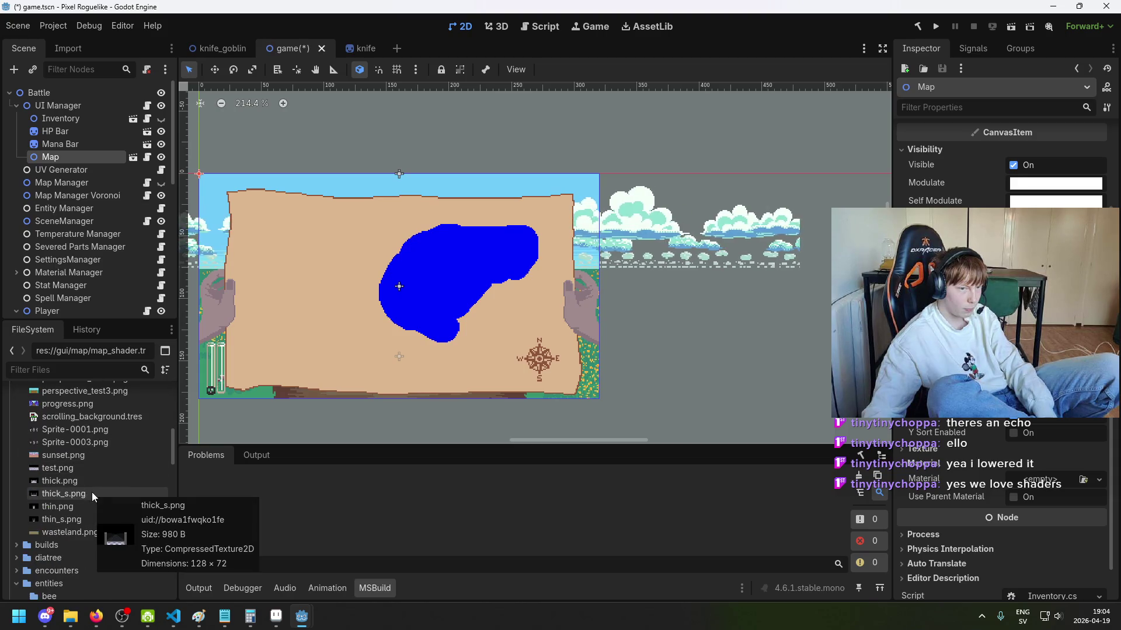
pyautogui.scroll(7, 93, 485)
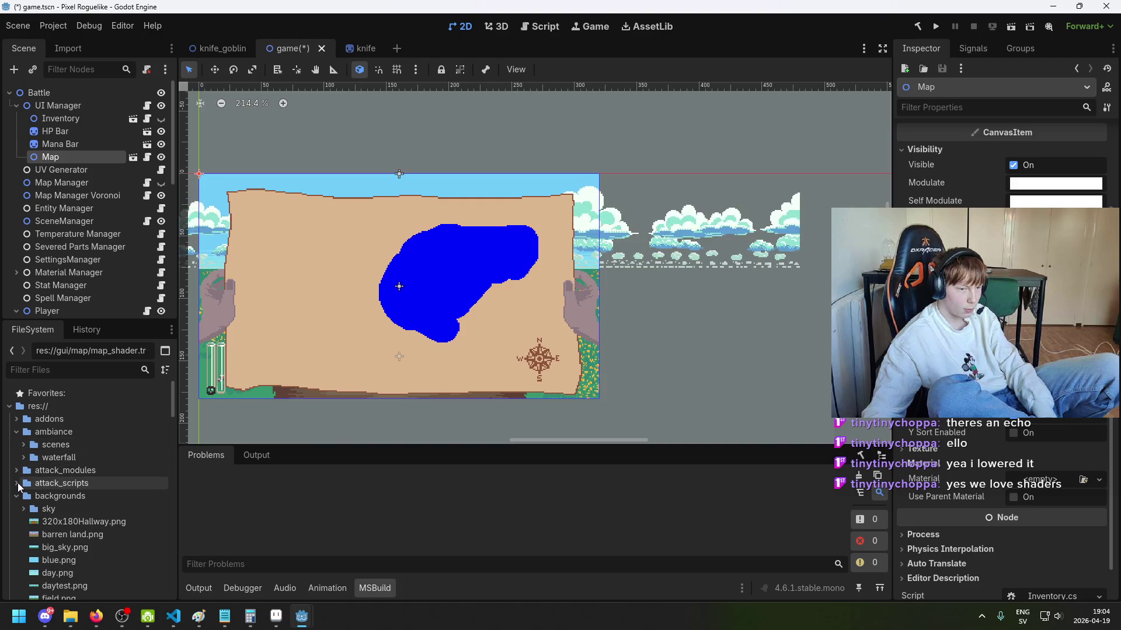
pyautogui.click(16, 432)
pyautogui.scroll(-3, 37, 457)
pyautogui.scroll(-8, 37, 457)
pyautogui.scroll(-5, 71, 461)
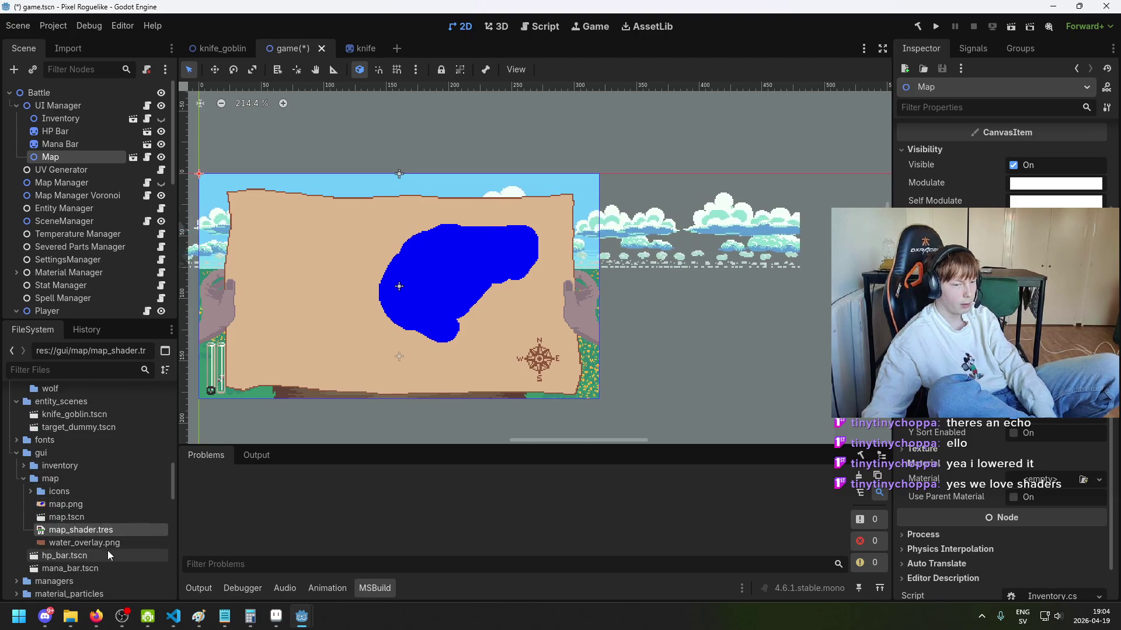
pyautogui.moveTo(98, 530)
pyautogui.mouseDown()
pyautogui.moveTo(289, 534)
pyautogui.moveTo(1068, 487)
pyautogui.mouseUp()
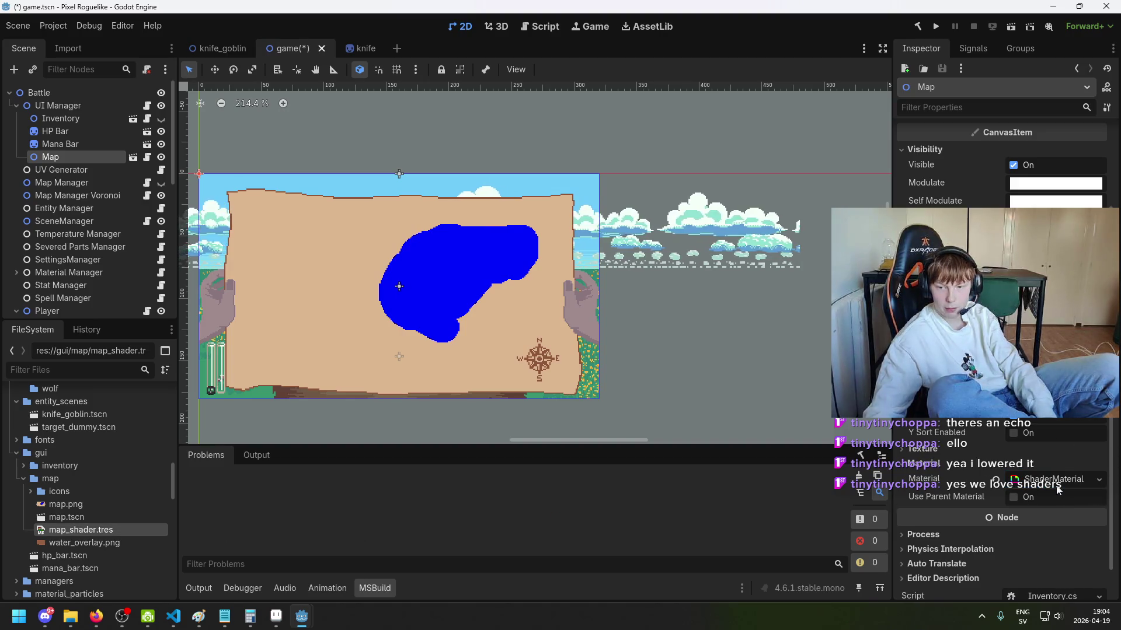
# Step: Save the scene and expand the shader material's parameters
pyautogui.hotkey('ctrl', 's')
pyautogui.click(1051, 480)
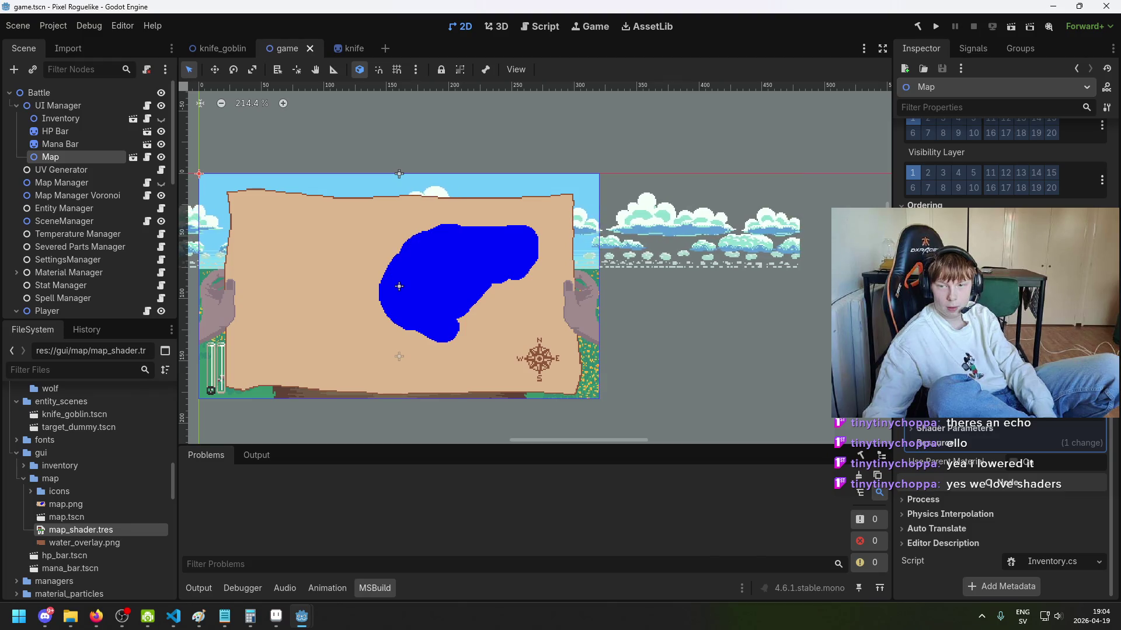
pyautogui.scroll(2, 1001, 339)
pyautogui.scroll(-2, 926, 428)
pyautogui.click(925, 428)
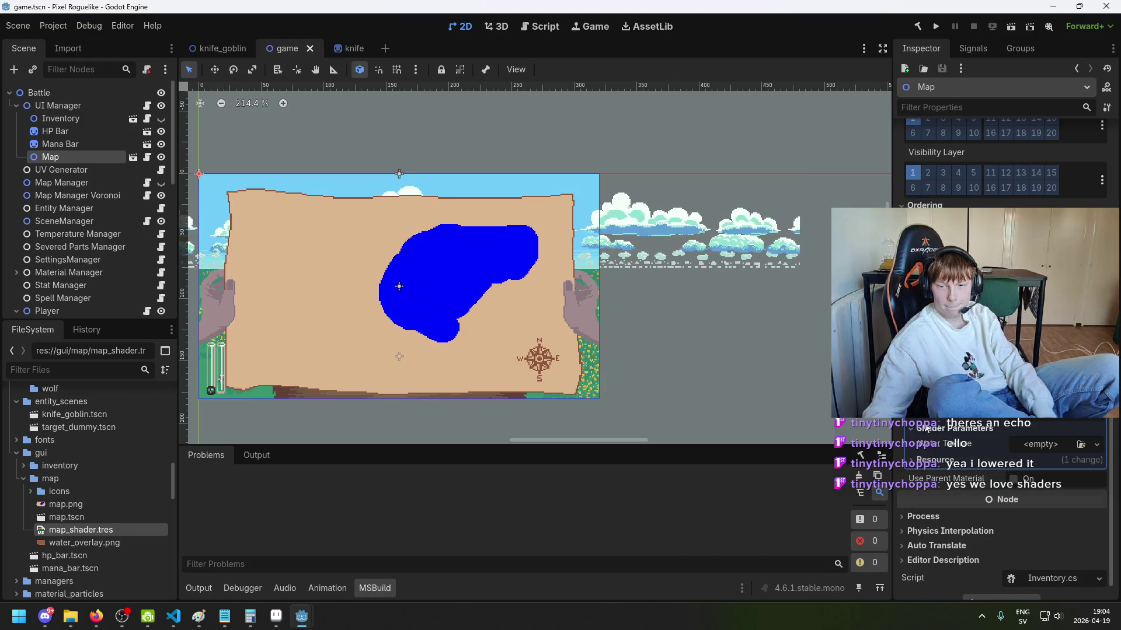
pyautogui.click(1038, 451)
pyautogui.click(872, 443)
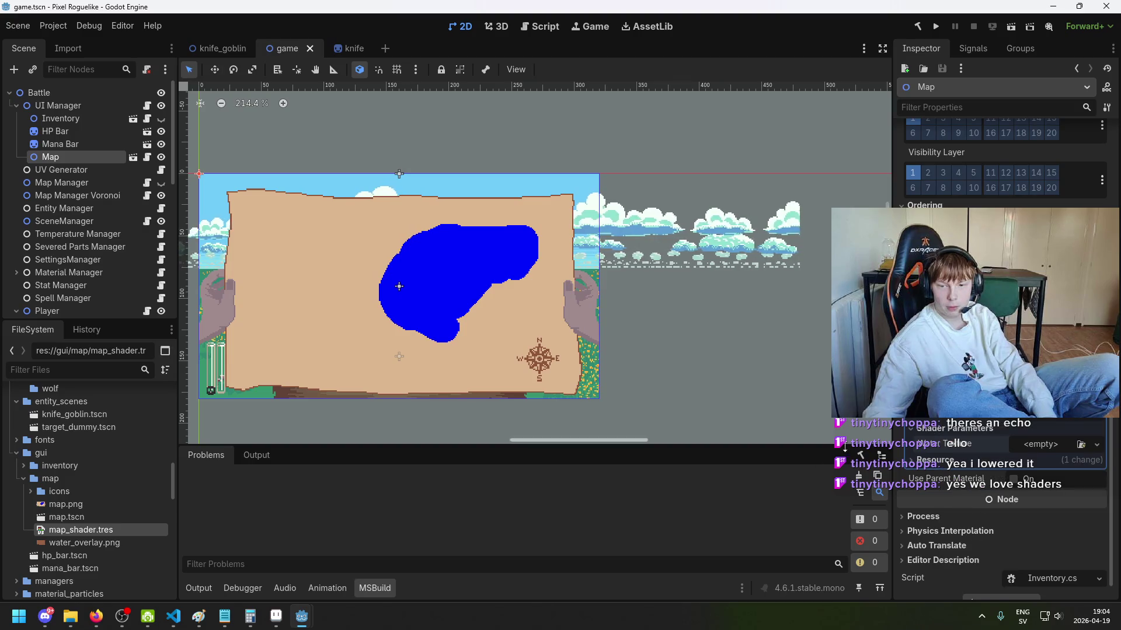
# Step: Assign water_overlay.png as the Water Texture parameter and save the scene
pyautogui.click(96, 501)
pyautogui.moveTo(96, 542)
pyautogui.mouseDown()
pyautogui.moveTo(600, 547)
pyautogui.moveTo(1035, 452)
pyautogui.mouseUp()
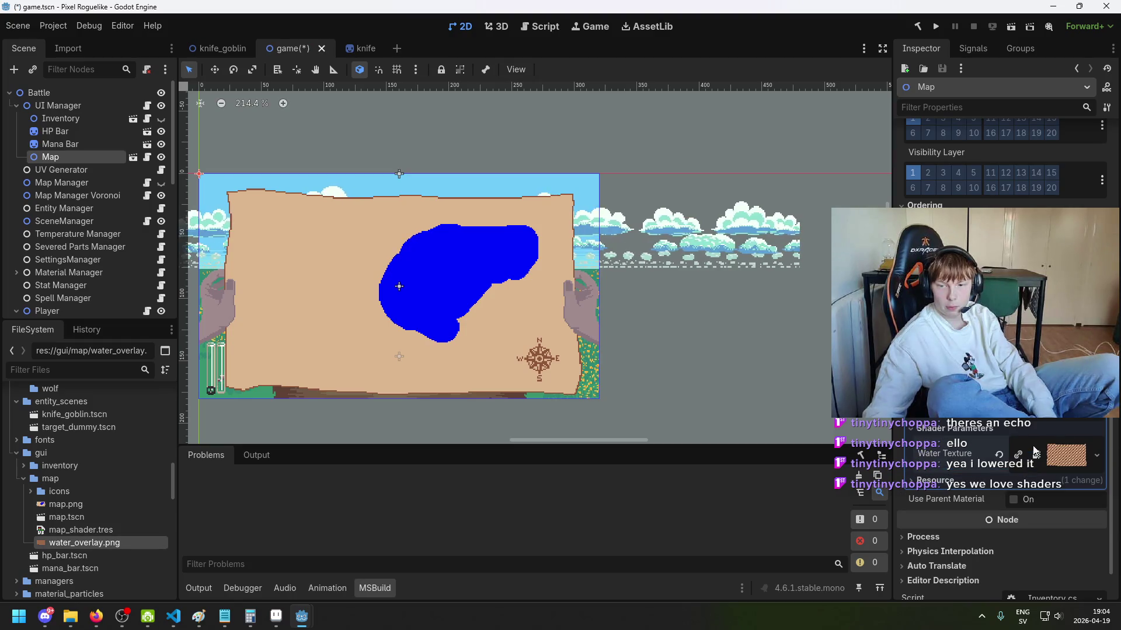
pyautogui.hotkey('ctrl', 's')
pyautogui.scroll(2, 455, 298)
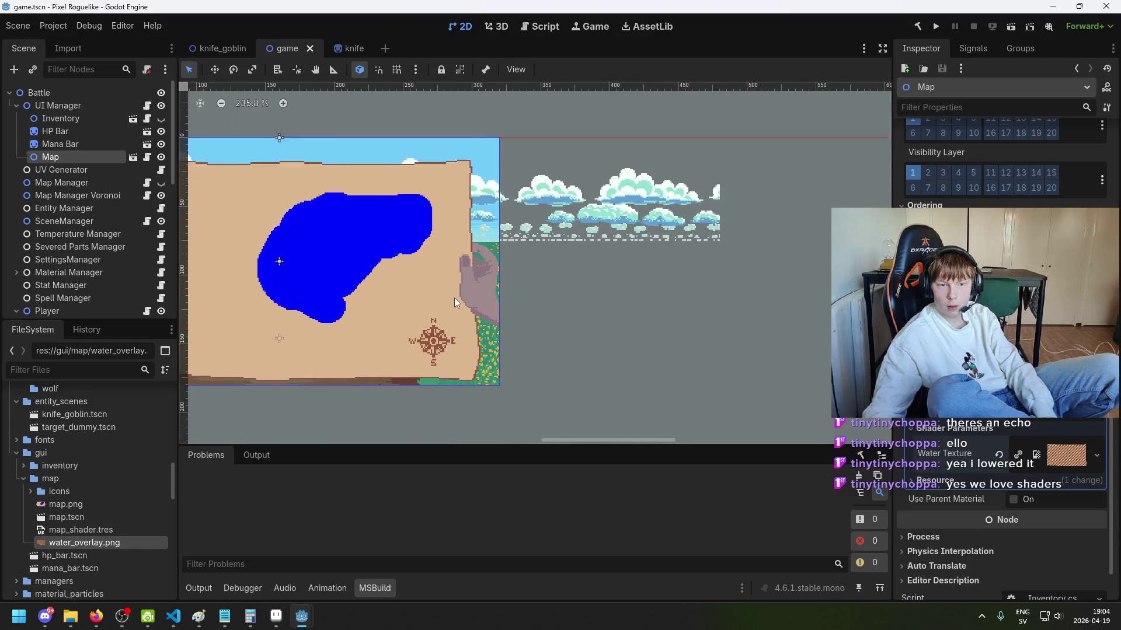
pyautogui.click(433, 334)
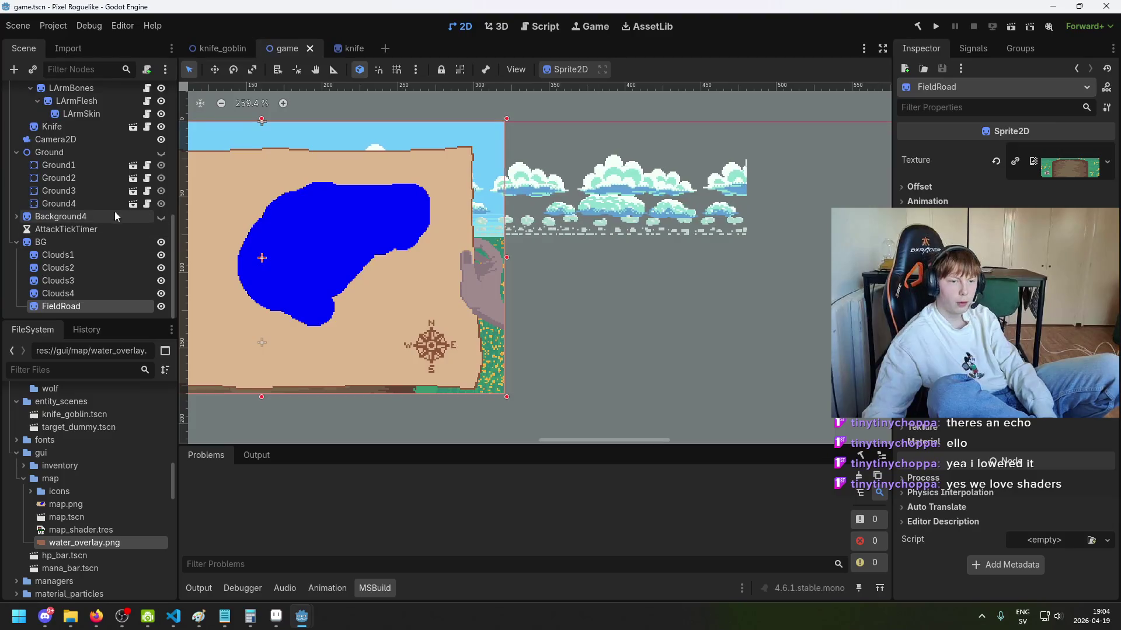
pyautogui.scroll(10, 102, 141)
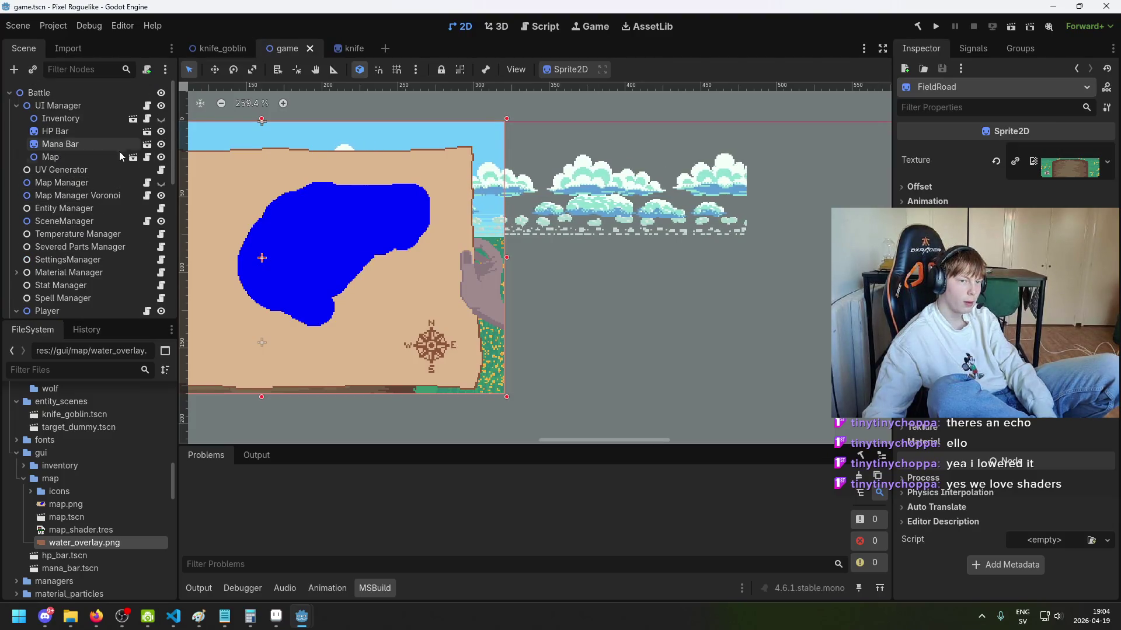
pyautogui.click(127, 157)
pyautogui.click(161, 157)
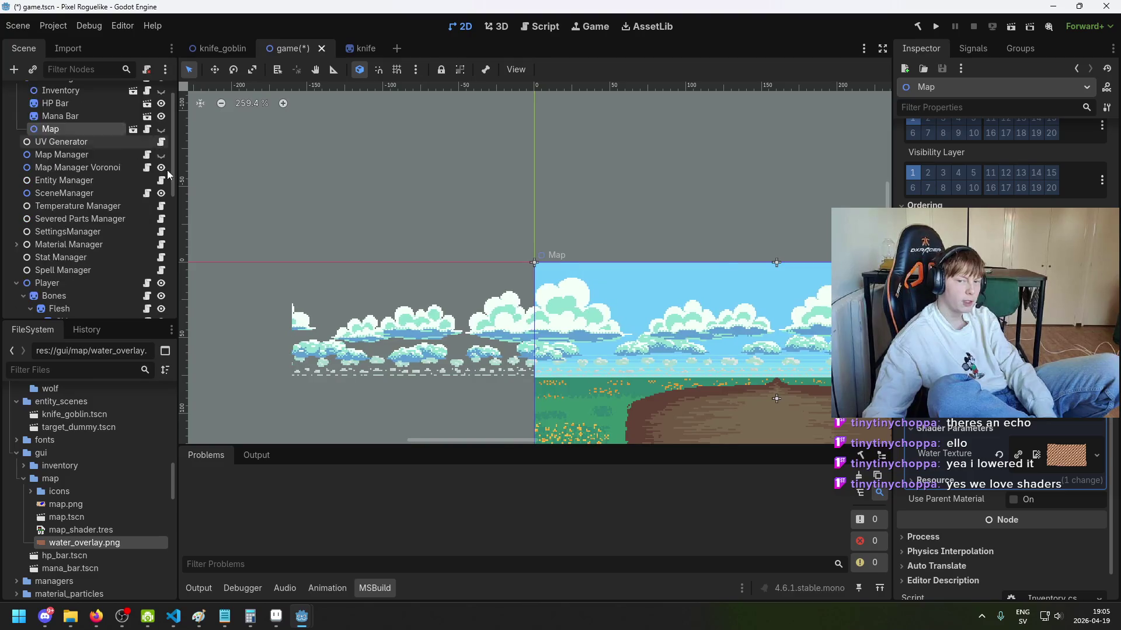
pyautogui.scroll(-2, 161, 129)
pyautogui.scroll(2, 161, 129)
pyautogui.click(161, 157)
pyautogui.scroll(-3, 446, 272)
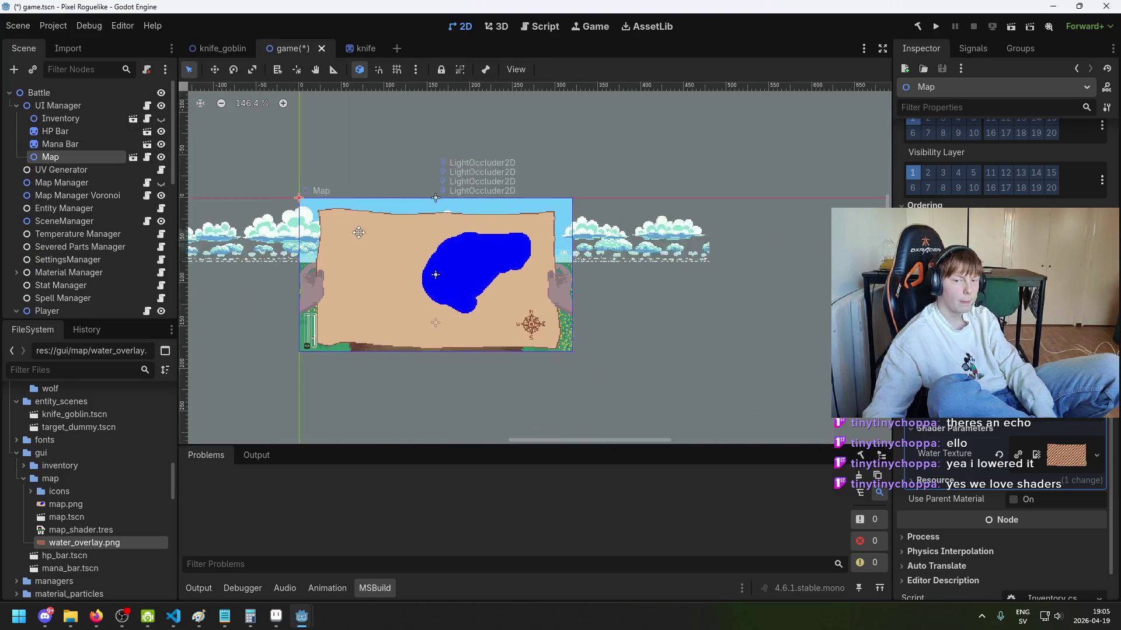
pyautogui.scroll(2, 481, 282)
pyautogui.scroll(5, 992, 350)
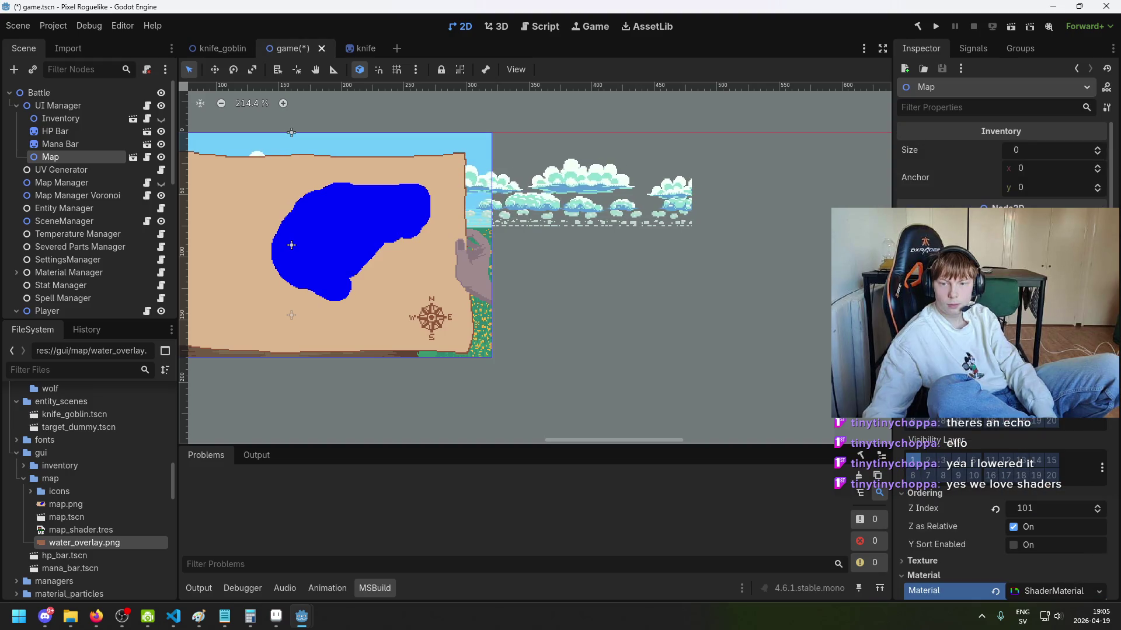
pyautogui.click(1051, 591)
pyautogui.scroll(-5, 1001, 409)
pyautogui.hotkey('ctrl', 's')
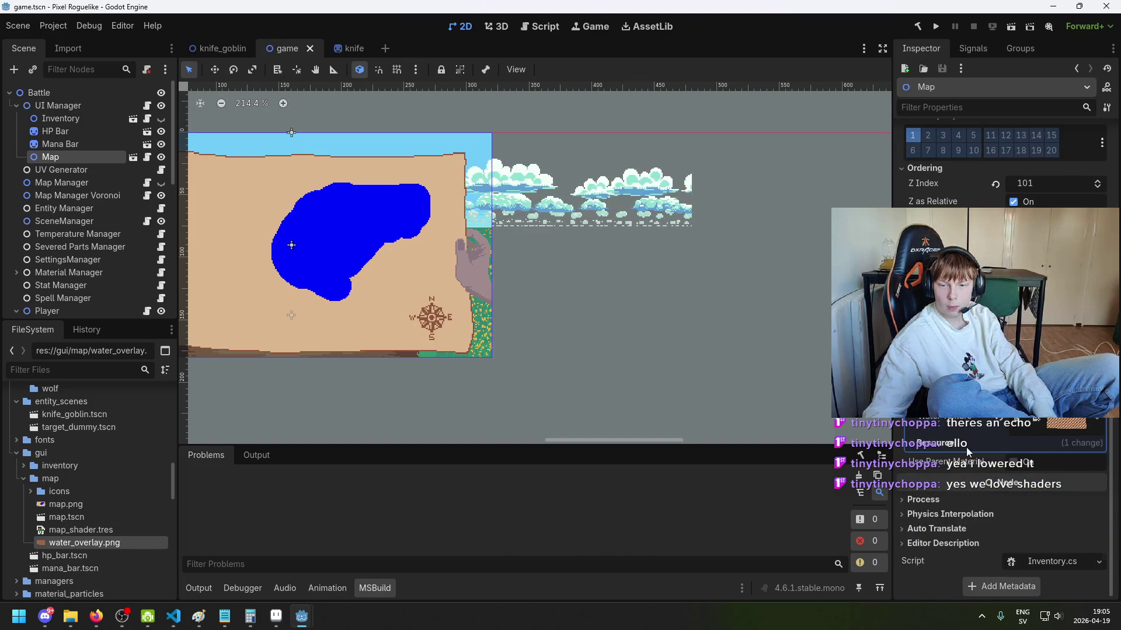
pyautogui.scroll(5, 966, 447)
pyautogui.scroll(2, 1001, 514)
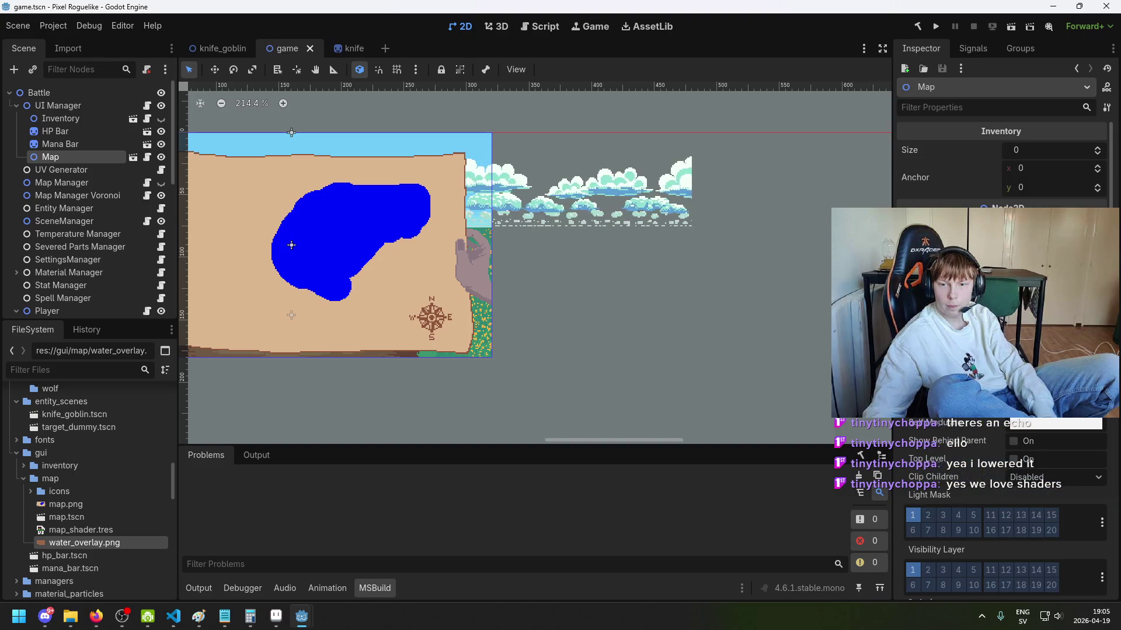
pyautogui.scroll(-5, 1001, 514)
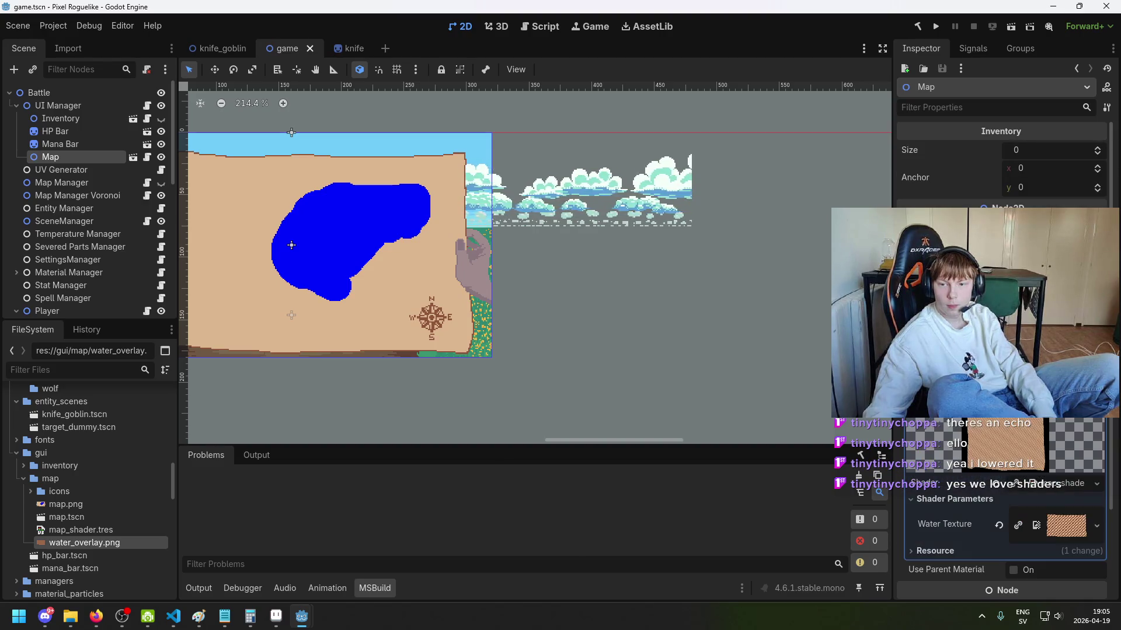
pyautogui.scroll(-3, 1001, 514)
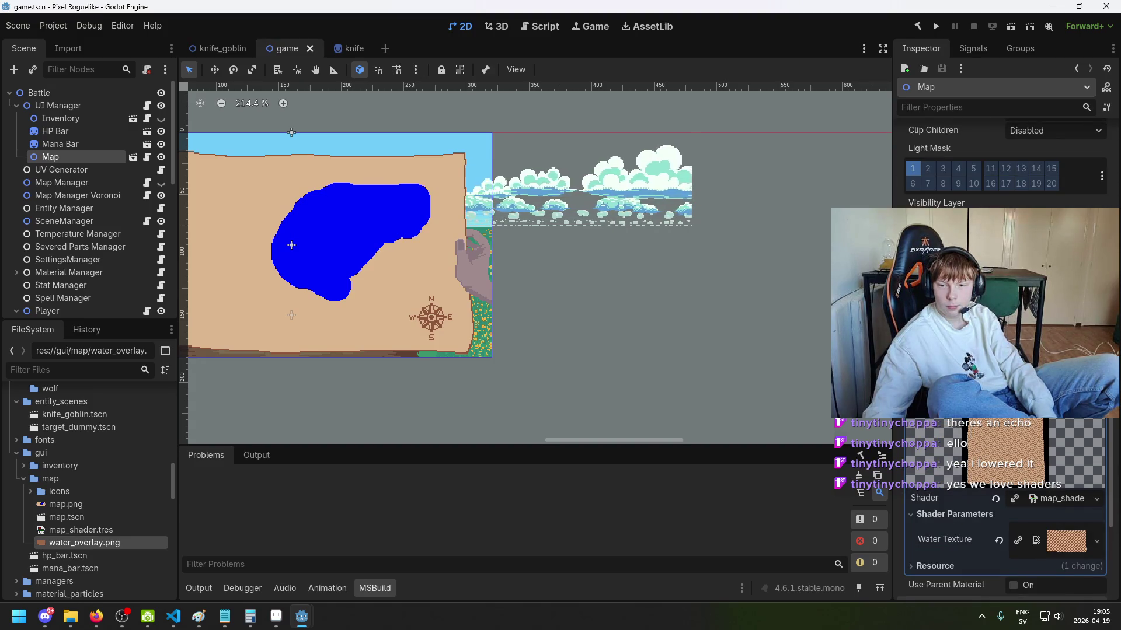
pyautogui.scroll(-5, 1004, 502)
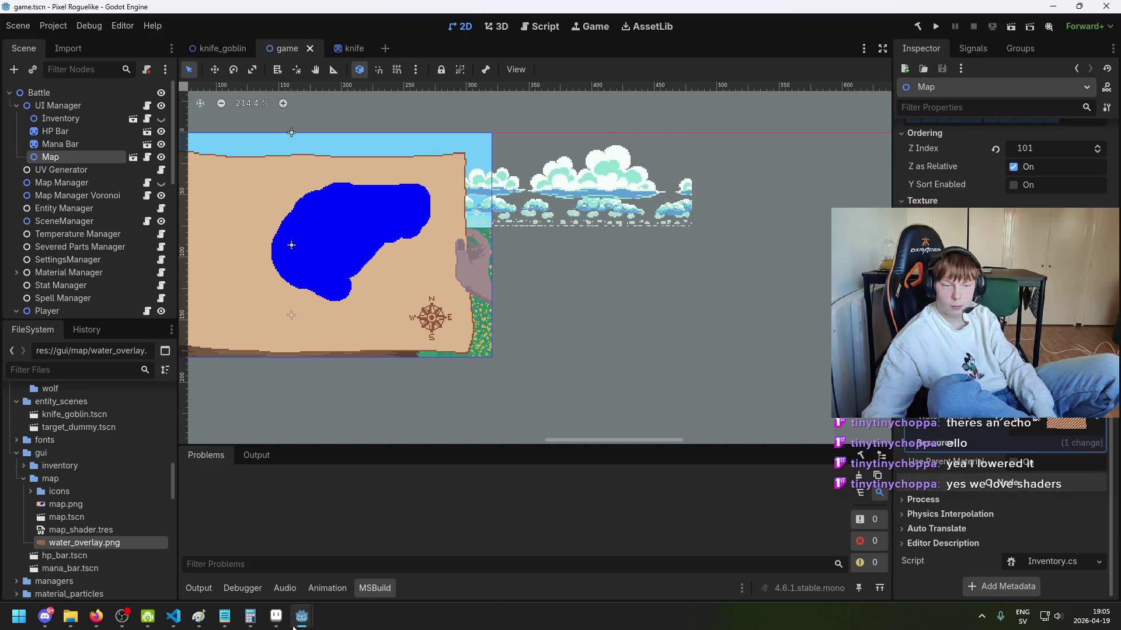
# Step: Bring the floating Shader Editor forward and reposition its graph view
pyautogui.moveTo(298, 625)
pyautogui.click(348, 567)
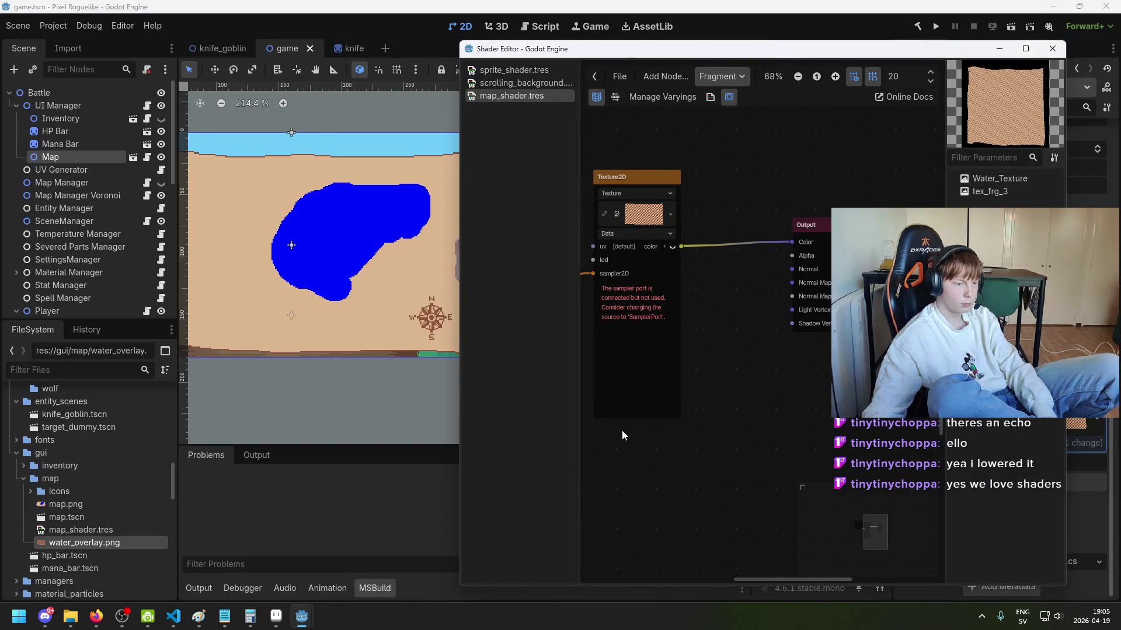
pyautogui.moveTo(672, 48)
pyautogui.mouseDown()
pyautogui.moveTo(741, 63)
pyautogui.moveTo(723, 60)
pyautogui.mouseUp()
pyautogui.scroll(1, 758, 253)
pyautogui.moveTo(754, 339); pyautogui.dragTo(763, 368)
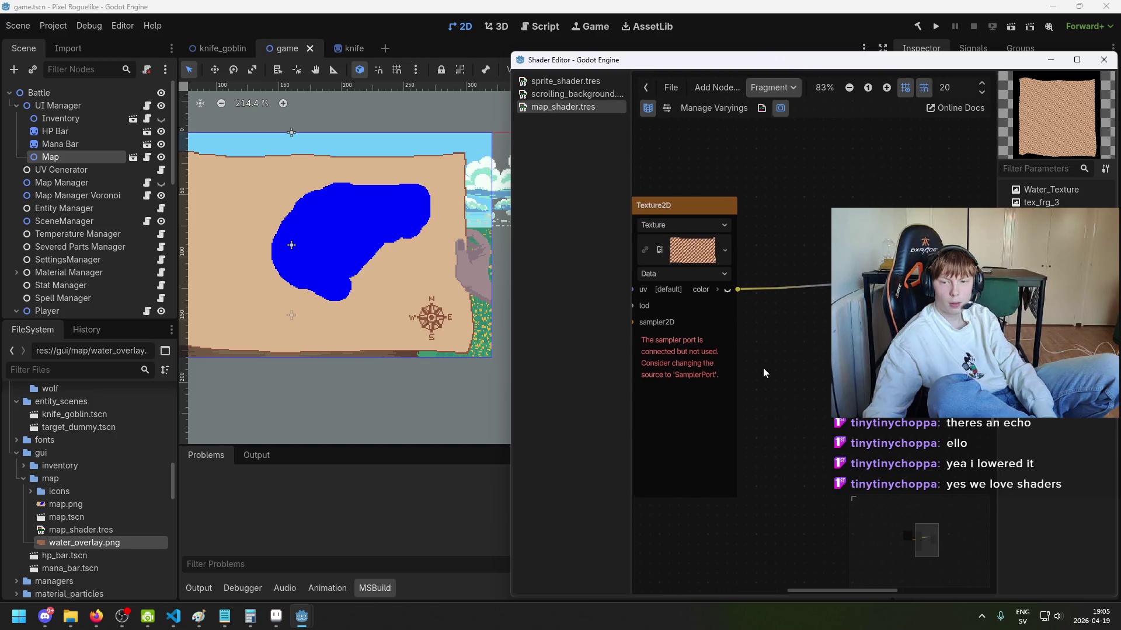
pyautogui.hscroll(3, 731, 287)
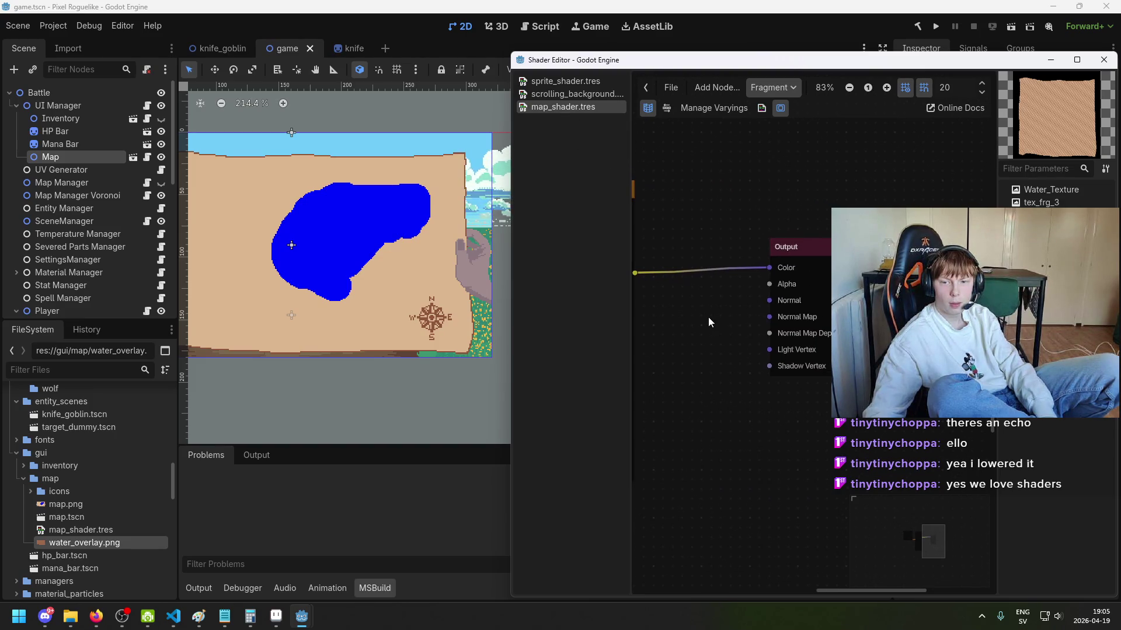
pyautogui.click(765, 89)
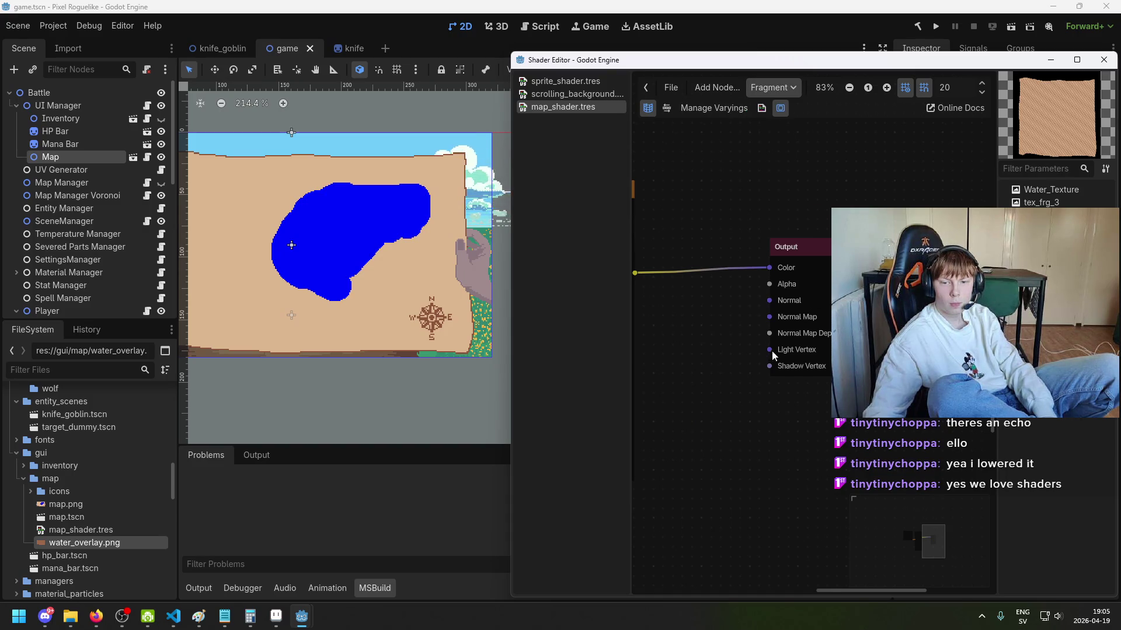
pyautogui.hscroll(-3, 772, 354)
pyautogui.scroll(-3, 765, 327)
pyautogui.scroll(1, 717, 310)
pyautogui.hscroll(3, 782, 309)
# Step: Disconnect the texture colour from the Output's Color, save, and dismiss the Shader Editor
pyautogui.moveTo(796, 222); pyautogui.dragTo(793, 236)
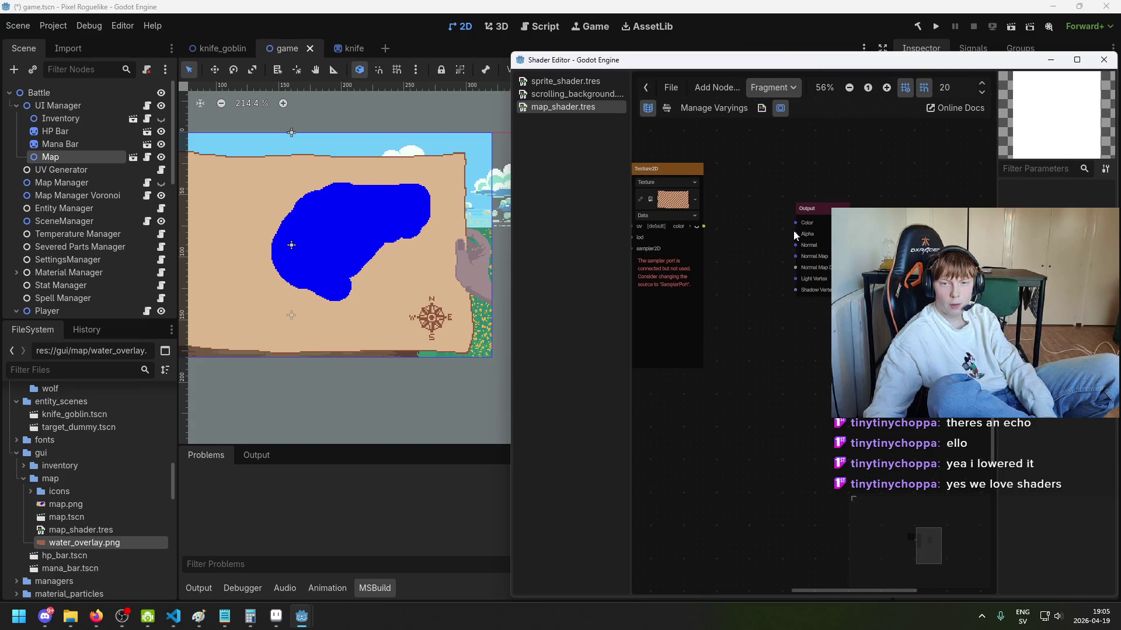
pyautogui.hotkey('ctrl', 's')
pyautogui.click(600, 5)
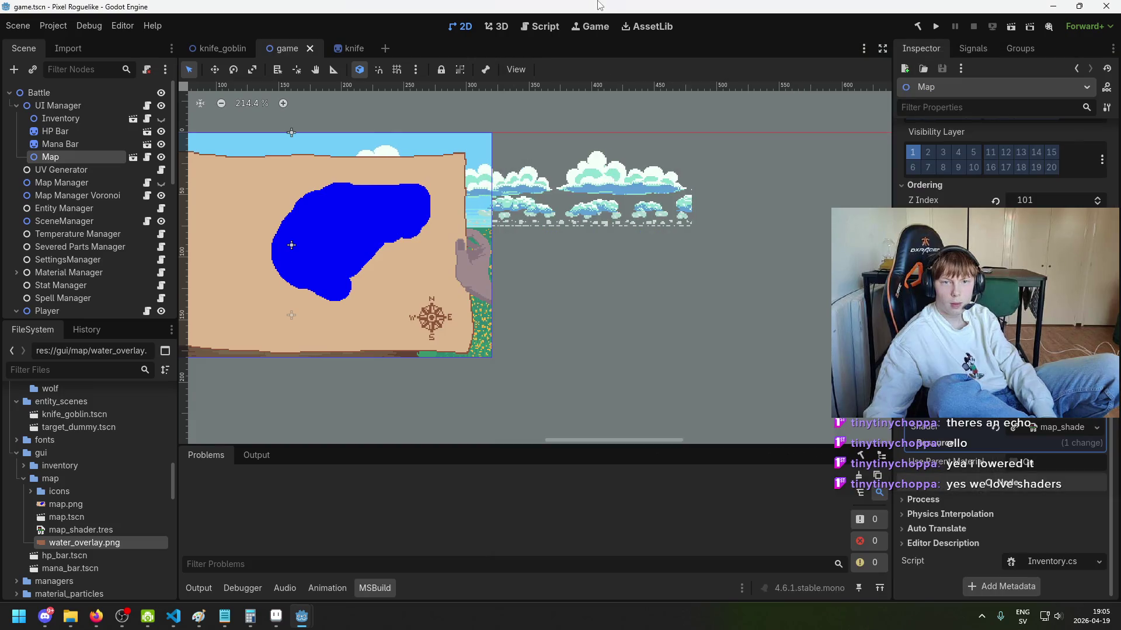
# Step: Expand the Map's Material and its Resource subsection to show Local to Scene, Path and Name
pyautogui.scroll(3, 934, 327)
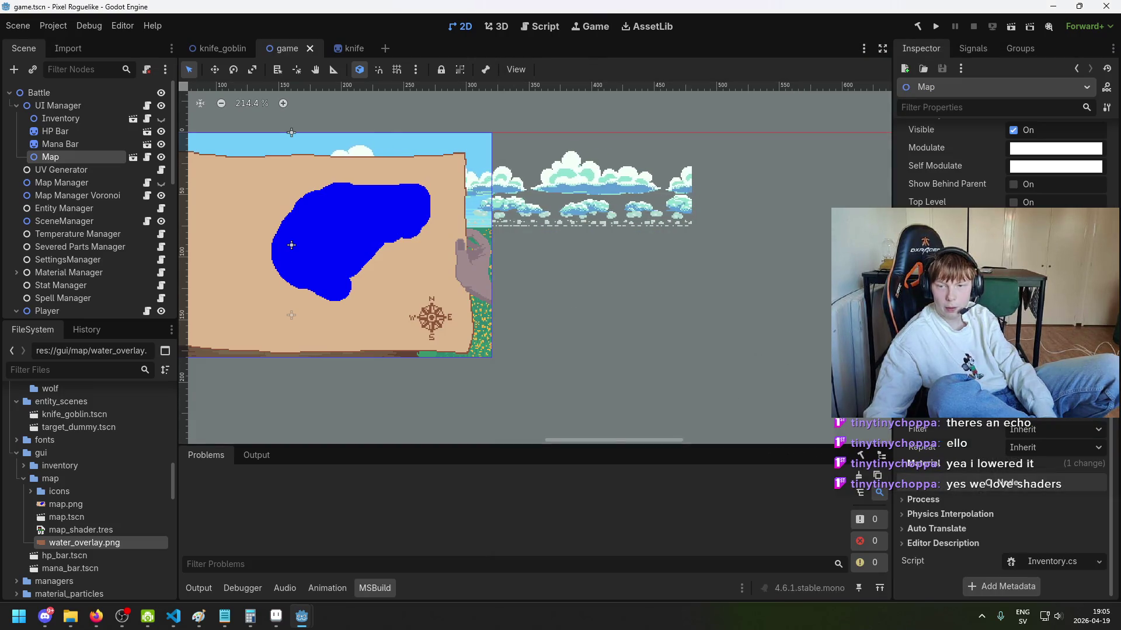
pyautogui.click(937, 463)
pyautogui.click(937, 463)
pyautogui.click(960, 448)
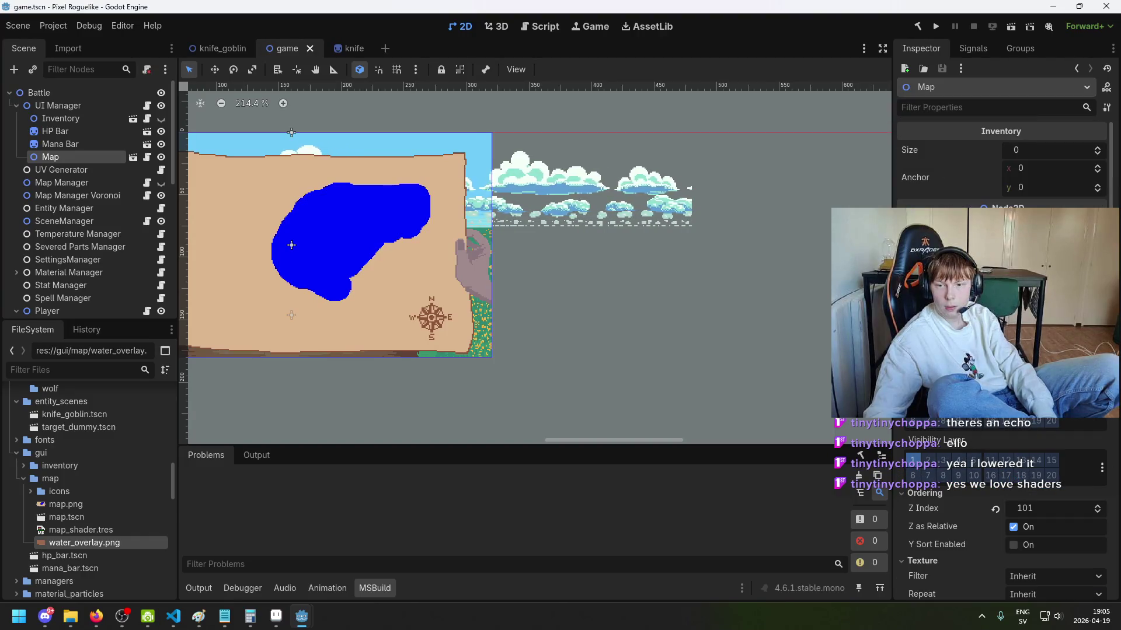
pyautogui.scroll(-5, 1001, 350)
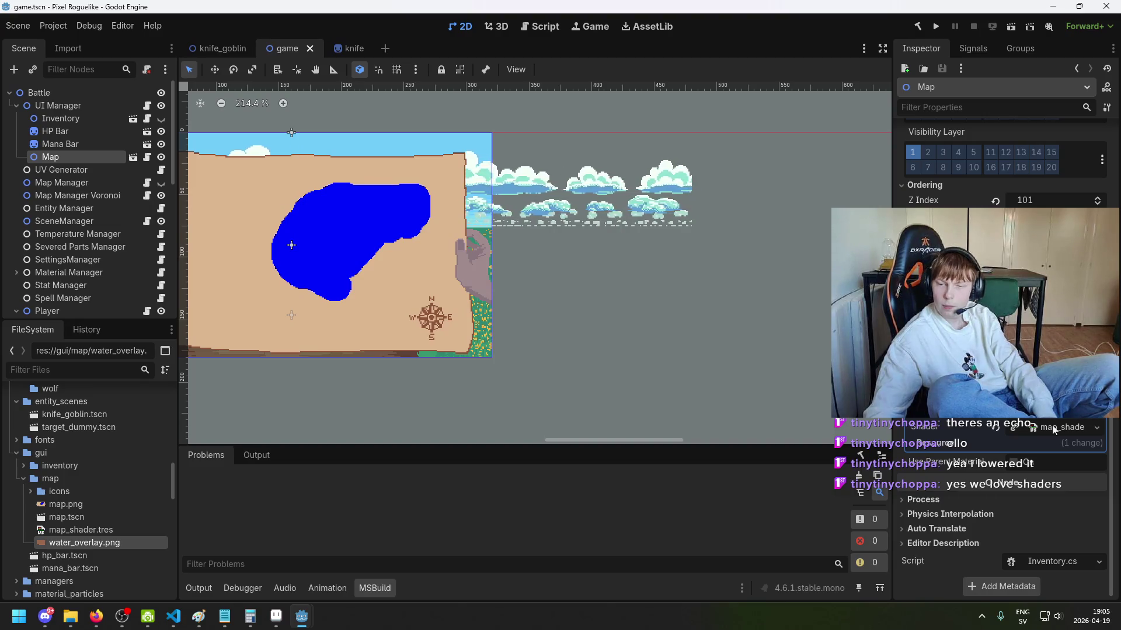
pyautogui.click(947, 443)
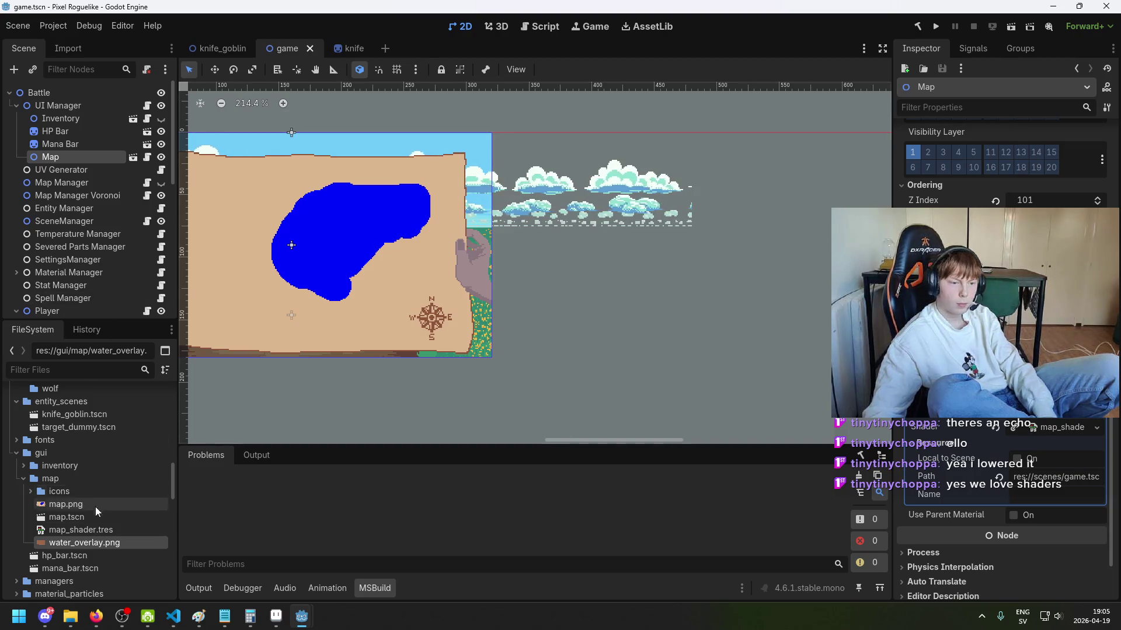
pyautogui.scroll(-1, 88, 490)
# Step: Create a new ShaderMaterial resource in the icons folder
pyautogui.rightClick(84, 469)
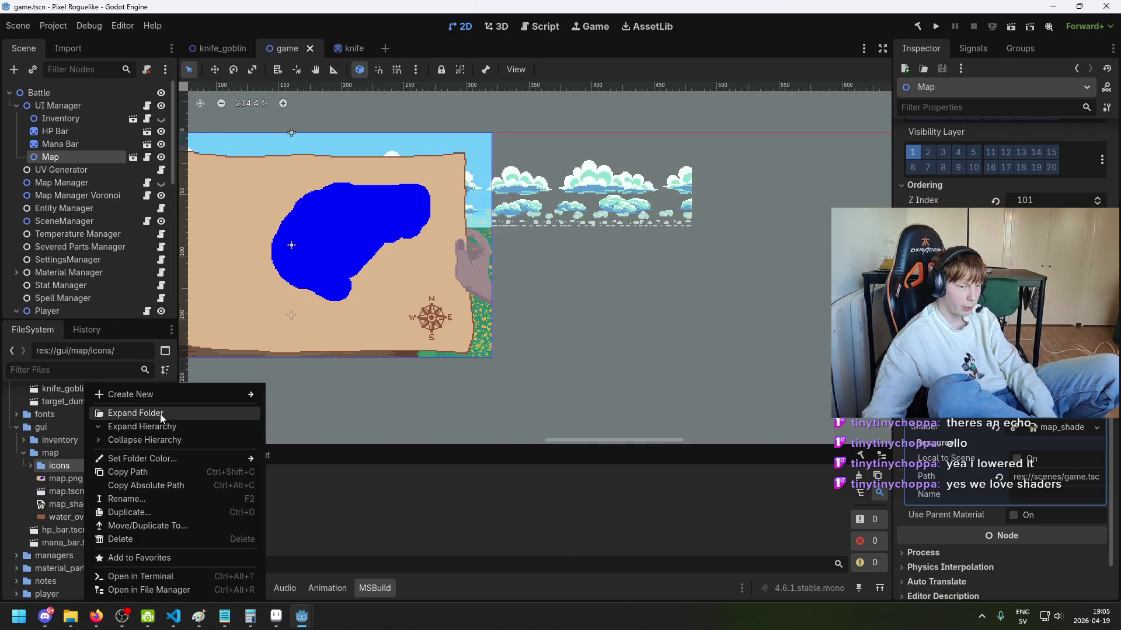
pyautogui.moveTo(173, 400)
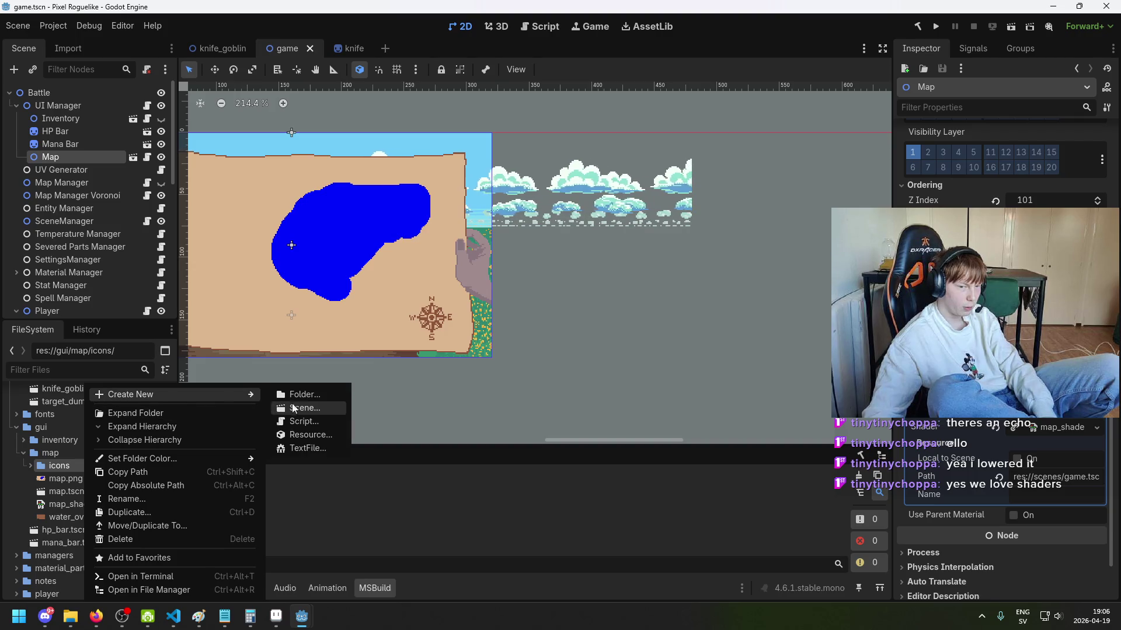
pyautogui.click(328, 435)
pyautogui.write('material')
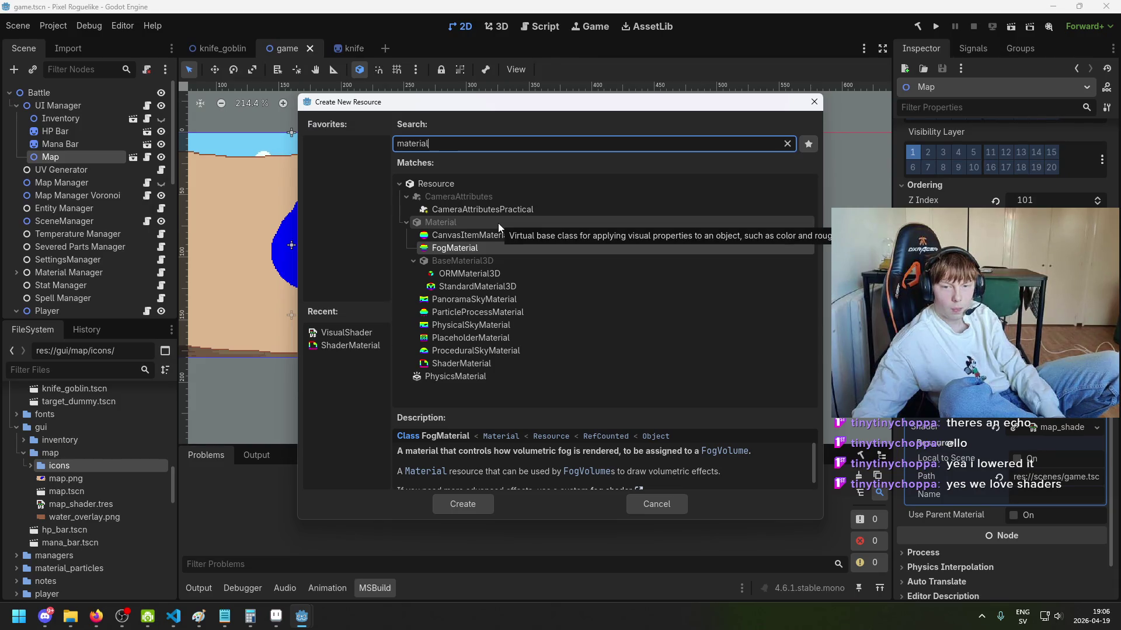
pyautogui.click(521, 363)
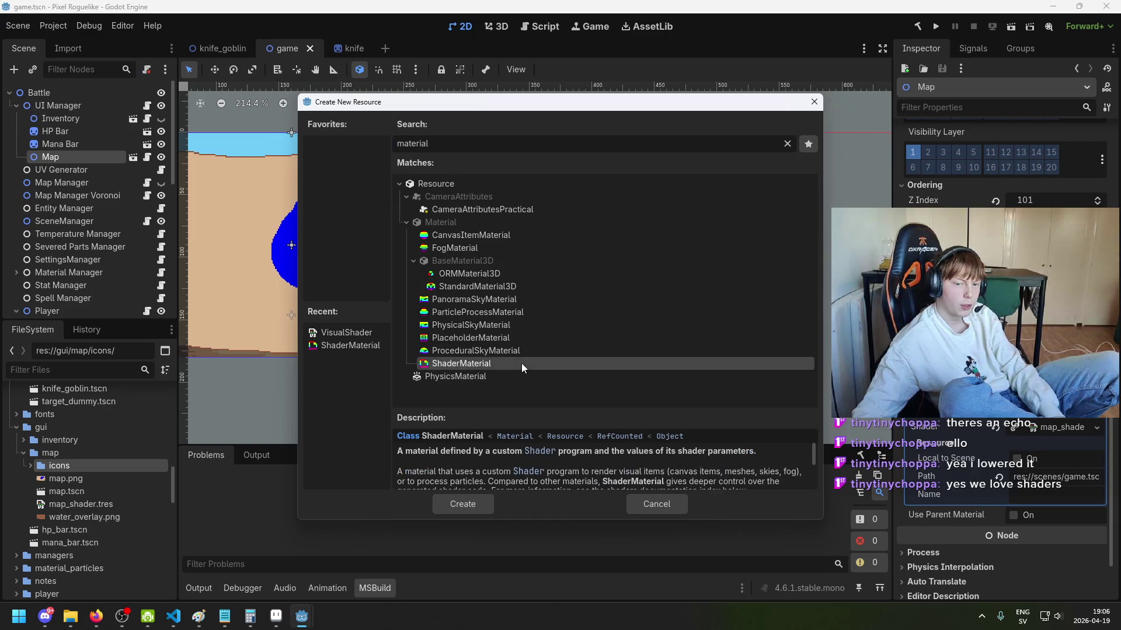
pyautogui.doubleClick(521, 363)
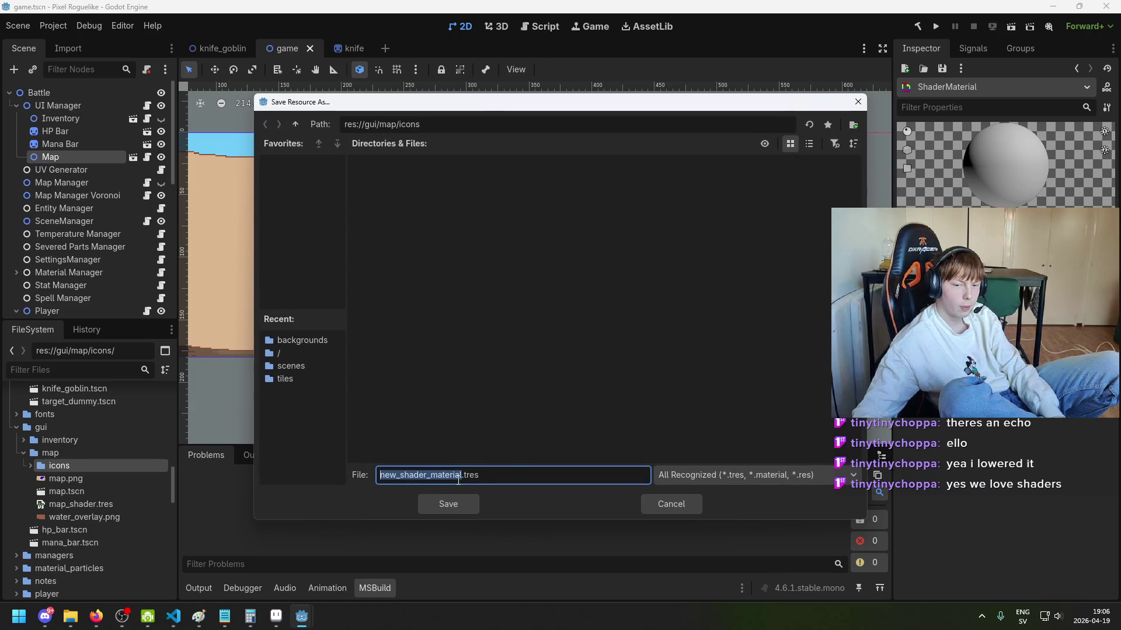
# Step: Name the new resource map_material and save it as map_material.tres
pyautogui.press('Home')
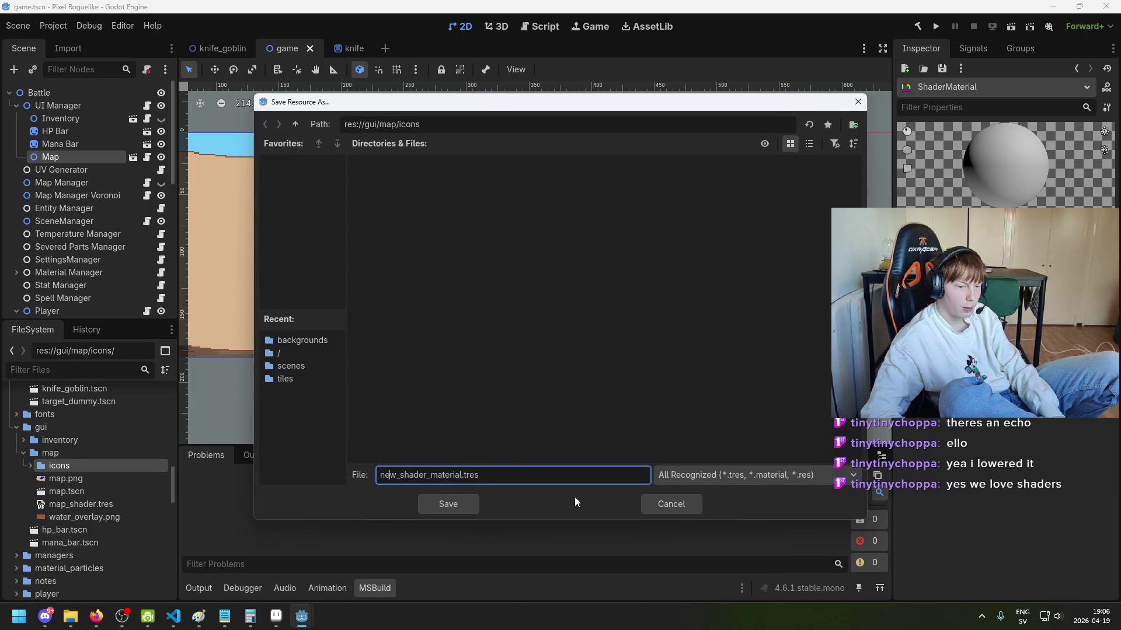
pyautogui.press('Left')
pyautogui.hotkey('shift', 'Home')
pyautogui.press('BackSpace')
pyautogui.write('map_materi')
pyautogui.write('al')
pyautogui.press('Return')
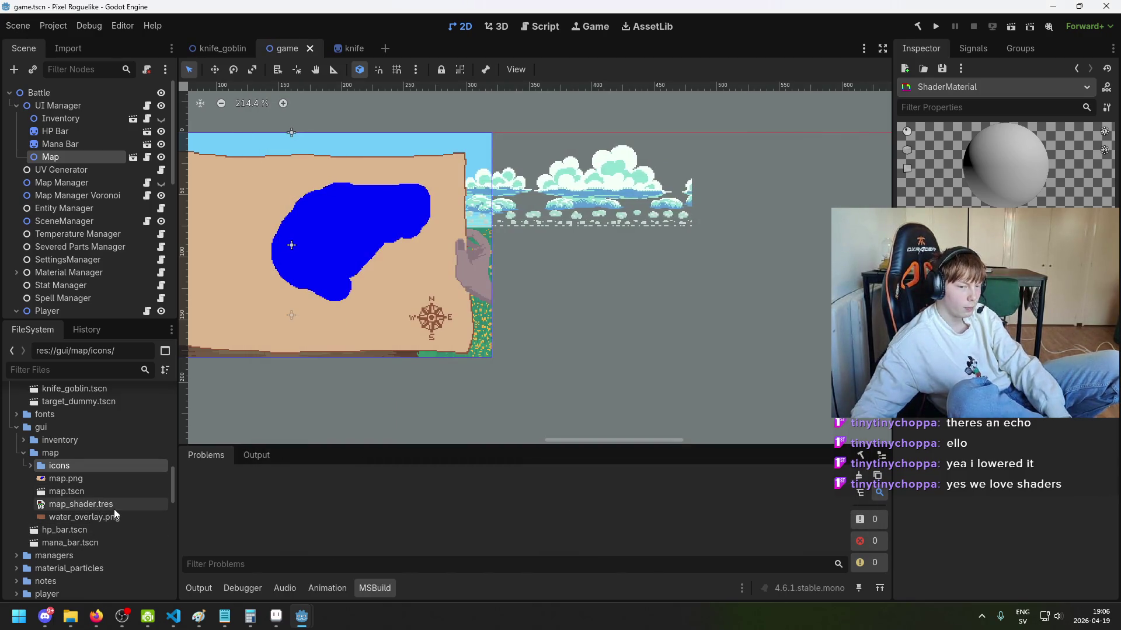
# Step: Save the game scene and move map_material.tres from icons into the map folder
pyautogui.click(121, 479)
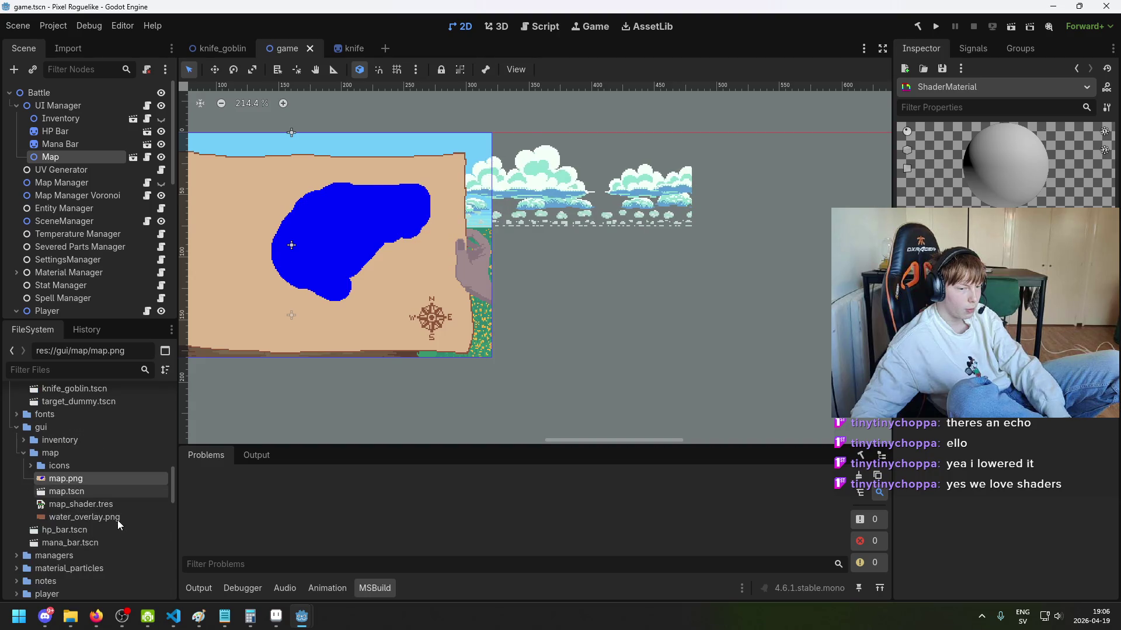
pyautogui.hotkey('ctrl', 's')
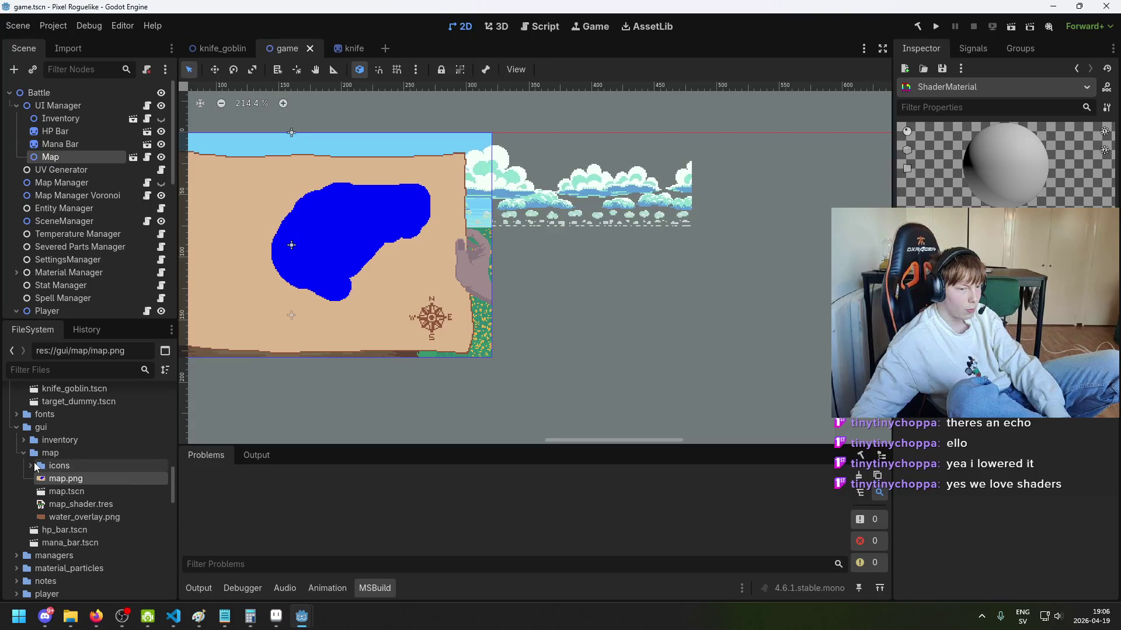
pyautogui.doubleClick(79, 467)
pyautogui.moveTo(106, 501); pyautogui.dragTo(94, 569)
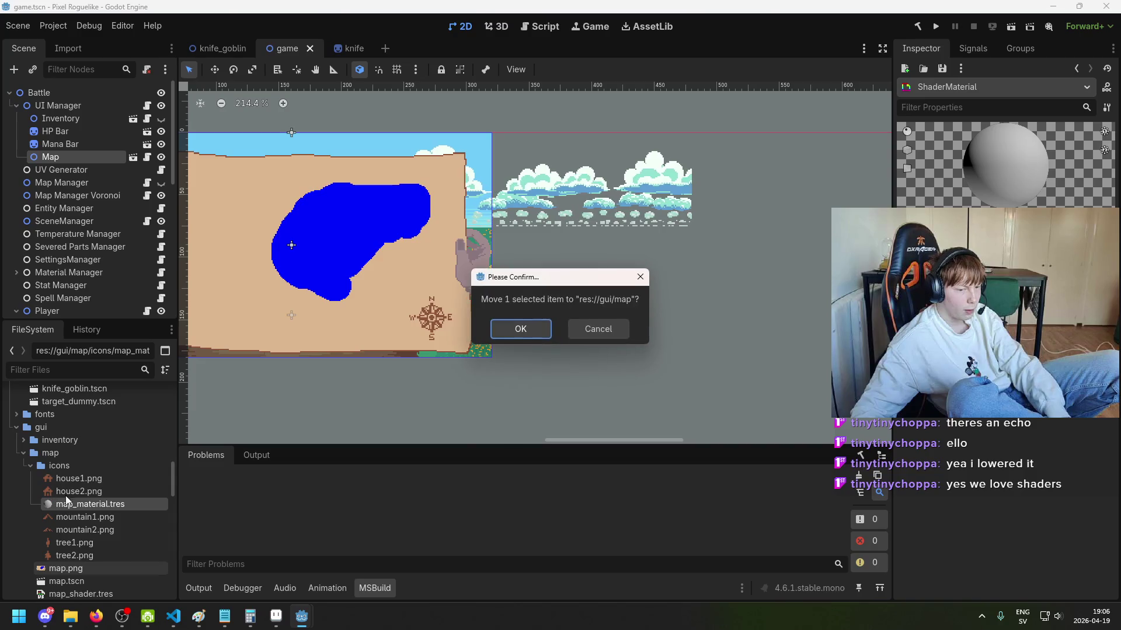
pyautogui.click(521, 330)
pyautogui.click(27, 463)
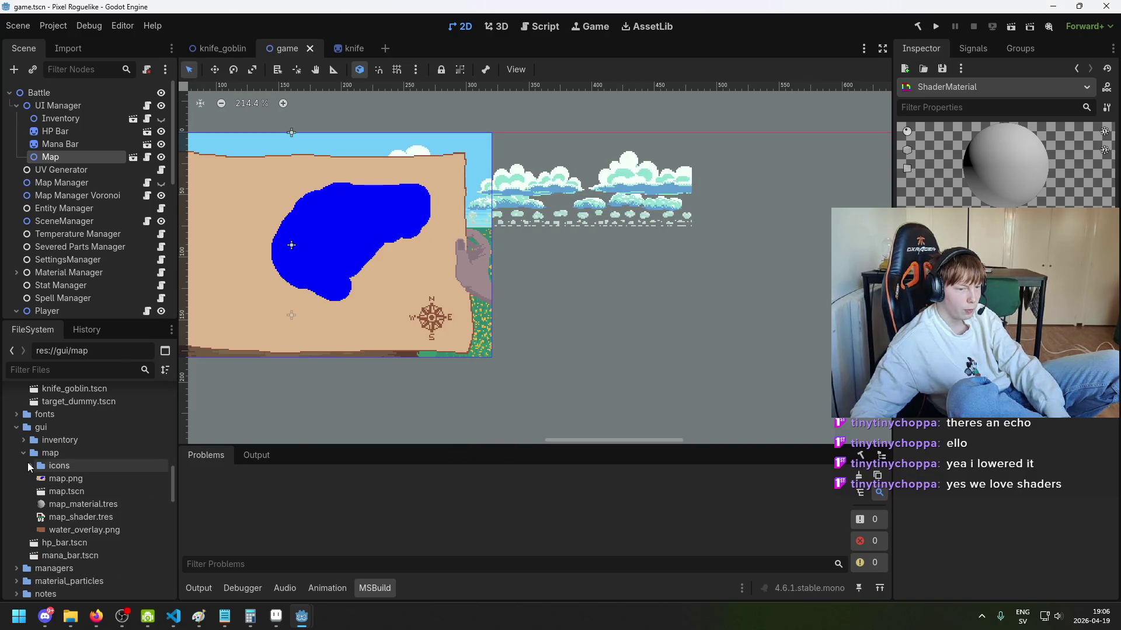
# Step: Assign map_shader.tres as map_material's shader
pyautogui.click(92, 504)
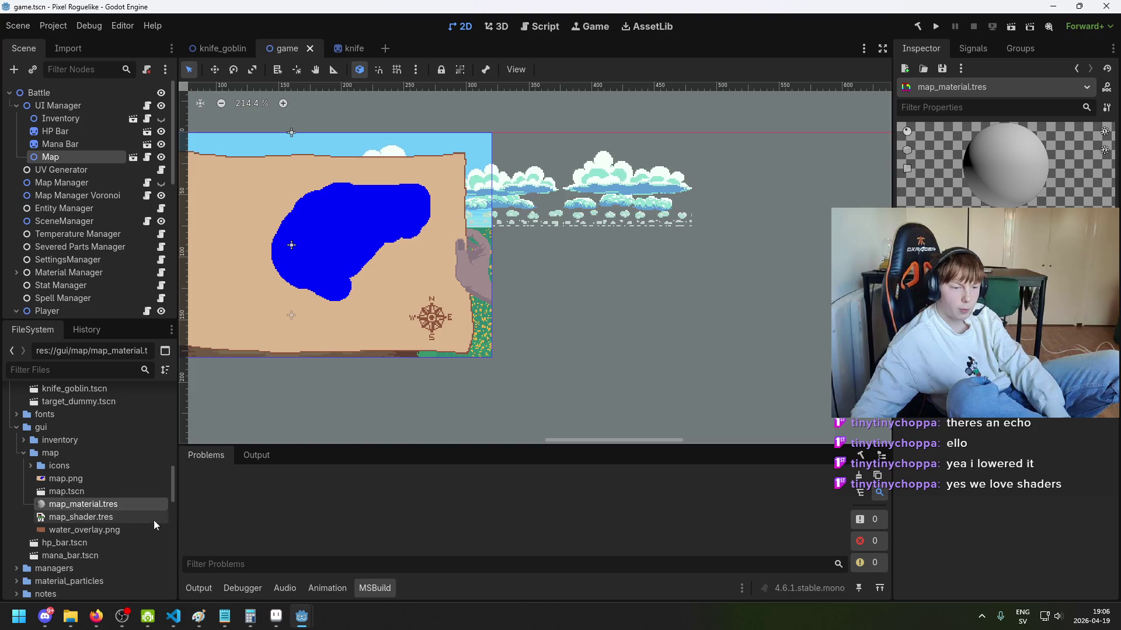
pyautogui.click(127, 517)
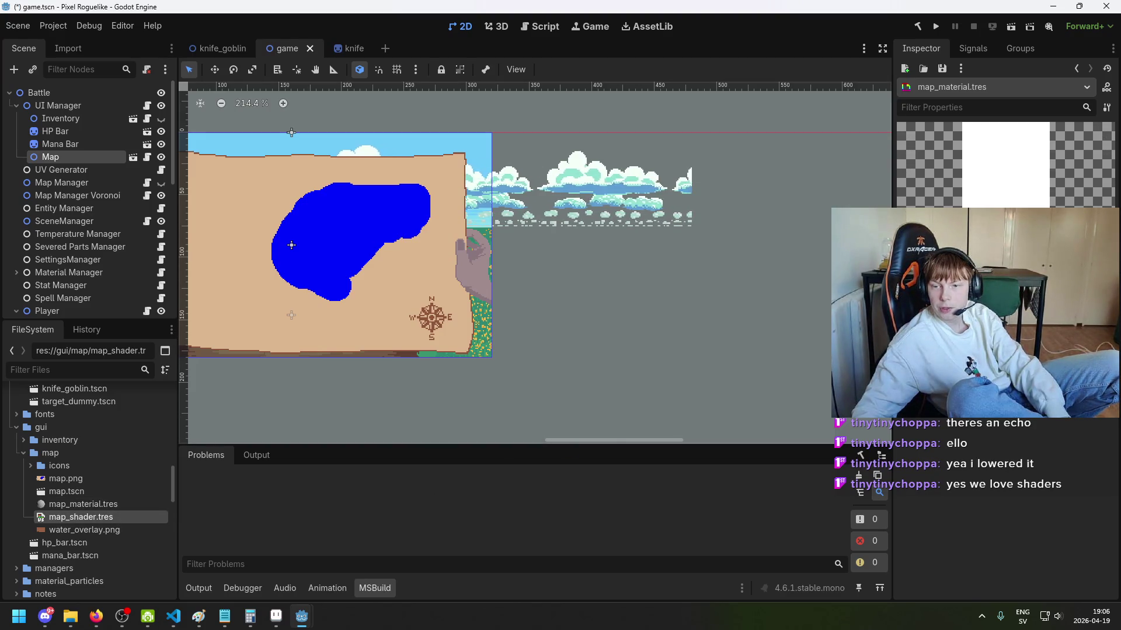
pyautogui.moveTo(89, 517)
pyautogui.mouseDown()
pyautogui.moveTo(103, 511)
pyautogui.moveTo(99, 520)
pyautogui.moveTo(257, 239)
pyautogui.moveTo(75, 159)
pyautogui.mouseUp()
pyautogui.click(76, 159)
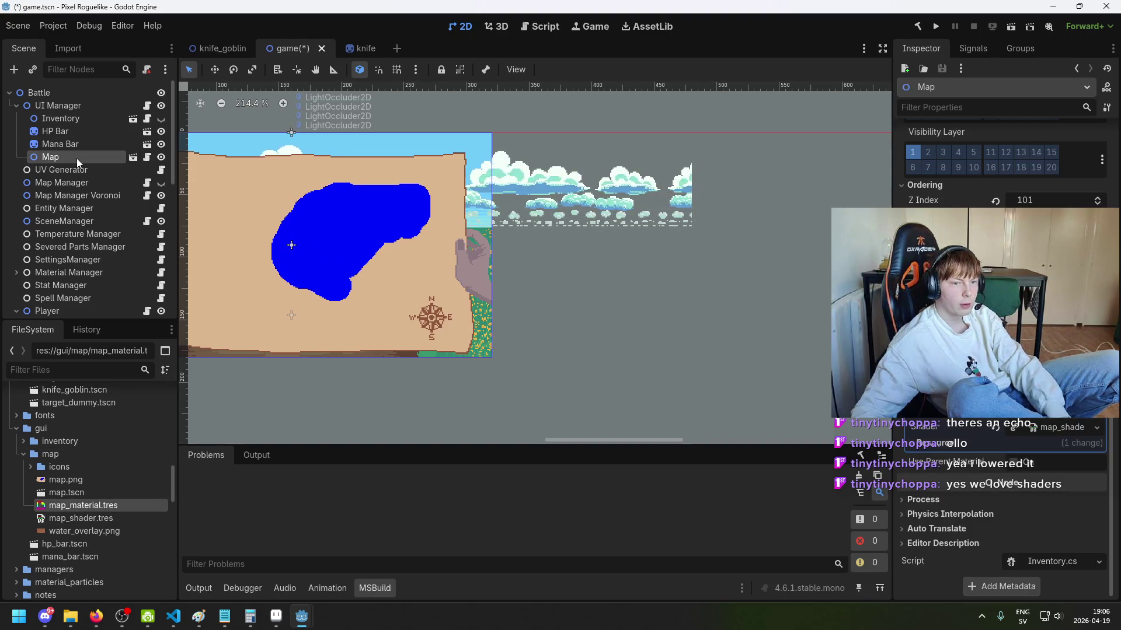
# Step: Open map.tscn and frame the Map sprite, keeping its texture intact
pyautogui.click(132, 158)
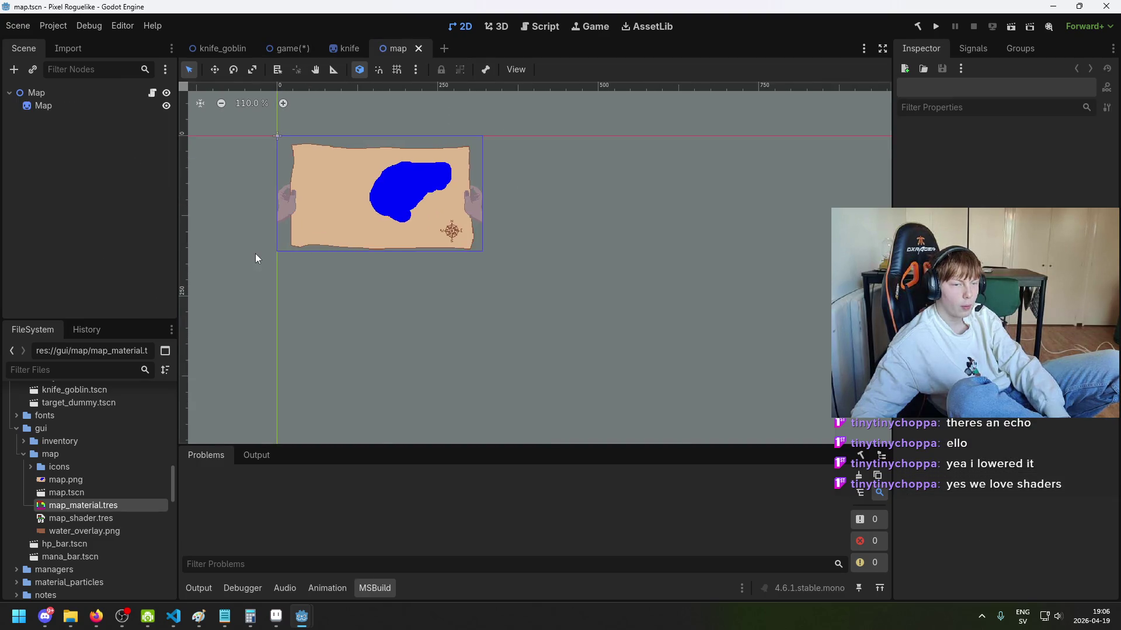
pyautogui.scroll(3, 321, 240)
pyautogui.press('f')
pyautogui.click(163, 105)
pyautogui.click(165, 106)
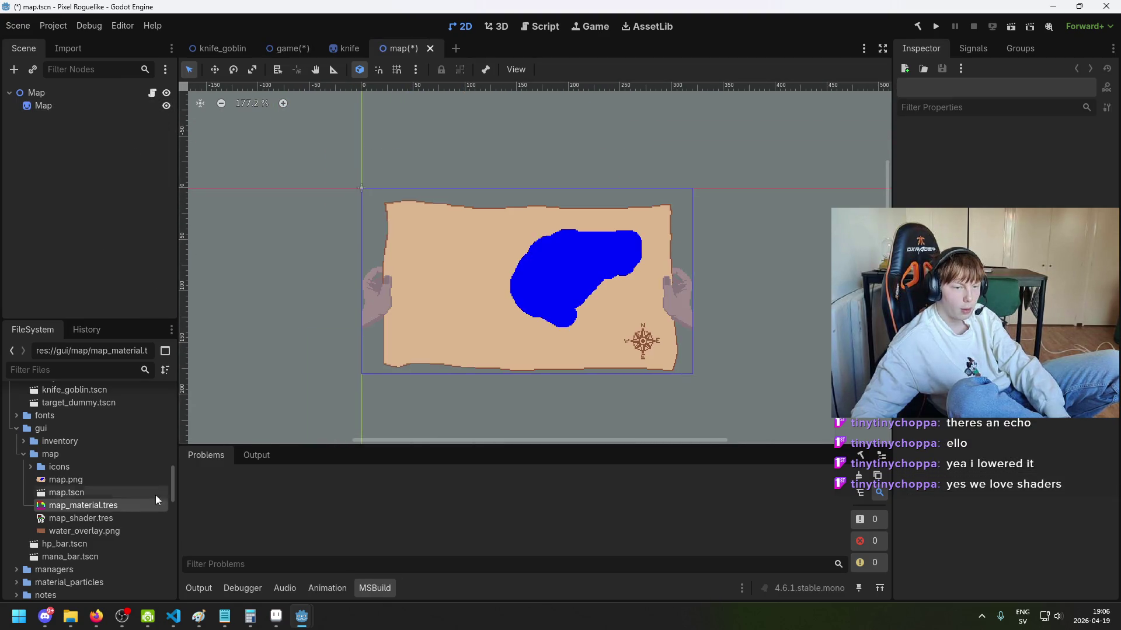
pyautogui.moveTo(111, 505); pyautogui.dragTo(78, 111)
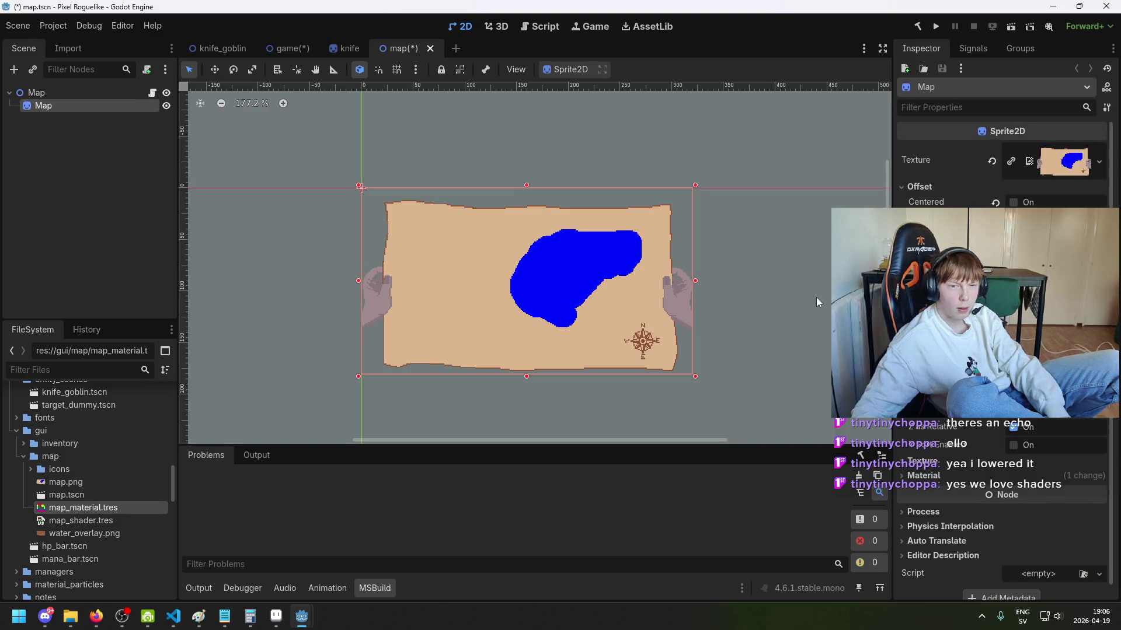
pyautogui.click(992, 162)
pyautogui.hotkey('ctrl', 'z')
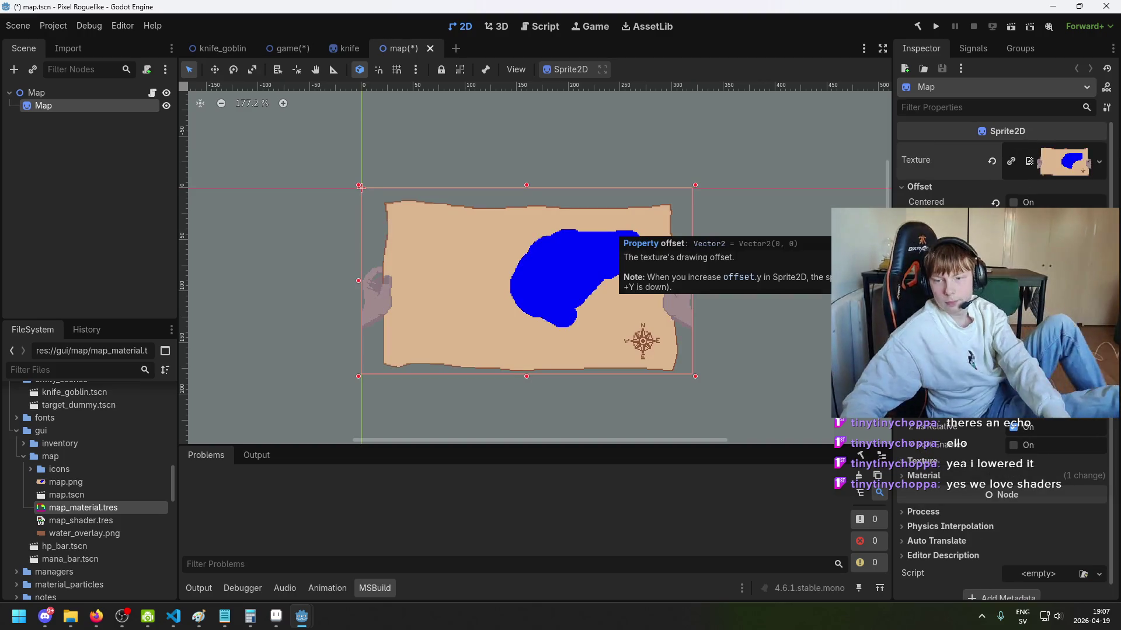
# Step: Put map_material.tres in the Sprite2D's Material slot and expand it to show its shader
pyautogui.scroll(-1, 942, 450)
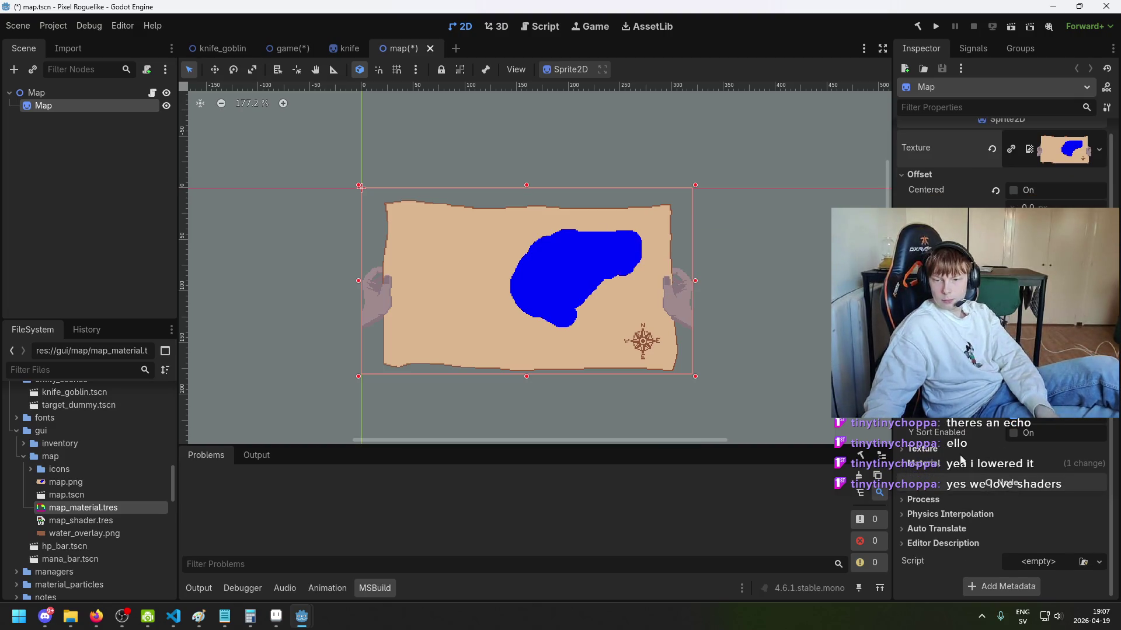
pyautogui.click(942, 450)
pyautogui.click(942, 450)
pyautogui.click(944, 467)
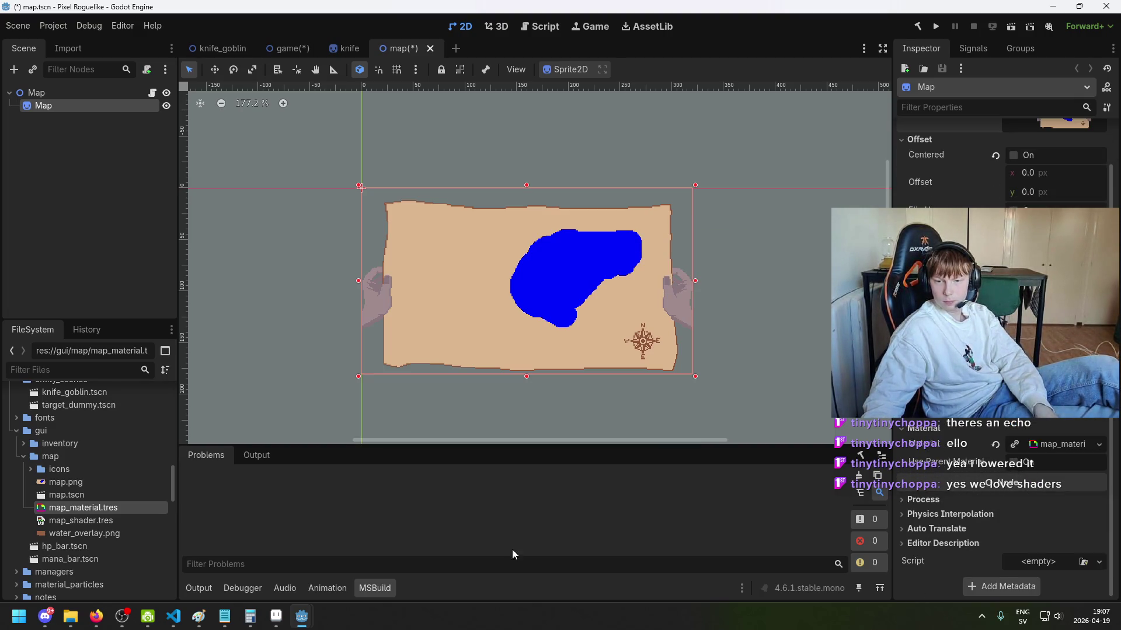
pyautogui.moveTo(57, 507); pyautogui.dragTo(346, 522)
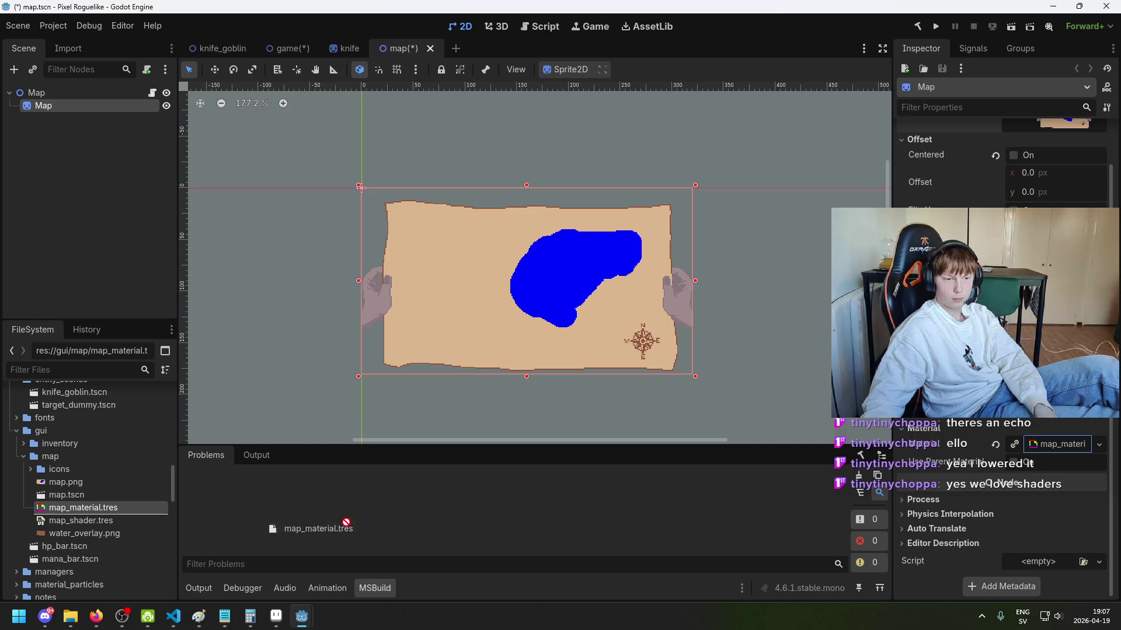
pyautogui.click(1049, 443)
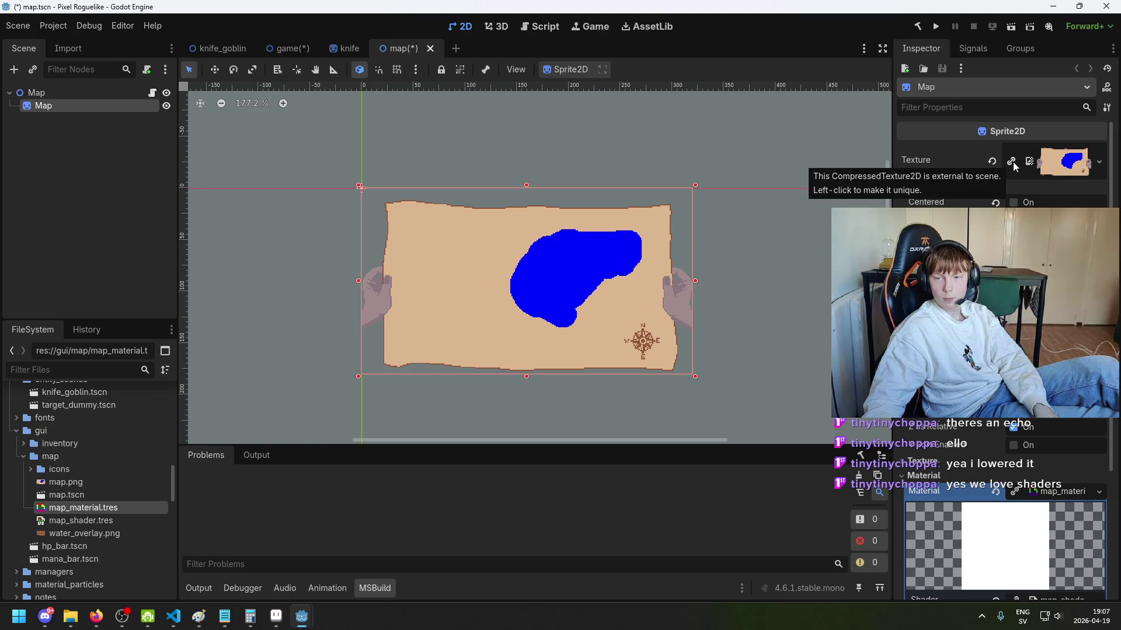
# Step: Switch back to the game scene and save it
pyautogui.scroll(-5, 1057, 433)
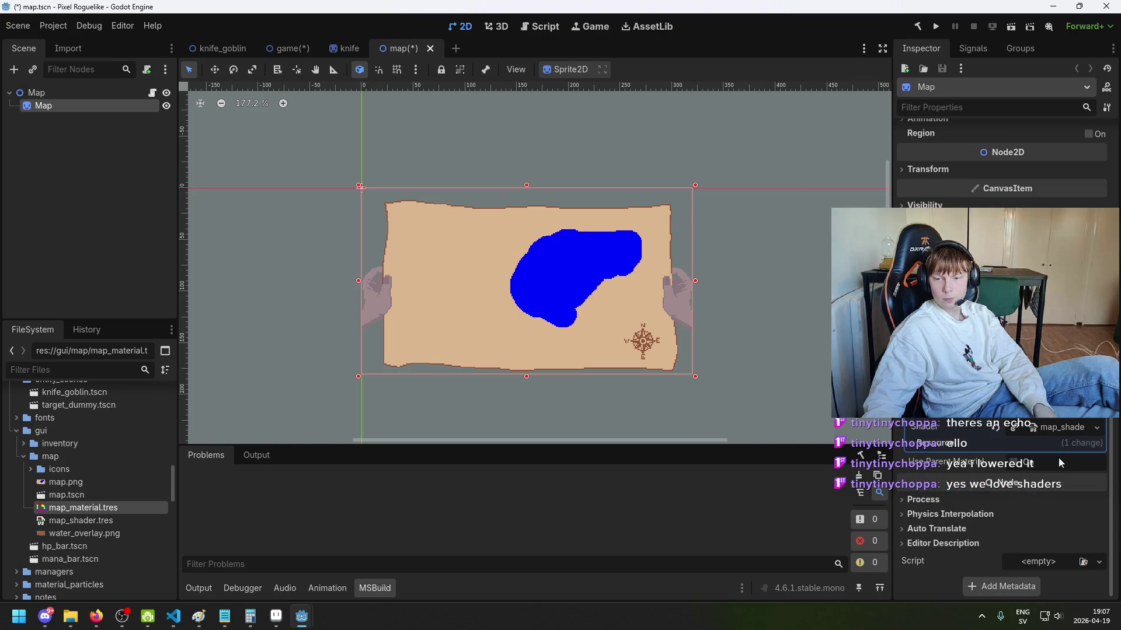
pyautogui.scroll(5, 1029, 467)
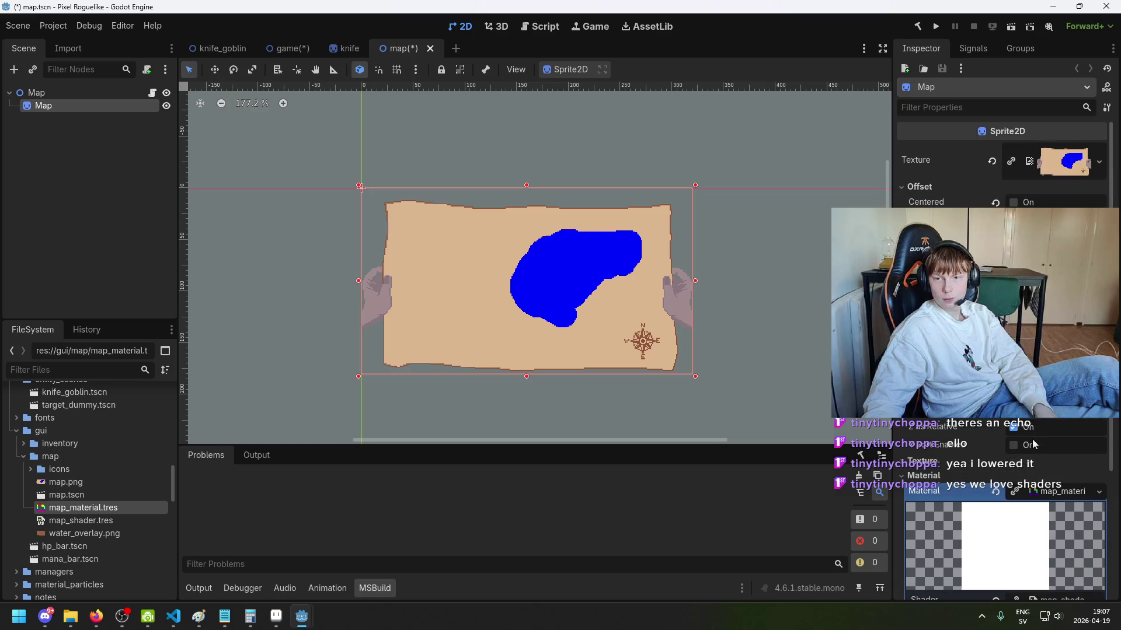
pyautogui.moveTo(741, 356); pyautogui.dragTo(619, 349)
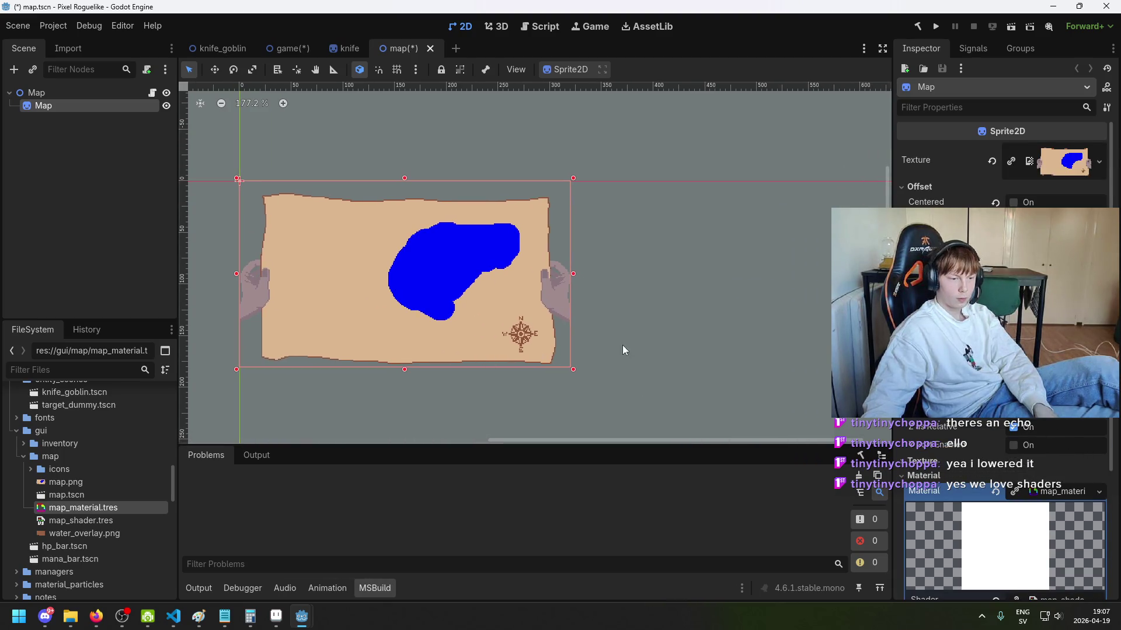
pyautogui.click(289, 48)
pyautogui.hotkey('ctrl', 's')
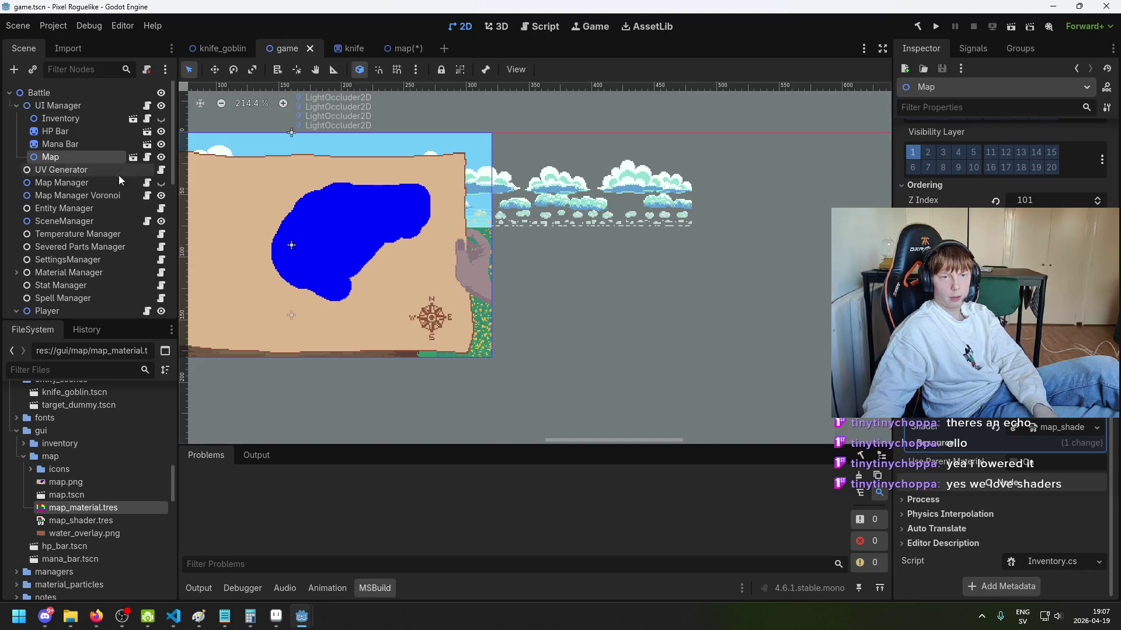
# Step: Select the Bones sprite and review its Material and Shader Parameters in the Inspector
pyautogui.scroll(-3, 88, 181)
pyautogui.click(68, 229)
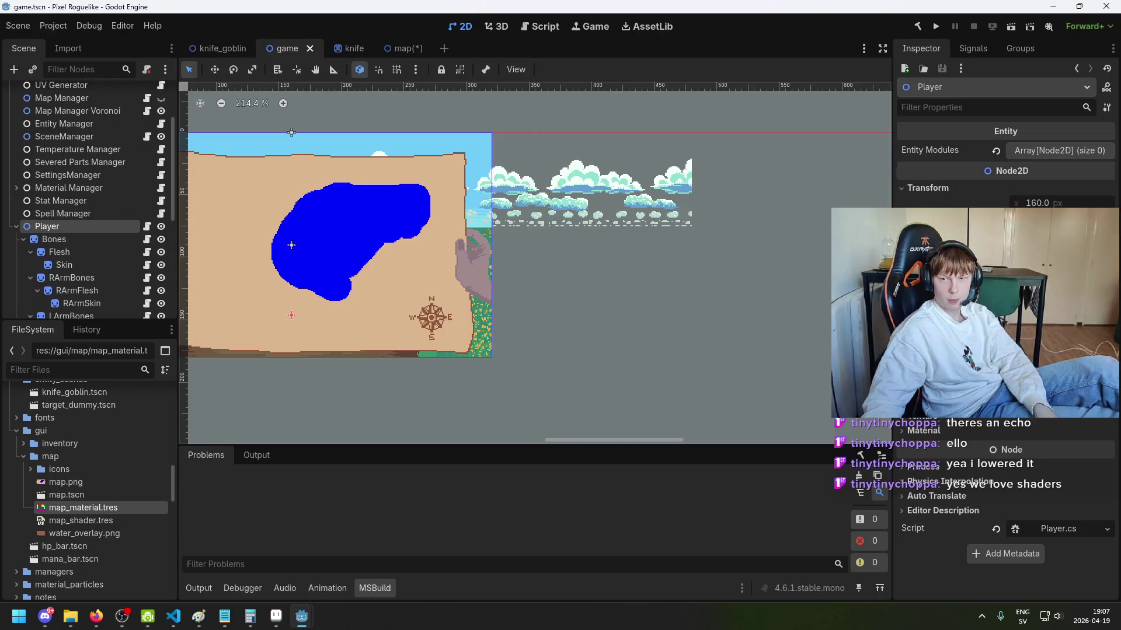
pyautogui.click(81, 236)
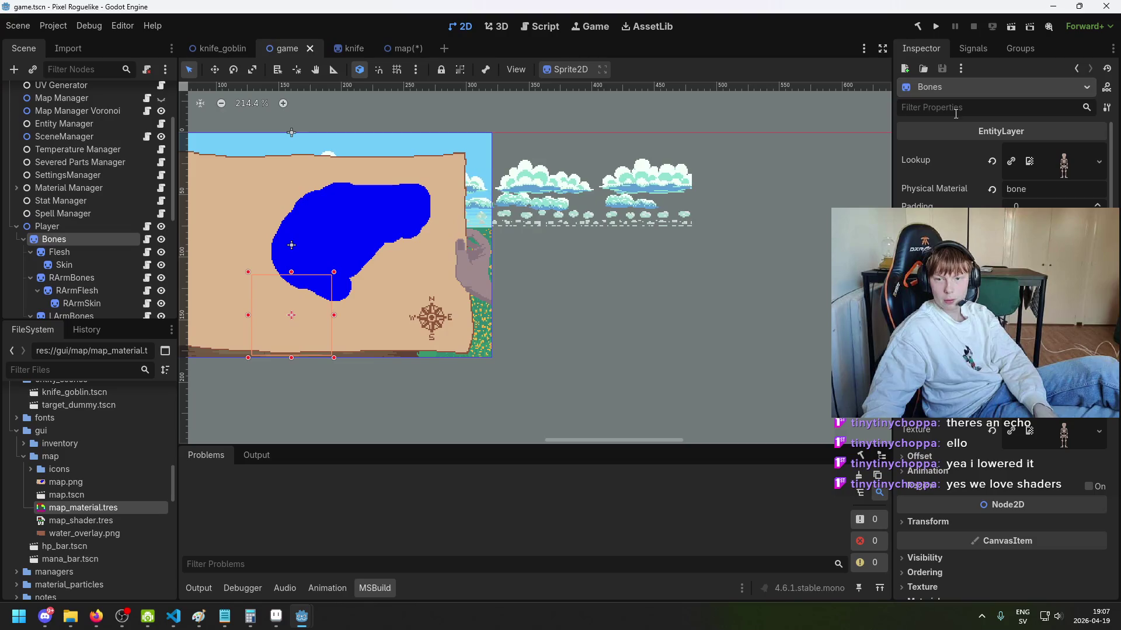
pyautogui.scroll(-5, 992, 315)
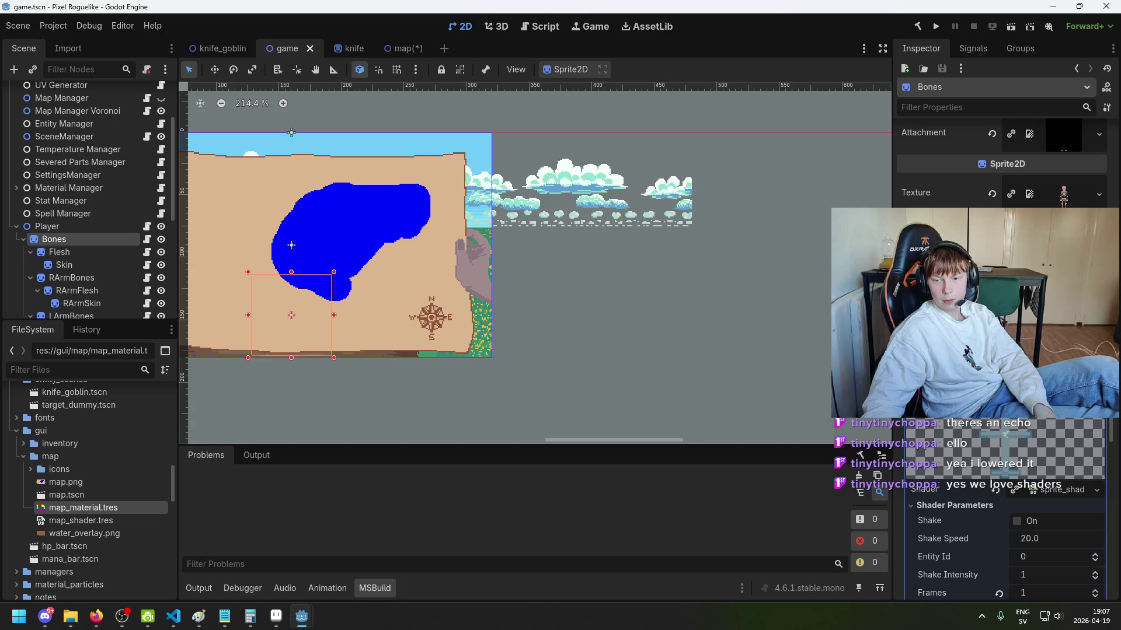
pyautogui.scroll(-3, 1001, 350)
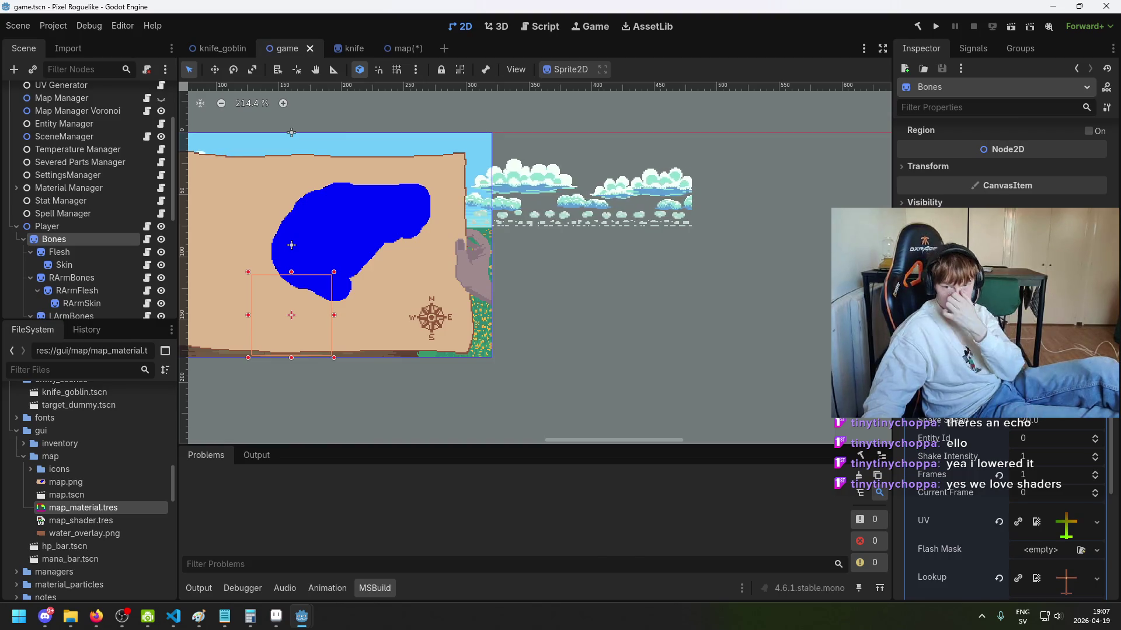
pyautogui.scroll(5, 1001, 164)
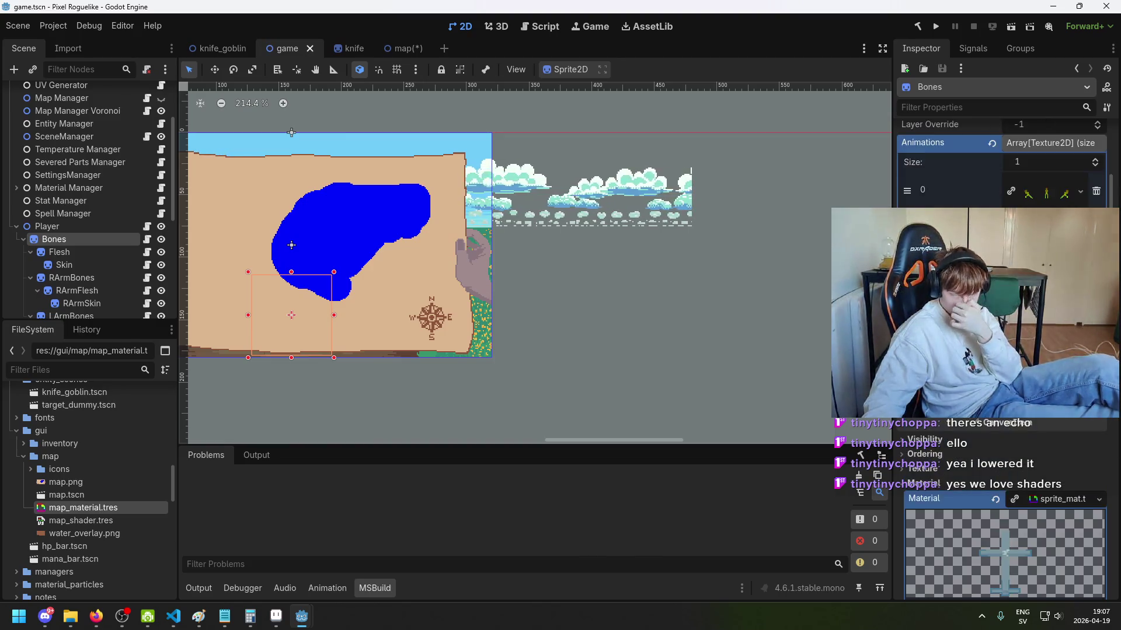
pyautogui.scroll(-3, 1001, 164)
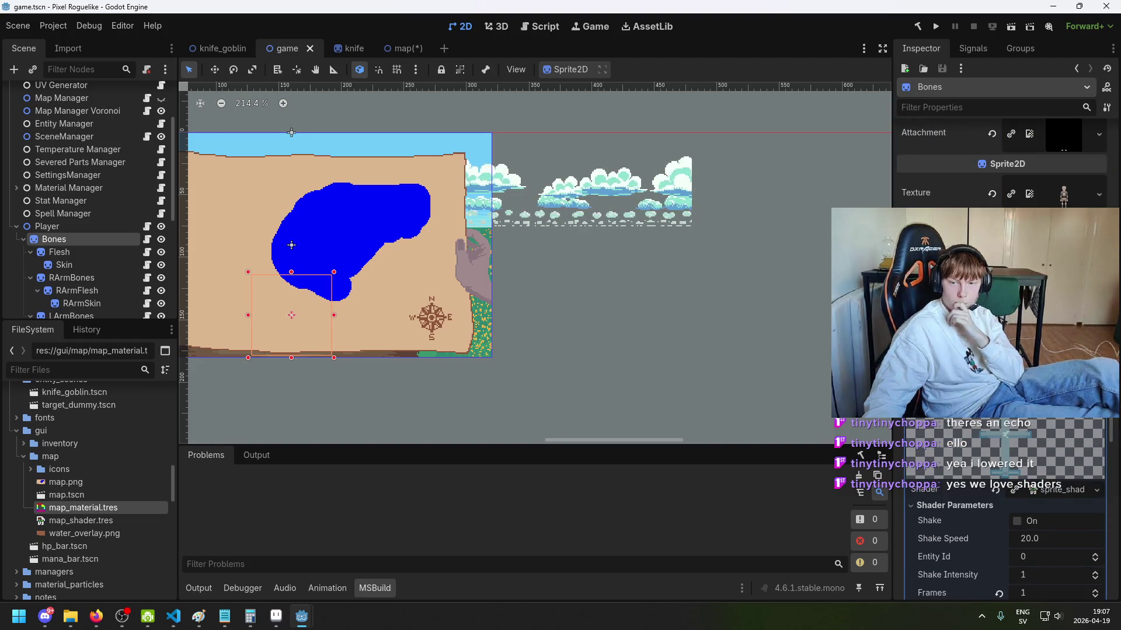
pyautogui.scroll(-5, 1001, 164)
pyautogui.scroll(8, 1001, 163)
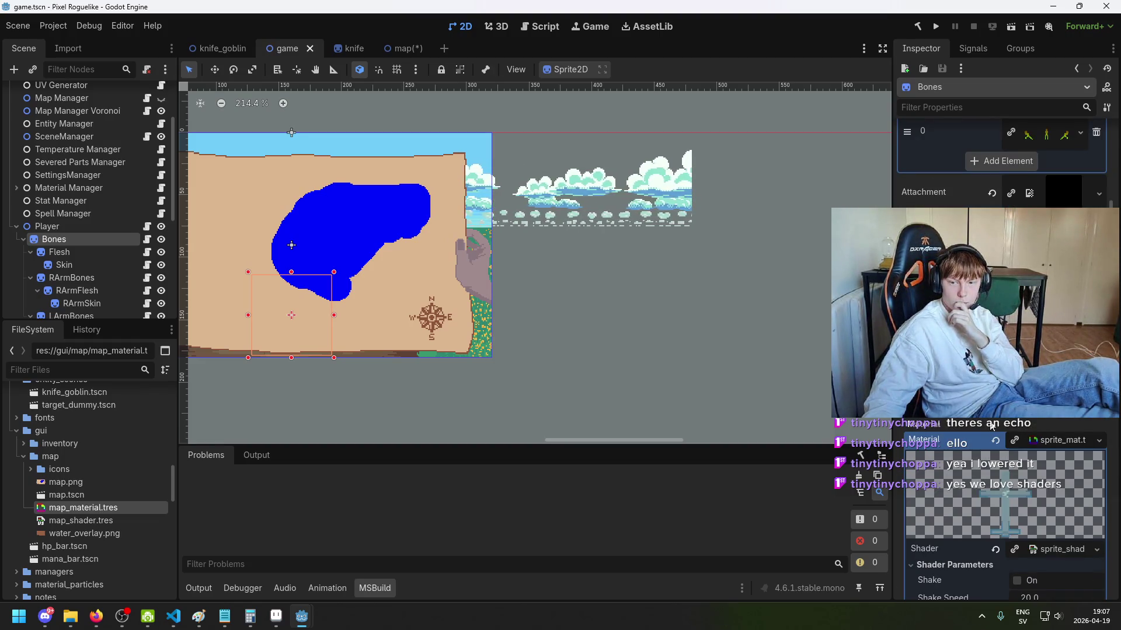
pyautogui.scroll(5, 1001, 362)
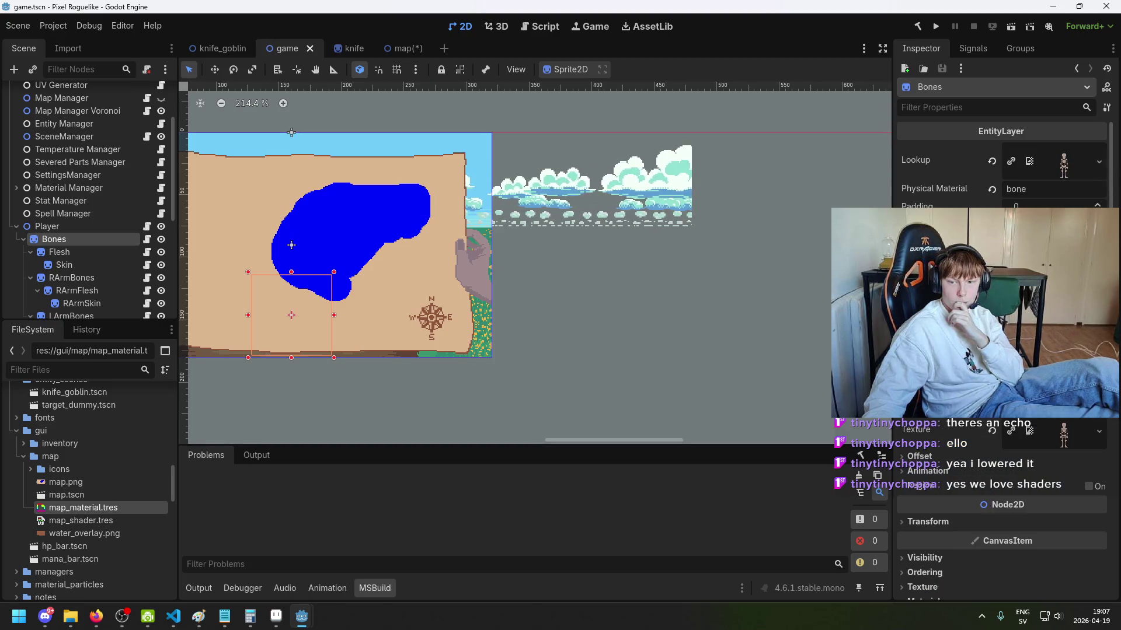
# Step: Show Map Manager Voronoi's properties, then type the search 'godot make shader update realtime in editor'
pyautogui.click(82, 125)
pyautogui.click(88, 111)
pyautogui.scroll(3, 432, 216)
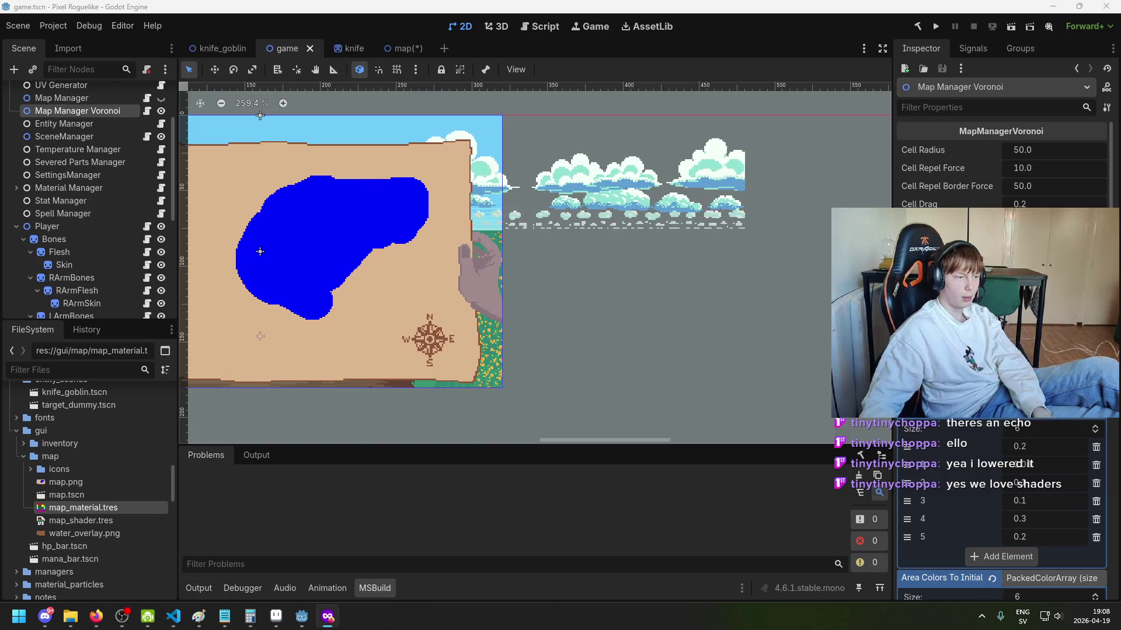
pyautogui.write('godot')
pyautogui.write(' m,a')
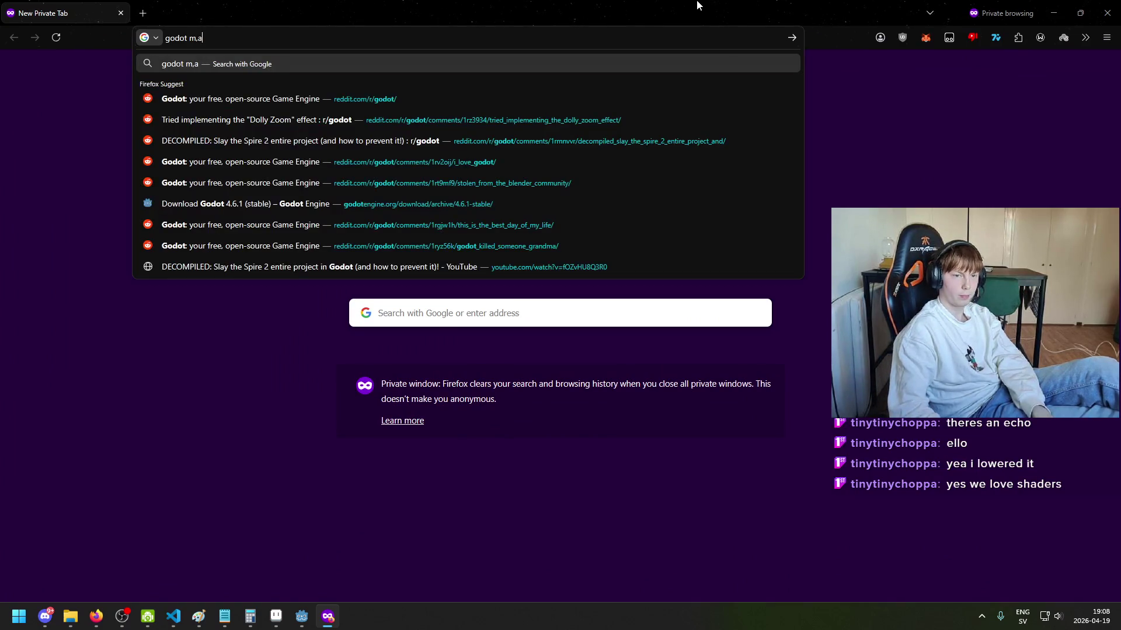
pyautogui.press('BackSpace')
pyautogui.press('BackSpace')
pyautogui.write('ake shader upd')
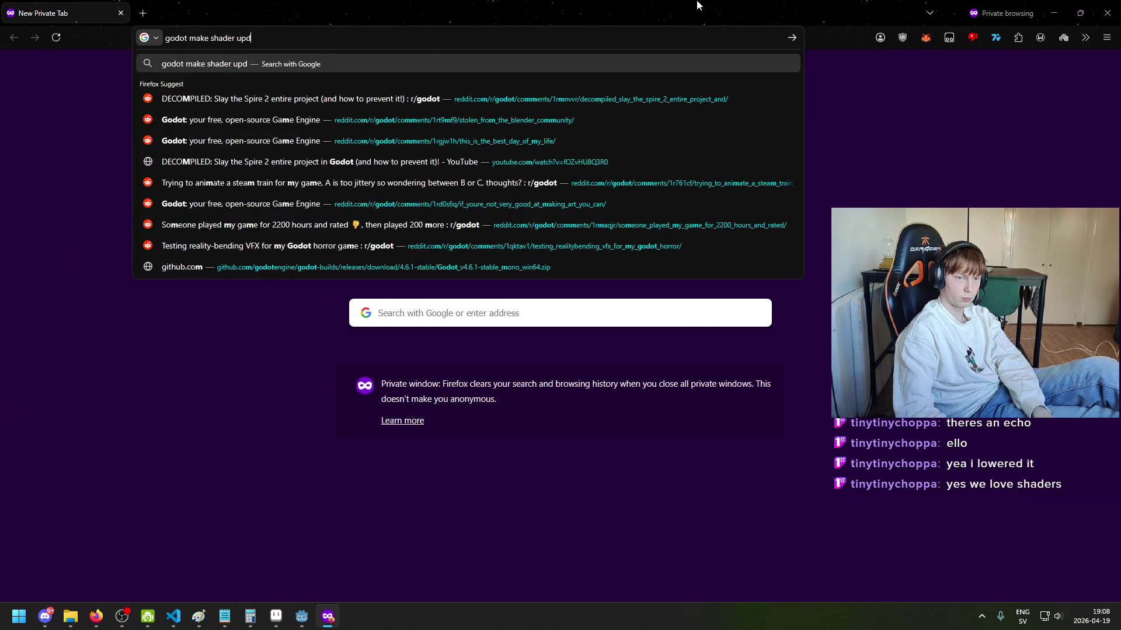
pyautogui.write('ate realtime in edit')
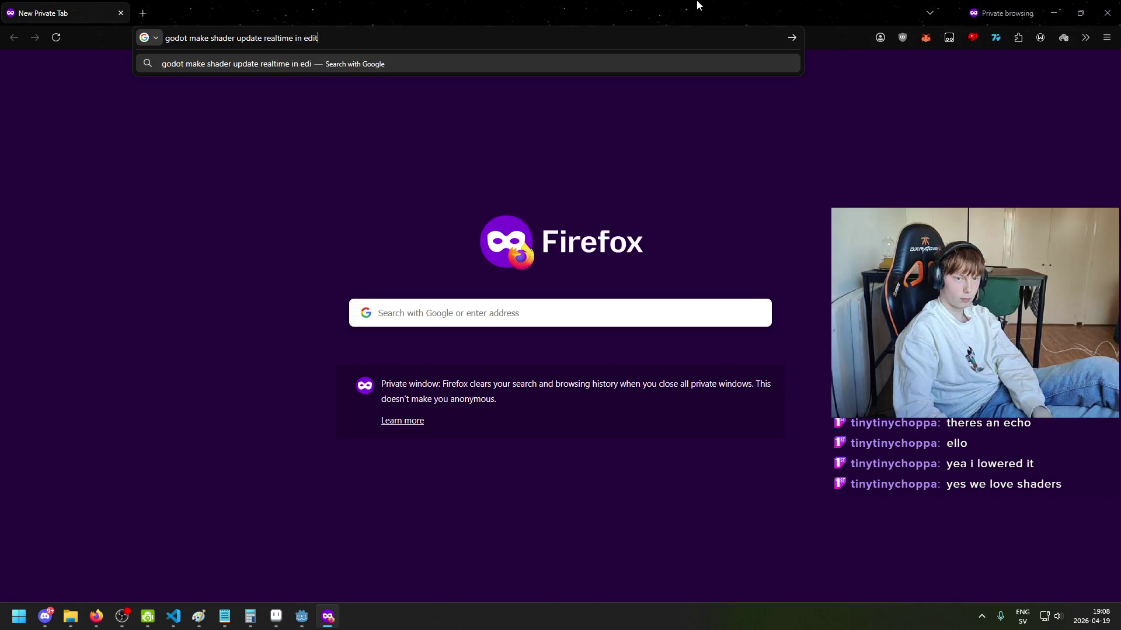
pyautogui.write('or')
# Step: Run the Google search, accept the cookie dialog, skim the results, and return to Godot
pyautogui.press('Return')
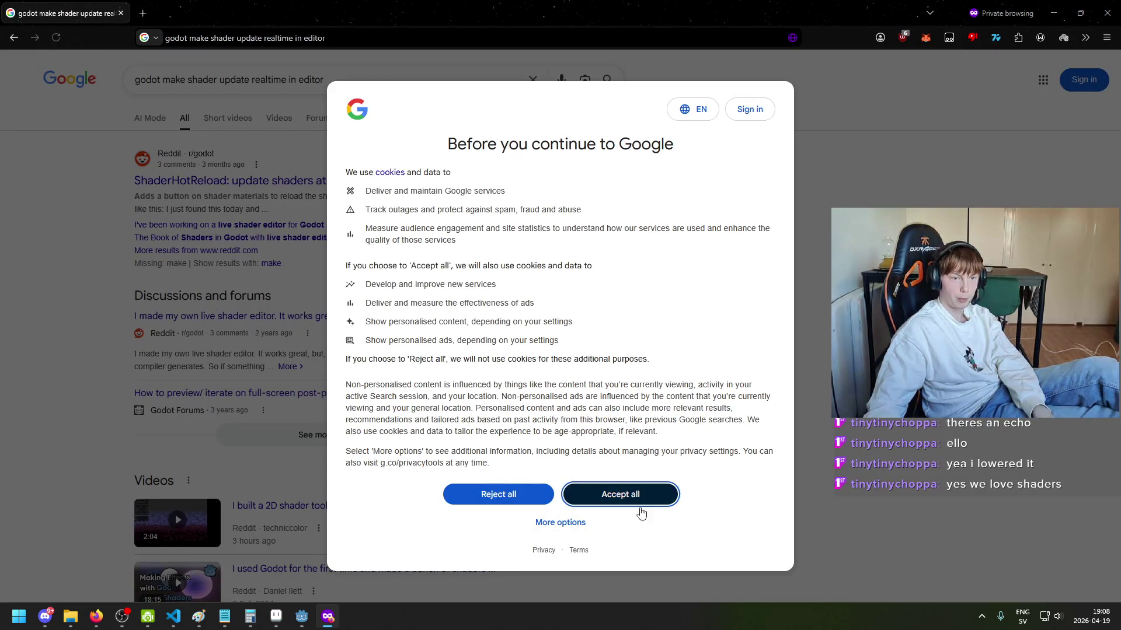
pyautogui.click(639, 505)
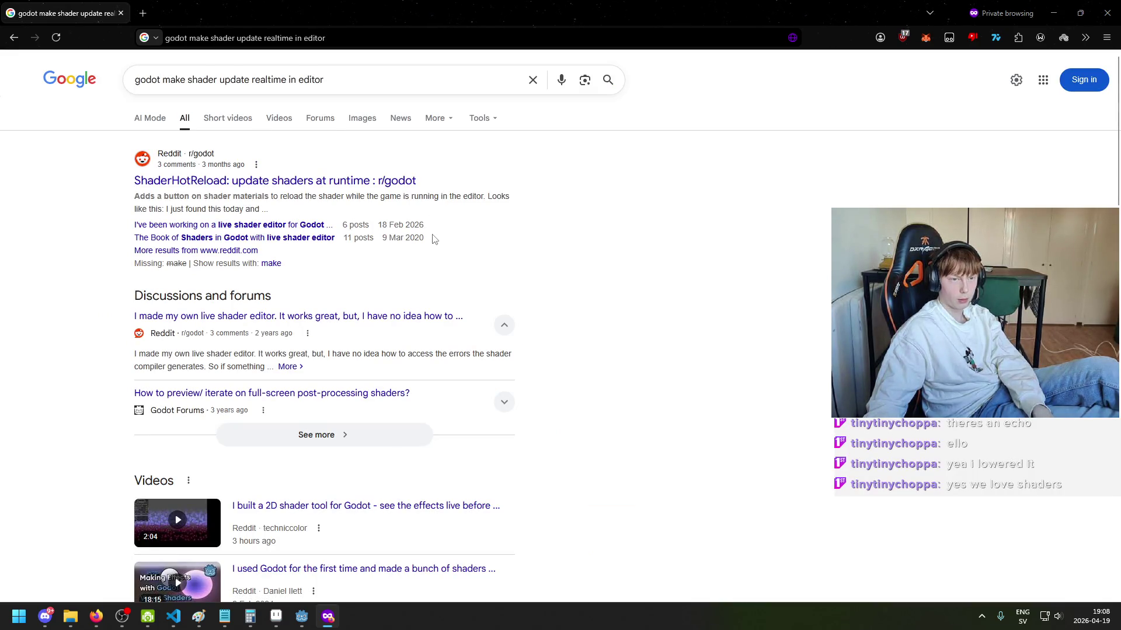
pyautogui.scroll(-10, 440, 274)
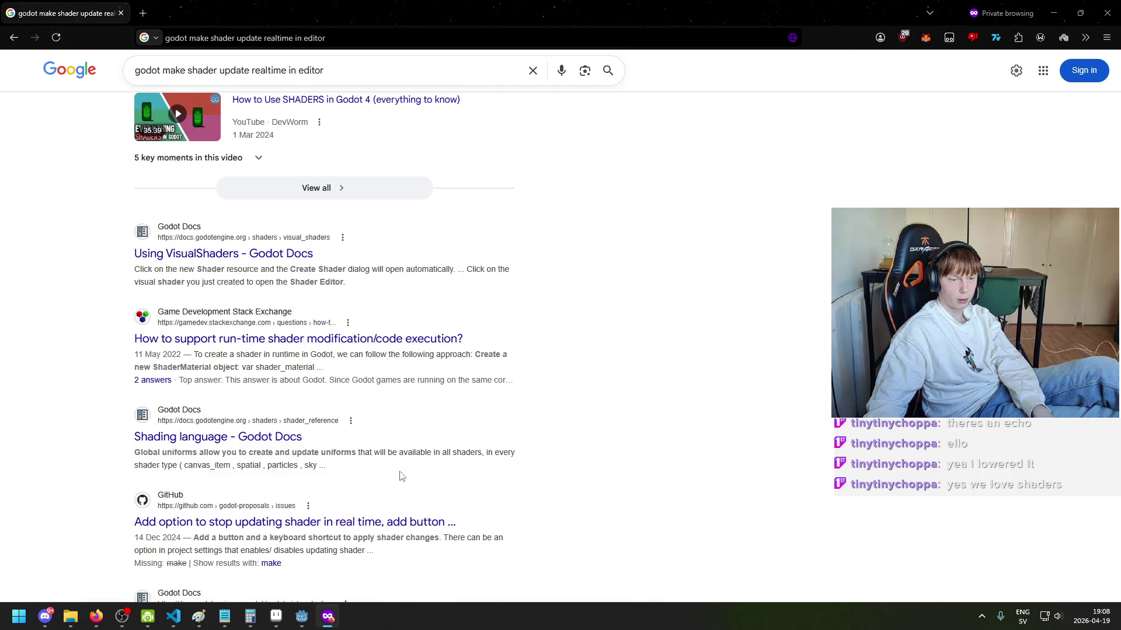
pyautogui.moveTo(308, 624)
pyautogui.click(292, 569)
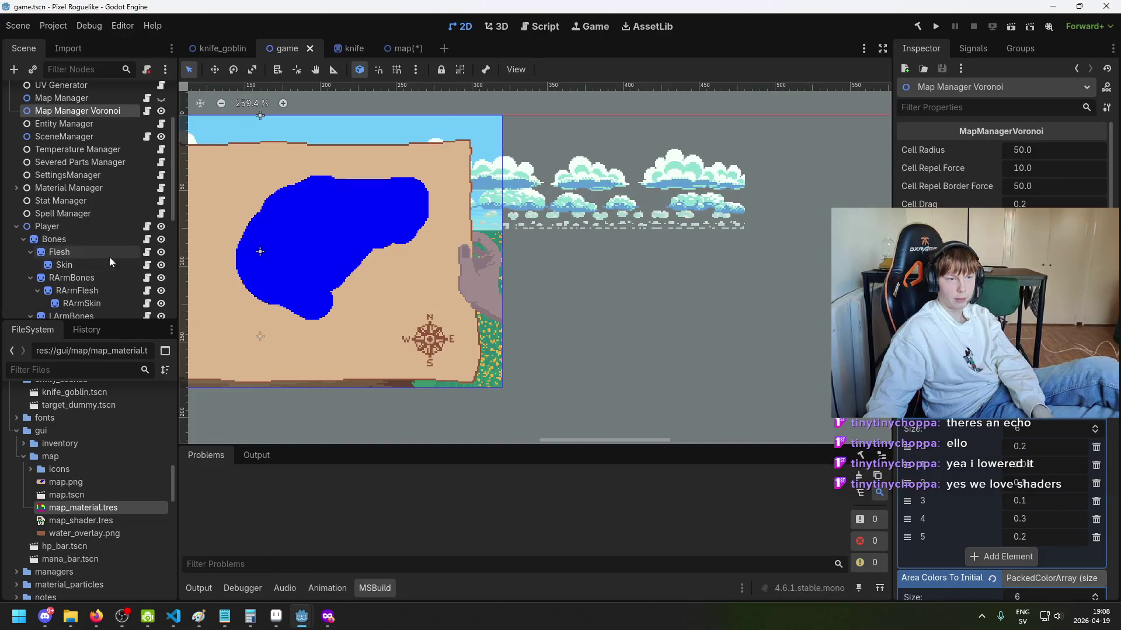
# Step: From the game scene, test-run the project to check the map, then close it
pyautogui.click(404, 48)
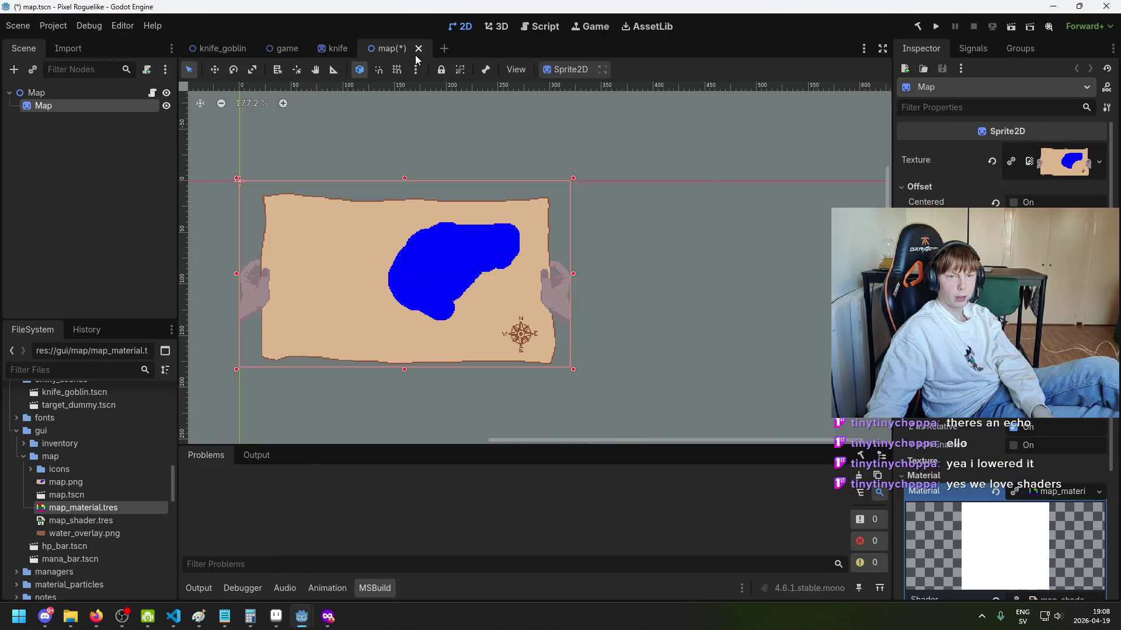
pyautogui.click(285, 49)
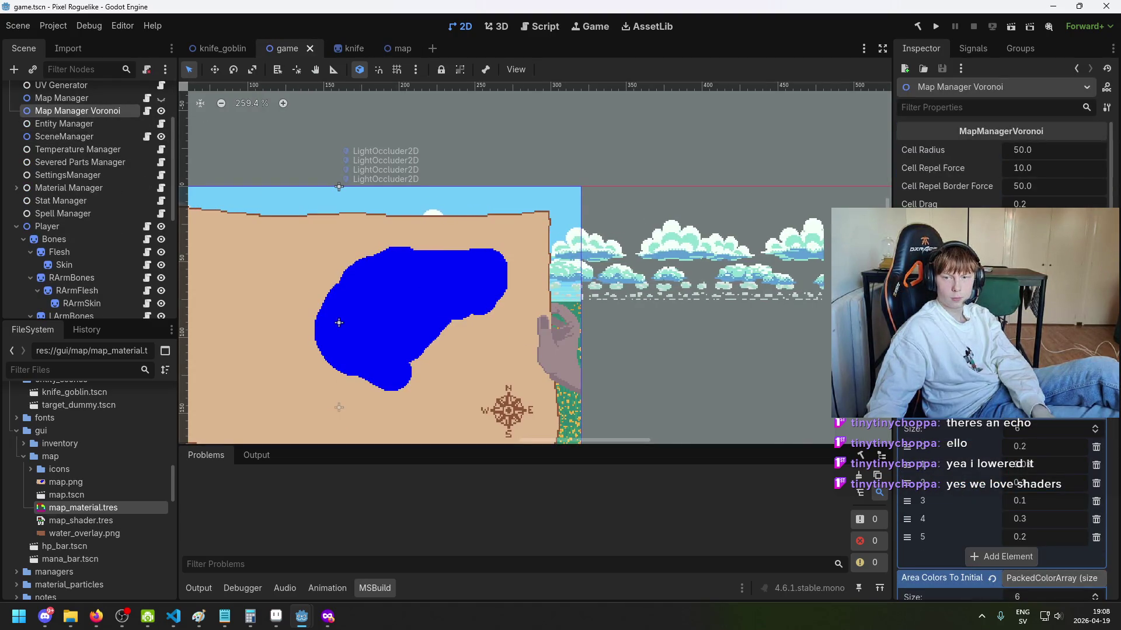
pyautogui.scroll(-10, 1001, 327)
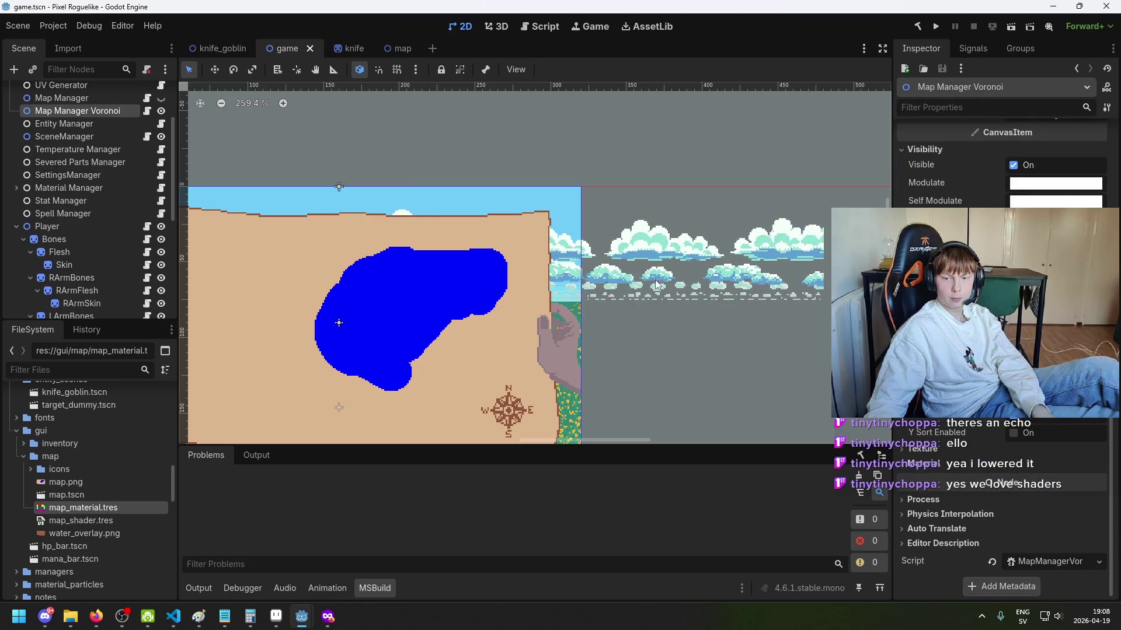
pyautogui.click(935, 27)
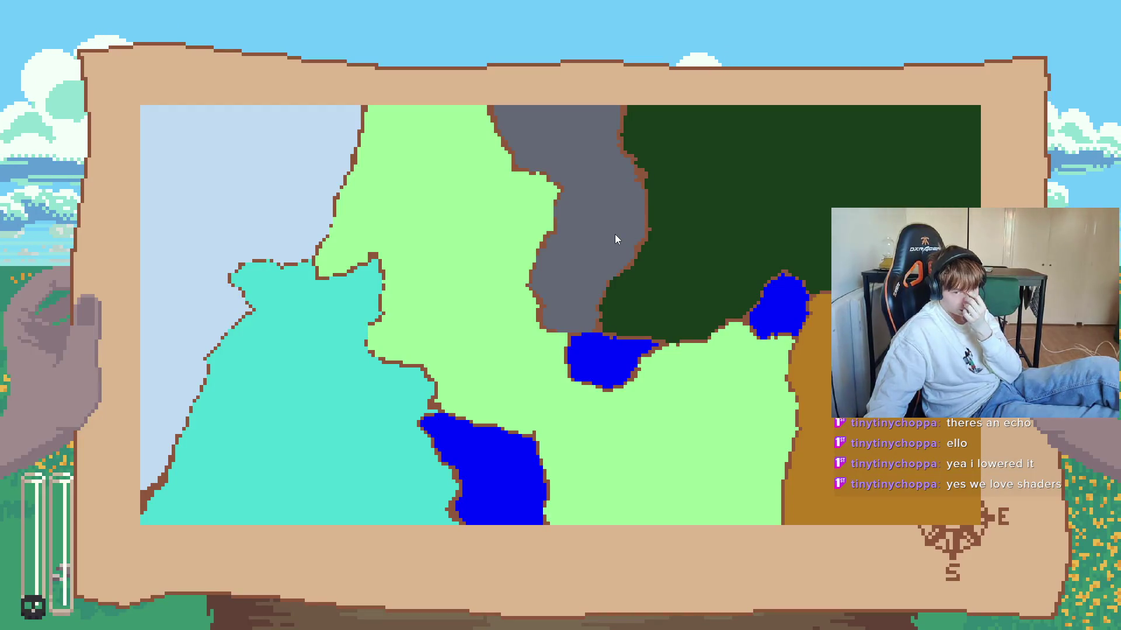
pyautogui.hotkey('alt', 'F4')
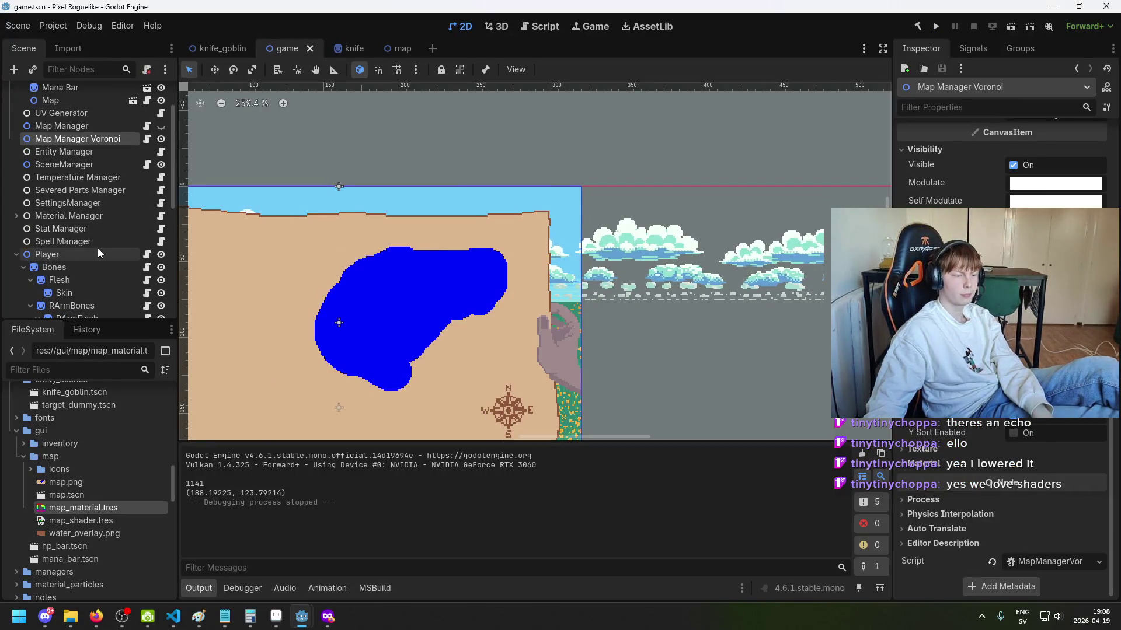
# Step: Find the Map node under UI Manager and open its map.tscn scene in the editor
pyautogui.scroll(3, 97, 248)
pyautogui.click(107, 180)
pyautogui.click(105, 196)
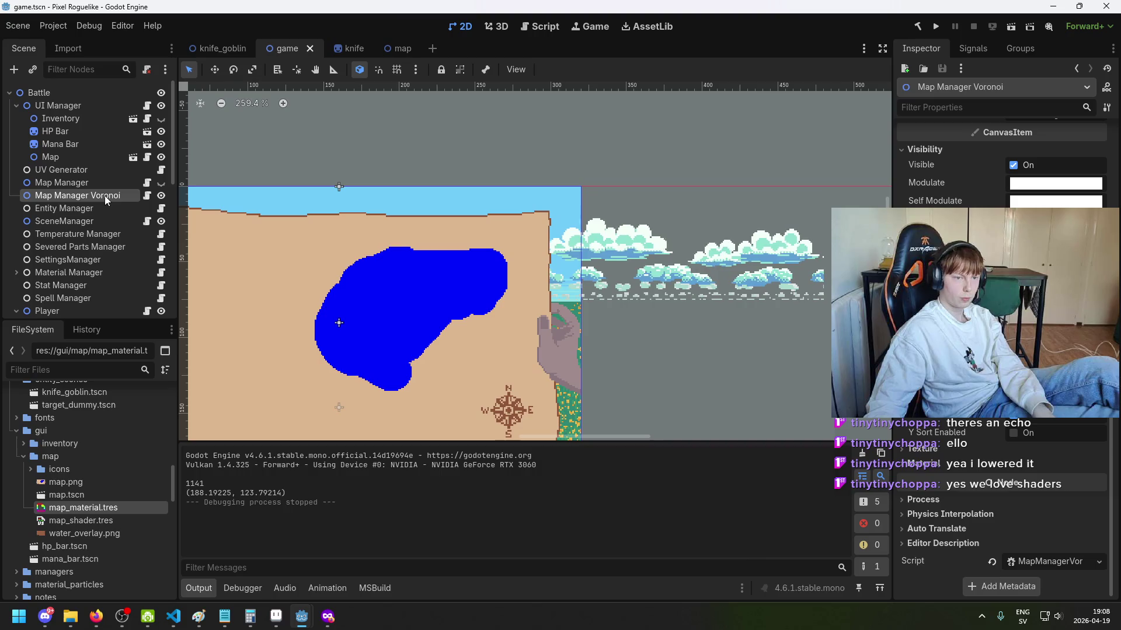
pyautogui.doubleClick(104, 194)
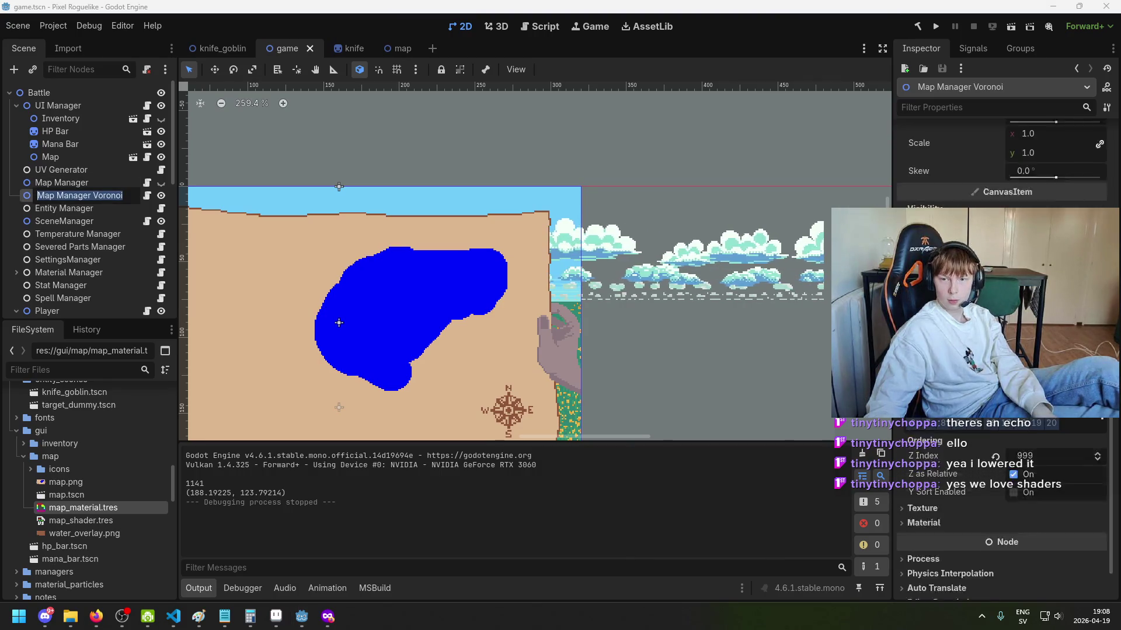
pyautogui.press('Return')
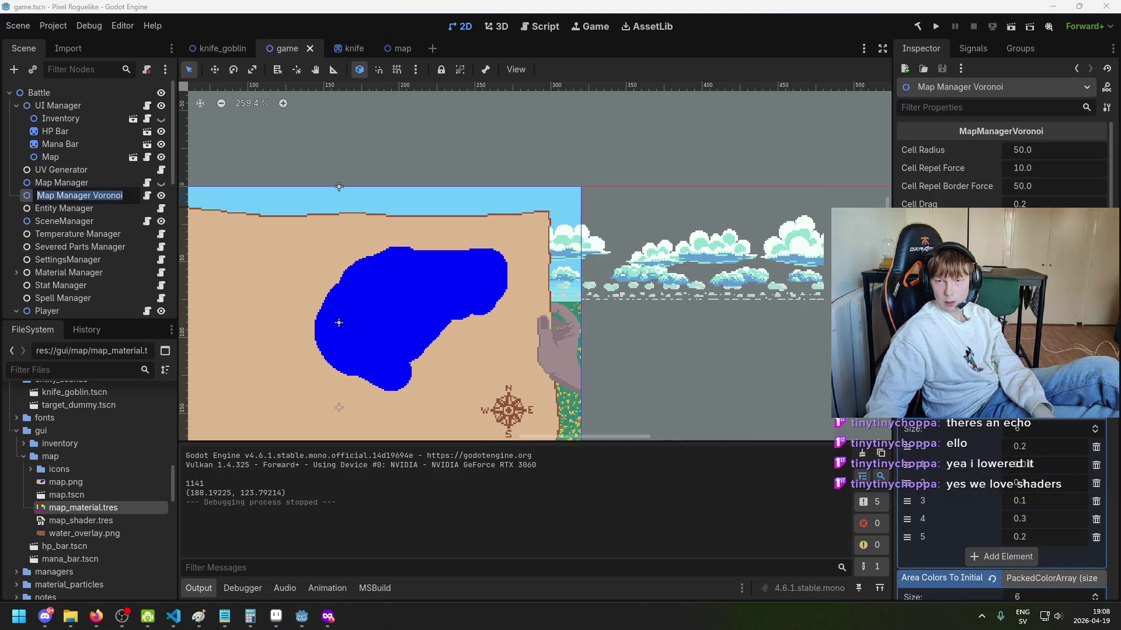
pyautogui.click(96, 170)
pyautogui.click(105, 195)
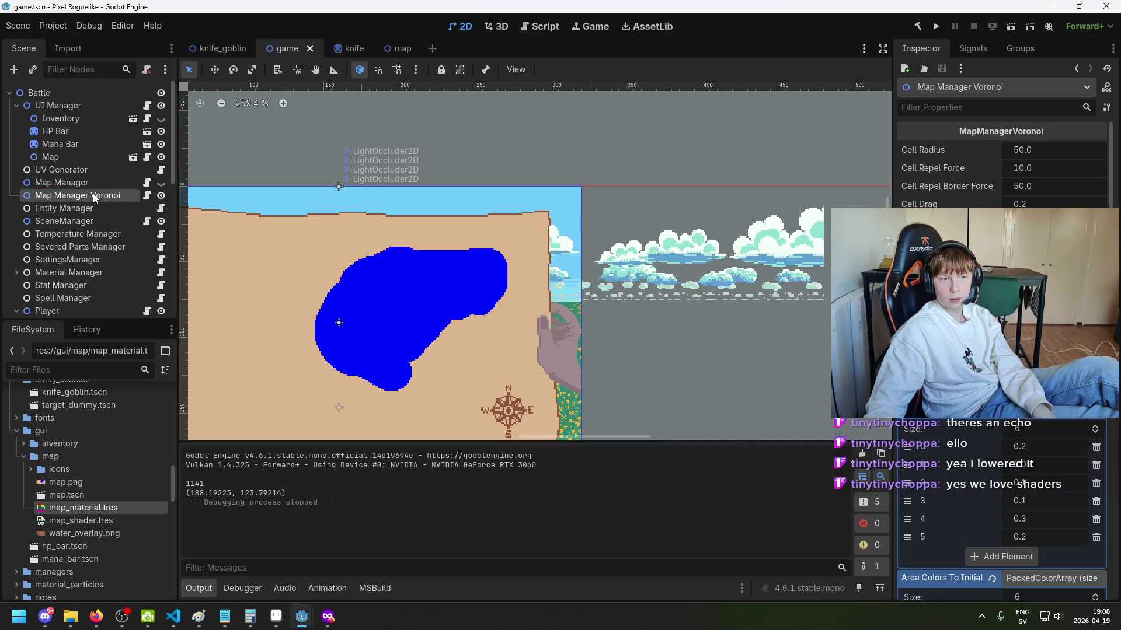
pyautogui.click(90, 156)
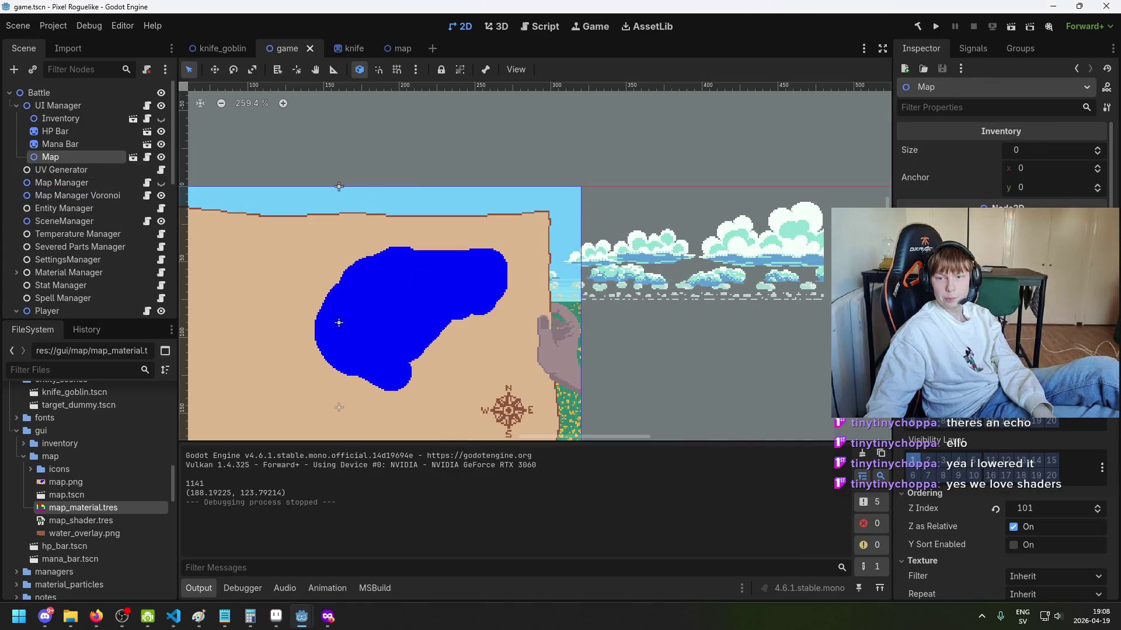
pyautogui.scroll(-2, 1059, 198)
pyautogui.scroll(2, 1062, 203)
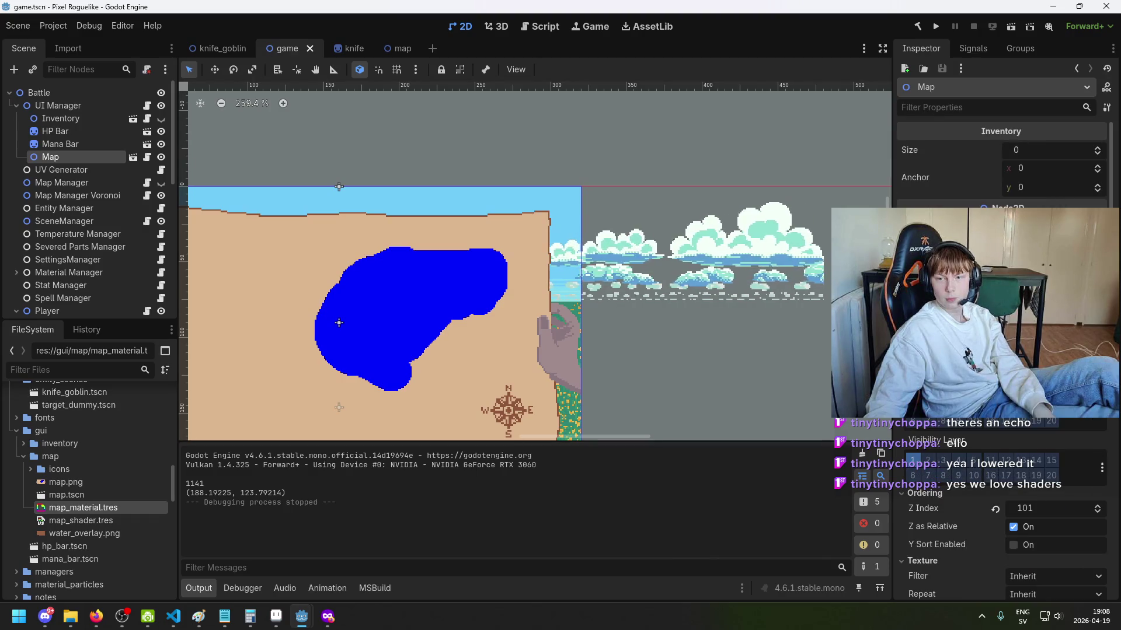
pyautogui.click(147, 158)
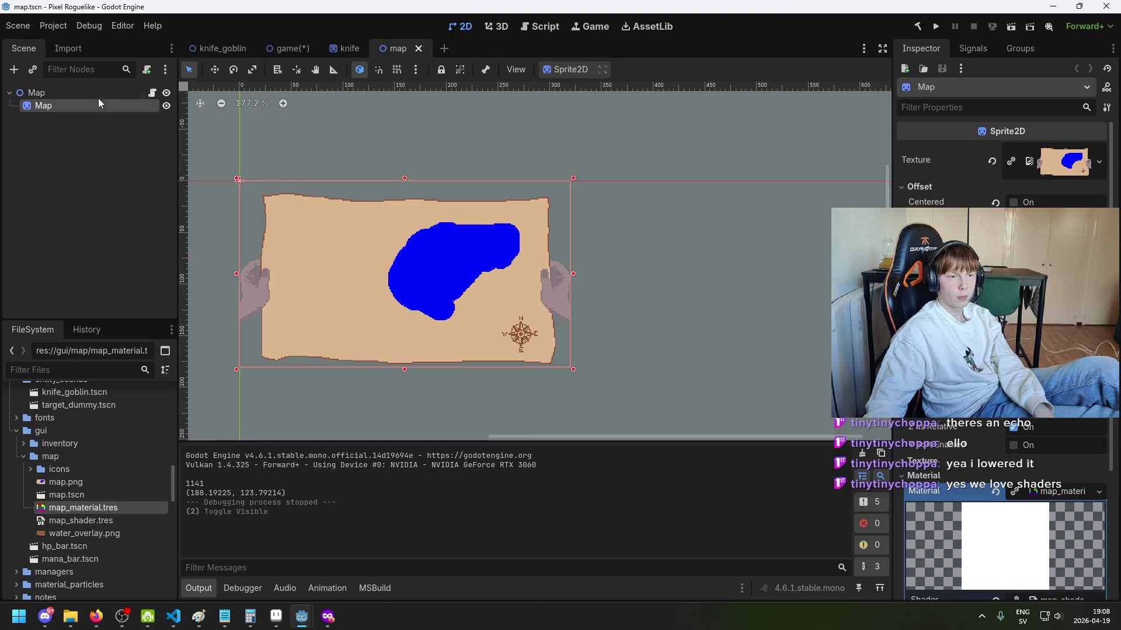
# Step: Assign map_material.tres as the Map sprite's material and save the map scene
pyautogui.doubleClick(167, 105)
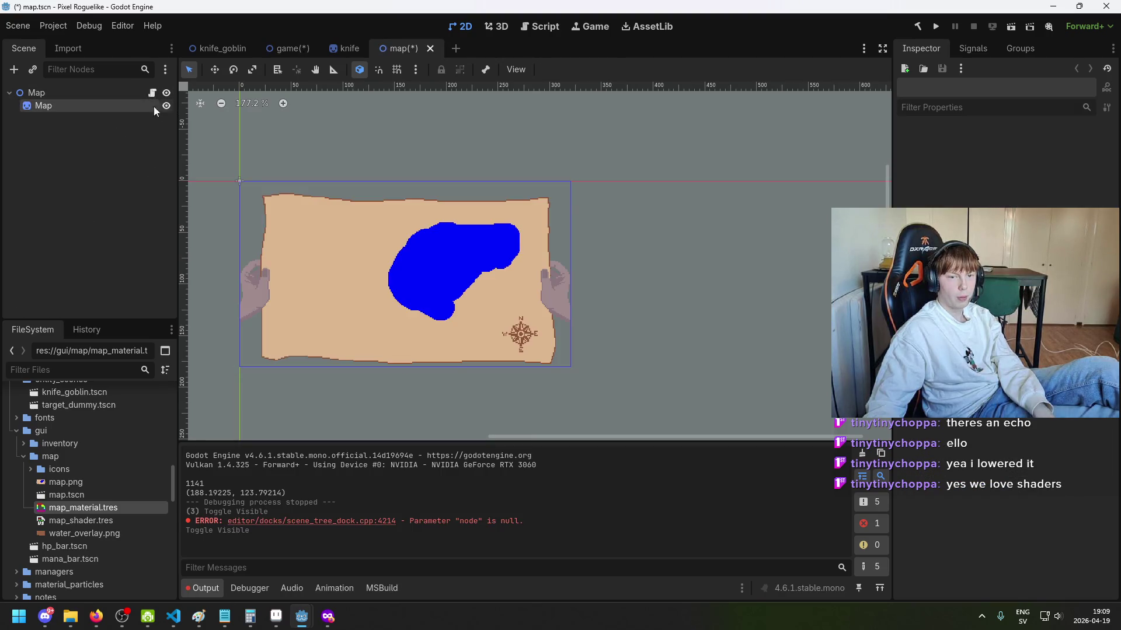
pyautogui.click(161, 108)
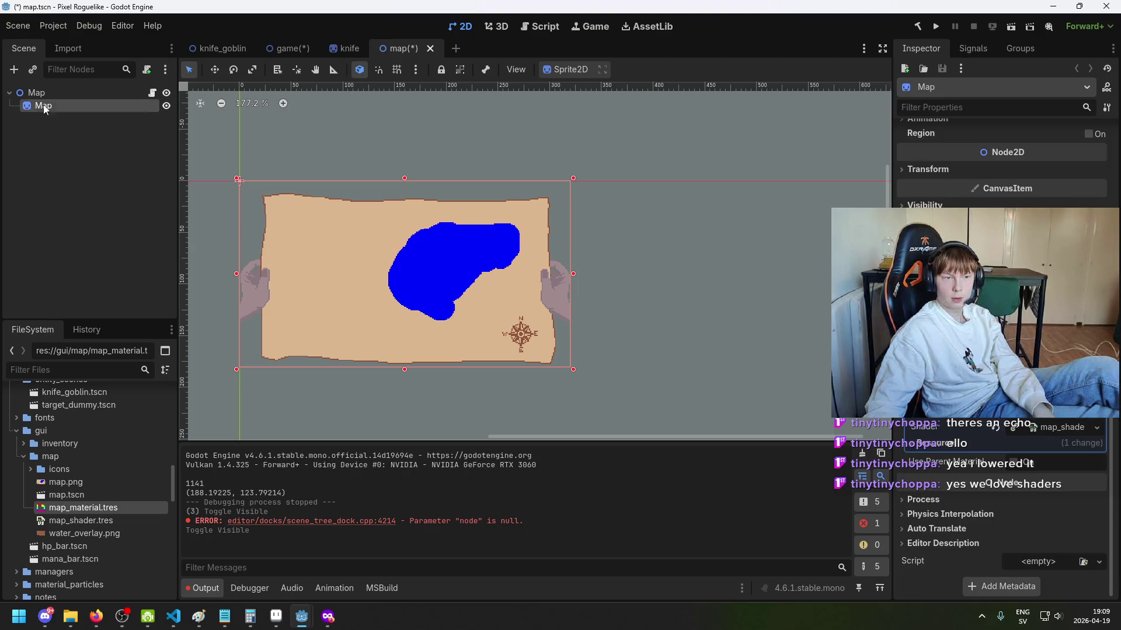
pyautogui.click(67, 95)
pyautogui.click(102, 105)
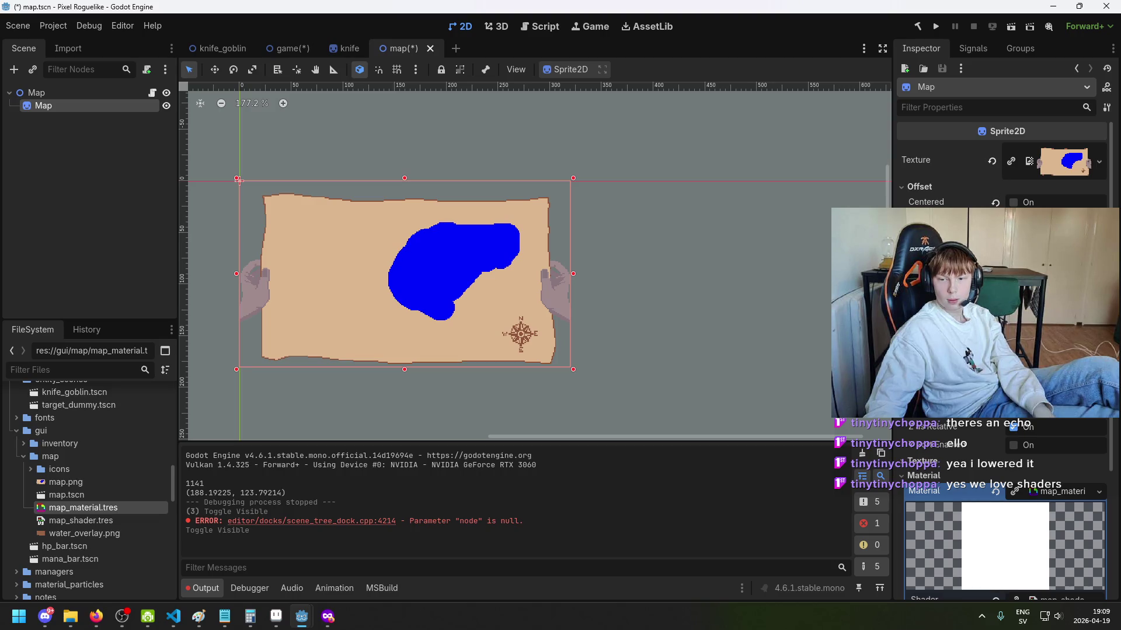
pyautogui.scroll(-5, 1001, 350)
pyautogui.hotkey('ctrl', 's')
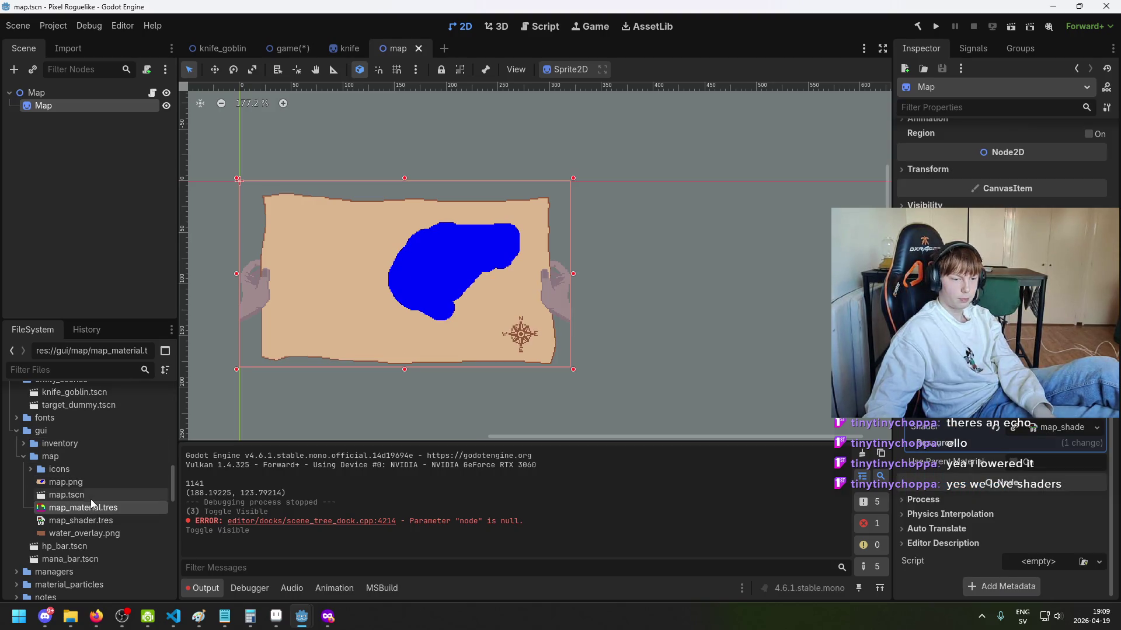
pyautogui.moveTo(98, 520)
pyautogui.mouseDown()
pyautogui.moveTo(489, 506)
pyautogui.moveTo(1056, 426)
pyautogui.mouseUp()
pyautogui.moveTo(81, 508); pyautogui.dragTo(1057, 427)
pyautogui.hotkey('ctrl', 's')
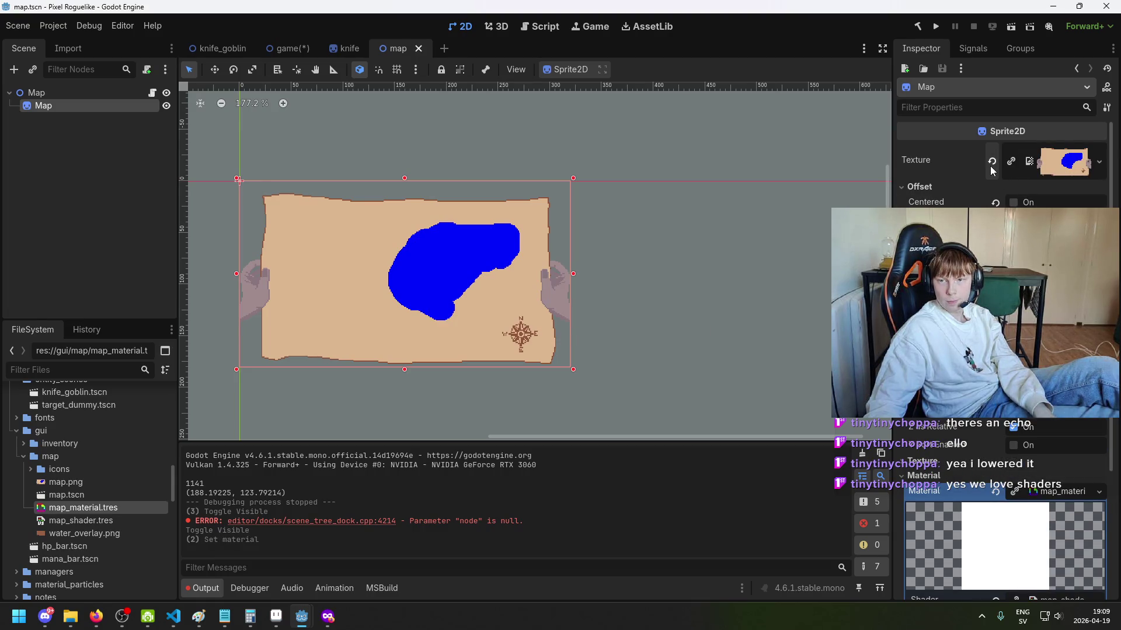
# Step: Revert the Map sprite's texture to empty and run the game to preview it
pyautogui.click(992, 162)
pyautogui.click(935, 26)
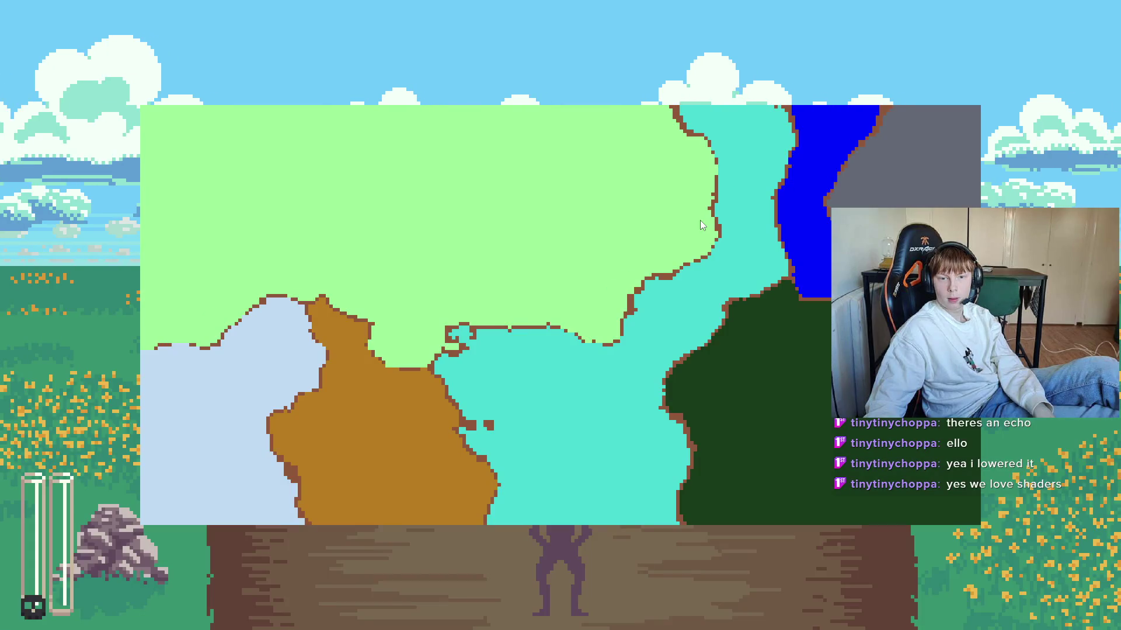
pyautogui.hotkey('alt', 'F4')
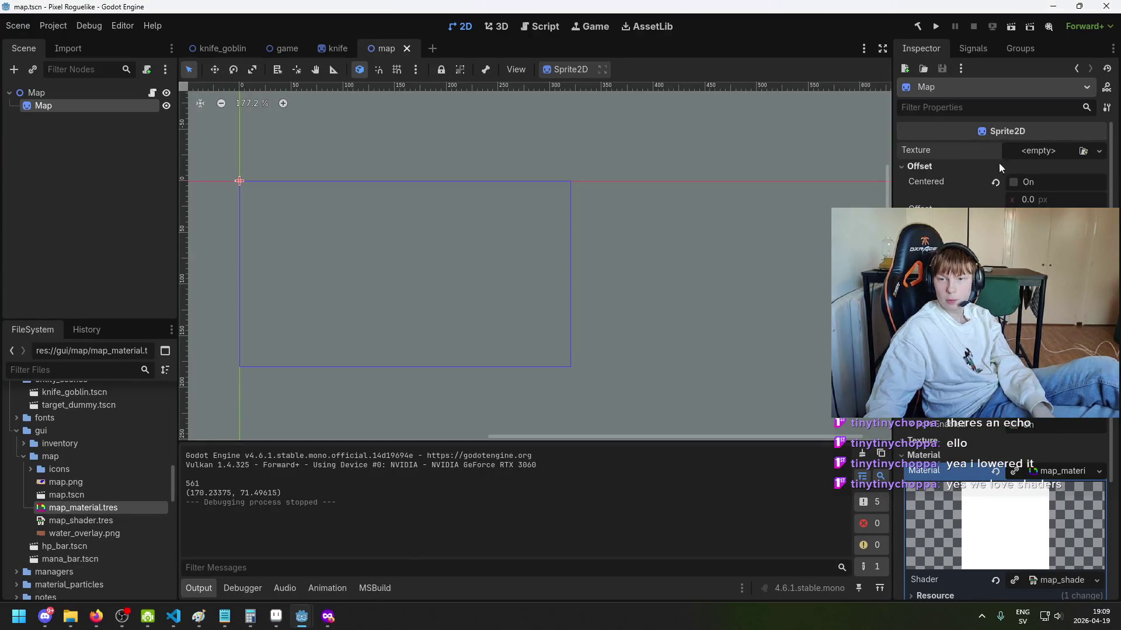
# Step: Restore the Map sprite's map texture with undo and save the scene
pyautogui.moveTo(100, 510); pyautogui.dragTo(1048, 146)
pyautogui.hotkey('ctrl', 'z')
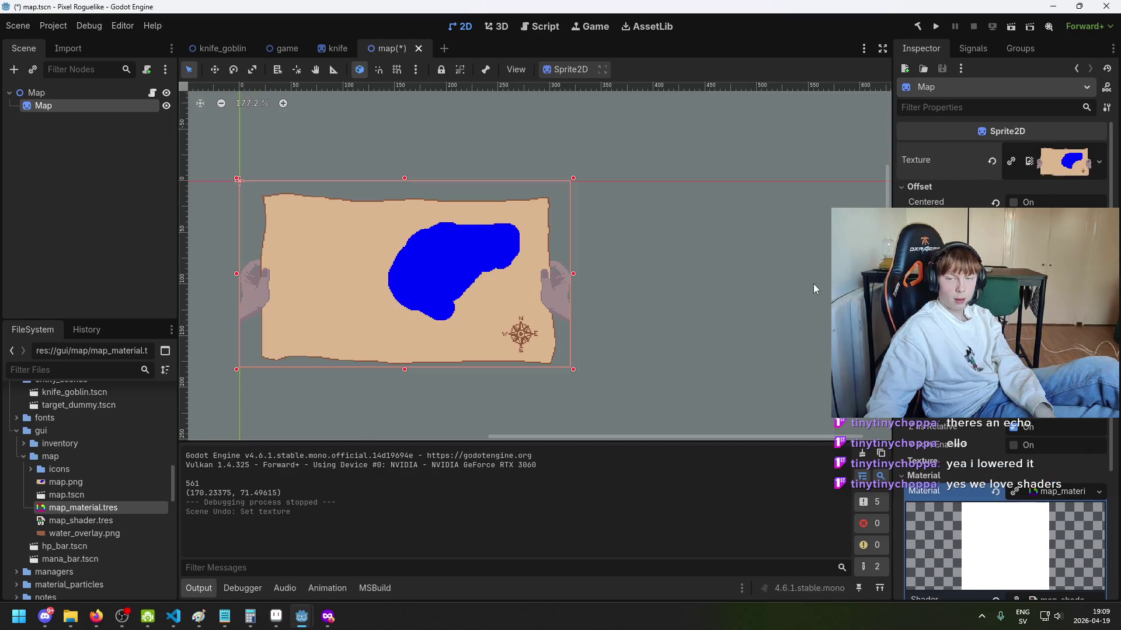
pyautogui.hotkey('ctrl', 's')
pyautogui.scroll(-5, 1002, 350)
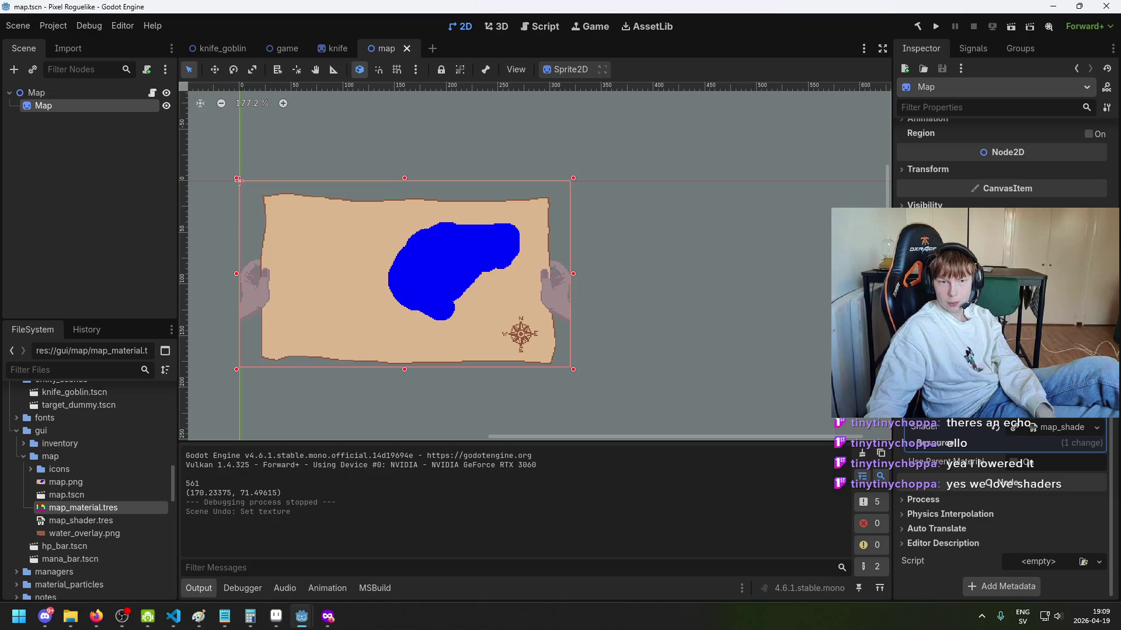
pyautogui.hotkey('ctrl', 's')
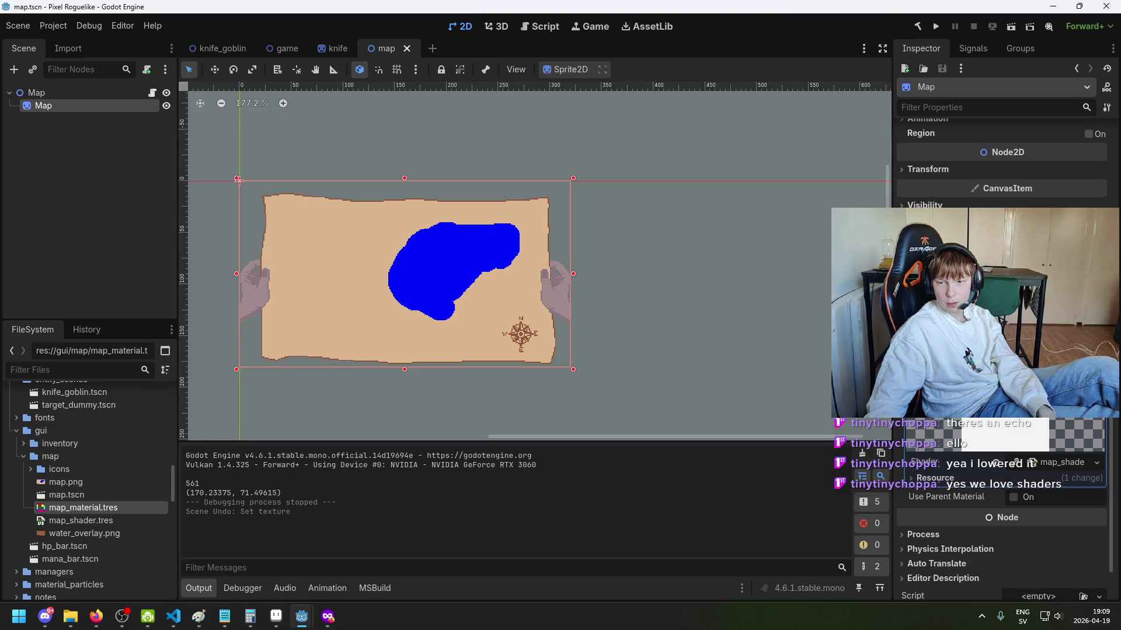
# Step: Expand the shader resource and map texture properties, recentring the map in the viewport
pyautogui.scroll(-2, 1001, 350)
pyautogui.click(980, 442)
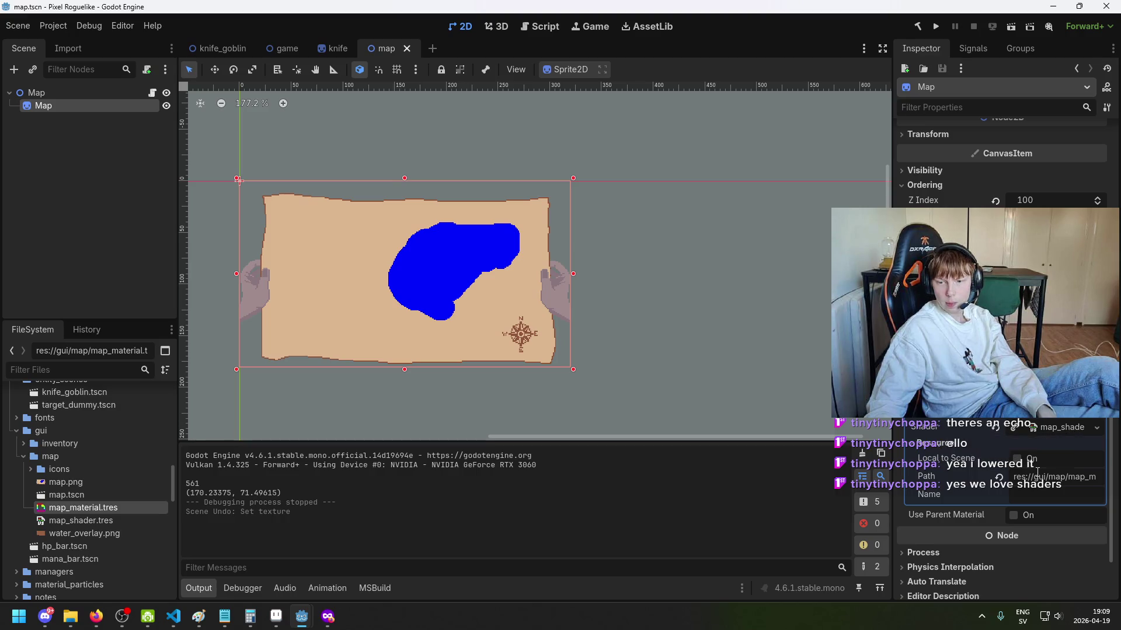
pyautogui.scroll(-2, 1033, 480)
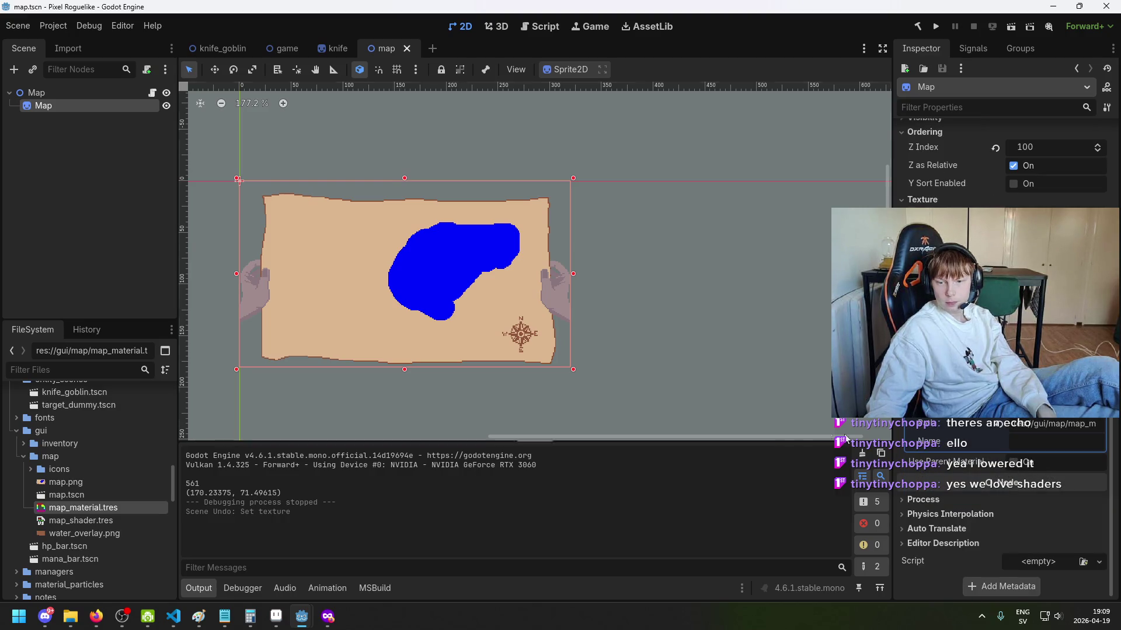
pyautogui.moveTo(704, 338)
pyautogui.mouseDown()
pyautogui.moveTo(560, 261)
pyautogui.moveTo(653, 310)
pyautogui.moveTo(827, 352)
pyautogui.mouseUp()
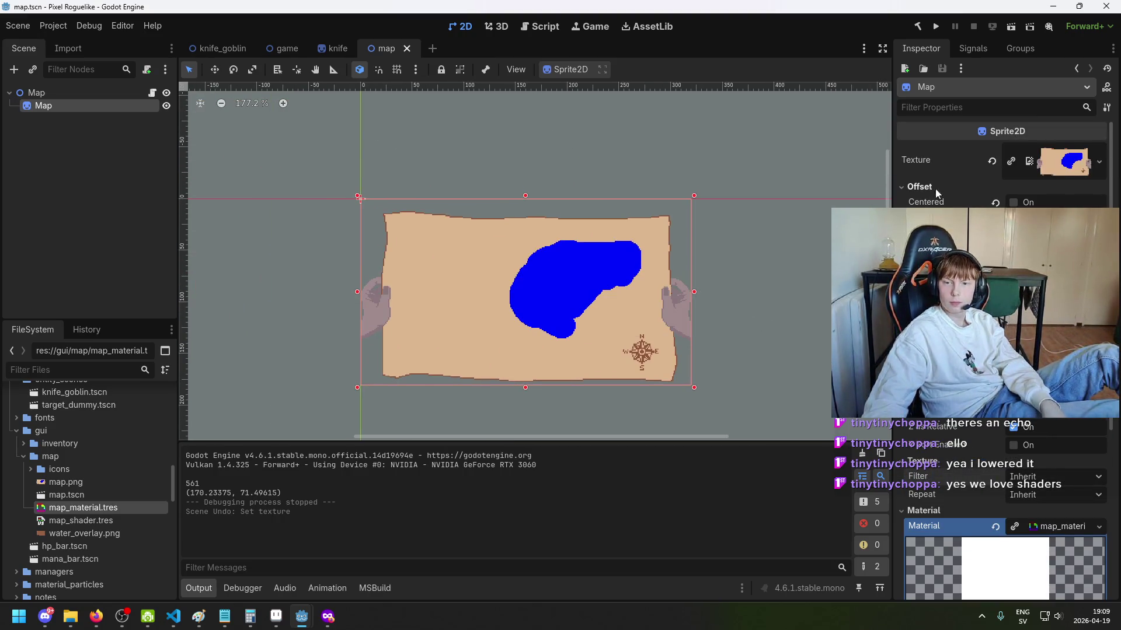
pyautogui.click(1069, 167)
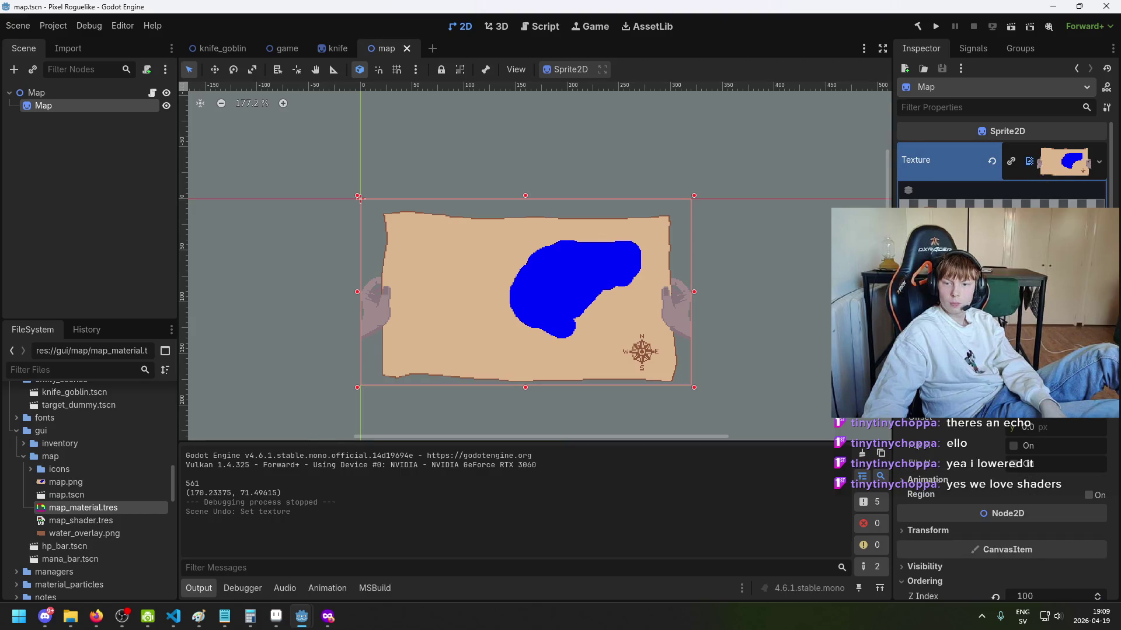
pyautogui.moveTo(759, 300)
pyautogui.mouseDown()
pyautogui.moveTo(638, 286)
pyautogui.moveTo(733, 262)
pyautogui.mouseUp()
# Step: Save and test-run the game, then expand map_material to reveal map_shader.tres
pyautogui.doubleClick(168, 92)
pyautogui.doubleClick(168, 92)
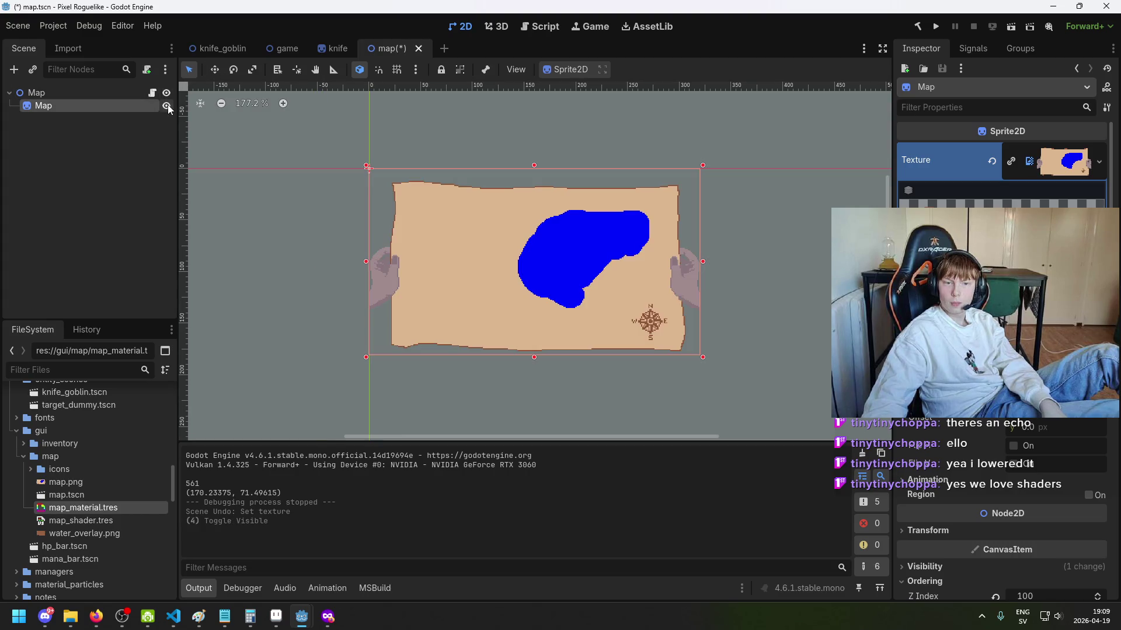
pyautogui.hotkey('ctrl', 's')
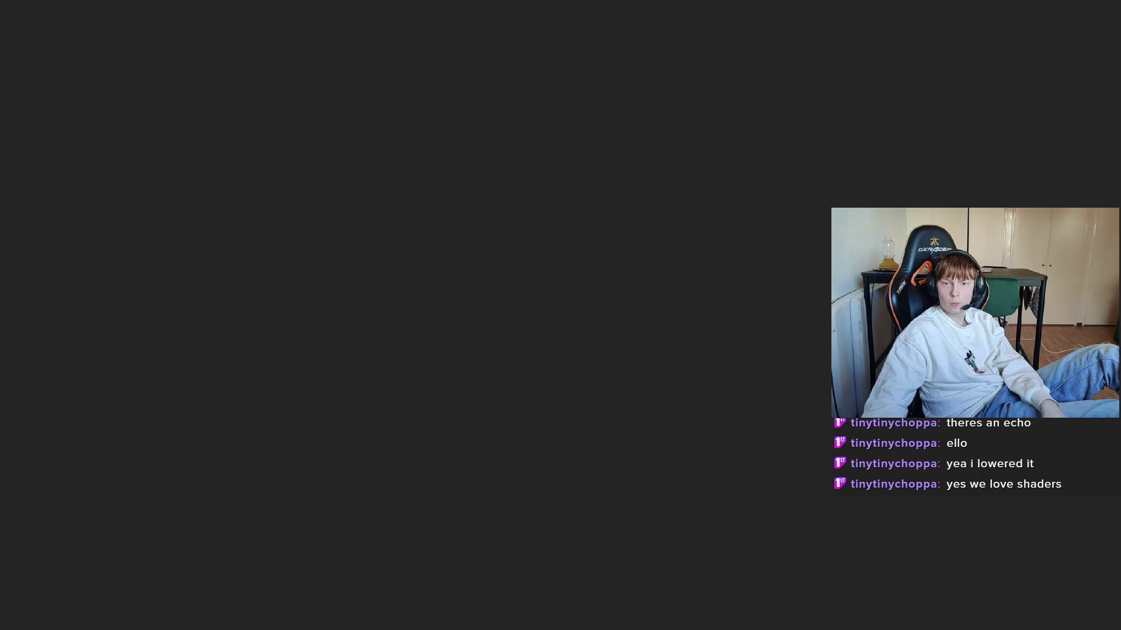
pyautogui.press('F8')
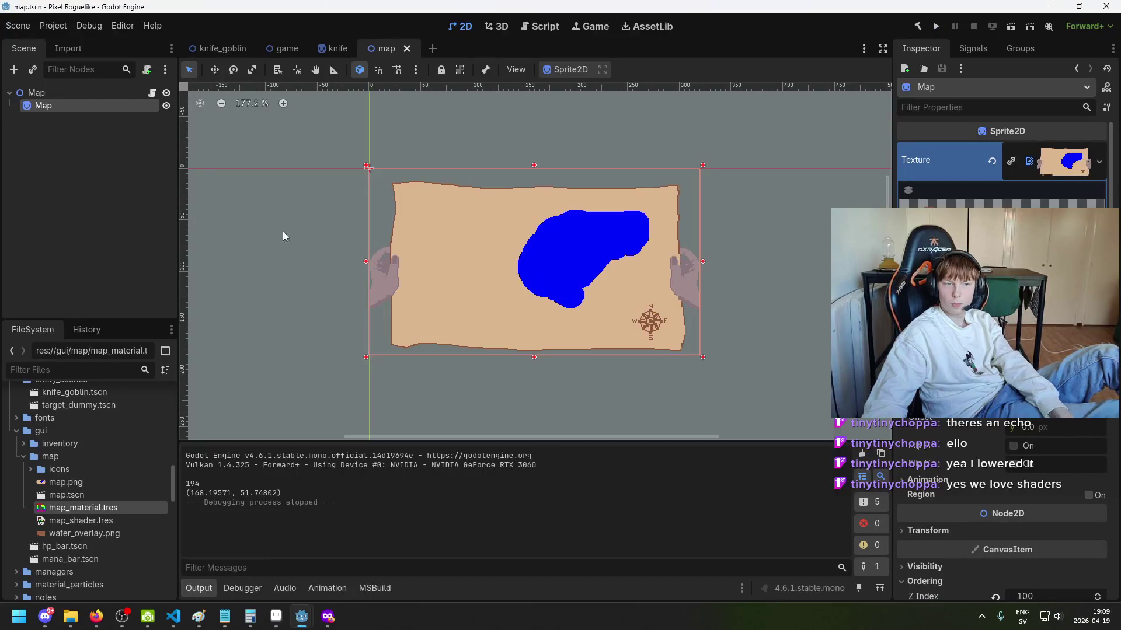
pyautogui.scroll(-10, 1002, 356)
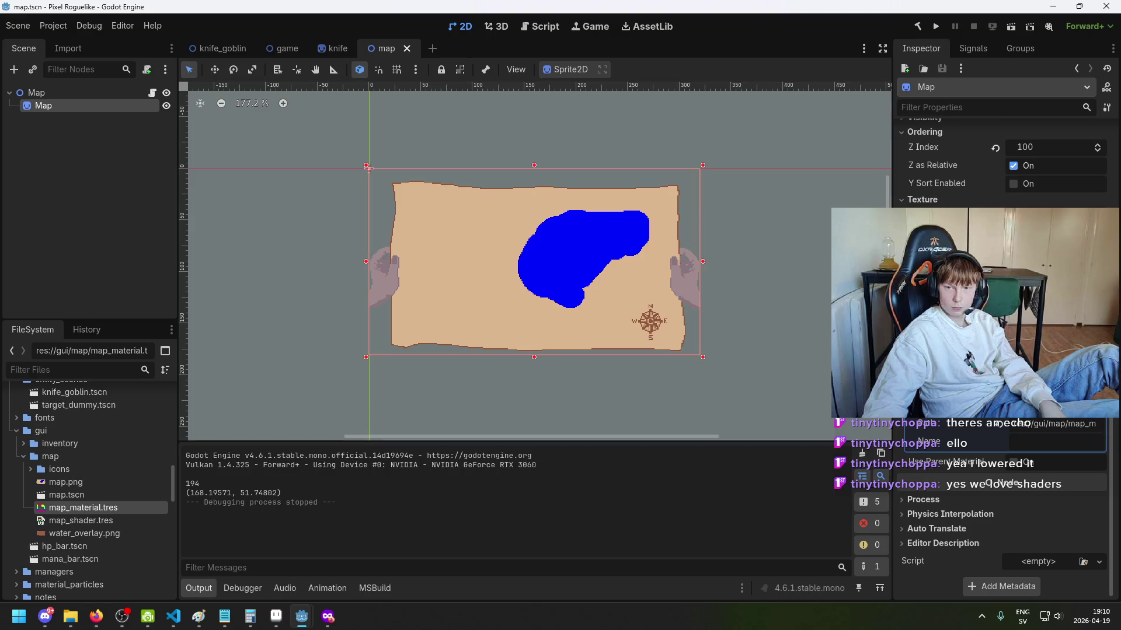
pyautogui.click(1057, 444)
pyautogui.click(1060, 442)
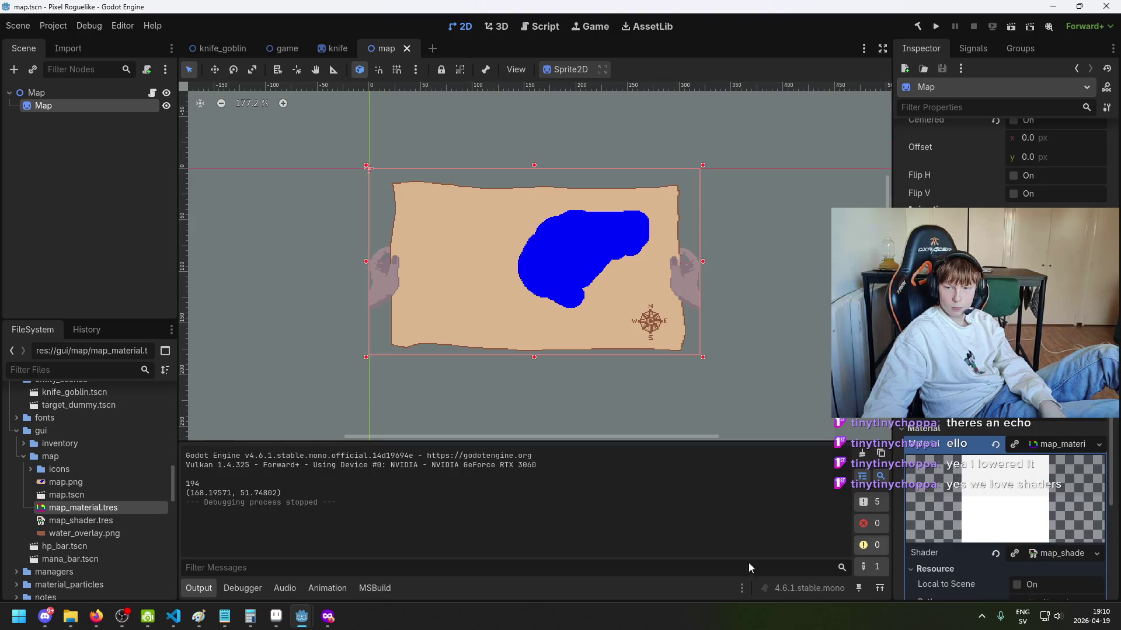
# Step: In the Shader Editor, move the map shader's Output node to the right
pyautogui.moveTo(302, 616)
pyautogui.click(380, 563)
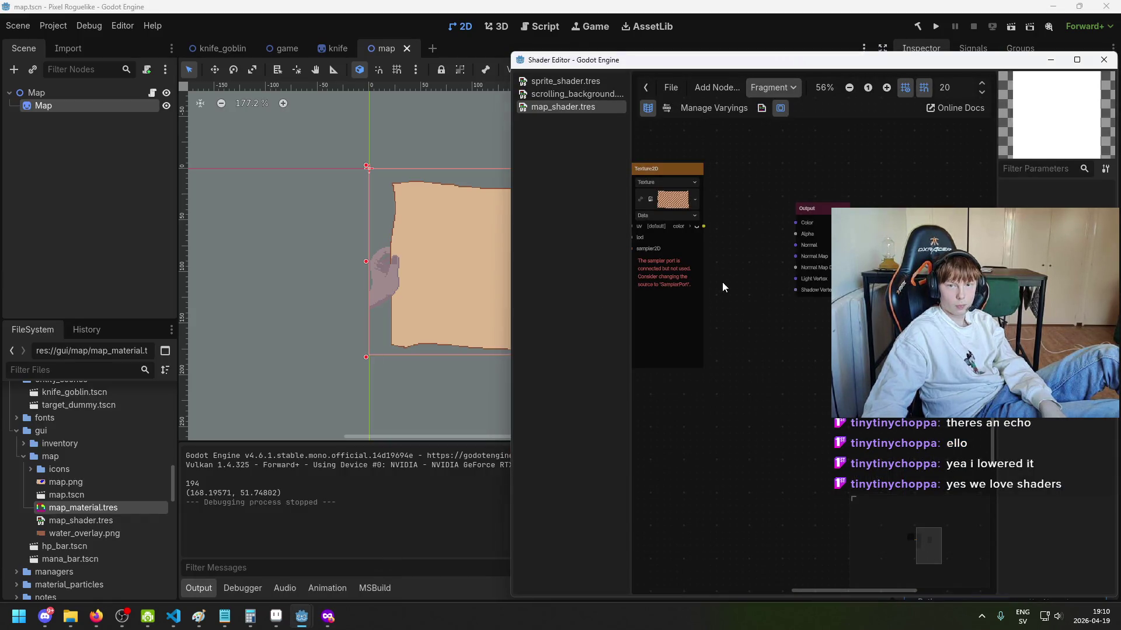
pyautogui.scroll(2, 722, 287)
pyautogui.hscroll(-1, 723, 287)
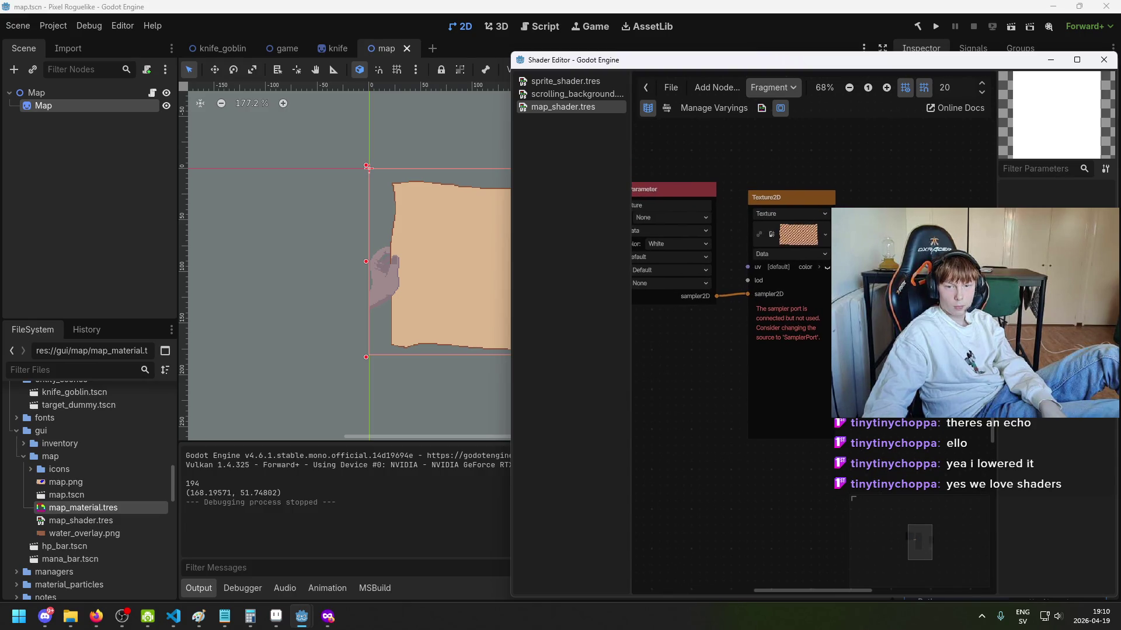
pyautogui.scroll(1, 649, 252)
pyautogui.hscroll(5, 650, 252)
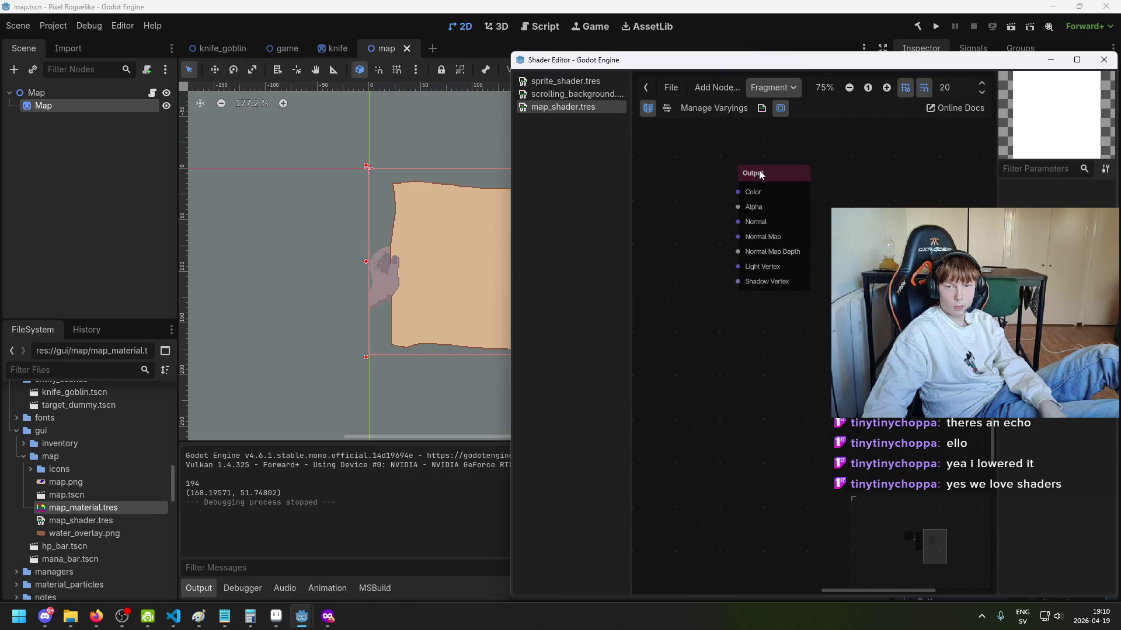
pyautogui.moveTo(759, 170); pyautogui.dragTo(803, 179)
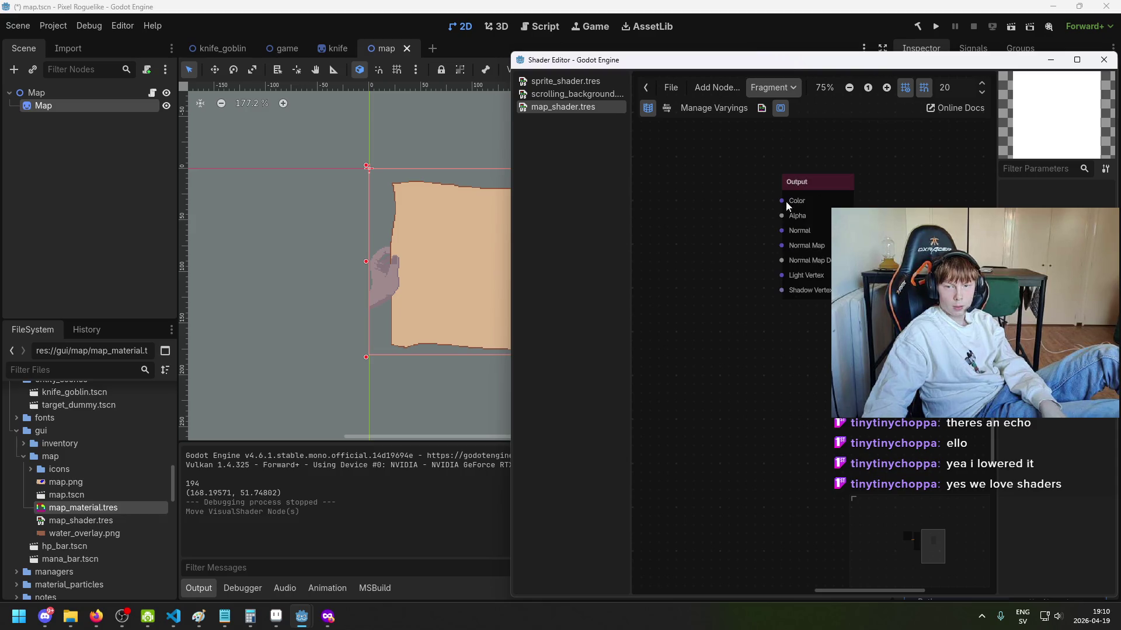
pyautogui.hscroll(-5, 762, 273)
# Step: Look through the Vertex and Light stage graphs, ending back on Fragment
pyautogui.click(762, 88)
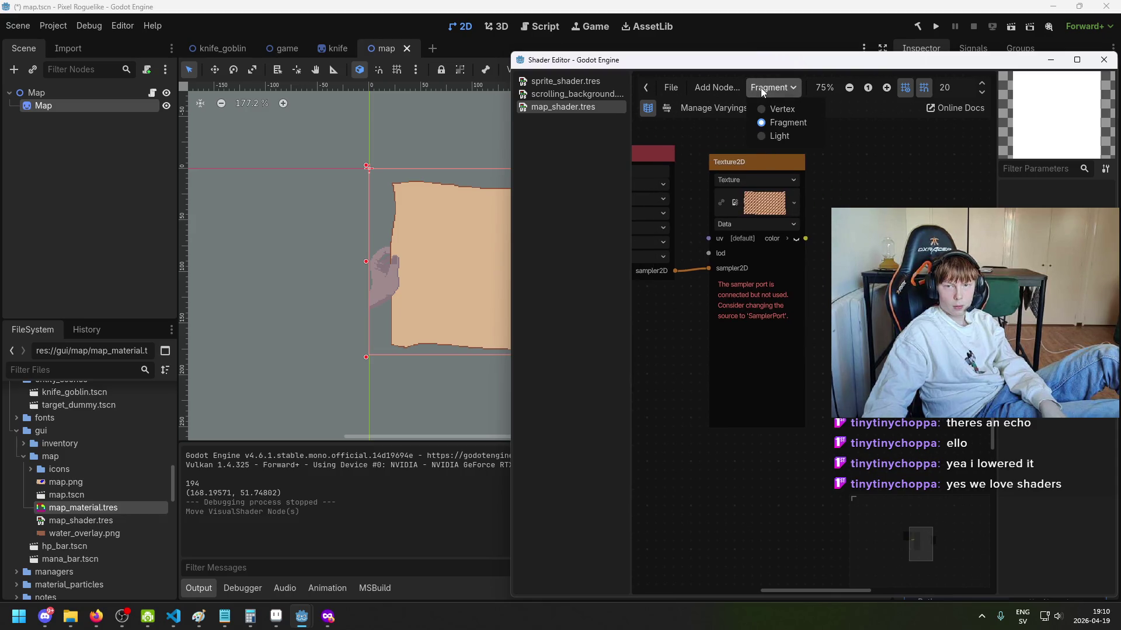
pyautogui.click(763, 106)
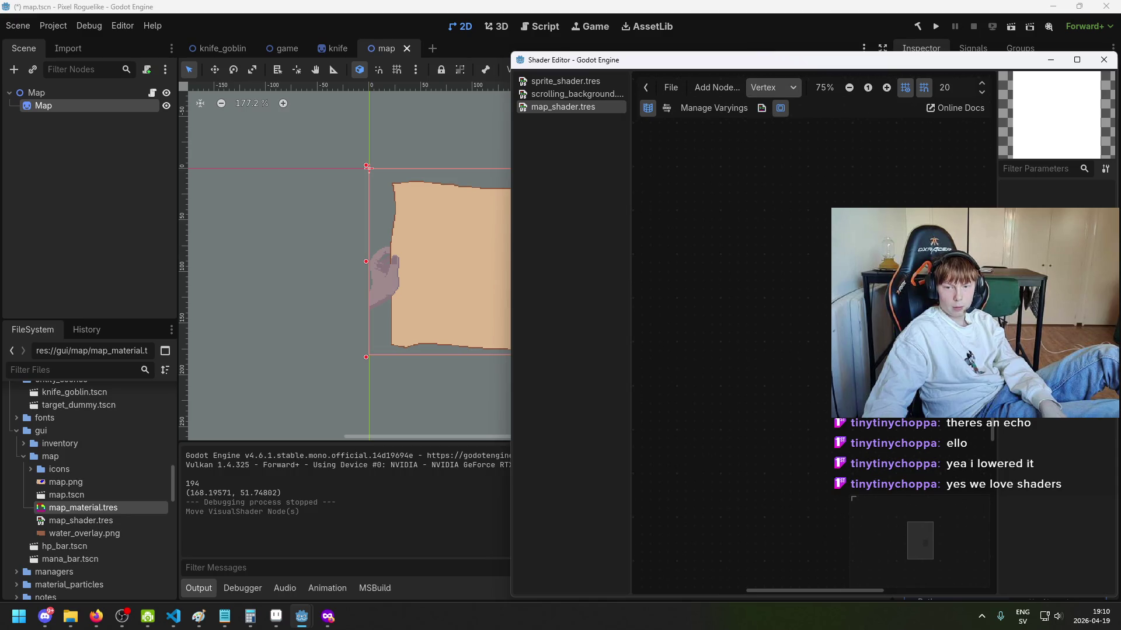
pyautogui.scroll(3, 758, 350)
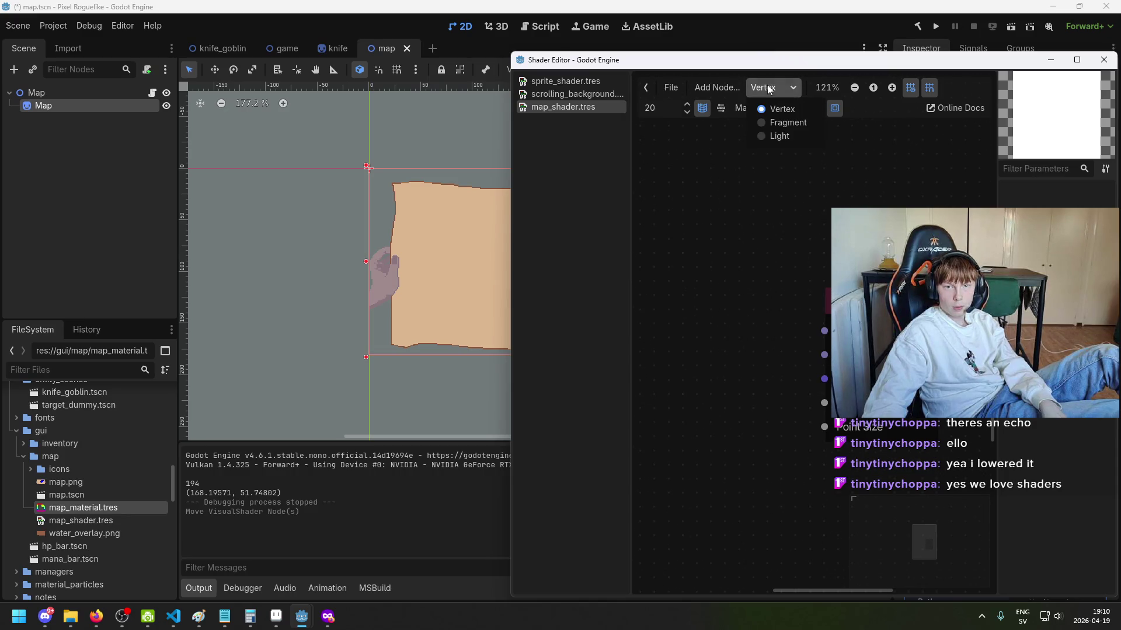
pyautogui.click(779, 122)
pyautogui.click(772, 89)
pyautogui.click(779, 136)
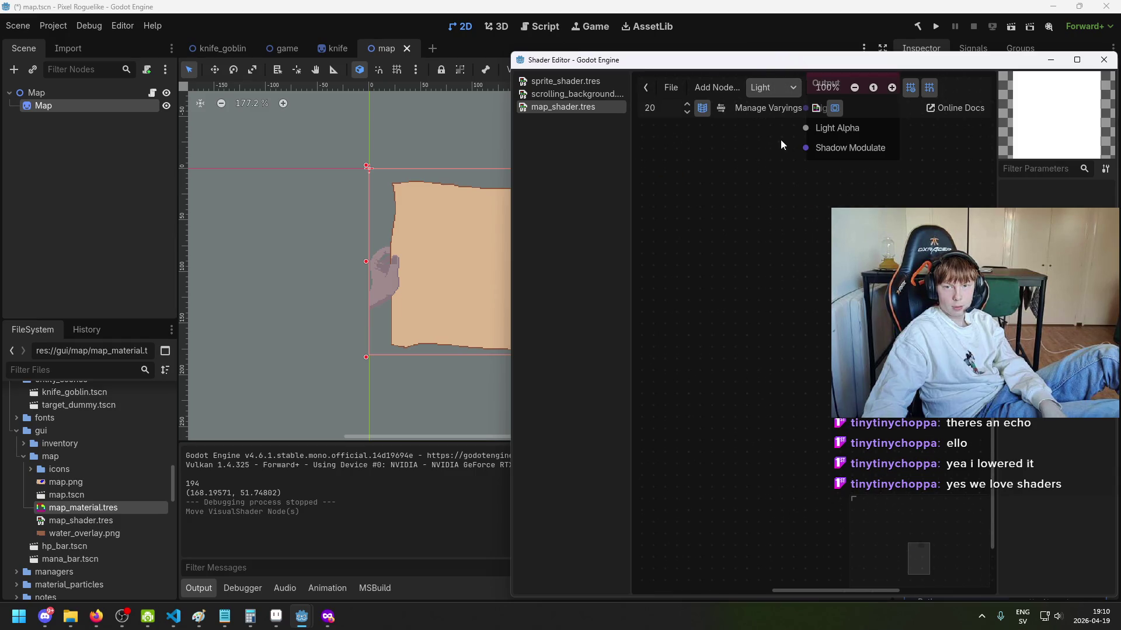
pyautogui.scroll(-5, 797, 180)
pyautogui.click(782, 122)
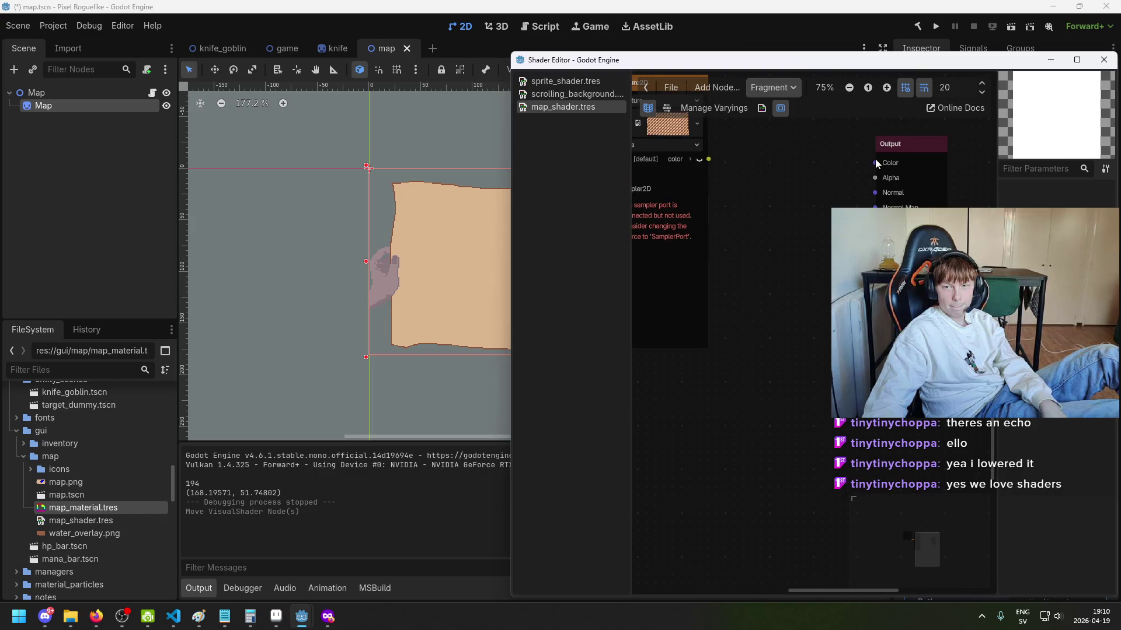
# Step: Create a ColorConstant node wired into the Output Color port, turning the map white
pyautogui.moveTo(876, 161); pyautogui.dragTo(780, 270)
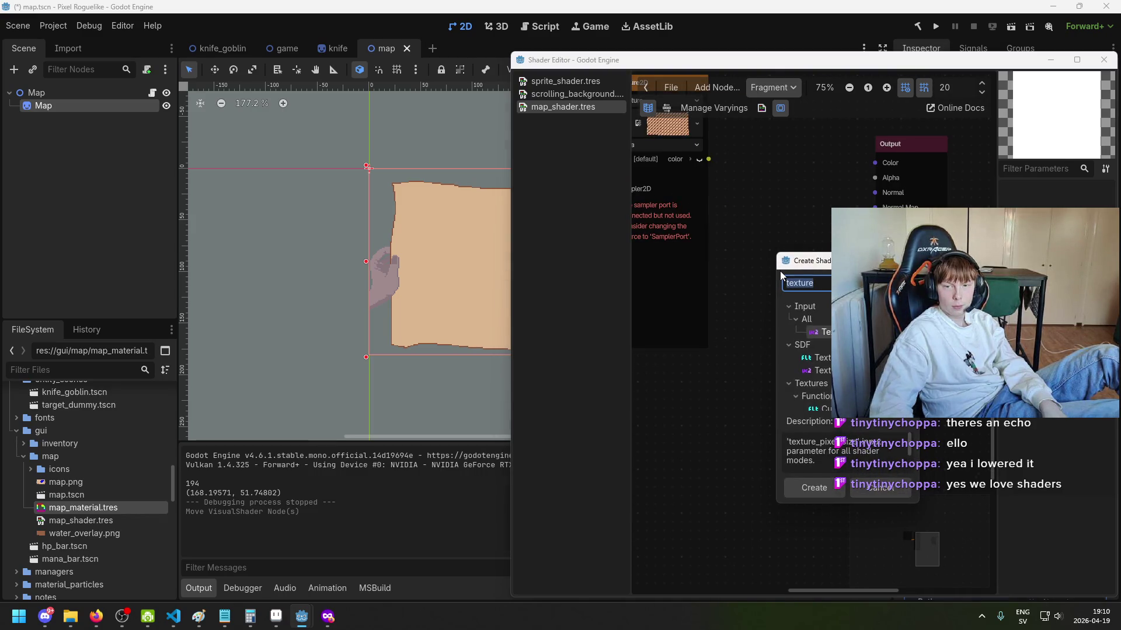
pyautogui.write('color')
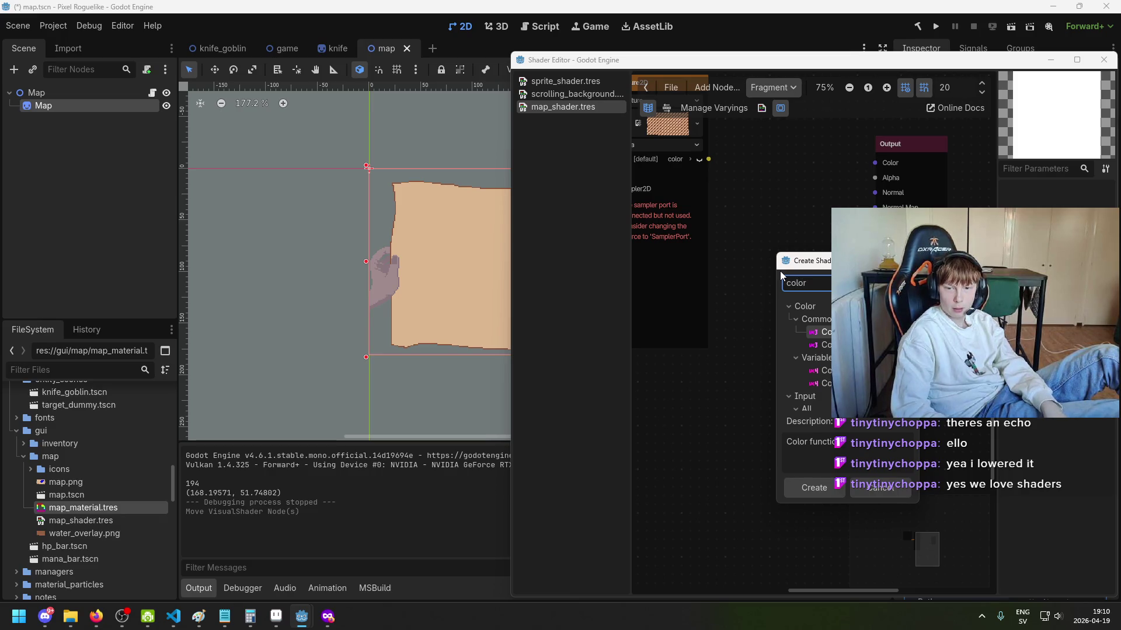
pyautogui.press('Down')
pyautogui.press('Down')
pyautogui.press('Return')
pyautogui.moveTo(754, 63)
pyautogui.mouseDown()
pyautogui.moveTo(762, 90)
pyautogui.moveTo(949, 261)
pyautogui.moveTo(606, 398)
pyautogui.moveTo(616, 251)
pyautogui.moveTo(802, 125)
pyautogui.mouseUp()
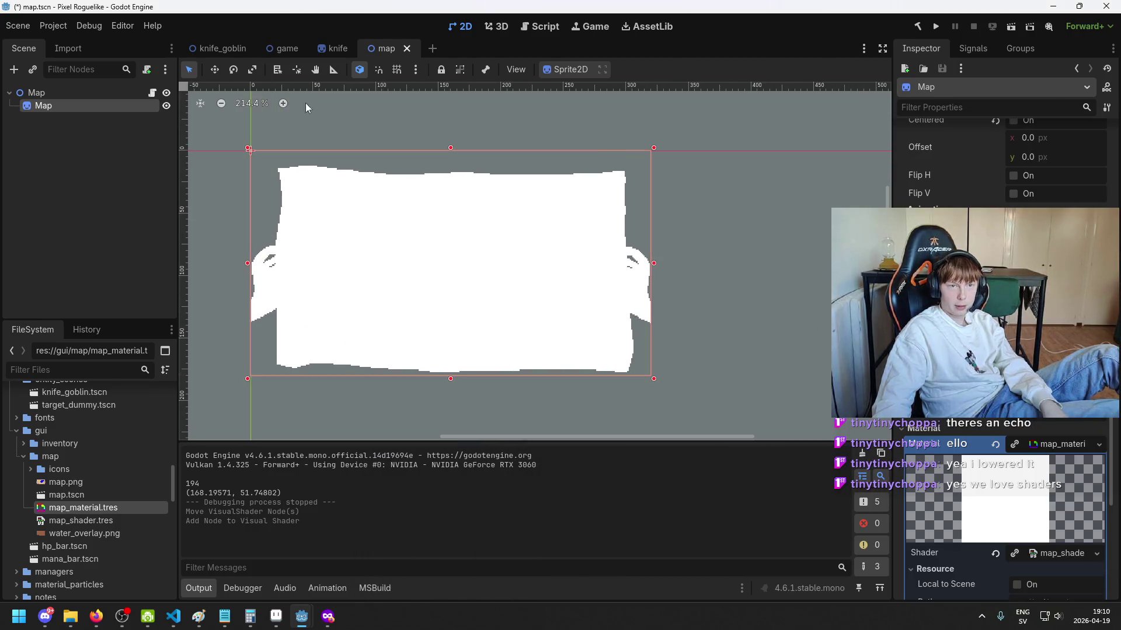
# Step: Back in the game scene's shader editor, delete the white ColorConstant node
pyautogui.click(225, 49)
pyautogui.click(295, 49)
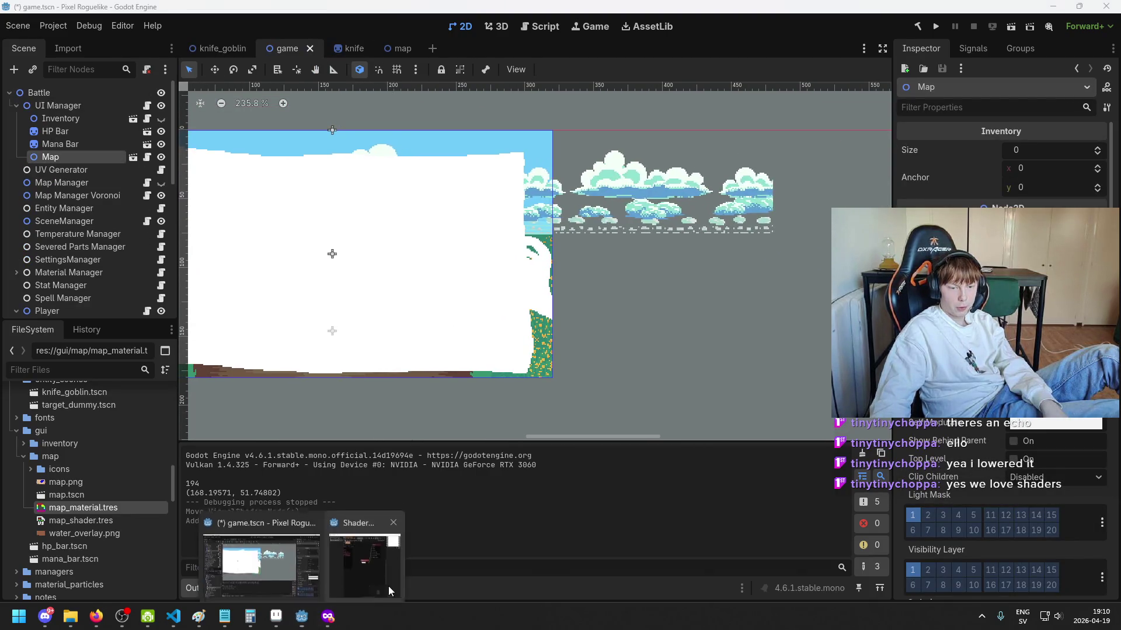
pyautogui.hscroll(3, 445, 353)
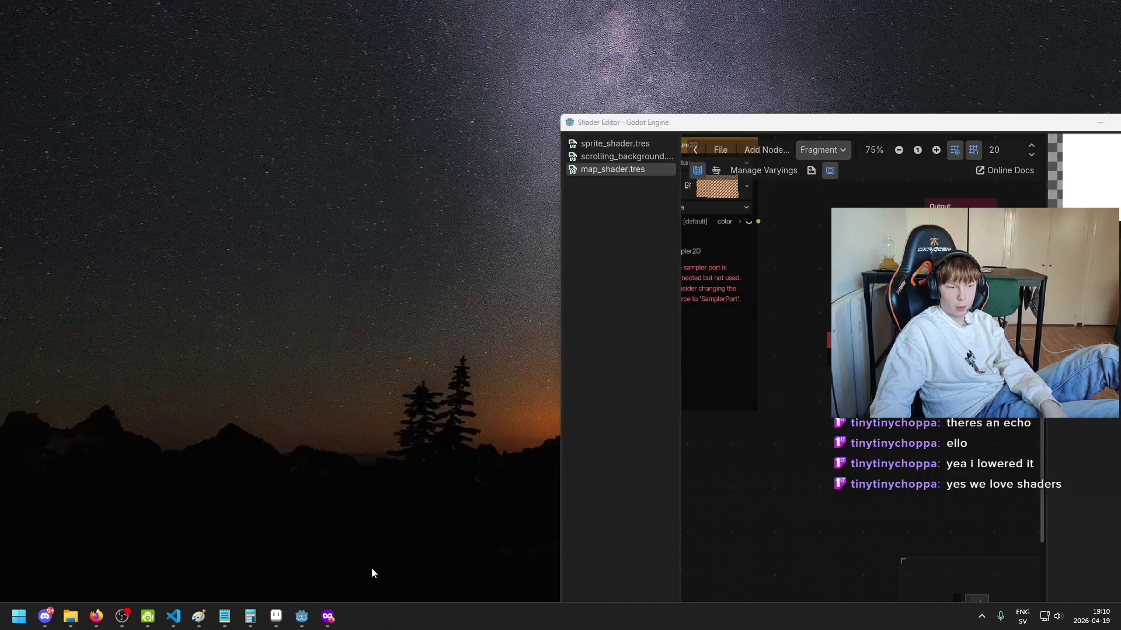
pyautogui.click(371, 572)
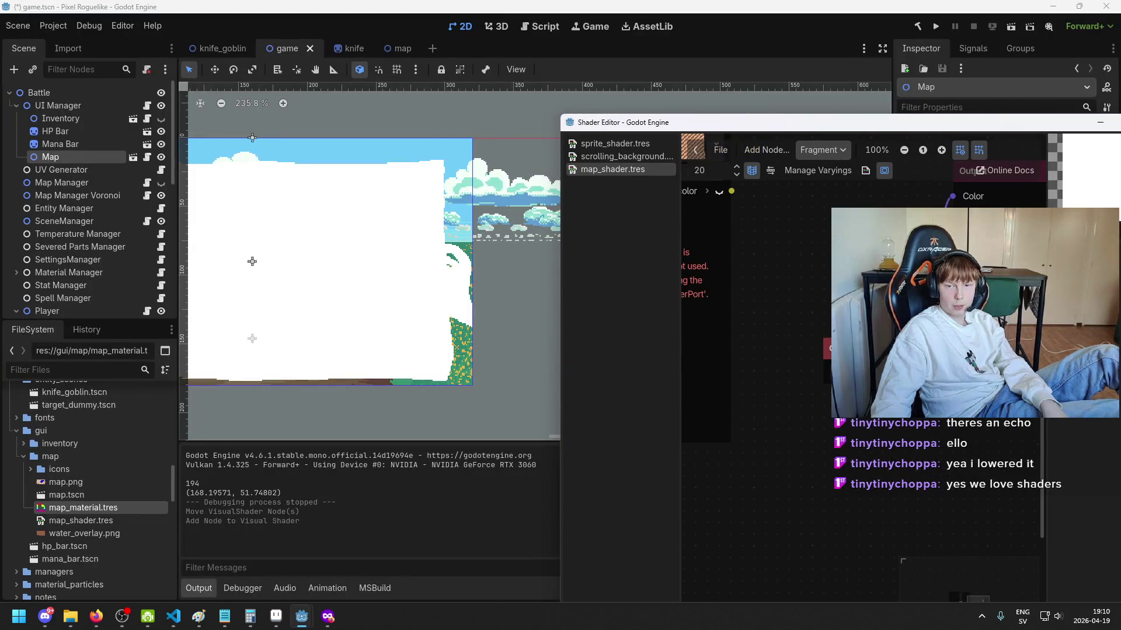
pyautogui.moveTo(864, 362); pyautogui.dragTo(829, 351)
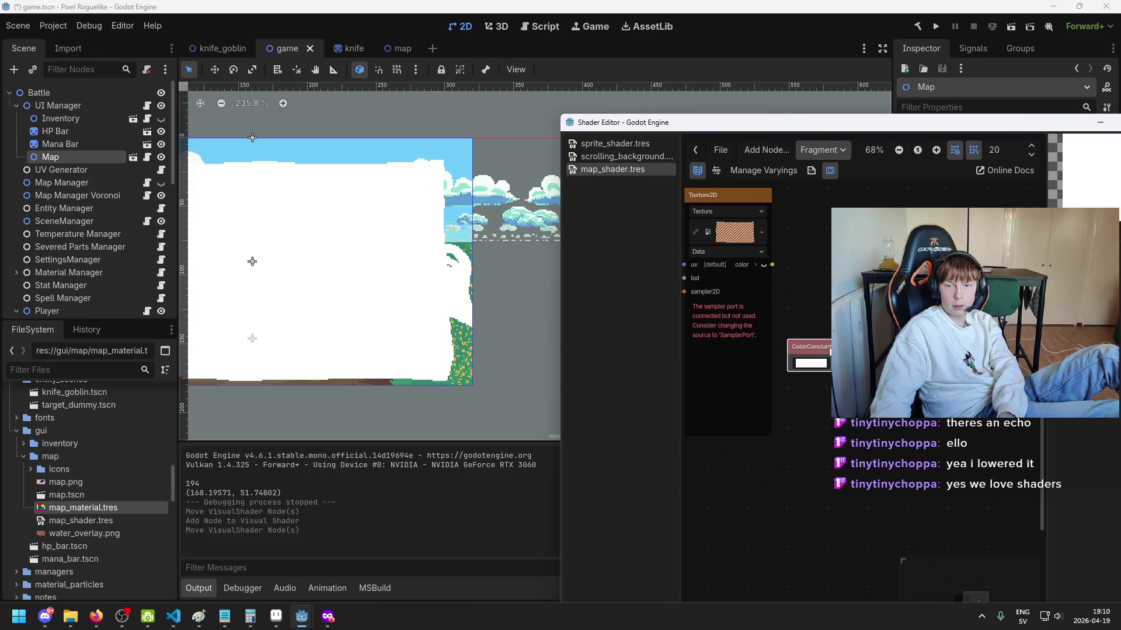
pyautogui.press('Delete')
# Step: Connect the Texture2DParameter water texture into the map shader and zoom in on the pattern
pyautogui.scroll(1, 805, 312)
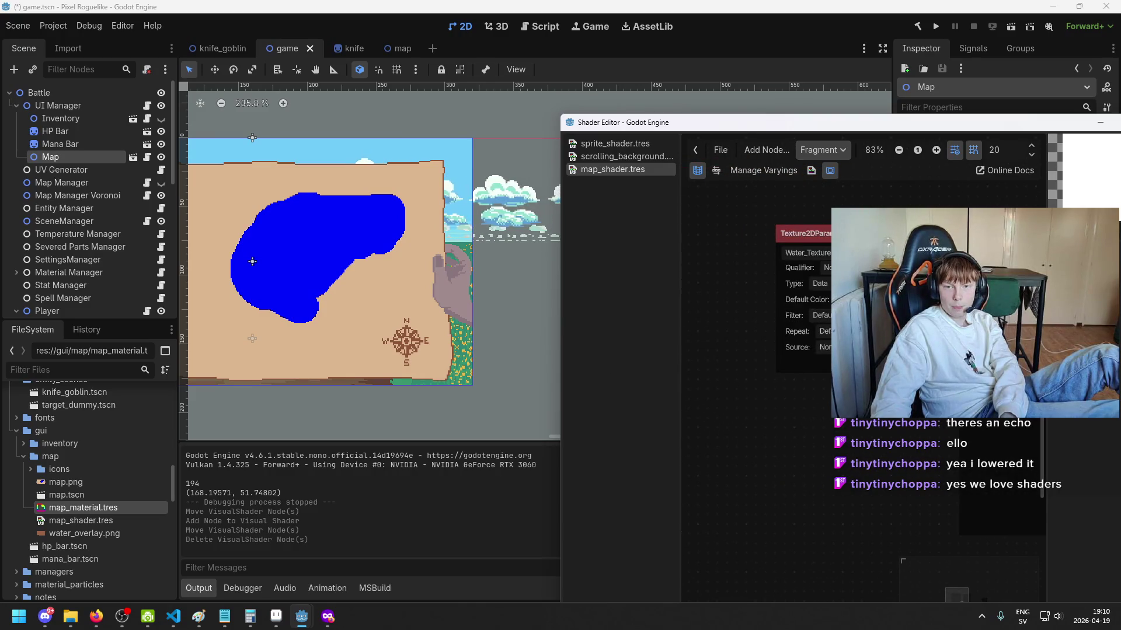
pyautogui.moveTo(759, 438); pyautogui.dragTo(798, 459)
pyautogui.hscroll(3, 785, 394)
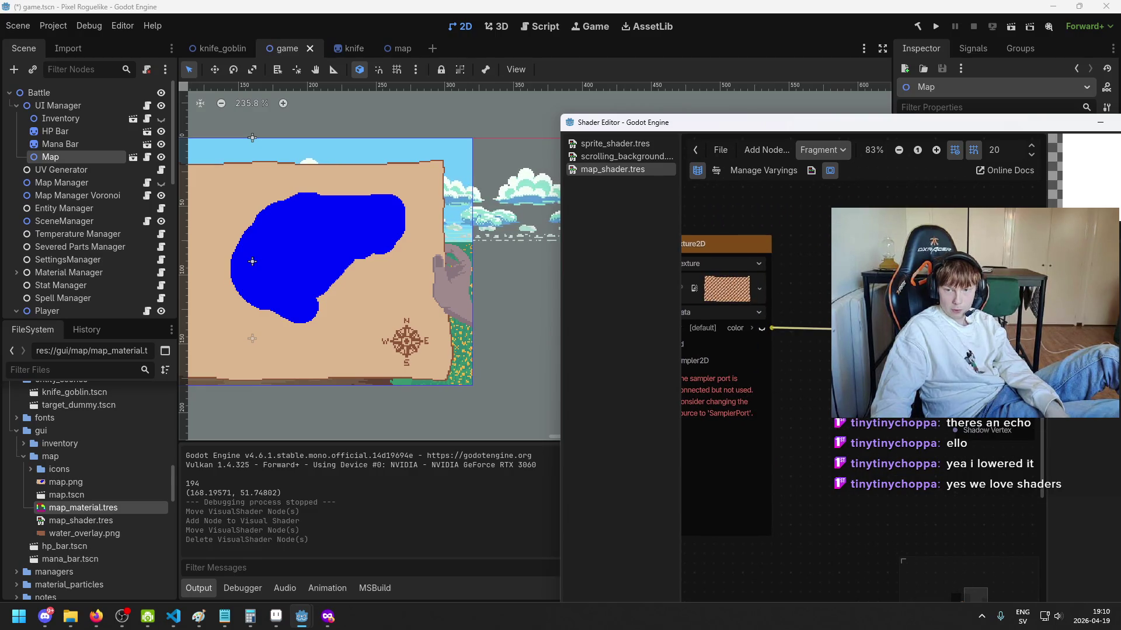
pyautogui.moveTo(485, 295)
pyautogui.mouseDown()
pyautogui.moveTo(546, 321)
pyautogui.moveTo(722, 346)
pyautogui.moveTo(725, 318)
pyautogui.moveTo(675, 313)
pyautogui.mouseUp()
pyautogui.scroll(2, 667, 284)
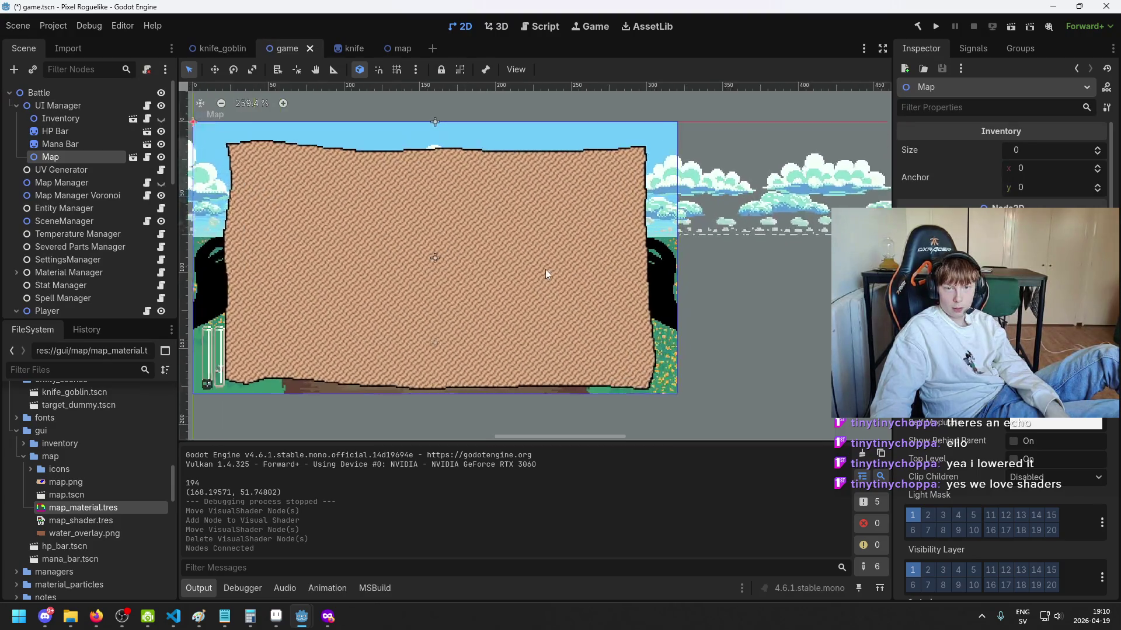
pyautogui.moveTo(600, 265); pyautogui.dragTo(568, 266)
pyautogui.scroll(4, 568, 265)
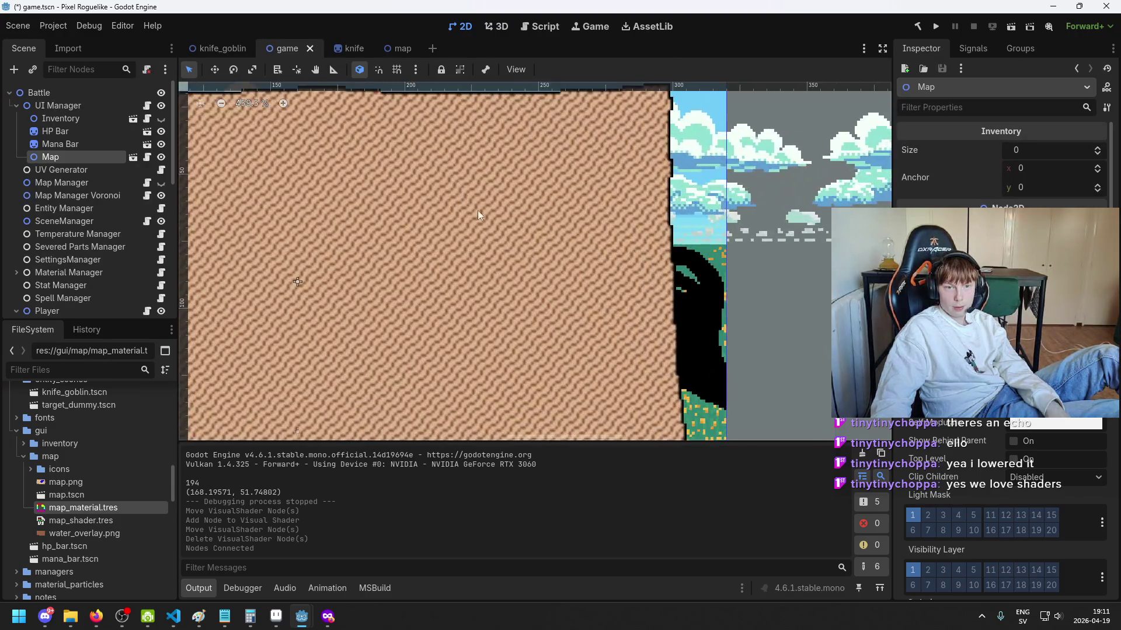
pyautogui.scroll(-2, 520, 272)
pyautogui.scroll(2, 534, 261)
pyautogui.scroll(-4, 545, 262)
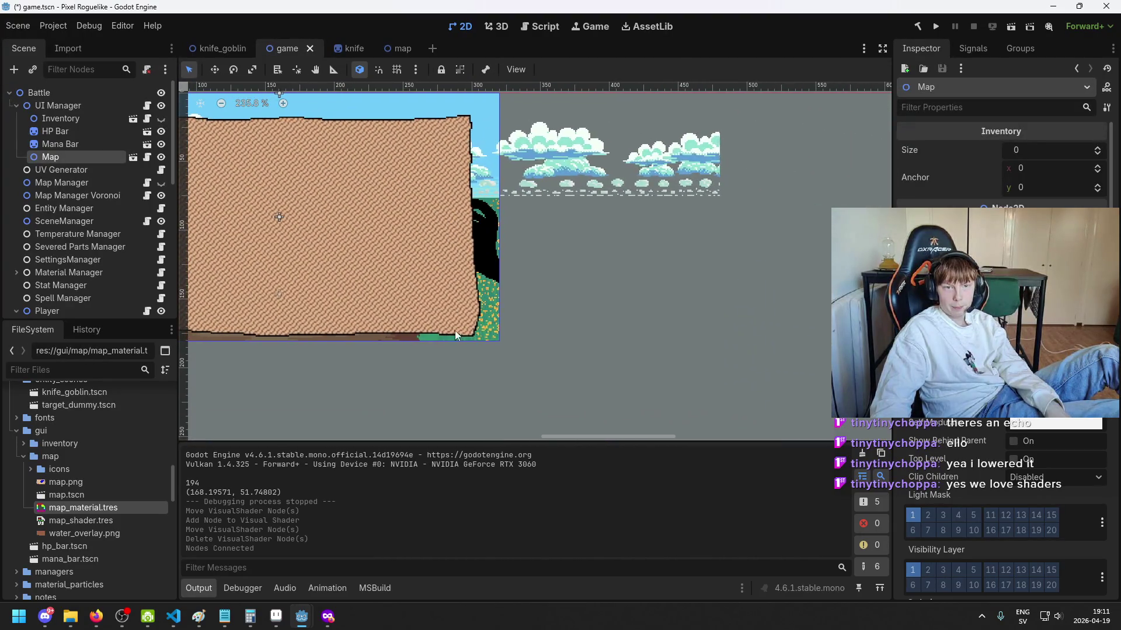
pyautogui.moveTo(301, 617)
pyautogui.click(372, 573)
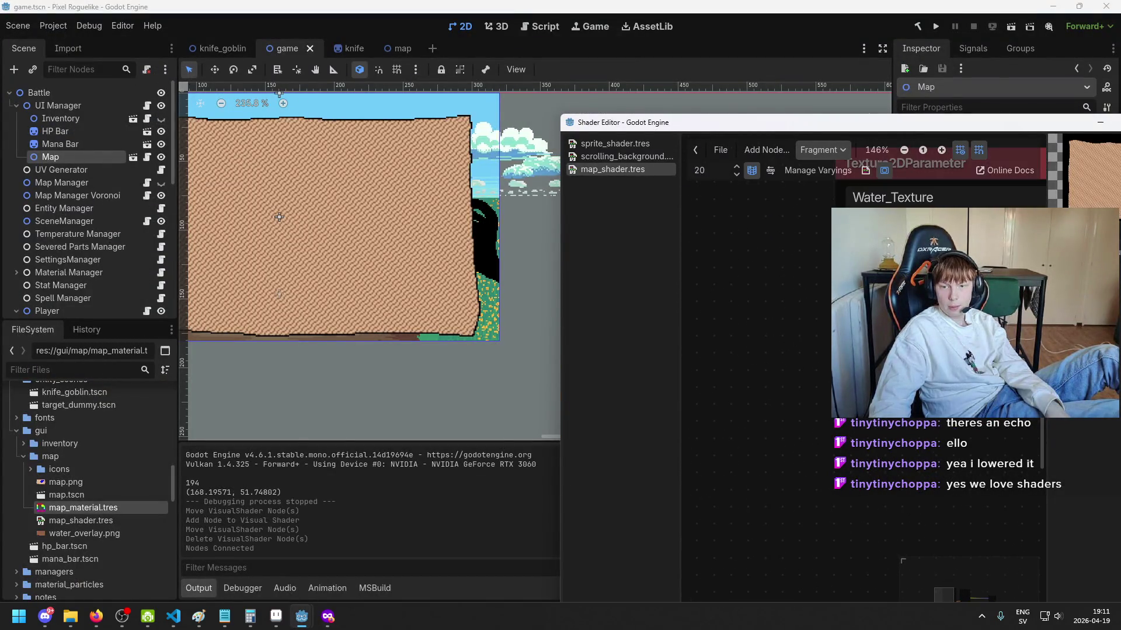
# Step: Try Nearest and Linear filters on Water_Texture, restore Default, save, and select water_overlay.png
pyautogui.click(794, 326)
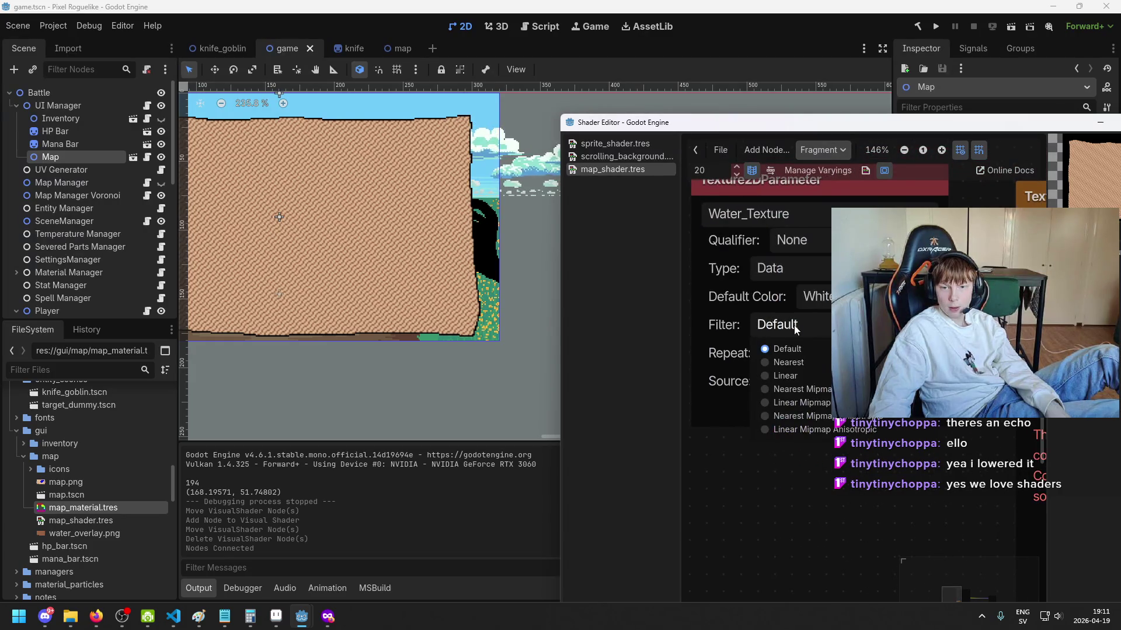
pyautogui.click(814, 362)
pyautogui.scroll(5, 404, 268)
pyautogui.scroll(1, 404, 269)
pyautogui.click(801, 319)
pyautogui.click(810, 374)
pyautogui.hotkey('ctrl', 's')
pyautogui.click(808, 331)
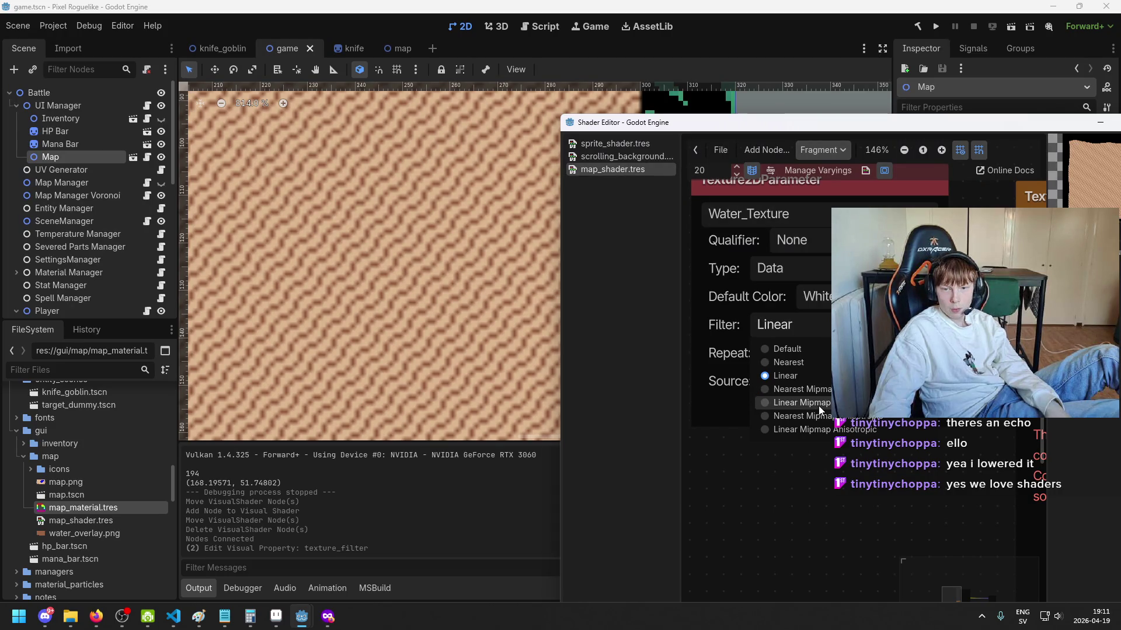
pyautogui.click(826, 350)
pyautogui.hotkey('ctrl', 's')
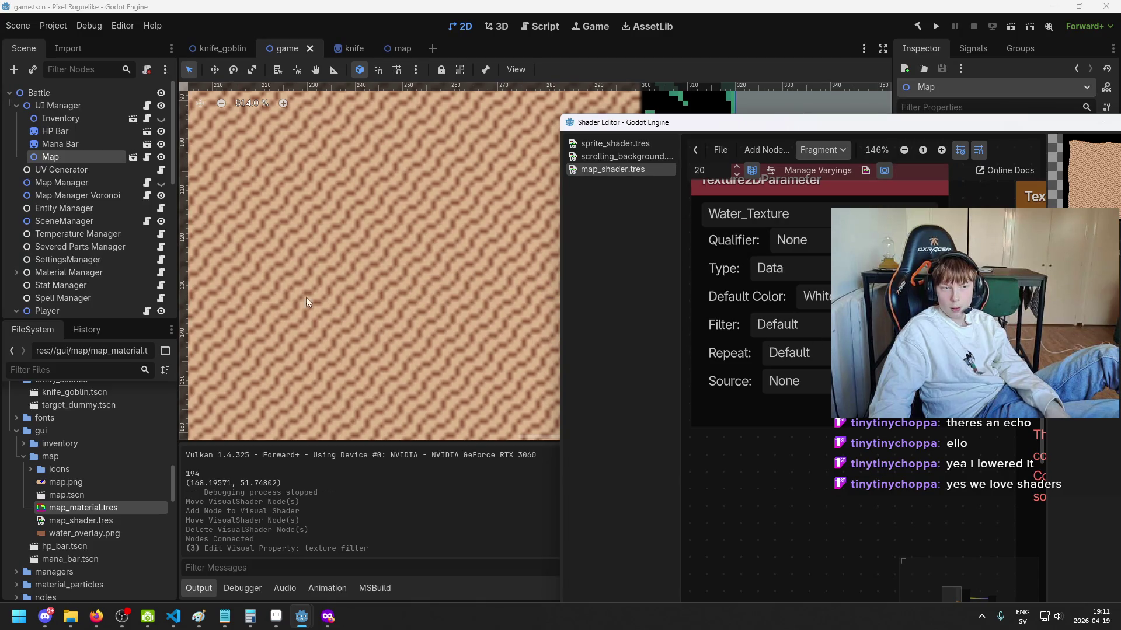
pyautogui.click(125, 533)
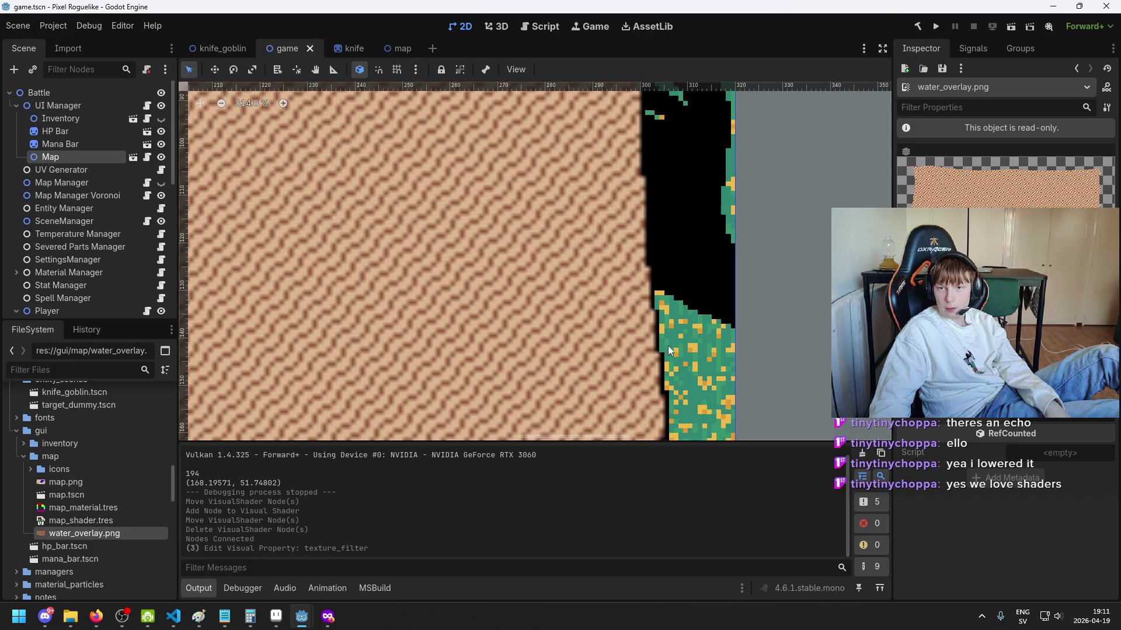
# Step: Set the Water_Texture filter to Nearest, keeping texture type Data, and save the scene
pyautogui.scroll(-2, 615, 320)
pyautogui.scroll(4, 615, 319)
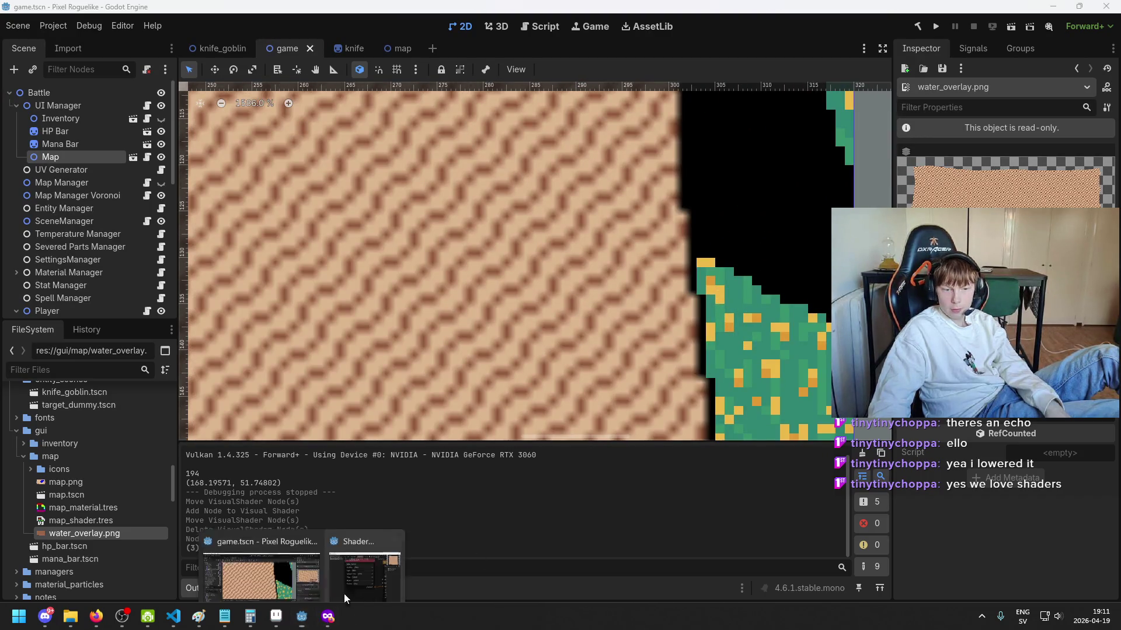
pyautogui.click(336, 601)
pyautogui.scroll(-1, 867, 424)
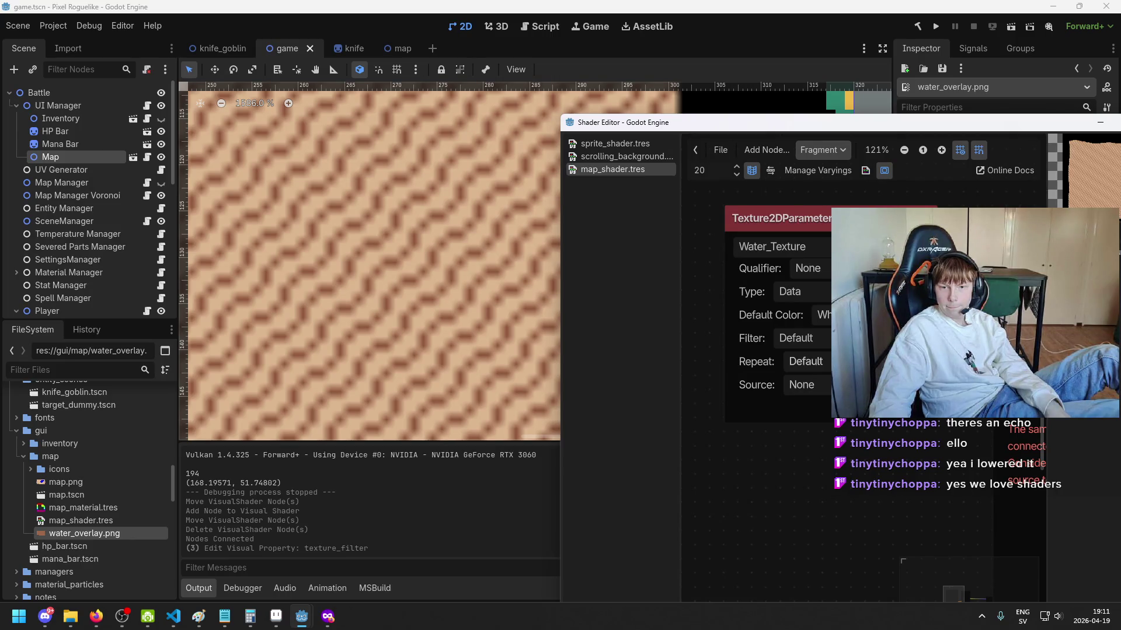
pyautogui.scroll(-1, 753, 297)
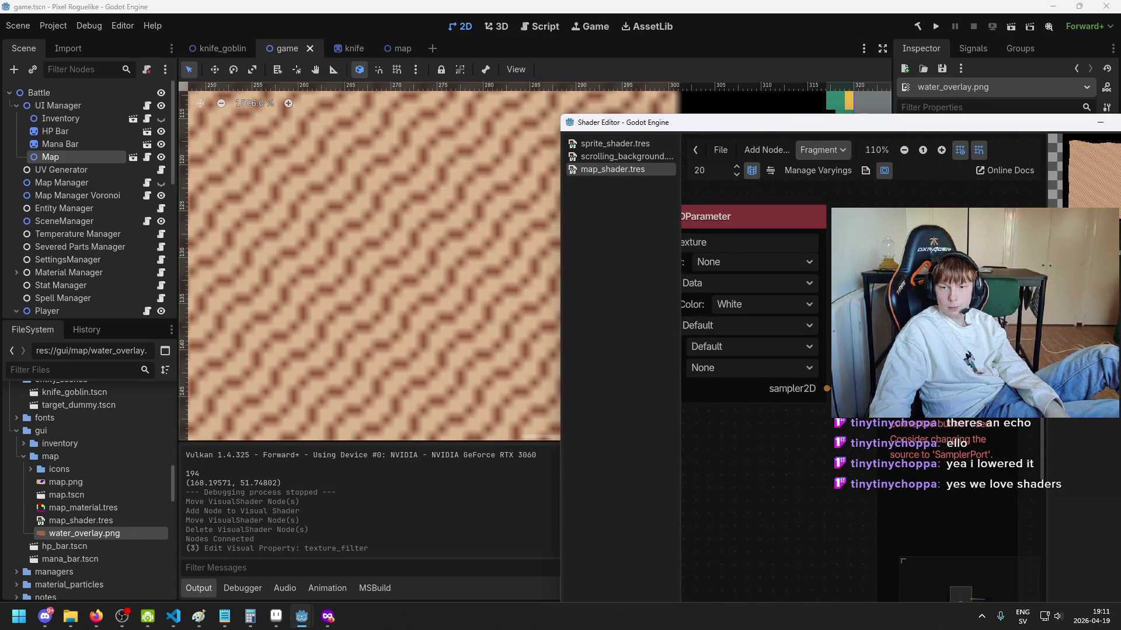
pyautogui.scroll(4, 817, 280)
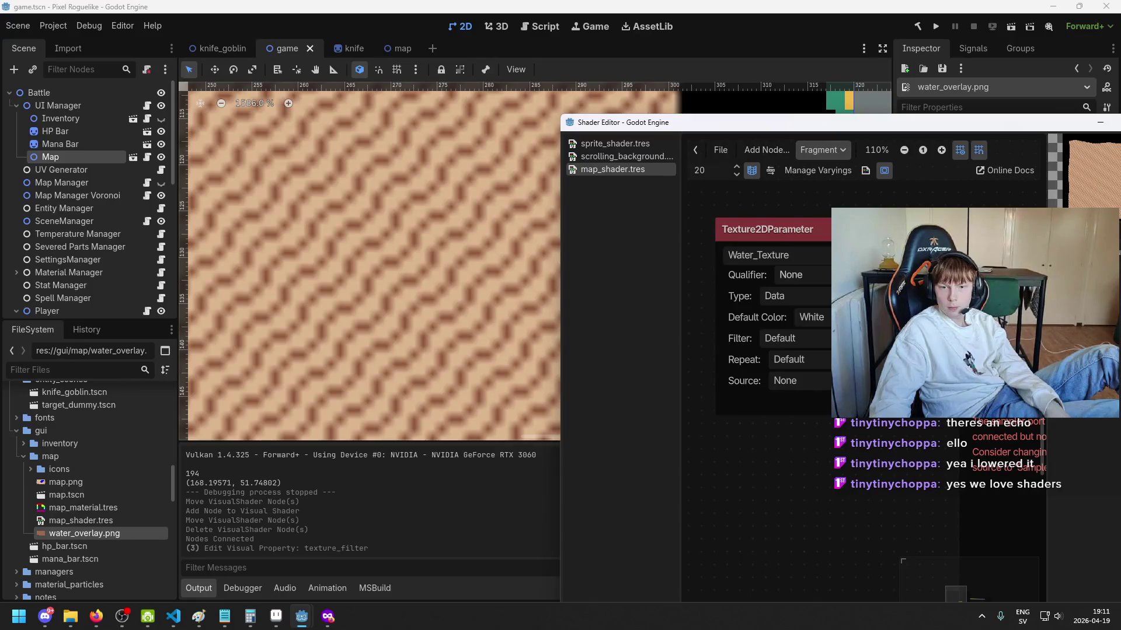
pyautogui.click(807, 307)
pyautogui.click(807, 307)
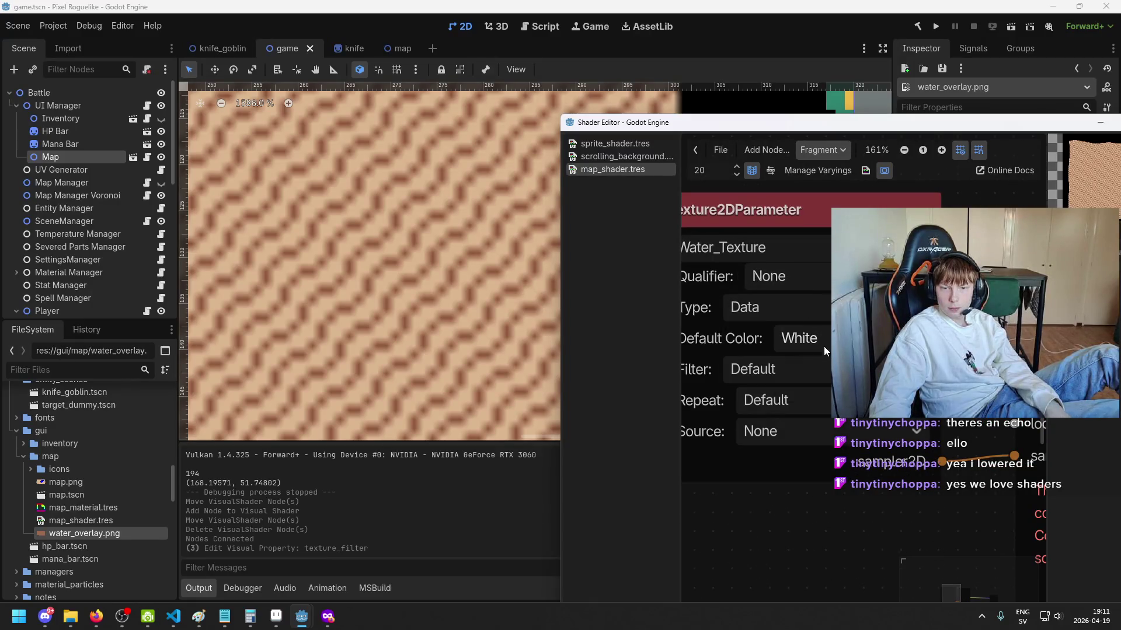
pyautogui.click(818, 373)
pyautogui.click(793, 409)
pyautogui.hotkey('ctrl', 's')
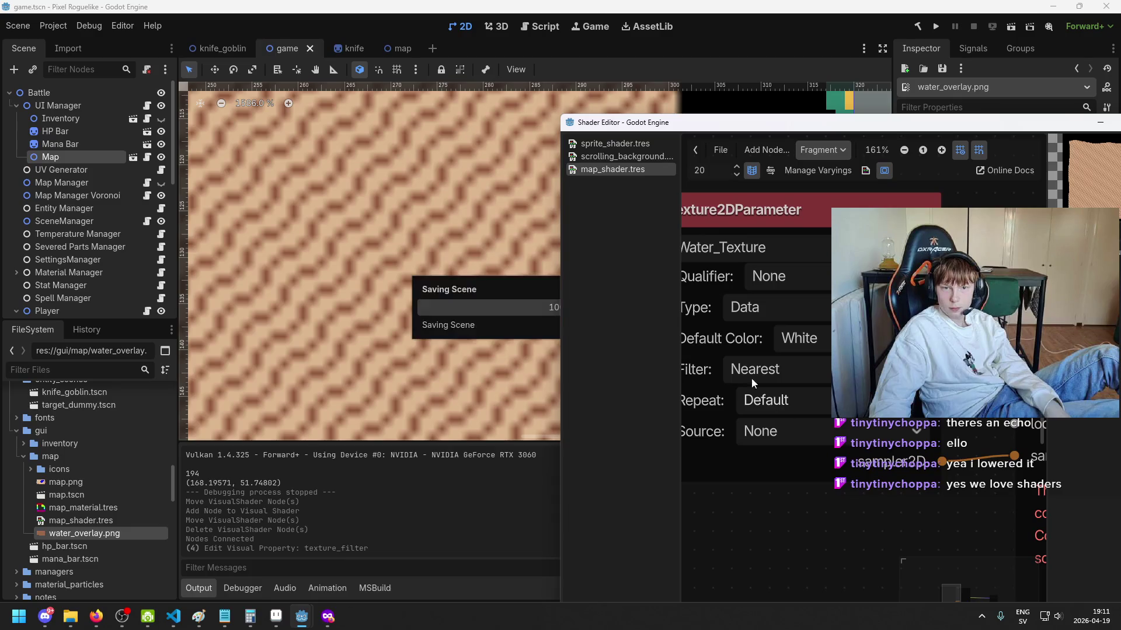
# Step: Zoom the viewport to check the map's crisp pixelated water pattern
pyautogui.scroll(-9, 634, 221)
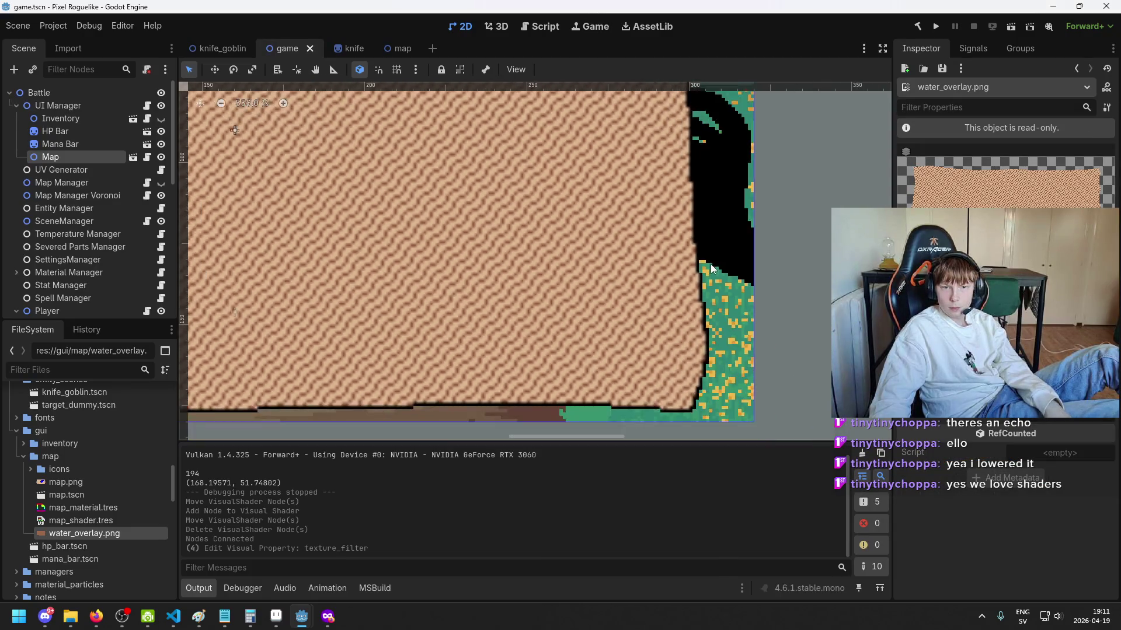
pyautogui.scroll(11, 684, 306)
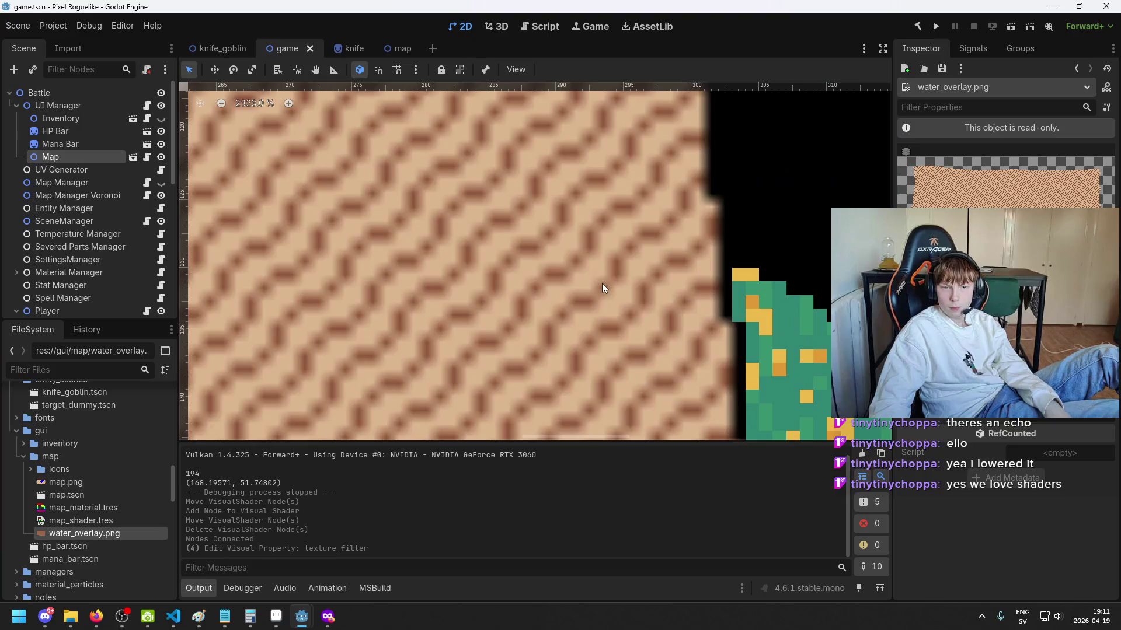
pyautogui.scroll(1, 750, 327)
pyautogui.moveTo(303, 627)
pyautogui.click(387, 570)
pyautogui.scroll(-11, 501, 299)
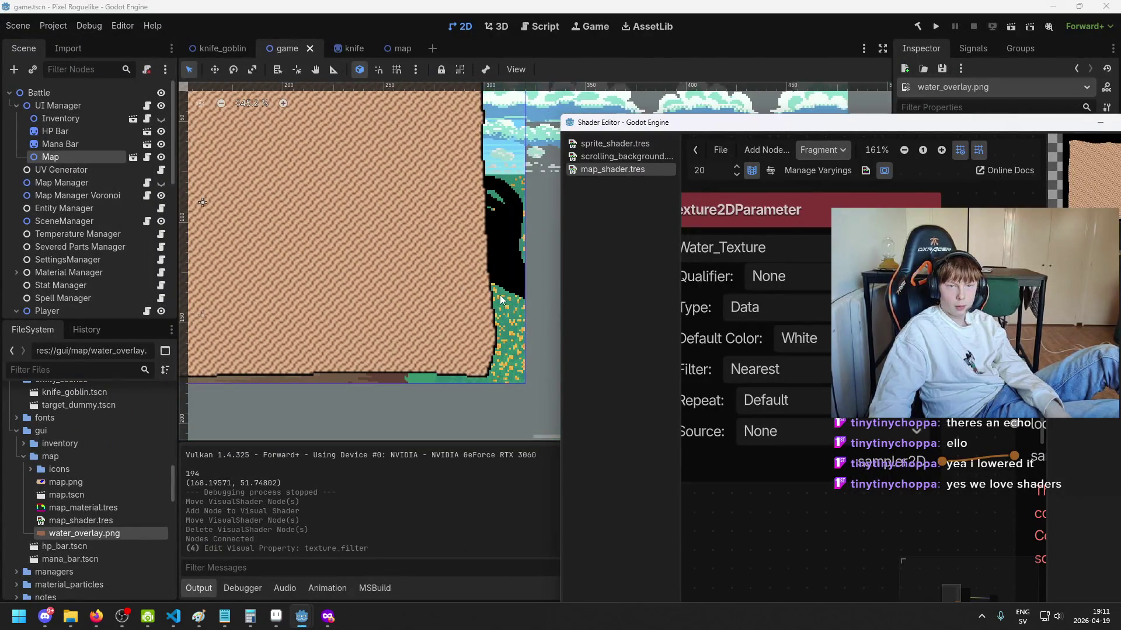
pyautogui.click(500, 299)
pyautogui.scroll(-3, 584, 298)
pyautogui.moveTo(303, 617)
pyautogui.click(373, 561)
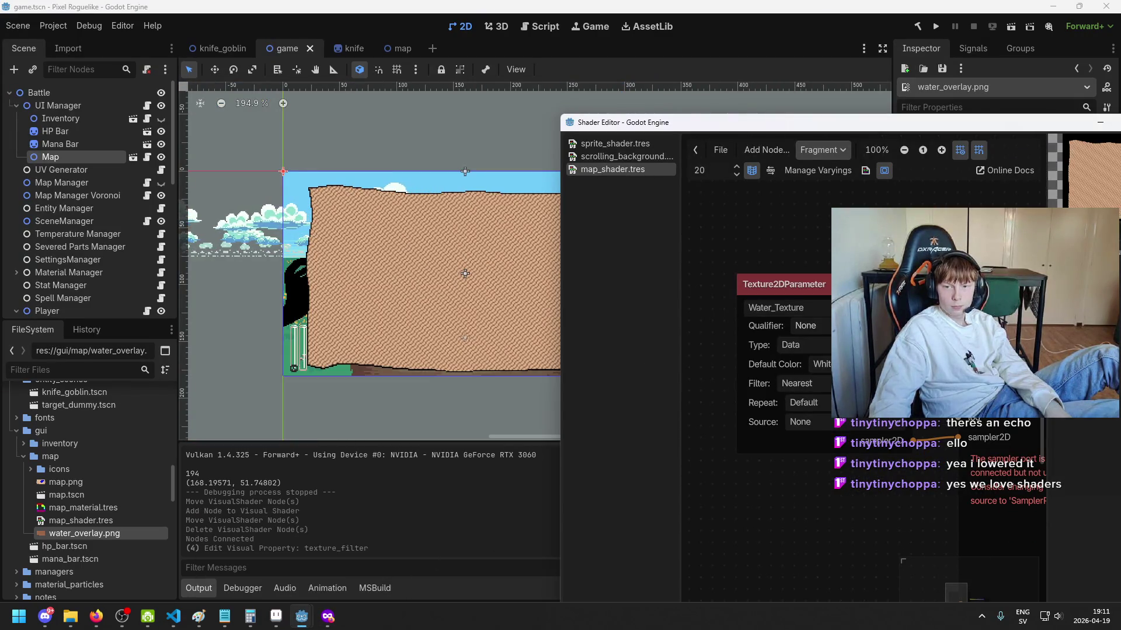
pyautogui.scroll(2, 936, 327)
pyautogui.click(879, 304)
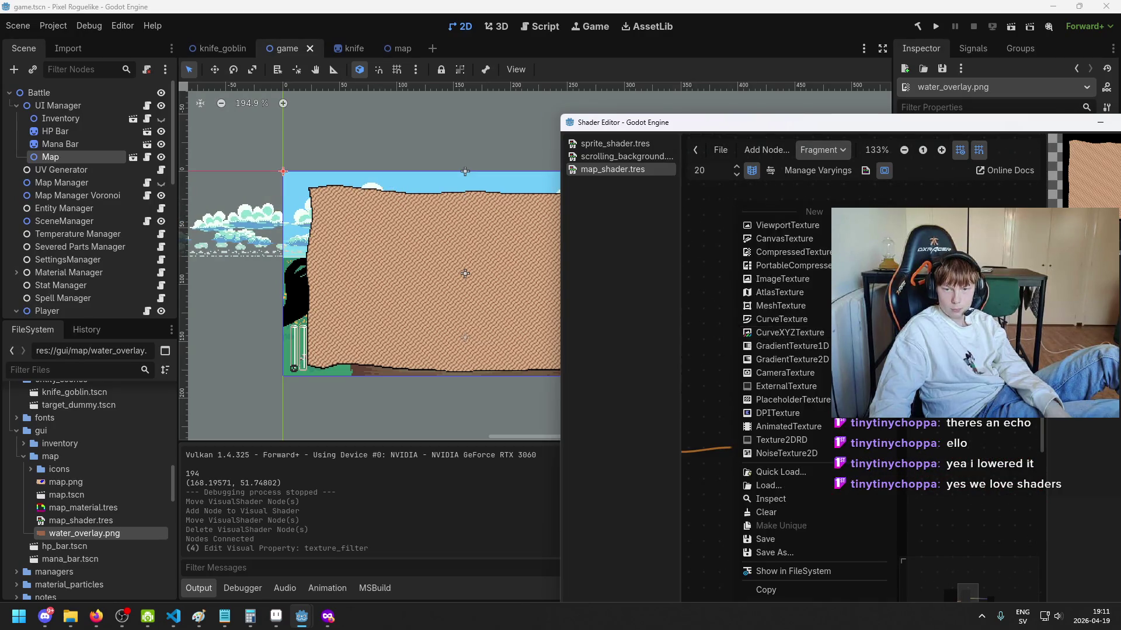
pyautogui.press('Escape')
pyautogui.click(794, 410)
pyautogui.moveTo(823, 377); pyautogui.dragTo(822, 362)
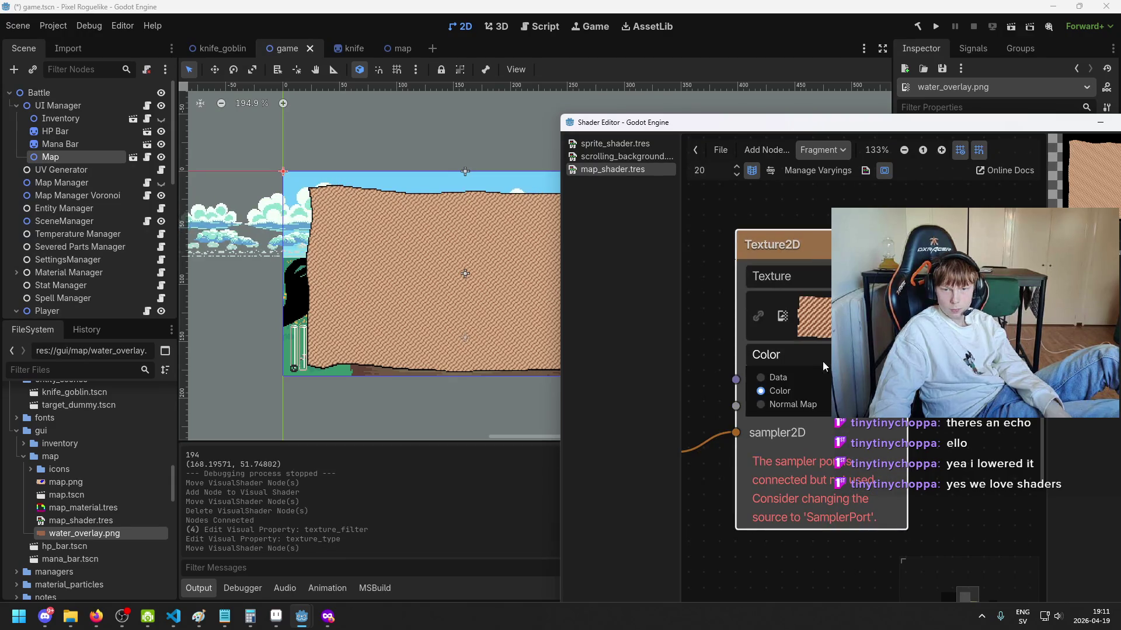
pyautogui.click(770, 378)
pyautogui.scroll(-1, 910, 368)
pyautogui.moveTo(819, 451); pyautogui.dragTo(908, 382)
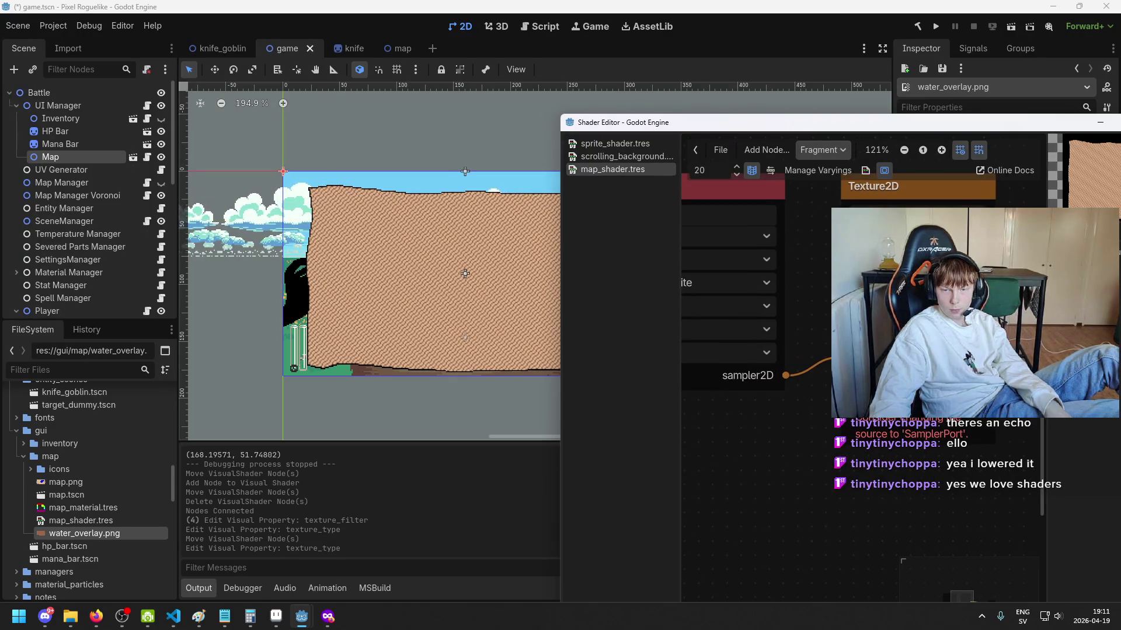
pyautogui.moveTo(842, 417); pyautogui.dragTo(976, 450)
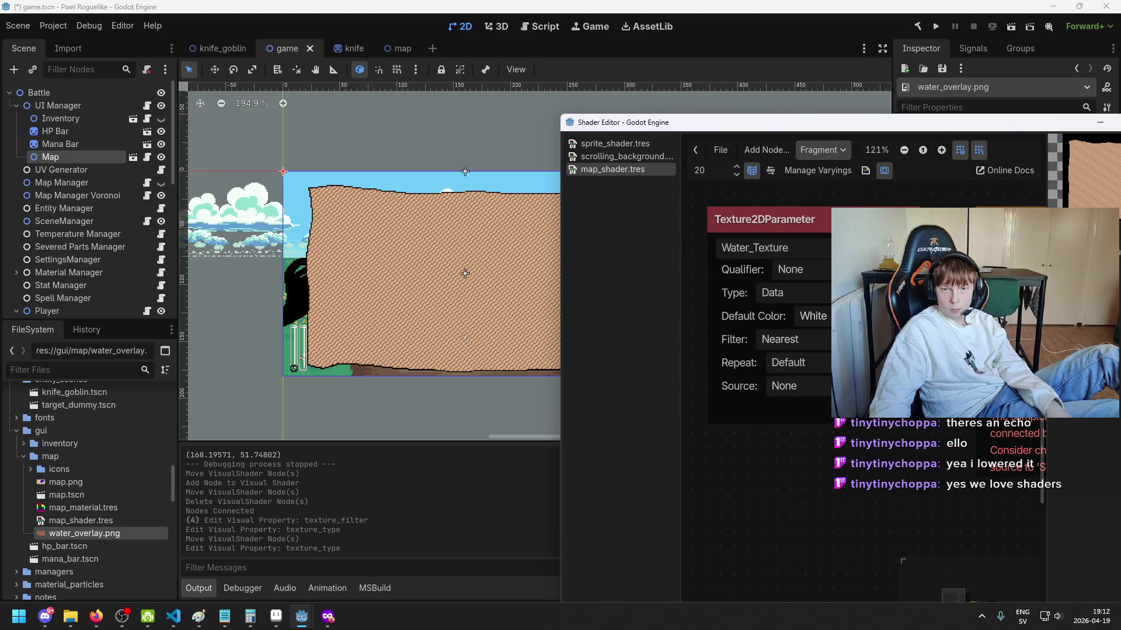
pyautogui.moveTo(969, 198); pyautogui.dragTo(840, 197)
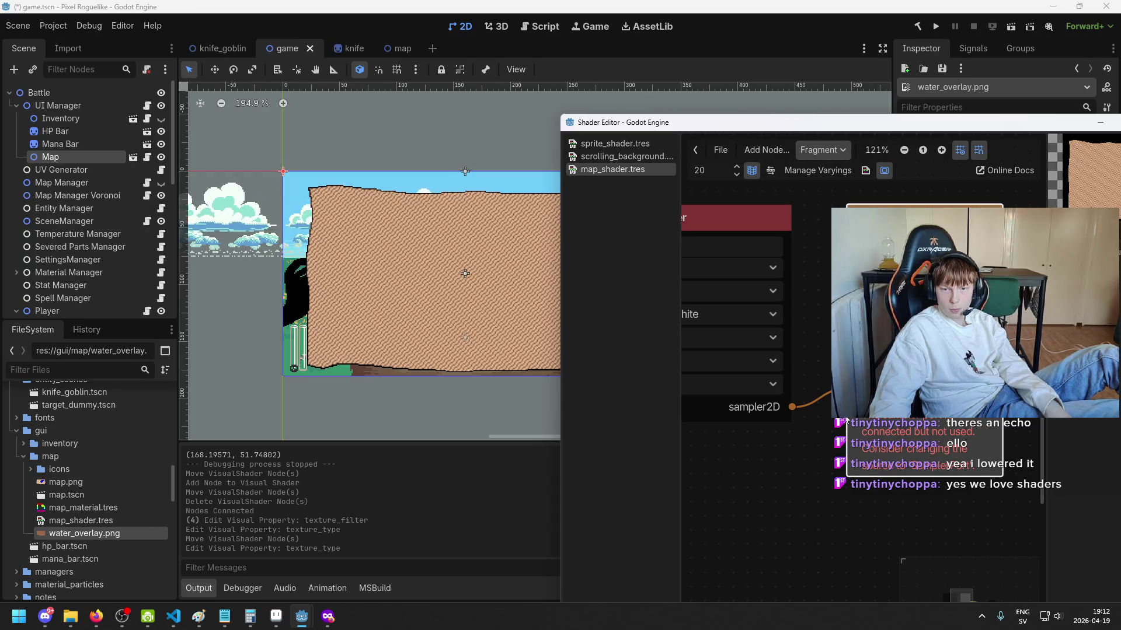
pyautogui.scroll(-5, 794, 414)
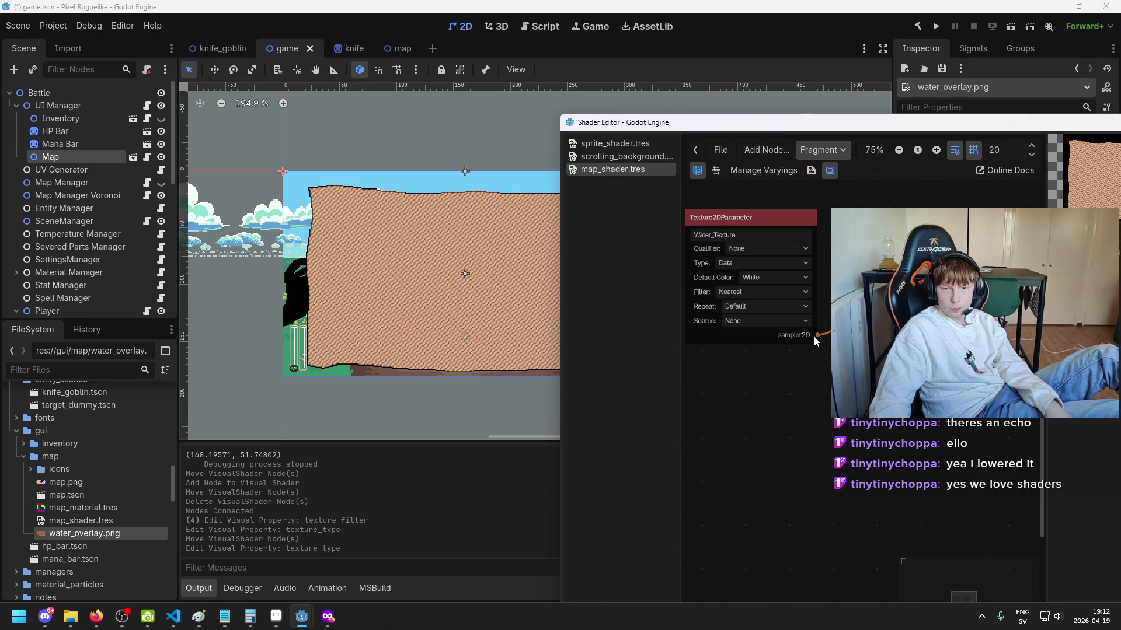
pyautogui.scroll(4, 755, 287)
pyautogui.click(753, 296)
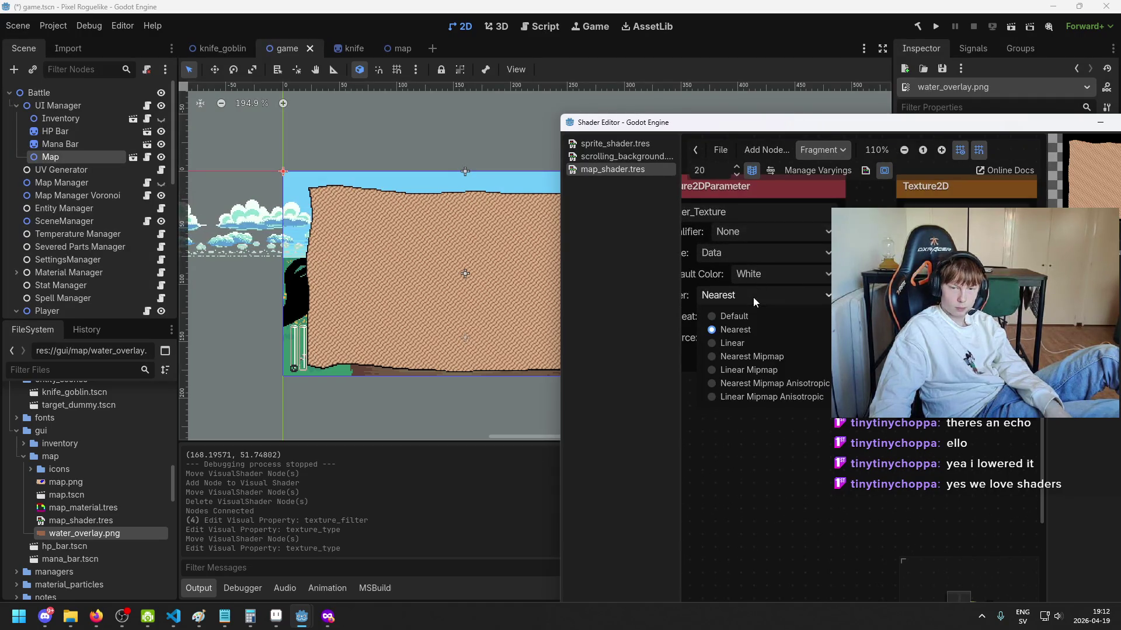
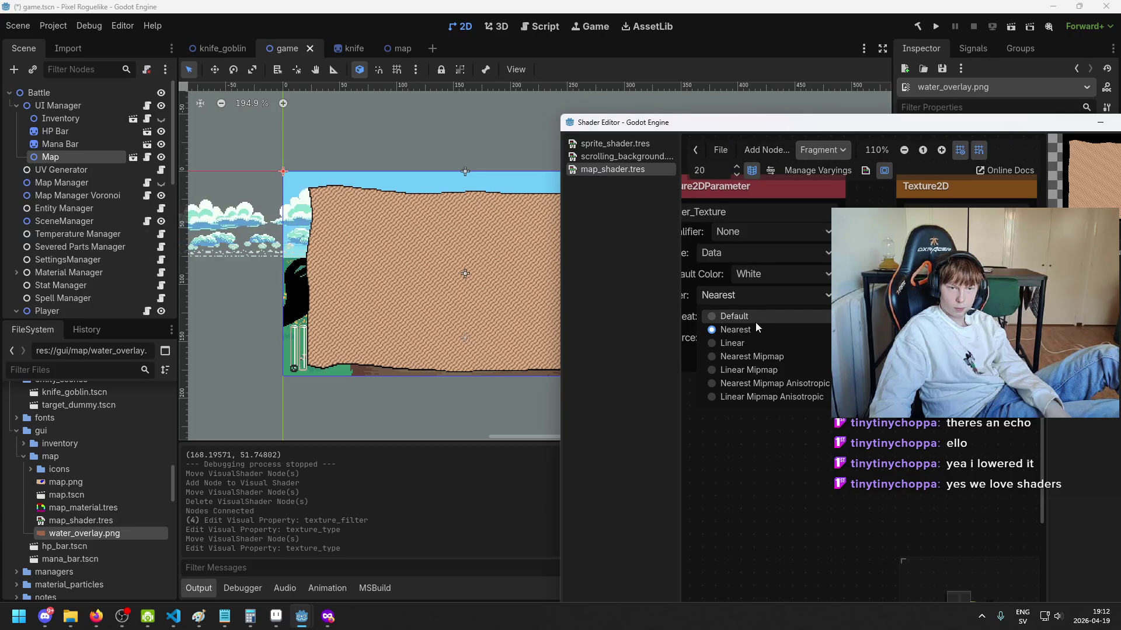
# Step: Set the Water_Texture filter to Default, save the scene, and select map_material.tres
pyautogui.click(755, 322)
pyautogui.hotkey('ctrl', 's')
pyautogui.click(94, 506)
# Step: Browse the FileSystem dock and open sprite_shader.tres
pyautogui.scroll(2, 112, 500)
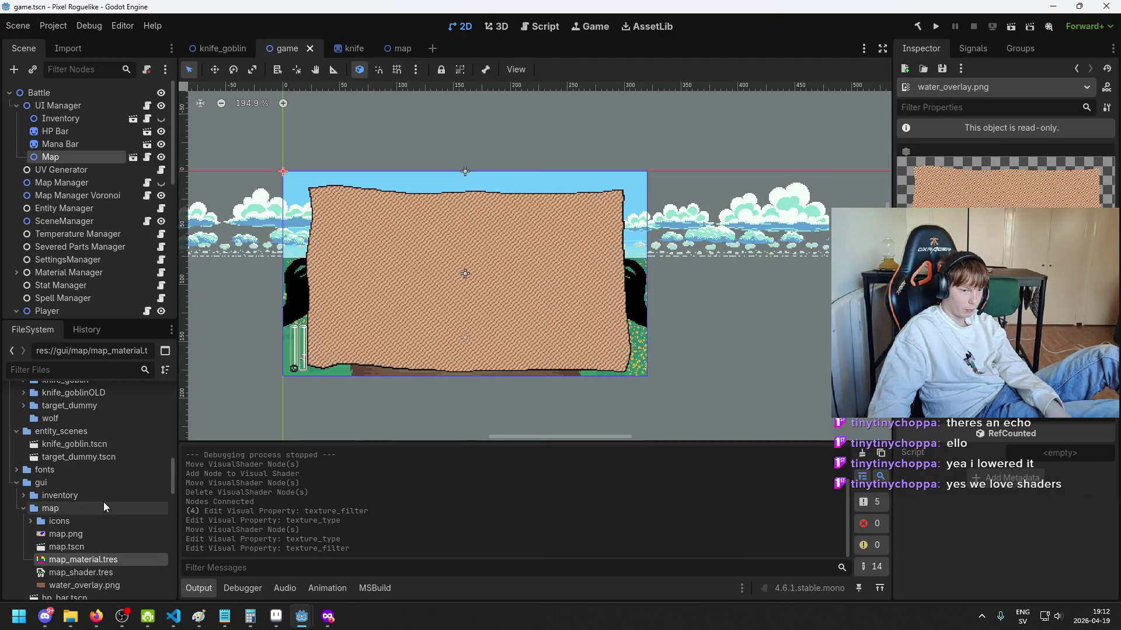
pyautogui.scroll(-2, 116, 484)
pyautogui.scroll(-10, 117, 482)
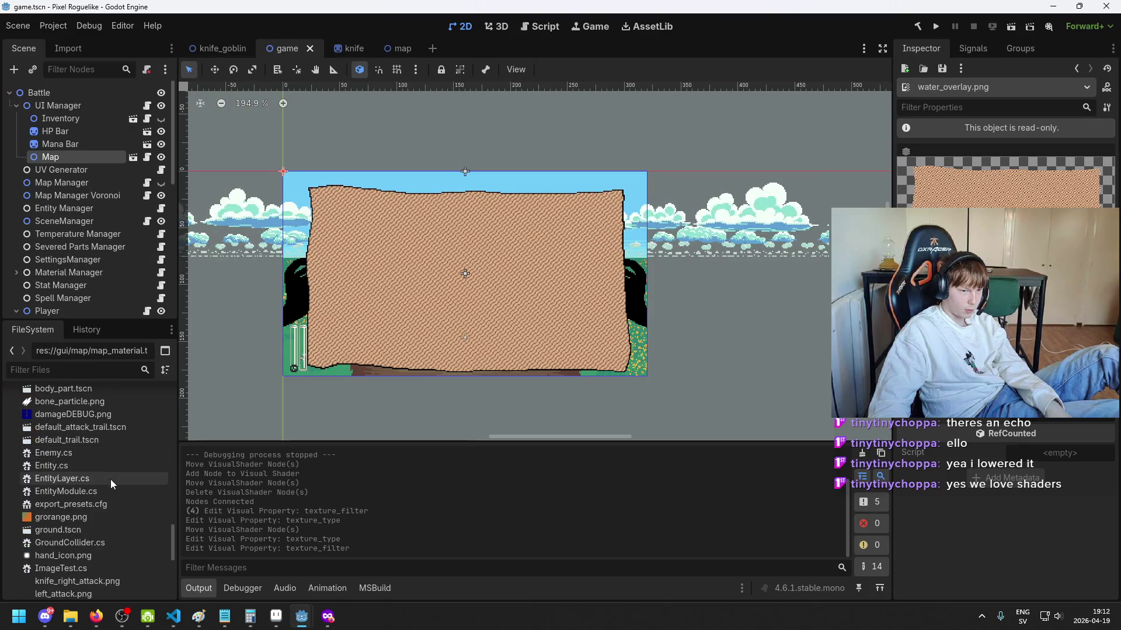
pyautogui.scroll(10, 82, 485)
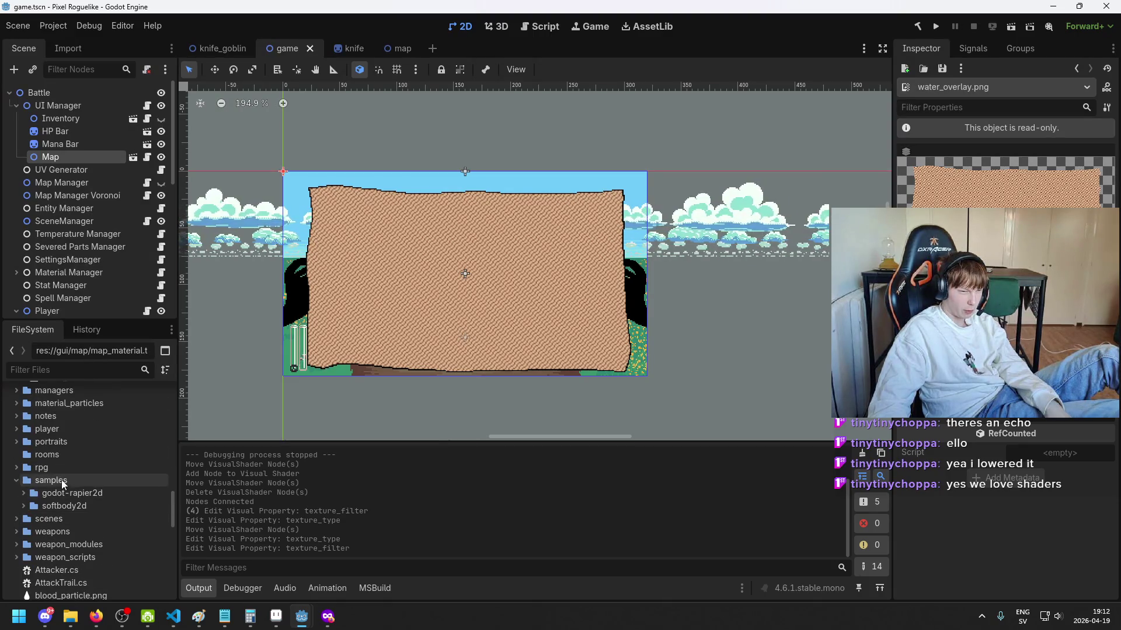
pyautogui.scroll(2, 88, 415)
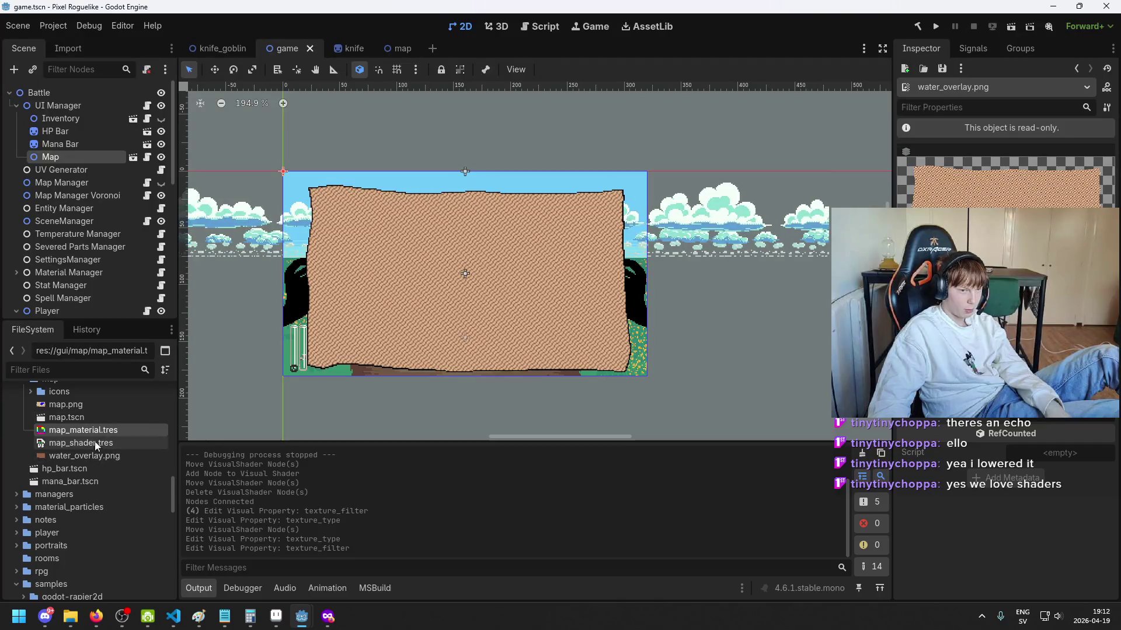
pyautogui.scroll(-10, 96, 446)
pyautogui.scroll(-10, 93, 496)
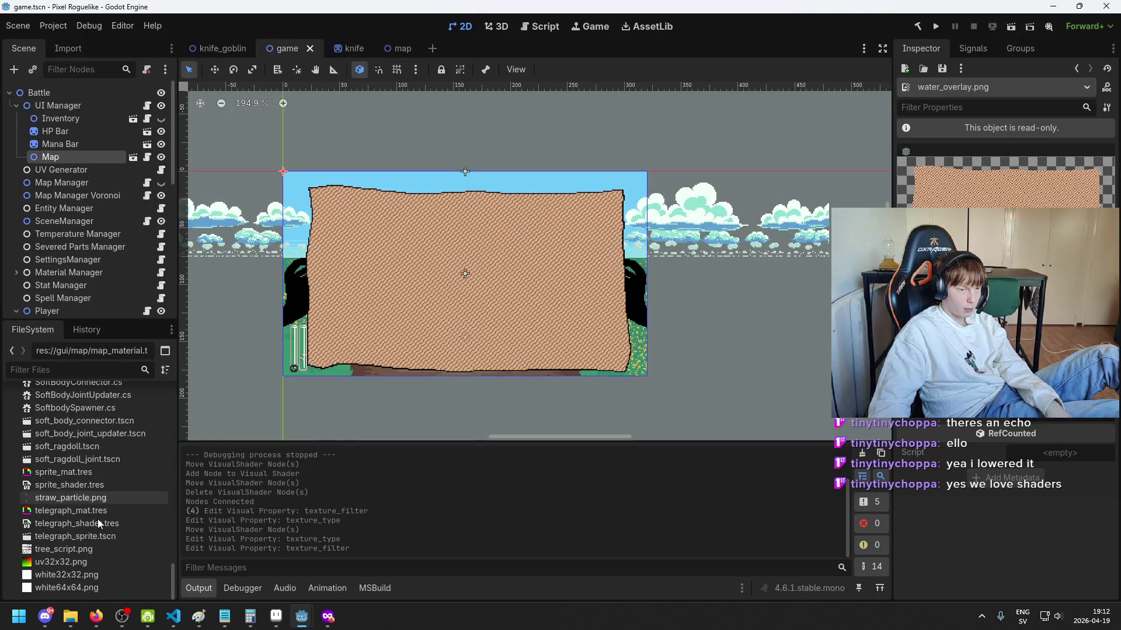
pyautogui.doubleClick(101, 485)
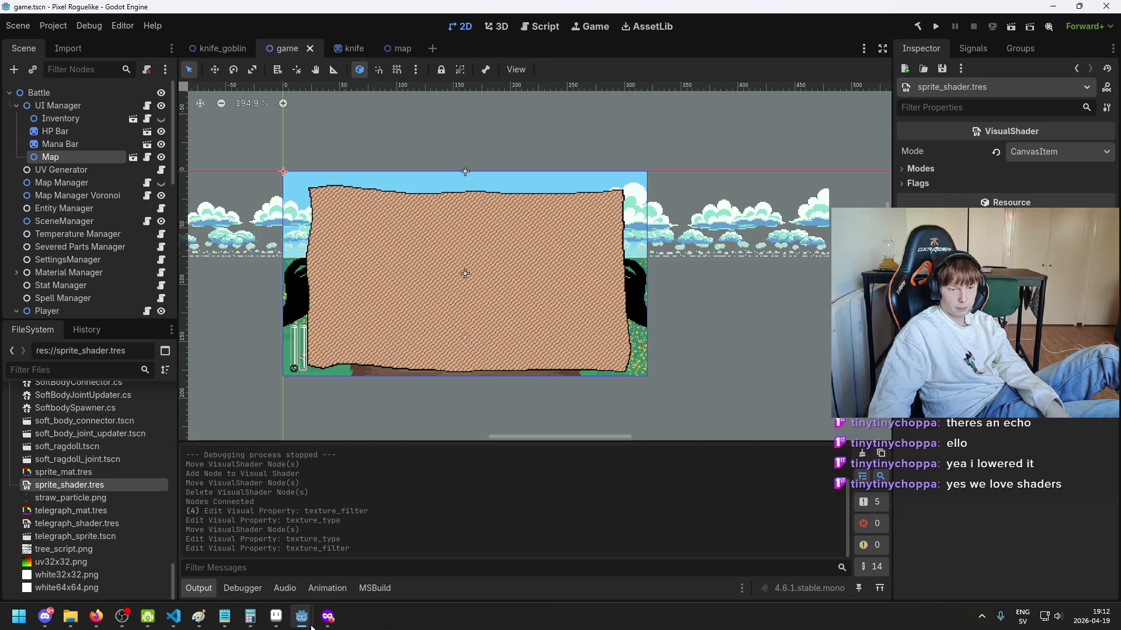
# Step: Bring the floating Shader Editor window to the front, reposition it and maximize it
pyautogui.moveTo(301, 616)
pyautogui.click(355, 565)
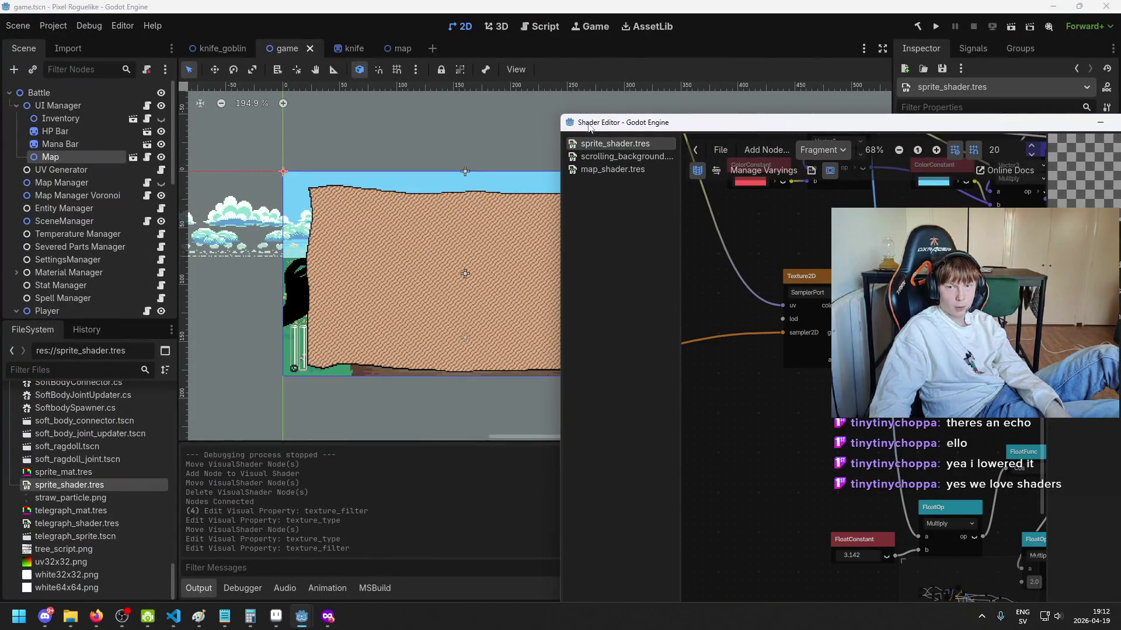
pyautogui.moveTo(614, 125); pyautogui.dragTo(448, 119)
pyautogui.click(960, 117)
# Step: Zoom around the sprite_shader.tres graph to inspect its lookup nodes
pyautogui.scroll(-2, 458, 304)
pyautogui.scroll(4, 576, 219)
pyautogui.scroll(3, 591, 335)
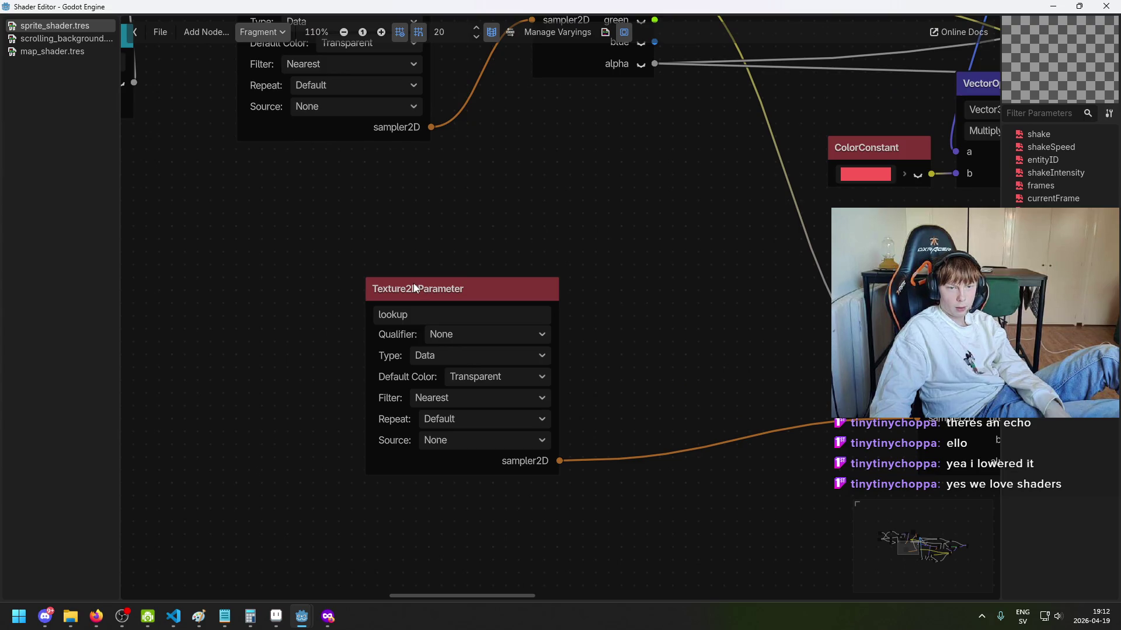
pyautogui.scroll(4, 412, 283)
pyautogui.scroll(-2, 411, 283)
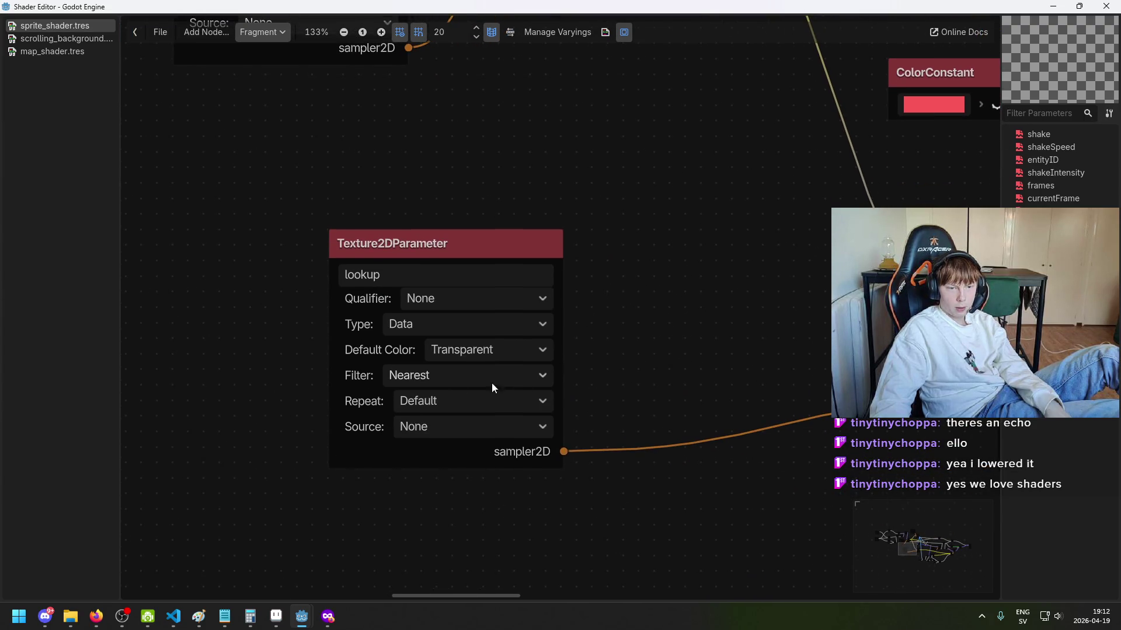
pyautogui.scroll(2, 467, 381)
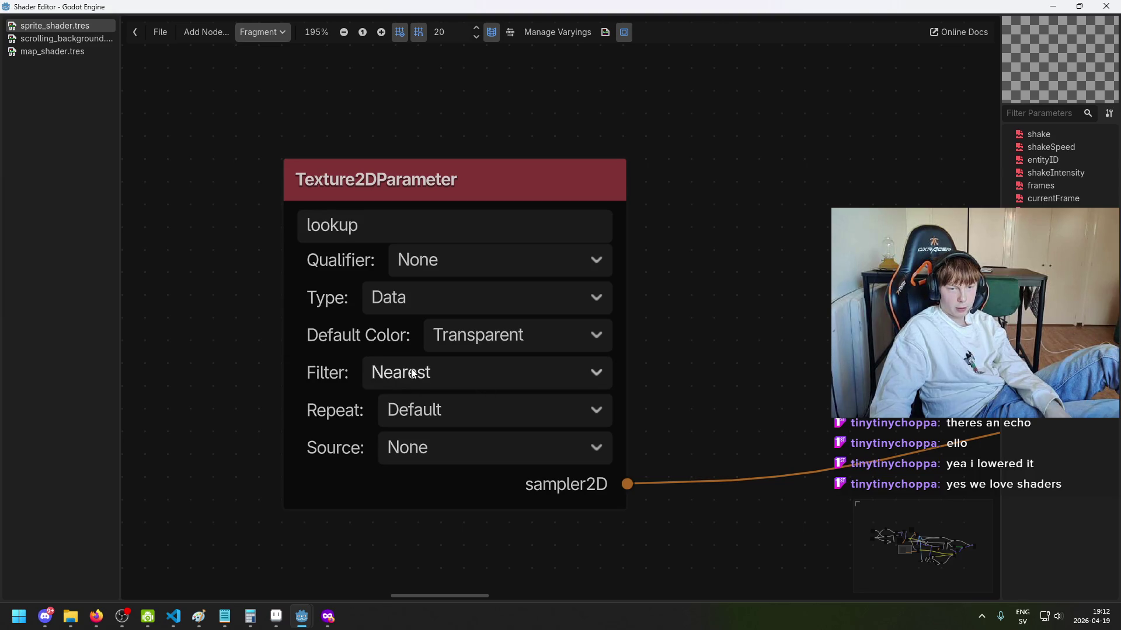
pyautogui.scroll(-2, 412, 373)
# Step: Pan to the Texture2D node and its neighbours, then close the floating Shader Editor
pyautogui.moveTo(555, 329); pyautogui.dragTo(405, 300)
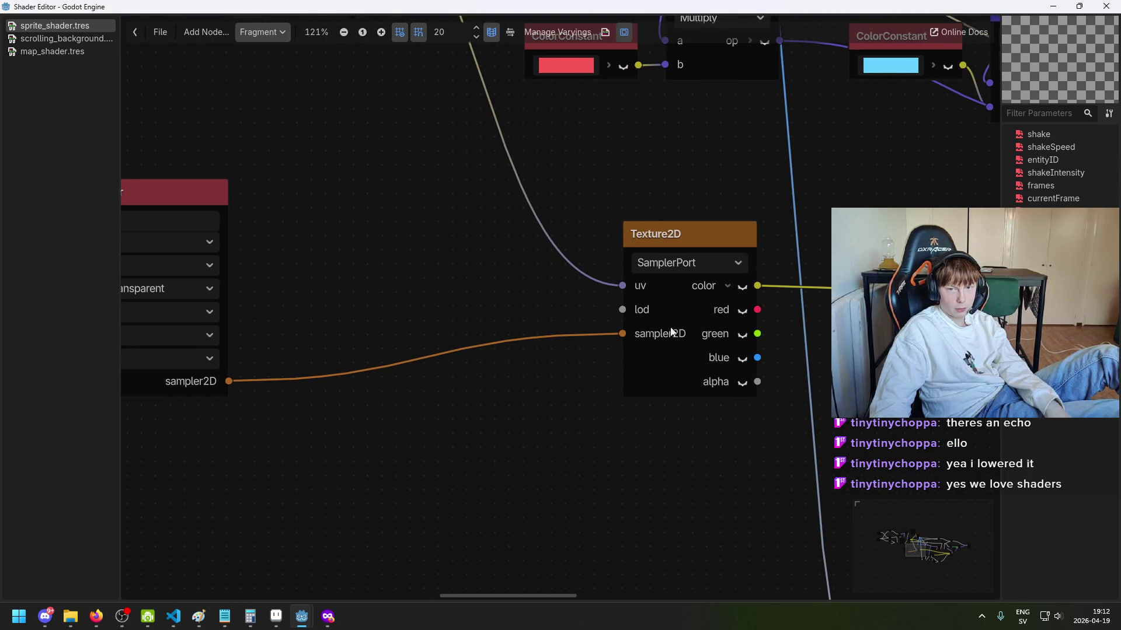
pyautogui.scroll(2, 691, 239)
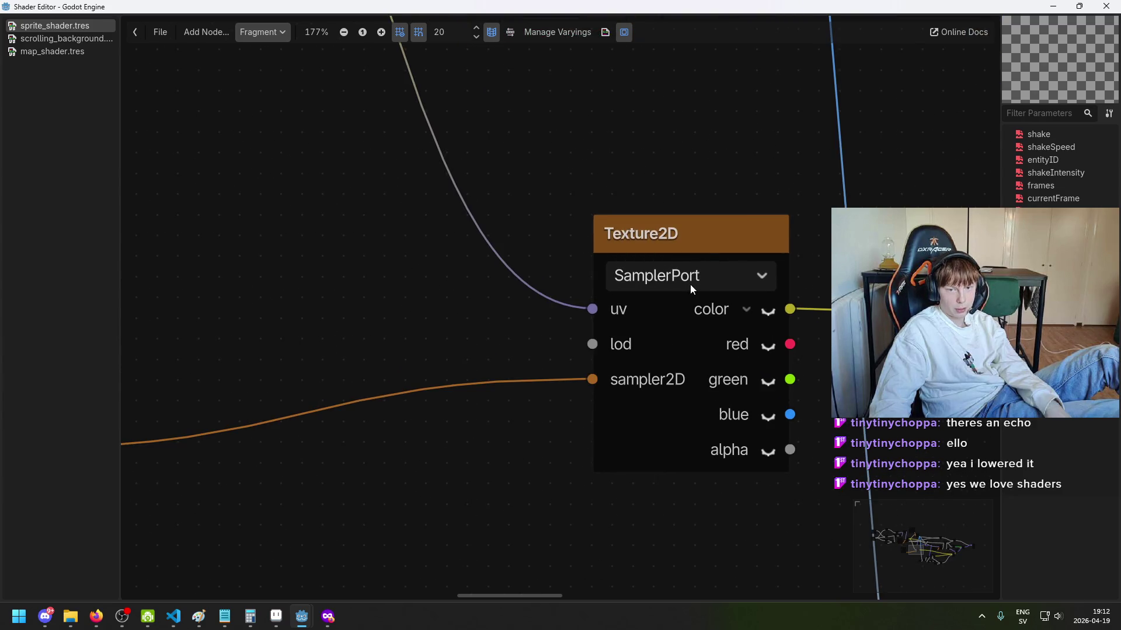
pyautogui.scroll(-2, 689, 285)
pyautogui.hscroll(-5, 642, 292)
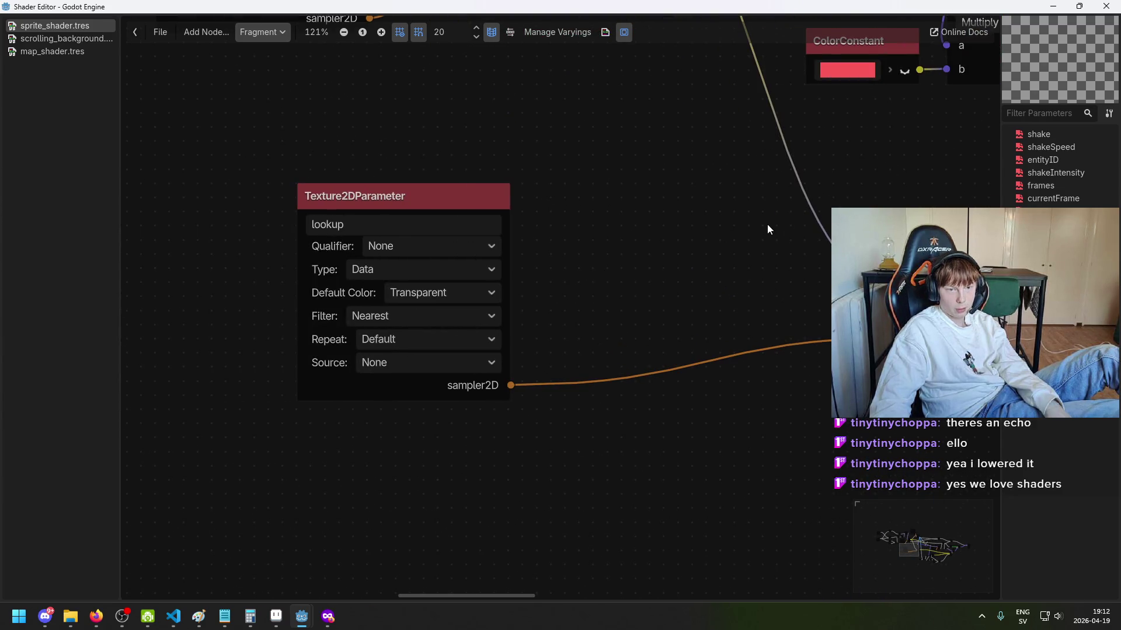
pyautogui.scroll(-2, 776, 230)
pyautogui.moveTo(739, 225); pyautogui.dragTo(681, 243)
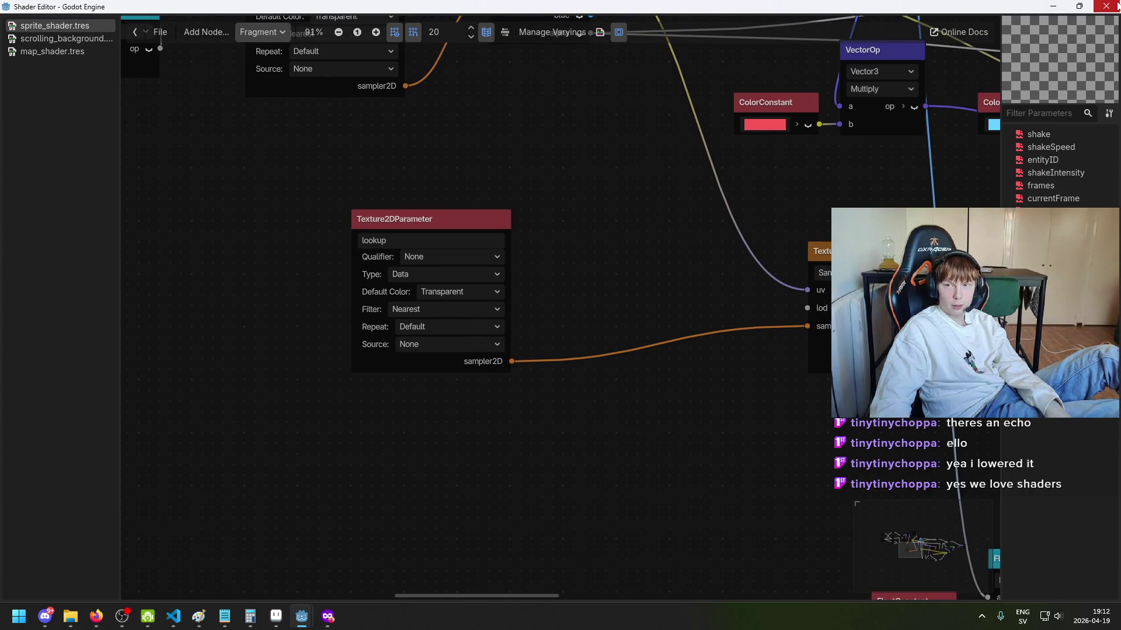
pyautogui.hotkey('alt', 'F4')
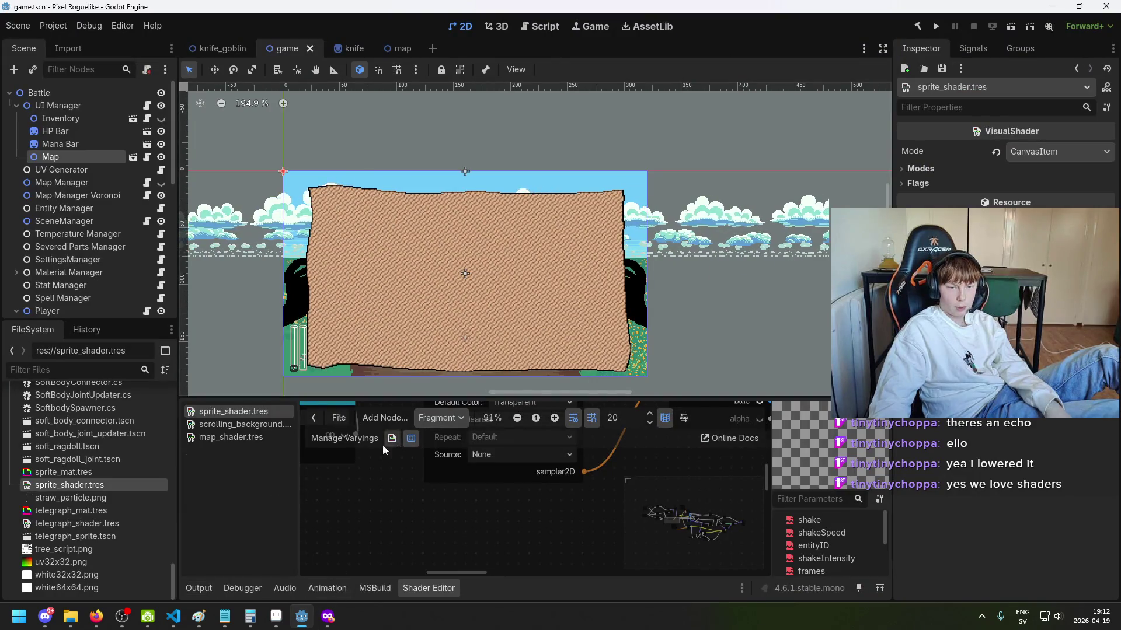
# Step: Switch to the sprite_shader.tres graph and keep the lookup texture's filter at Nearest
pyautogui.rightClick(258, 429)
pyautogui.press('Escape')
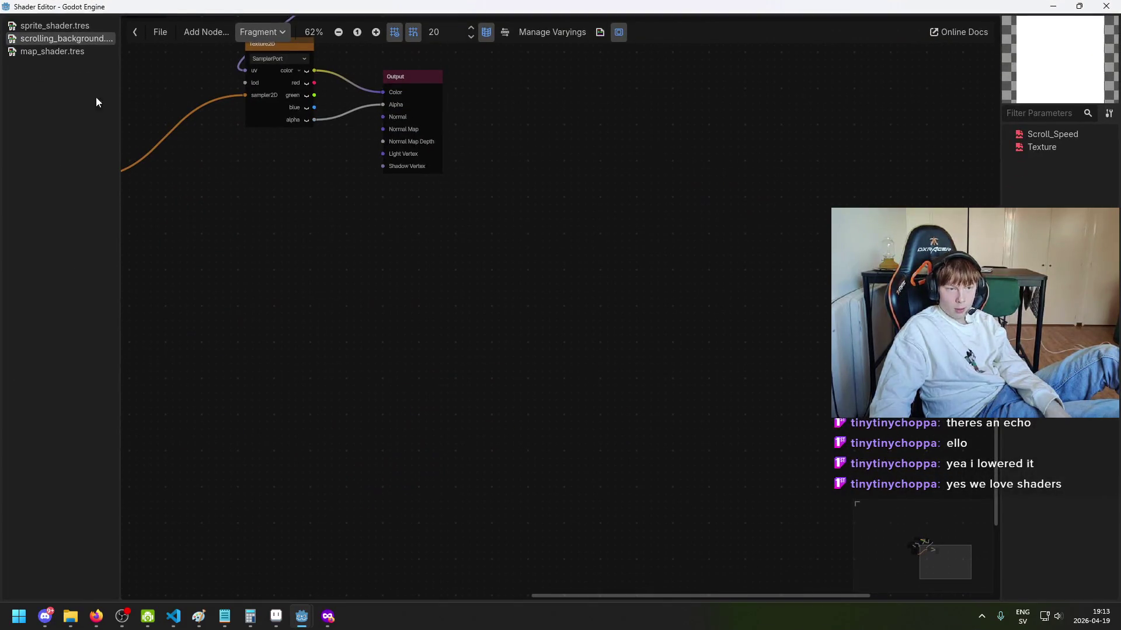
pyautogui.click(61, 25)
pyautogui.scroll(4, 512, 302)
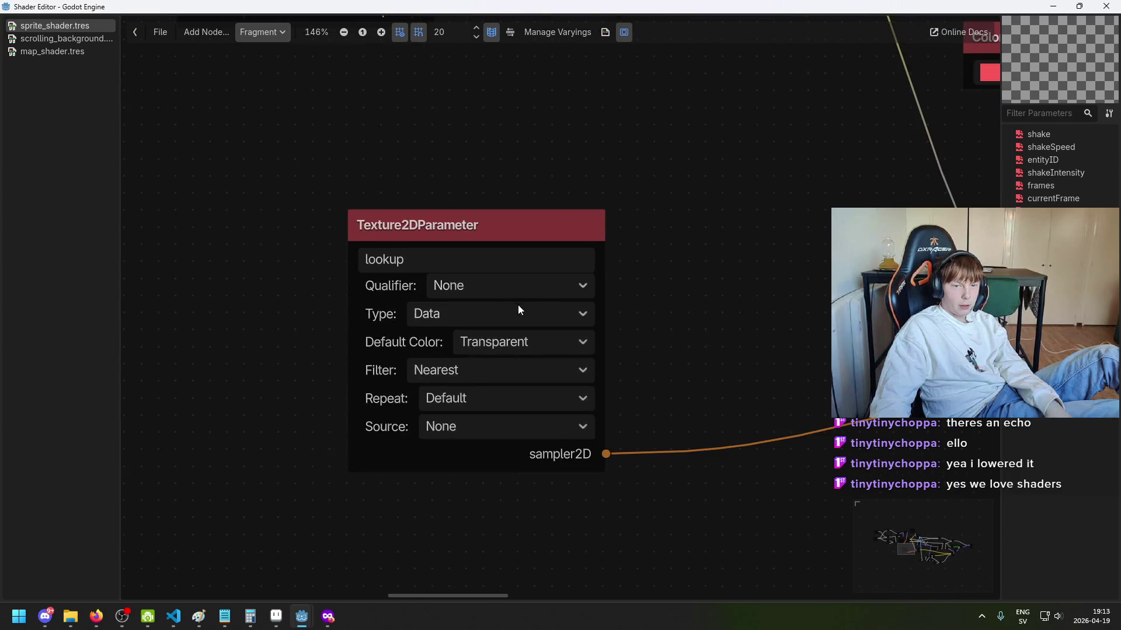
pyautogui.scroll(-4, 713, 286)
pyautogui.scroll(2, 599, 332)
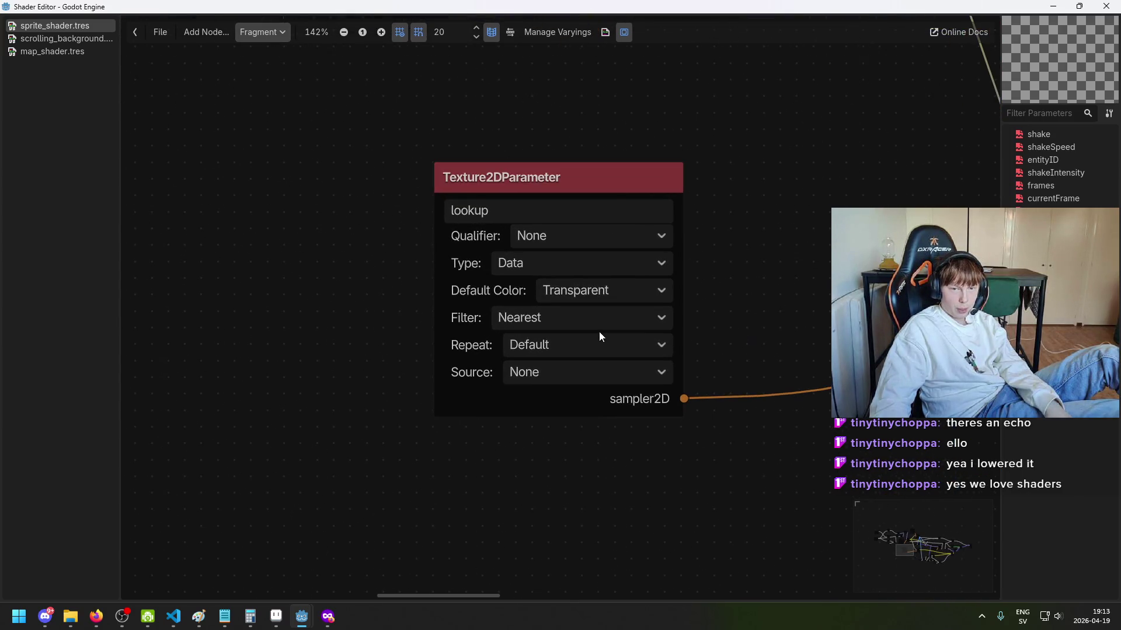
pyautogui.click(573, 318)
pyautogui.click(574, 317)
pyautogui.click(573, 318)
pyautogui.click(563, 355)
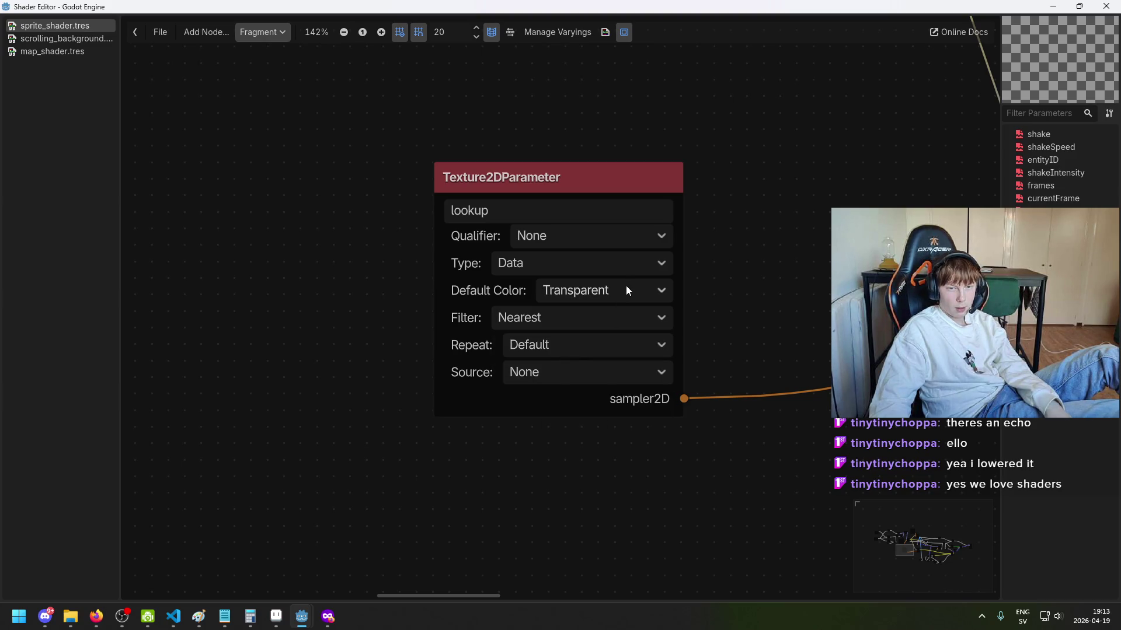
# Step: Pan to the Texture2D and ColorConstant nodes, then open the map_shader.tres graph
pyautogui.scroll(-2, 706, 294)
pyautogui.moveTo(772, 299); pyautogui.dragTo(486, 312)
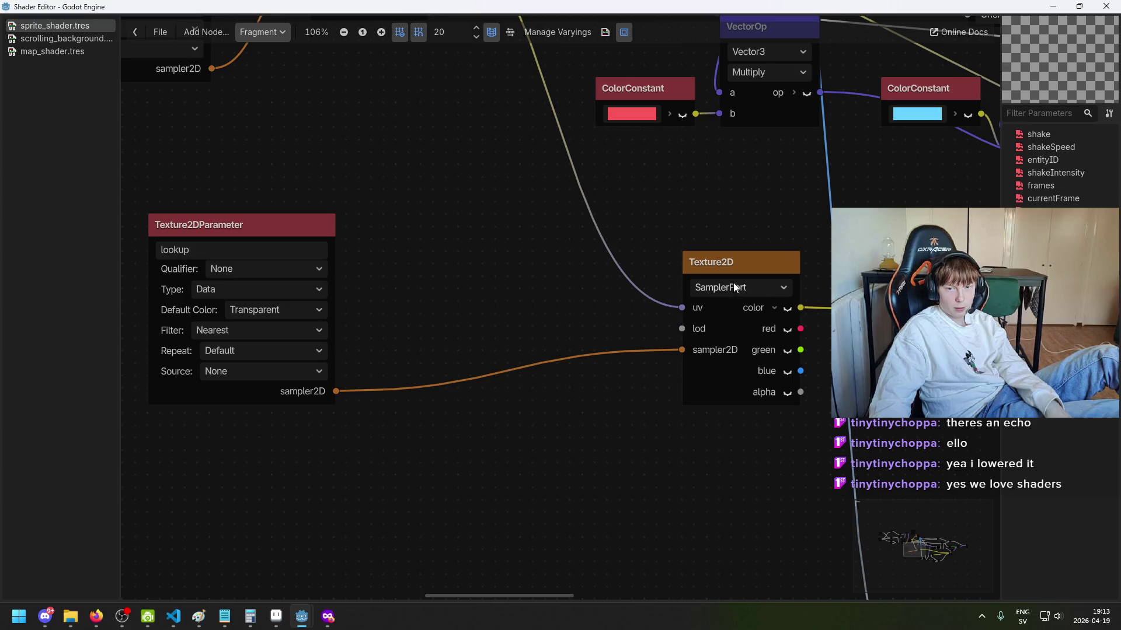
pyautogui.moveTo(706, 268); pyautogui.dragTo(656, 278)
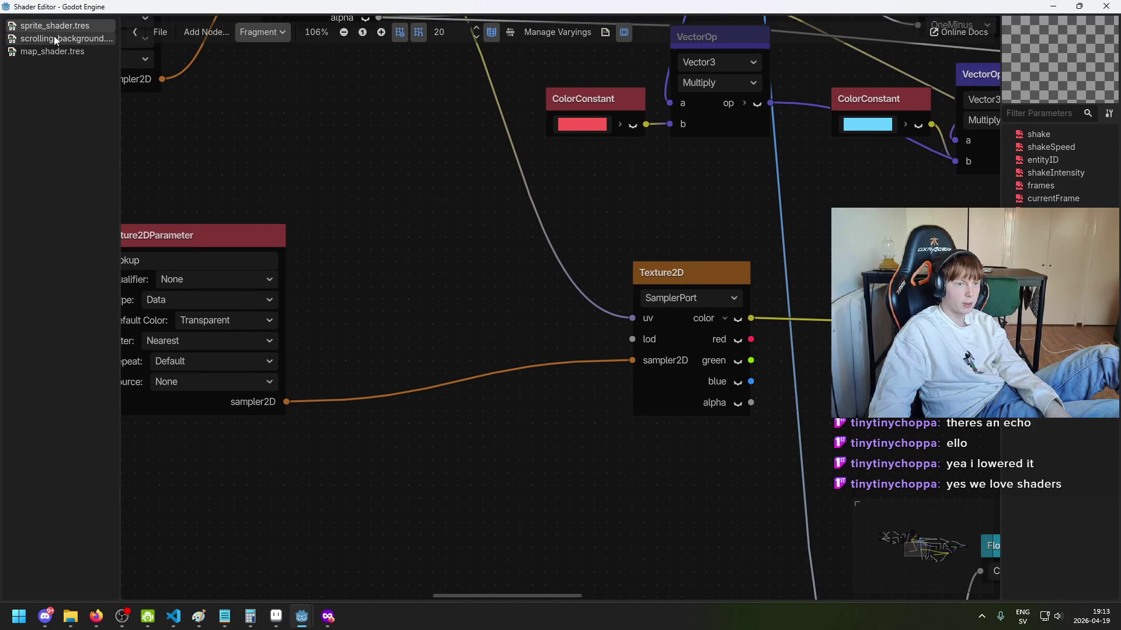
pyautogui.click(53, 51)
pyautogui.scroll(4, 453, 199)
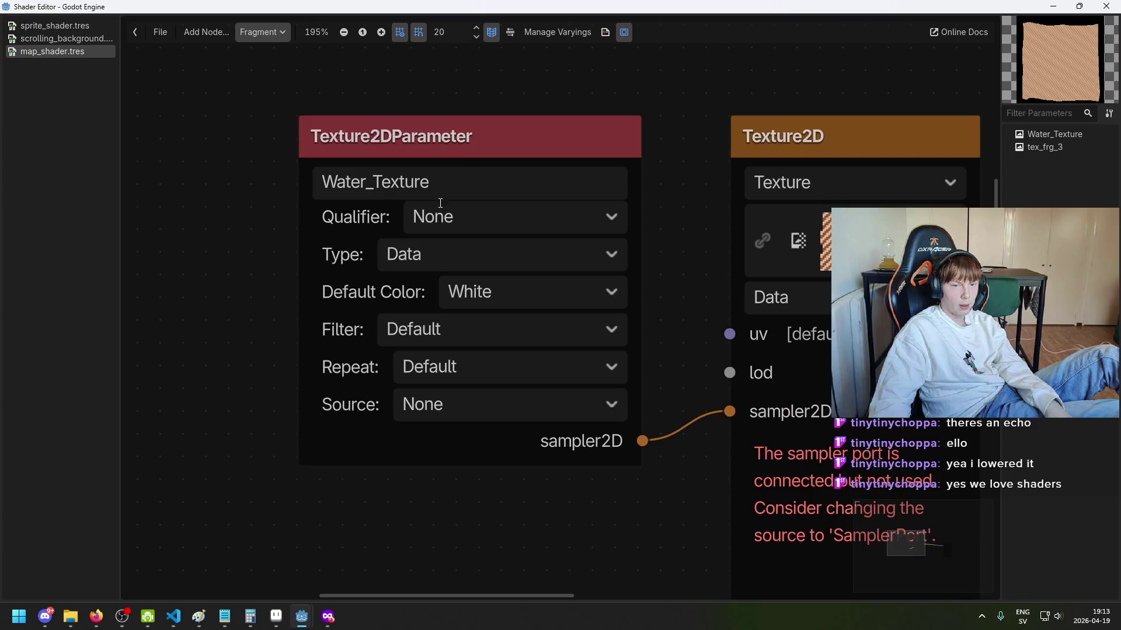
# Step: Give Water_Texture a Transparent default colour and the Nearest filter
pyautogui.click(491, 296)
pyautogui.click(499, 349)
pyautogui.click(455, 335)
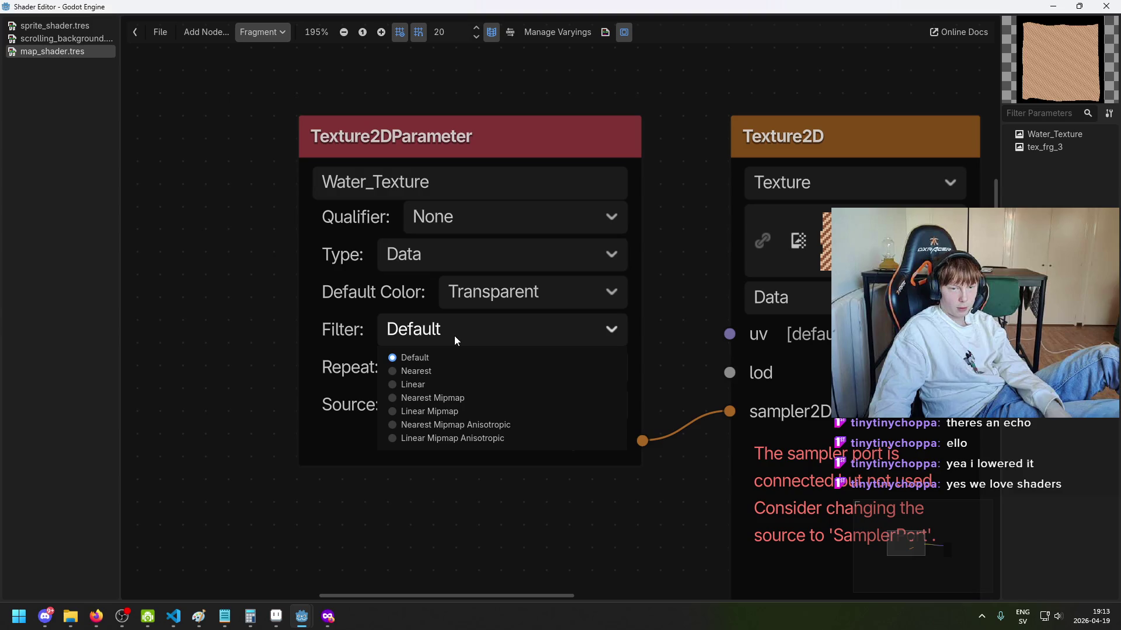
pyautogui.click(448, 372)
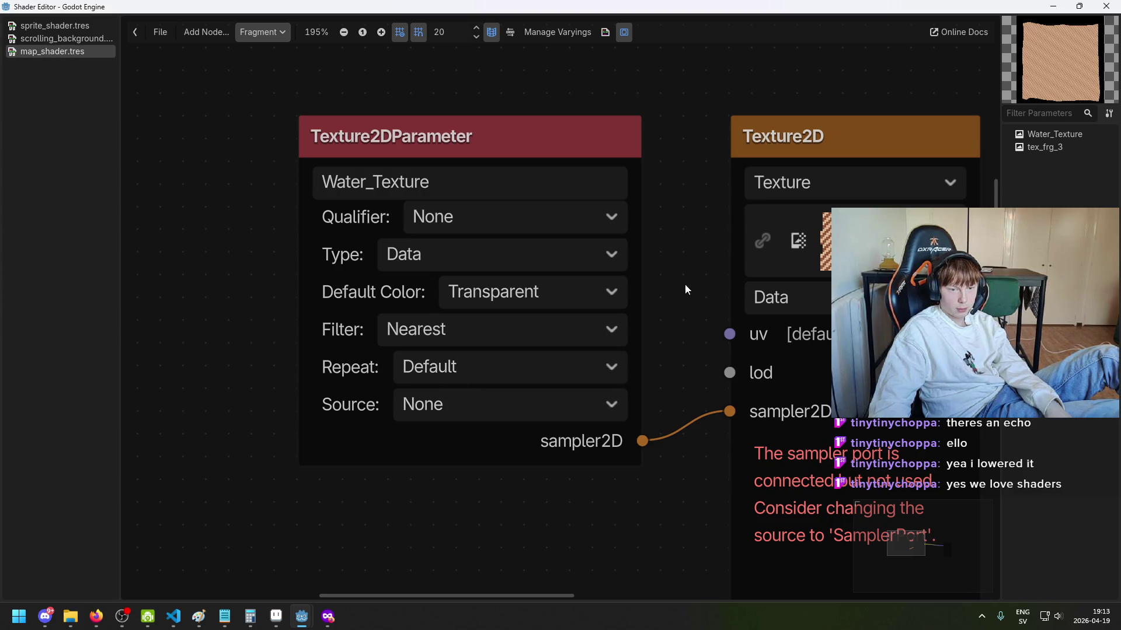
# Step: Set the Texture2D node's source to SamplerPort, checking sprite_shader.tres for reference
pyautogui.moveTo(719, 268); pyautogui.dragTo(577, 226)
pyautogui.click(656, 124)
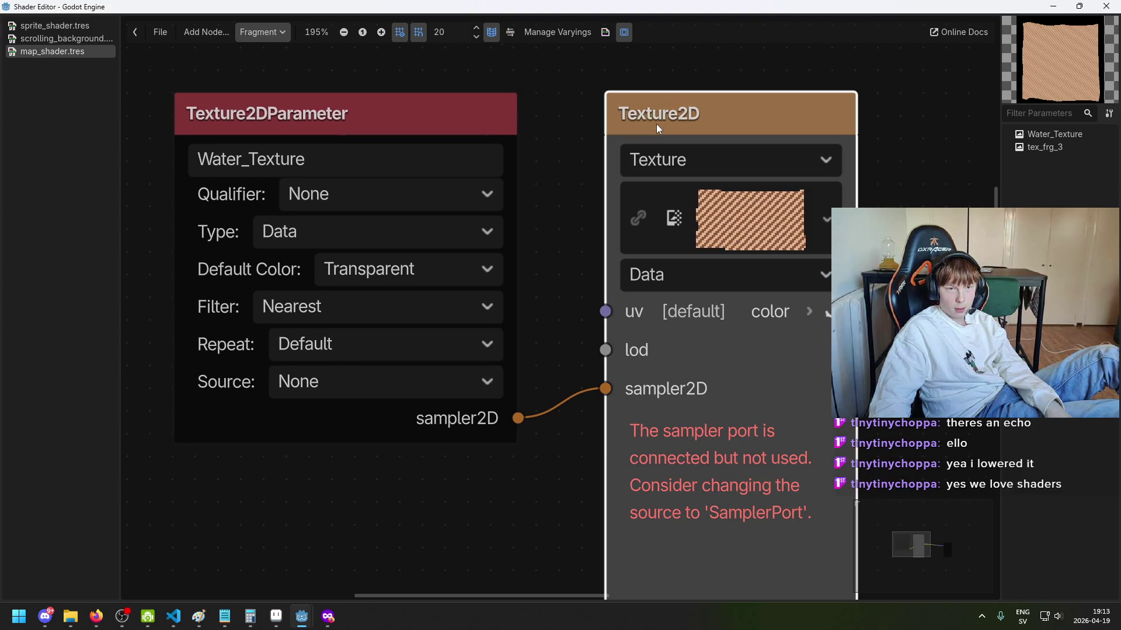
pyautogui.click(56, 26)
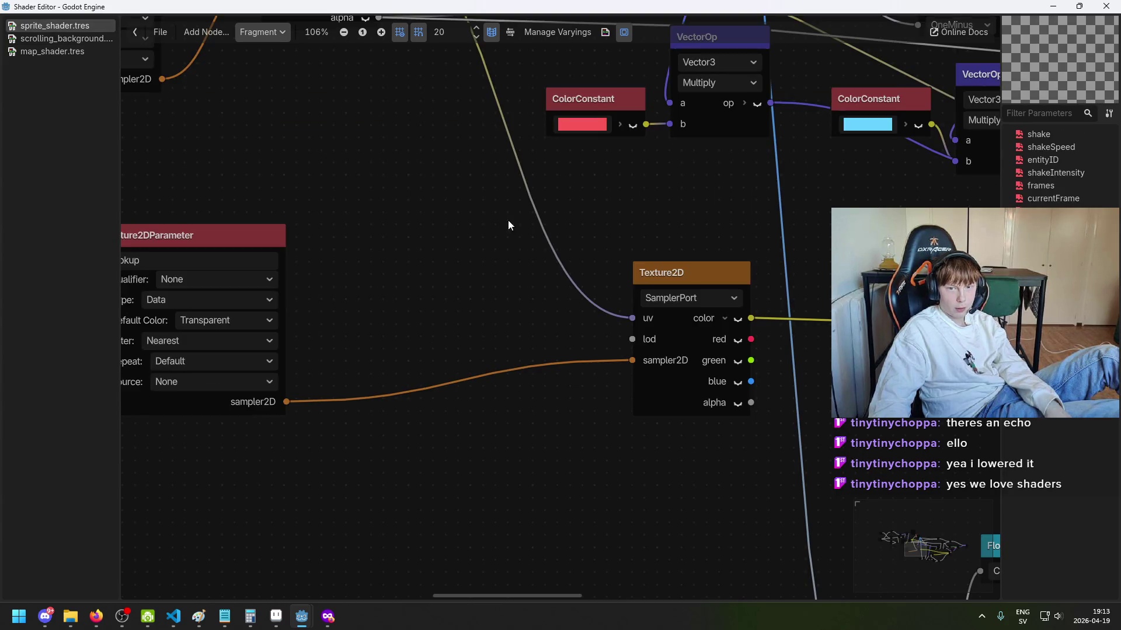
pyautogui.click(52, 51)
pyautogui.click(689, 163)
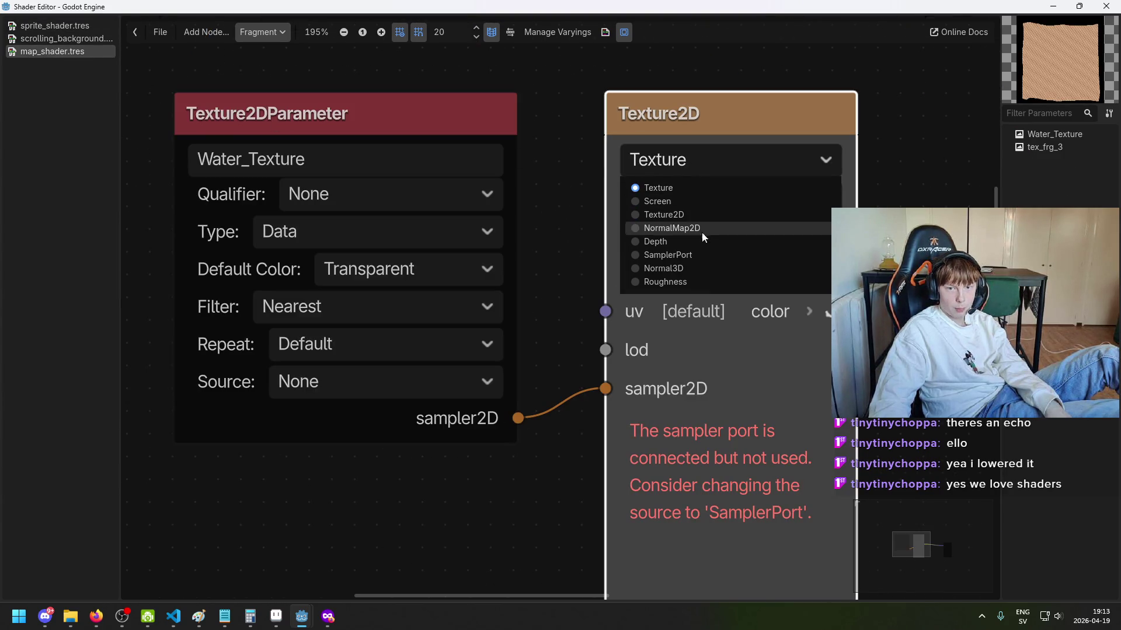
pyautogui.click(712, 255)
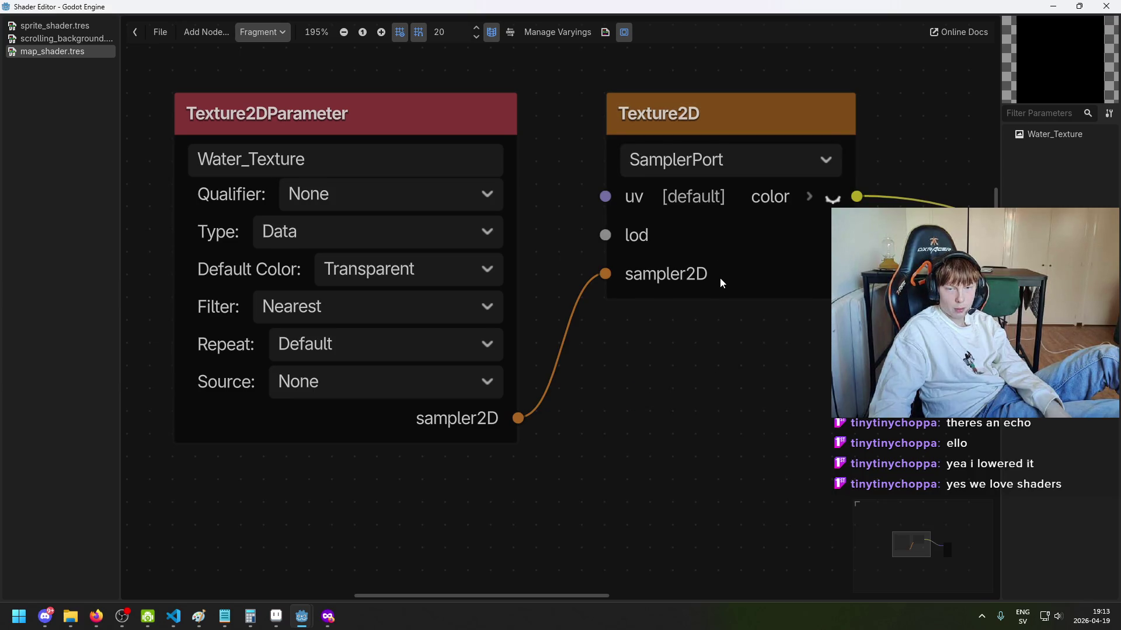
# Step: Move the Texture2D node next to the Water_Texture parameter and return to the scene editor
pyautogui.scroll(-2, 724, 286)
pyautogui.moveTo(799, 297); pyautogui.dragTo(734, 293)
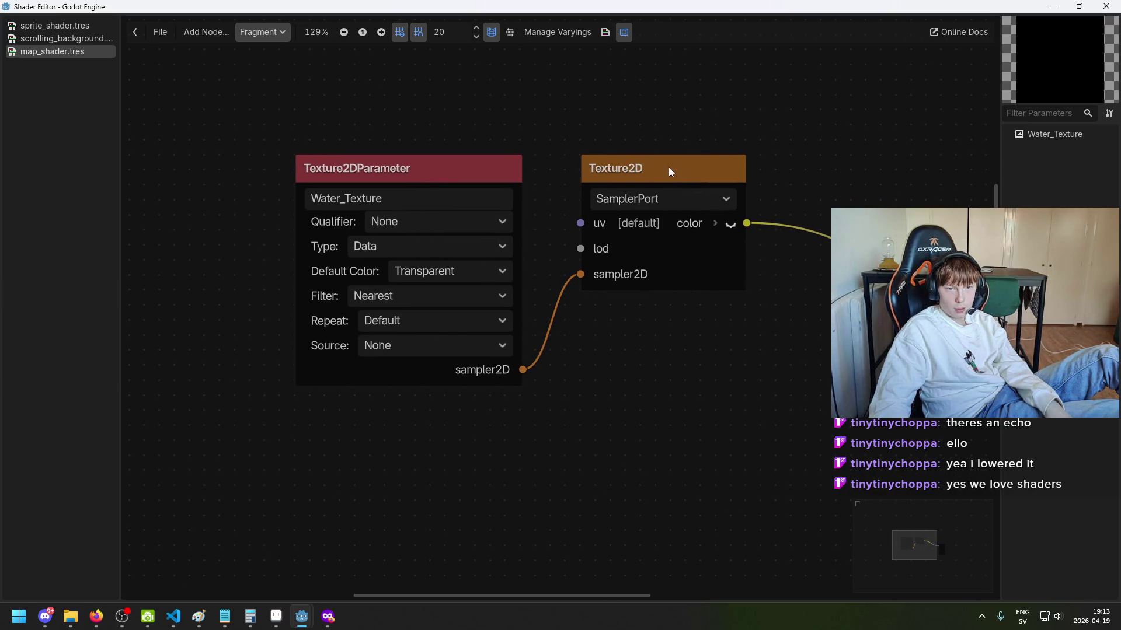
pyautogui.moveTo(671, 173); pyautogui.dragTo(699, 216)
pyautogui.scroll(-2, 782, 295)
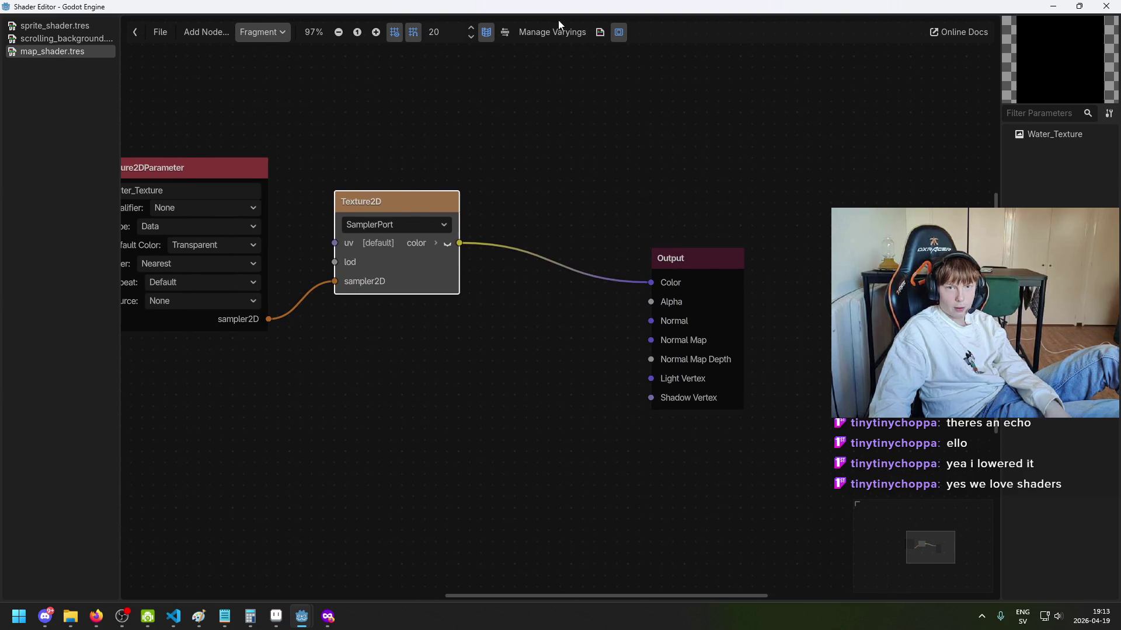
pyautogui.click(619, 32)
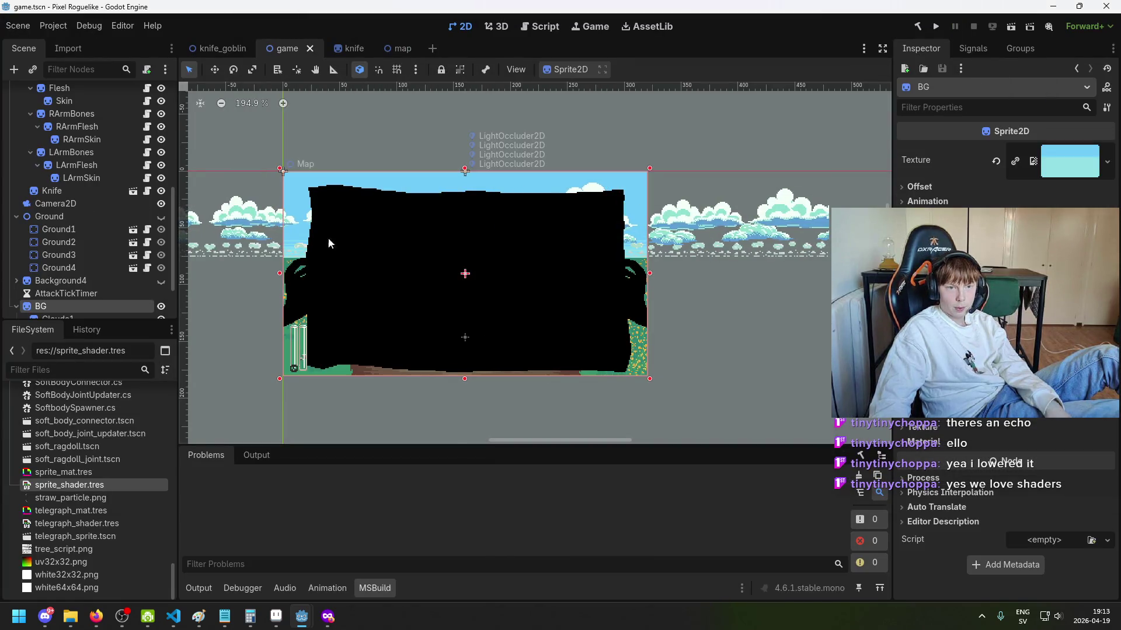
# Step: Select the Map node in the game.tscn Scene tree
pyautogui.click(94, 316)
pyautogui.scroll(4, 100, 272)
pyautogui.scroll(3, 93, 257)
pyautogui.click(88, 157)
# Step: Scroll to res://gui/map and drop water_overlay.png onto the Map's Water Texture parameter
pyautogui.scroll(2, 524, 313)
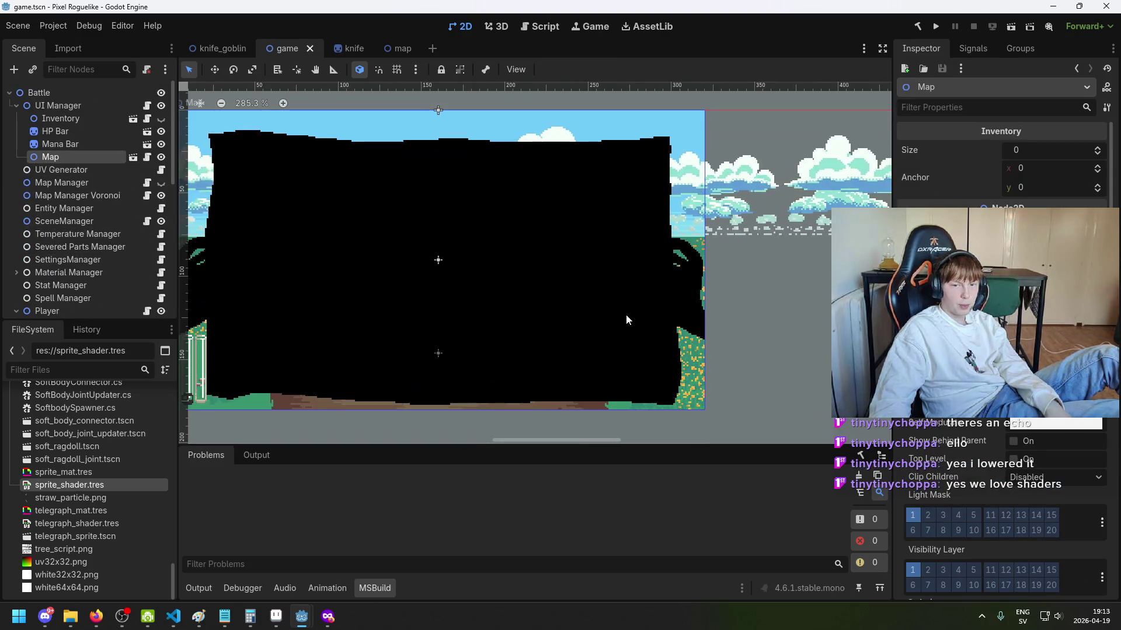
pyautogui.hscroll(5, 619, 320)
pyautogui.scroll(-8, 992, 321)
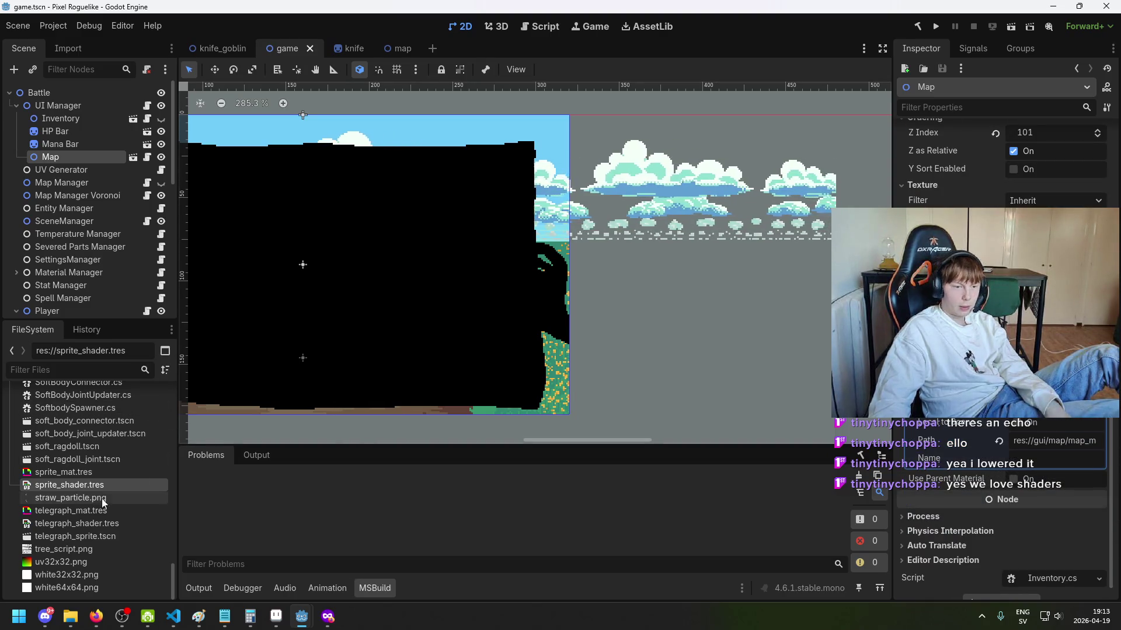
pyautogui.scroll(10, 102, 476)
pyautogui.scroll(15, 93, 479)
pyautogui.scroll(-10, 82, 502)
pyautogui.scroll(-3, 82, 512)
pyautogui.scroll(5, 82, 482)
pyautogui.scroll(-6, 55, 460)
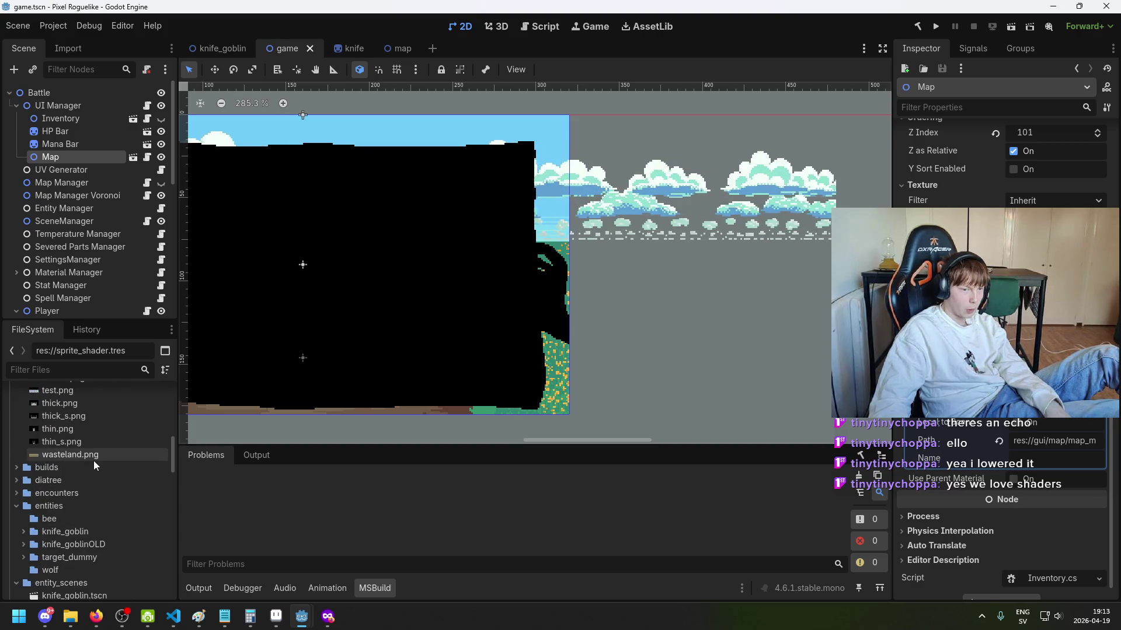
pyautogui.scroll(-4, 71, 479)
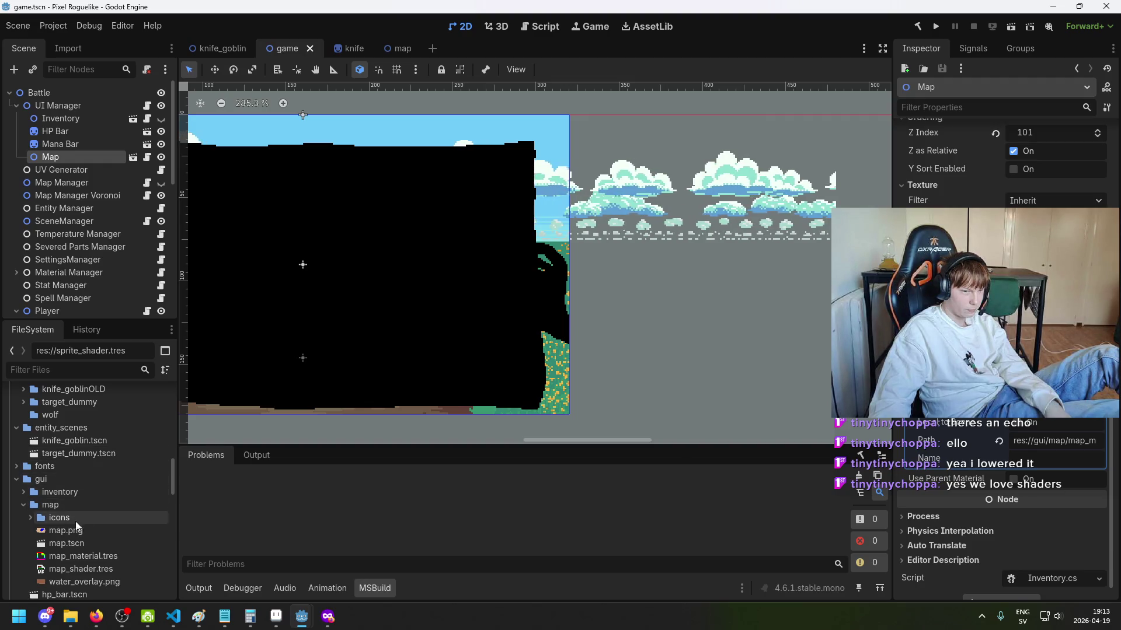
pyautogui.scroll(-2, 73, 519)
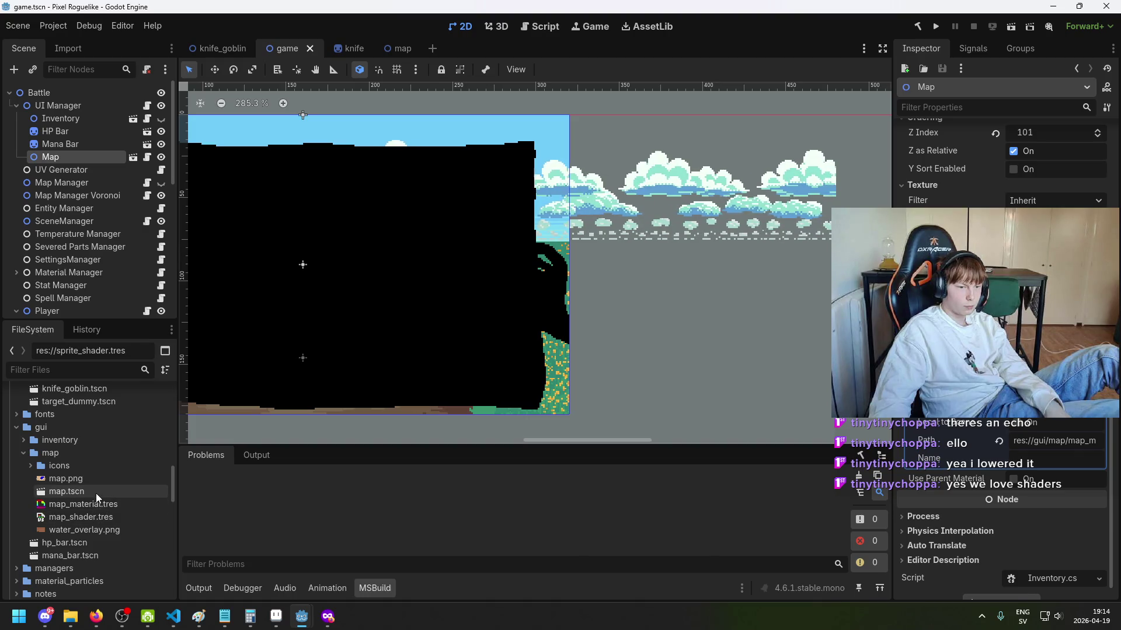
pyautogui.moveTo(100, 528)
pyautogui.mouseDown()
pyautogui.moveTo(476, 525)
pyautogui.moveTo(700, 467)
pyautogui.moveTo(1027, 292)
pyautogui.mouseUp()
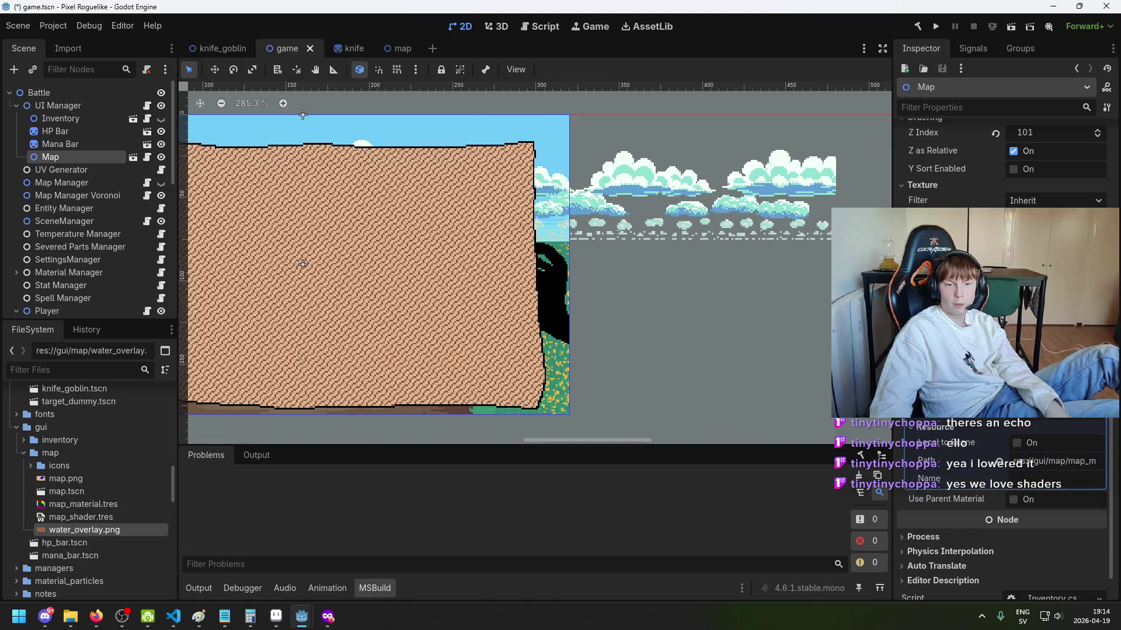
# Step: Save game.tscn with the tiled water_overlay.png map pattern
pyautogui.scroll(15, 609, 304)
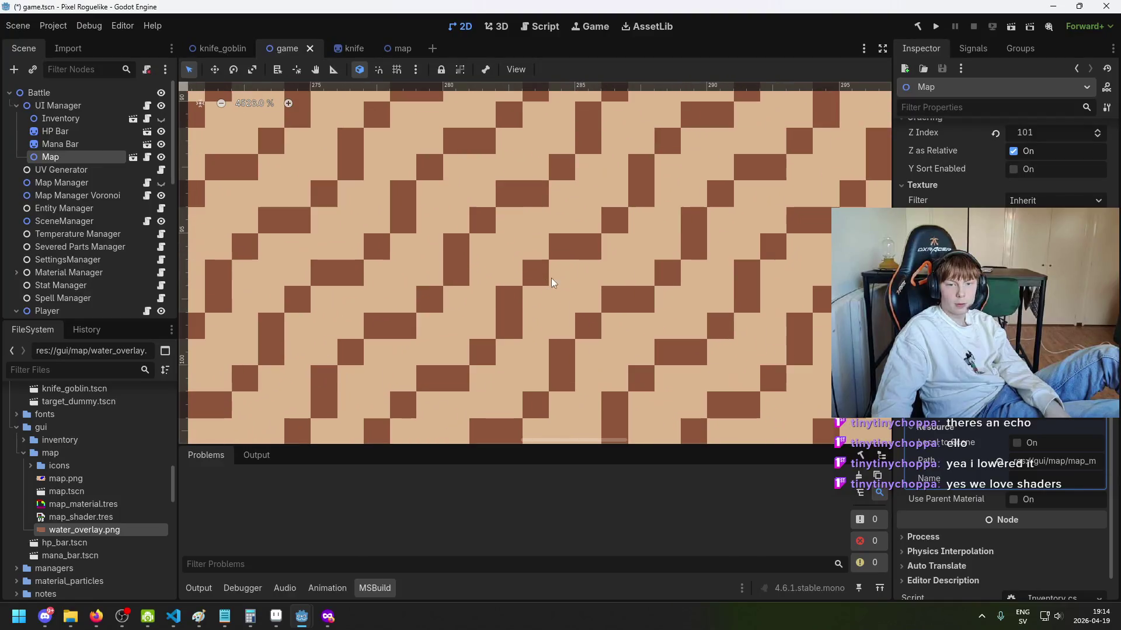
pyautogui.scroll(-6, 620, 243)
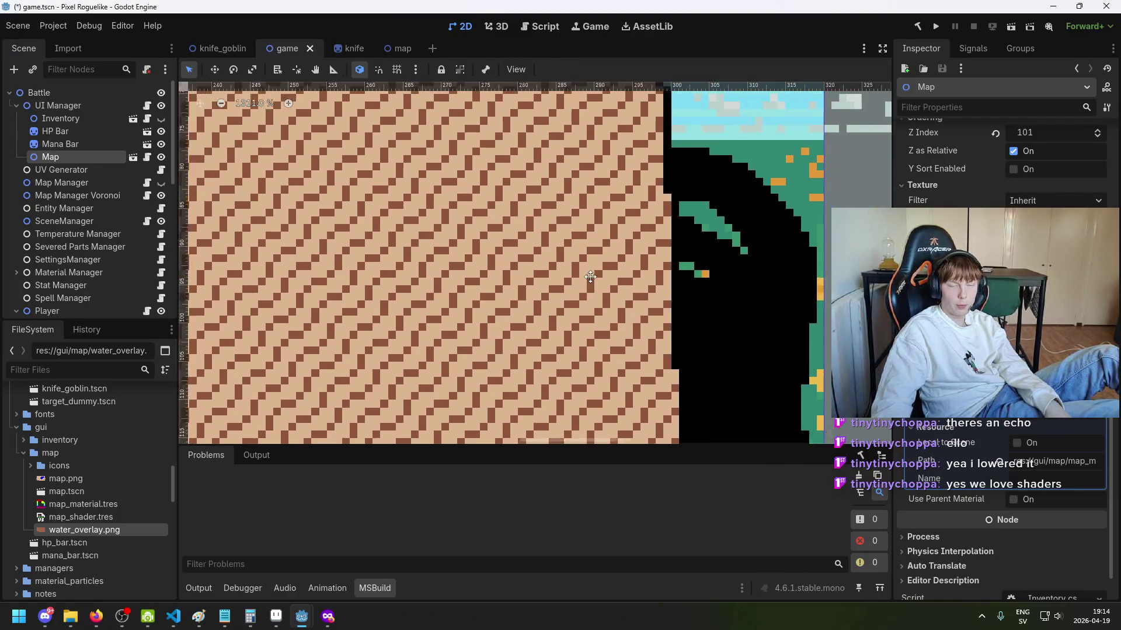
pyautogui.scroll(-7, 626, 339)
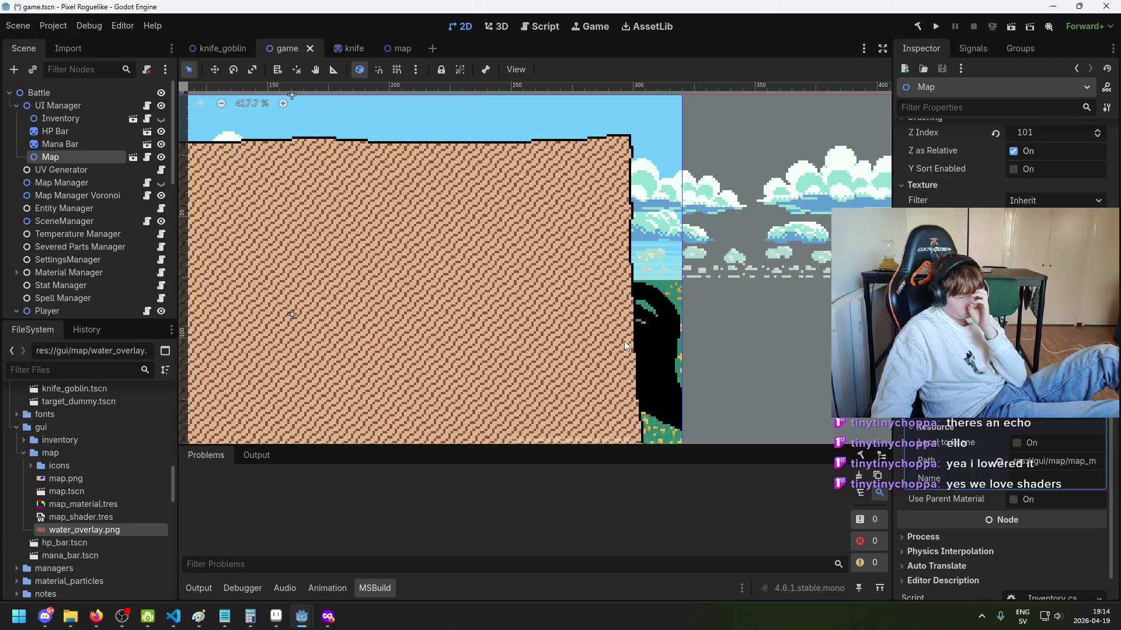
pyautogui.scroll(-1, 631, 341)
pyautogui.hotkey('ctrl', 's')
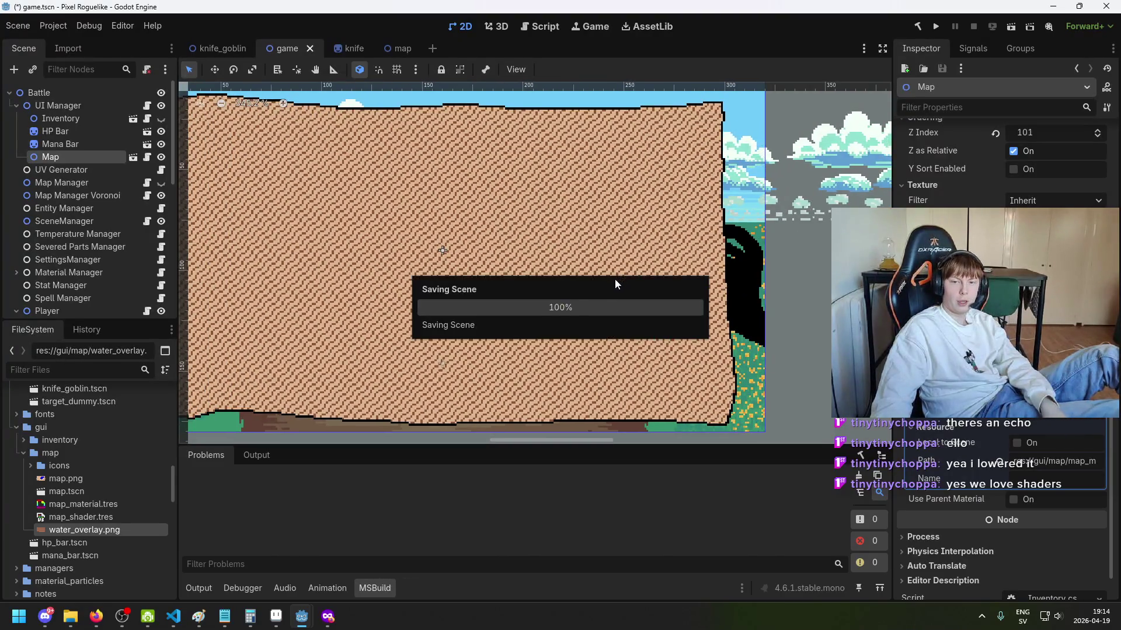
# Step: Pan the view to show the whole map, then bring the Shader Editor window back up
pyautogui.moveTo(674, 288); pyautogui.dragTo(583, 297)
pyautogui.scroll(-1, 576, 304)
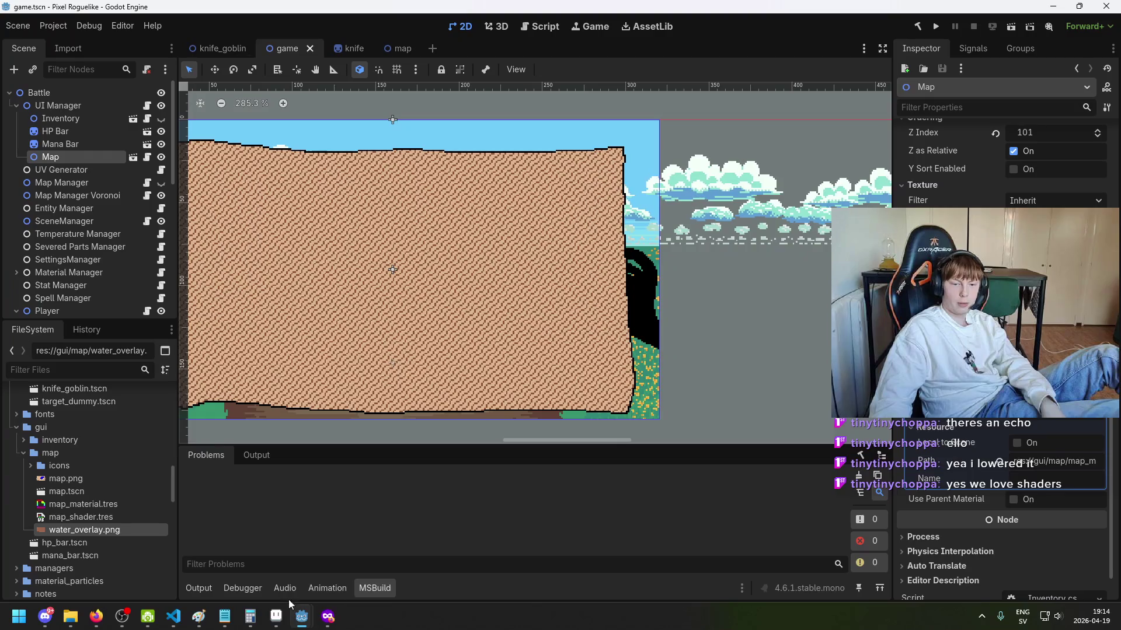
pyautogui.moveTo(300, 623)
pyautogui.click(445, 555)
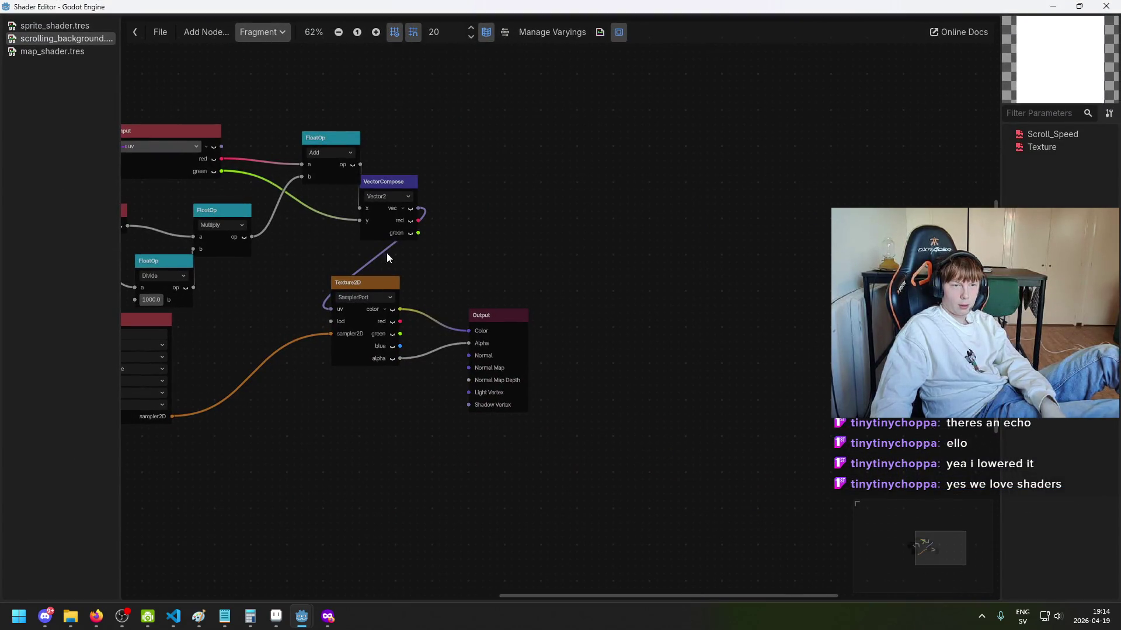
# Step: In map_shader.tres, duplicate the Water_Texture parameter and rename the copy Map_Texture
pyautogui.click(53, 51)
pyautogui.moveTo(278, 155)
pyautogui.mouseDown()
pyautogui.moveTo(411, 162)
pyautogui.moveTo(665, 206)
pyautogui.mouseUp()
pyautogui.scroll(1, 665, 206)
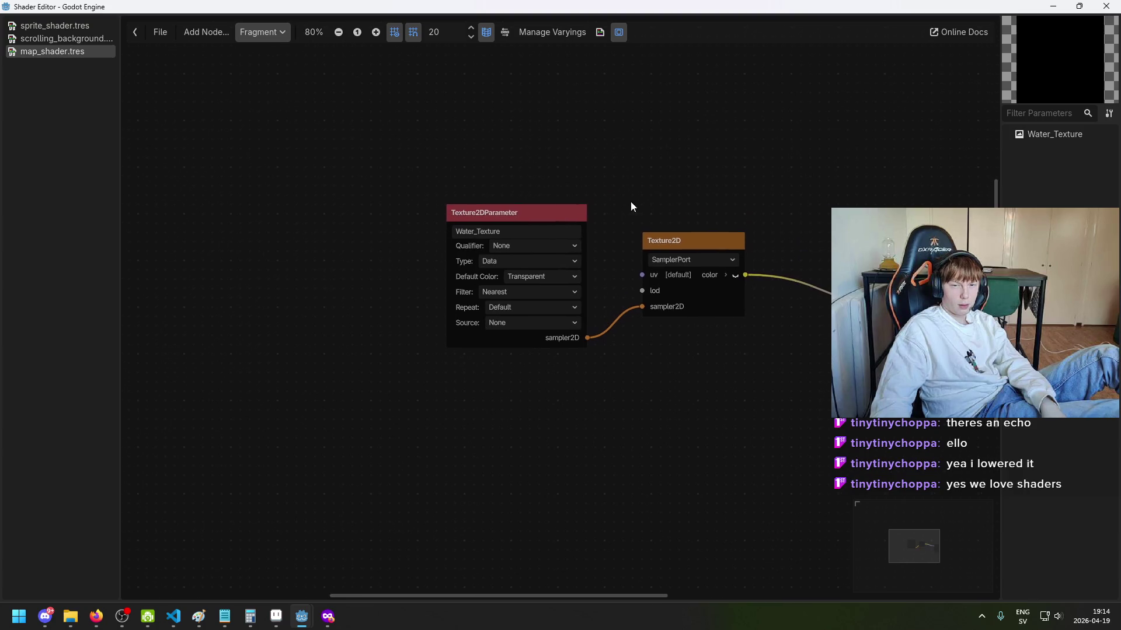
pyautogui.click(496, 206)
pyautogui.hotkey('ctrl', 'c')
pyautogui.hotkey('ctrl', 'v')
pyautogui.moveTo(610, 271); pyautogui.dragTo(456, 400)
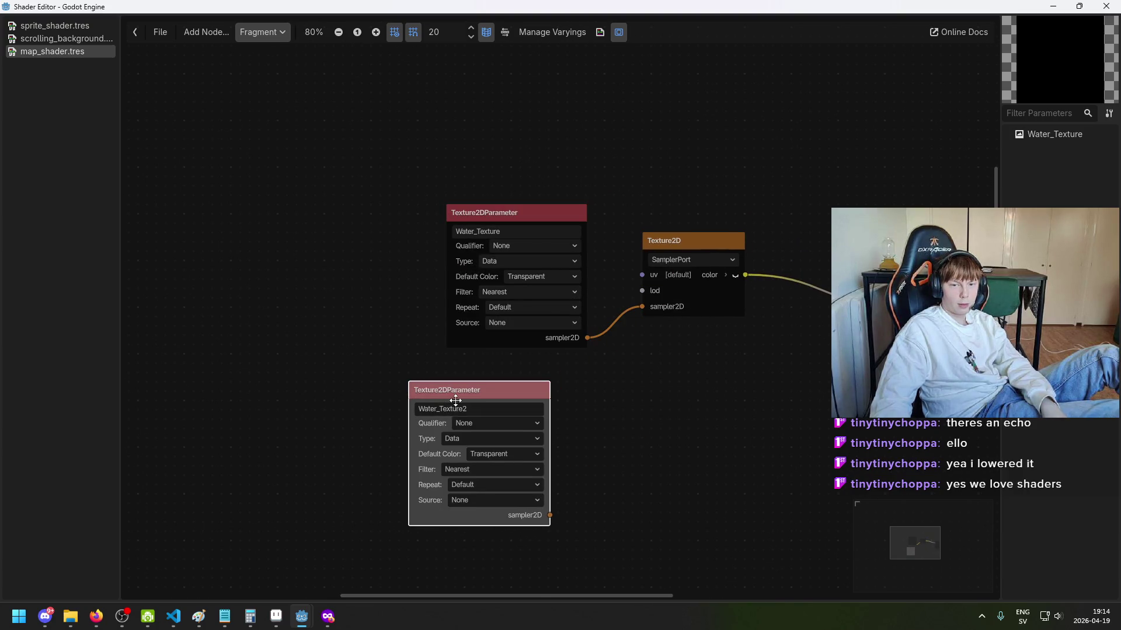
pyautogui.press('BackSpace')
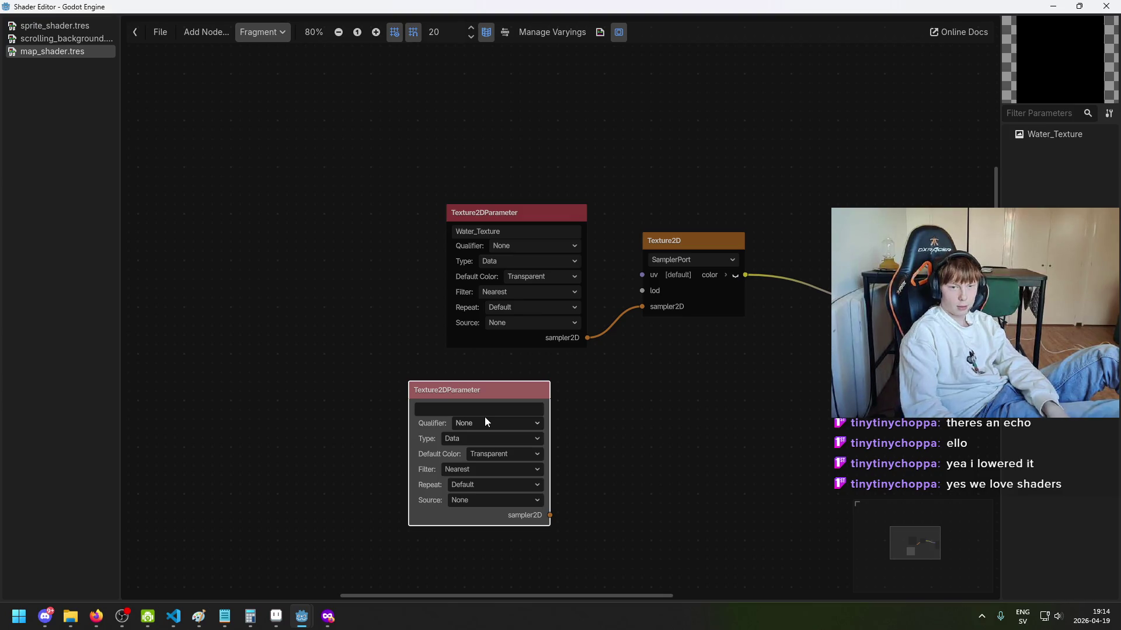
pyautogui.write('Map')
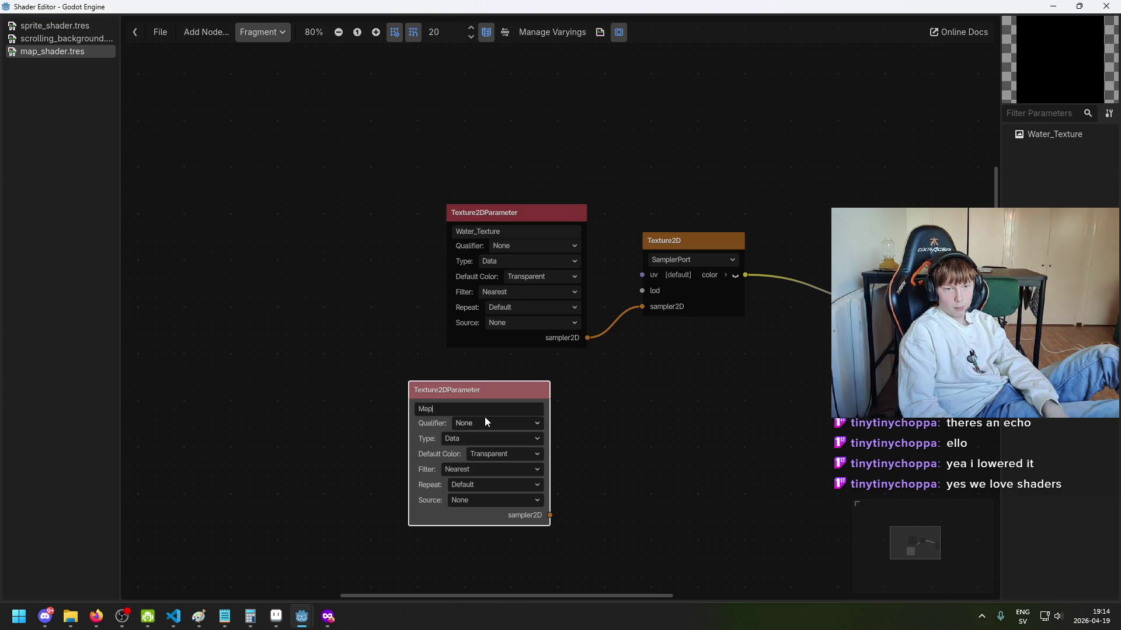
pyautogui.write(' Texre')
pyautogui.press('Return')
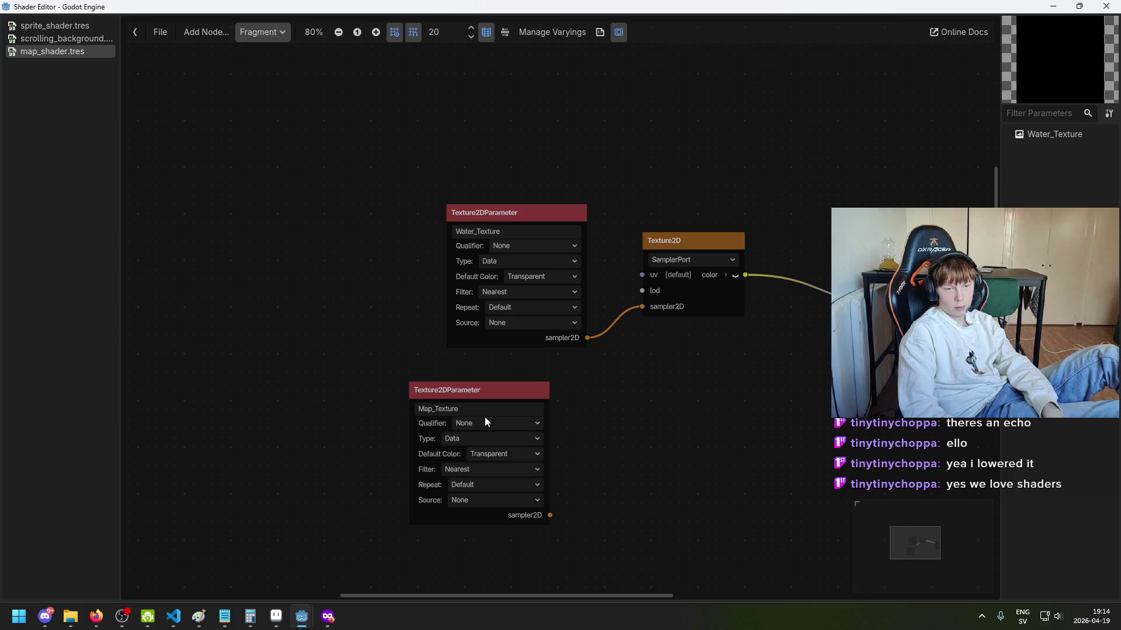
# Step: Arrange the graph with Map_Texture above Water_Texture
pyautogui.scroll(1, 542, 403)
pyautogui.moveTo(476, 393)
pyautogui.mouseDown()
pyautogui.moveTo(420, 145)
pyautogui.moveTo(383, 100)
pyautogui.mouseUp()
pyautogui.moveTo(512, 173); pyautogui.dragTo(455, 342)
pyautogui.moveTo(420, 136); pyautogui.dragTo(479, 135)
pyautogui.scroll(2, 496, 222)
pyautogui.hscroll(2, 523, 304)
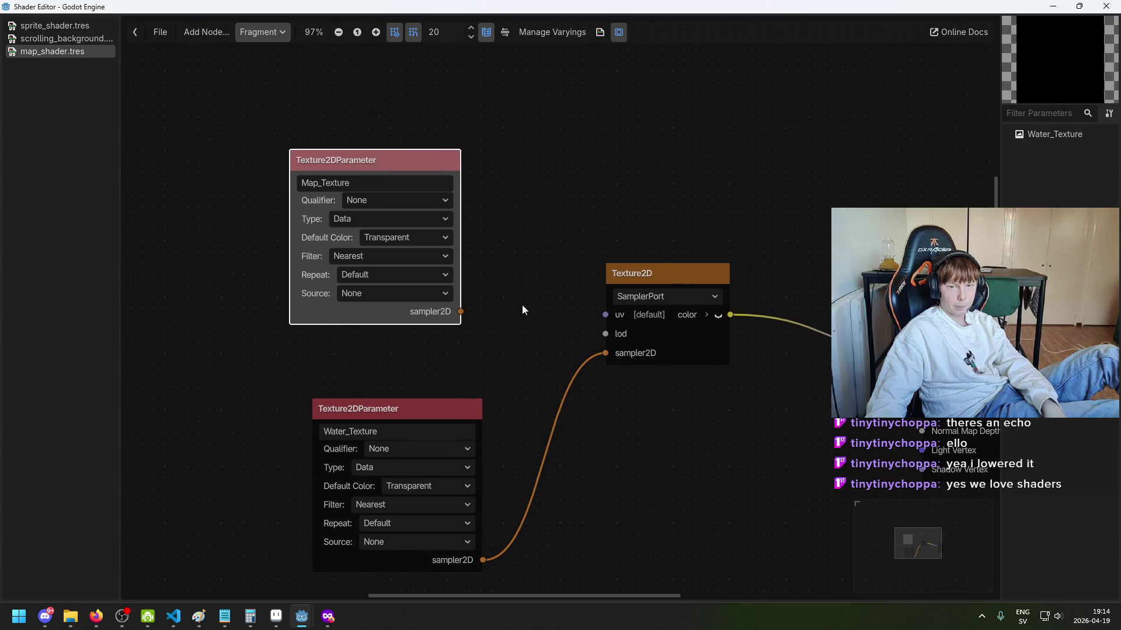
pyautogui.moveTo(376, 157); pyautogui.dragTo(387, 158)
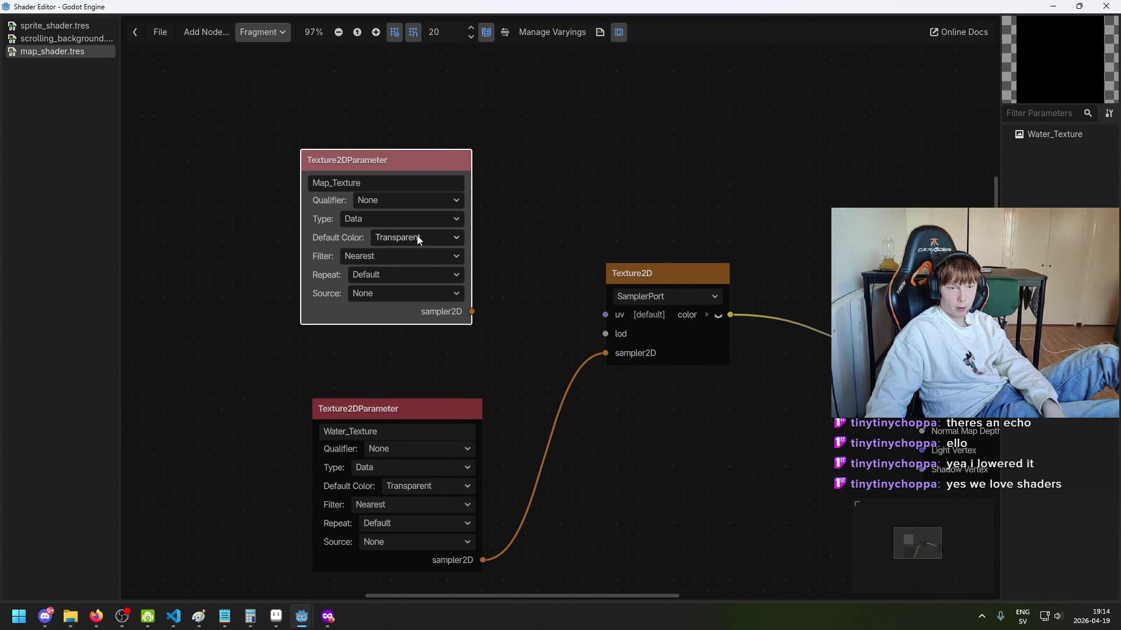
pyautogui.hscroll(3, 508, 287)
# Step: Duplicate the Texture2D sampler and feed Map_Texture's sampler2D into the copy
pyautogui.moveTo(514, 269); pyautogui.dragTo(559, 337)
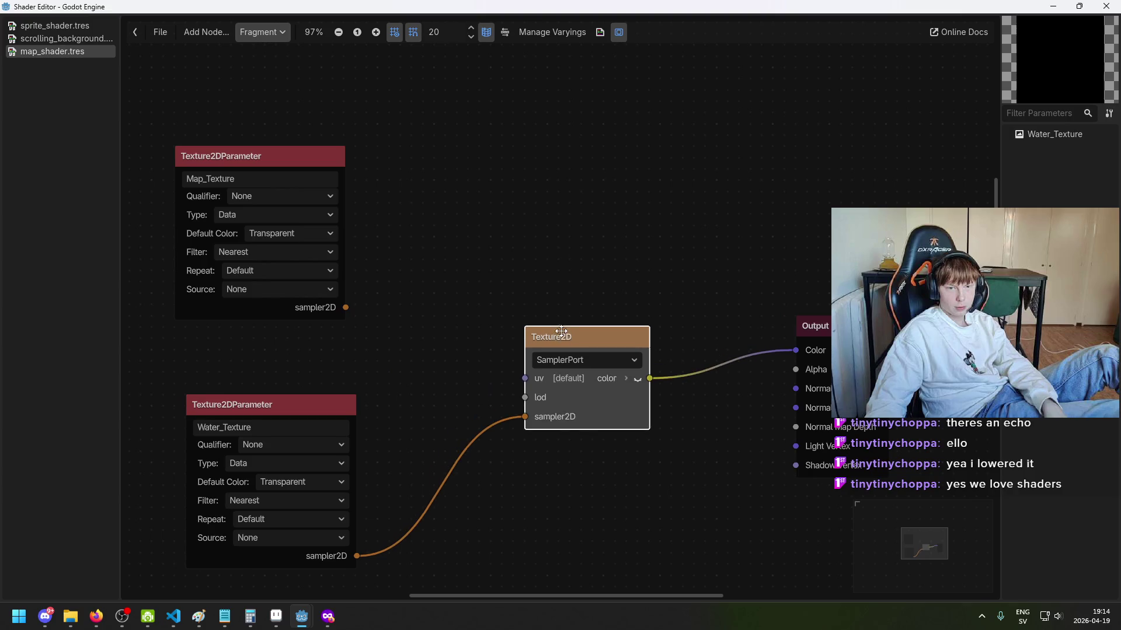
pyautogui.hotkey('ctrl', 'd')
pyautogui.moveTo(618, 382); pyautogui.dragTo(475, 183)
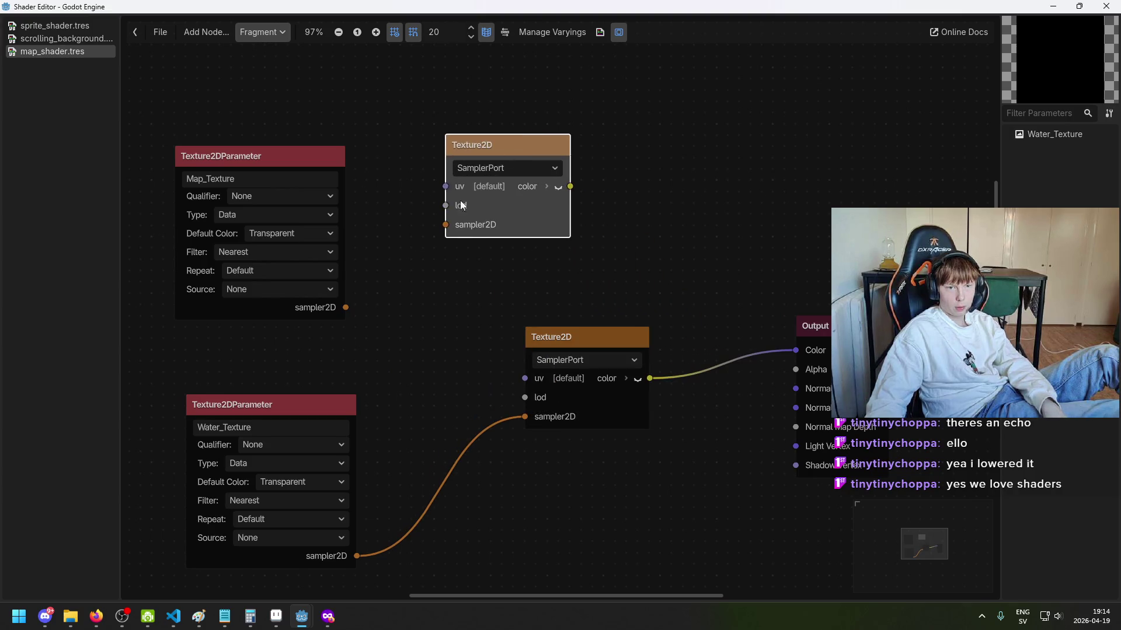
pyautogui.moveTo(347, 302); pyautogui.dragTo(445, 230)
pyautogui.scroll(2, 568, 275)
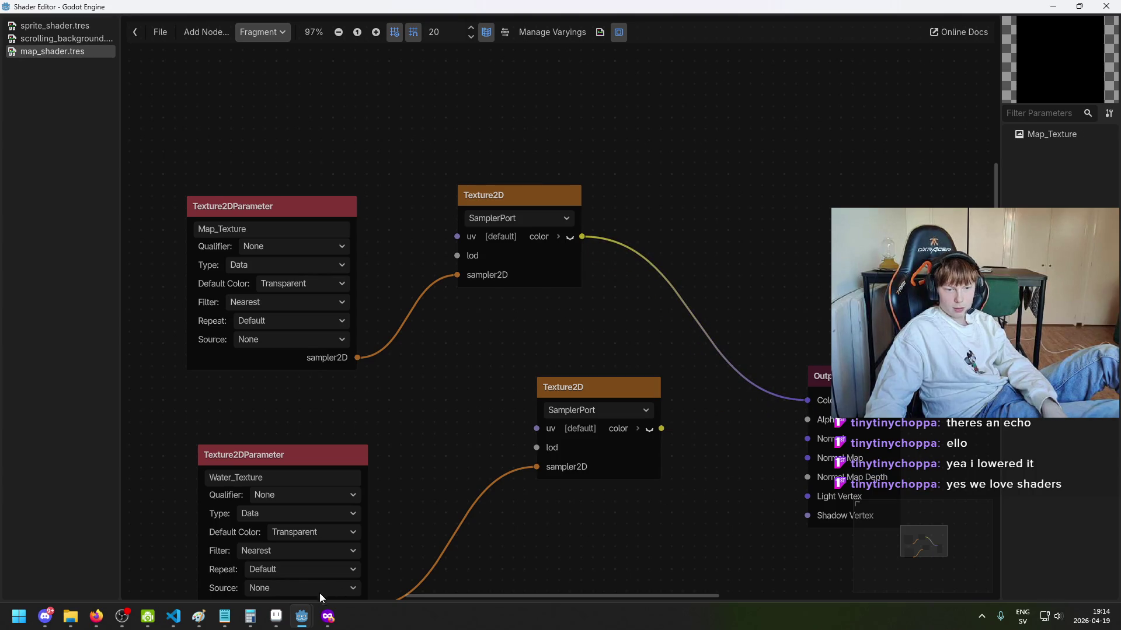
pyautogui.moveTo(302, 617)
pyautogui.click(251, 561)
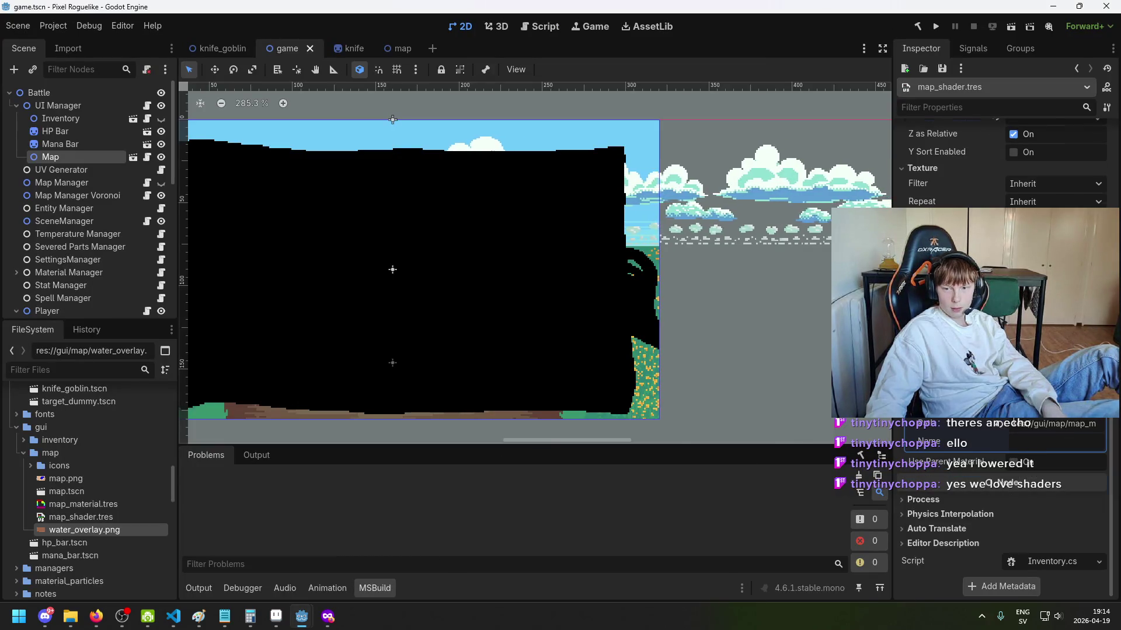
# Step: Check the Map Texture slot's type list, then compare the shader editor and main scene windows
pyautogui.click(932, 433)
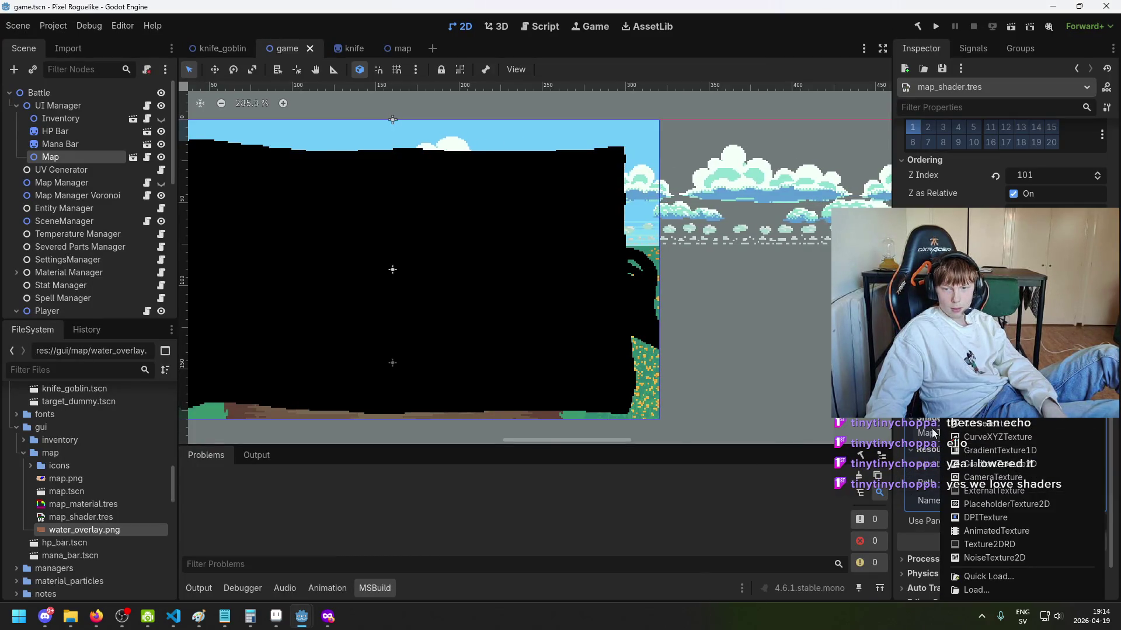
pyautogui.press('Escape')
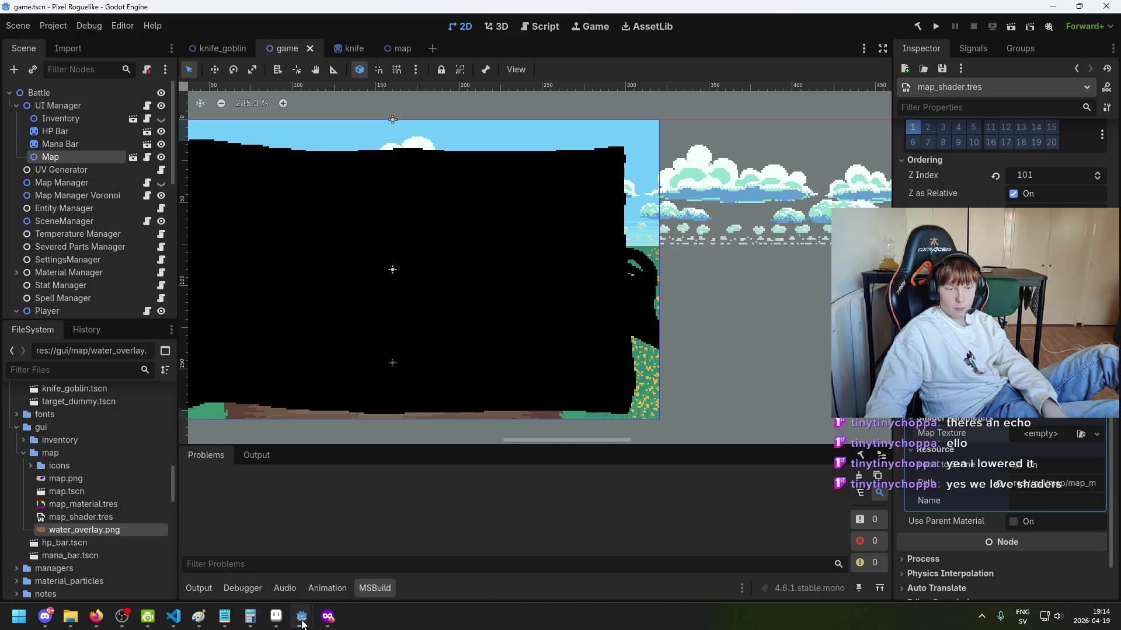
pyautogui.moveTo(301, 624)
pyautogui.click(409, 559)
pyautogui.scroll(-2, 413, 471)
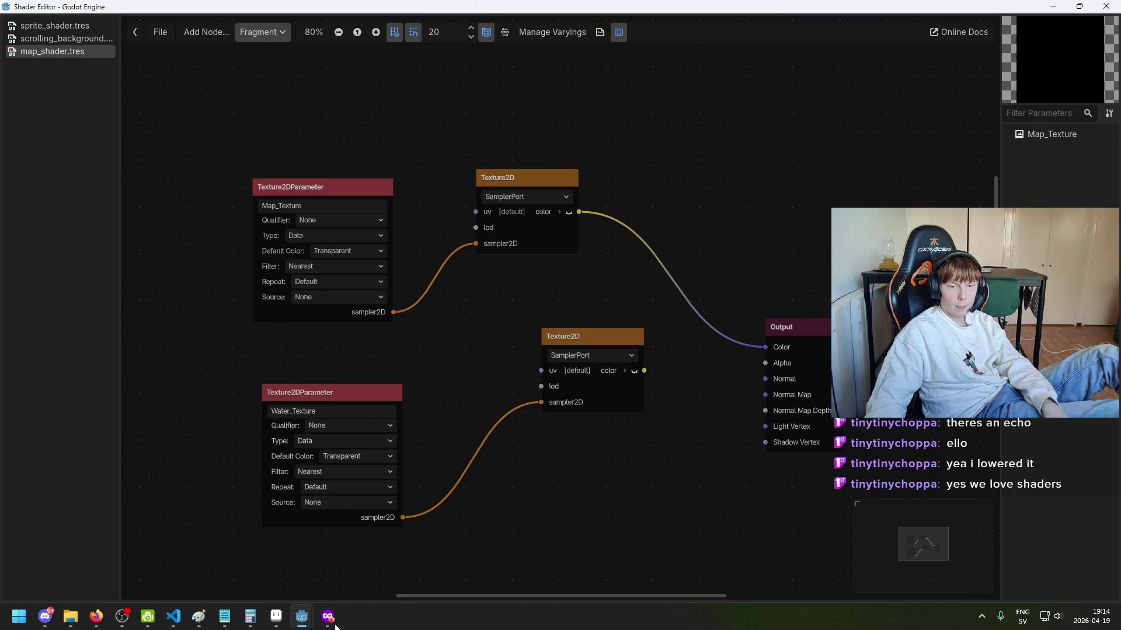
pyautogui.moveTo(297, 621)
pyautogui.click(409, 575)
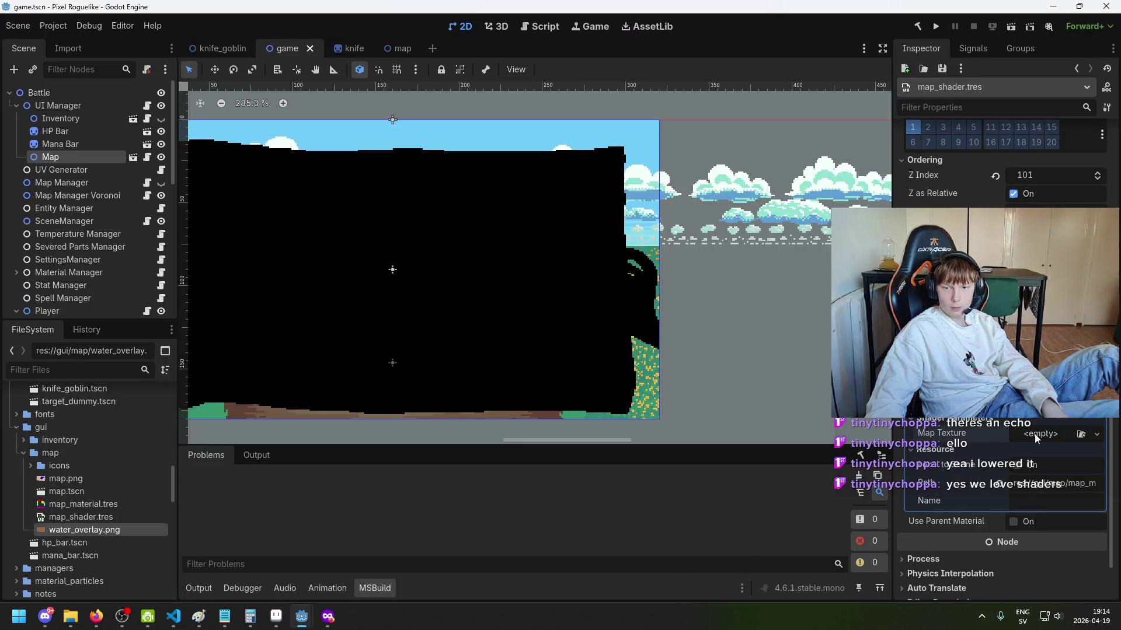
pyautogui.moveTo(303, 627)
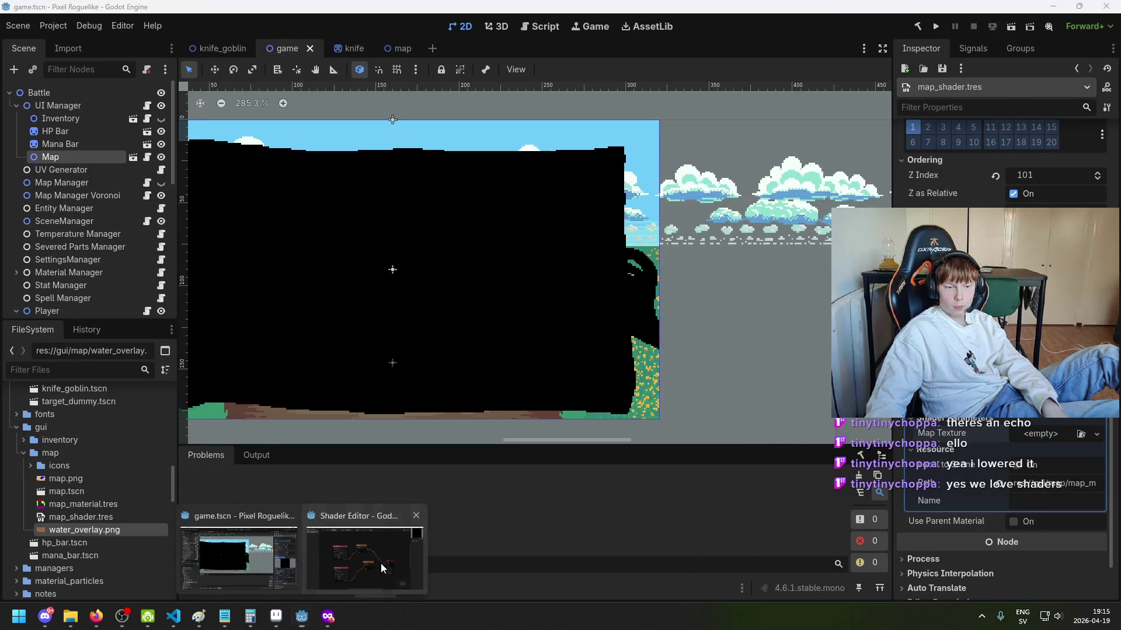
pyautogui.click(387, 567)
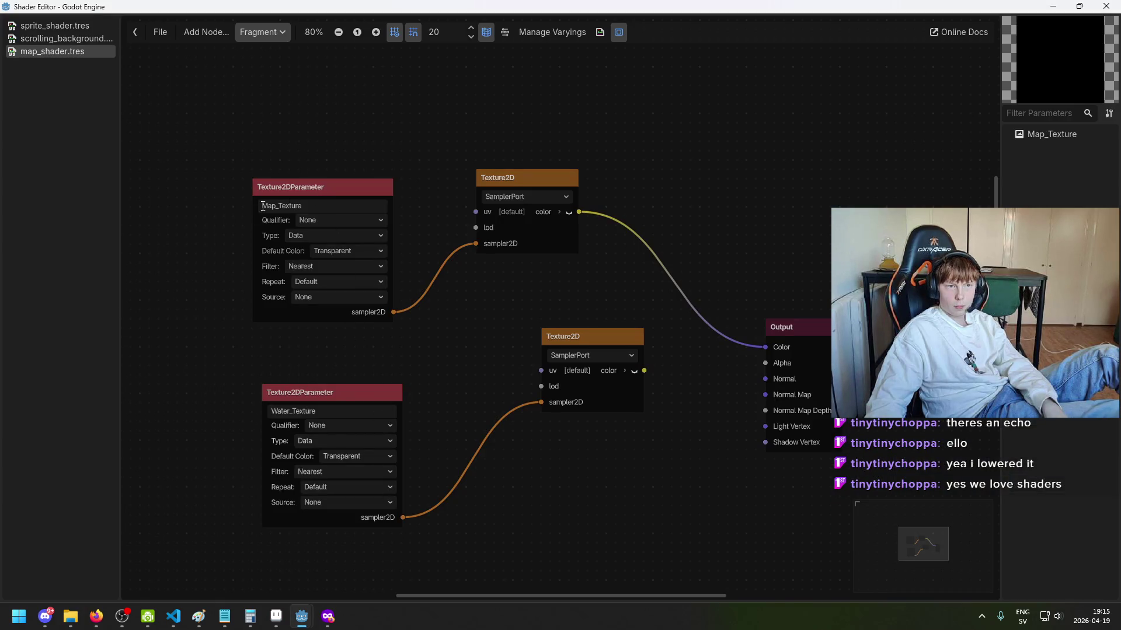
pyautogui.moveTo(302, 617)
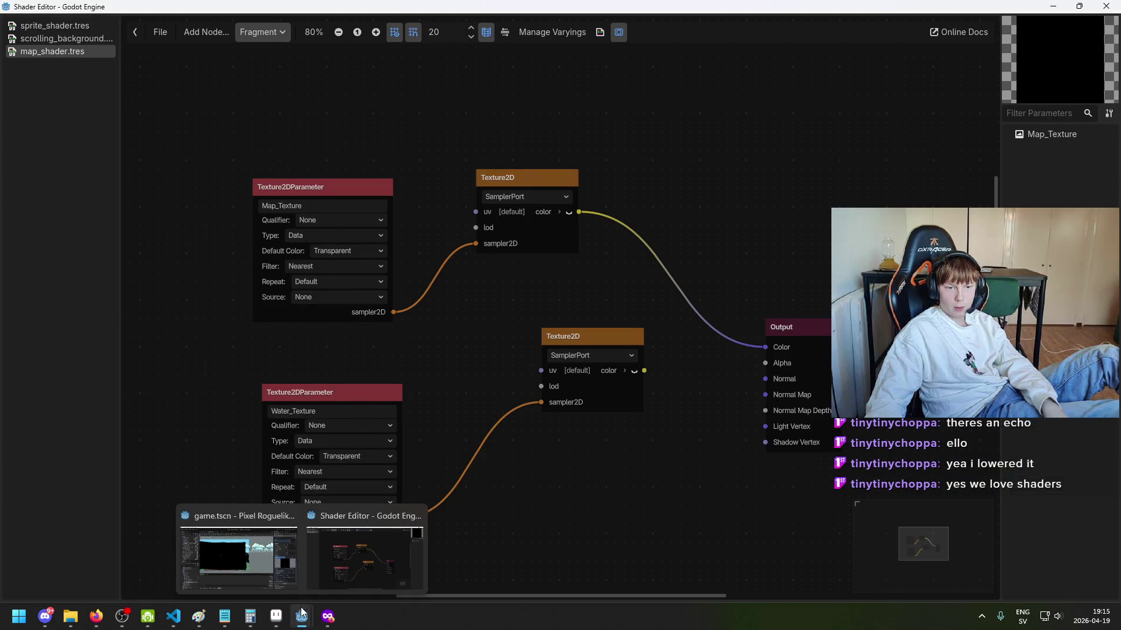
pyautogui.click(257, 568)
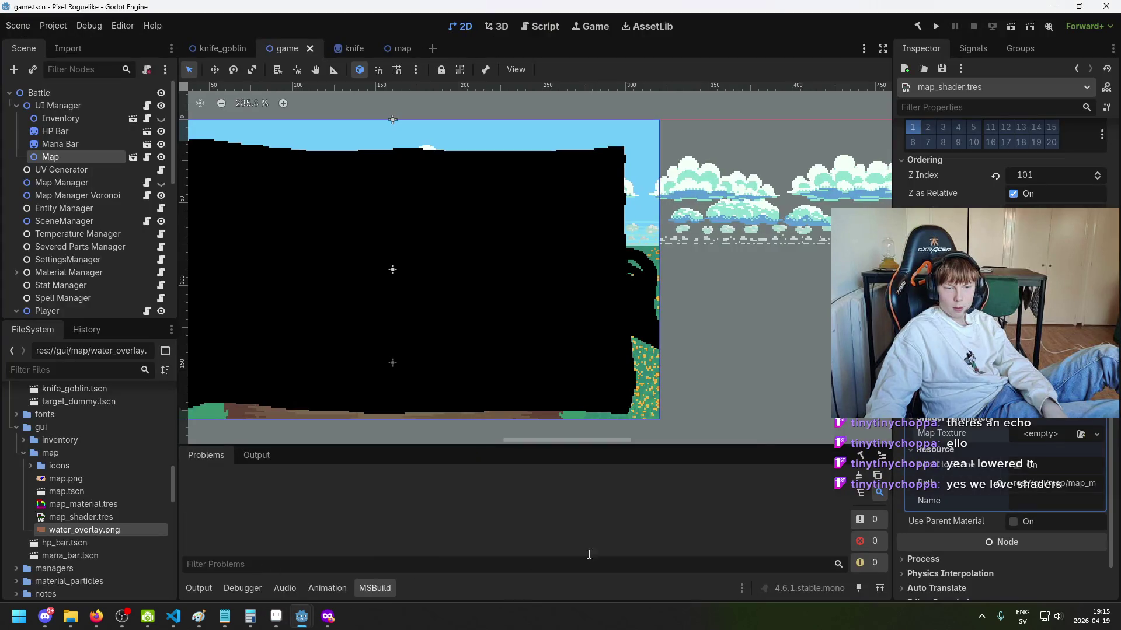
# Step: Build the .NET project, recheck the Map node's Map Texture value, and return to map_shader.tres
pyautogui.click(917, 26)
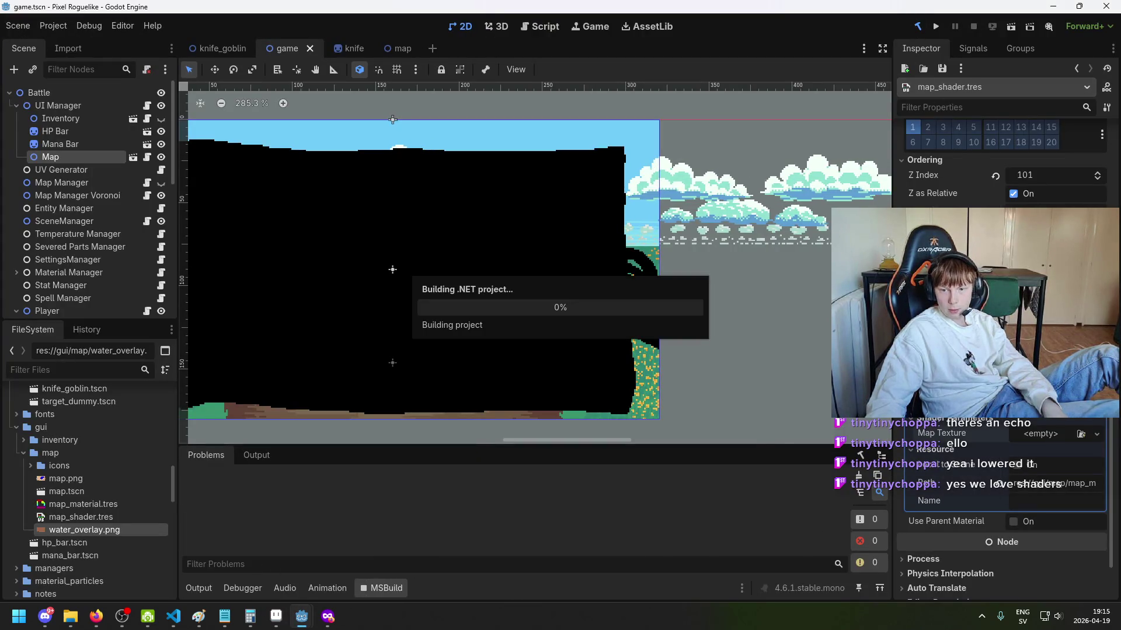
pyautogui.click(1086, 437)
pyautogui.press('Escape')
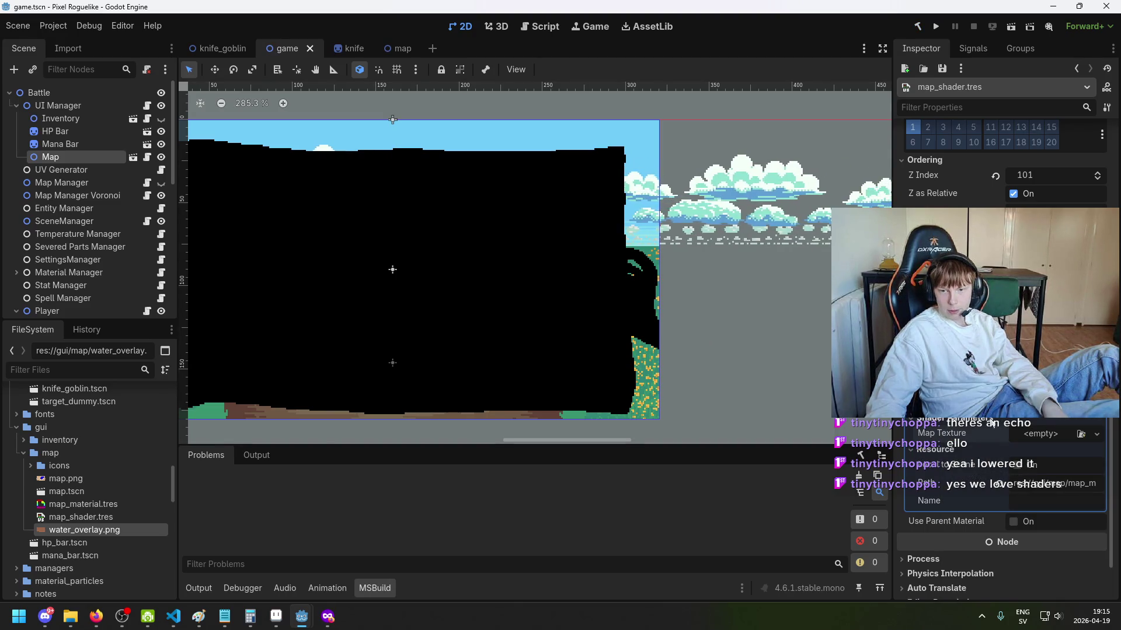
pyautogui.click(64, 145)
pyautogui.click(63, 157)
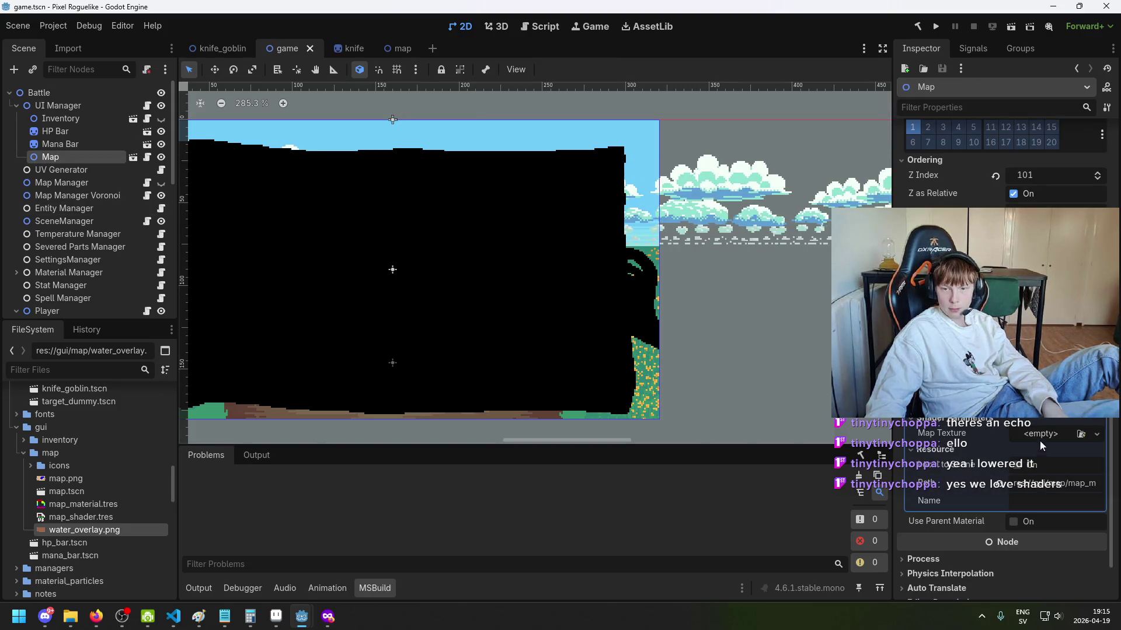
pyautogui.moveTo(301, 617)
pyautogui.click(357, 590)
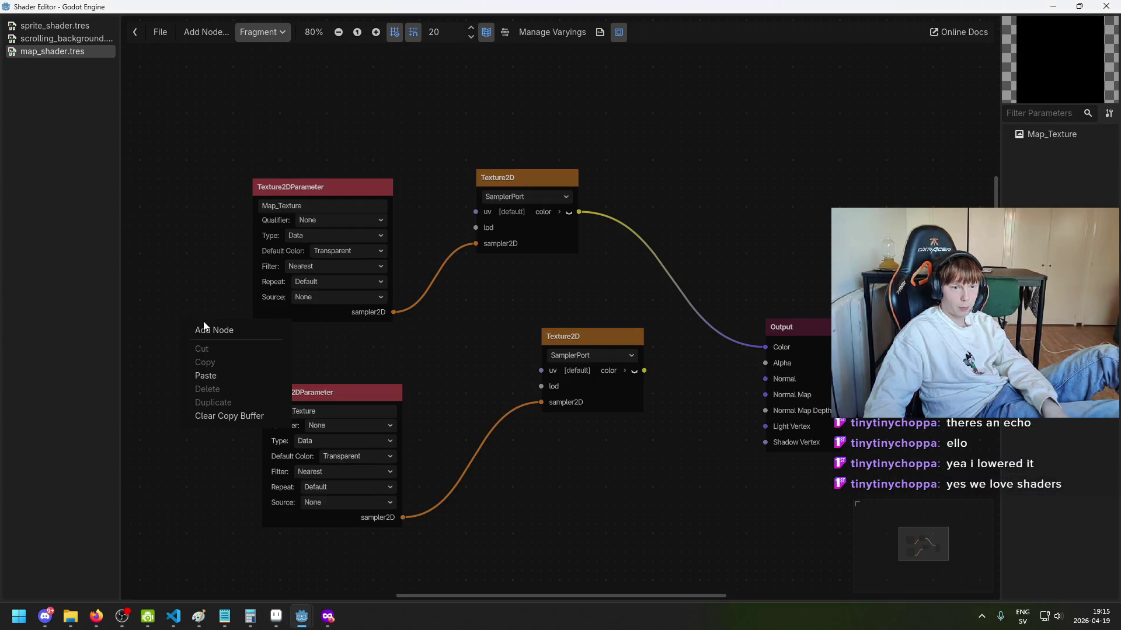
# Step: Add a Texture2DParameter node and place it left of the other nodes
pyautogui.click(211, 331)
pyautogui.write('texture2dpara')
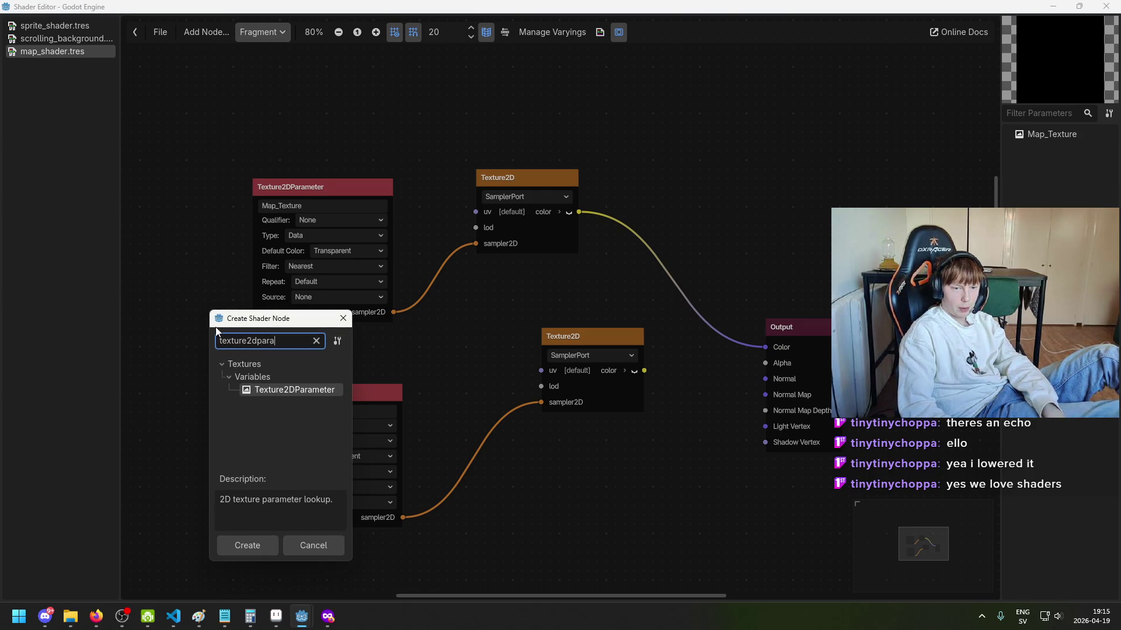
pyautogui.press('Return')
pyautogui.moveTo(285, 320)
pyautogui.mouseDown()
pyautogui.moveTo(202, 315)
pyautogui.moveTo(188, 300)
pyautogui.mouseUp()
# Step: Rename the new parameter Water_Texture2 and return to the game.tscn window
pyautogui.click(324, 194)
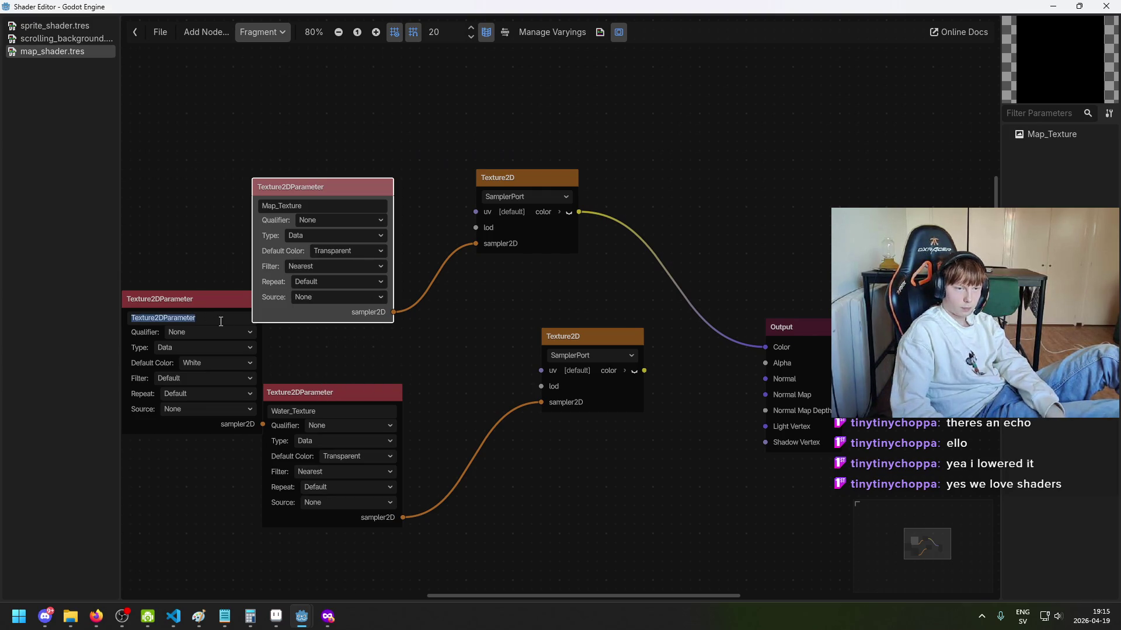
pyautogui.write('Water')
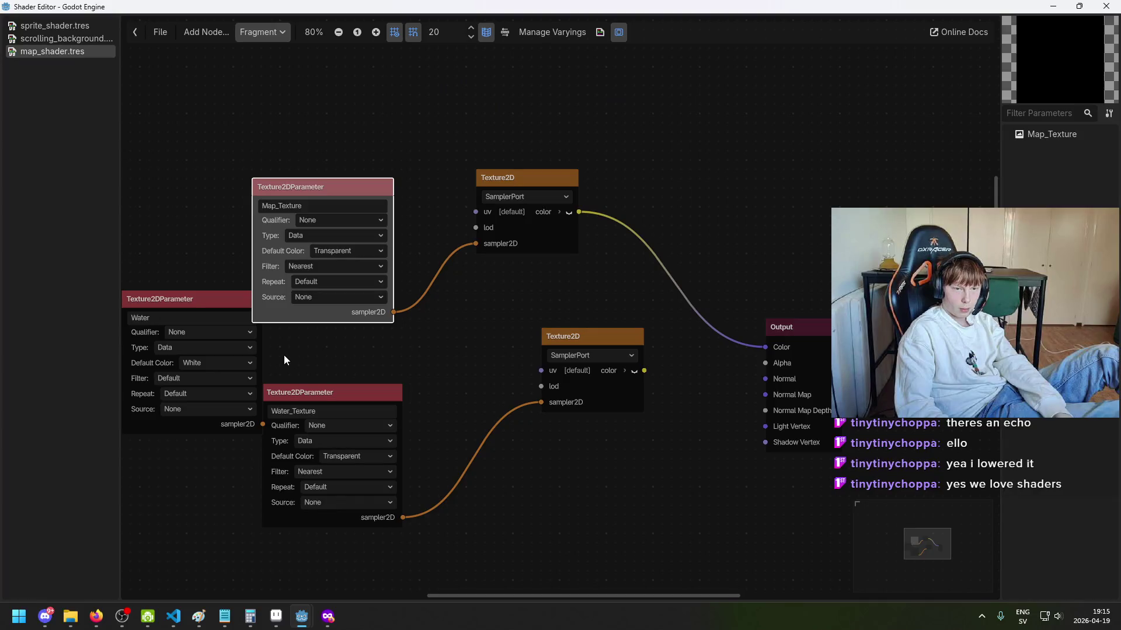
pyautogui.write('_')
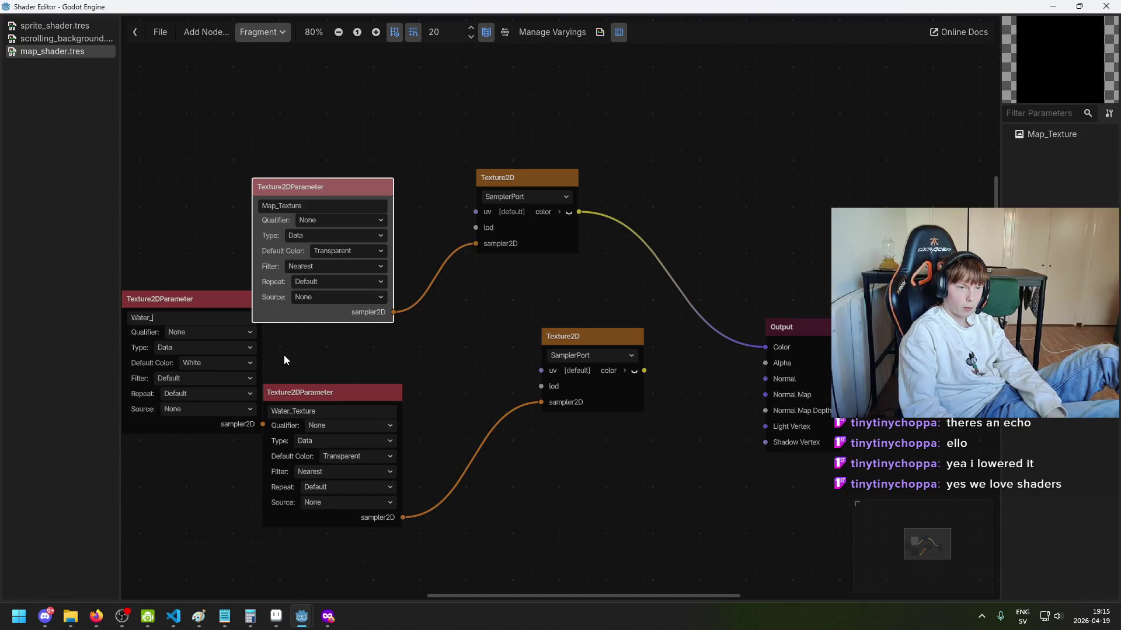
pyautogui.write('Texture2')
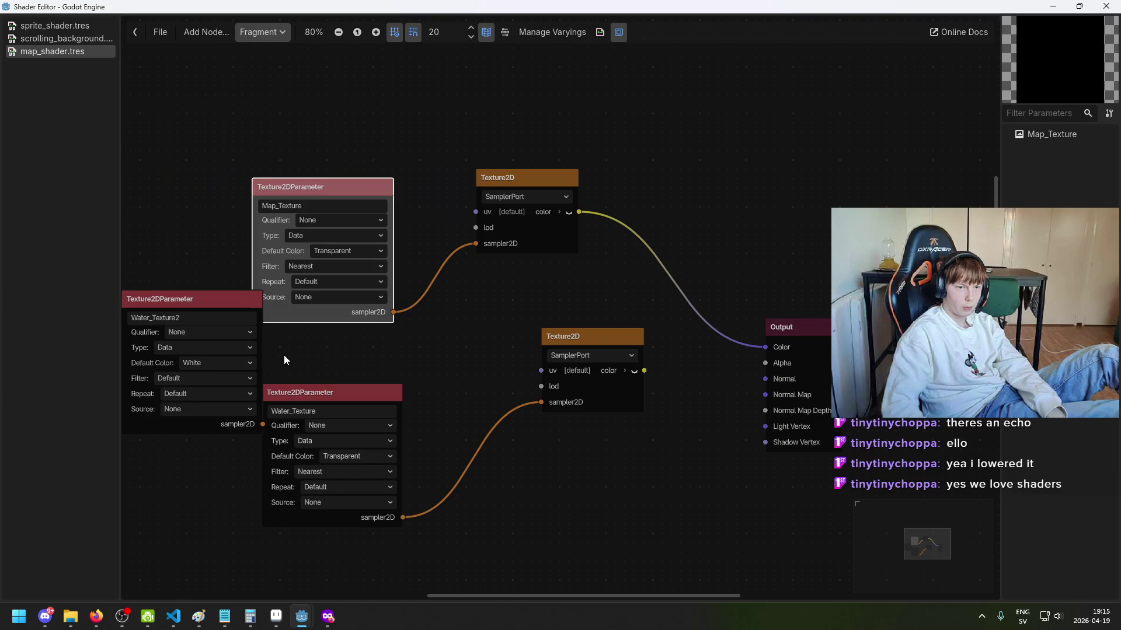
pyautogui.moveTo(304, 618)
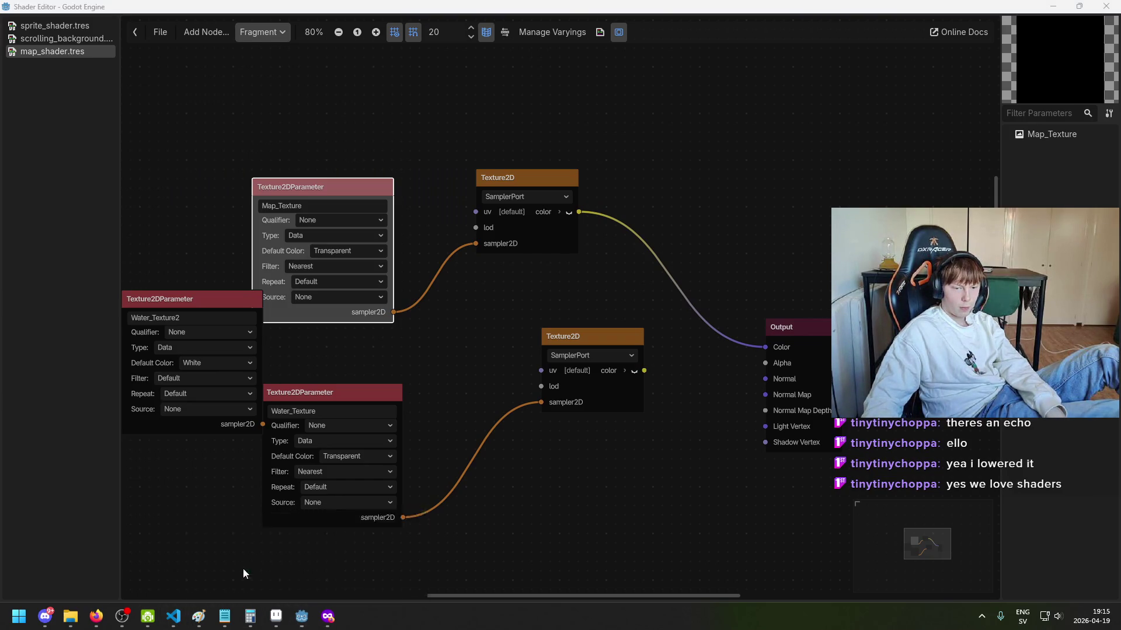
pyautogui.click(243, 569)
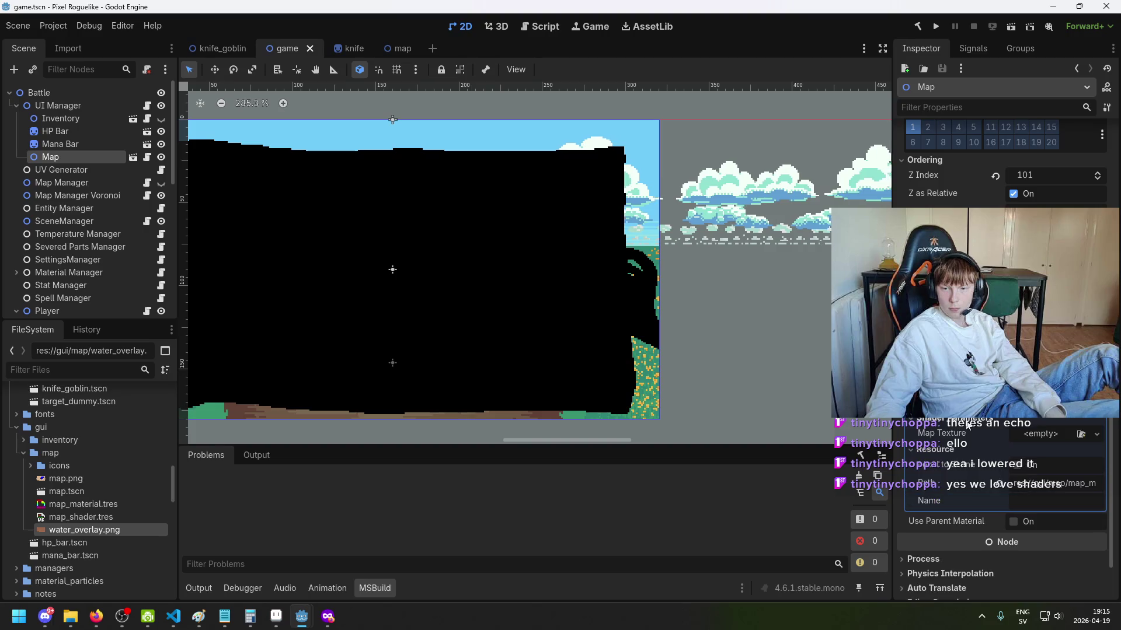
# Step: Delete the extra Water_Texture2 parameter node from the shader graph
pyautogui.moveTo(302, 617)
pyautogui.click(400, 572)
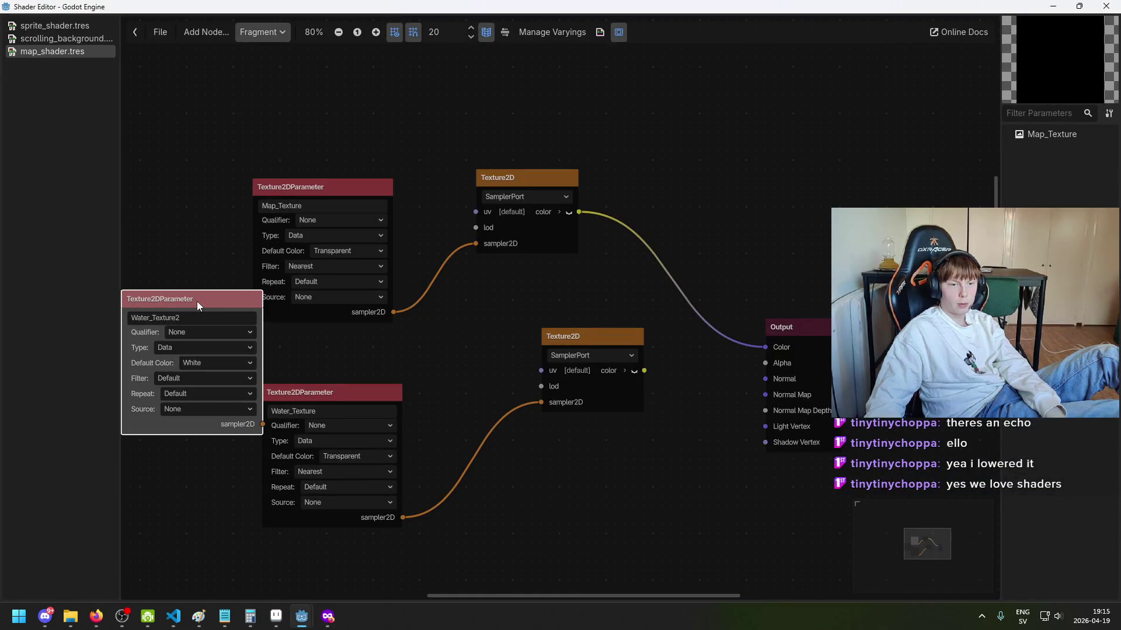
pyautogui.press('Delete')
# Step: Restore the Shader Editor from maximised and resize it taller beside the main editor
pyautogui.moveTo(450, 7)
pyautogui.mouseDown()
pyautogui.moveTo(575, 186)
pyautogui.moveTo(762, 161)
pyautogui.mouseUp()
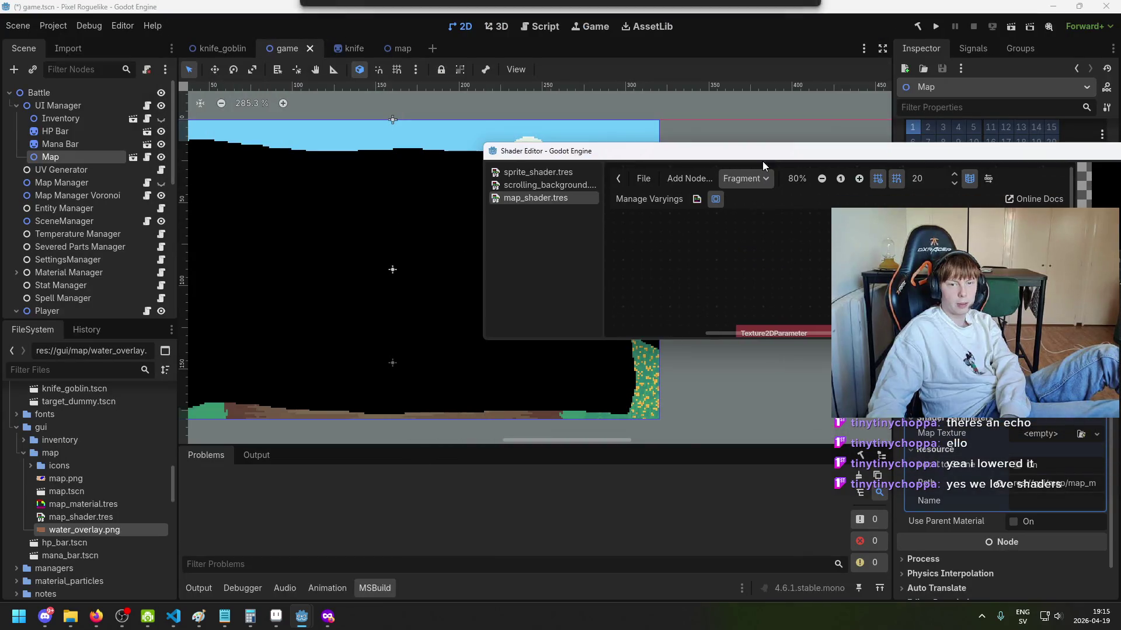
pyautogui.moveTo(775, 336); pyautogui.dragTo(797, 613)
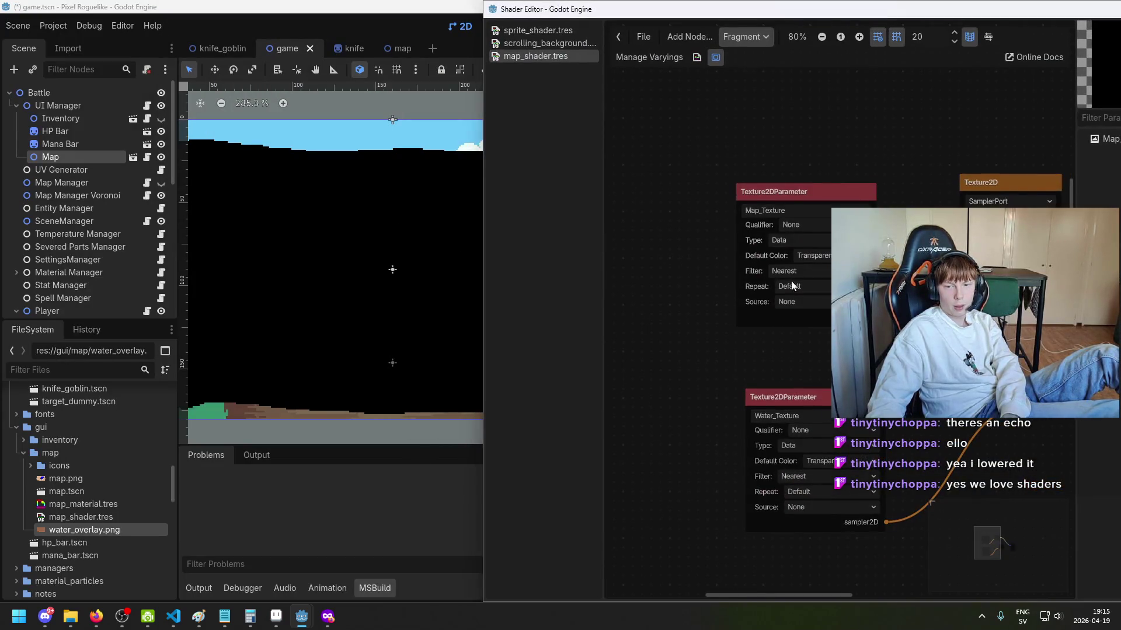
pyautogui.click(320, 265)
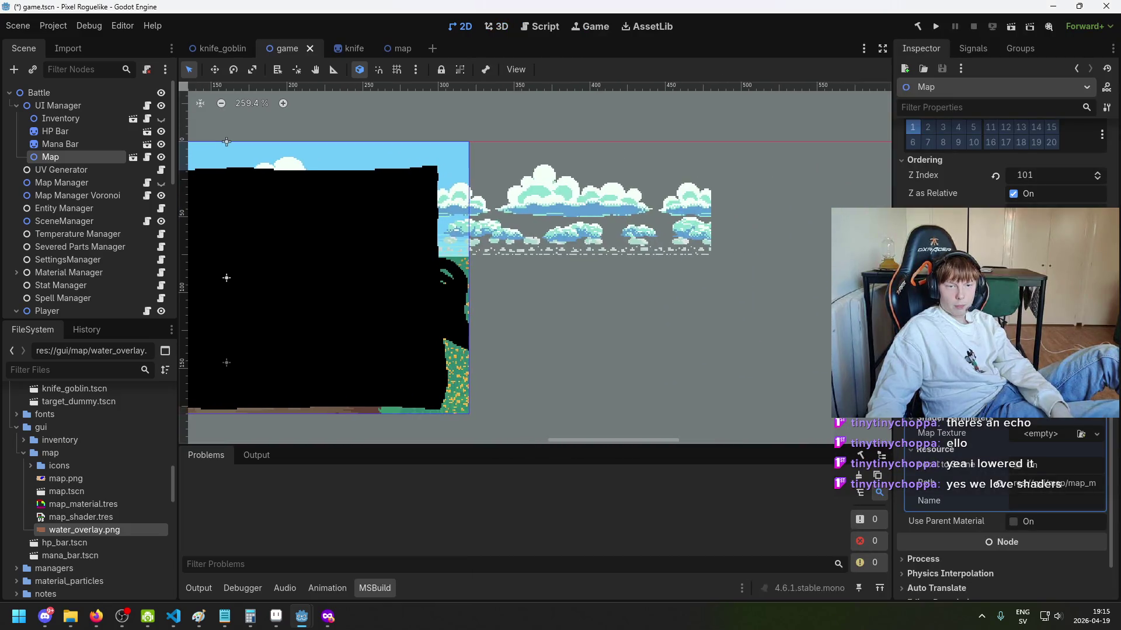
pyautogui.scroll(-3, 497, 338)
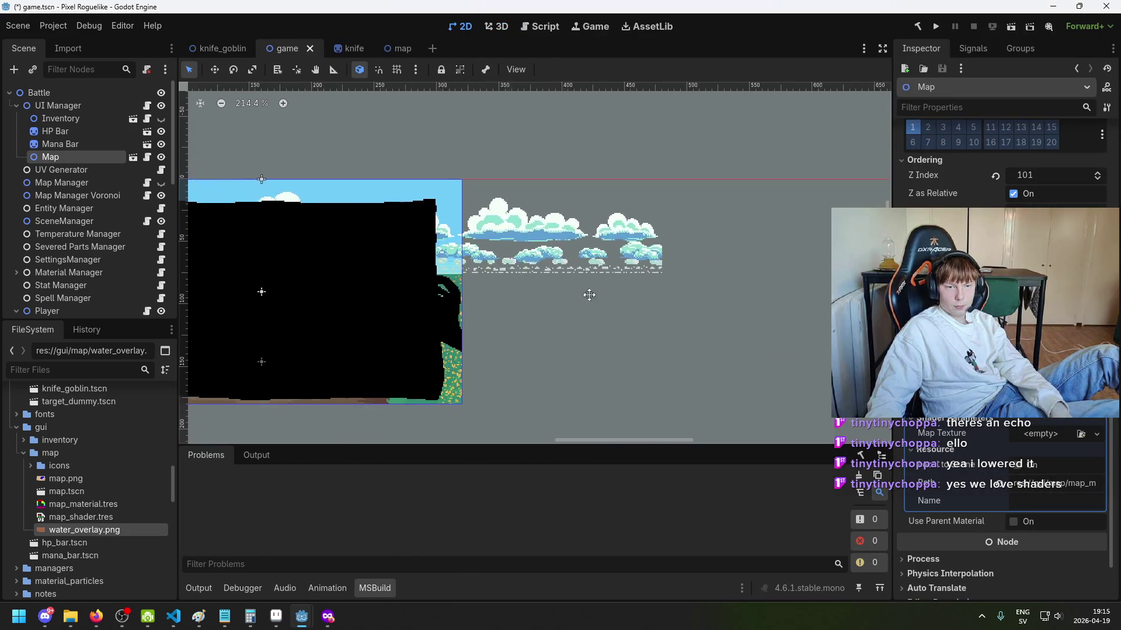
pyautogui.moveTo(302, 617)
pyautogui.click(348, 593)
pyautogui.scroll(-2, 685, 345)
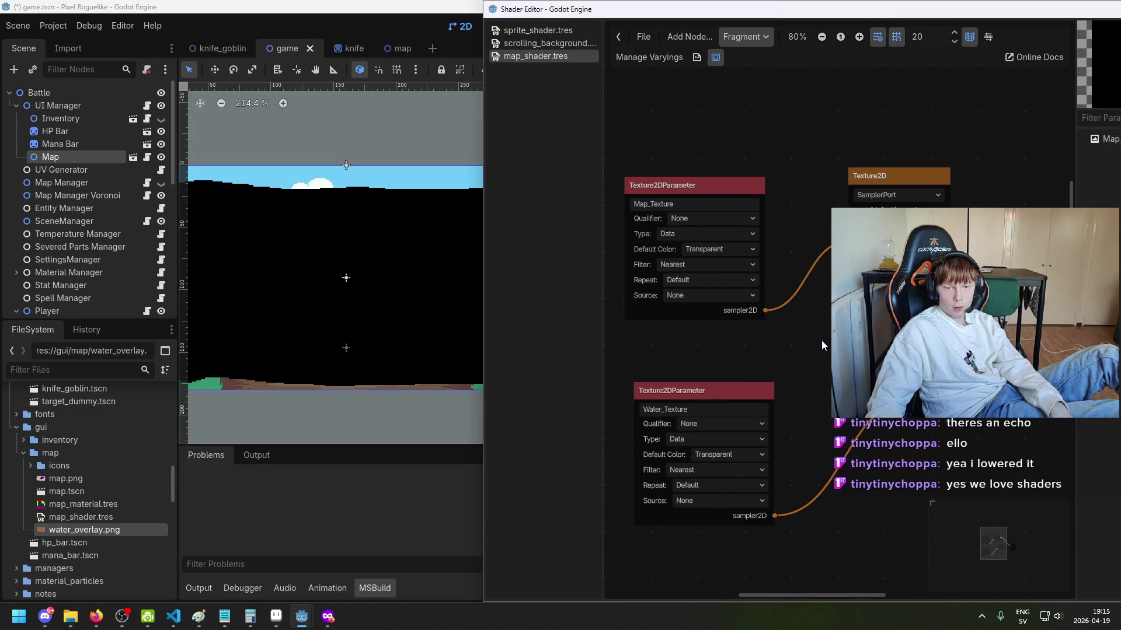
pyautogui.click(353, 494)
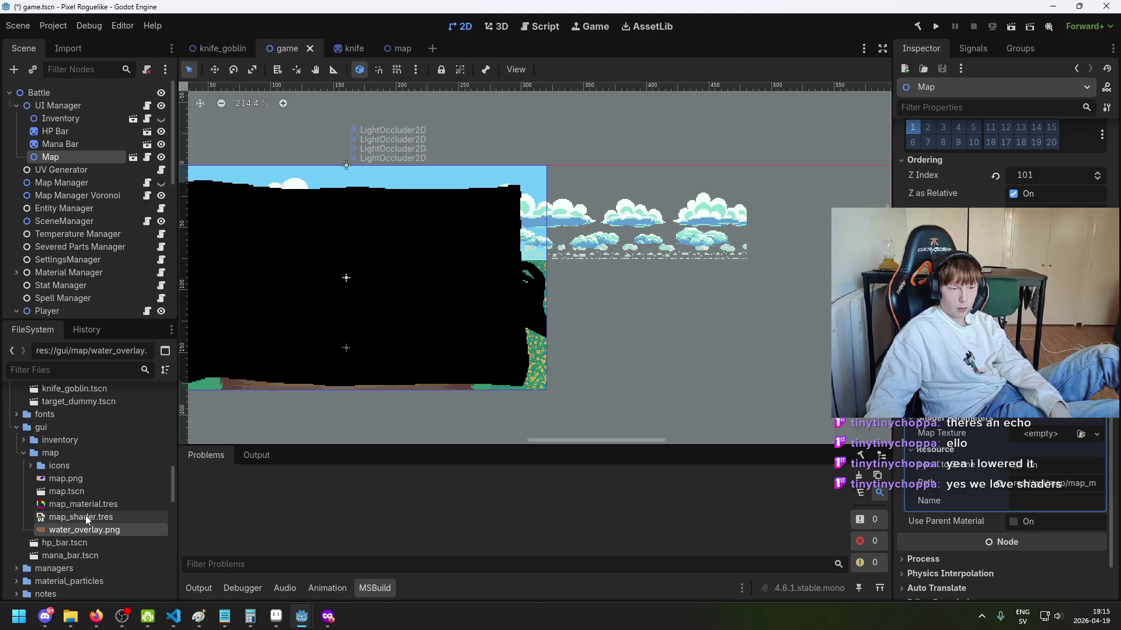
# Step: Assign map.png from FileSystem as the Map's Map Texture in the Inspector
pyautogui.moveTo(107, 481)
pyautogui.mouseDown()
pyautogui.moveTo(695, 526)
pyautogui.moveTo(1048, 437)
pyautogui.mouseUp()
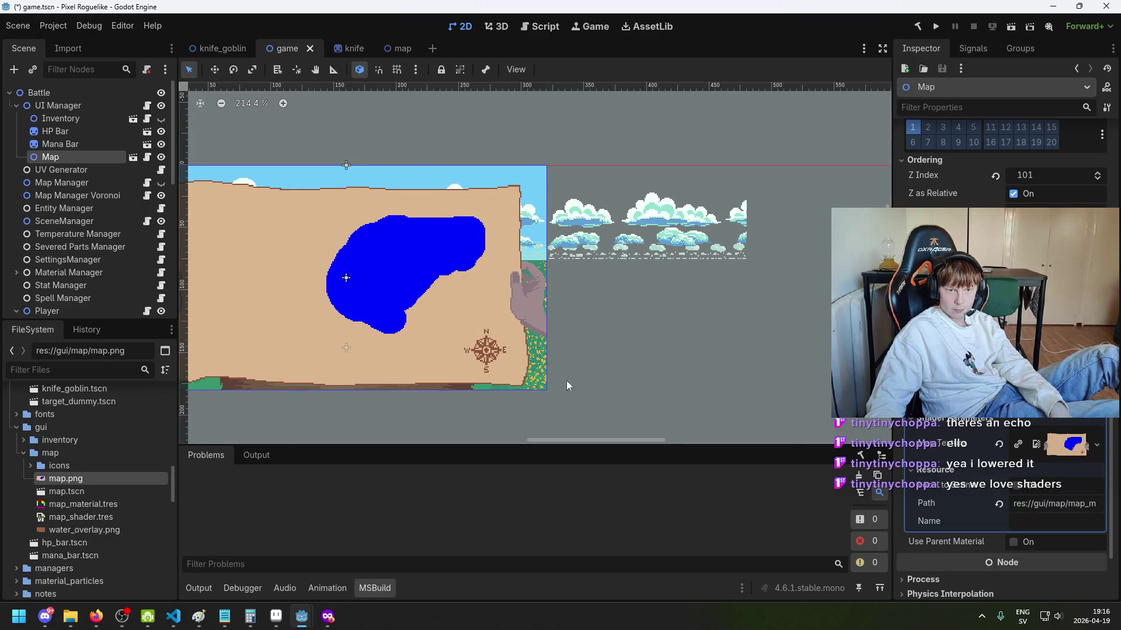
pyautogui.moveTo(306, 617)
pyautogui.click(370, 549)
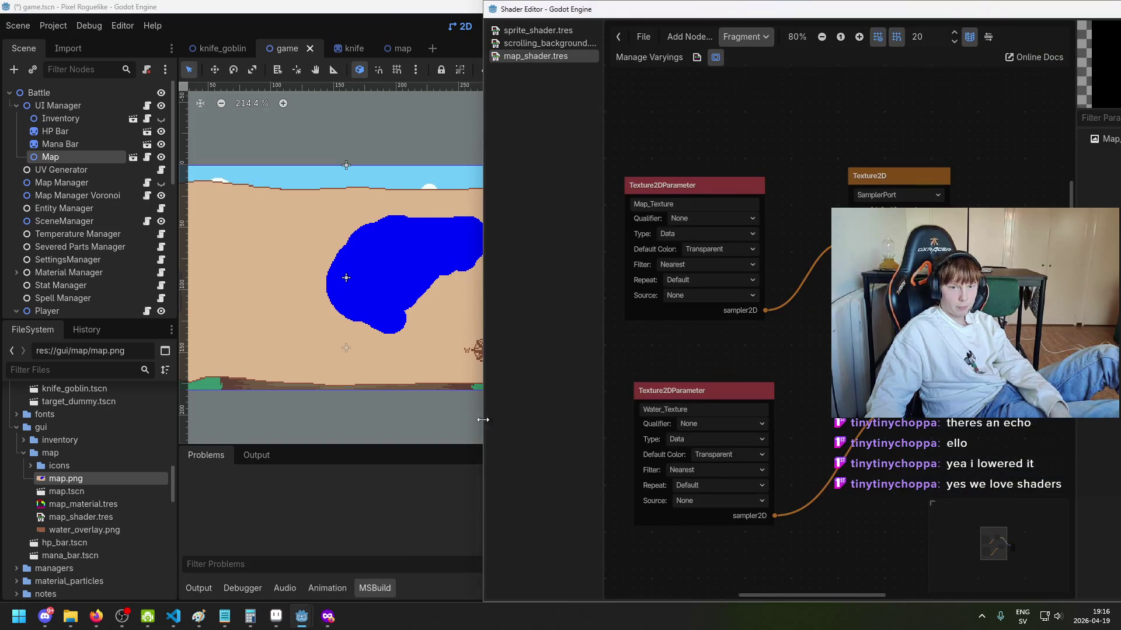
# Step: Save the scene and add a Texture2D node fed by the Water_Texture parameter
pyautogui.hscroll(5, 719, 356)
pyautogui.hscroll(-5, 765, 324)
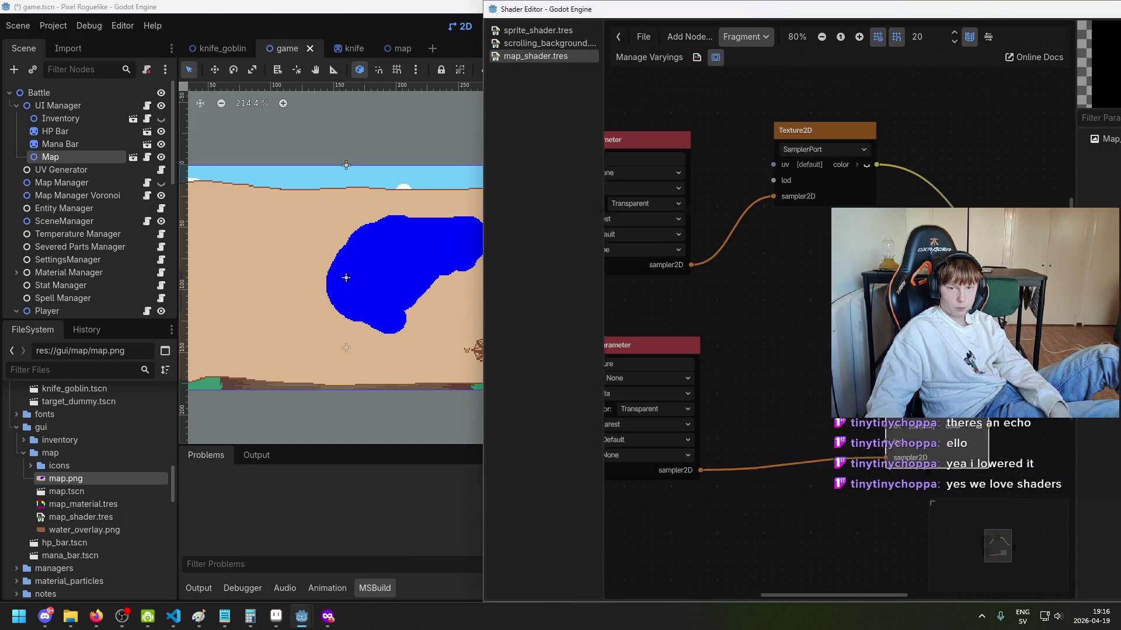
pyautogui.hotkey('ctrl', 's')
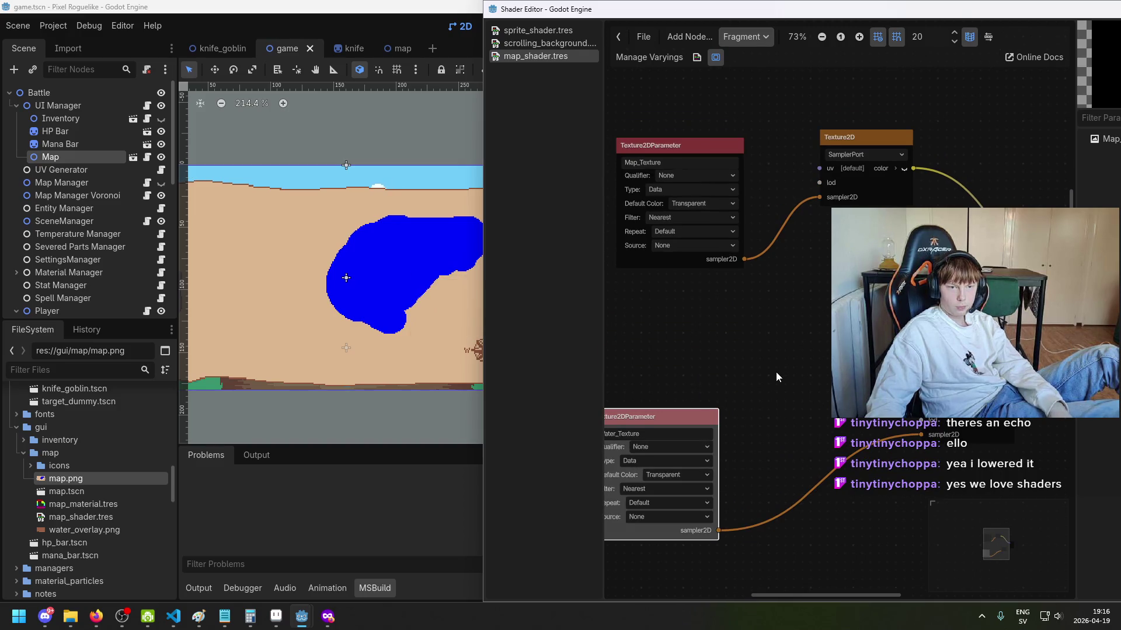
pyautogui.moveTo(776, 372); pyautogui.dragTo(744, 415)
pyautogui.rightClick(808, 385)
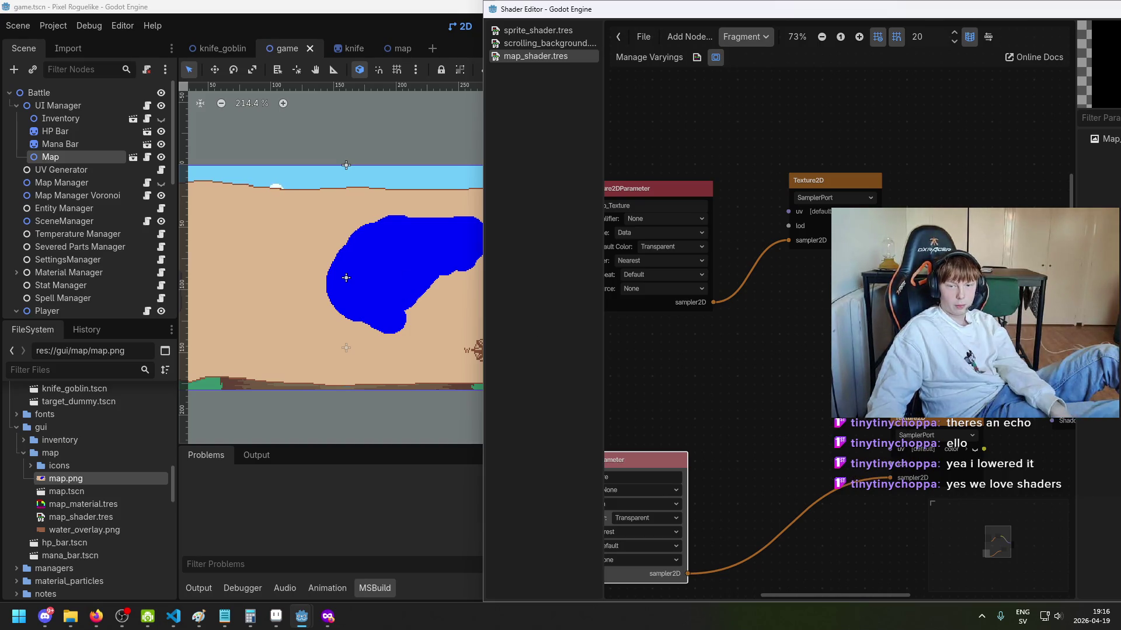
pyautogui.moveTo(803, 555); pyautogui.dragTo(959, 451)
pyautogui.moveTo(810, 405); pyautogui.dragTo(754, 380)
pyautogui.click(659, 300)
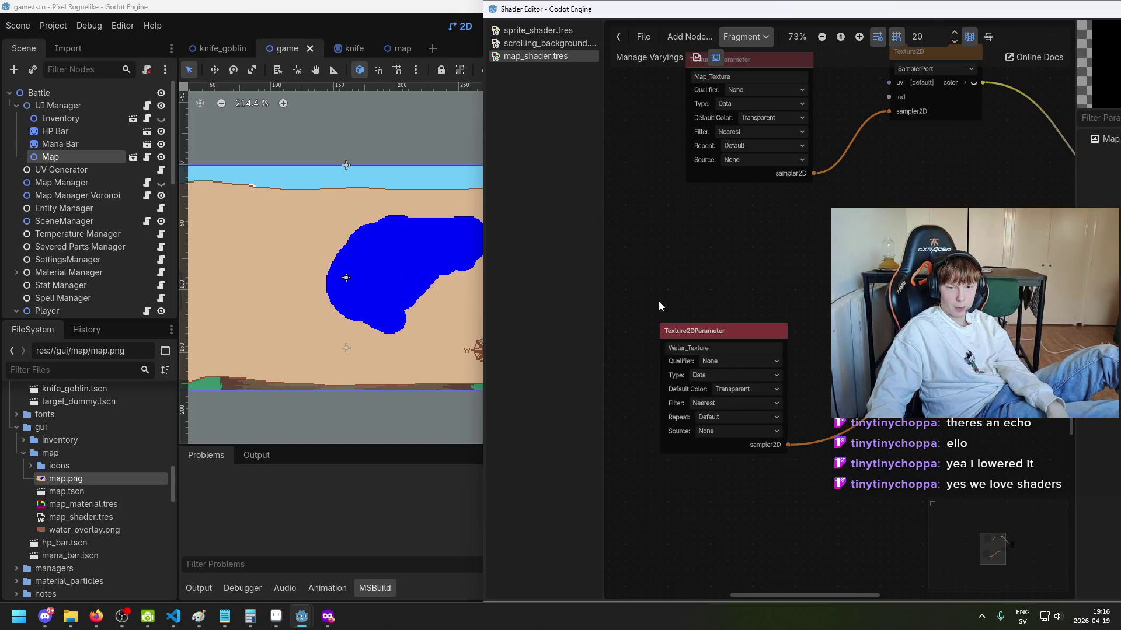
pyautogui.moveTo(660, 300); pyautogui.dragTo(583, 311)
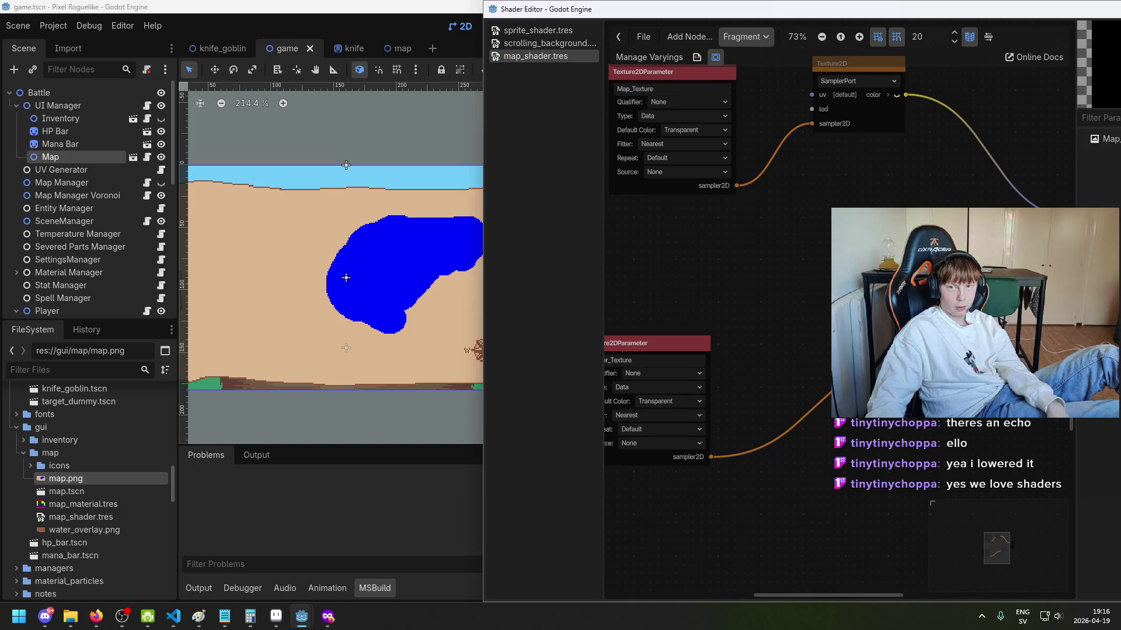
pyautogui.hotkey('ctrl', 'v')
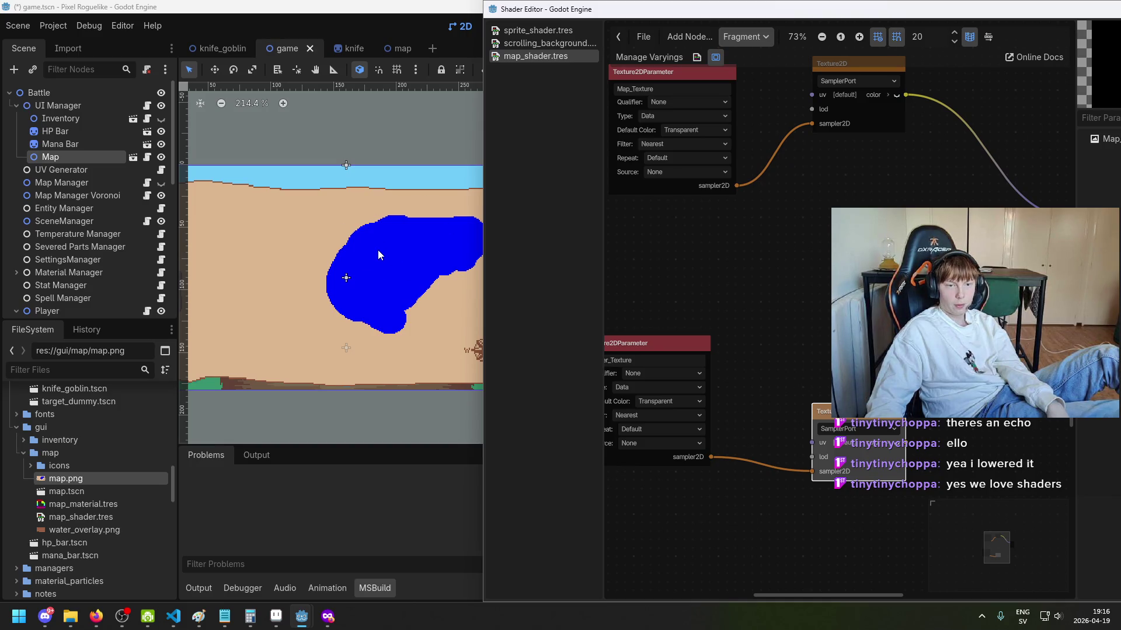
# Step: Add another Texture2D sampling node by searching 'texture2d' in the graph
pyautogui.moveTo(715, 111); pyautogui.dragTo(750, 164)
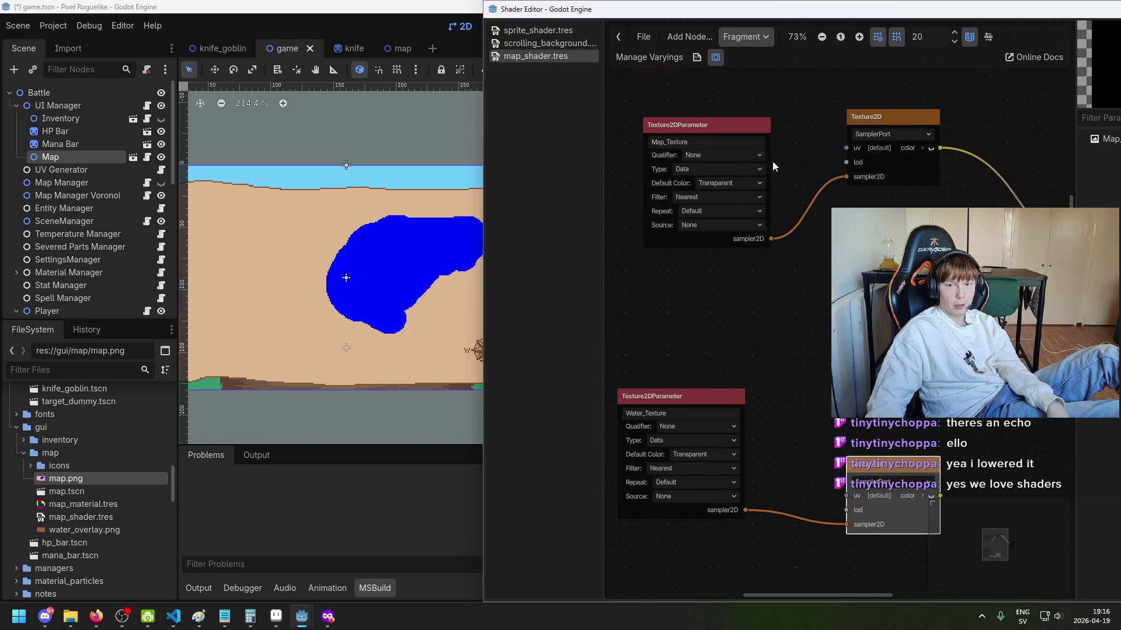
pyautogui.moveTo(811, 328); pyautogui.dragTo(790, 323)
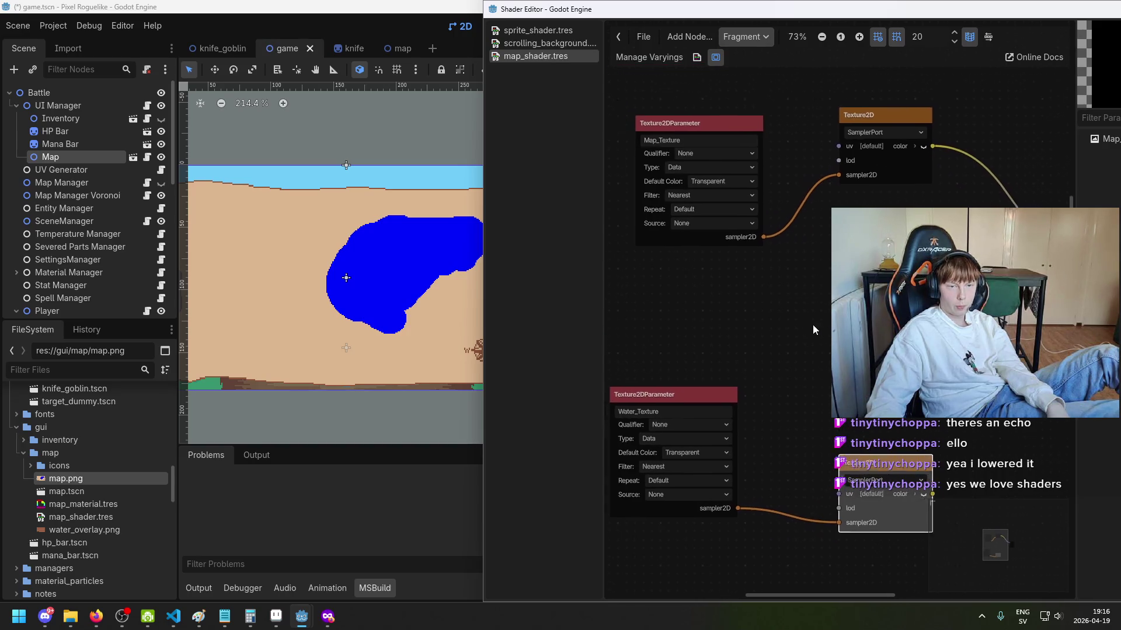
pyautogui.rightClick(777, 326)
pyautogui.click(782, 329)
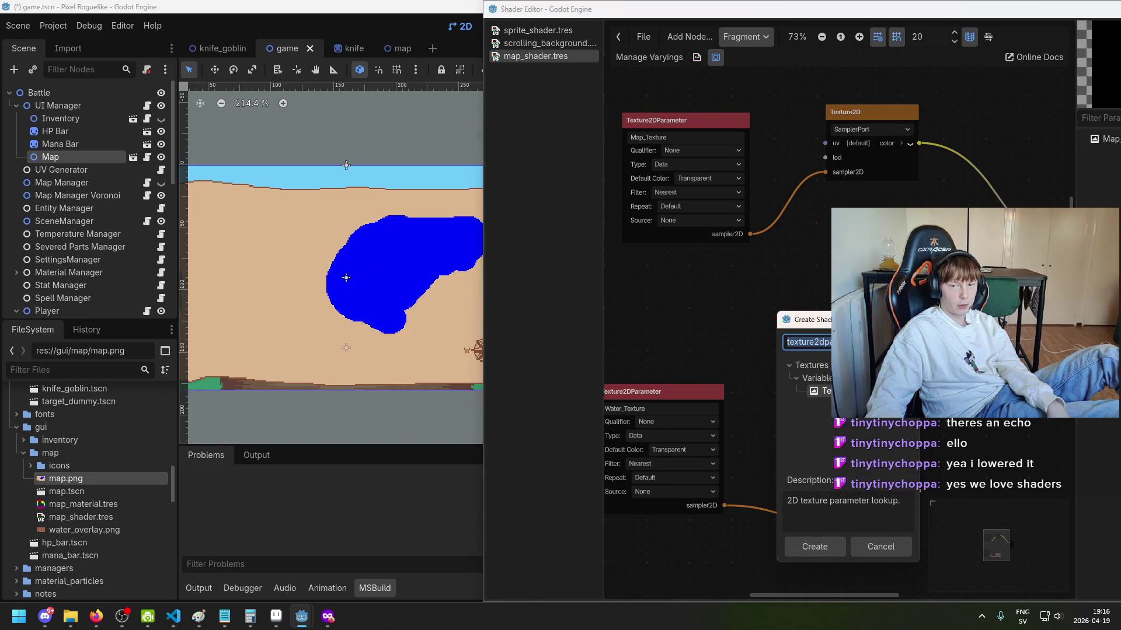
pyautogui.write('texture2d')
pyautogui.press('Return')
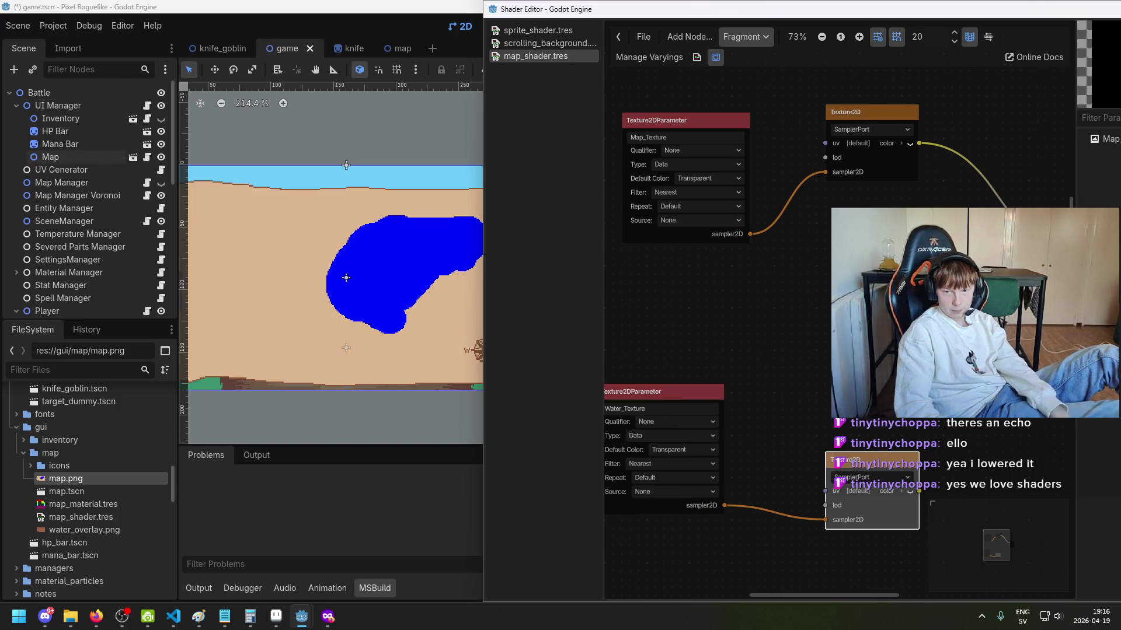
pyautogui.moveTo(942, 360); pyautogui.dragTo(787, 323)
# Step: Create a Compare node wired from the map Texture2D's color output
pyautogui.rightClick(790, 327)
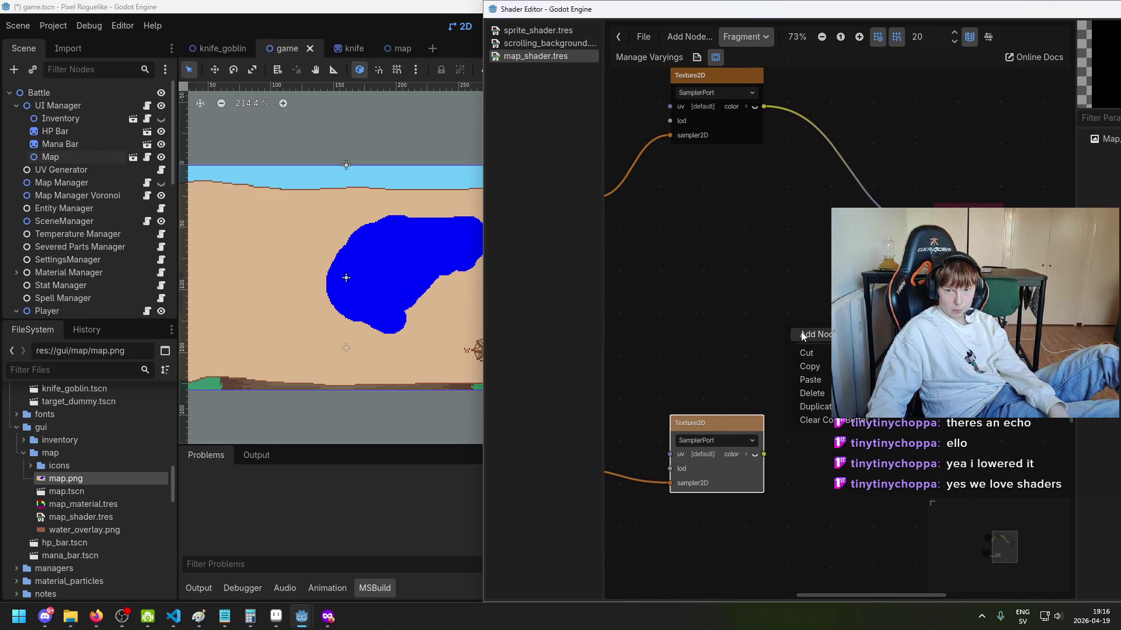
pyautogui.click(770, 132)
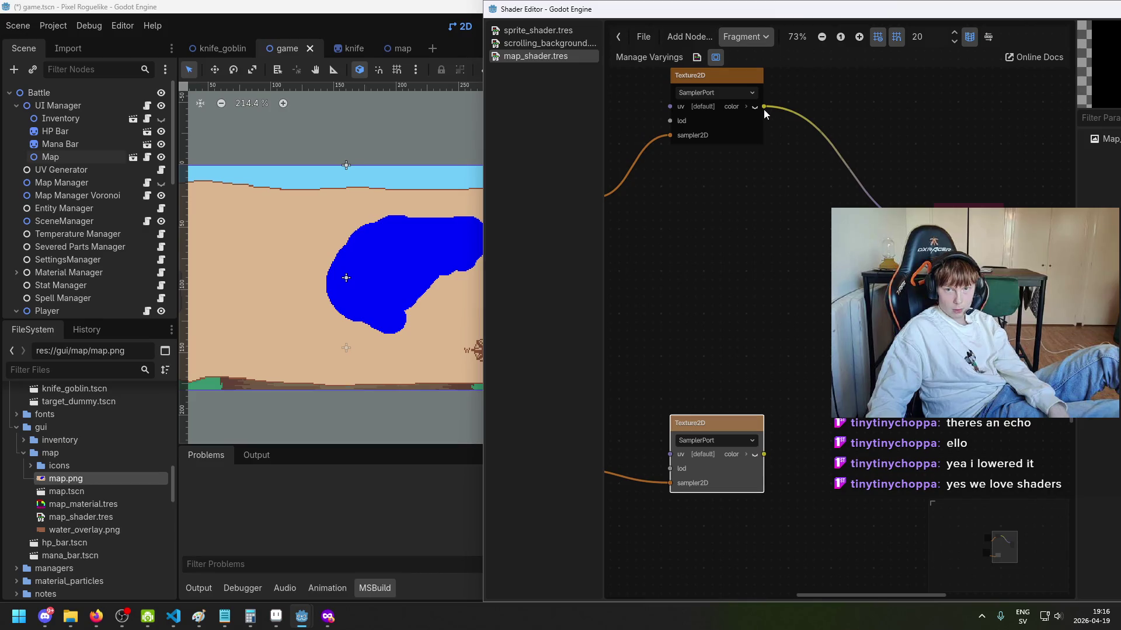
pyautogui.moveTo(763, 107); pyautogui.dragTo(780, 204)
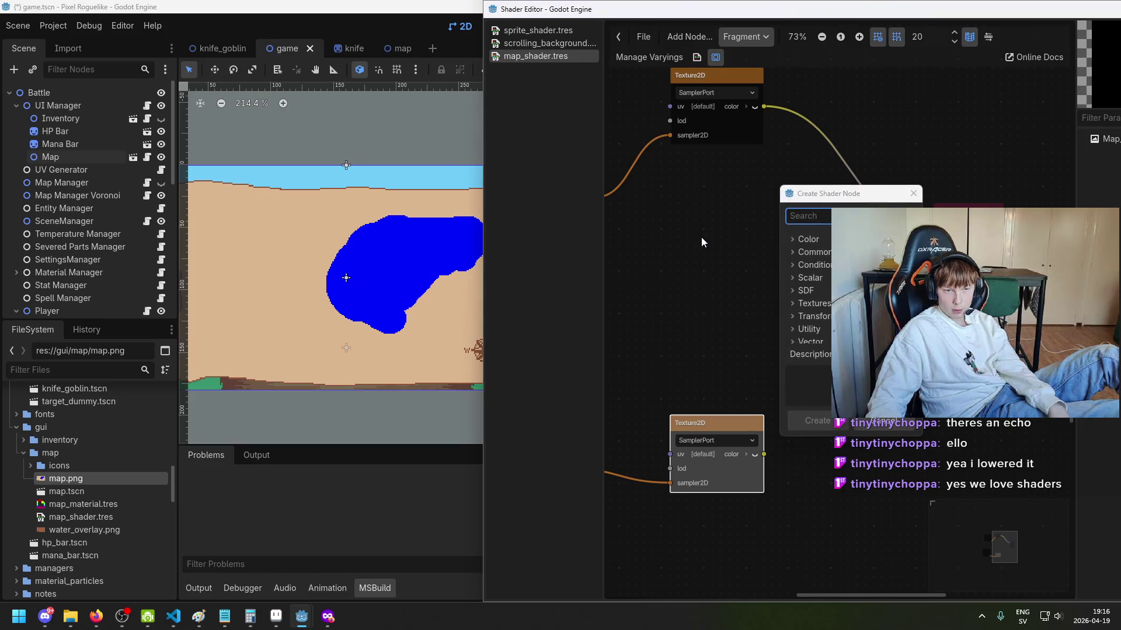
pyautogui.press('Escape')
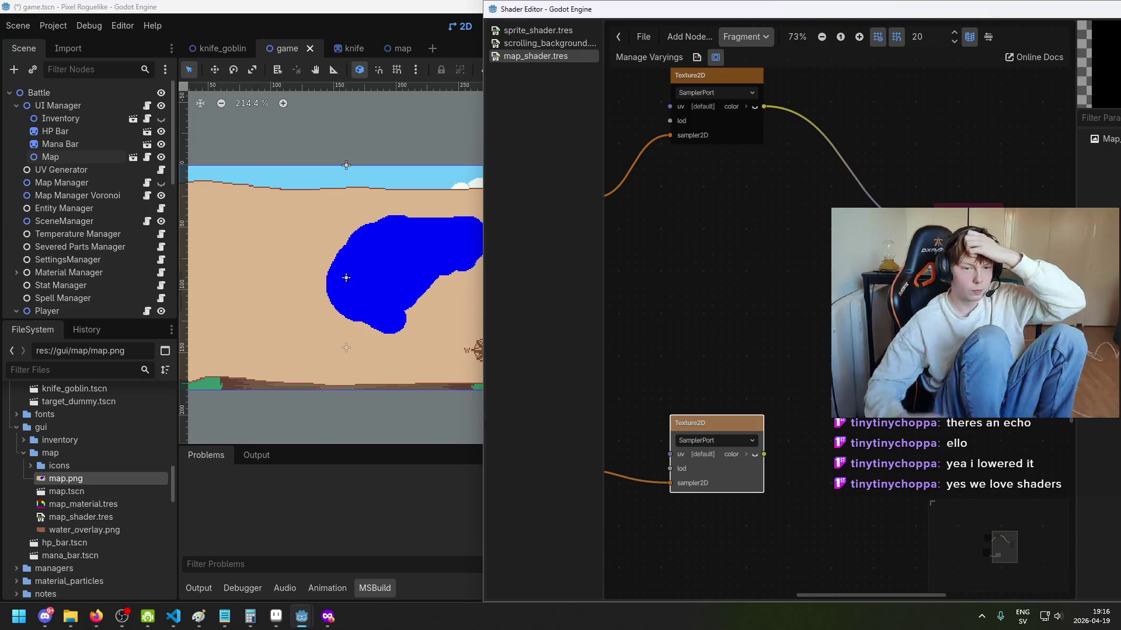
pyautogui.rightClick(735, 255)
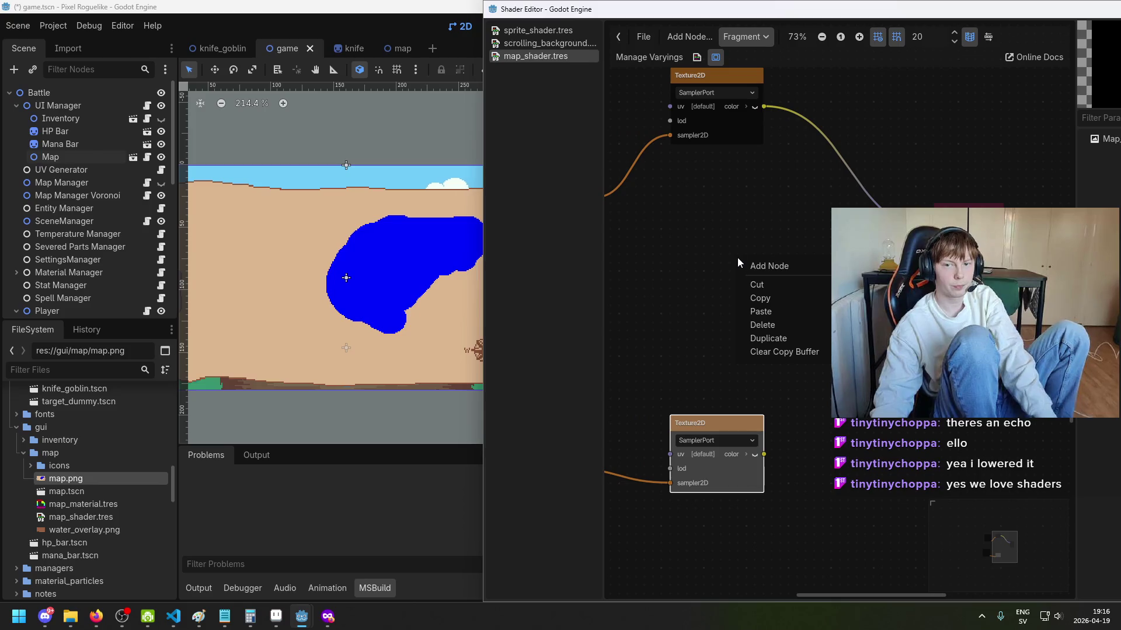
pyautogui.click(759, 261)
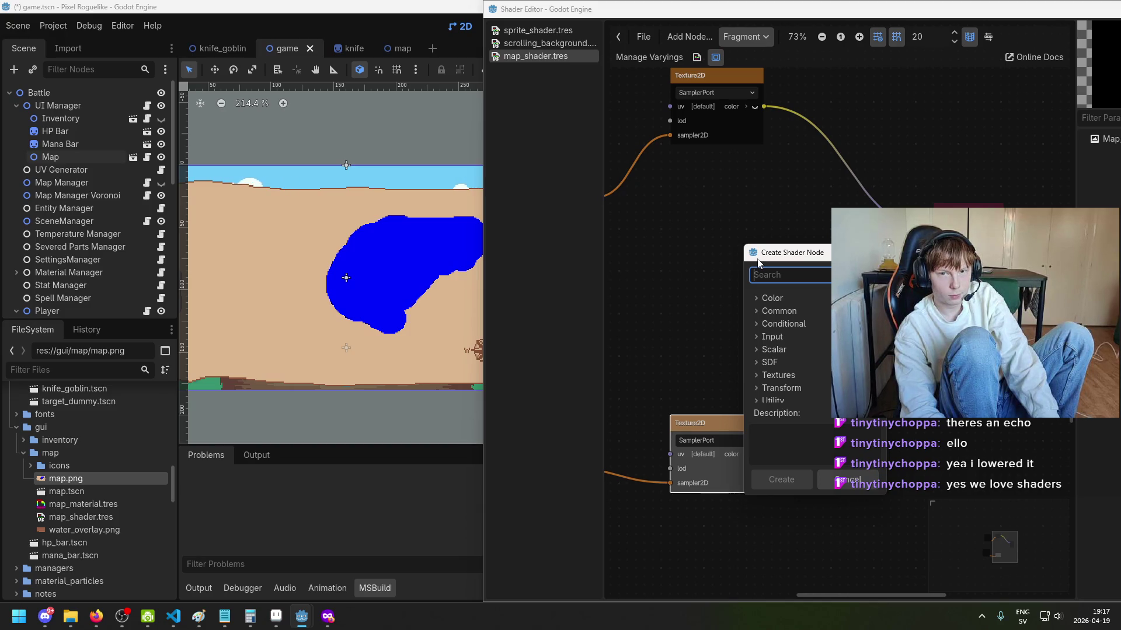
pyautogui.press('Escape')
pyautogui.click(765, 107)
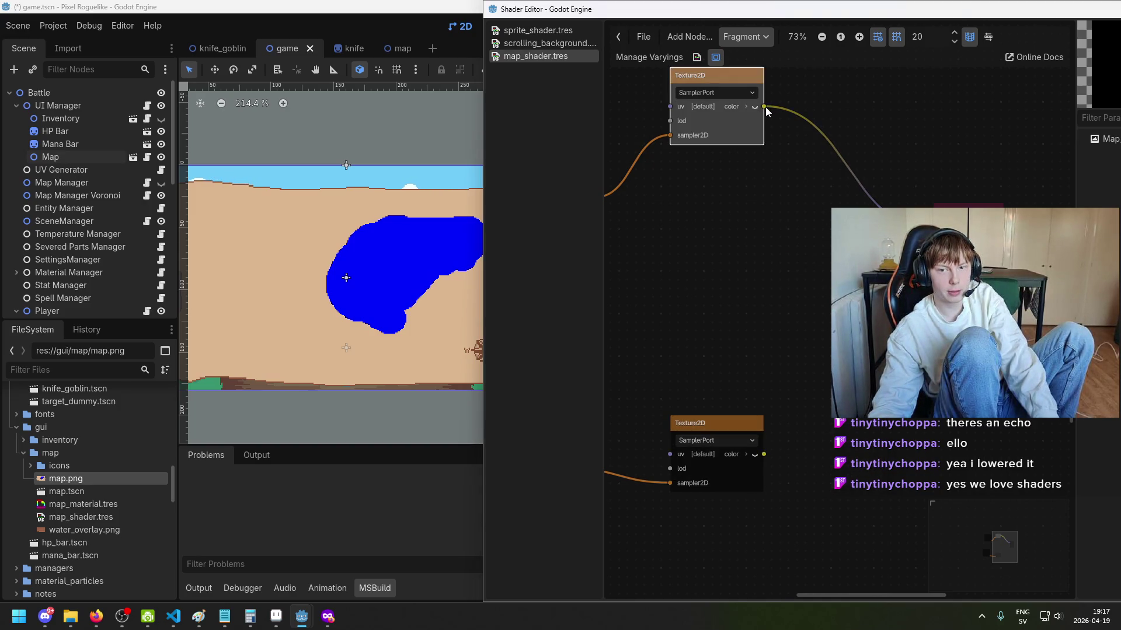
pyautogui.moveTo(782, 211); pyautogui.dragTo(783, 211)
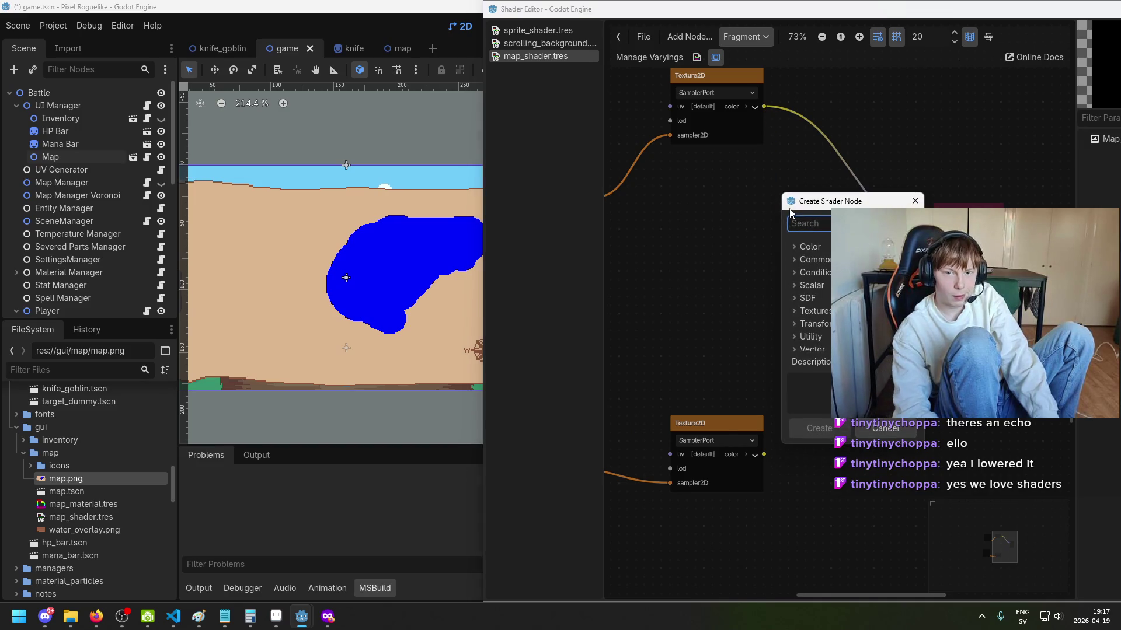
pyautogui.write('compare')
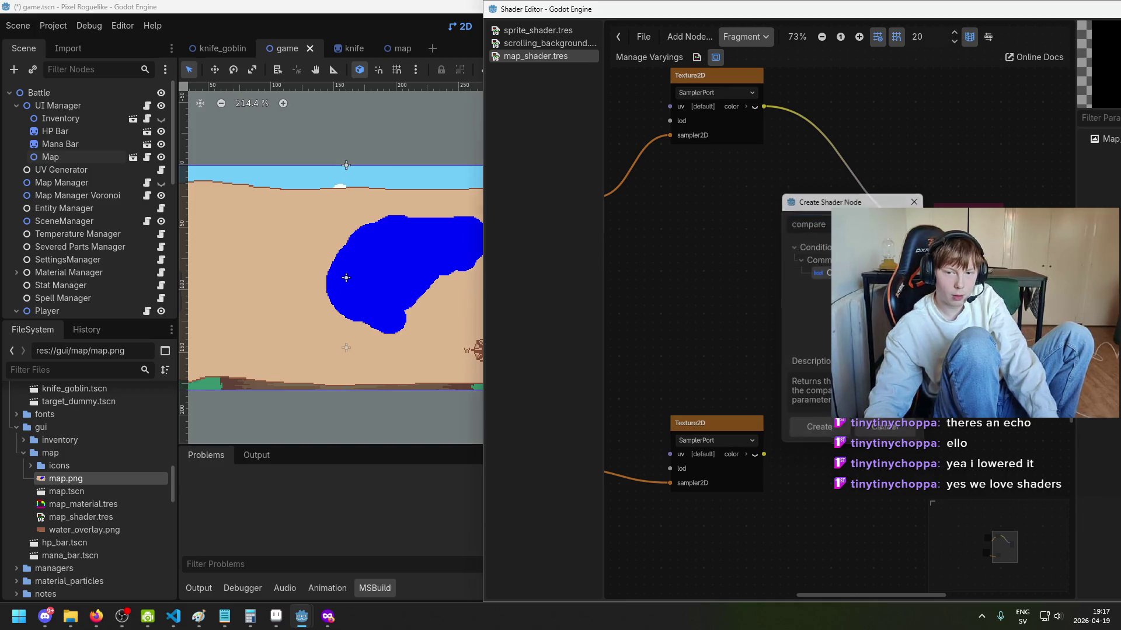
pyautogui.click(817, 428)
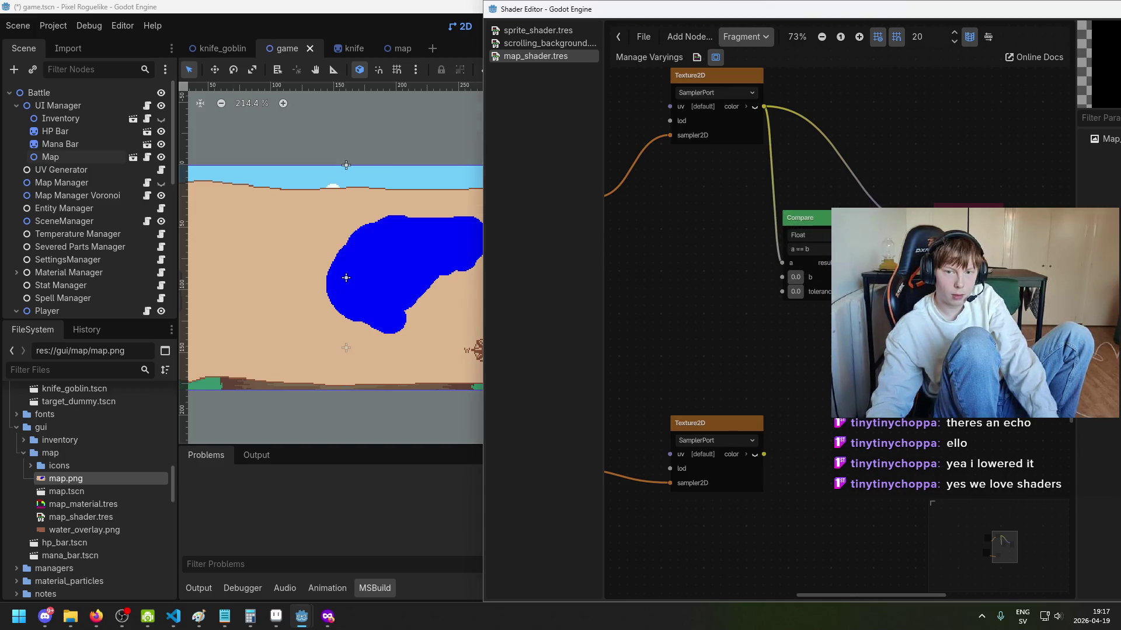
# Step: Expand the color output into channels and connect red to Compare's a input
pyautogui.moveTo(812, 217); pyautogui.dragTo(826, 82)
pyautogui.scroll(1, 785, 157)
pyautogui.moveTo(795, 122); pyautogui.dragTo(772, 214)
pyautogui.scroll(1, 742, 190)
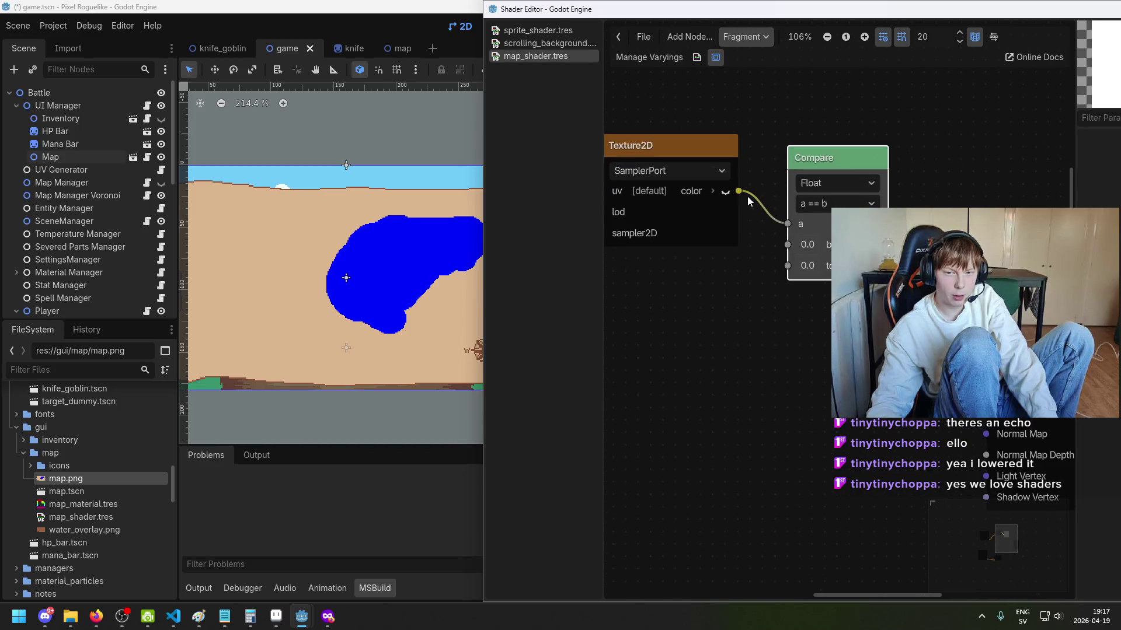
pyautogui.click(713, 191)
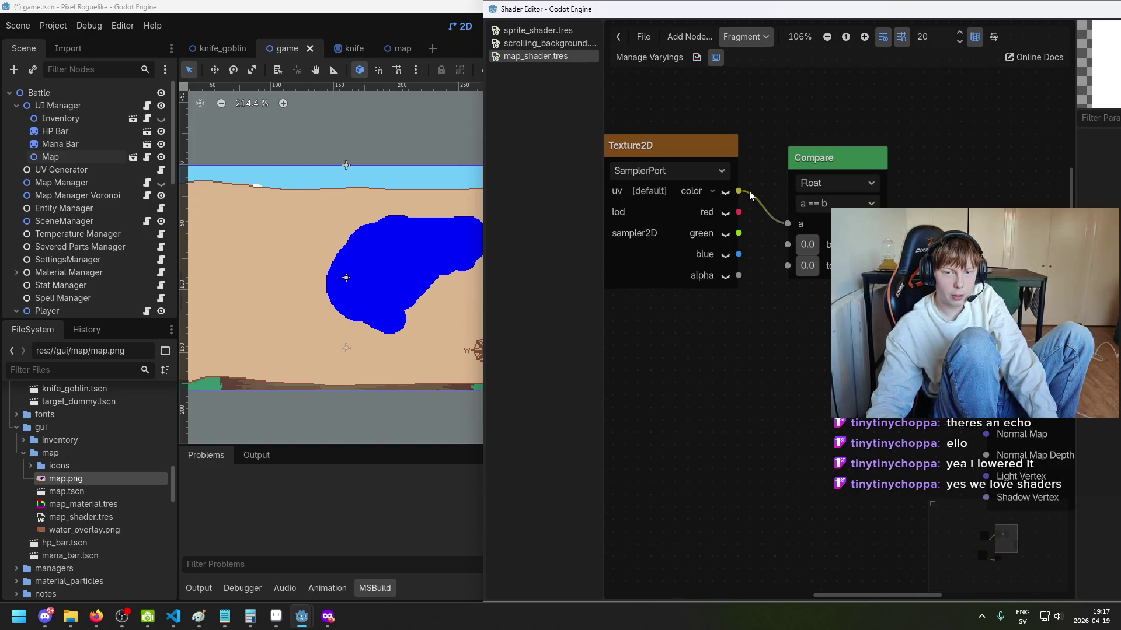
pyautogui.moveTo(779, 219); pyautogui.dragTo(782, 226)
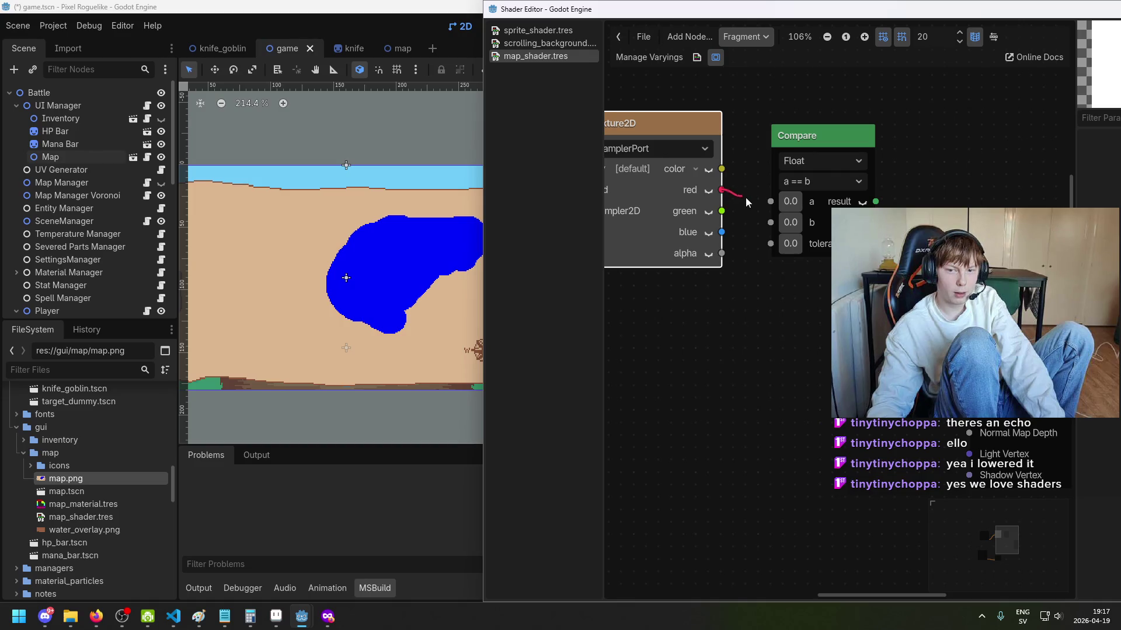
pyautogui.moveTo(768, 205); pyautogui.dragTo(769, 202)
pyautogui.moveTo(827, 128); pyautogui.dragTo(825, 103)
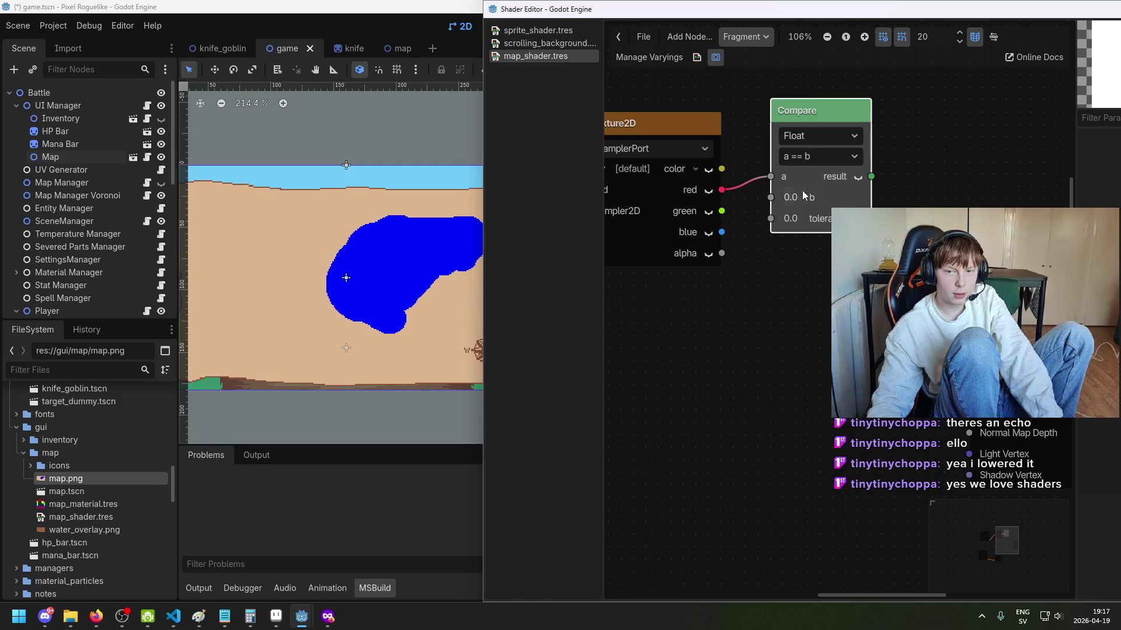
pyautogui.click(771, 177)
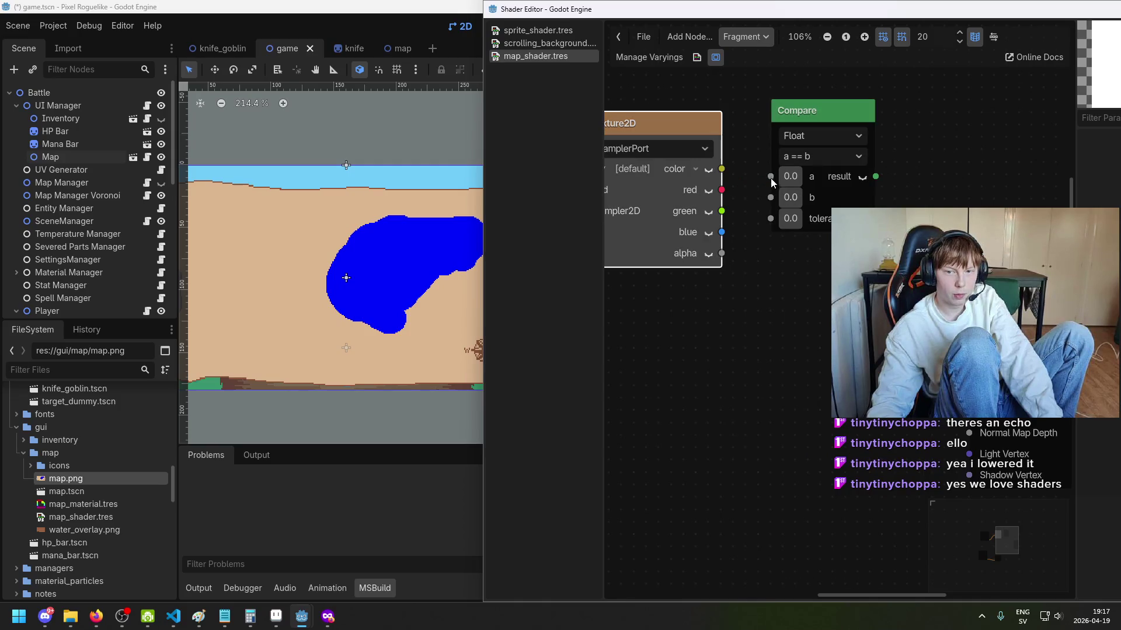
pyautogui.moveTo(723, 189); pyautogui.dragTo(771, 176)
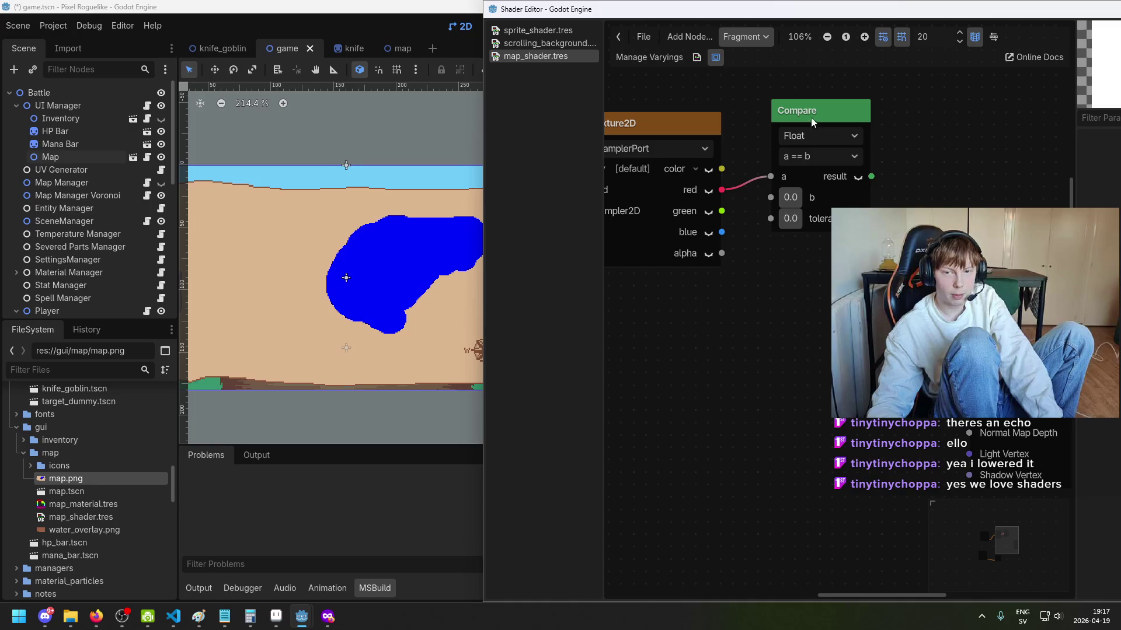
# Step: Duplicate the Compare node, wiring green to its a input and blue to another Compare's b
pyautogui.click(790, 204)
pyautogui.hotkey('ctrl', 'v')
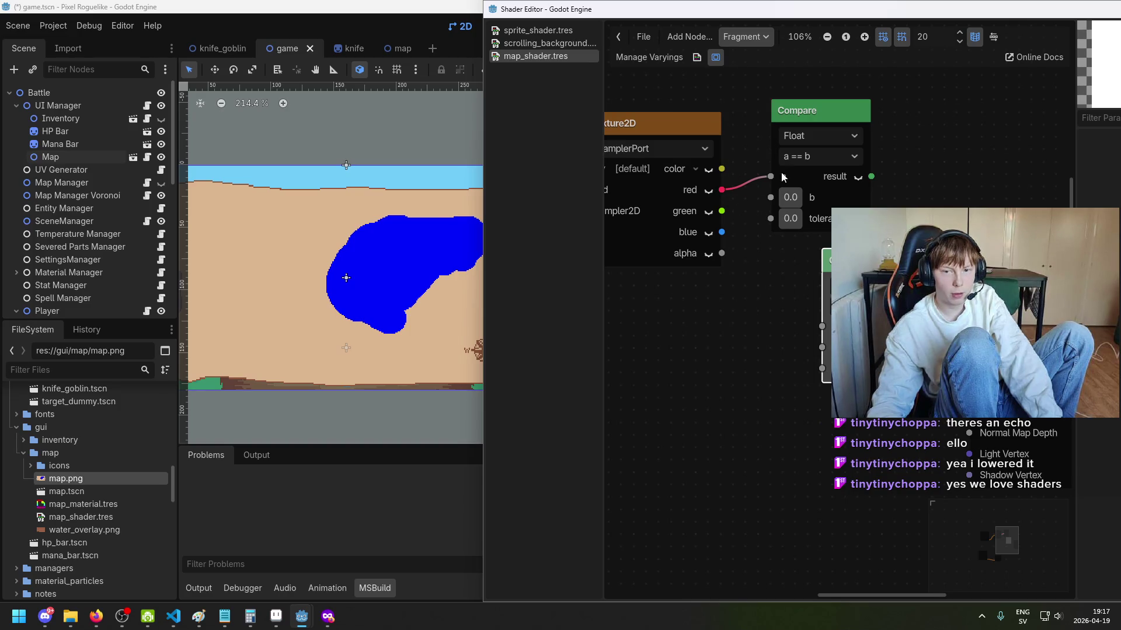
pyautogui.moveTo(847, 273); pyautogui.dragTo(821, 273)
pyautogui.moveTo(723, 212)
pyautogui.mouseDown()
pyautogui.moveTo(804, 318)
pyautogui.moveTo(795, 326)
pyautogui.mouseUp()
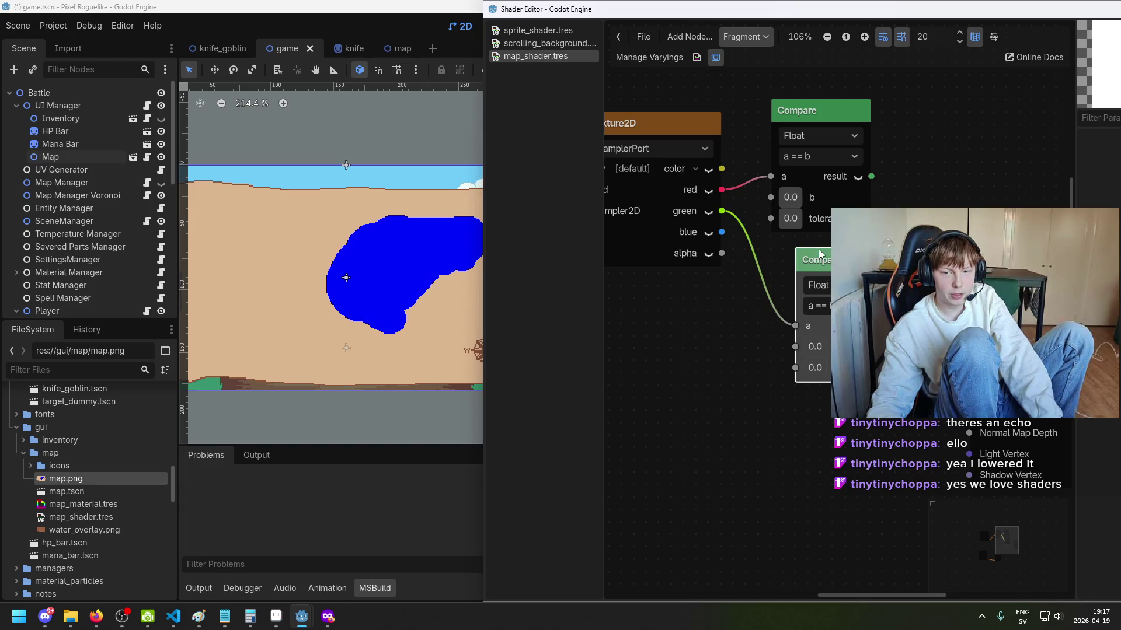
pyautogui.moveTo(722, 233)
pyautogui.mouseDown()
pyautogui.moveTo(762, 350)
pyautogui.moveTo(758, 458)
pyautogui.mouseUp()
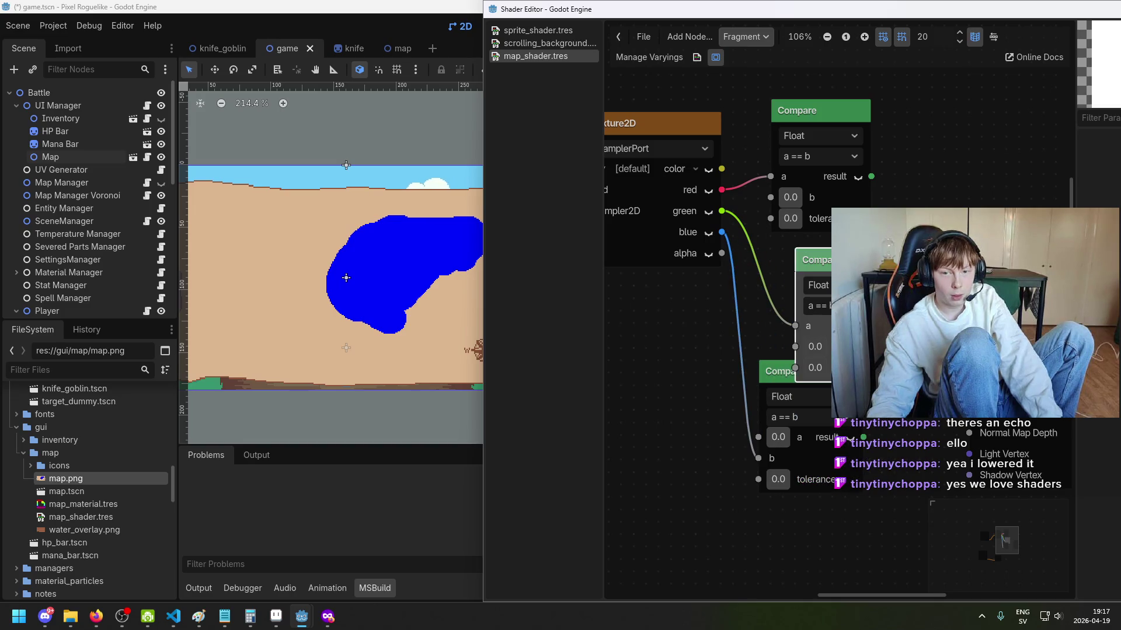
pyautogui.moveTo(837, 255); pyautogui.dragTo(820, 234)
pyautogui.moveTo(817, 110); pyautogui.dragTo(817, 86)
pyautogui.moveTo(820, 233); pyautogui.dragTo(812, 218)
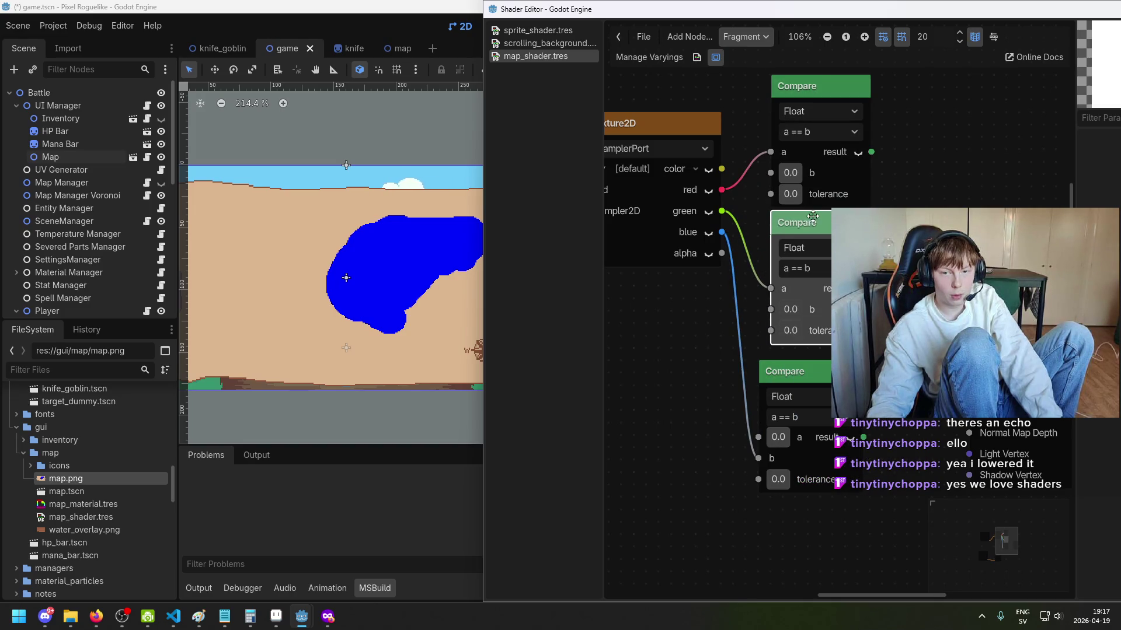
pyautogui.scroll(-2, 828, 316)
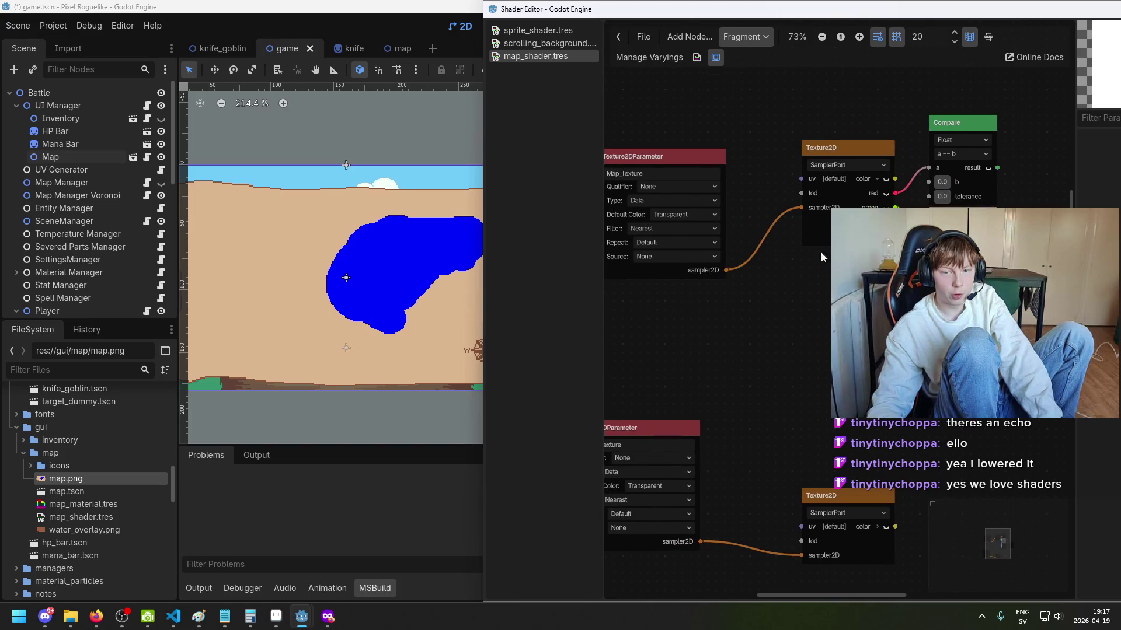
pyautogui.hscroll(-3, 823, 251)
pyautogui.scroll(-3, 820, 251)
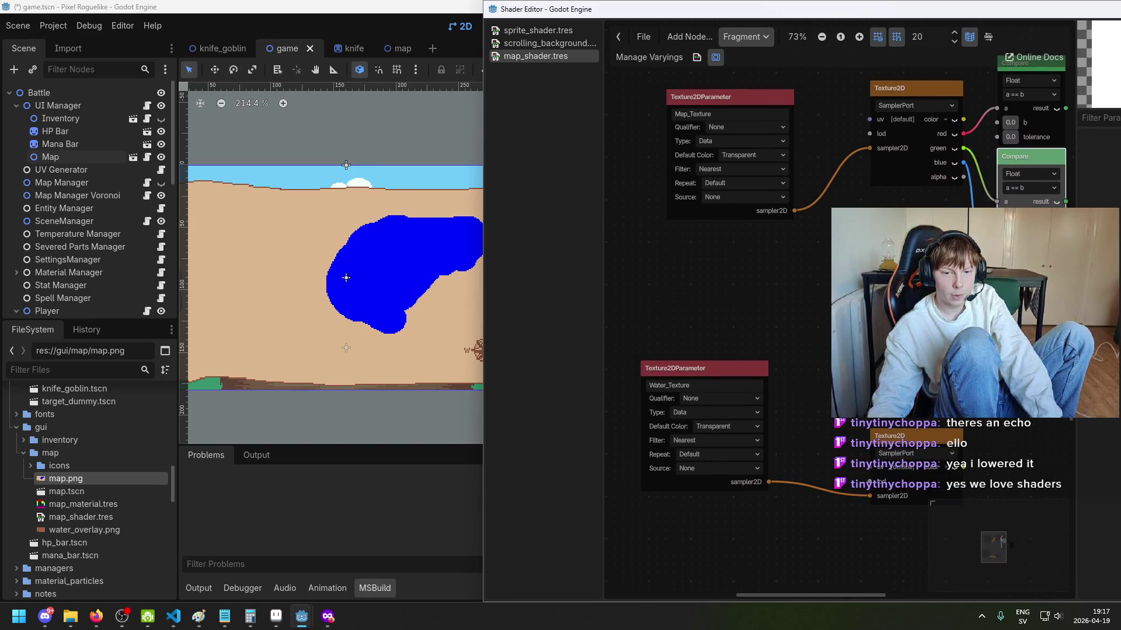
# Step: Add a ColorParameter node named Water_Color below Map_Texture
pyautogui.rightClick(644, 216)
pyautogui.click(665, 223)
pyautogui.write('color')
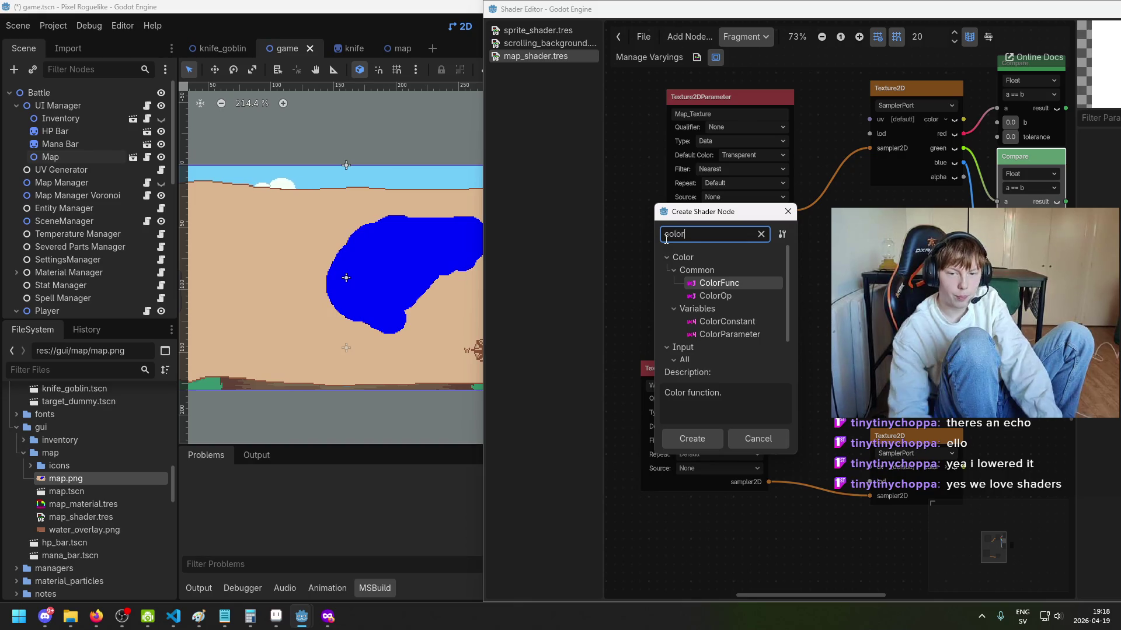
pyautogui.click(724, 334)
pyautogui.doubleClick(724, 334)
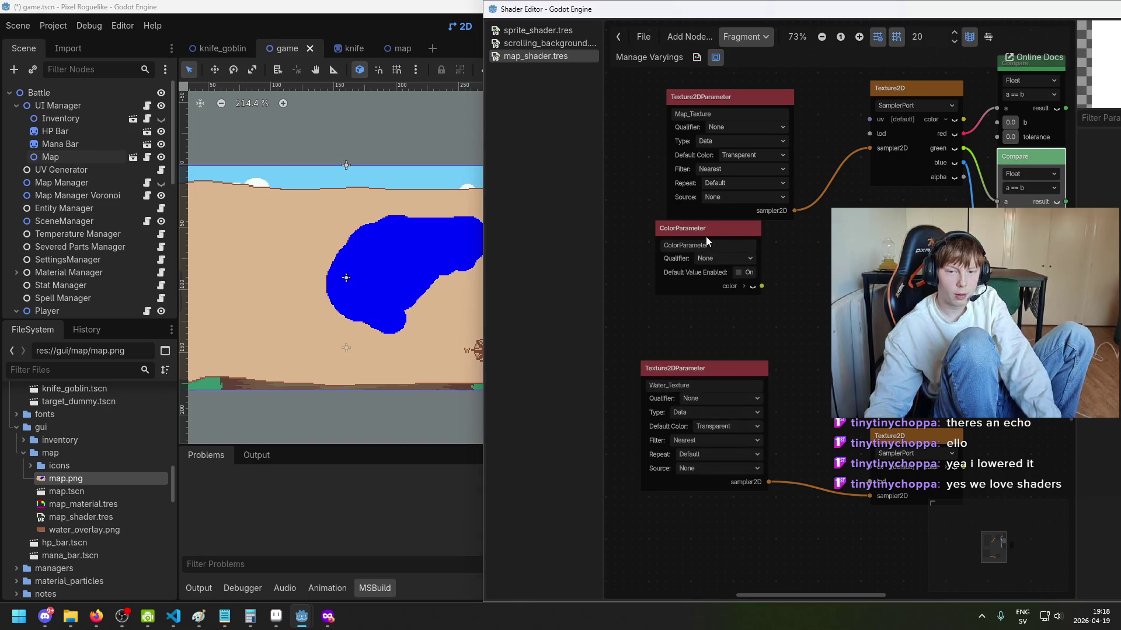
pyautogui.moveTo(706, 237); pyautogui.dragTo(716, 257)
pyautogui.doubleClick(727, 263)
pyautogui.write('Water_c')
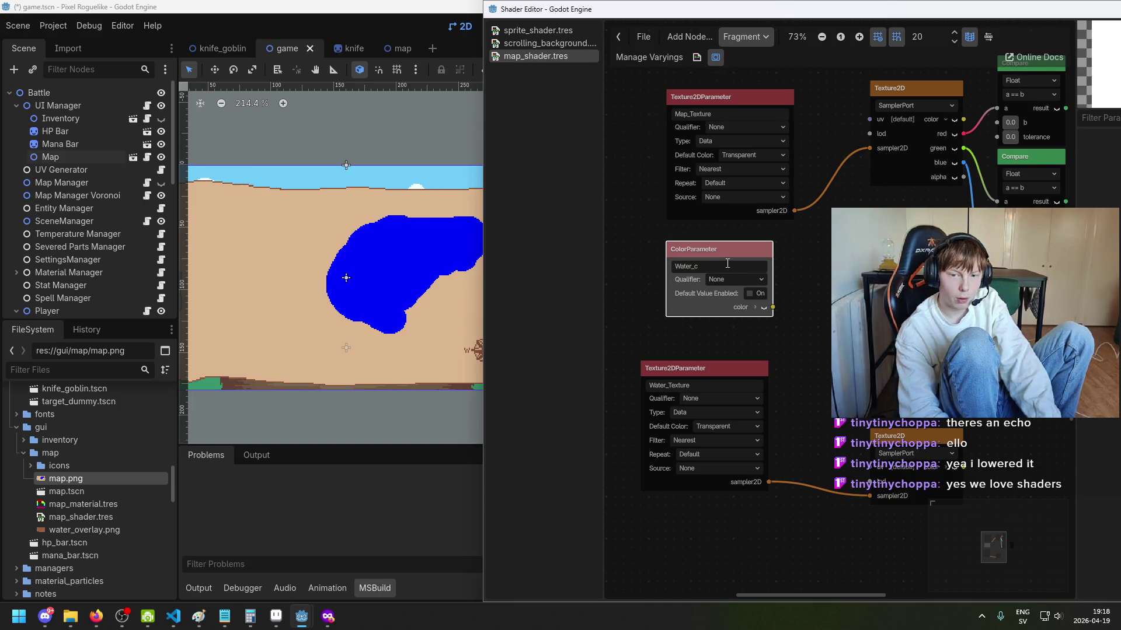
pyautogui.write('or')
pyautogui.press('Return')
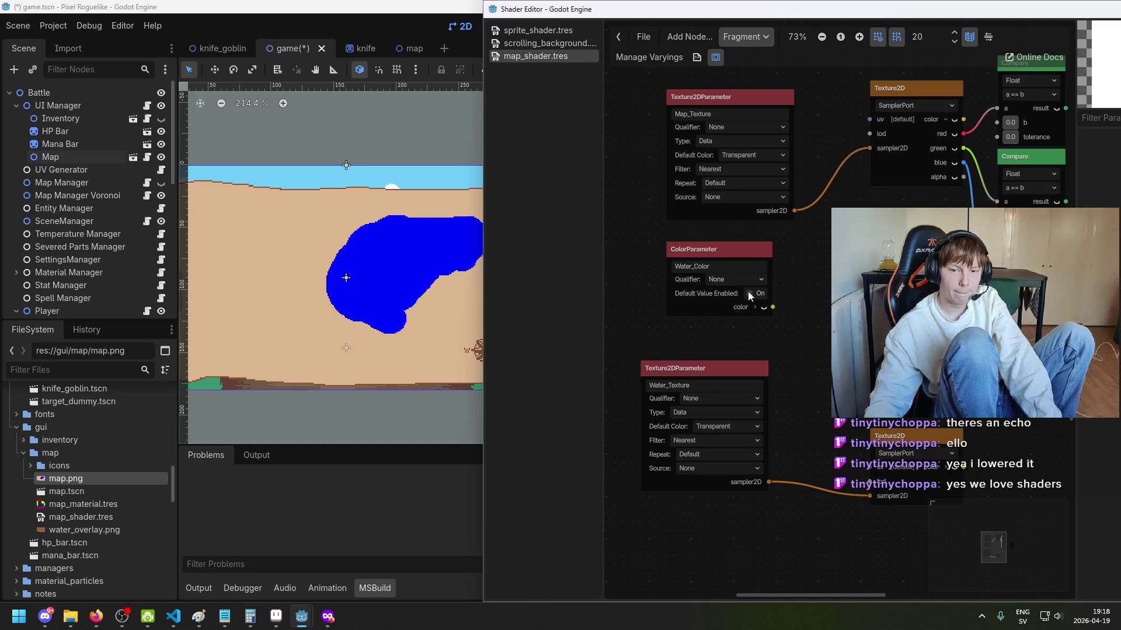
# Step: Enable Water_Color's default value and set it to pure blue 0000ff with R at 0
pyautogui.click(748, 294)
pyautogui.click(754, 311)
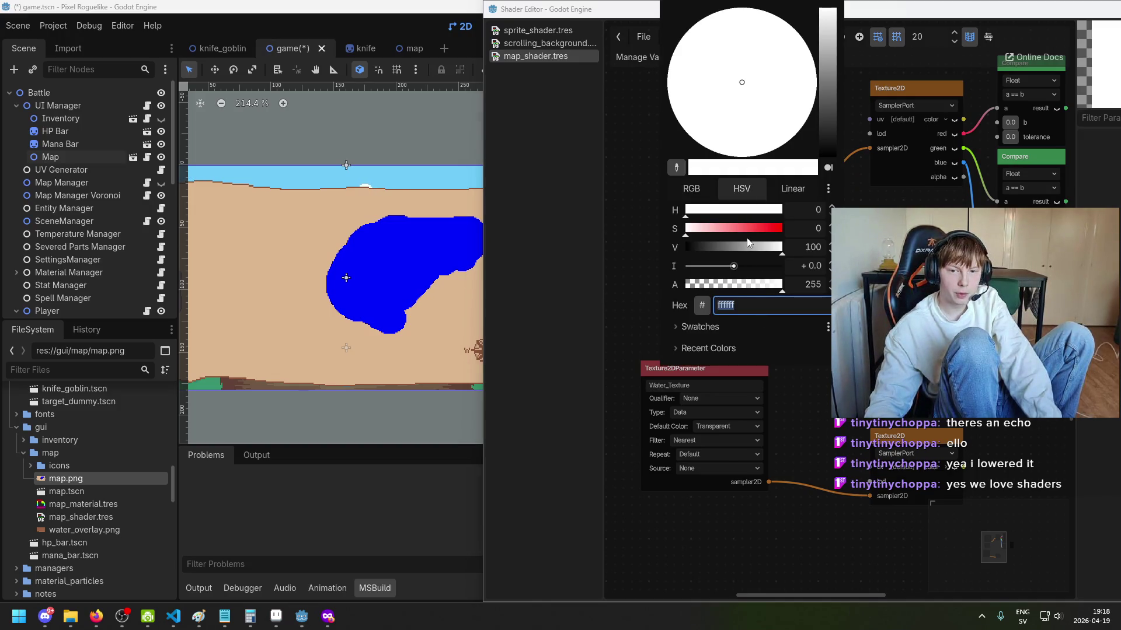
pyautogui.write('6f00ff')
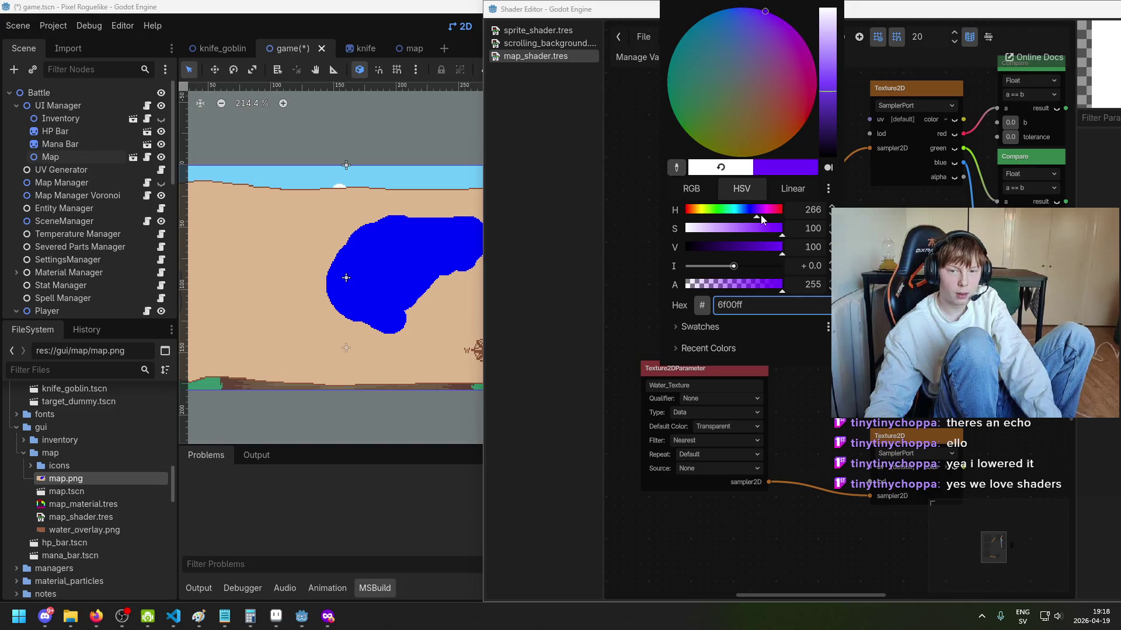
pyautogui.click(816, 214)
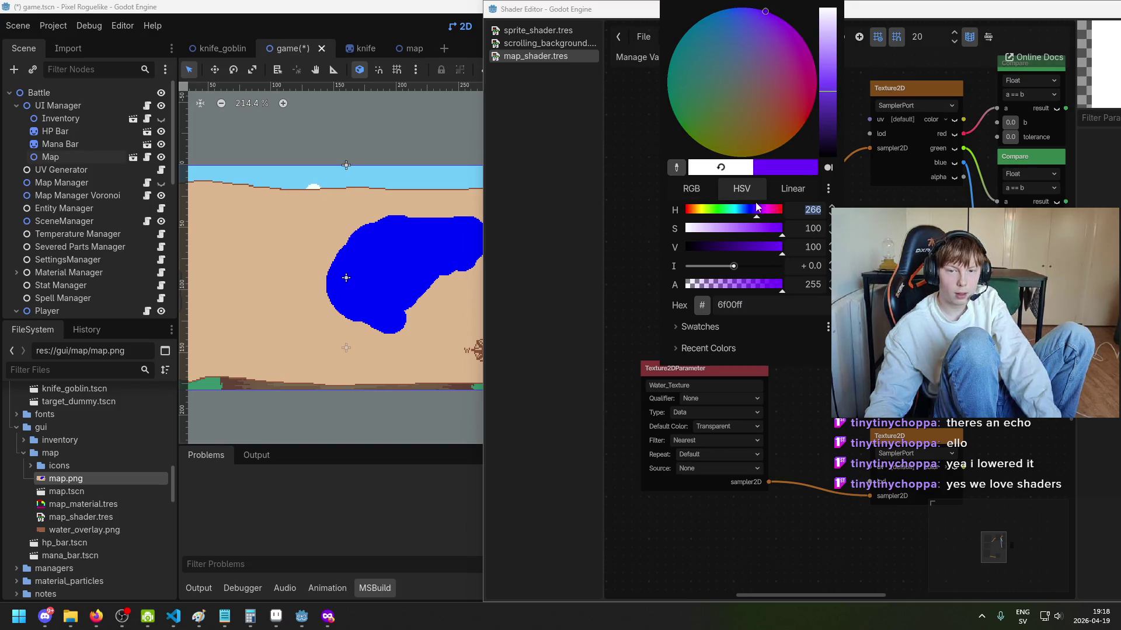
pyautogui.click(692, 189)
pyautogui.write('0')
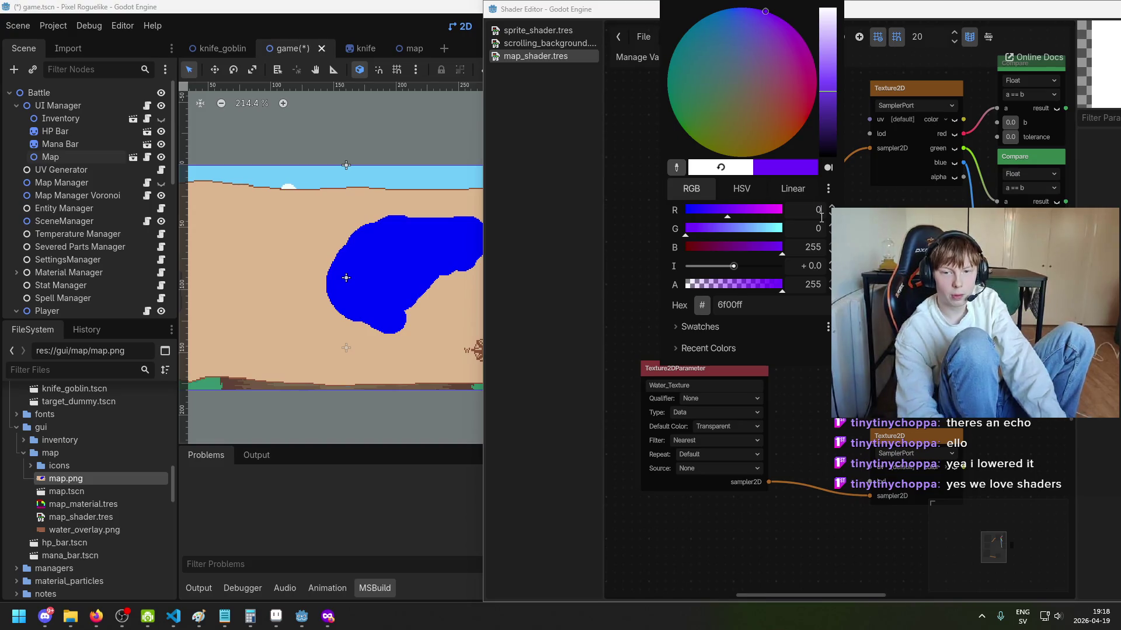
pyautogui.click(811, 251)
pyautogui.press('Escape')
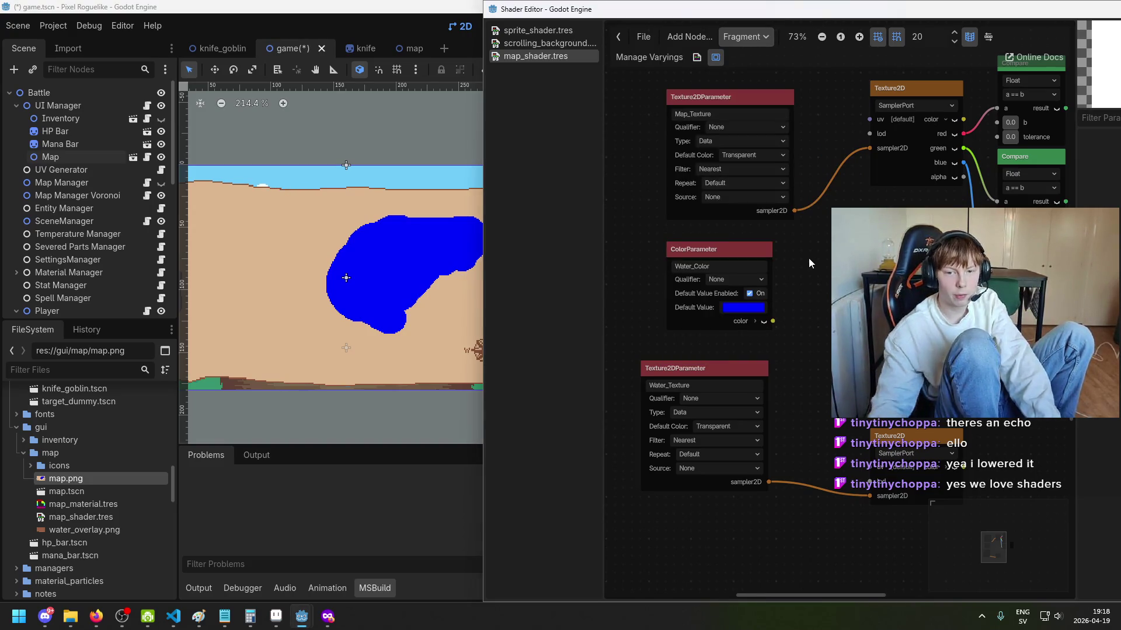
pyautogui.scroll(-1, 807, 285)
pyautogui.scroll(1, 754, 331)
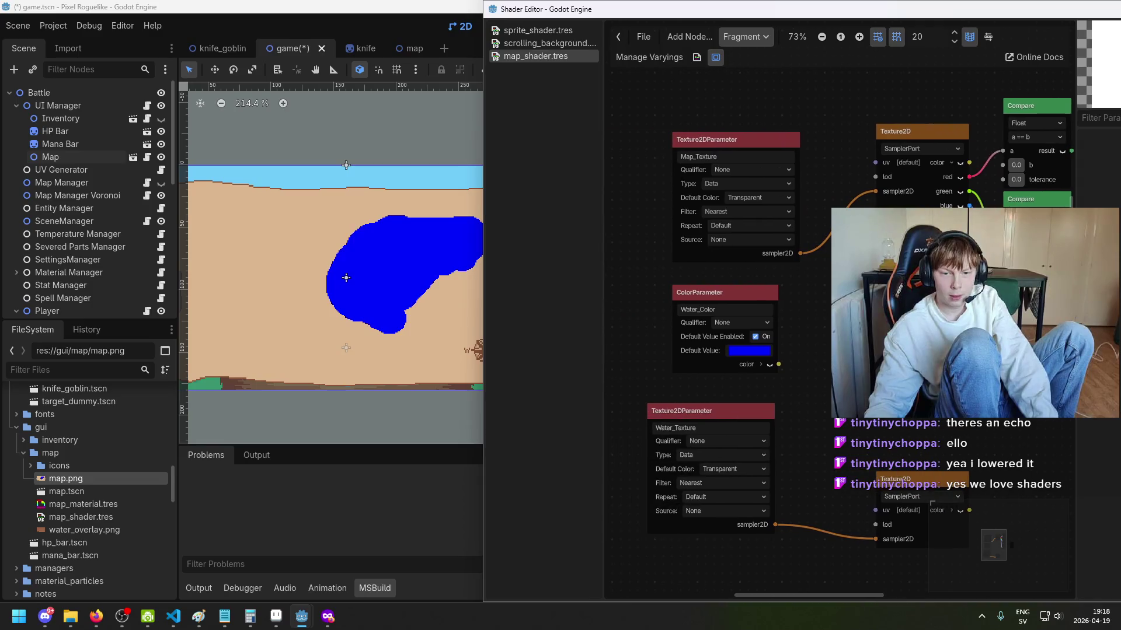
# Step: Expand Water_Color's channels and wire red and green into the first two Compare nodes
pyautogui.moveTo(654, 309)
pyautogui.mouseDown()
pyautogui.moveTo(776, 120)
pyautogui.moveTo(851, 77)
pyautogui.mouseUp()
pyautogui.scroll(3, 652, 196)
pyautogui.scroll(-3, 813, 190)
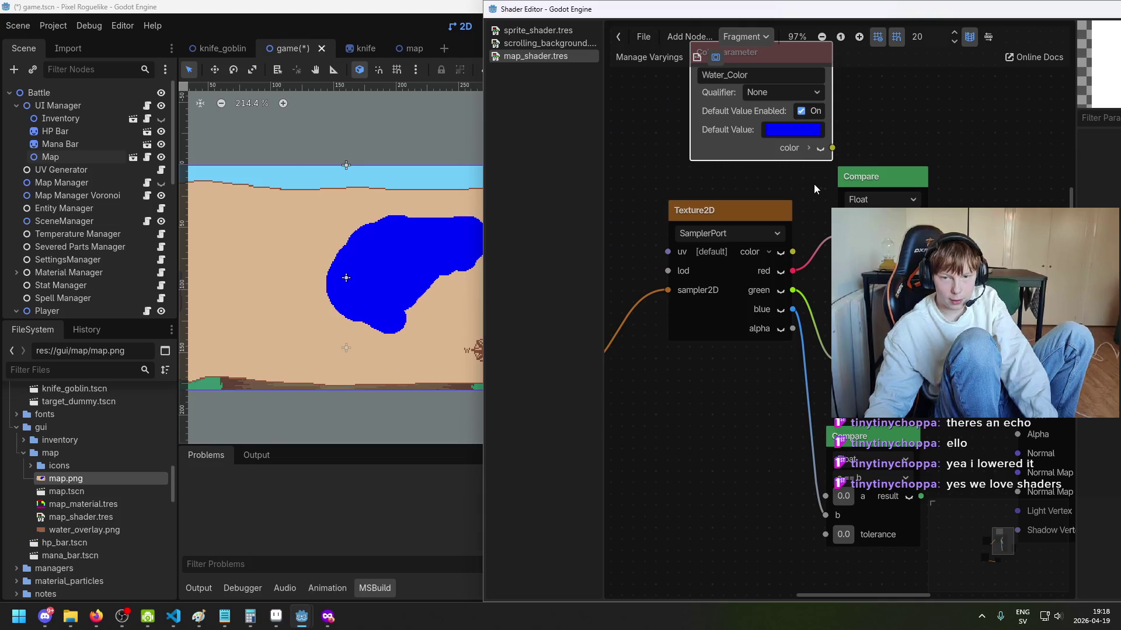
pyautogui.click(809, 148)
pyautogui.moveTo(835, 117)
pyautogui.mouseDown()
pyautogui.moveTo(846, 92)
pyautogui.moveTo(830, 40)
pyautogui.mouseUp()
pyautogui.scroll(2, 830, 40)
pyautogui.moveTo(887, 234)
pyautogui.mouseDown()
pyautogui.moveTo(922, 146)
pyautogui.moveTo(923, 64)
pyautogui.mouseUp()
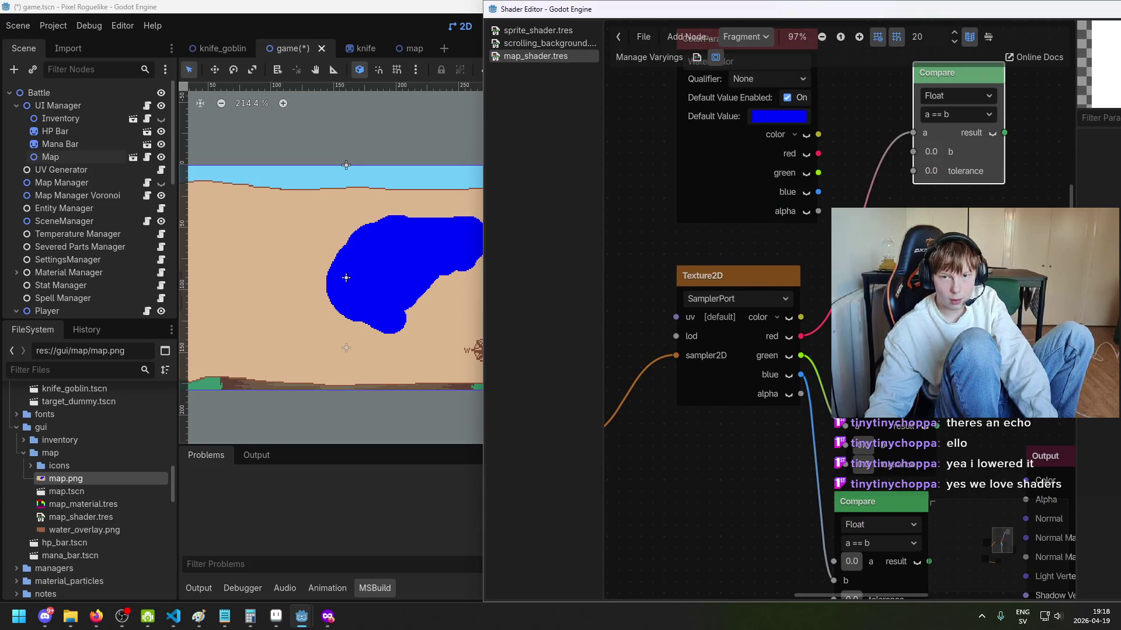
pyautogui.scroll(1, 840, 314)
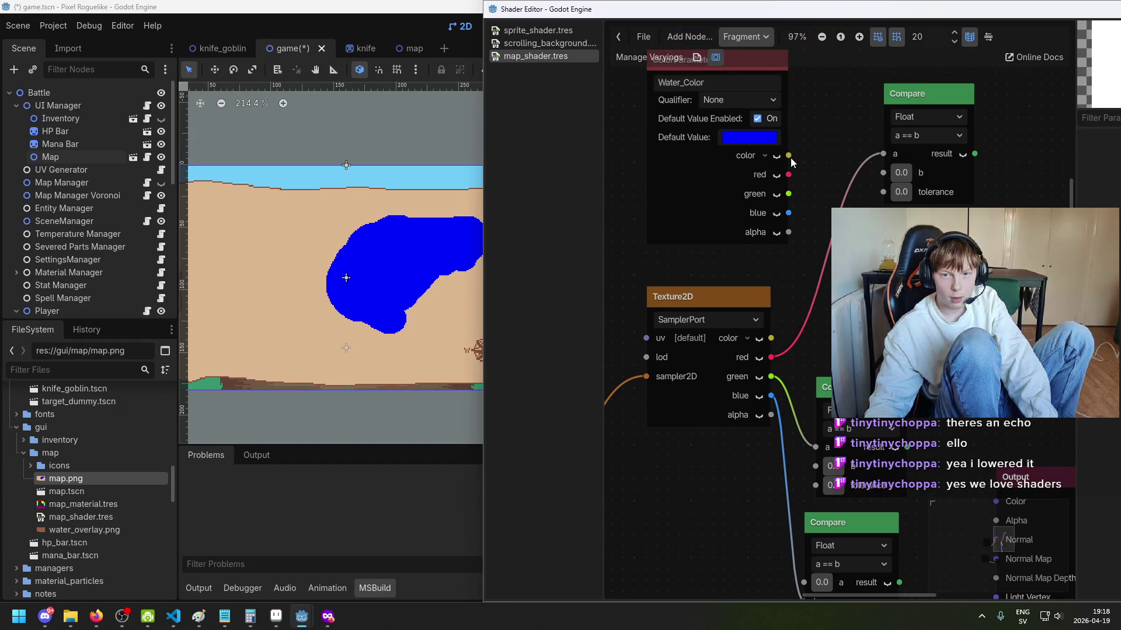
pyautogui.moveTo(793, 174)
pyautogui.mouseDown()
pyautogui.moveTo(872, 153)
pyautogui.moveTo(879, 169)
pyautogui.moveTo(880, 155)
pyautogui.mouseUp()
pyautogui.moveTo(771, 357)
pyautogui.mouseDown()
pyautogui.moveTo(863, 227)
pyautogui.moveTo(883, 173)
pyautogui.mouseUp()
pyautogui.moveTo(858, 387); pyautogui.dragTo(881, 294)
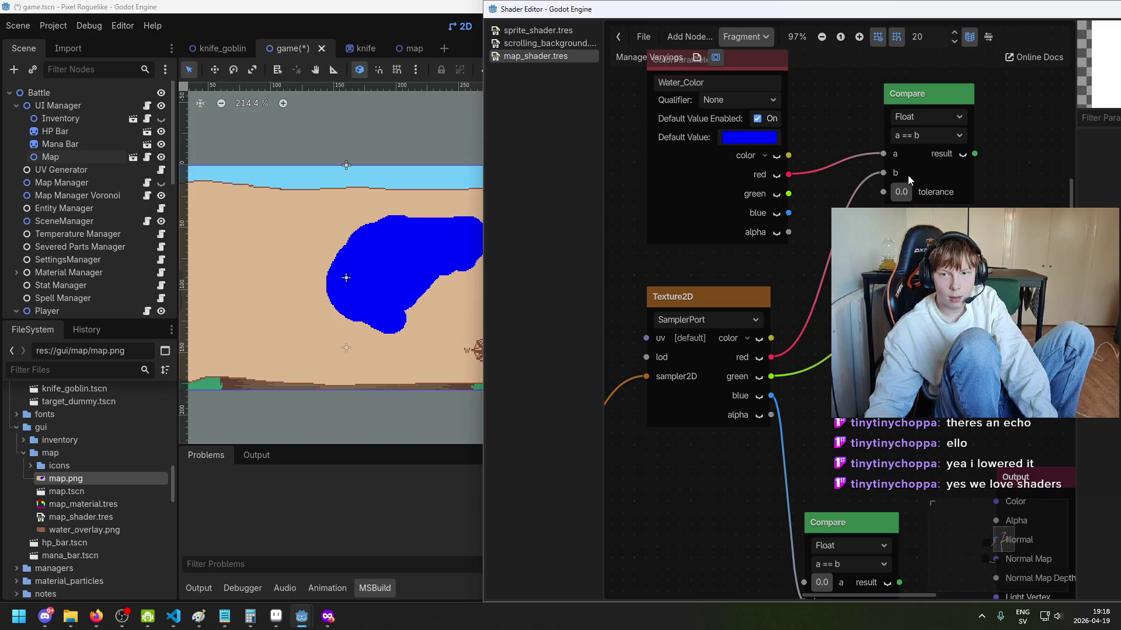
pyautogui.moveTo(810, 215); pyautogui.dragTo(883, 263)
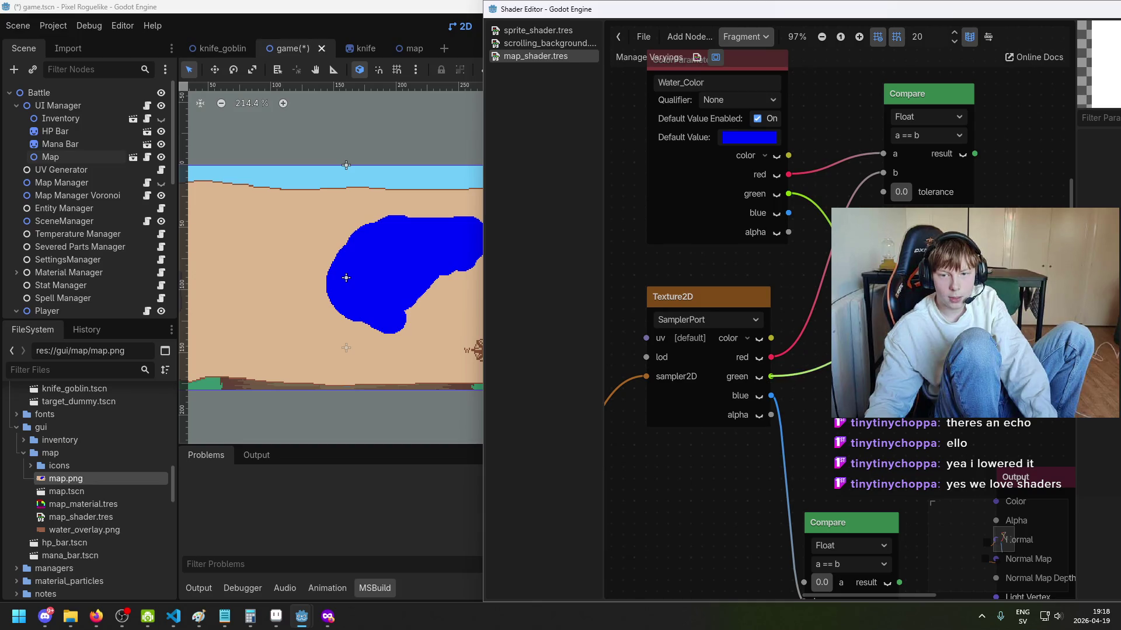
# Step: Line up the Compare nodes and connect Water_Color's blue channel to the third Compare
pyautogui.scroll(-3, 893, 175)
pyautogui.moveTo(893, 175); pyautogui.dragTo(893, 165)
pyautogui.moveTo(806, 458); pyautogui.dragTo(883, 311)
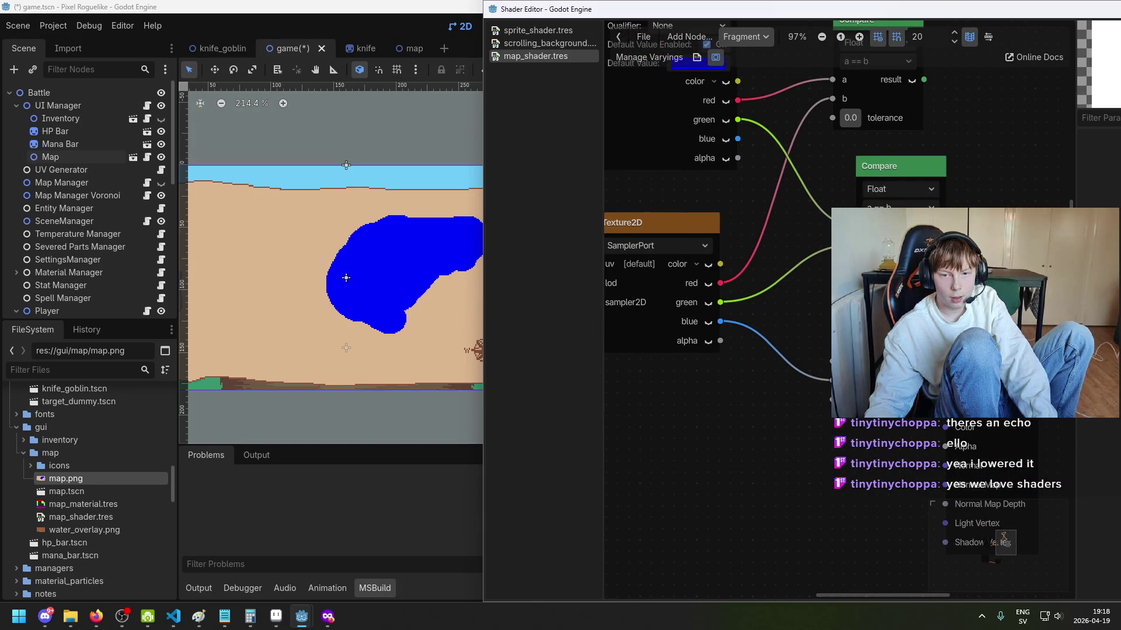
pyautogui.moveTo(758, 178); pyautogui.dragTo(830, 360)
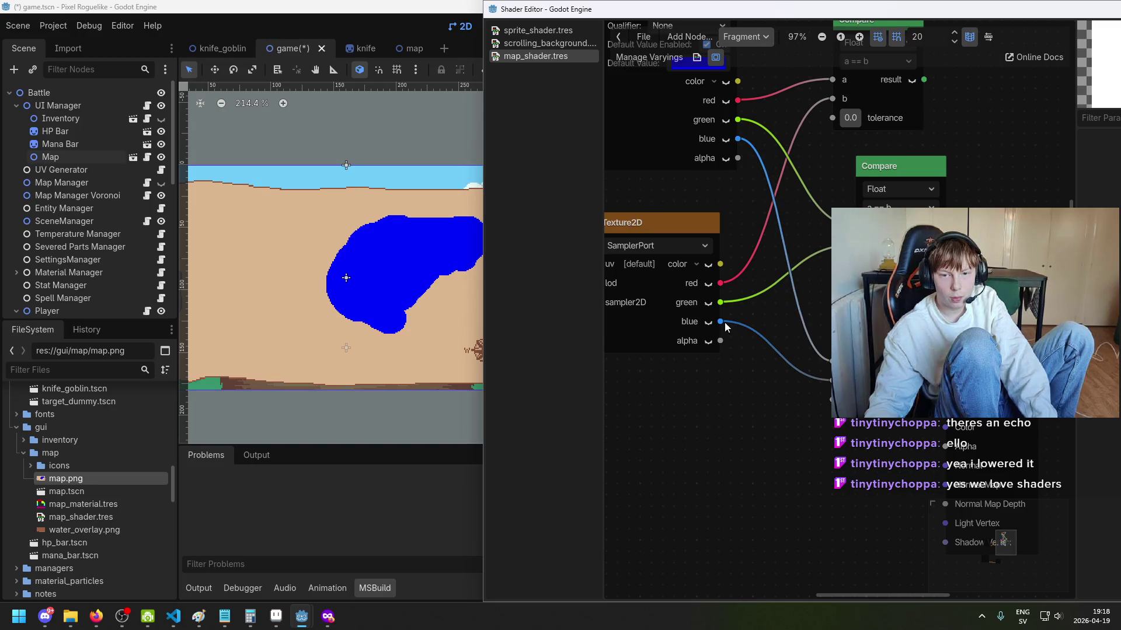
pyautogui.scroll(-2, 830, 360)
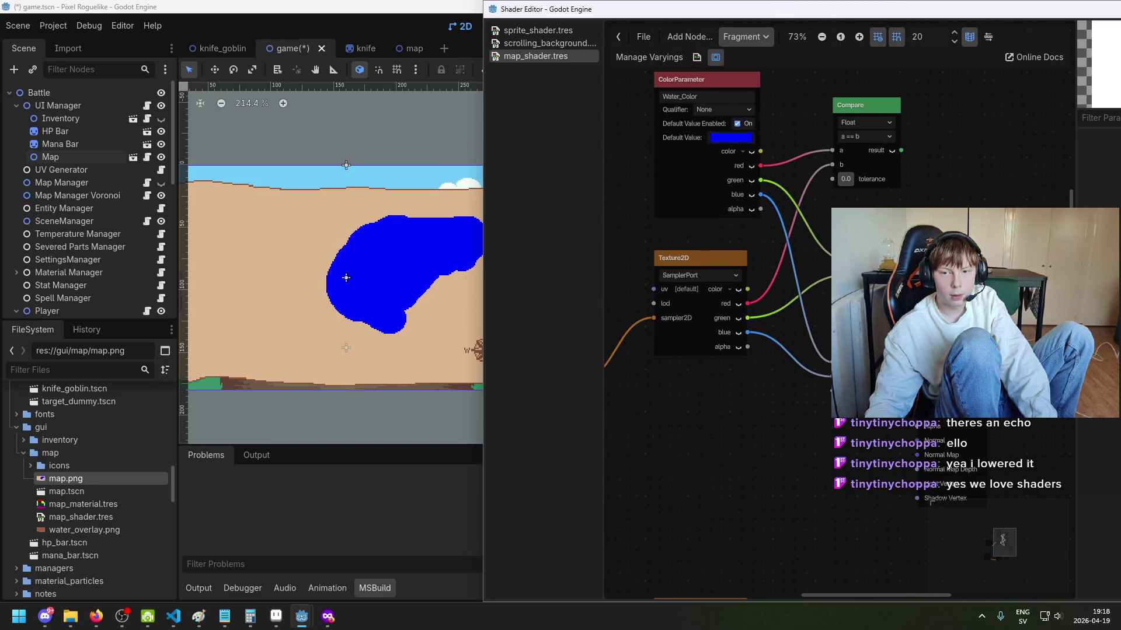
pyautogui.click(859, 111)
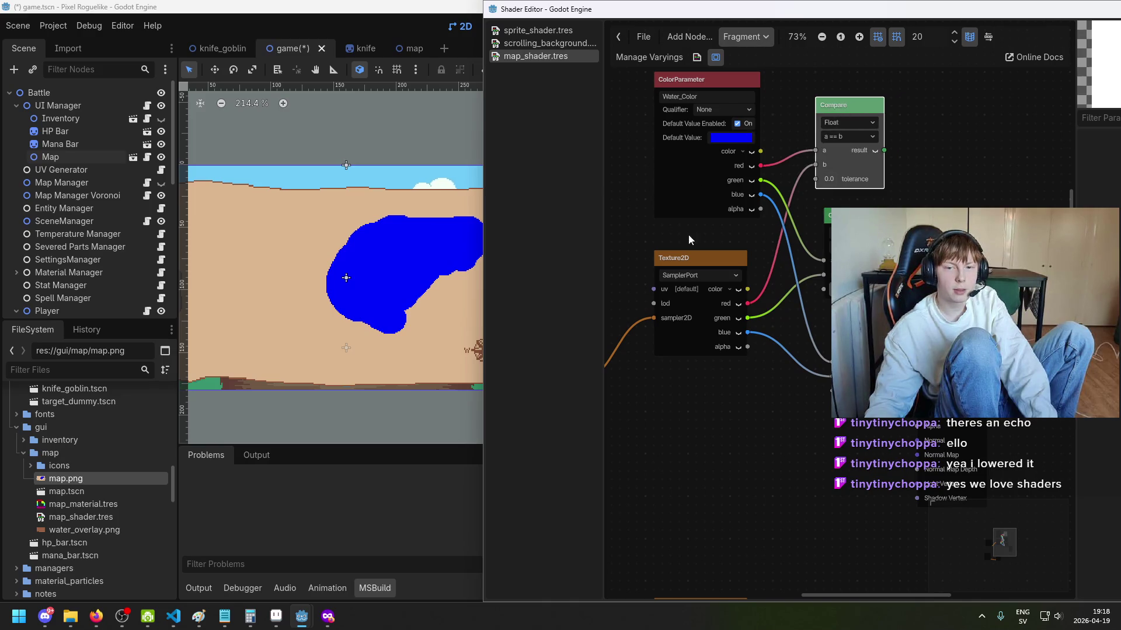
# Step: Move the Water_Texture parameter and its sampler up together into place
pyautogui.scroll(-1, 685, 223)
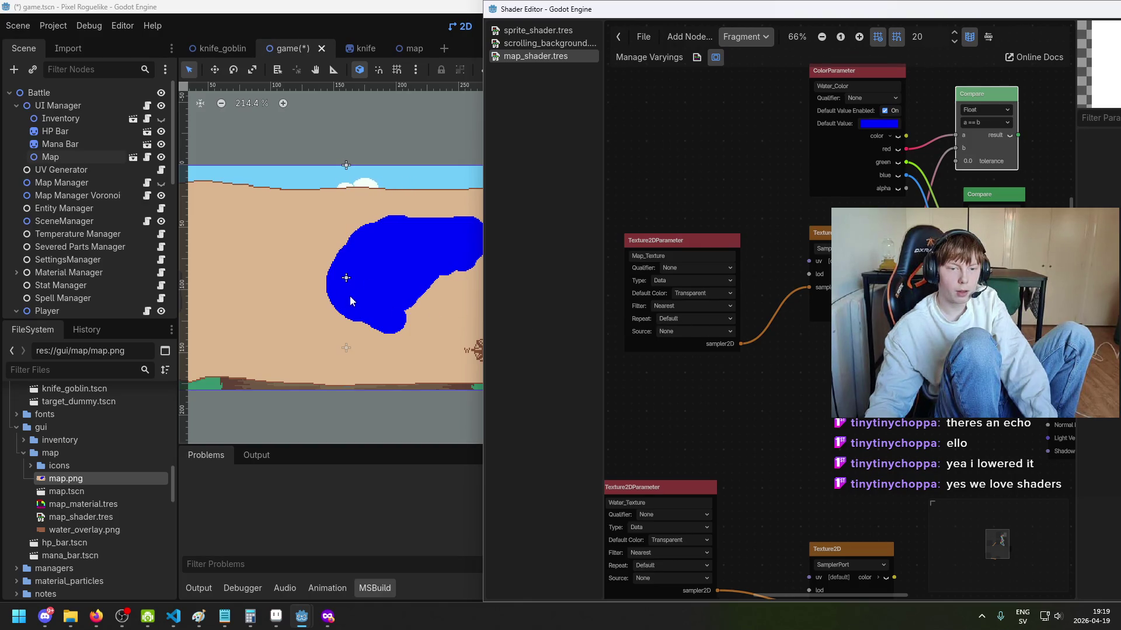
pyautogui.scroll(-1, 362, 291)
pyautogui.hscroll(5, 729, 292)
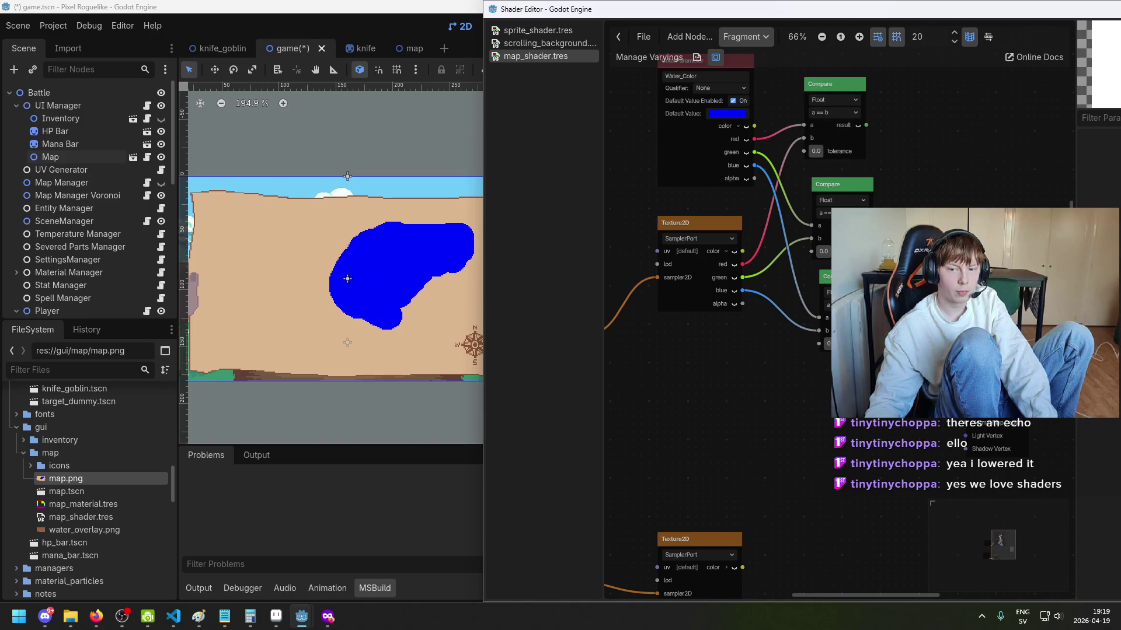
pyautogui.hscroll(-3, 776, 397)
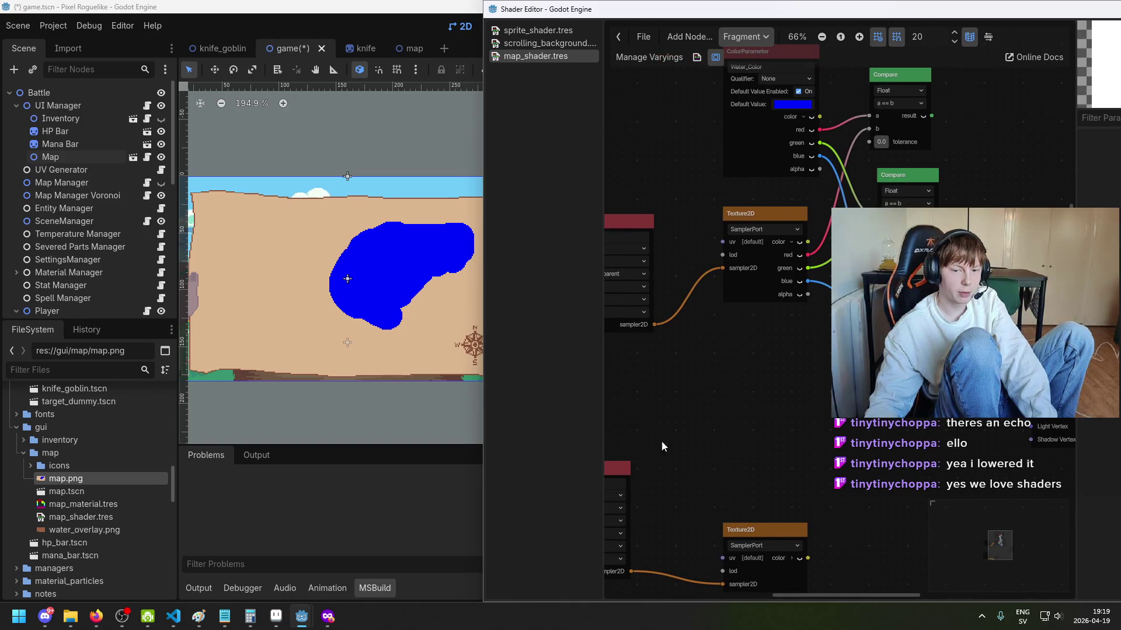
pyautogui.scroll(-5, 775, 397)
pyautogui.hscroll(-5, 776, 397)
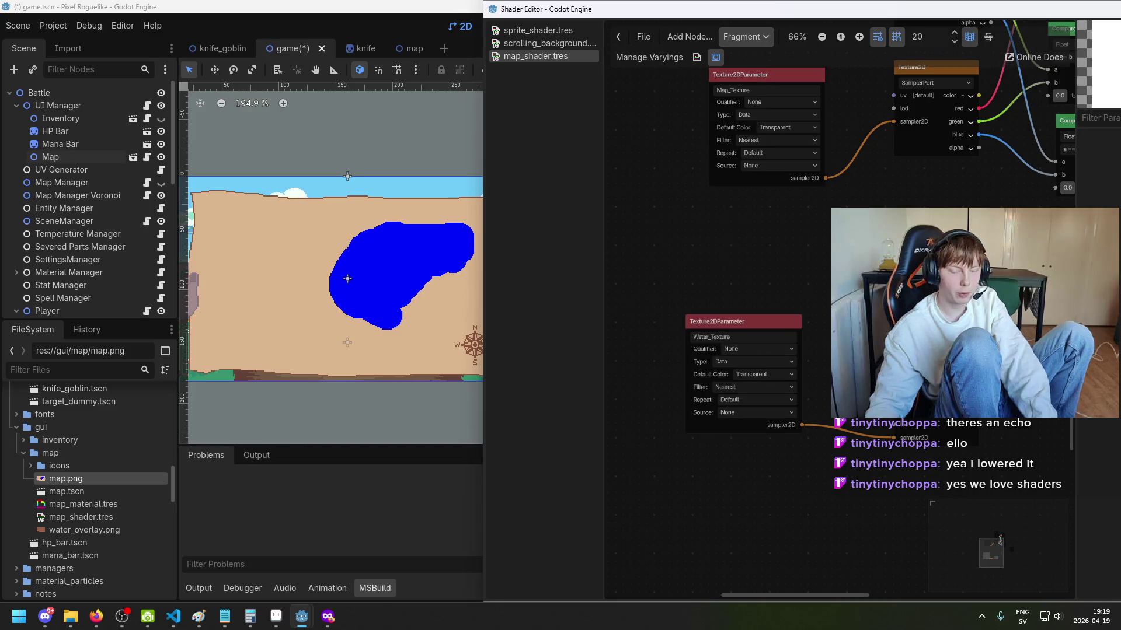
pyautogui.scroll(1, 628, 348)
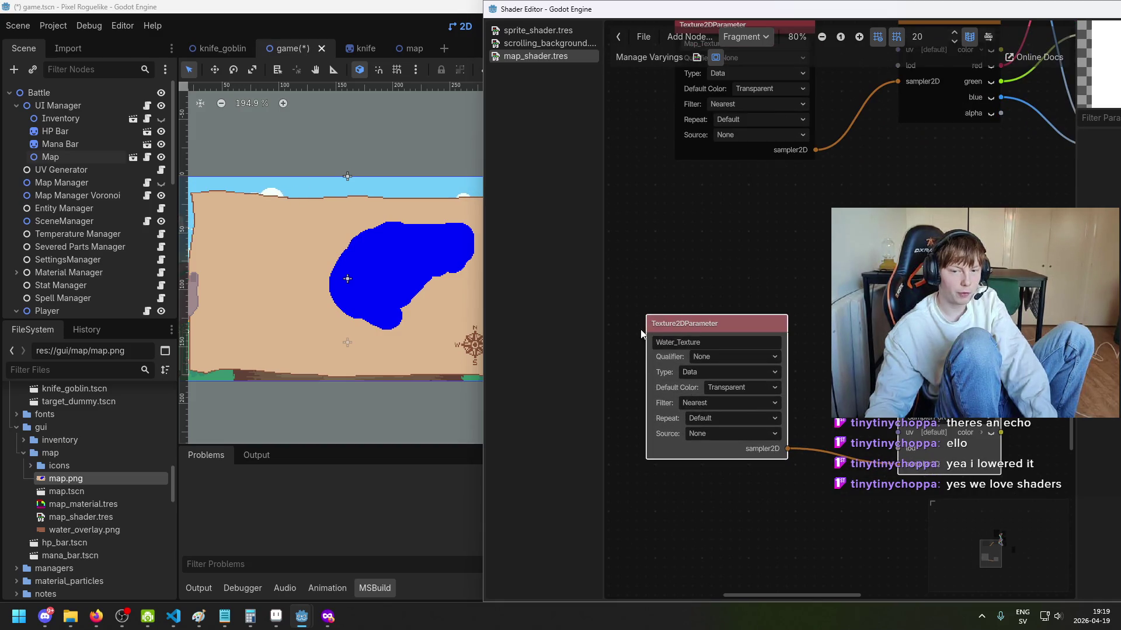
pyautogui.scroll(-2, 677, 338)
pyautogui.hscroll(3, 747, 315)
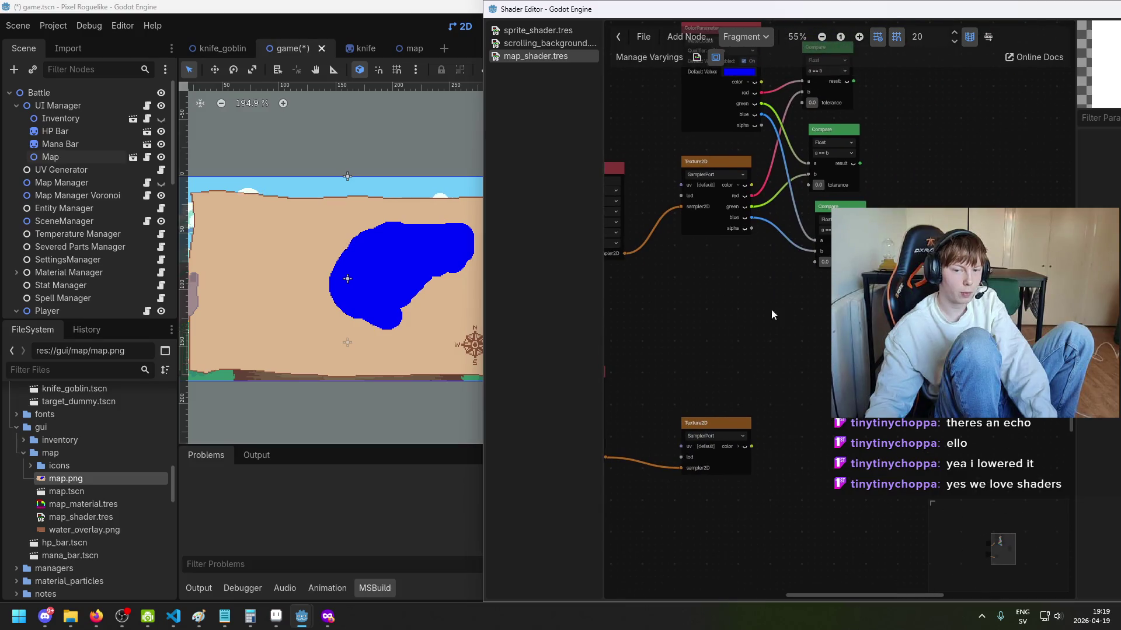
pyautogui.scroll(-1, 805, 343)
pyautogui.hscroll(-2, 806, 343)
pyautogui.moveTo(625, 326); pyautogui.dragTo(726, 307)
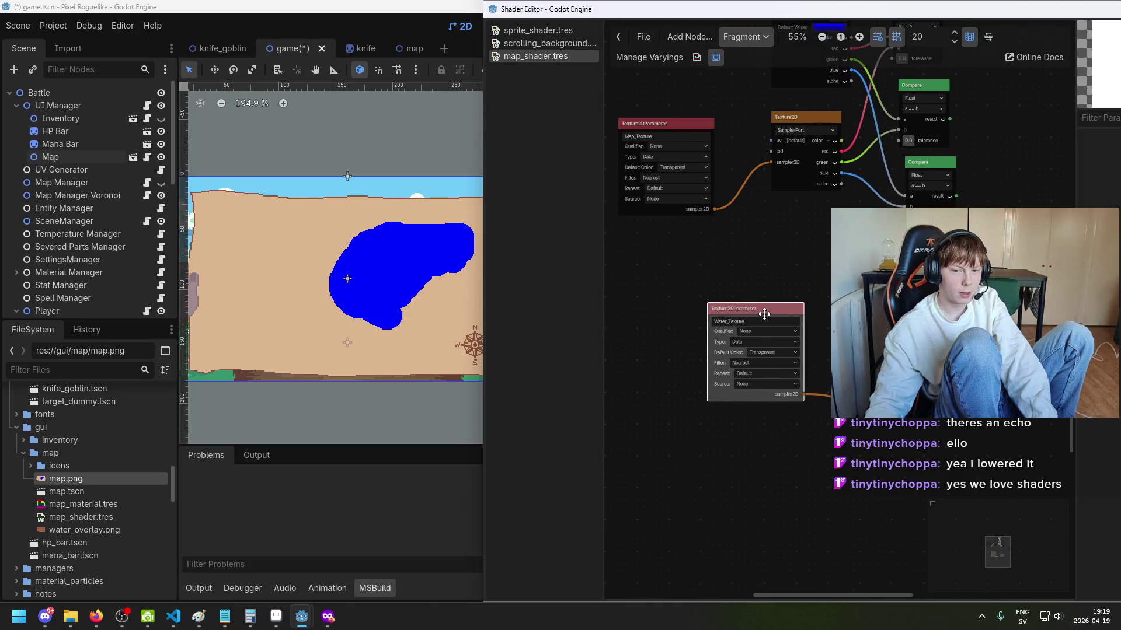
pyautogui.hscroll(5, 726, 308)
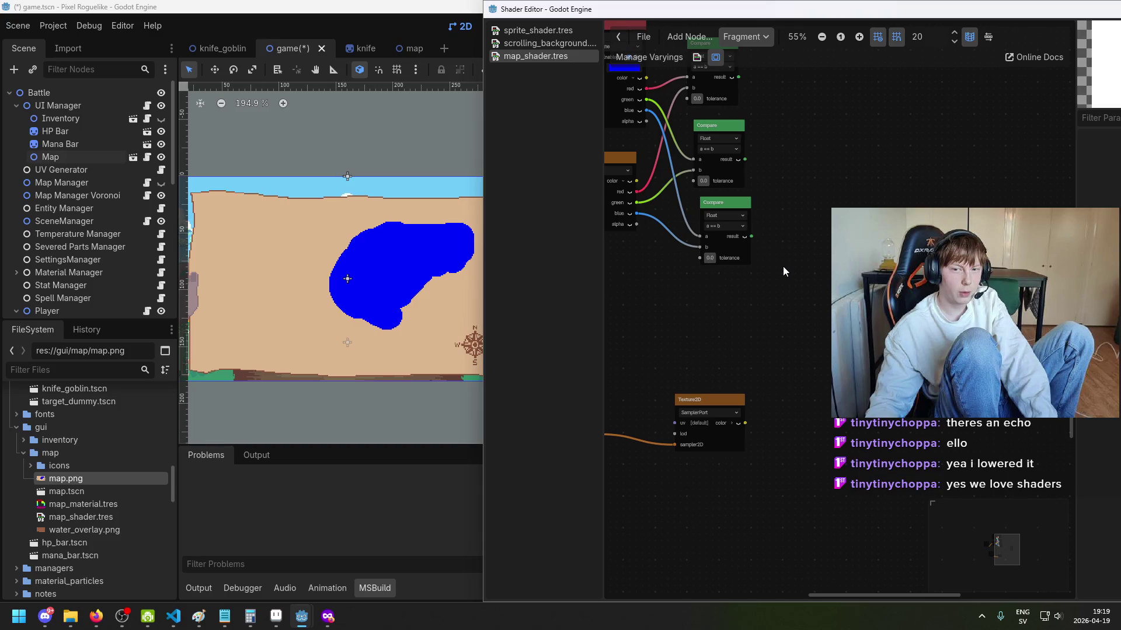
# Step: Search the Add Node dialog and add an If node to the graph
pyautogui.rightClick(812, 252)
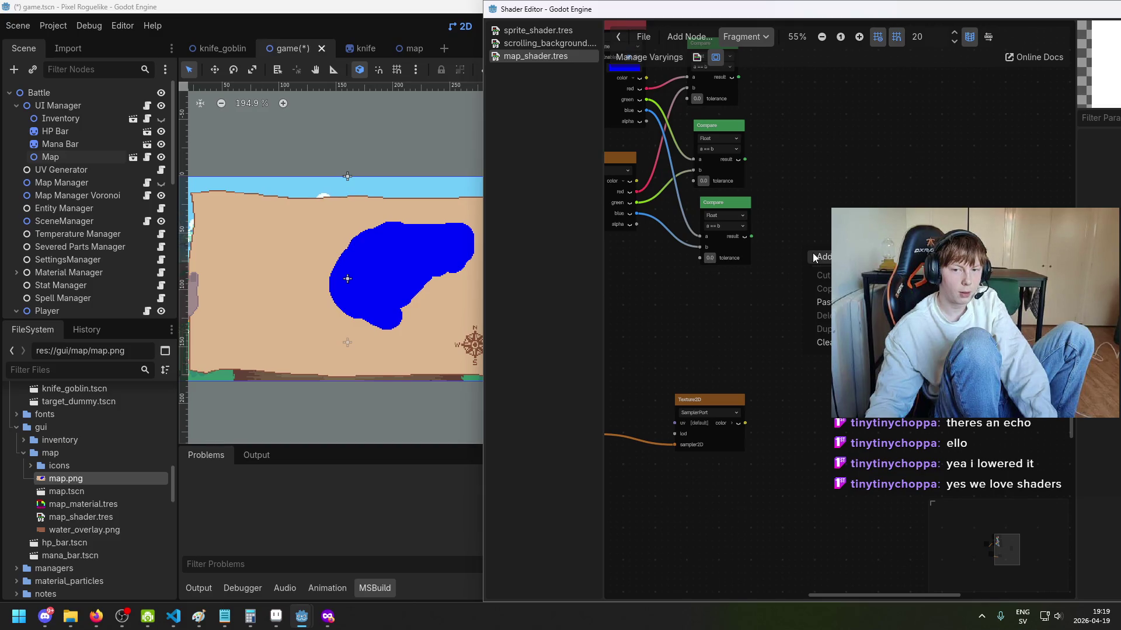
pyautogui.write('co')
pyautogui.press('BackSpace')
pyautogui.press('BackSpace')
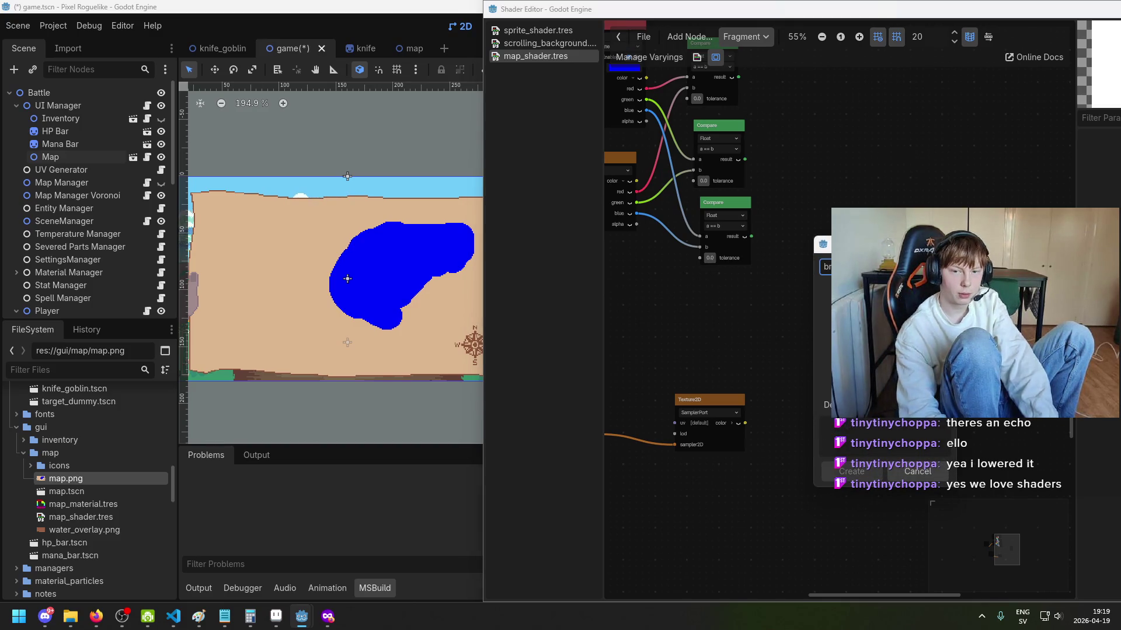
pyautogui.write('br')
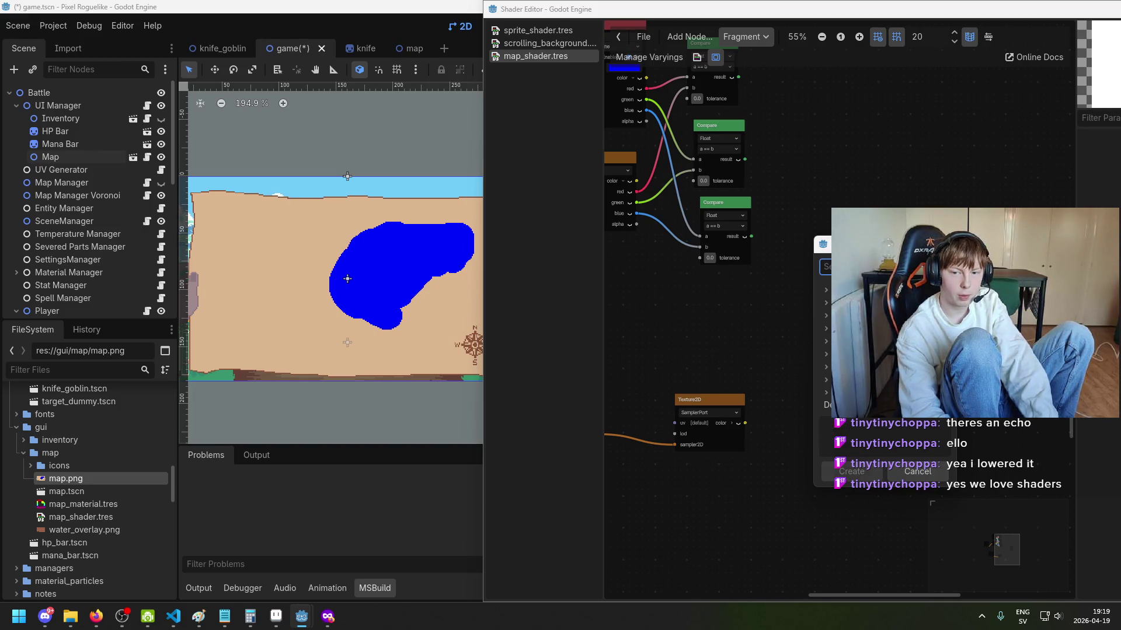
pyautogui.click(826, 316)
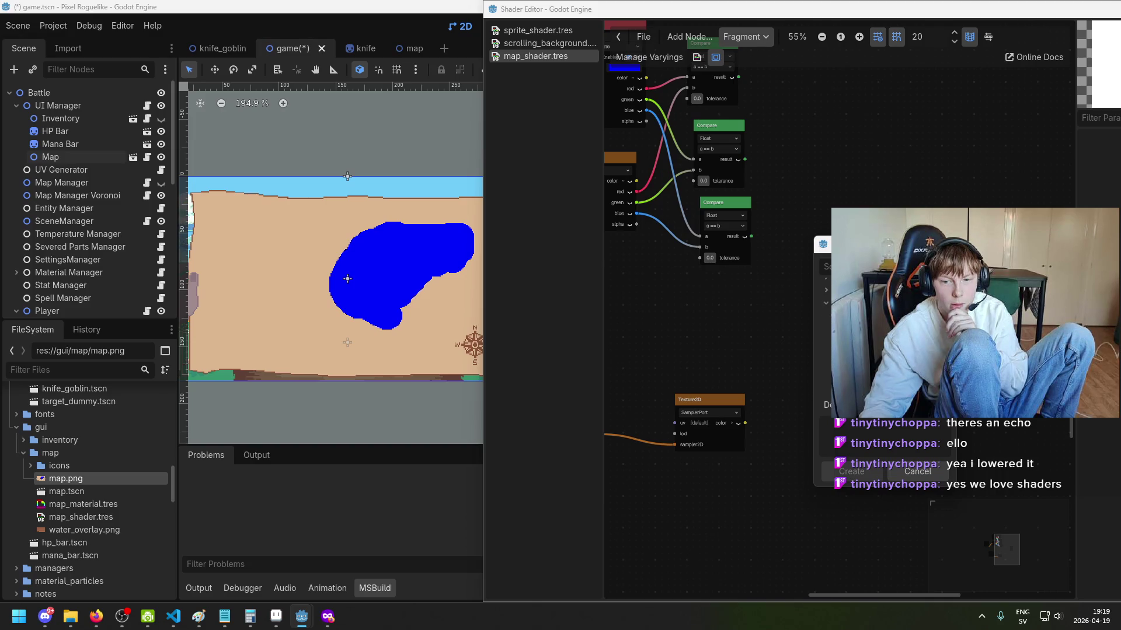
pyautogui.press('Return')
# Step: Position the If node beside the Compare nodes and drag a new wire from the first Compare result
pyautogui.scroll(2, 857, 320)
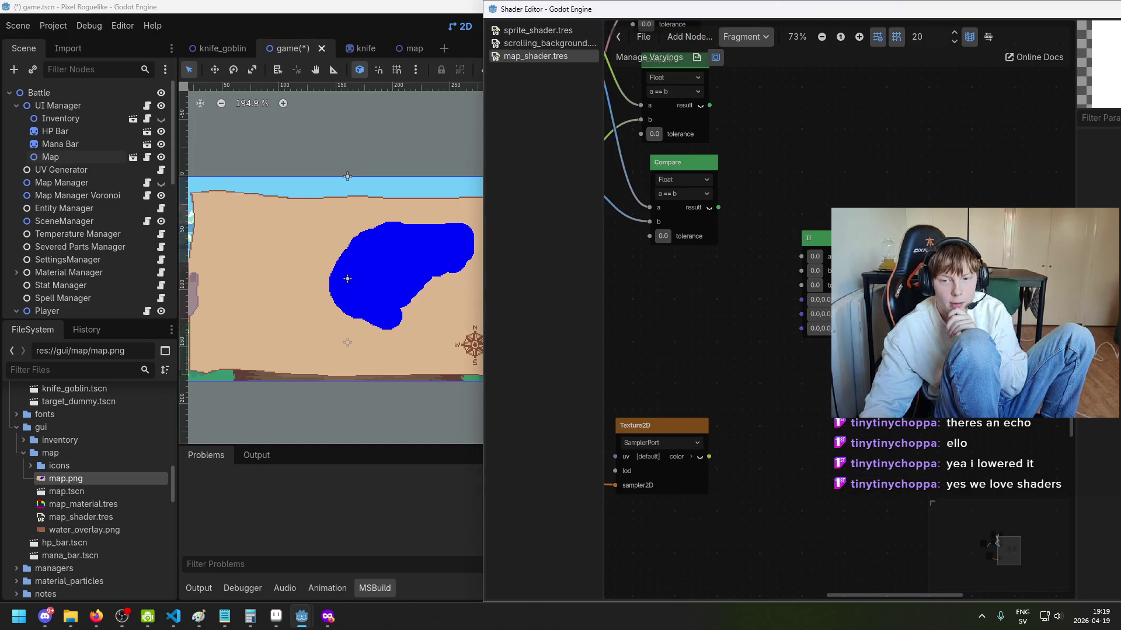
pyautogui.moveTo(852, 240)
pyautogui.mouseDown()
pyautogui.moveTo(826, 207)
pyautogui.moveTo(864, 341)
pyautogui.mouseUp()
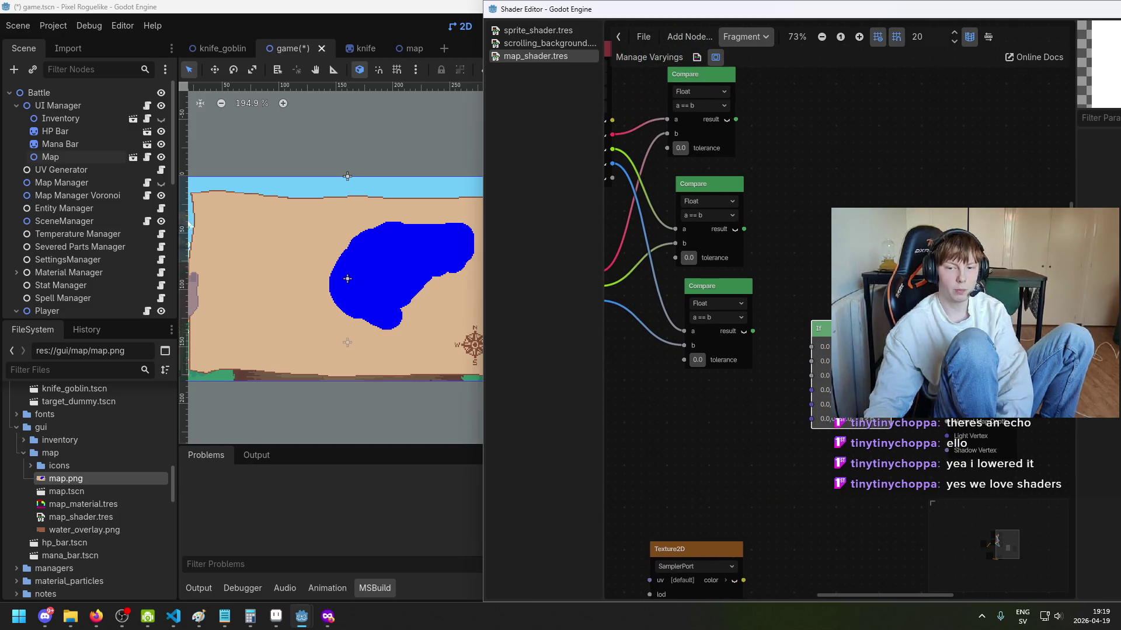
pyautogui.scroll(-2, 823, 362)
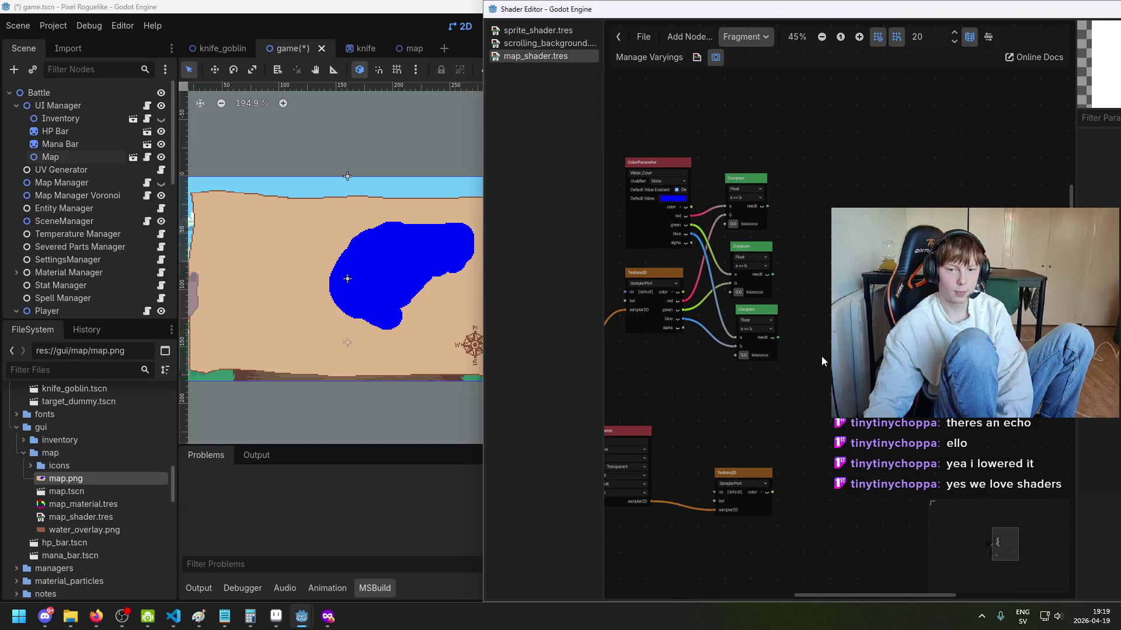
pyautogui.moveTo(801, 228)
pyautogui.mouseDown()
pyautogui.moveTo(915, 169)
pyautogui.moveTo(857, 159)
pyautogui.mouseUp()
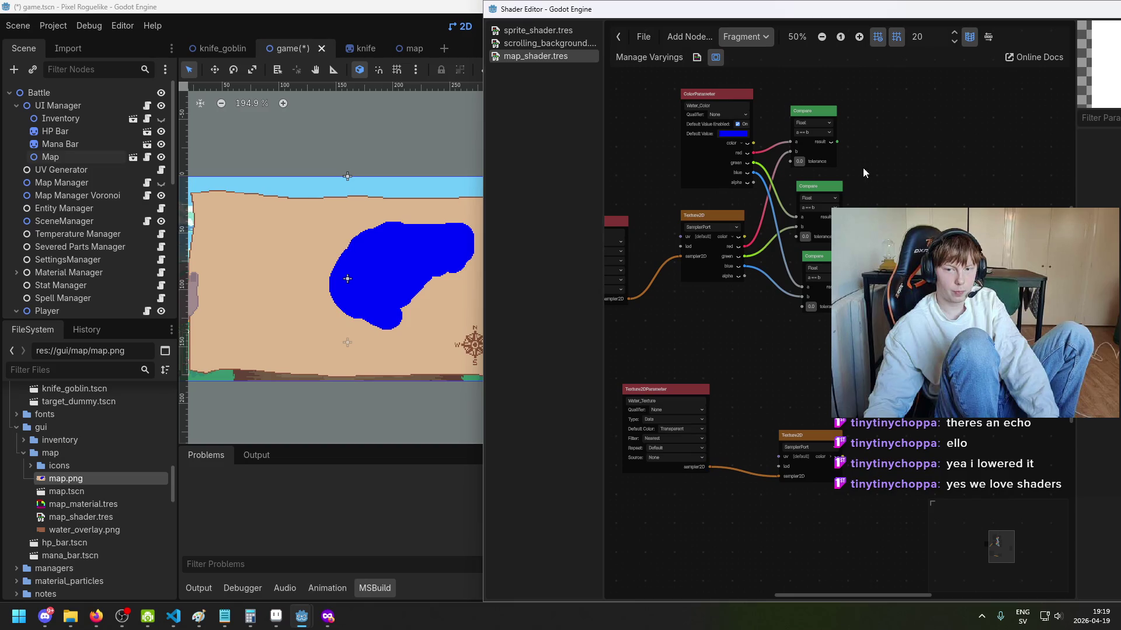
pyautogui.moveTo(855, 159); pyautogui.dragTo(897, 170)
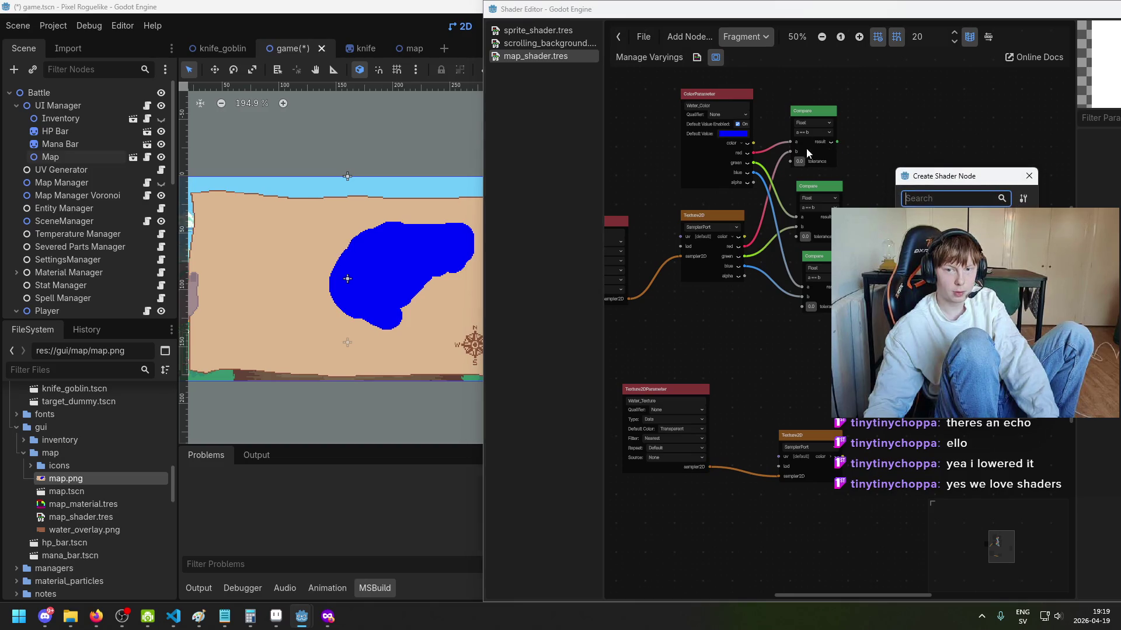
# Step: Feed the first Compare result into a new Vector3 VectorCompose node, undoing a mistaken ColorFunc
pyautogui.press('Escape')
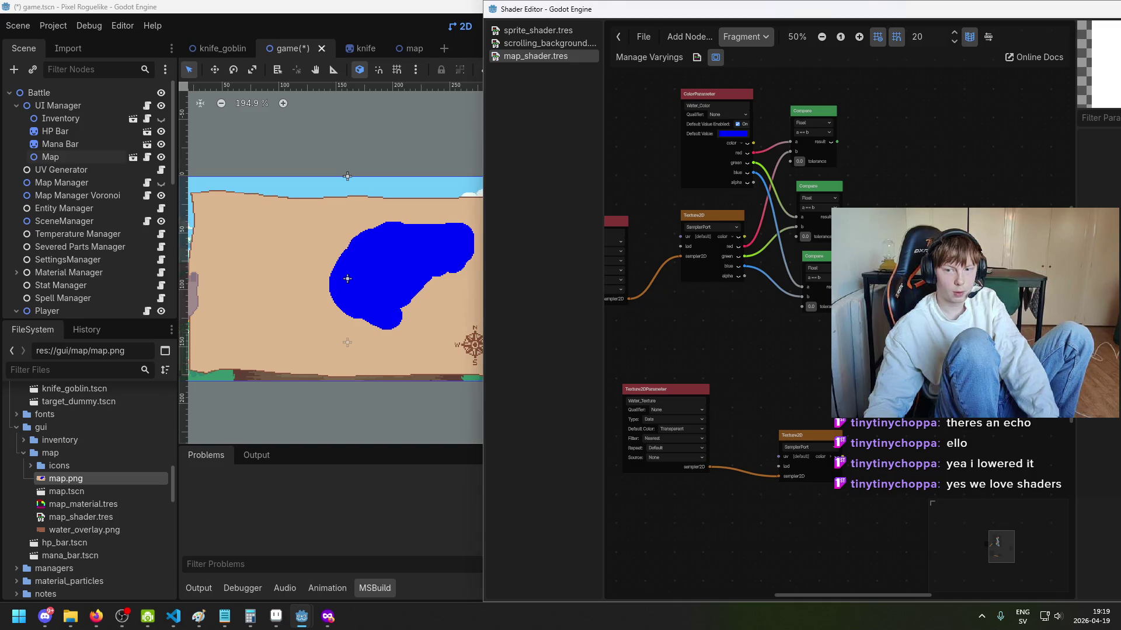
pyautogui.moveTo(919, 190); pyautogui.dragTo(918, 190)
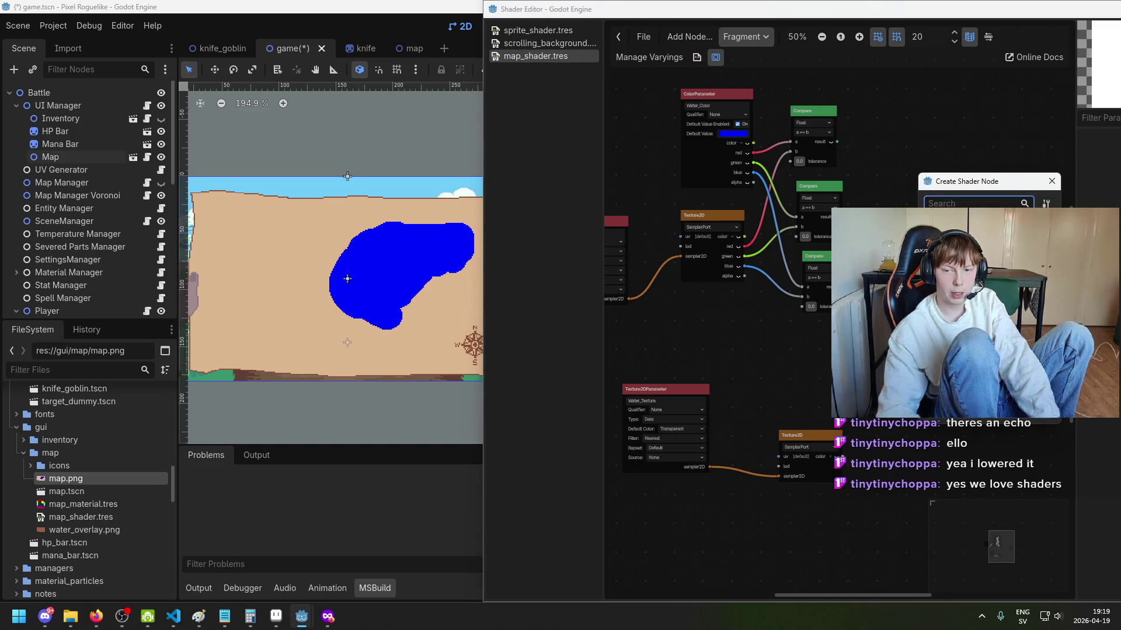
pyautogui.write('color')
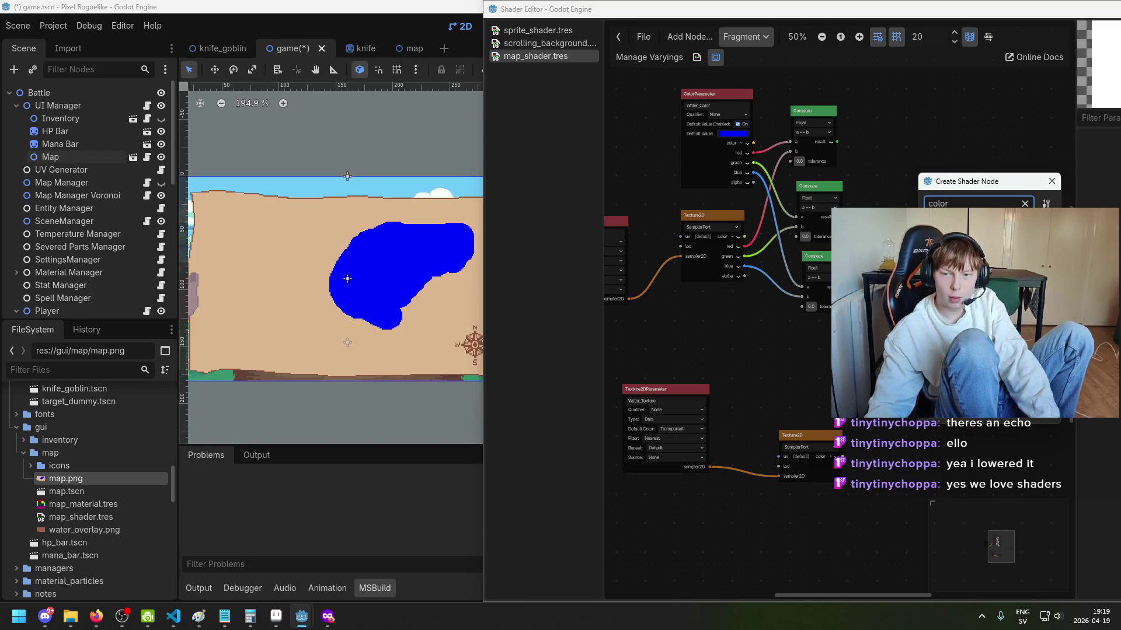
pyautogui.press('Return')
pyautogui.scroll(1, 981, 204)
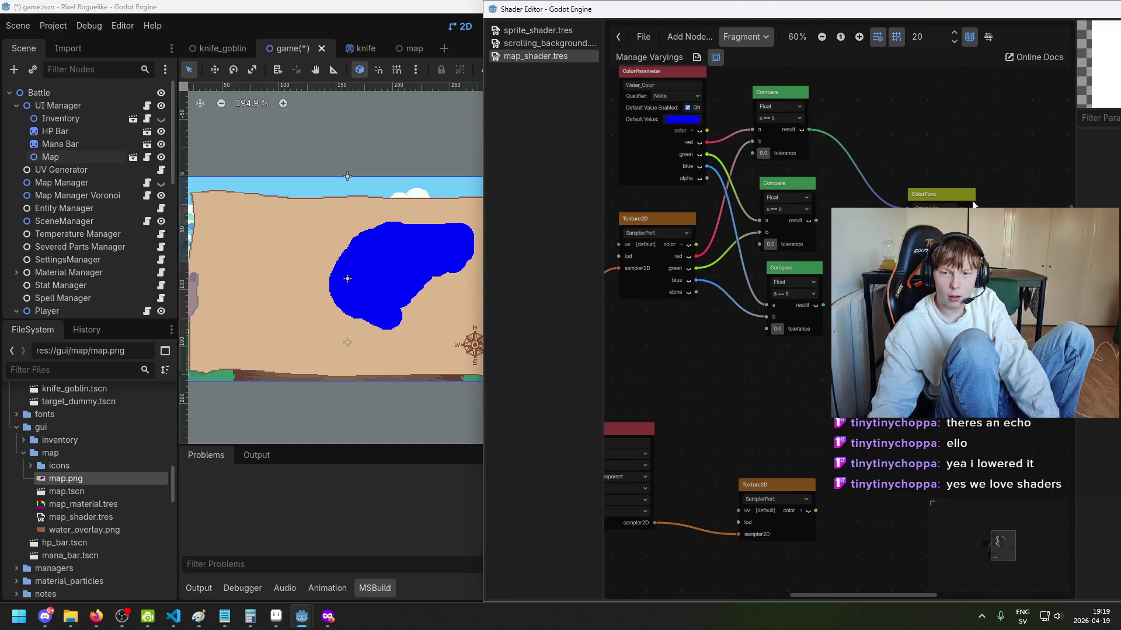
pyautogui.hotkey('ctrl', 'z')
pyautogui.rightClick(928, 204)
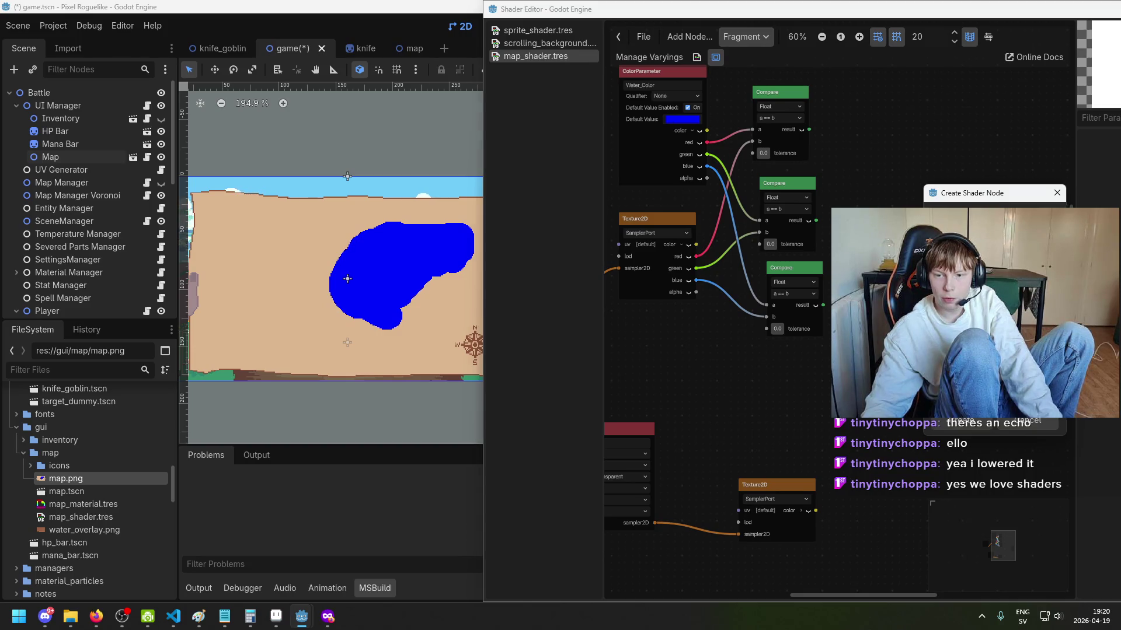
pyautogui.press('Return')
pyautogui.scroll(2, 908, 171)
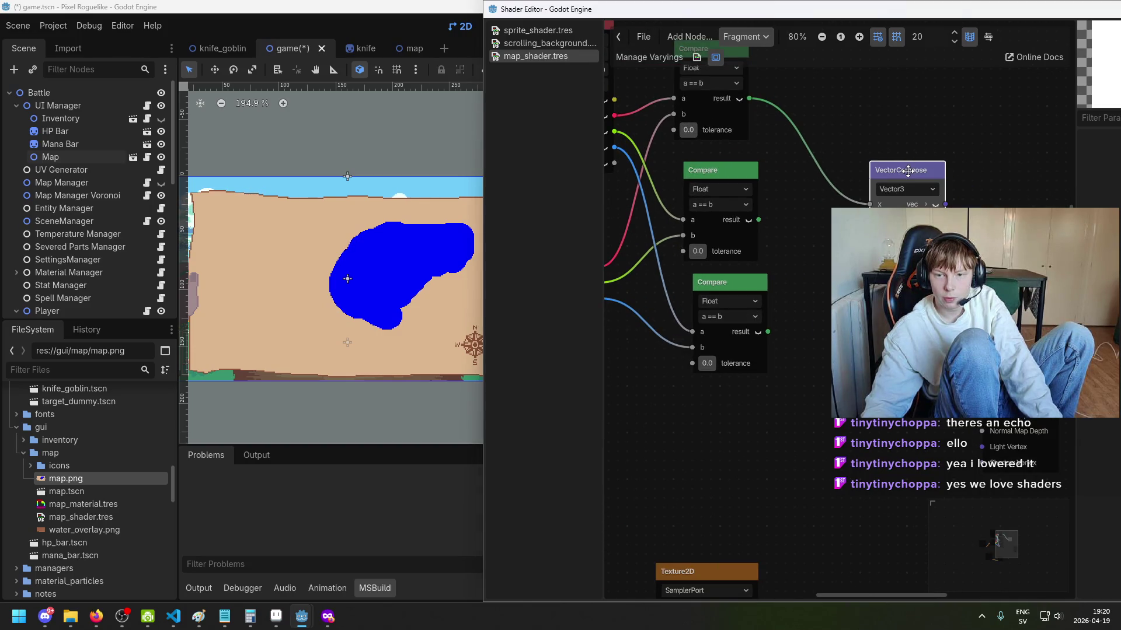
# Step: Connect the third Compare result to the VectorCompose node's z input
pyautogui.moveTo(768, 332); pyautogui.dragTo(869, 234)
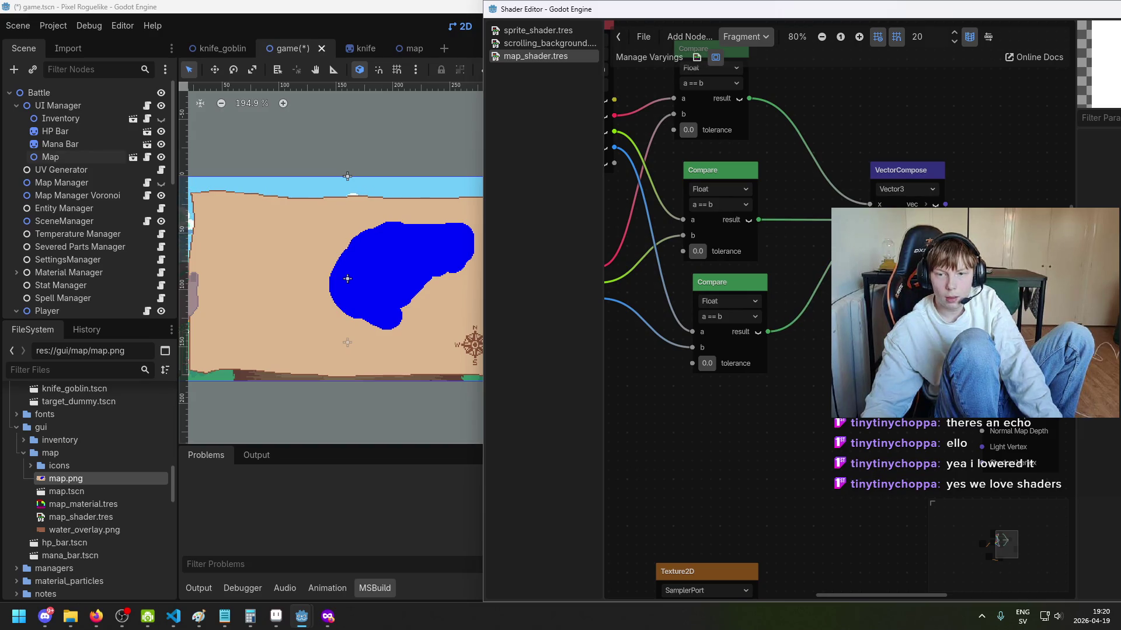
pyautogui.scroll(-3, 724, 327)
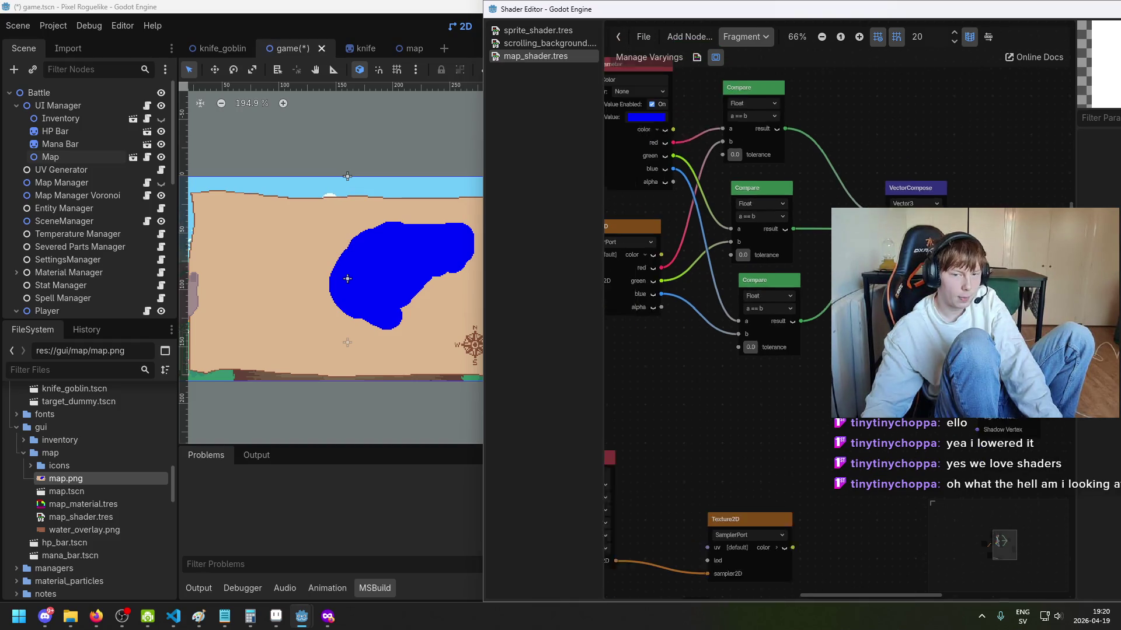
pyautogui.scroll(-2, 863, 426)
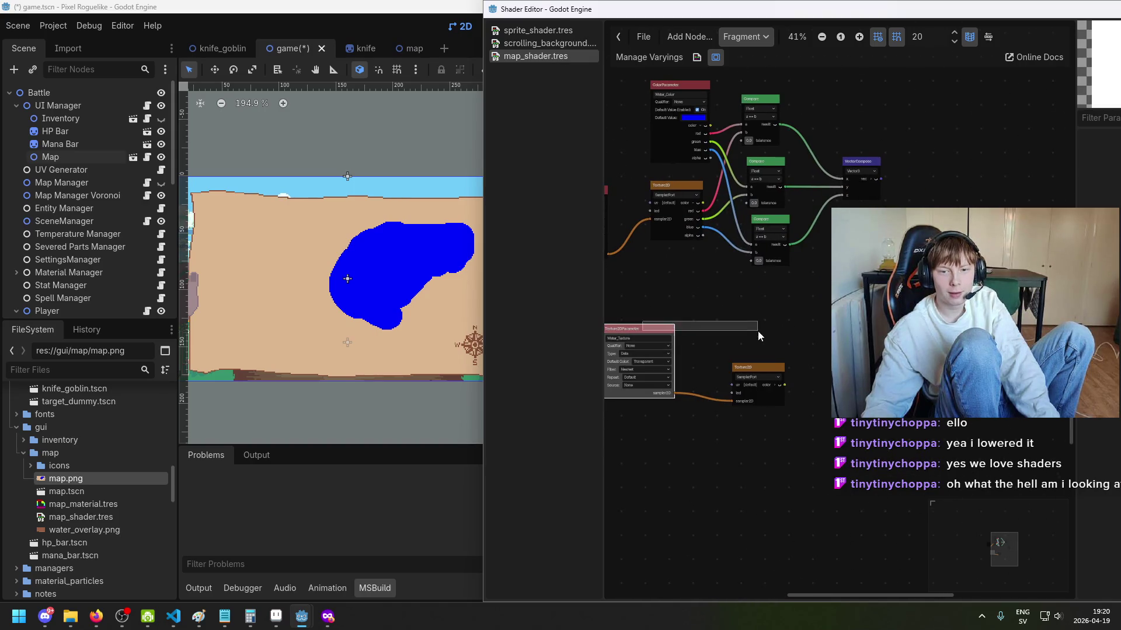
# Step: Move the Water_Texture Texture2DParameter and its Texture2D node further right in the graph
pyautogui.moveTo(759, 368); pyautogui.dragTo(891, 367)
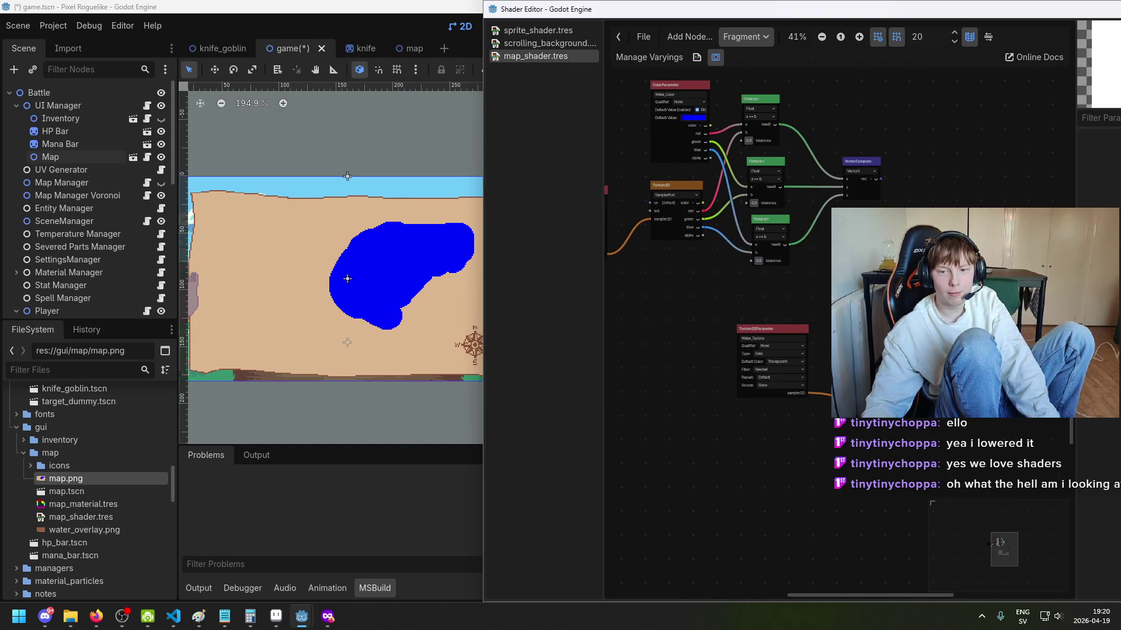
pyautogui.scroll(1, 780, 176)
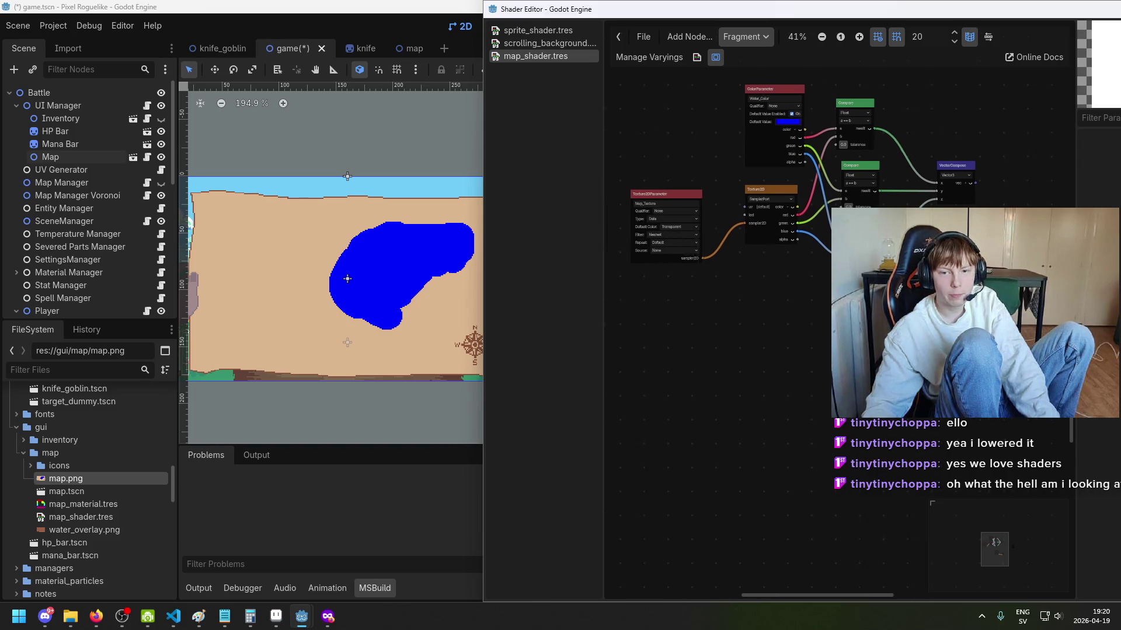
pyautogui.scroll(3, 759, 234)
pyautogui.scroll(1, 759, 233)
pyautogui.hscroll(2, 840, 309)
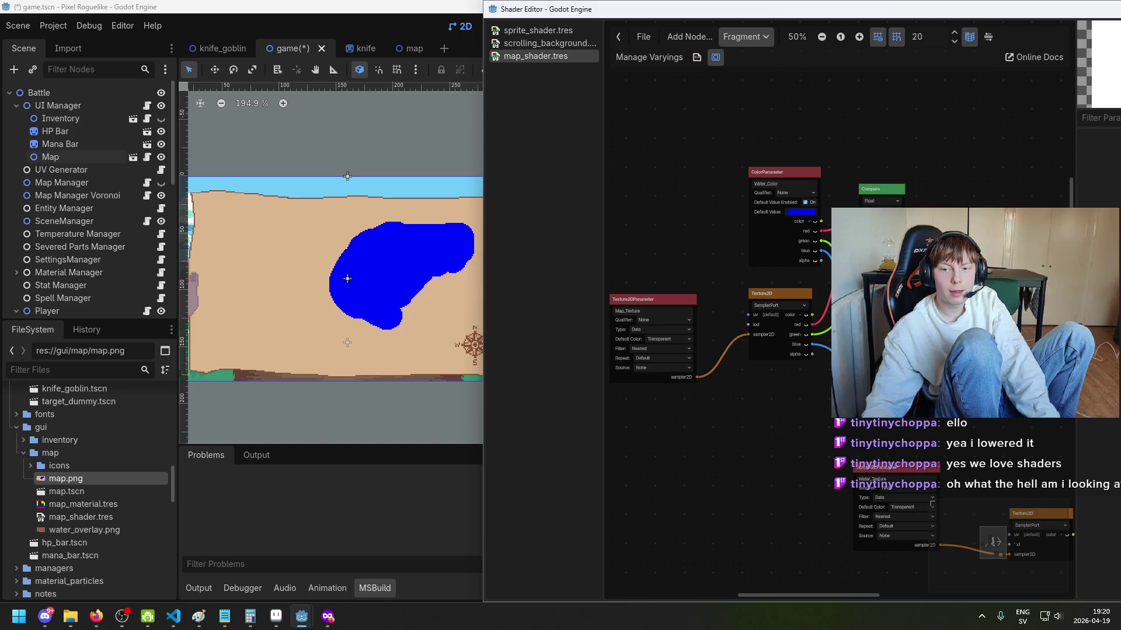
pyautogui.scroll(2, 759, 263)
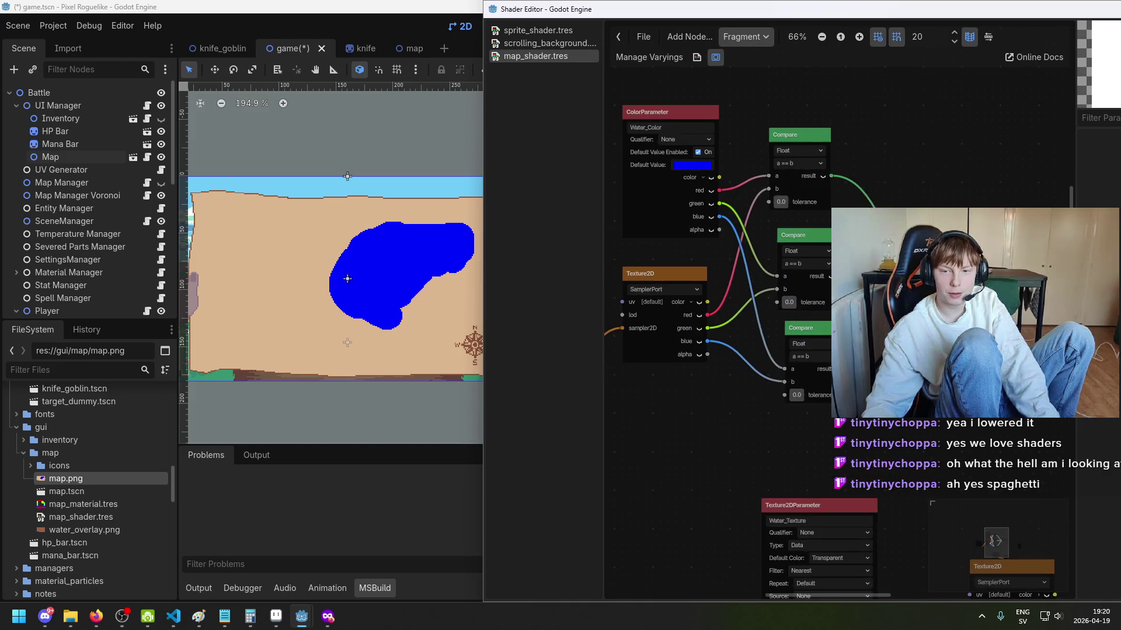
pyautogui.scroll(1, 817, 232)
pyautogui.scroll(2, 818, 240)
pyautogui.scroll(-3, 868, 70)
pyautogui.moveTo(758, 146)
pyautogui.mouseDown()
pyautogui.moveTo(834, 182)
pyautogui.moveTo(918, 182)
pyautogui.mouseUp()
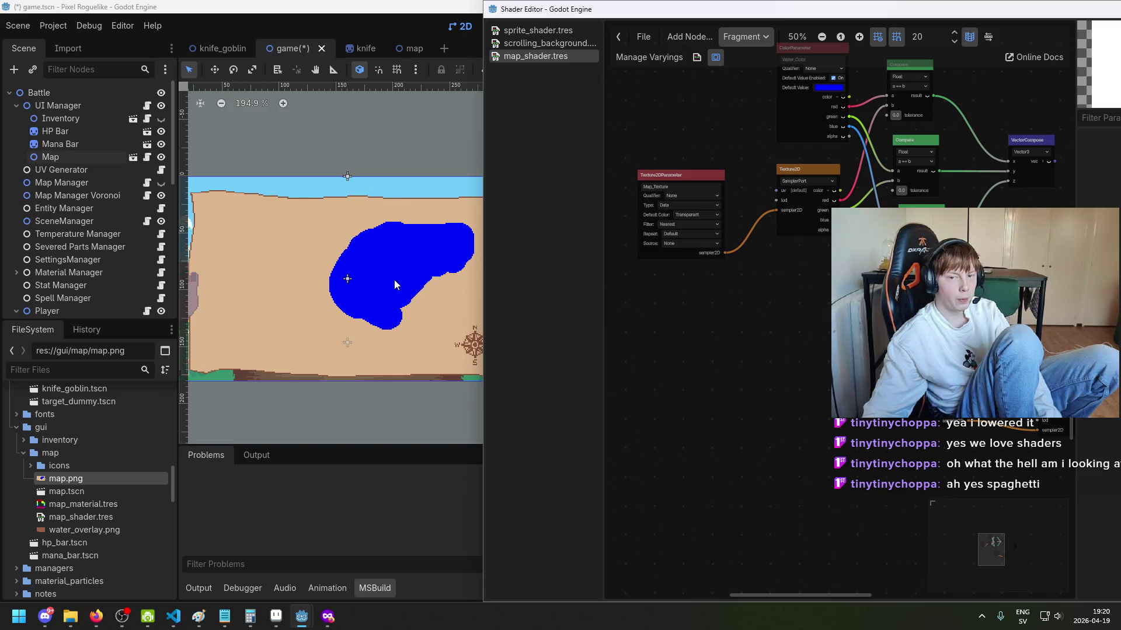
pyautogui.scroll(1, 829, 260)
# Step: Reposition the Water_Color ColorParameter node up and left, beside the Compare nodes
pyautogui.moveTo(829, 260); pyautogui.dragTo(724, 183)
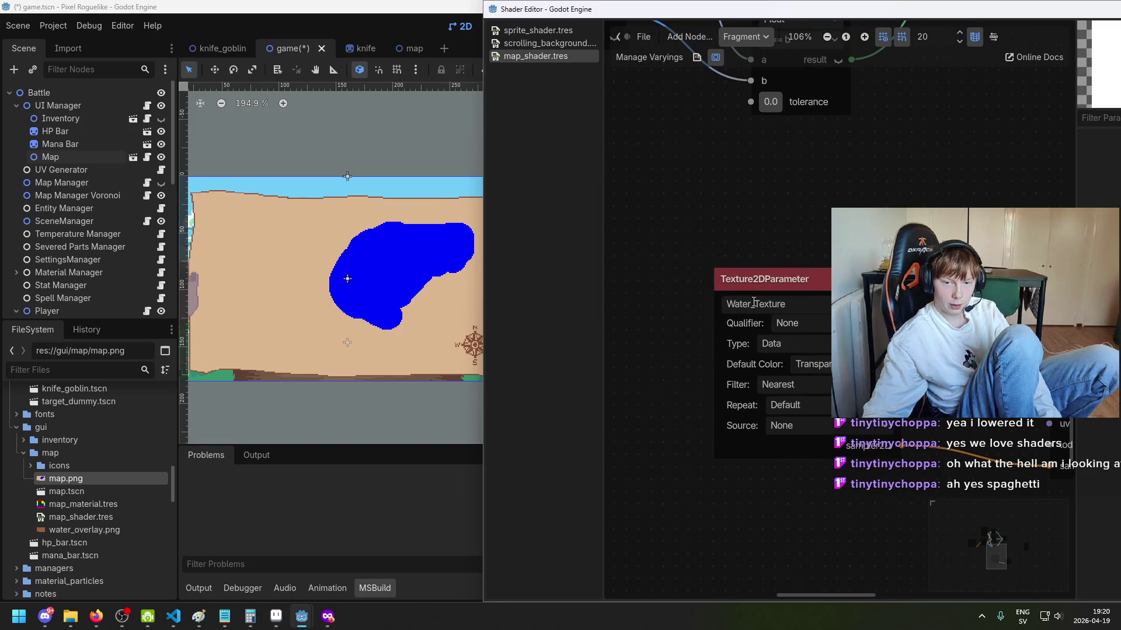
pyautogui.moveTo(699, 74); pyautogui.dragTo(759, 326)
pyautogui.scroll(-1, 825, 278)
pyautogui.moveTo(1028, 174)
pyautogui.mouseDown()
pyautogui.moveTo(825, 278)
pyautogui.moveTo(732, 166)
pyautogui.moveTo(748, 187)
pyautogui.moveTo(834, 204)
pyautogui.moveTo(933, 185)
pyautogui.mouseUp()
pyautogui.scroll(1, 759, 203)
pyautogui.moveTo(863, 107)
pyautogui.mouseDown()
pyautogui.moveTo(808, 89)
pyautogui.moveTo(852, 93)
pyautogui.moveTo(771, 97)
pyautogui.moveTo(829, 117)
pyautogui.mouseUp()
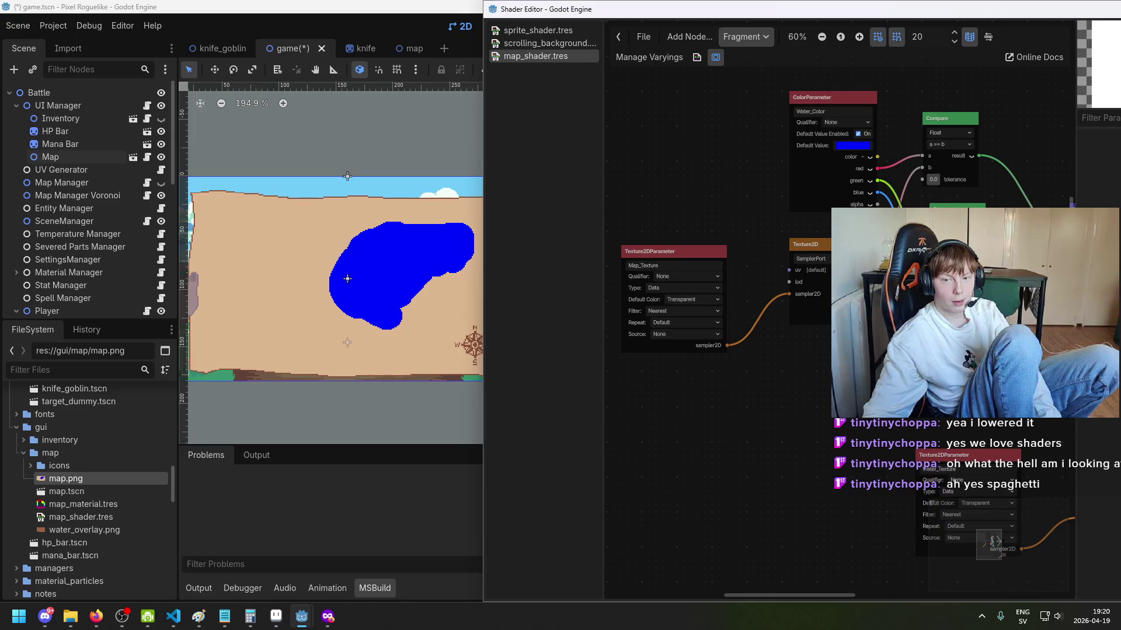
pyautogui.scroll(2, 740, 264)
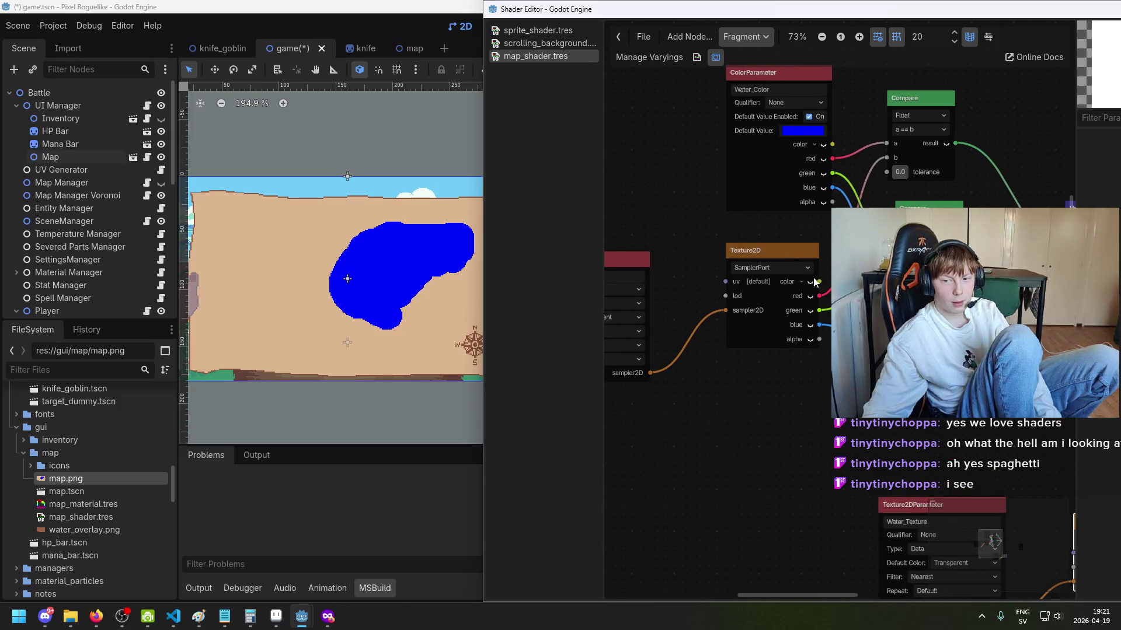
pyautogui.scroll(3, 794, 145)
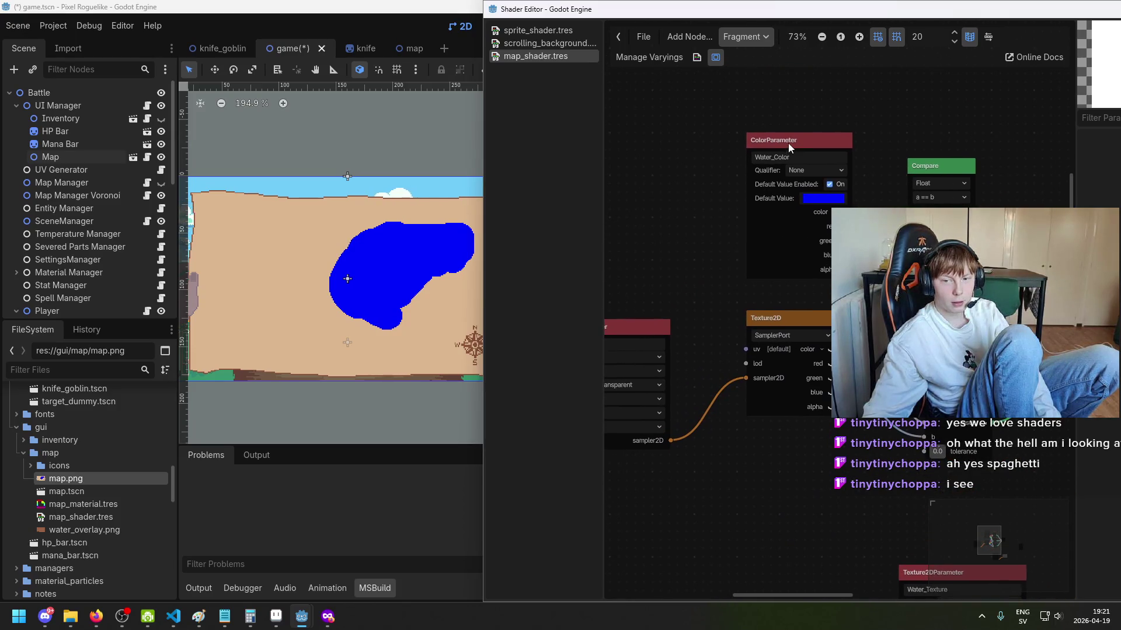
pyautogui.moveTo(789, 148); pyautogui.dragTo(772, 139)
pyautogui.scroll(1, 777, 160)
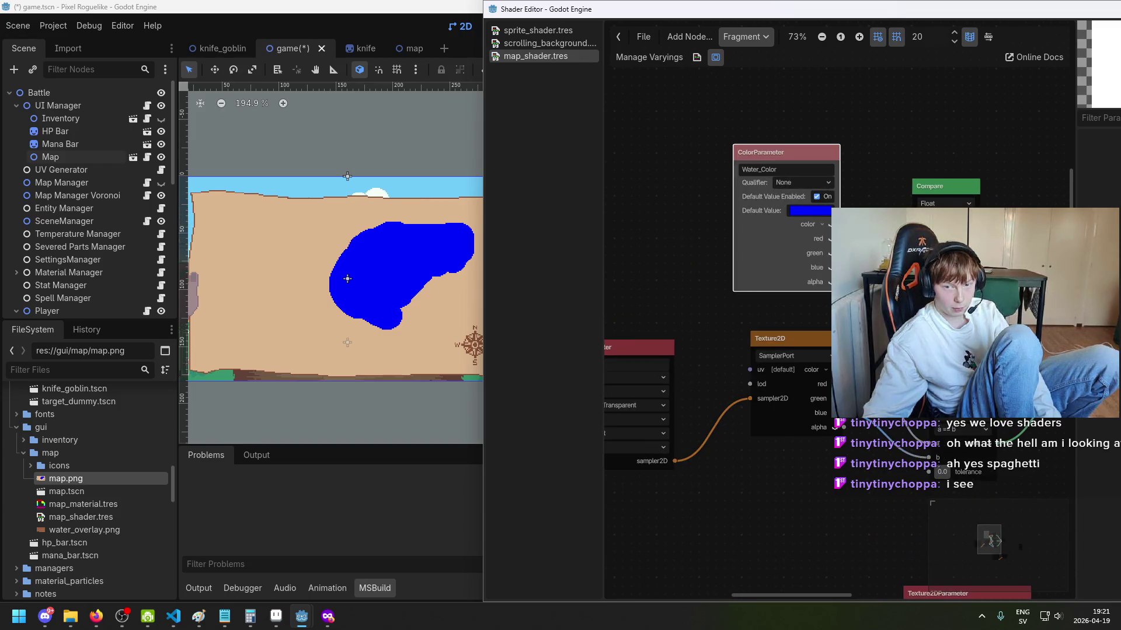
pyautogui.scroll(1, 770, 223)
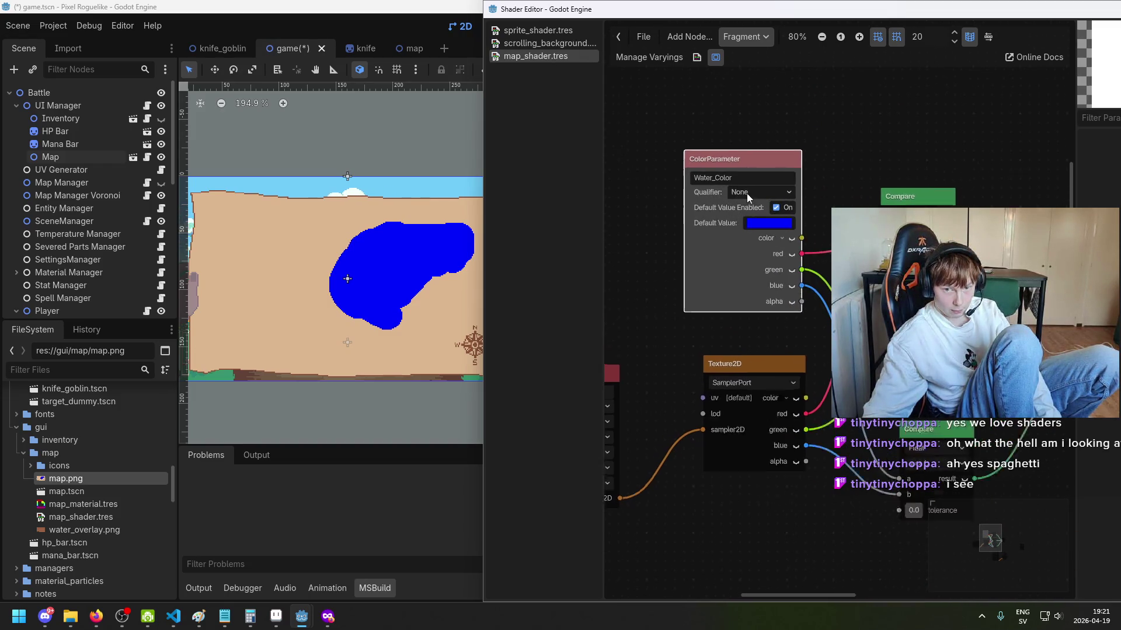
pyautogui.scroll(5, 776, 226)
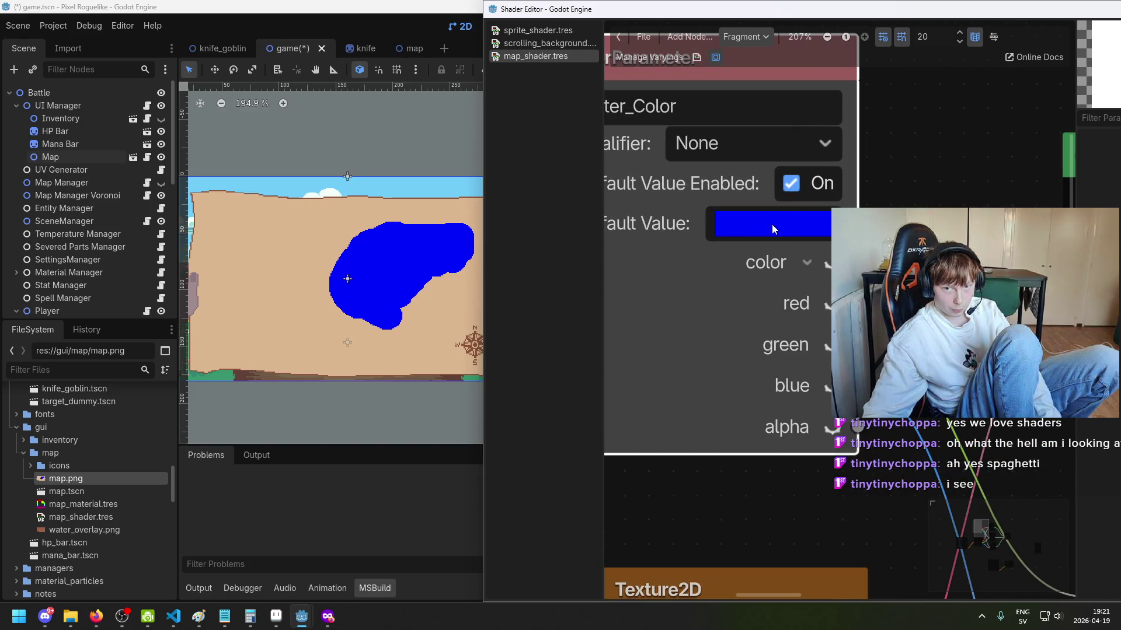
pyautogui.scroll(-6, 772, 224)
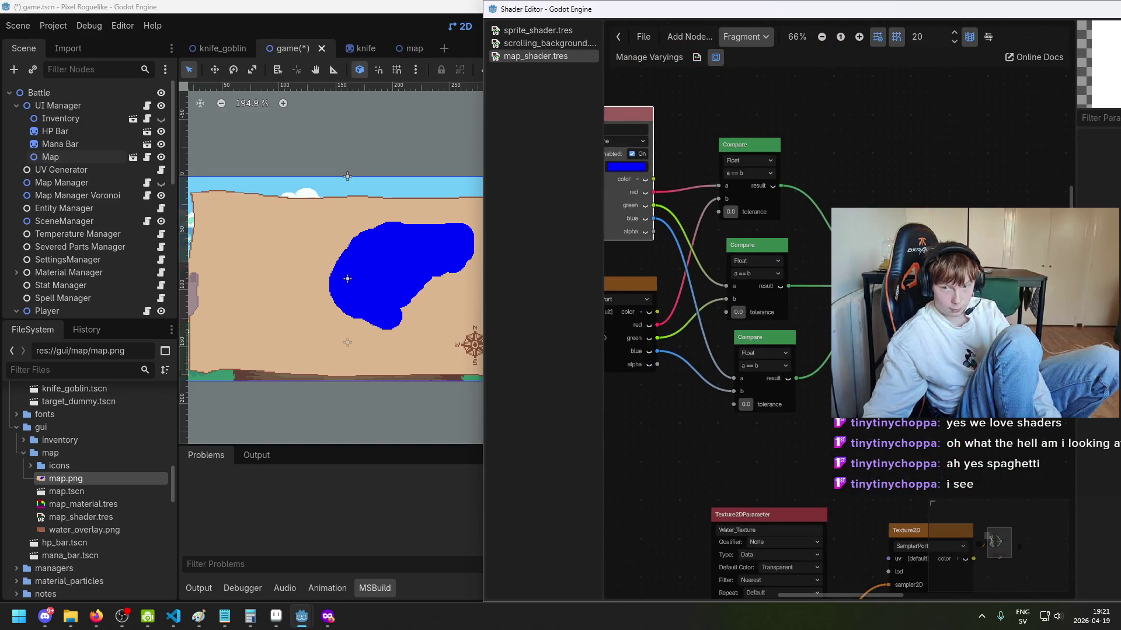
pyautogui.scroll(1, 795, 234)
pyautogui.scroll(1, 792, 235)
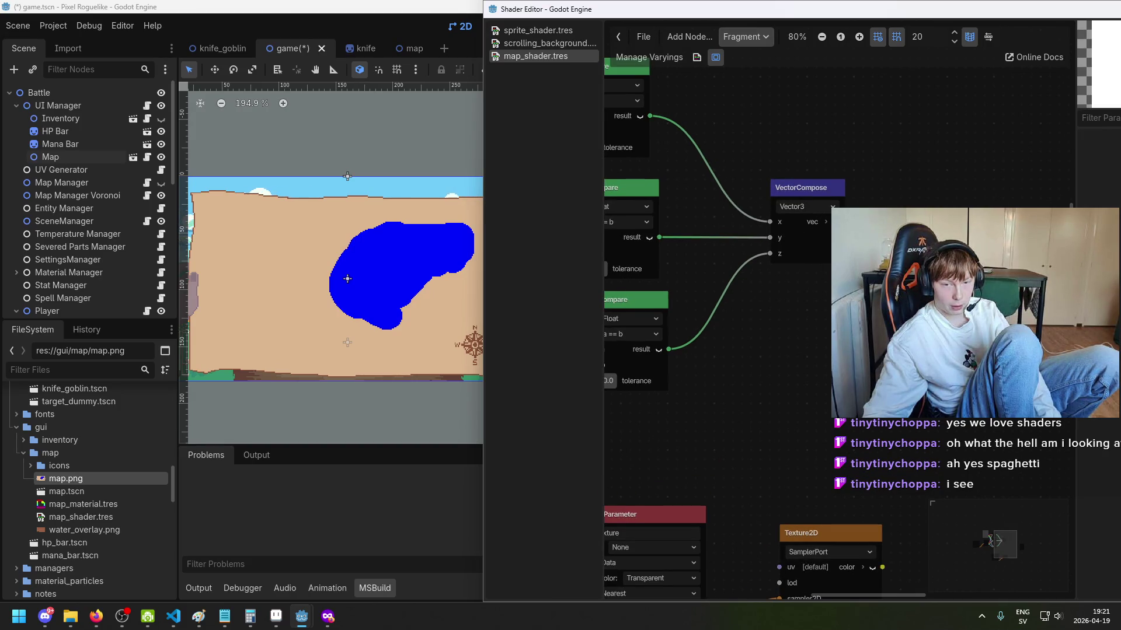
pyautogui.scroll(2, 809, 174)
pyautogui.hscroll(-5, 809, 173)
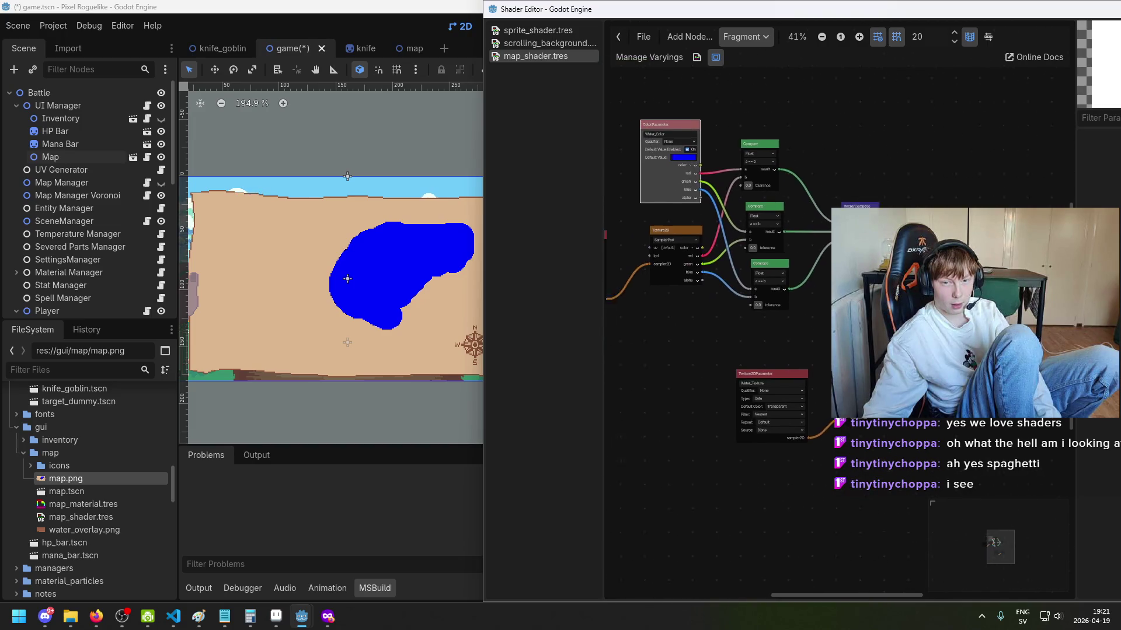
pyautogui.scroll(1, 824, 150)
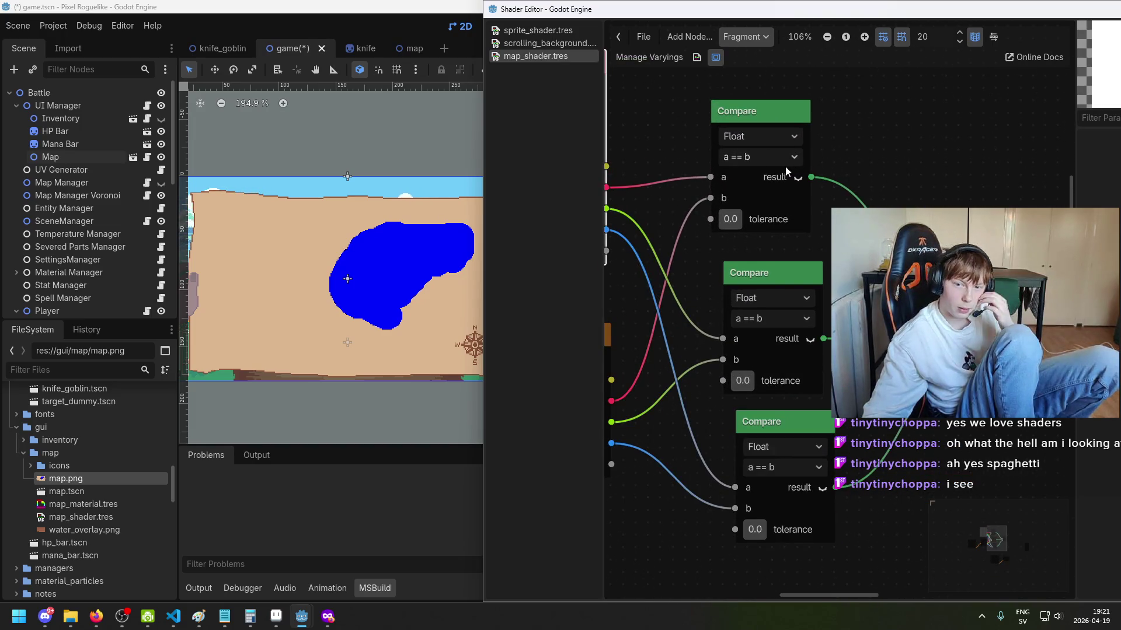
pyautogui.scroll(2, 791, 168)
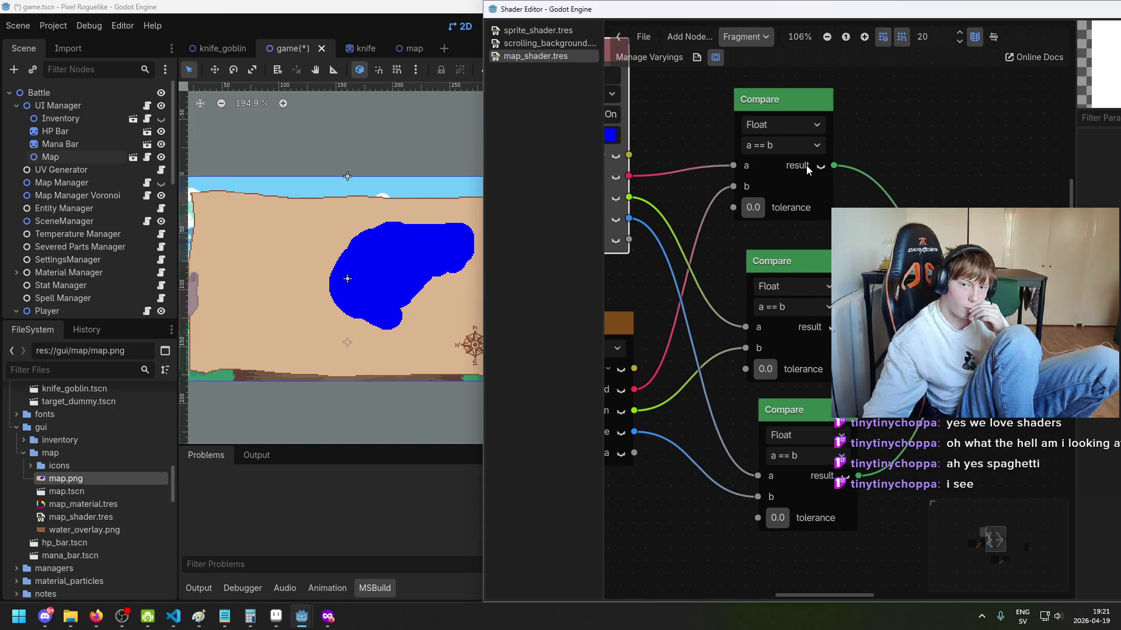
pyautogui.scroll(-2, 807, 165)
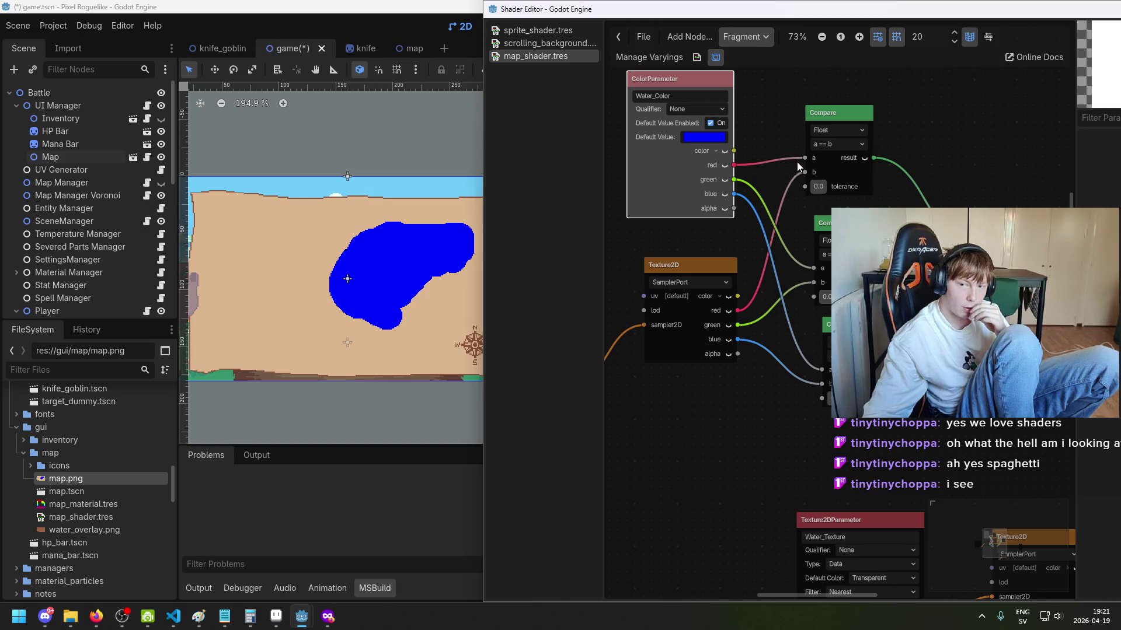
pyautogui.click(854, 129)
pyautogui.click(855, 132)
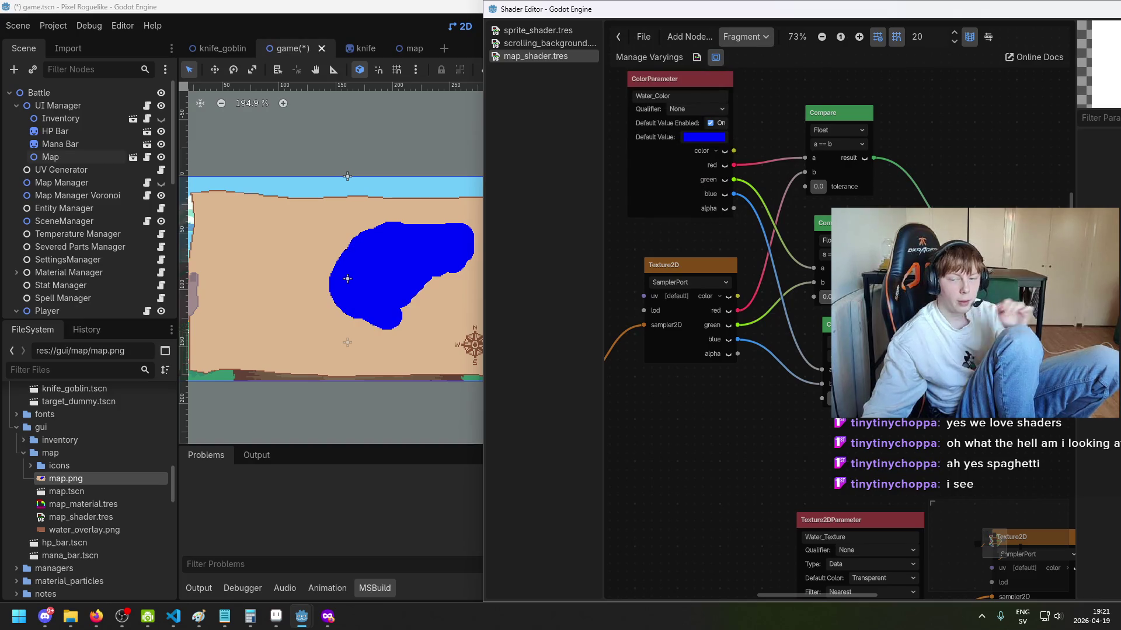
# Step: Add a Vector2 VectorOp node fed by the first and middle Compare results
pyautogui.moveTo(887, 162)
pyautogui.mouseDown()
pyautogui.moveTo(869, 161)
pyautogui.moveTo(1021, 199)
pyautogui.mouseUp()
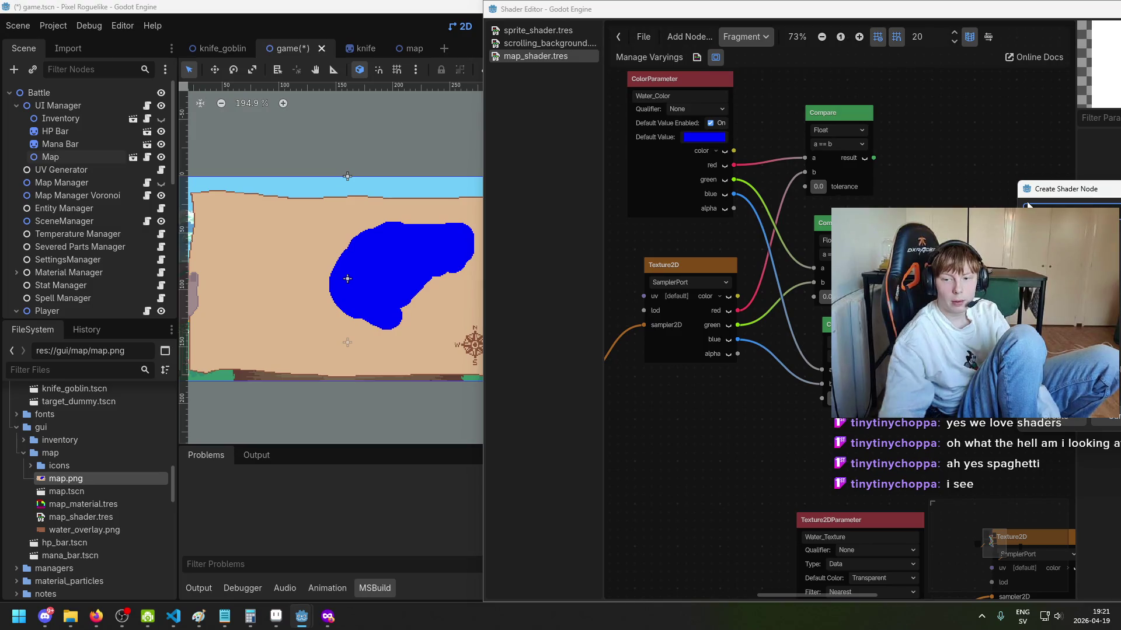
pyautogui.click(1066, 421)
pyautogui.moveTo(715, 255); pyautogui.dragTo(853, 253)
pyautogui.moveTo(891, 191); pyautogui.dragTo(808, 161)
pyautogui.click(852, 245)
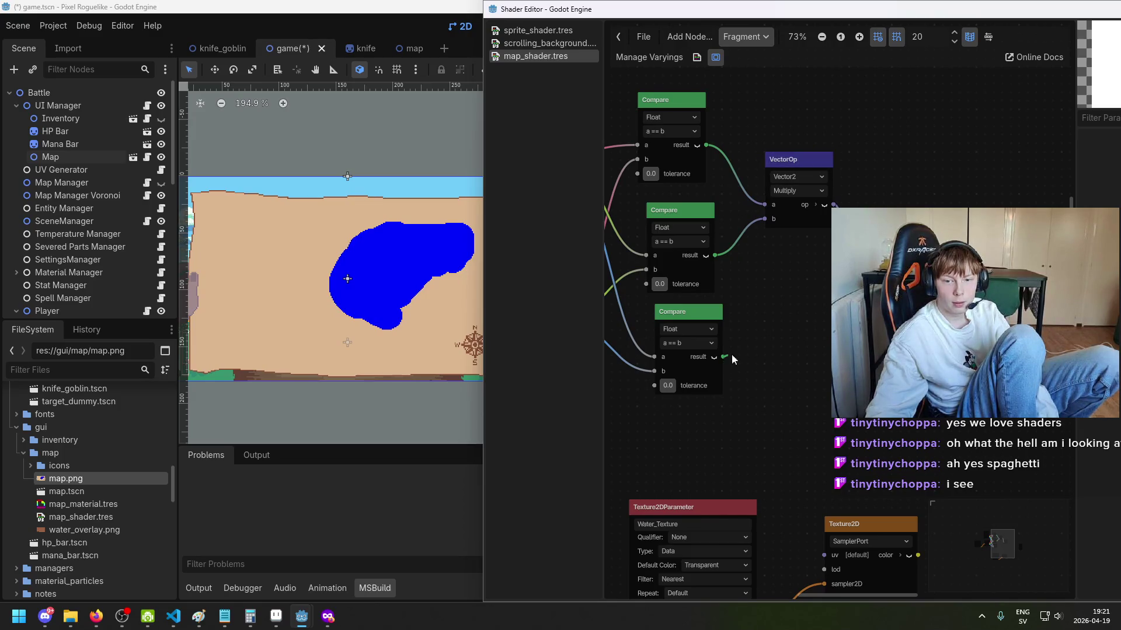
# Step: Pan and zoom the graph to bring the VectorOp and Compare nodes into view
pyautogui.scroll(-2, 805, 274)
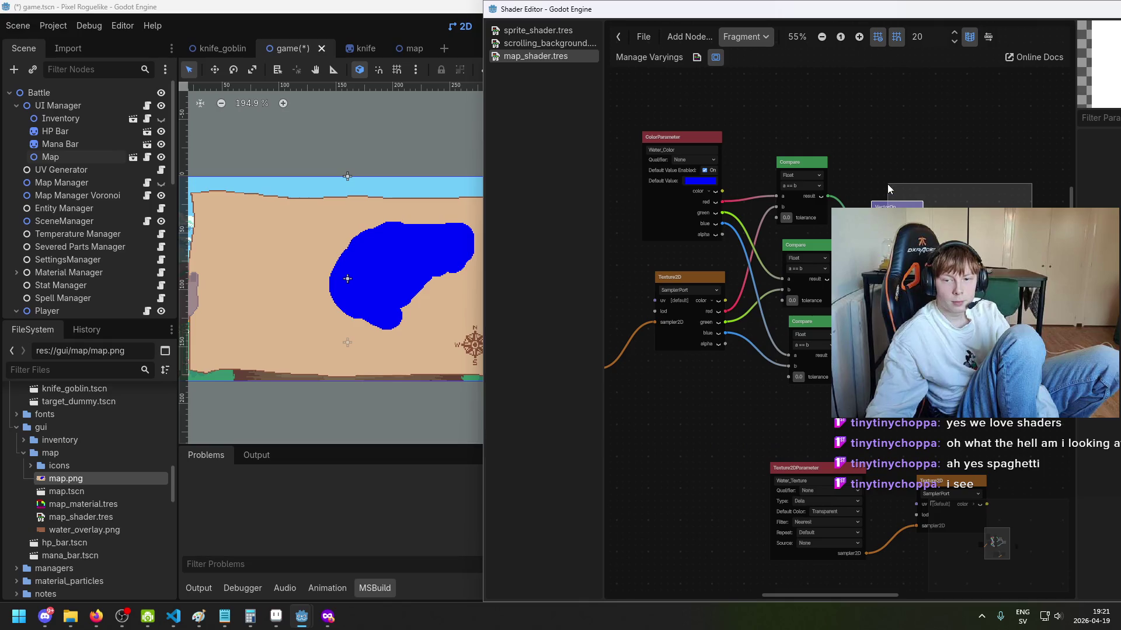
pyautogui.scroll(4, 966, 282)
pyautogui.scroll(-1, 790, 258)
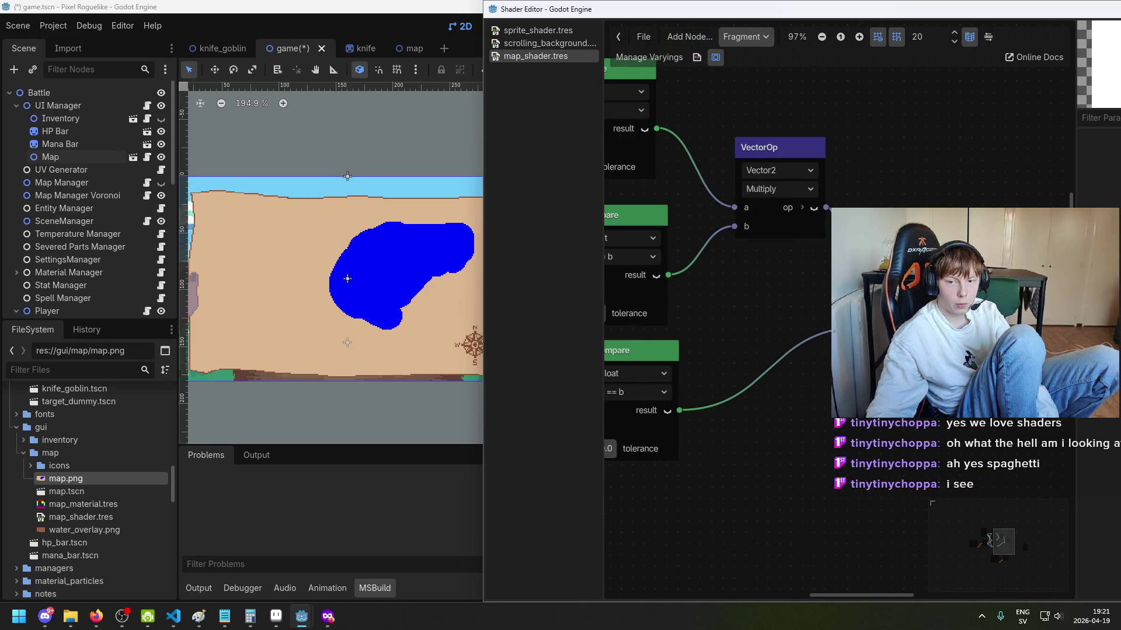
pyautogui.scroll(-2, 835, 327)
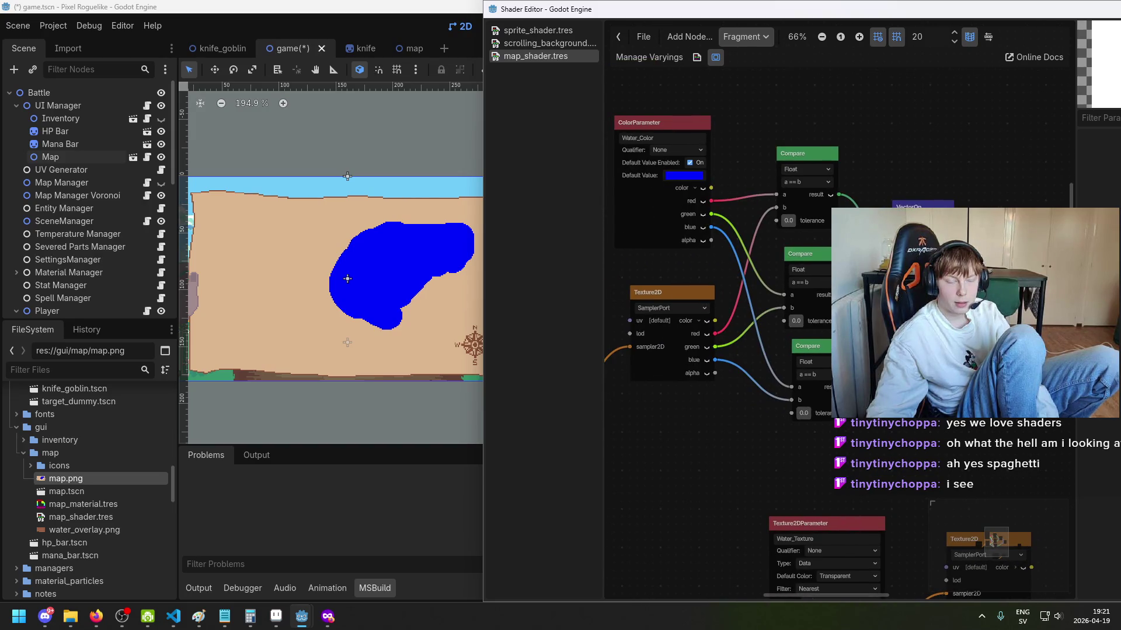
pyautogui.moveTo(966, 330); pyautogui.dragTo(825, 283)
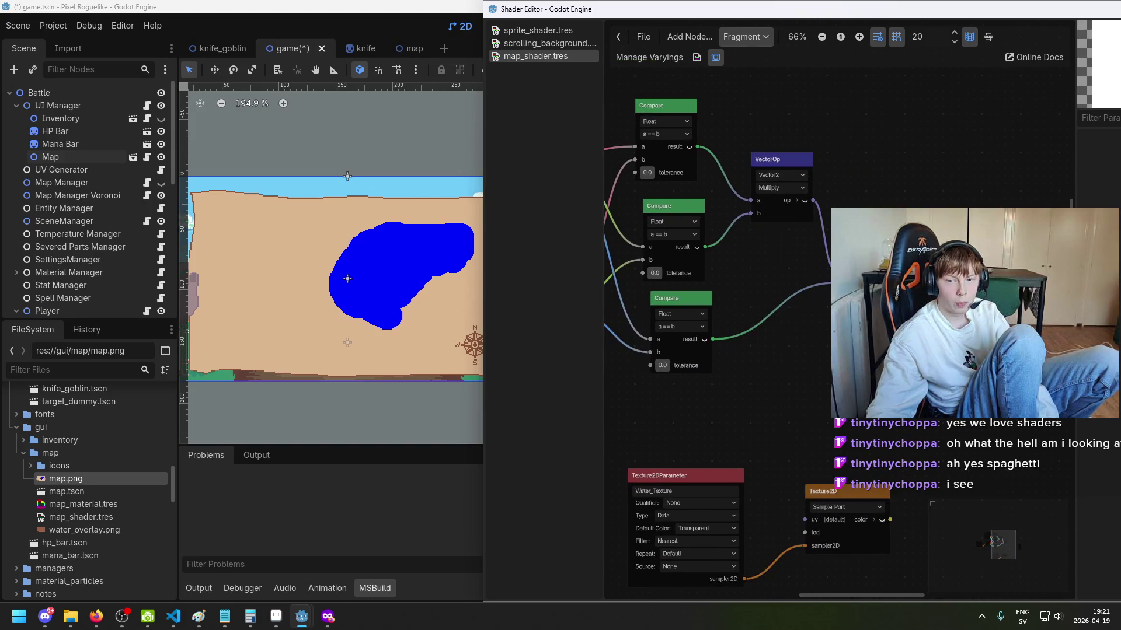
pyautogui.scroll(4, 990, 541)
pyautogui.scroll(-3, 990, 542)
pyautogui.scroll(2, 990, 541)
pyautogui.scroll(-4, 991, 540)
pyautogui.moveTo(902, 291)
pyautogui.mouseDown()
pyautogui.moveTo(837, 162)
pyautogui.moveTo(863, 201)
pyautogui.mouseUp()
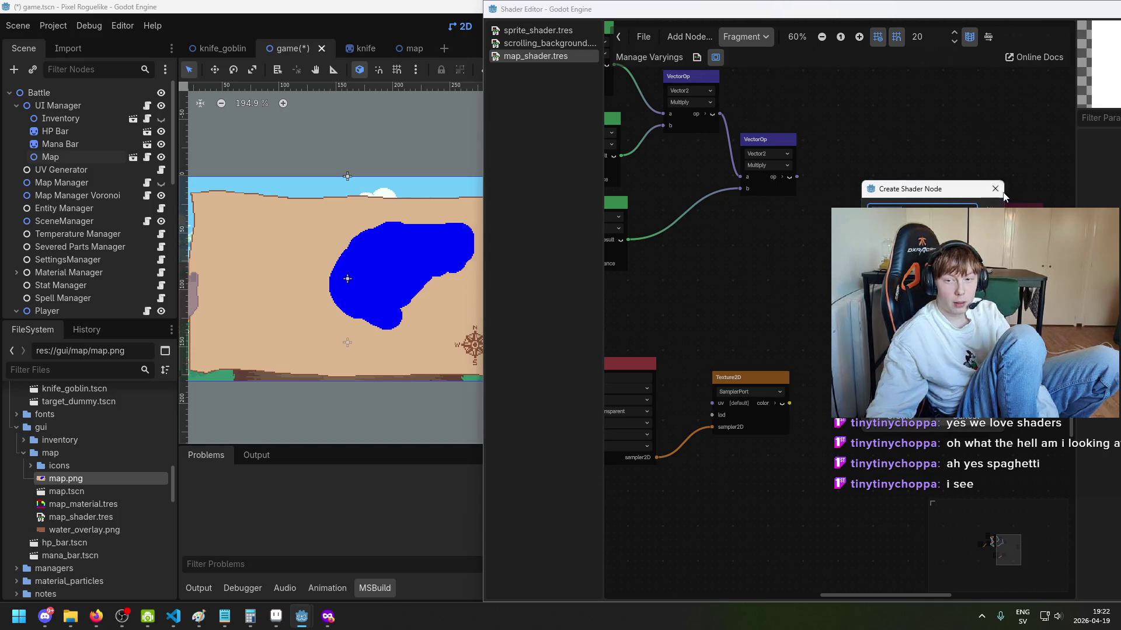
# Step: Dismiss the new-node popup and pan the graph over to the texture nodes
pyautogui.press('Escape')
pyautogui.scroll(-1, 809, 250)
pyautogui.scroll(-1, 809, 250)
pyautogui.moveTo(809, 250); pyautogui.dragTo(985, 234)
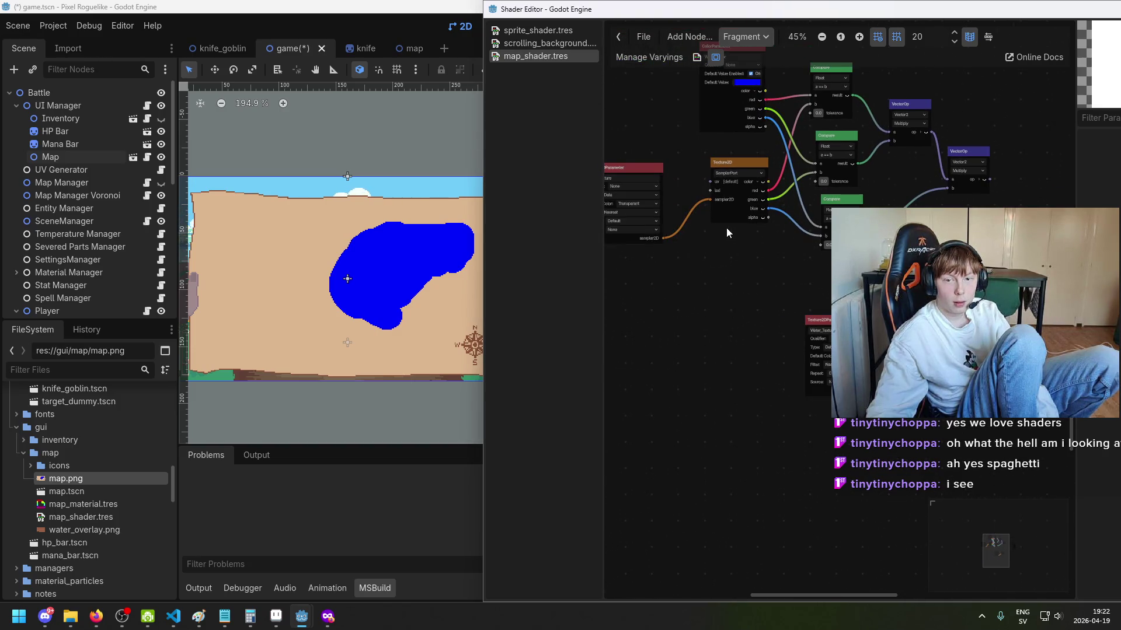
pyautogui.scroll(5, 705, 223)
pyautogui.moveTo(725, 194)
pyautogui.mouseDown()
pyautogui.moveTo(805, 196)
pyautogui.moveTo(829, 221)
pyautogui.mouseUp()
pyautogui.hscroll(3, 806, 196)
# Step: Add a Vector3 Multiply VectorOp fed by the Texture2D colour and place it at the right
pyautogui.click(796, 145)
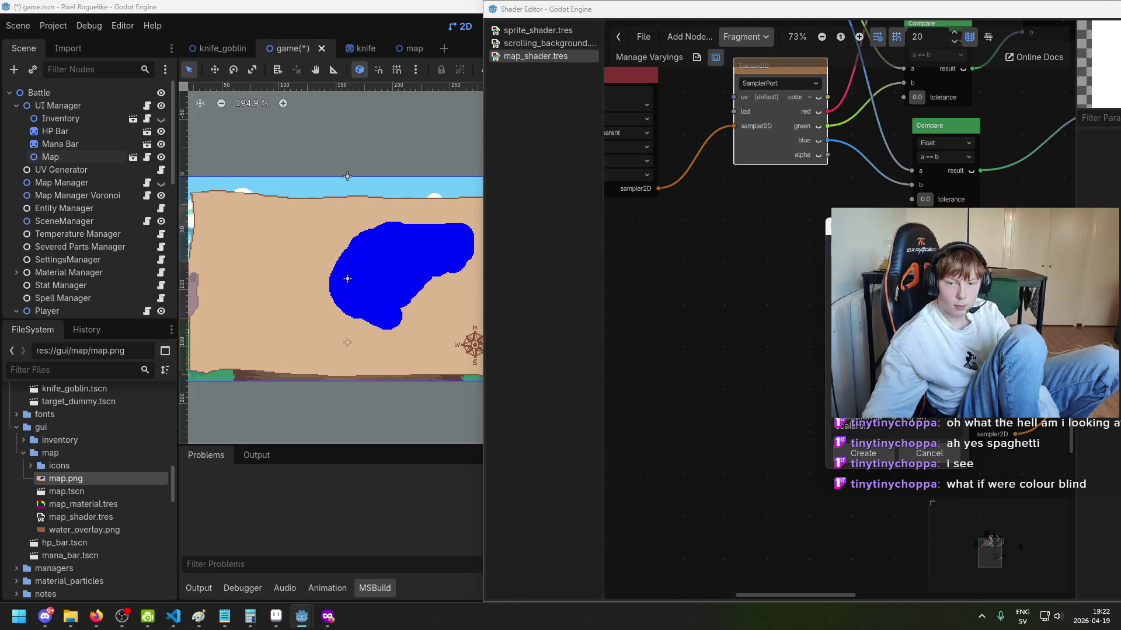
pyautogui.press('Return')
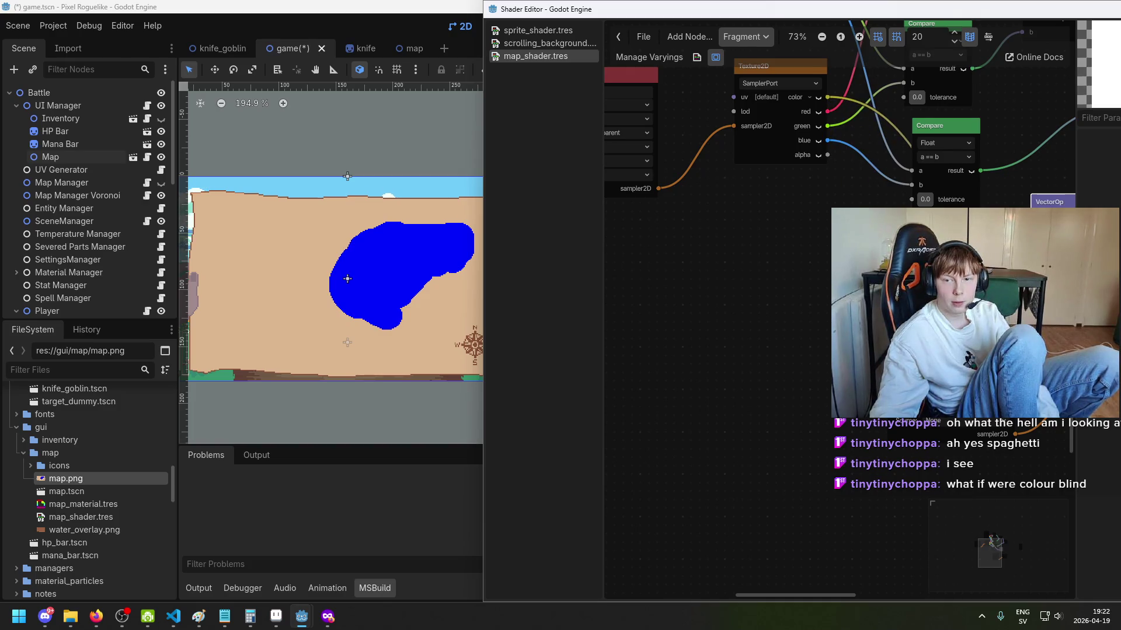
pyautogui.scroll(-1, 647, 141)
pyautogui.moveTo(664, 135); pyautogui.dragTo(648, 142)
pyautogui.moveTo(1097, 245); pyautogui.dragTo(1101, 117)
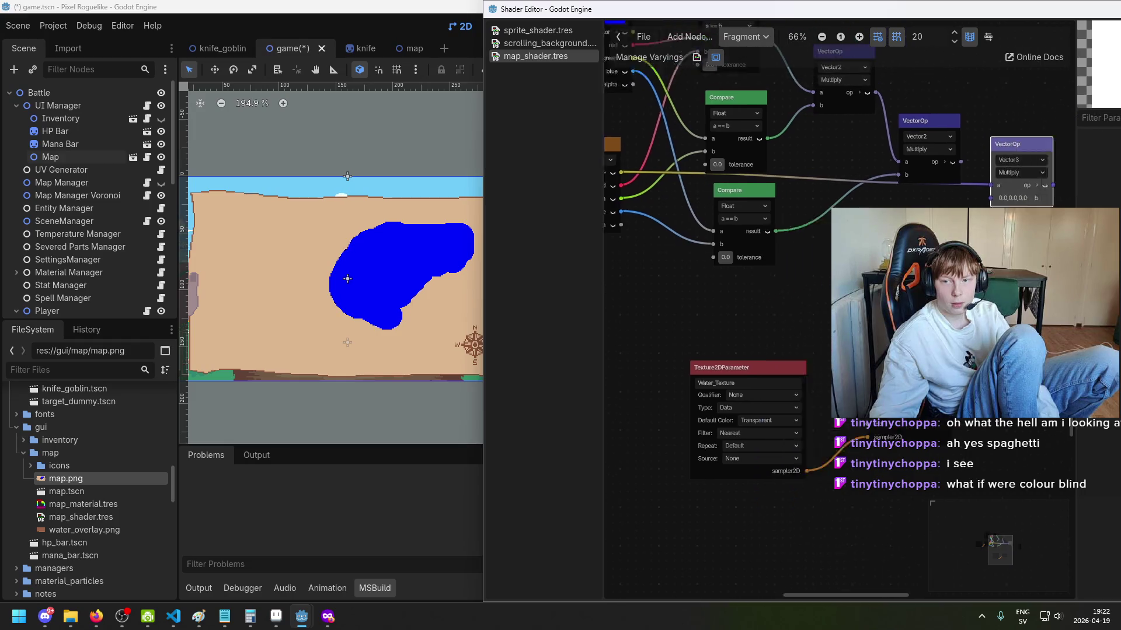
pyautogui.moveTo(875, 175); pyautogui.dragTo(907, 159)
# Step: Raise the Vector2 VectorOp node above the Vector3 Multiply node
pyautogui.moveTo(781, 154); pyautogui.dragTo(781, 116)
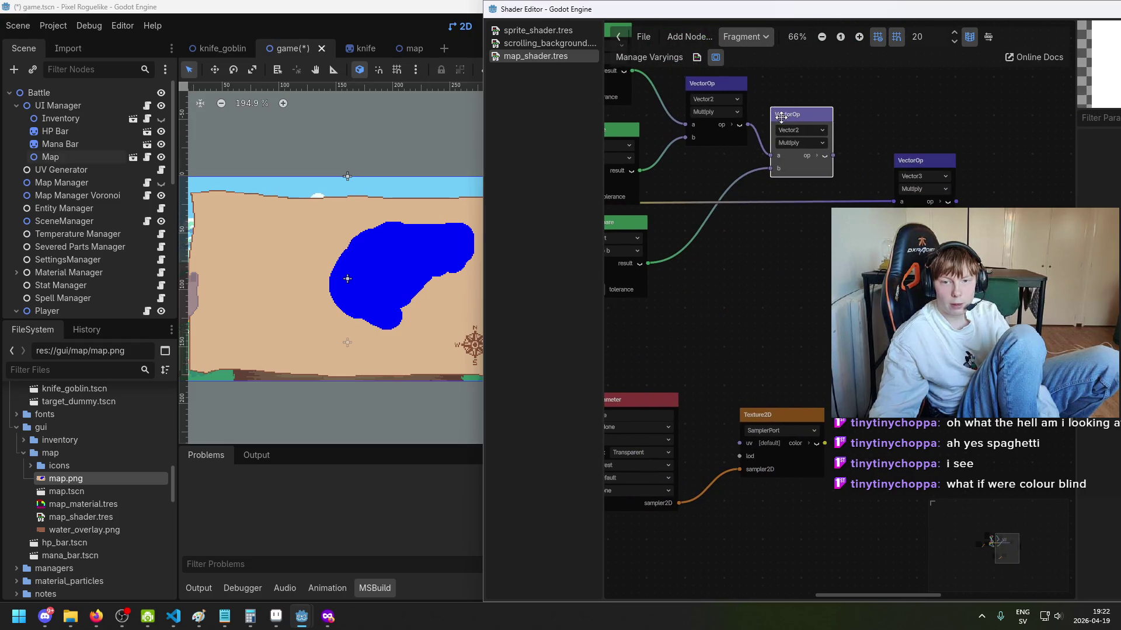
pyautogui.scroll(1, 897, 176)
pyautogui.click(904, 170)
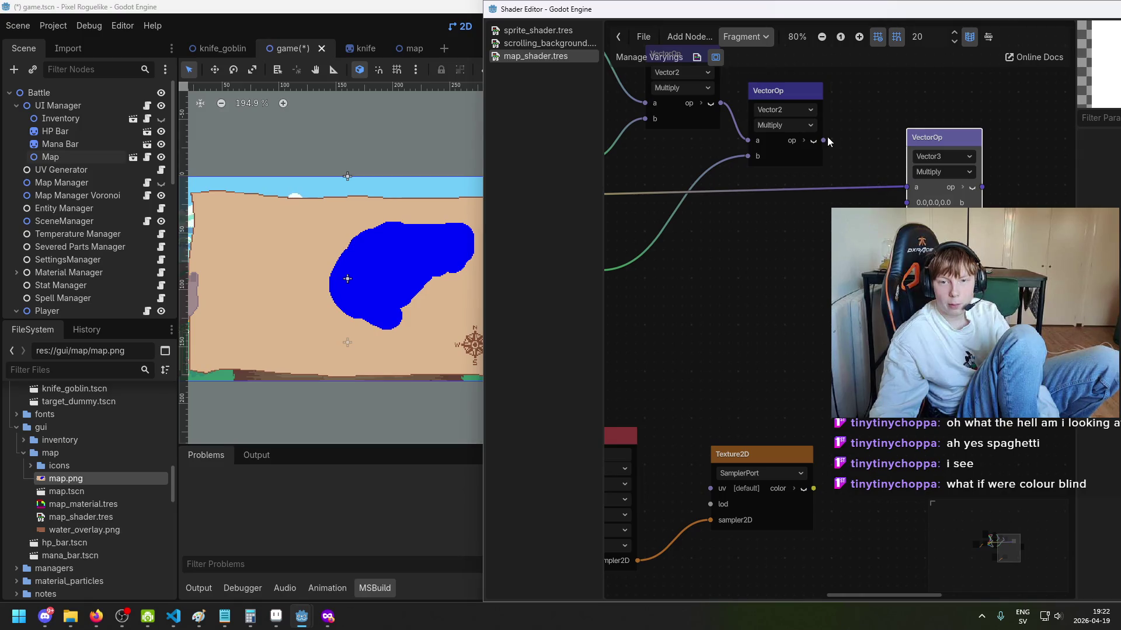
pyautogui.click(828, 139)
pyautogui.scroll(1, 864, 167)
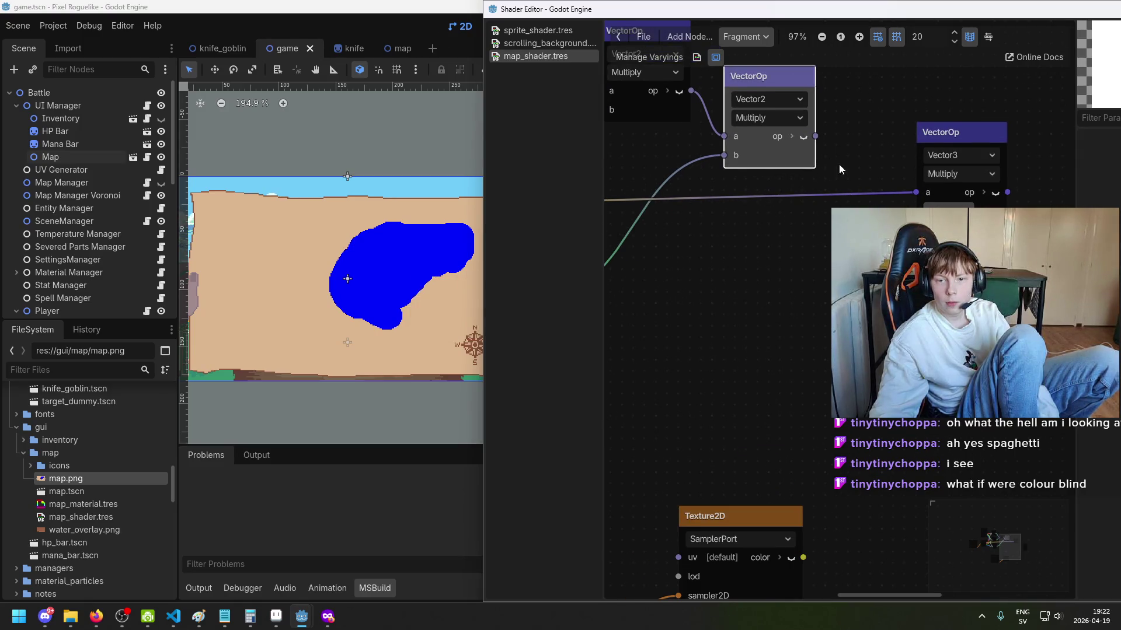
pyautogui.scroll(-5, 800, 277)
pyautogui.scroll(2, 966, 175)
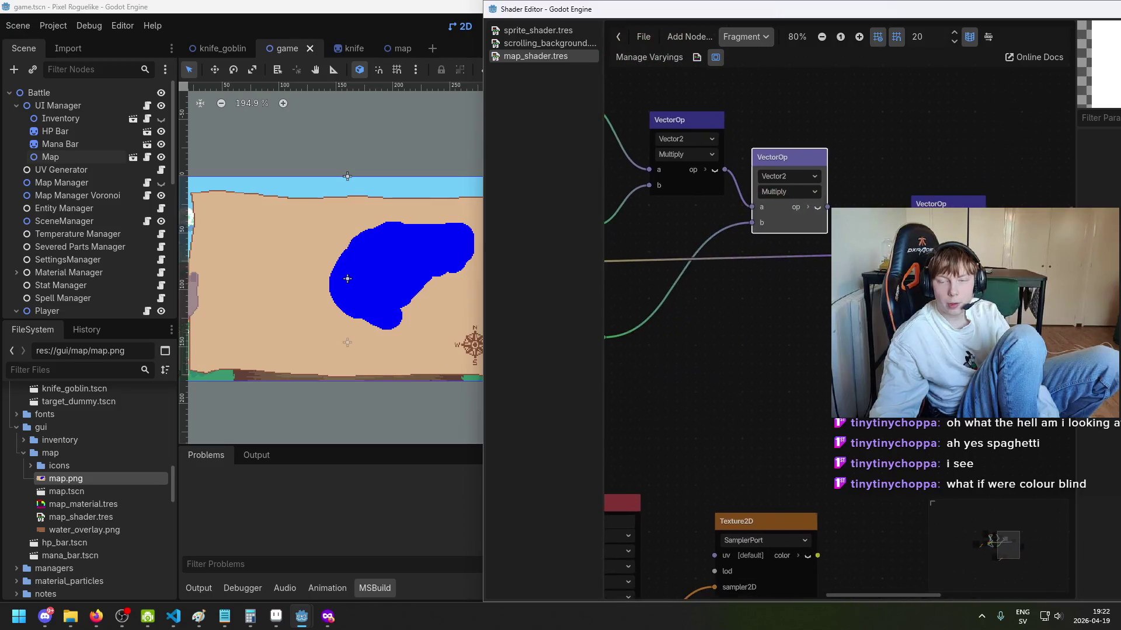
pyautogui.hscroll(2, 836, 194)
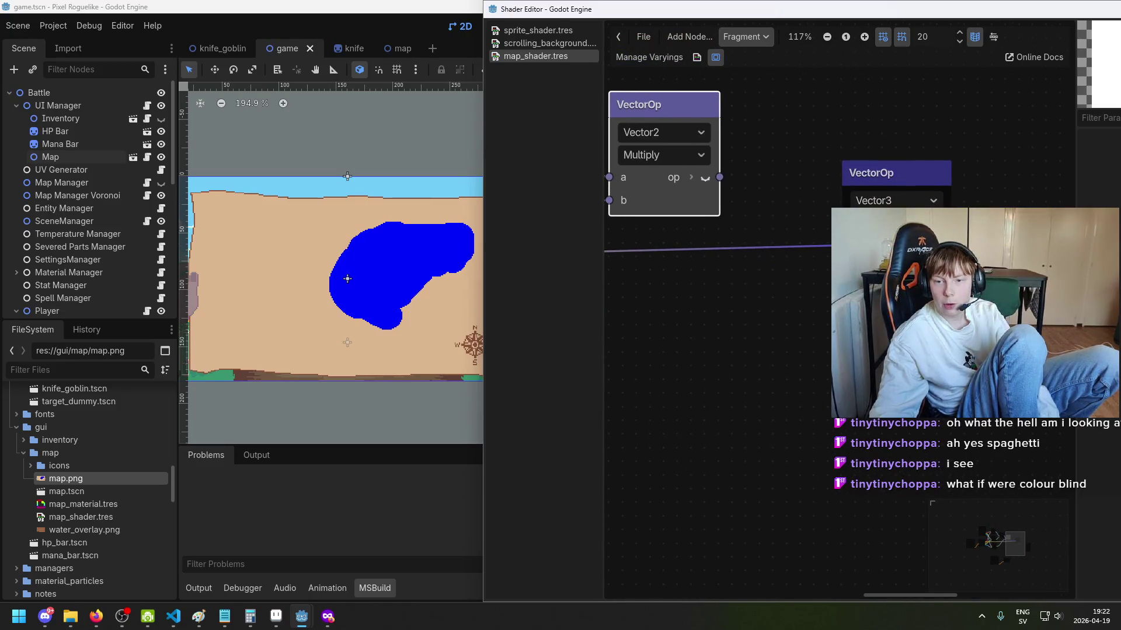
pyautogui.hscroll(-3, 989, 152)
pyautogui.scroll(-2, 988, 152)
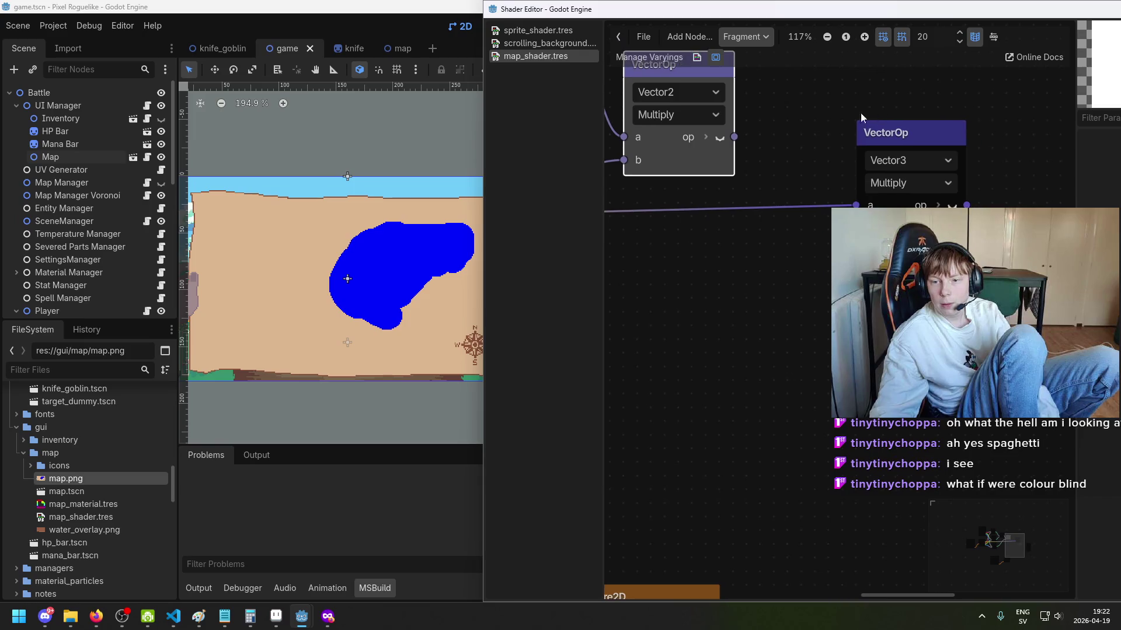
pyautogui.hscroll(2, 870, 110)
pyautogui.scroll(-2, 810, 131)
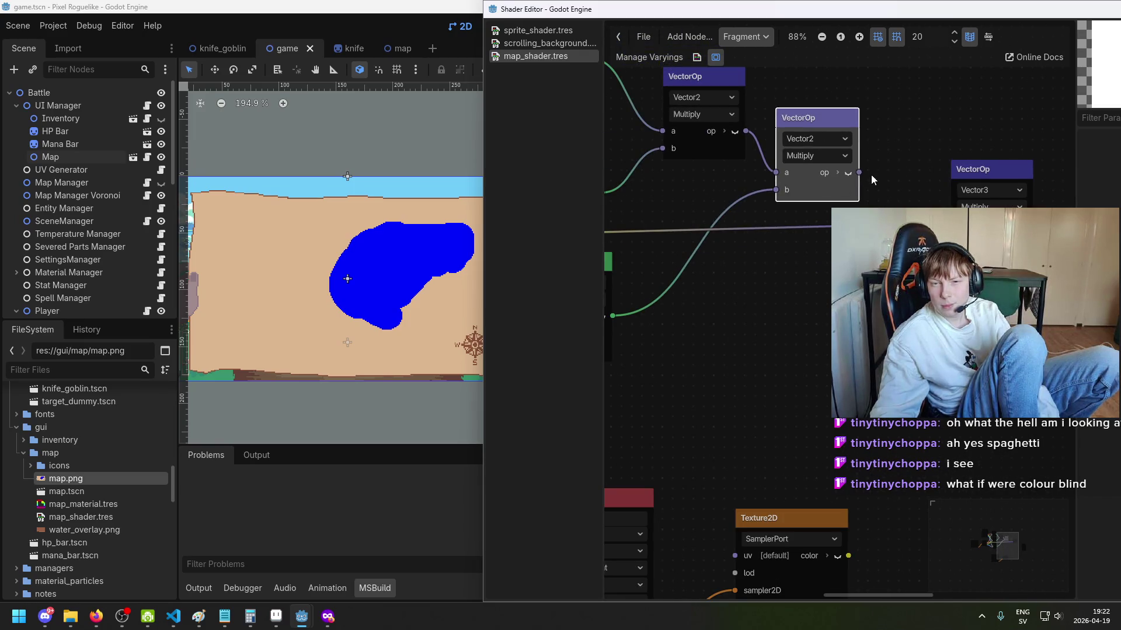
pyautogui.hscroll(4, 856, 126)
pyautogui.scroll(-1, 856, 126)
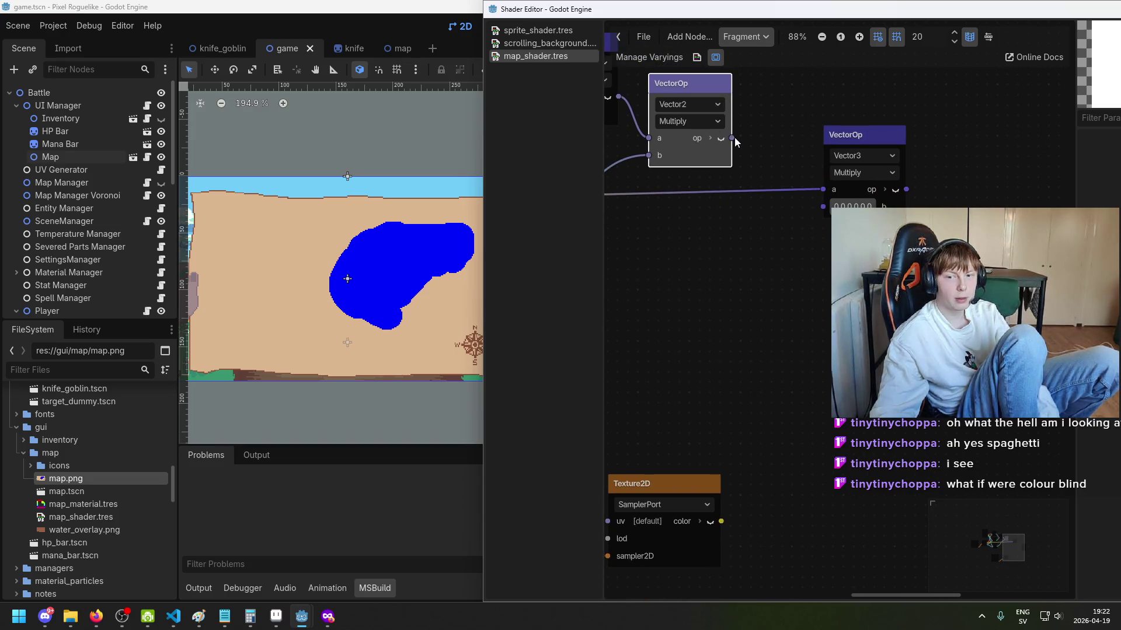
pyautogui.scroll(-4, 739, 145)
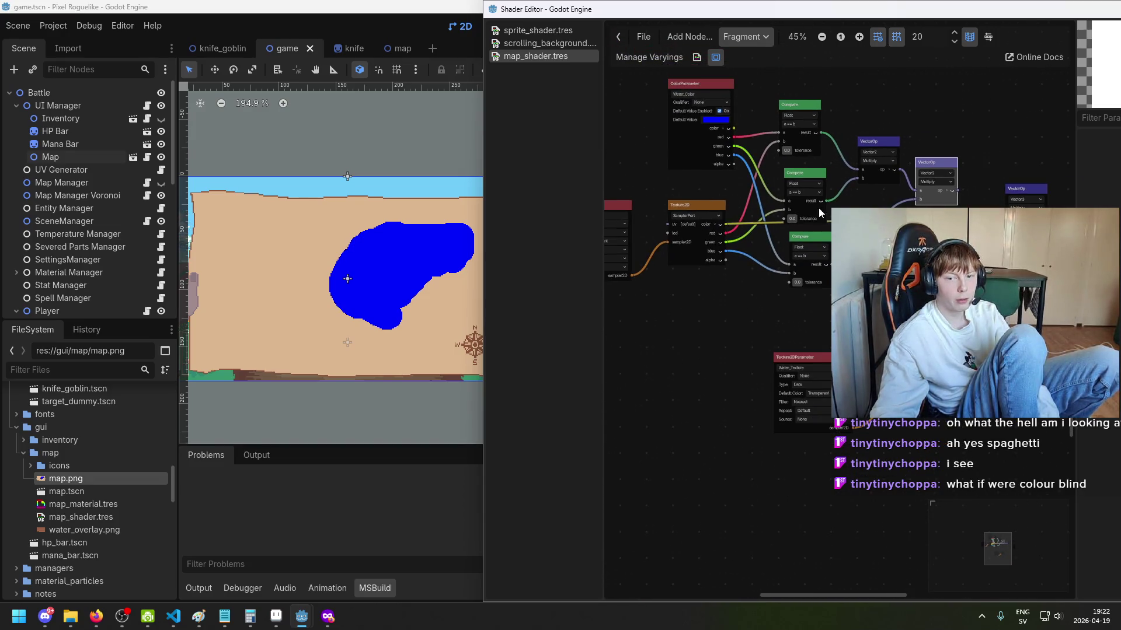
pyautogui.scroll(4, 912, 165)
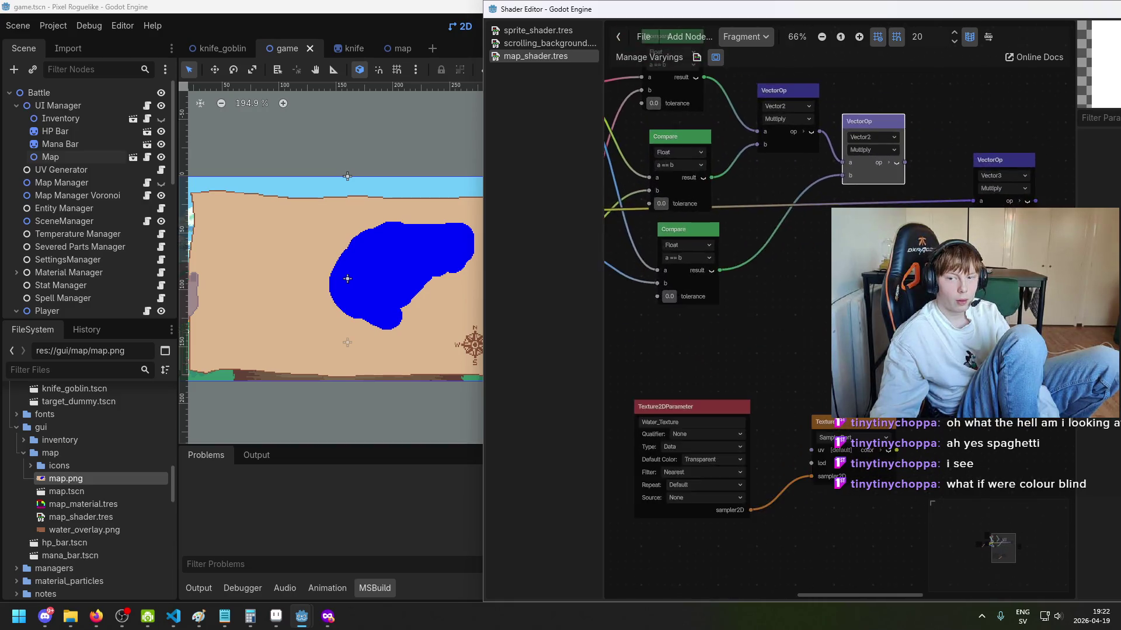
# Step: Feed the Vector2 VectorOp product into the Vector3 Multiply node
pyautogui.moveTo(882, 149); pyautogui.dragTo(975, 280)
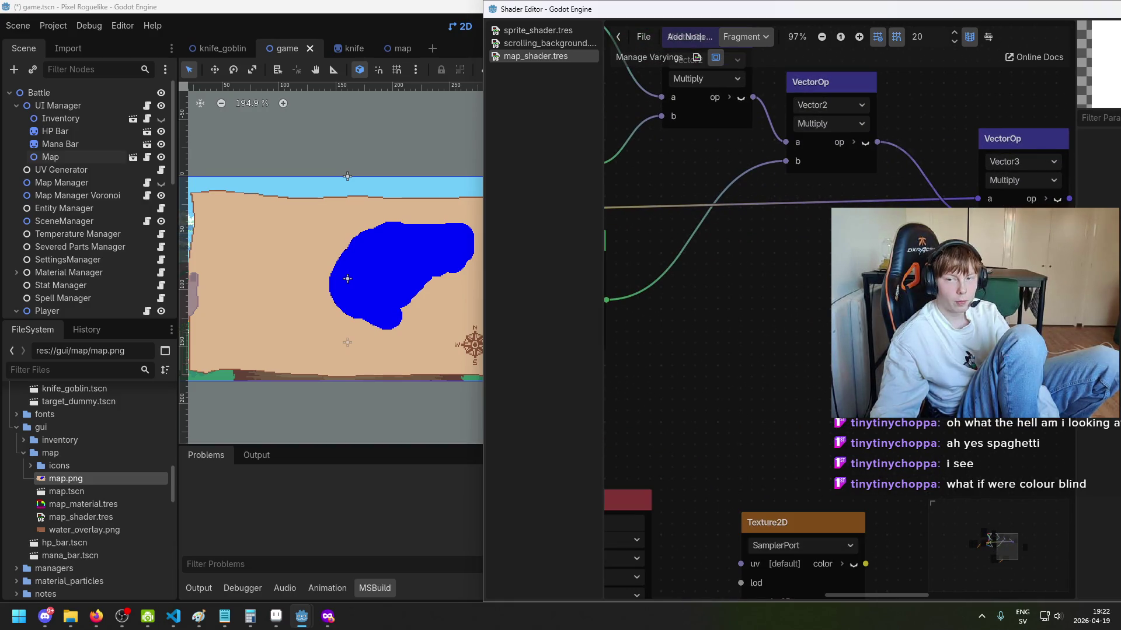
pyautogui.scroll(-2, 974, 280)
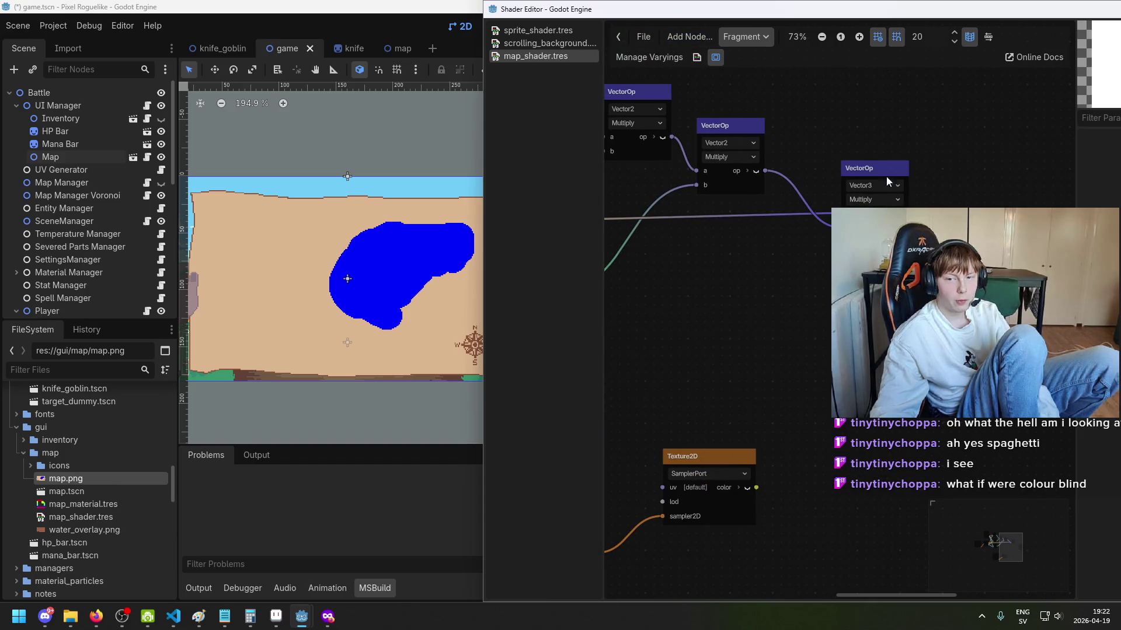
pyautogui.scroll(5, 875, 169)
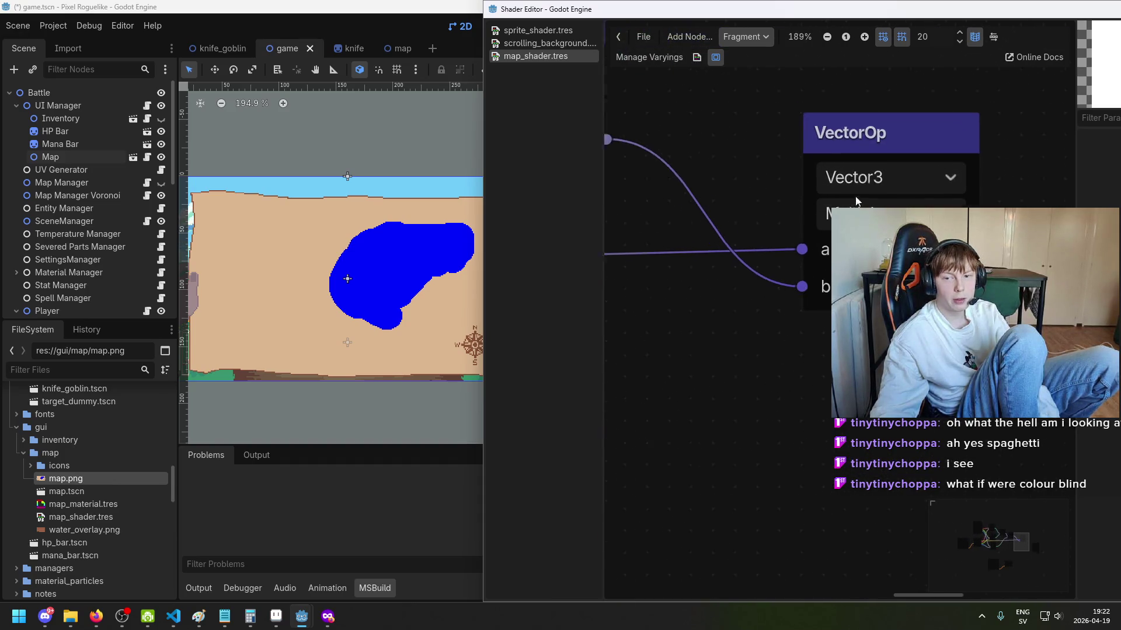
pyautogui.scroll(-3, 876, 175)
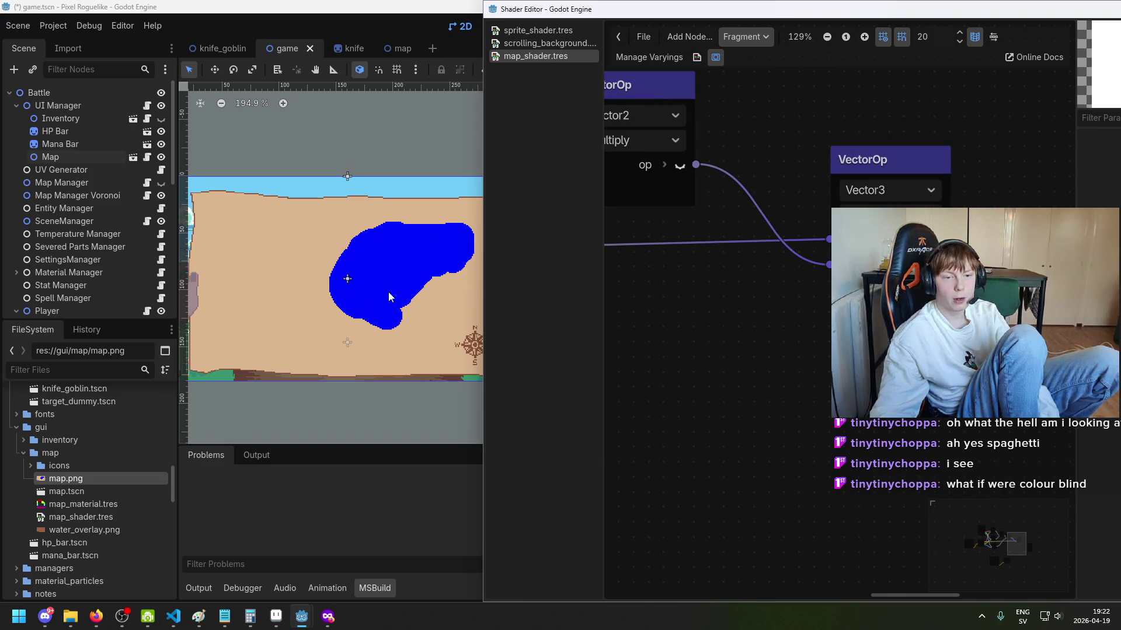
pyautogui.scroll(-1, 828, 245)
pyautogui.moveTo(872, 238); pyautogui.dragTo(854, 203)
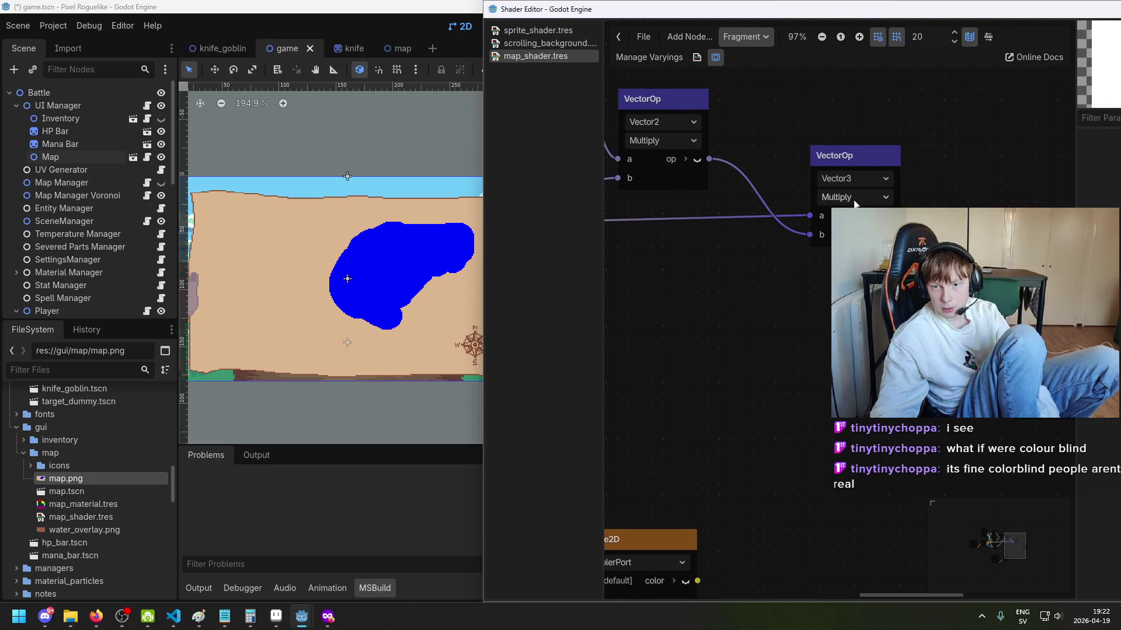
pyautogui.click(858, 163)
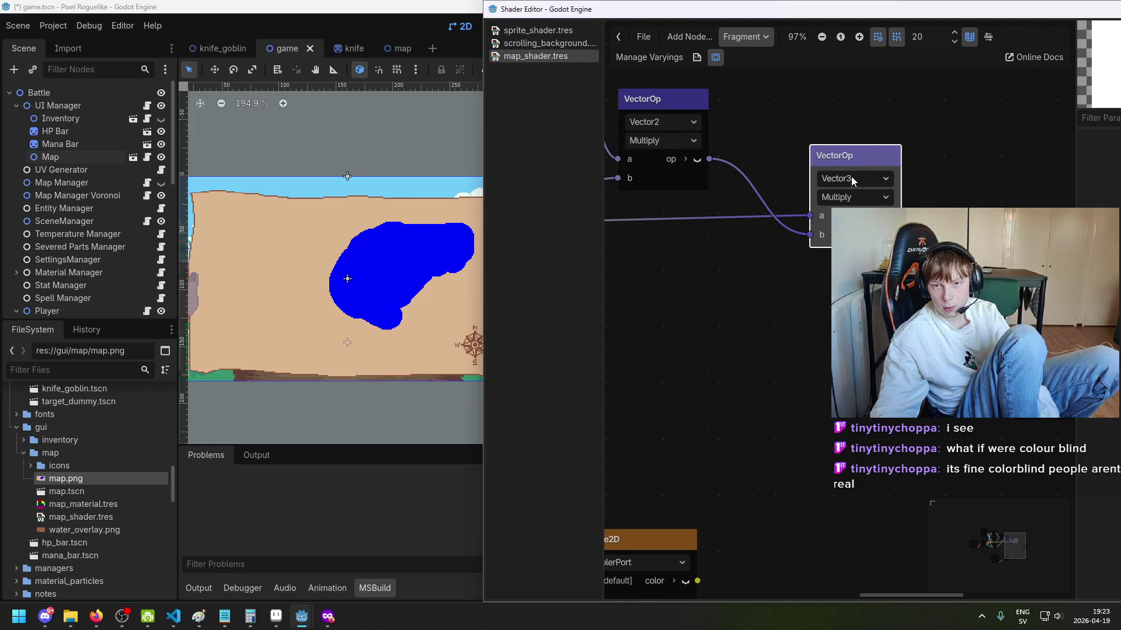
pyautogui.scroll(2, 738, 159)
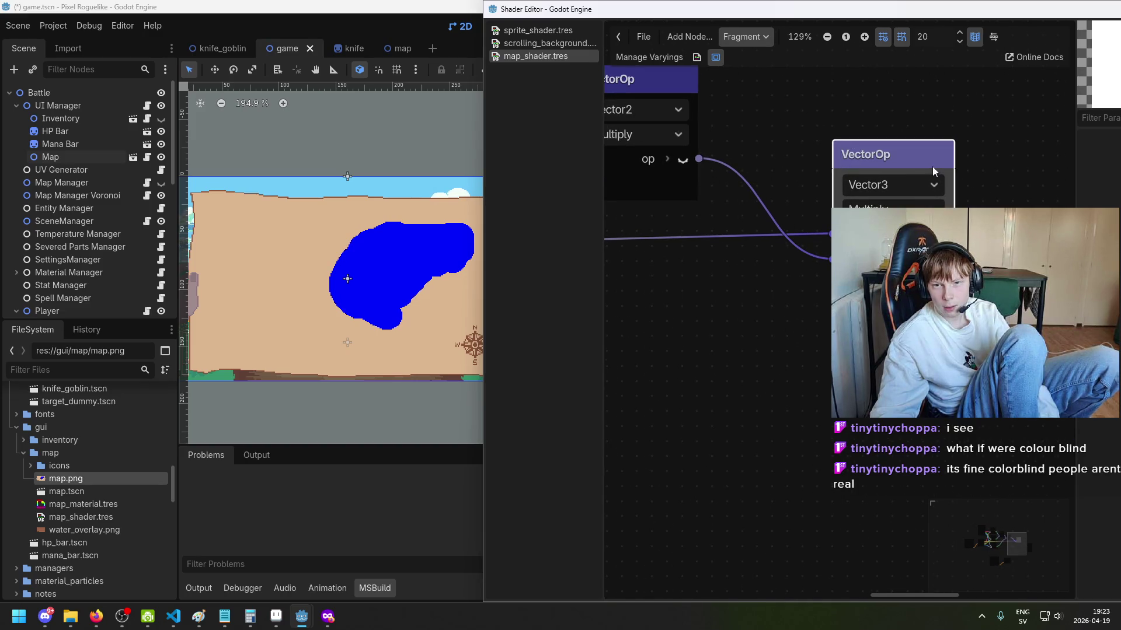
pyautogui.scroll(-2, 929, 207)
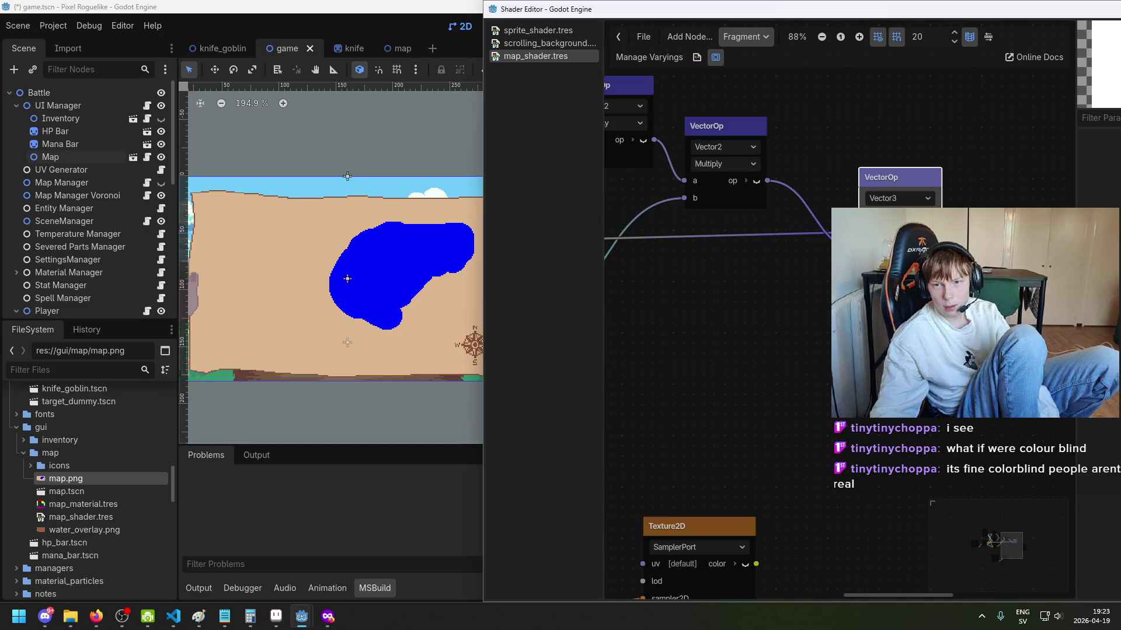
pyautogui.scroll(-2, 966, 121)
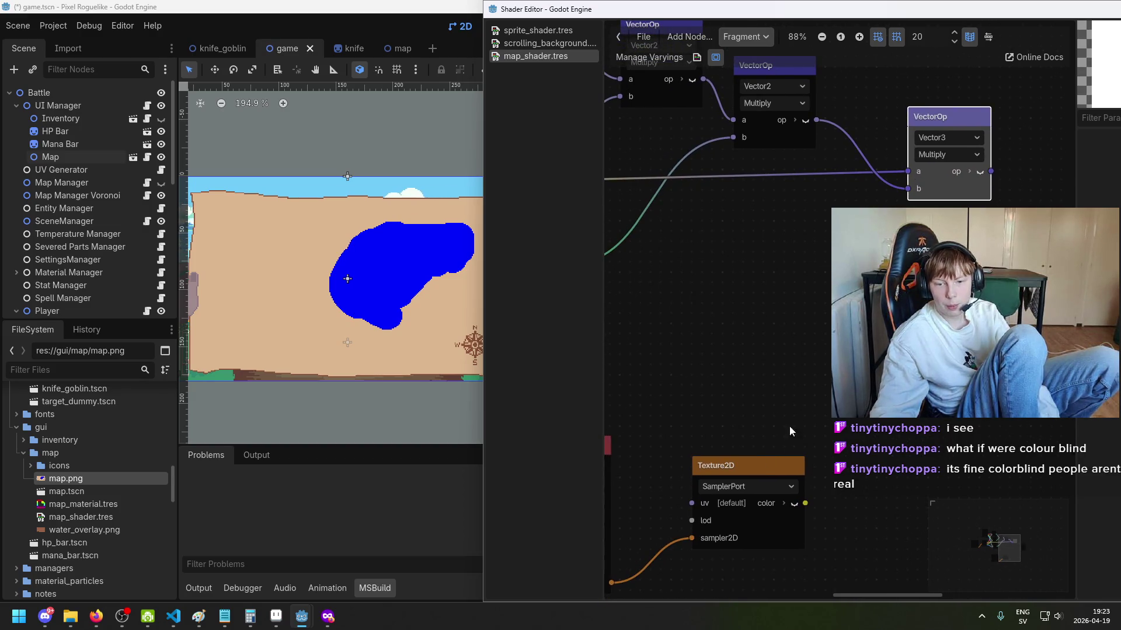
pyautogui.scroll(2, 821, 145)
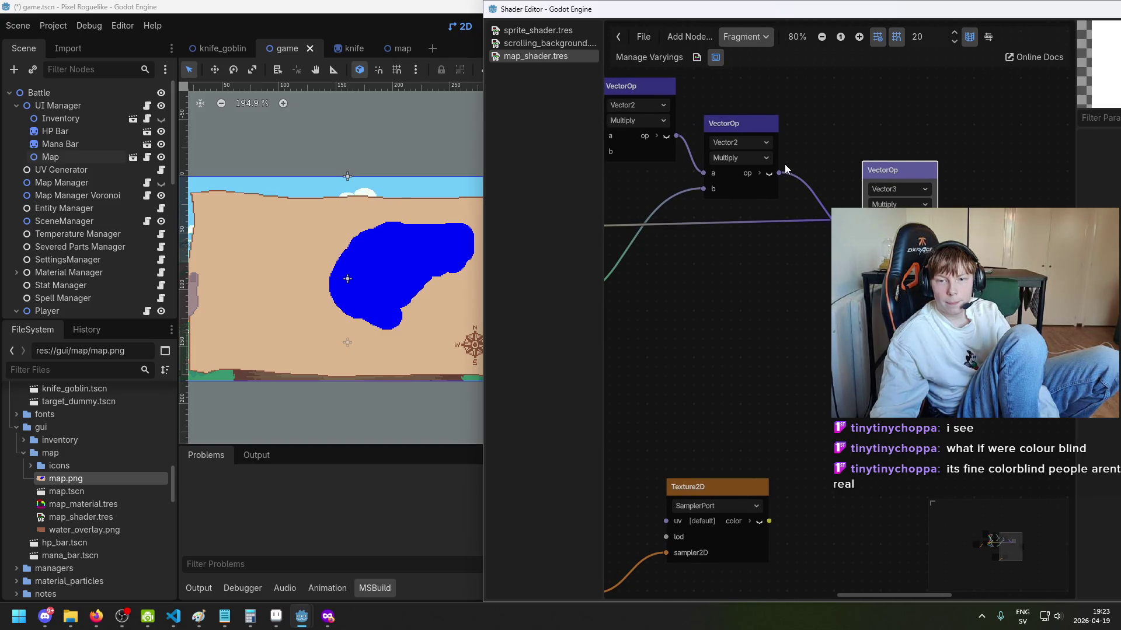
# Step: Disconnect the Vector2 result from the Vector3 node, leaving the node list without adding anything
pyautogui.moveTo(780, 173); pyautogui.dragTo(804, 204)
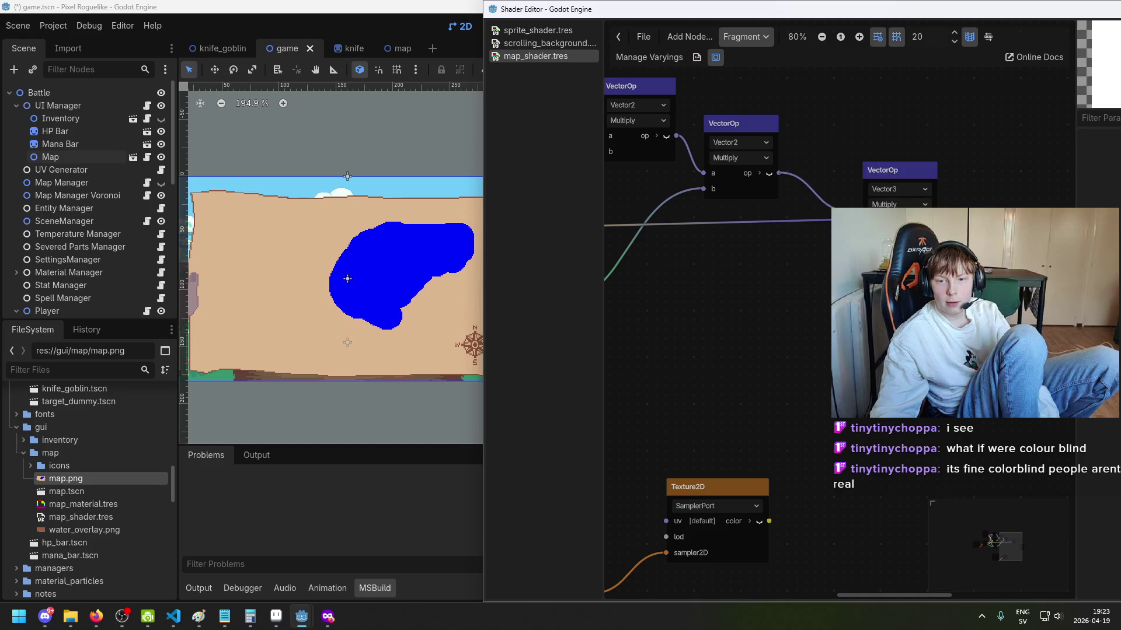
pyautogui.scroll(-3, 795, 236)
pyautogui.moveTo(793, 234); pyautogui.dragTo(858, 251)
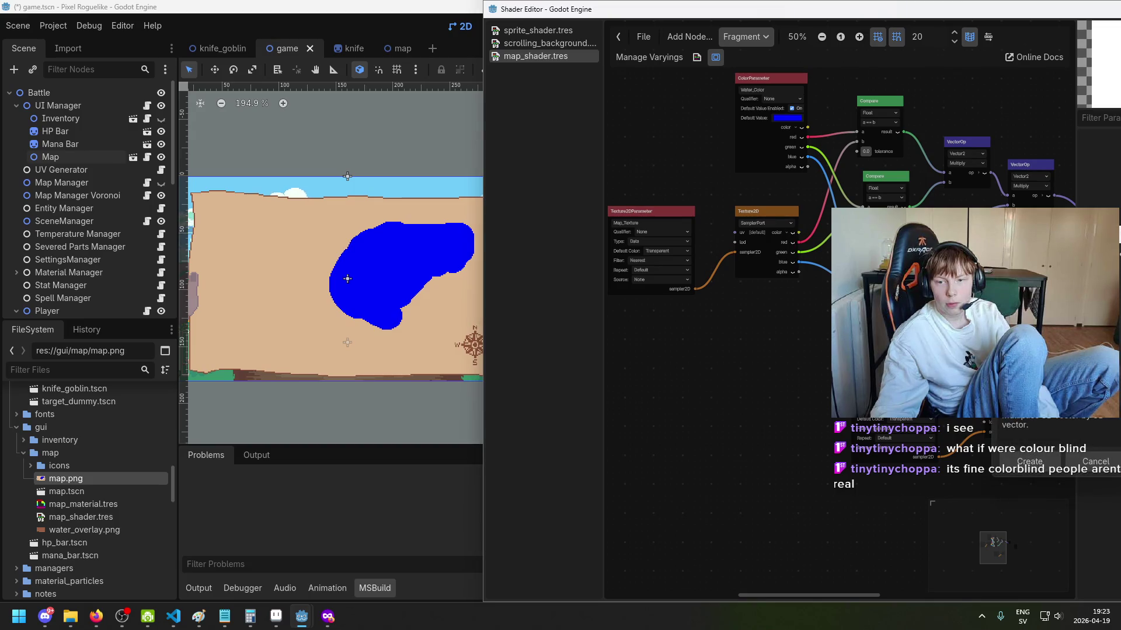
pyautogui.press('Escape')
# Step: Pan back to the comparison nodes and select the Water_Texture parameter node
pyautogui.scroll(-1, 840, 315)
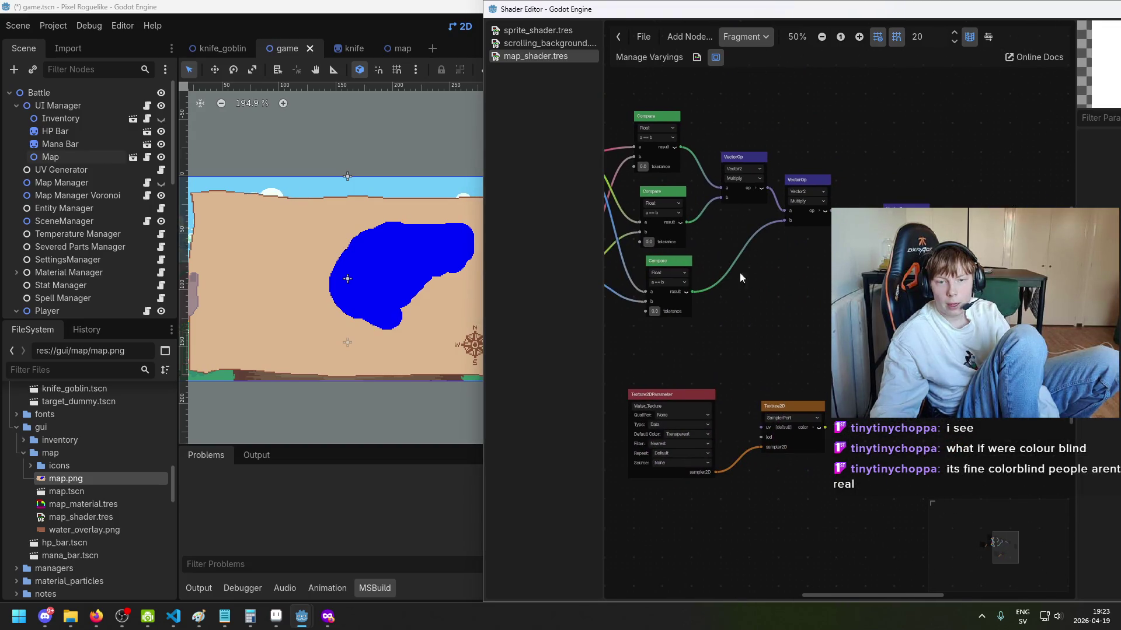
pyautogui.moveTo(632, 261)
pyautogui.mouseDown()
pyautogui.moveTo(721, 276)
pyautogui.moveTo(881, 264)
pyautogui.mouseUp()
pyautogui.scroll(1, 876, 265)
pyautogui.moveTo(840, 175); pyautogui.dragTo(758, 170)
pyautogui.scroll(3, 755, 170)
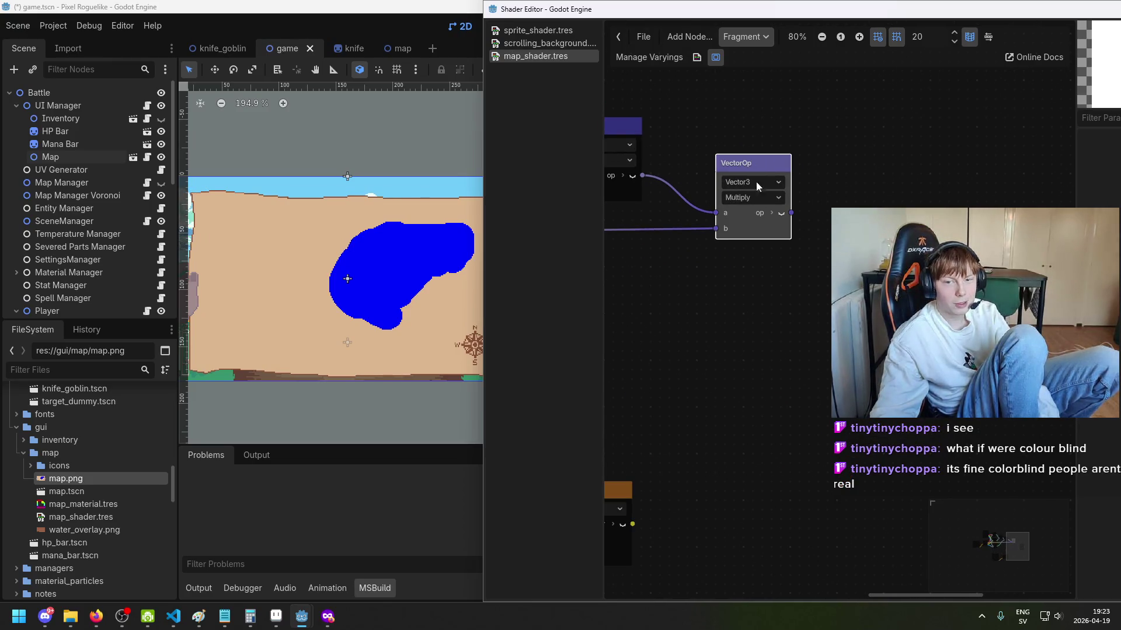
pyautogui.moveTo(797, 251); pyautogui.dragTo(897, 309)
pyautogui.scroll(-2, 897, 309)
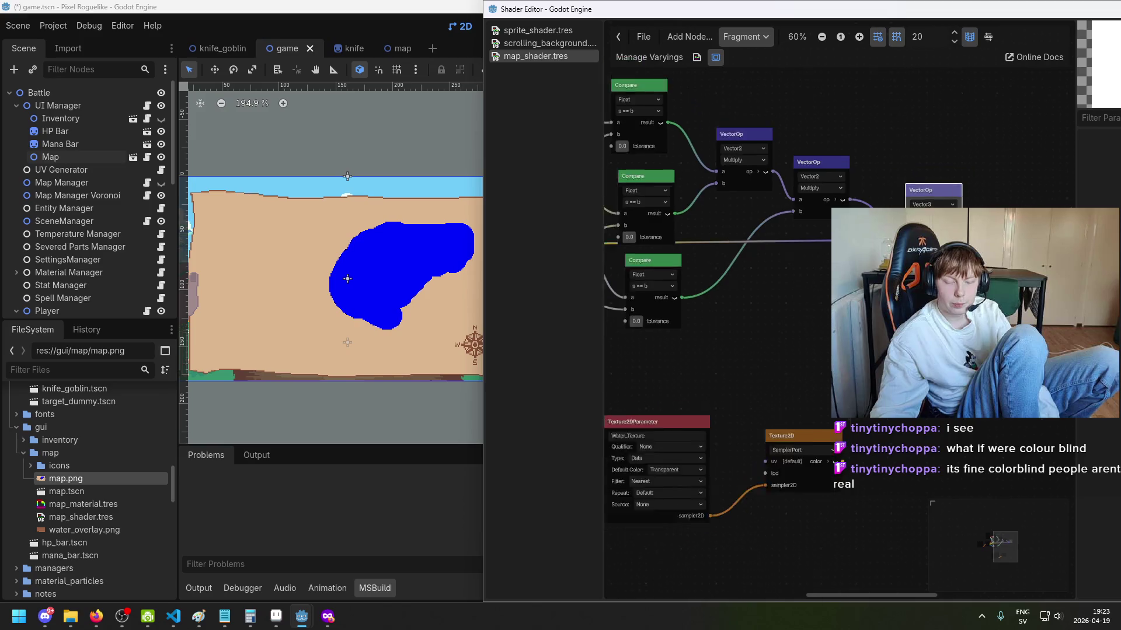
pyautogui.scroll(-1, 942, 311)
pyautogui.click(705, 404)
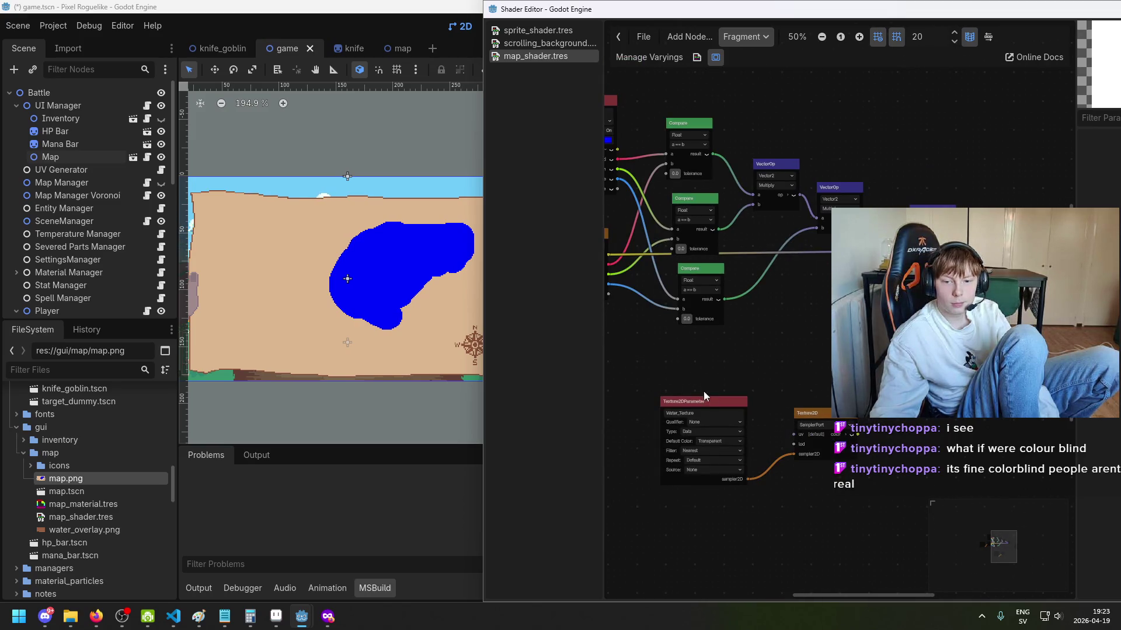
# Step: Move the Water_Texture nodes up beside the comparisons and save the scene
pyautogui.moveTo(706, 402); pyautogui.dragTo(782, 377)
pyautogui.scroll(1, 910, 280)
pyautogui.moveTo(847, 291); pyautogui.dragTo(686, 259)
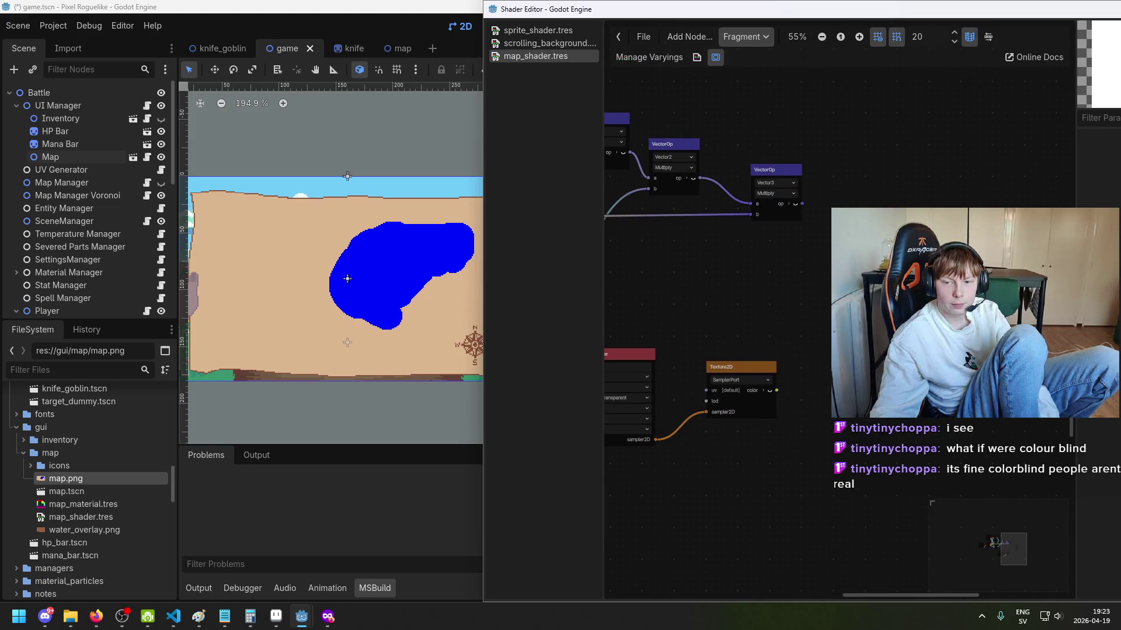
pyautogui.scroll(1, 669, 184)
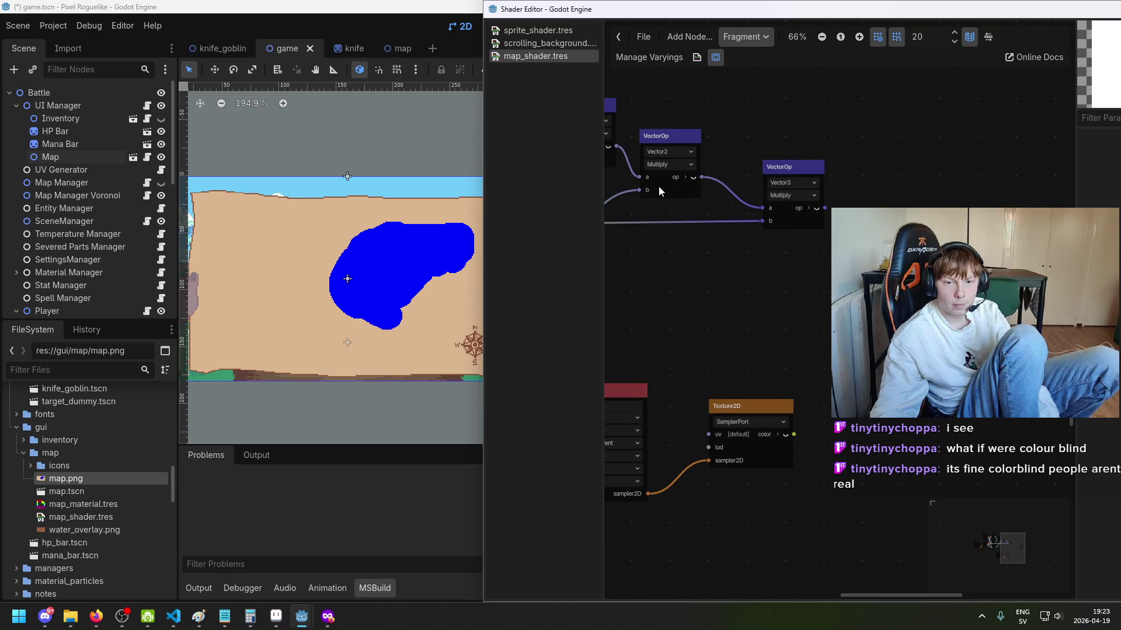
pyautogui.hotkey('ctrl', 's')
# Step: Create a MultiplyAdd node from the shader node list on the Multiply output
pyautogui.scroll(-3, 711, 175)
pyautogui.scroll(1, 759, 222)
pyautogui.scroll(4, 784, 251)
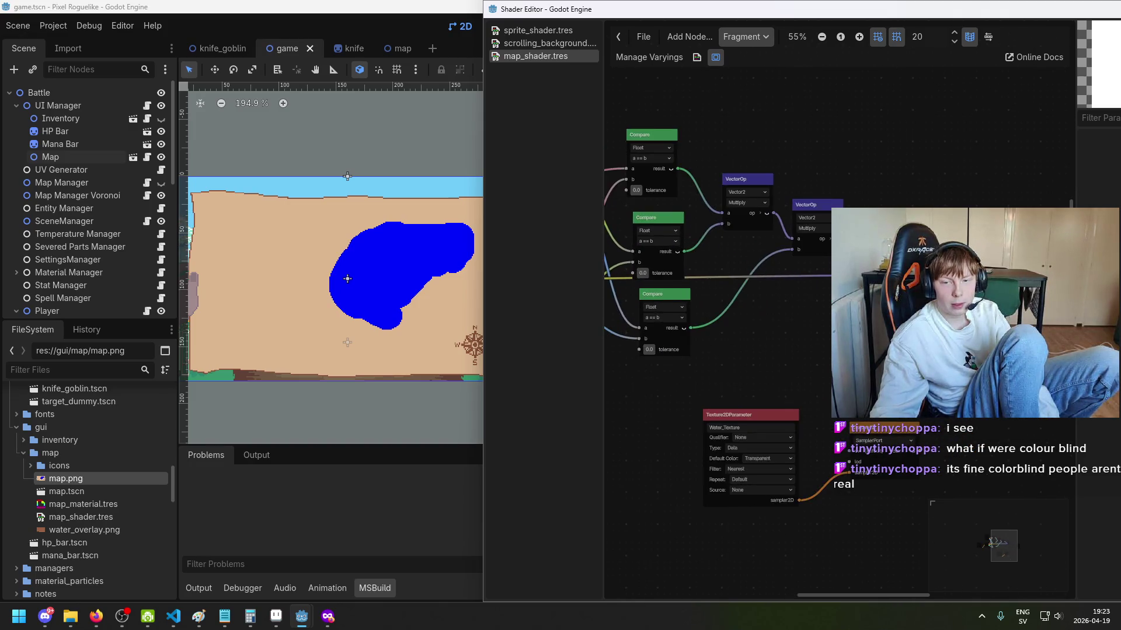
pyautogui.scroll(-3, 828, 284)
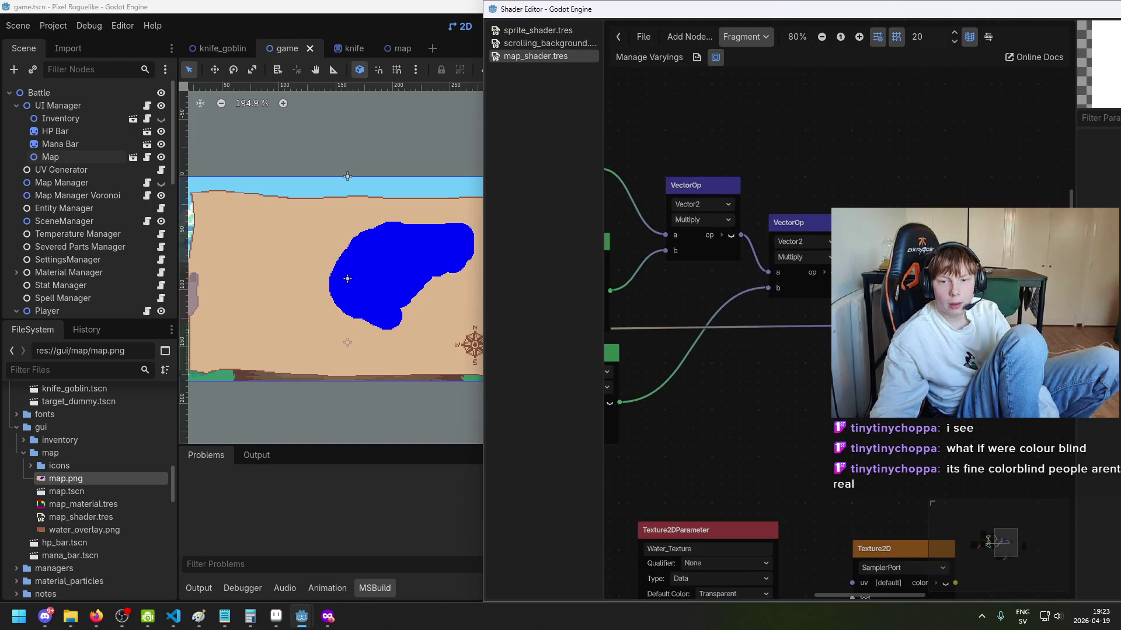
pyautogui.scroll(2, 828, 284)
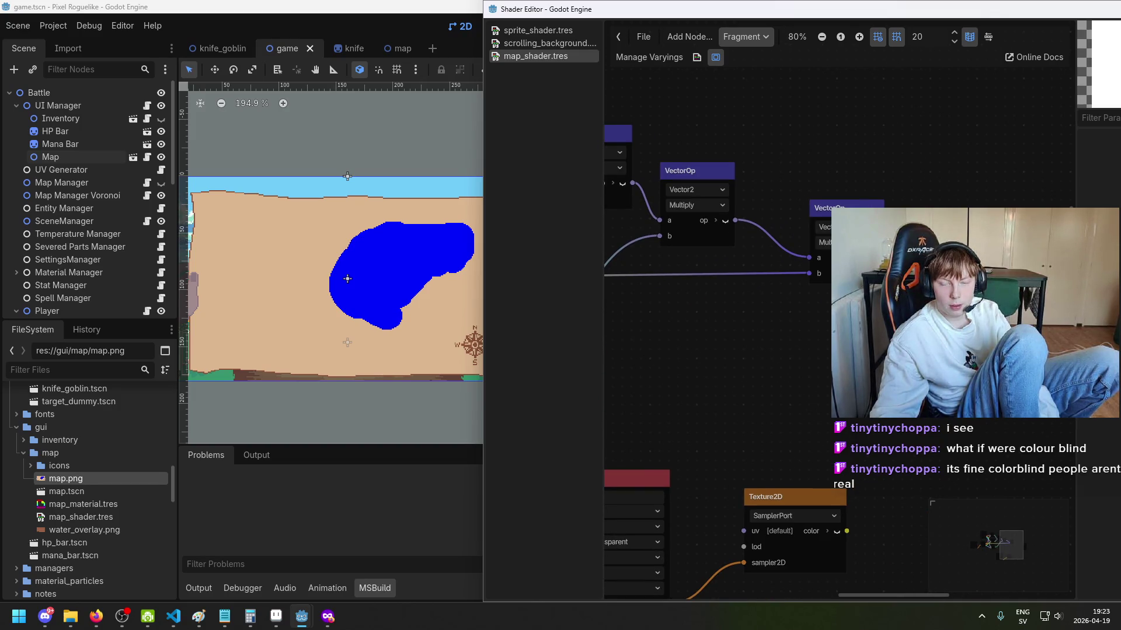
pyautogui.moveTo(827, 284); pyautogui.dragTo(787, 262)
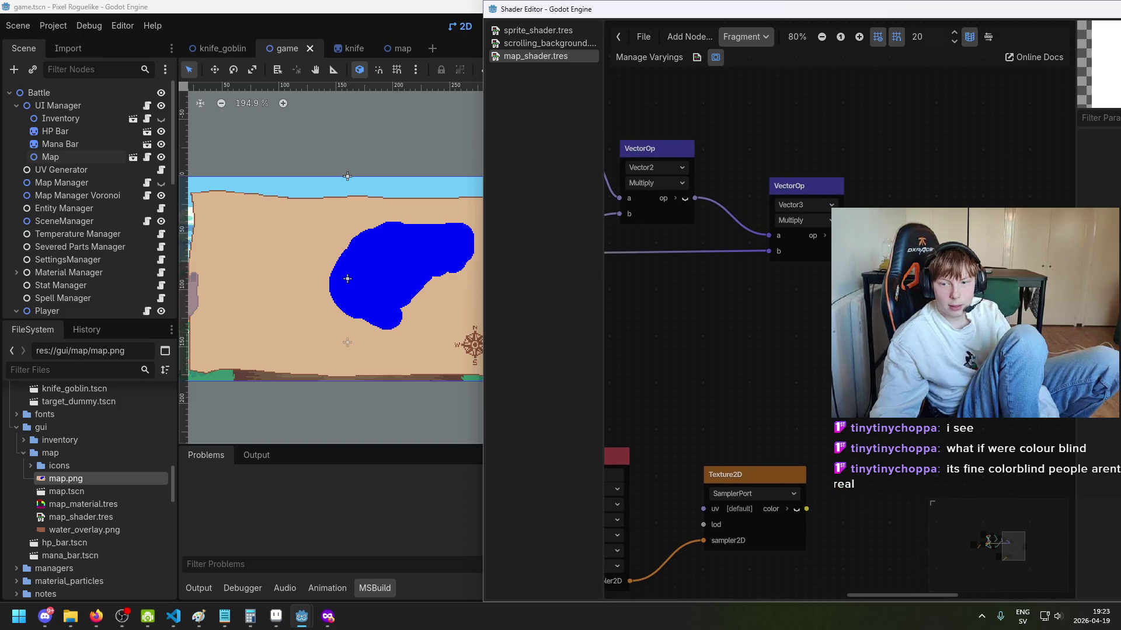
pyautogui.press('space')
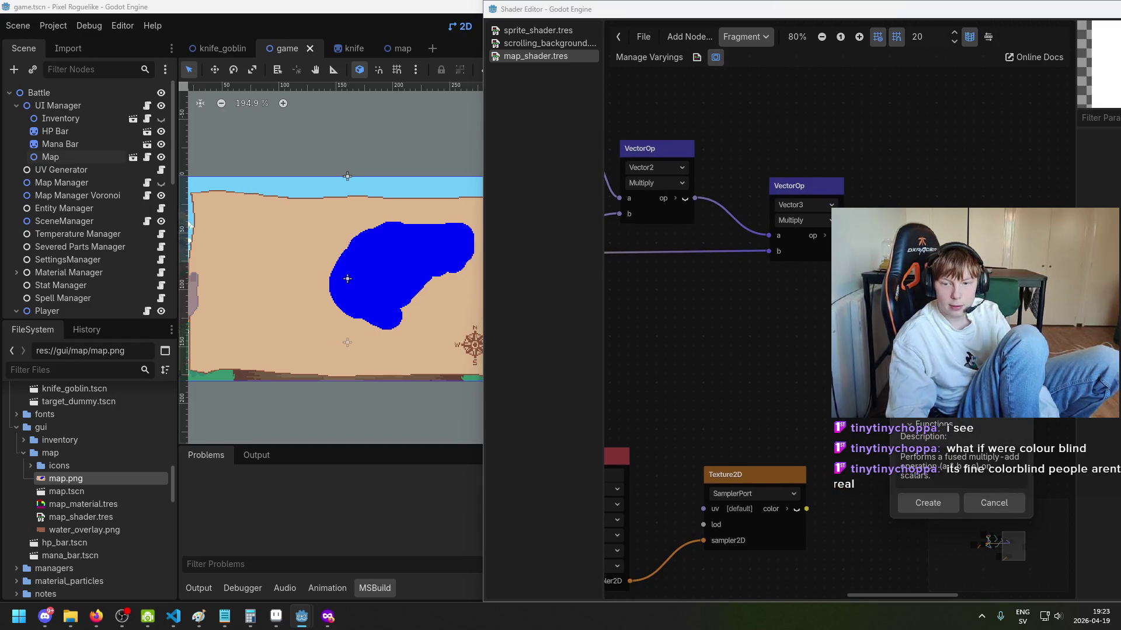
pyautogui.press('Down')
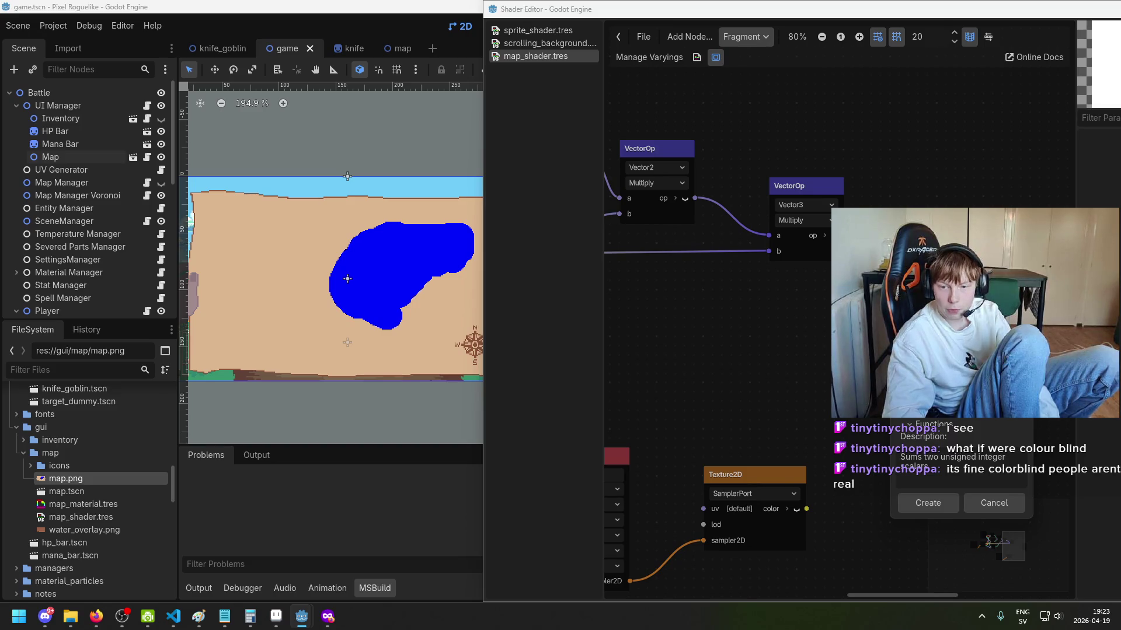
pyautogui.scroll(-2, 975, 419)
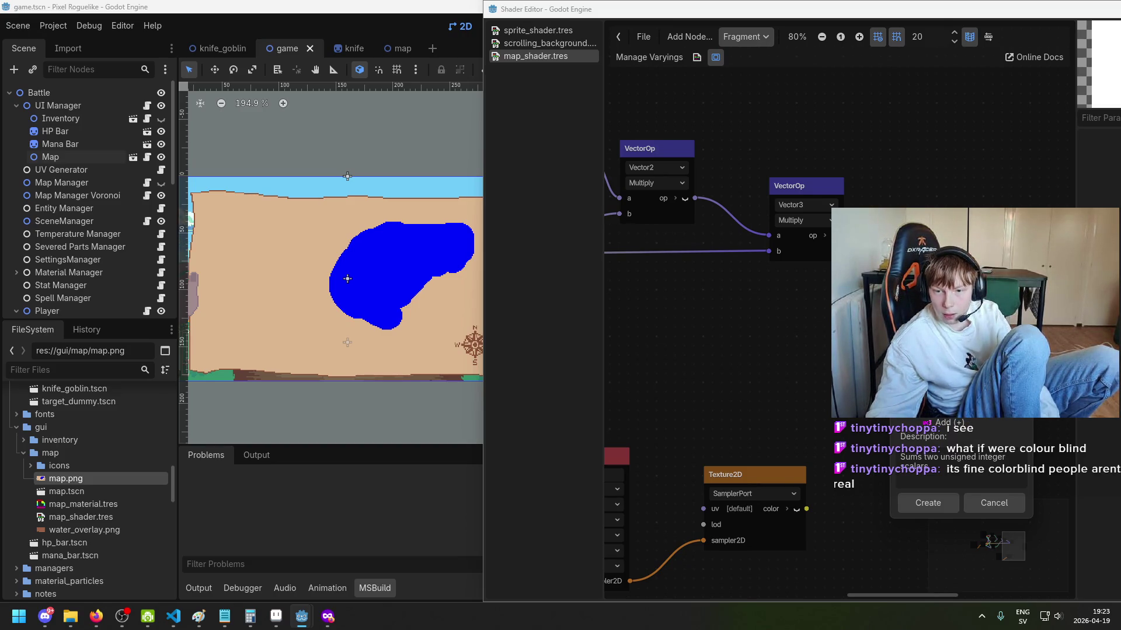
pyautogui.click(928, 502)
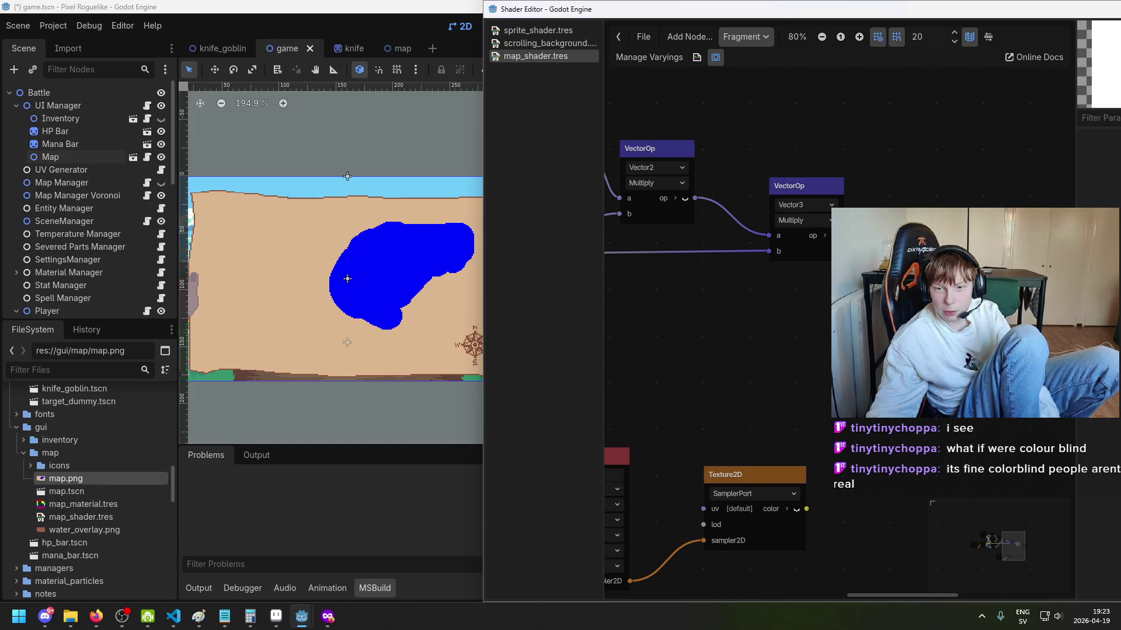
# Step: Delete the MultiplyAdd node and create a Vector3 Add node on the Multiply output instead
pyautogui.scroll(2, 922, 293)
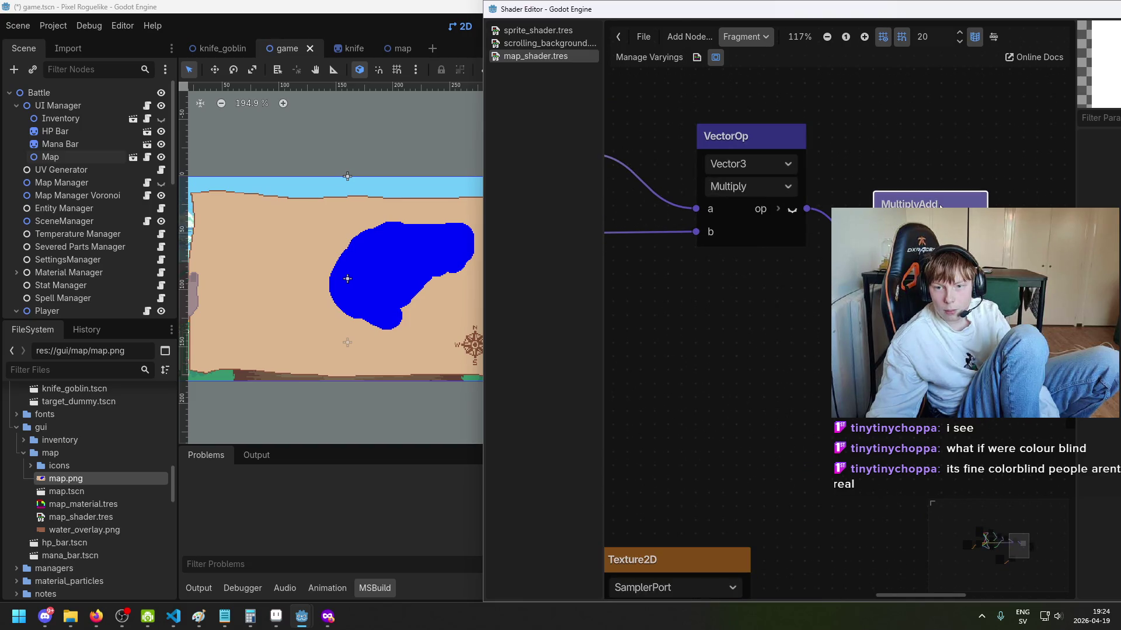
pyautogui.press('Delete')
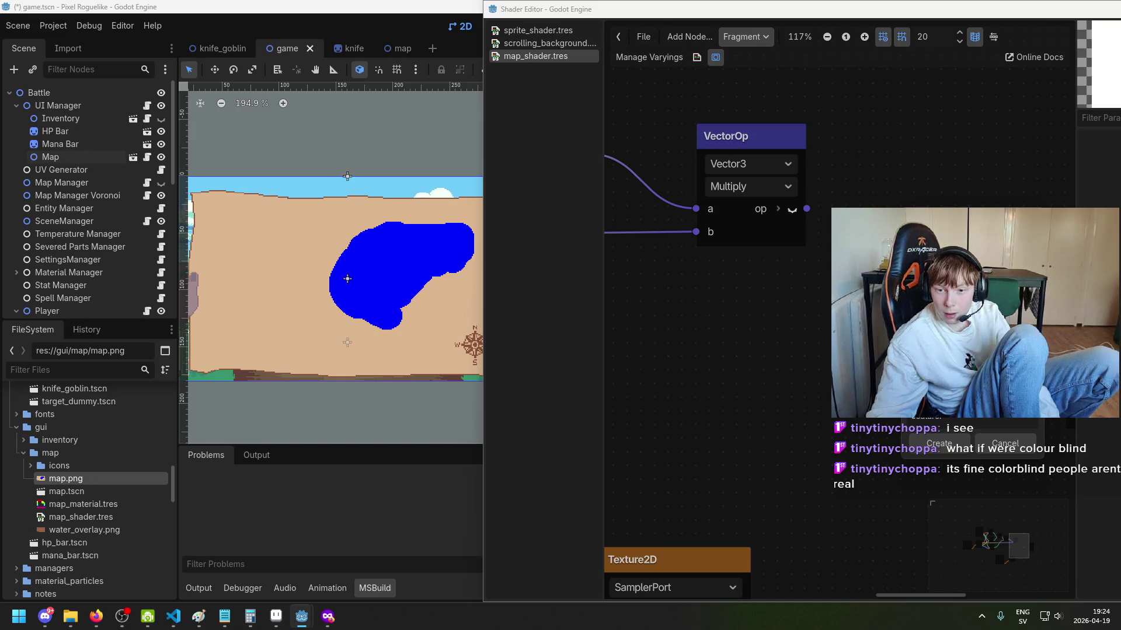
pyautogui.press('Return')
pyautogui.scroll(-4, 1063, 146)
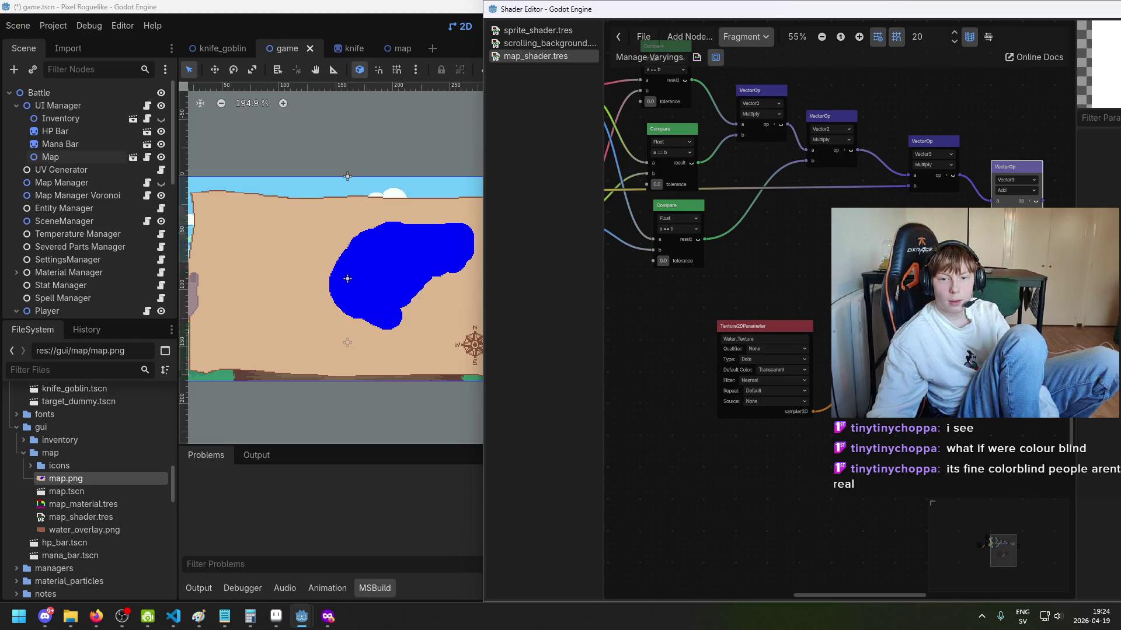
pyautogui.moveTo(993, 542); pyautogui.dragTo(995, 543)
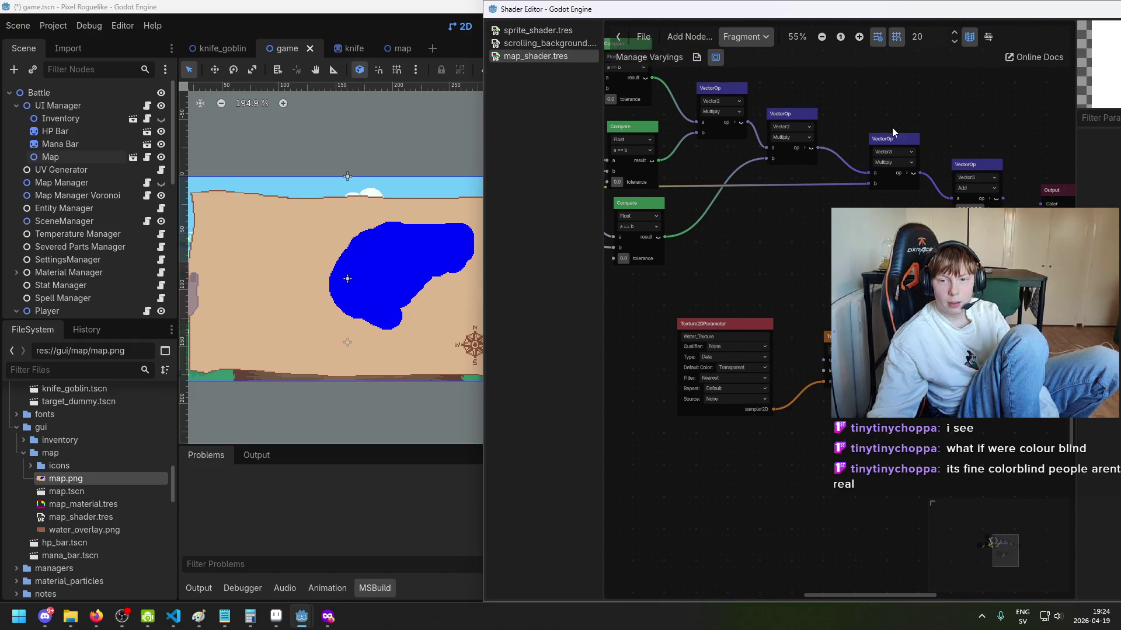
# Step: Add a FloatFunc OneMinus node by searching 'one' in the node list
pyautogui.scroll(1, 820, 135)
pyautogui.scroll(3, 815, 149)
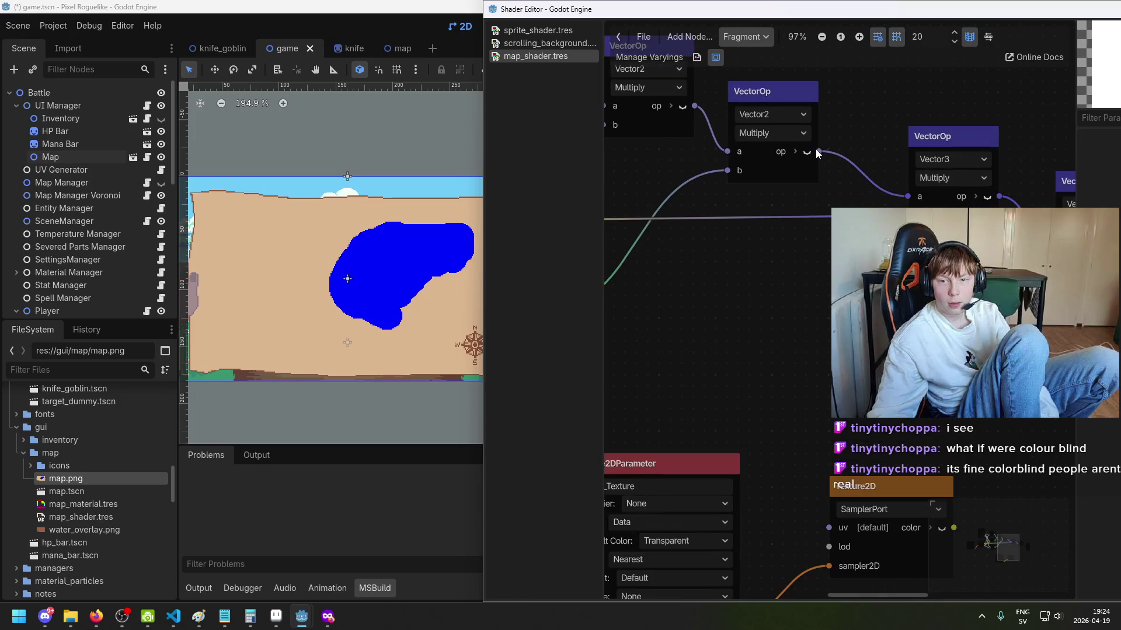
pyautogui.rightClick(817, 332)
pyautogui.write('add')
pyautogui.press('BackSpace')
pyautogui.press('BackSpace')
pyautogui.press('BackSpace')
pyautogui.write('one')
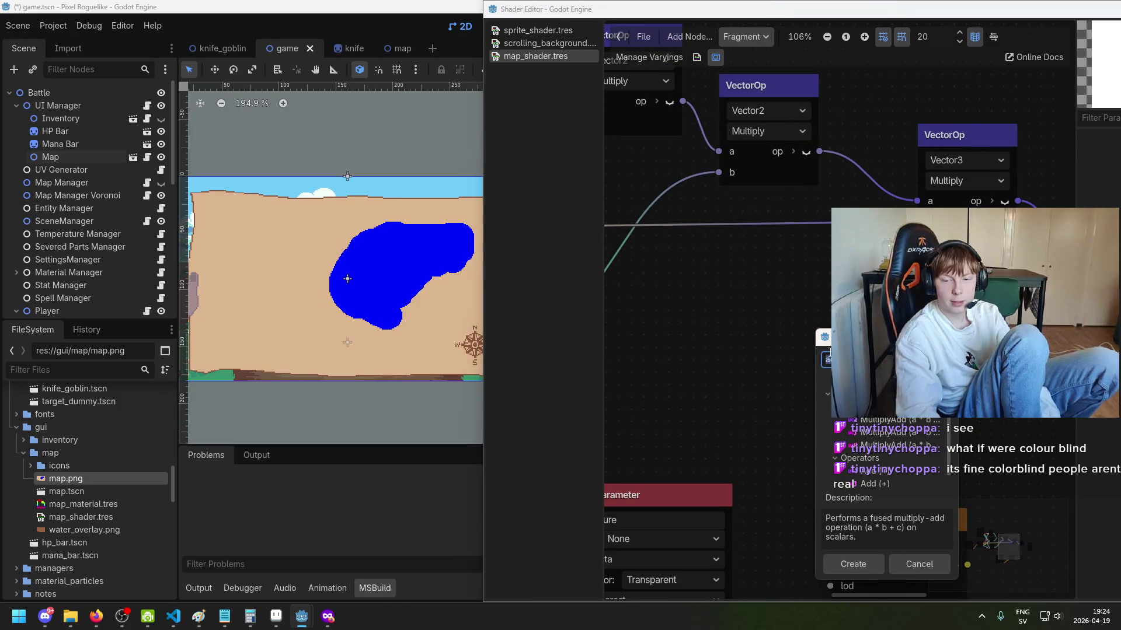
pyautogui.press('Escape')
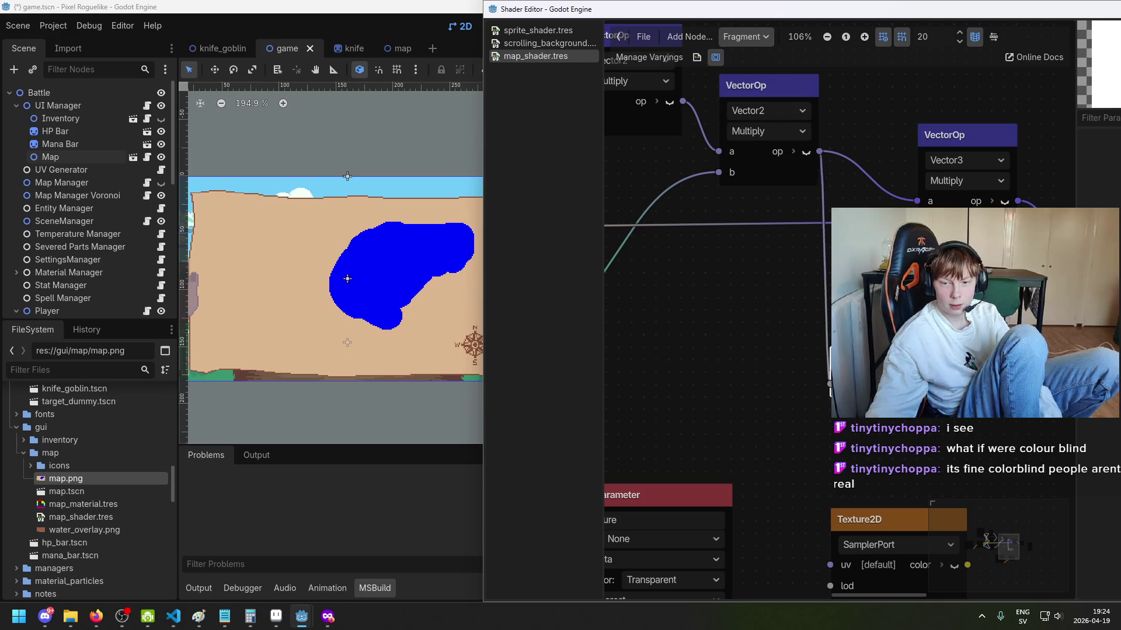
# Step: Duplicate the Vector3 Multiply node and wire OneMinus and the Texture2D colour into it
pyautogui.scroll(-2, 765, 91)
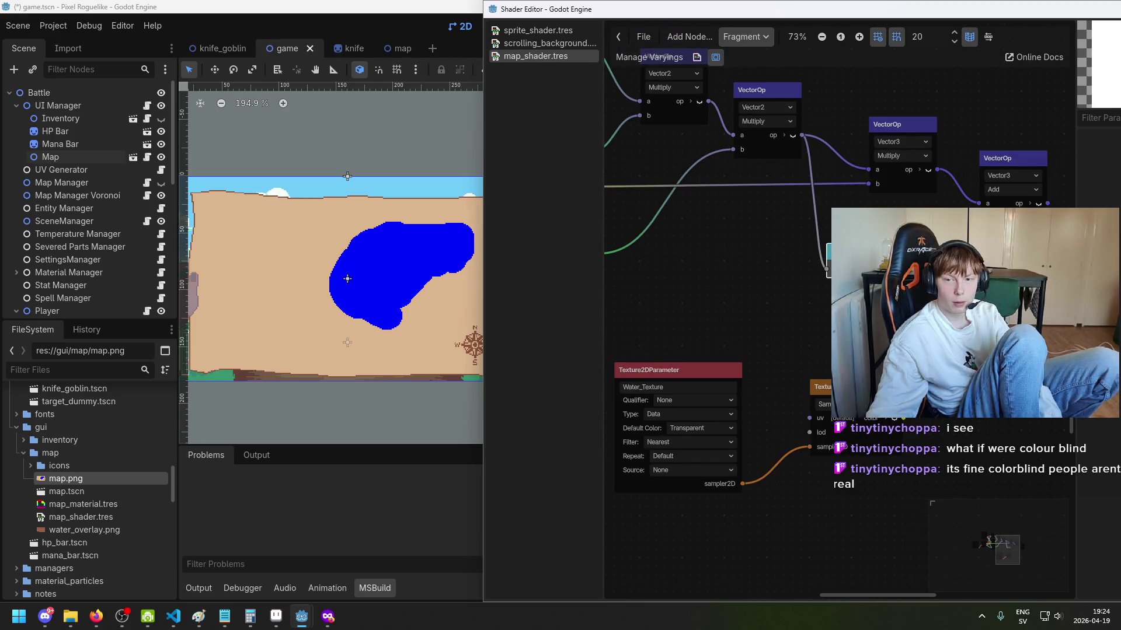
pyautogui.click(917, 139)
pyautogui.press('Escape')
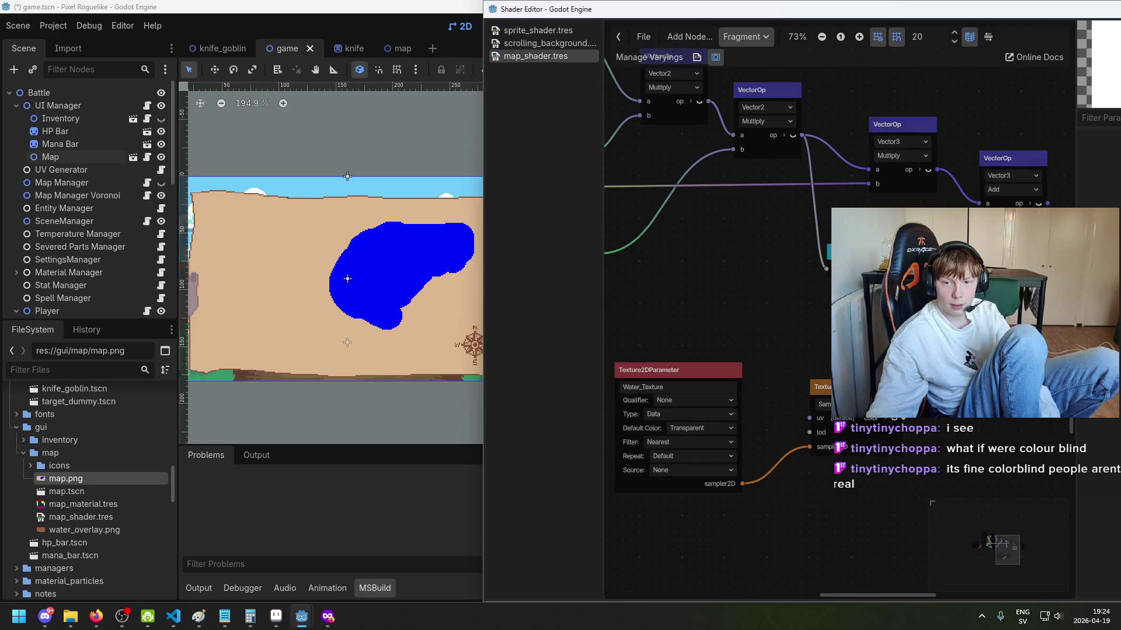
pyautogui.scroll(-2, 741, 212)
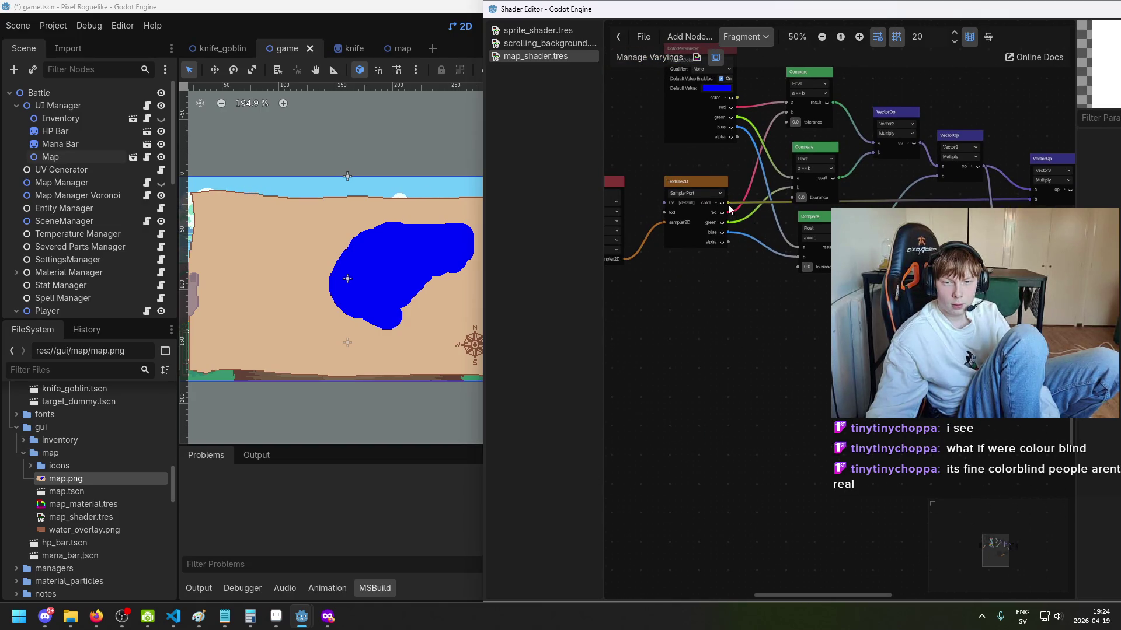
pyautogui.hscroll(5, 698, 304)
pyautogui.moveTo(742, 305); pyautogui.dragTo(836, 302)
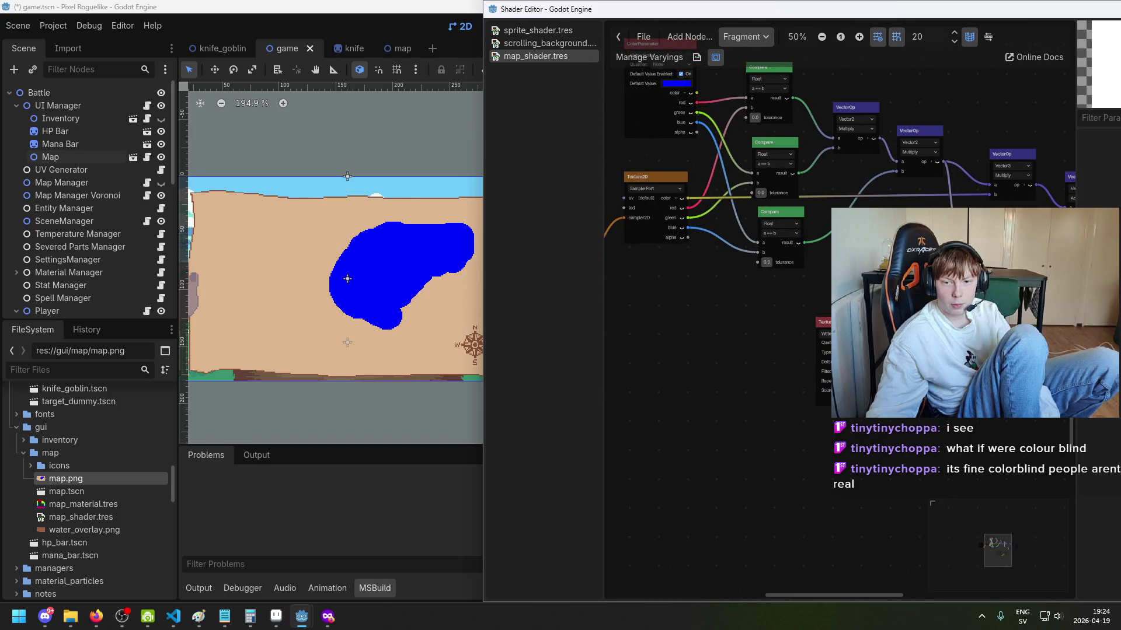
pyautogui.scroll(1, 999, 421)
pyautogui.hscroll(3, 998, 420)
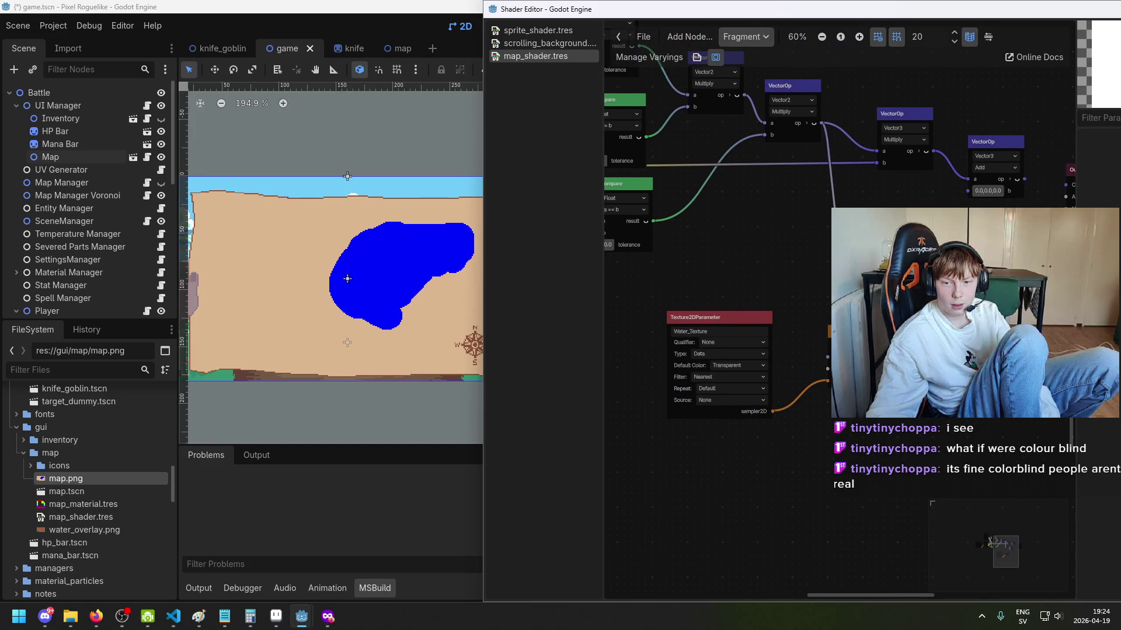
pyautogui.scroll(2, 815, 289)
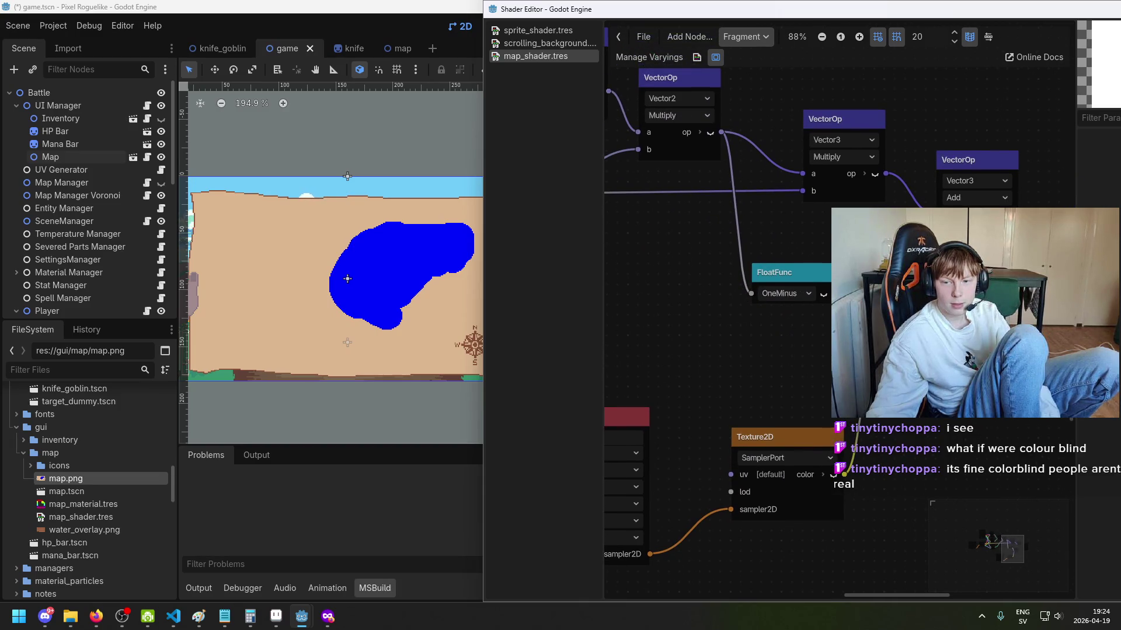
pyautogui.hscroll(3, 763, 315)
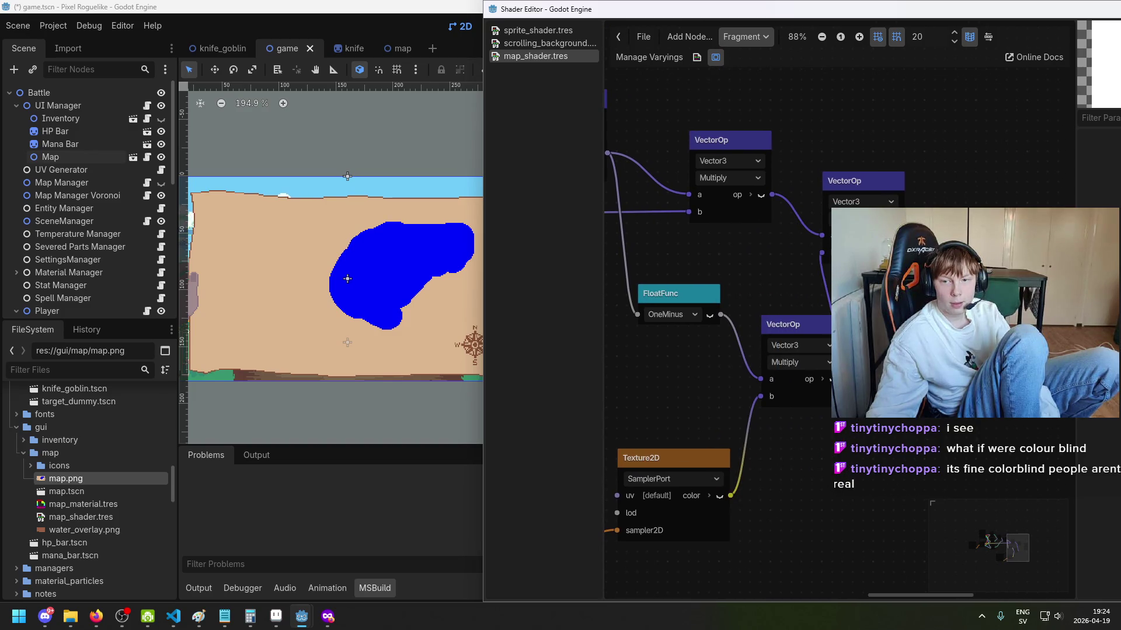
pyautogui.scroll(-2, 389, 265)
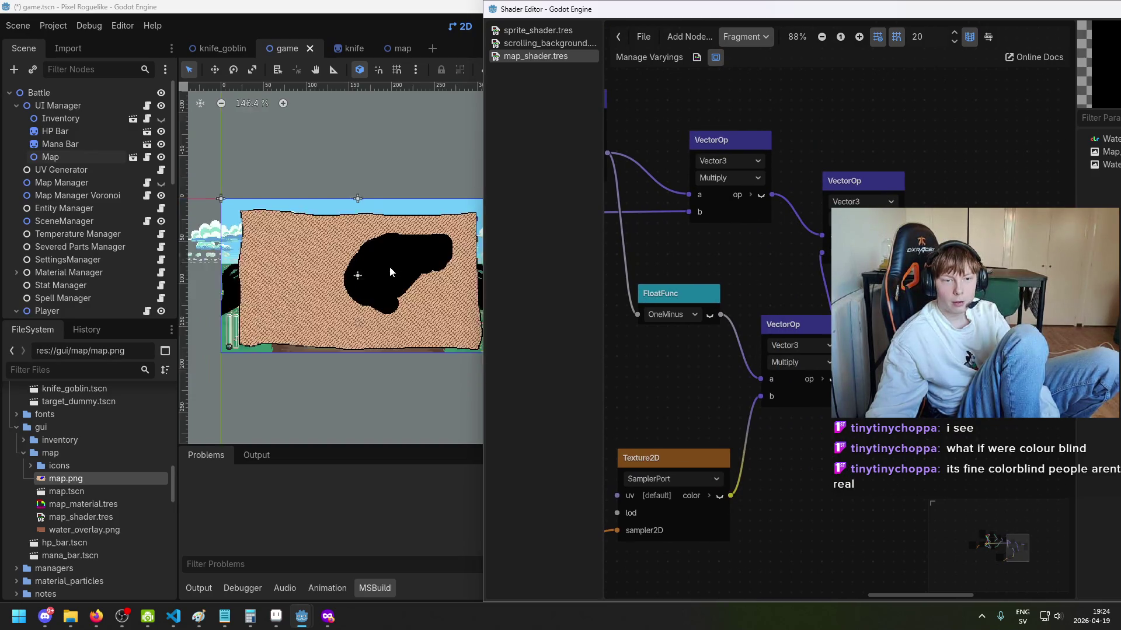
# Step: Select the Map node in the Scene tree to show its shader parameters
pyautogui.click(407, 245)
pyautogui.scroll(1, 331, 201)
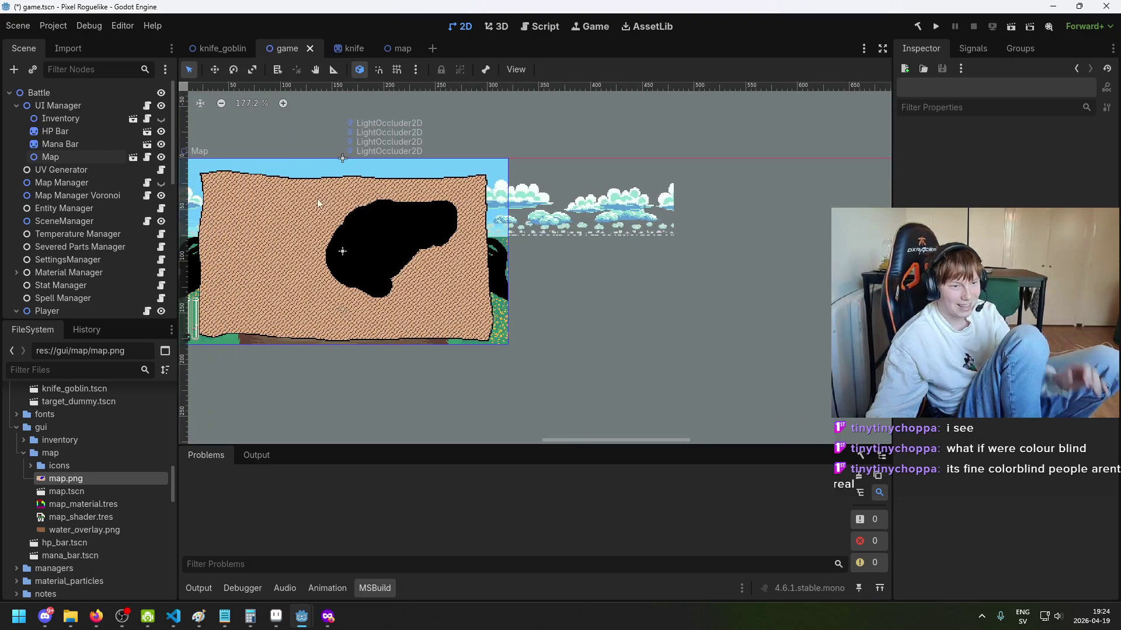
pyautogui.click(67, 156)
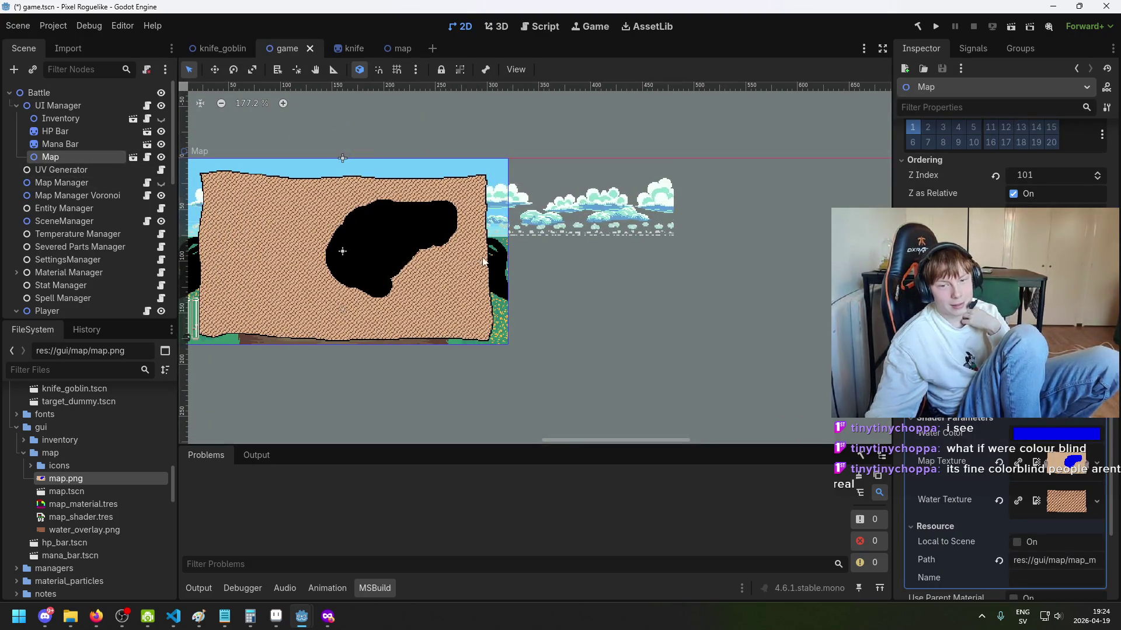
# Step: Bring the floating Shader Editor window forward and maximize it
pyautogui.moveTo(280, 616)
pyautogui.click(387, 580)
pyautogui.hscroll(-3, 718, 310)
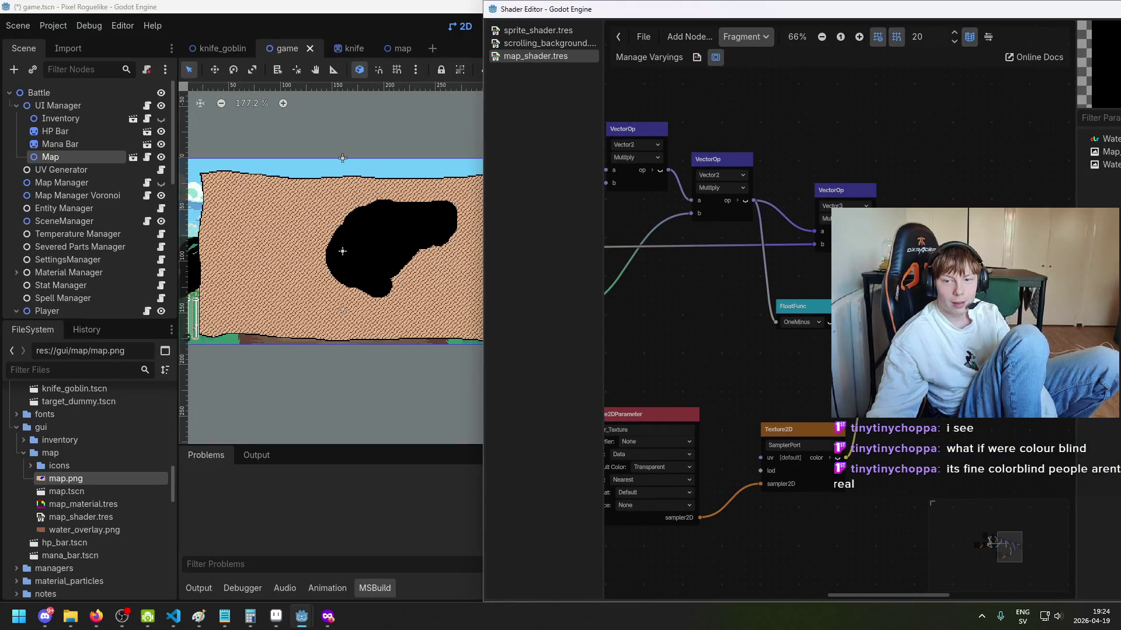
pyautogui.hscroll(-3, 724, 297)
pyautogui.scroll(-1, 796, 303)
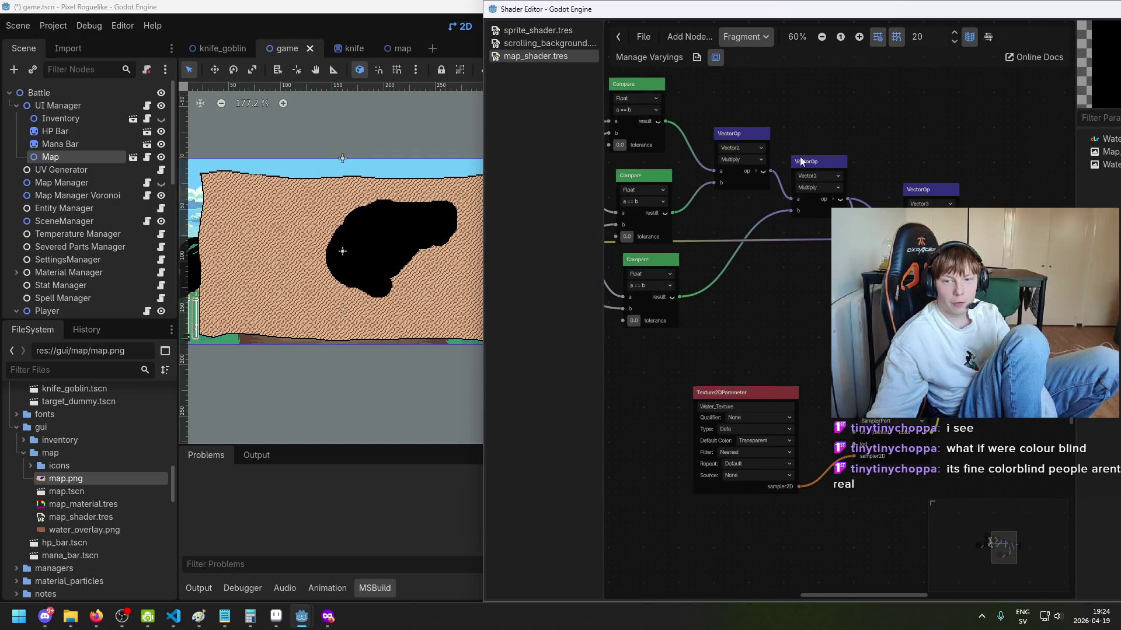
pyautogui.moveTo(629, 12); pyautogui.dragTo(672, 45)
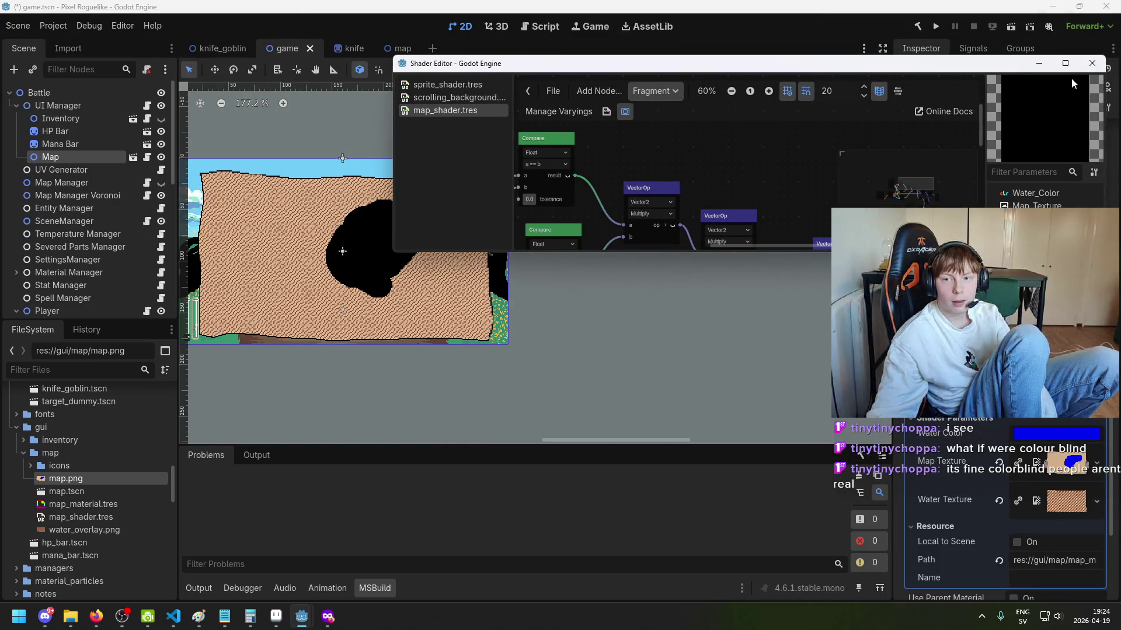
pyautogui.click(1079, 44)
pyautogui.scroll(3, 564, 336)
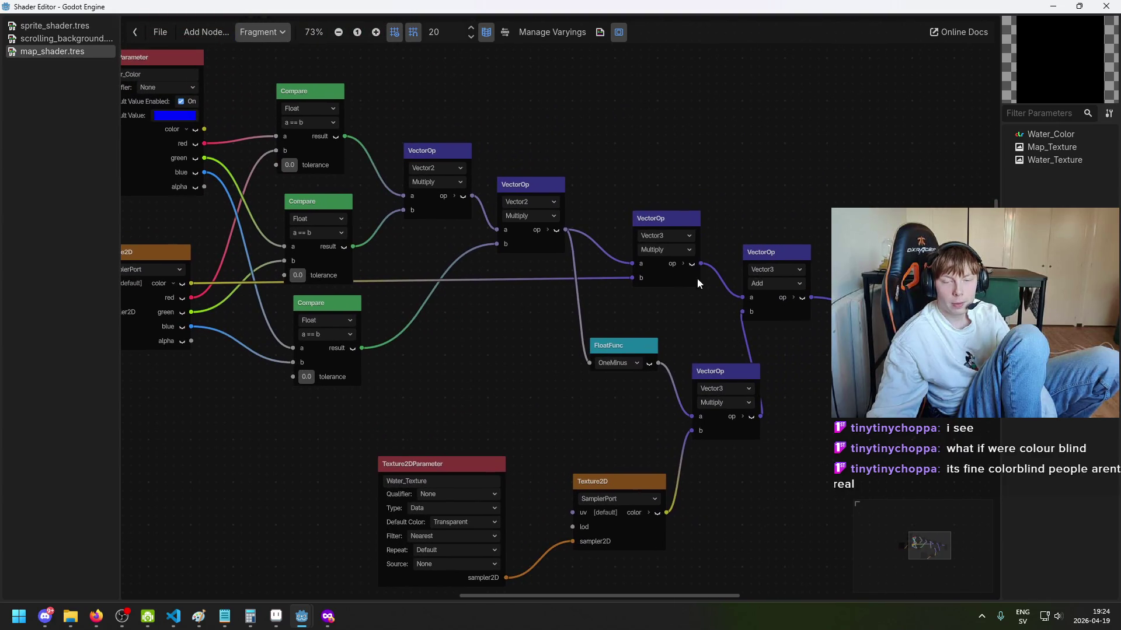
# Step: Select the OneMinus node and check the map preview behind the shader graph
pyautogui.scroll(2, 688, 304)
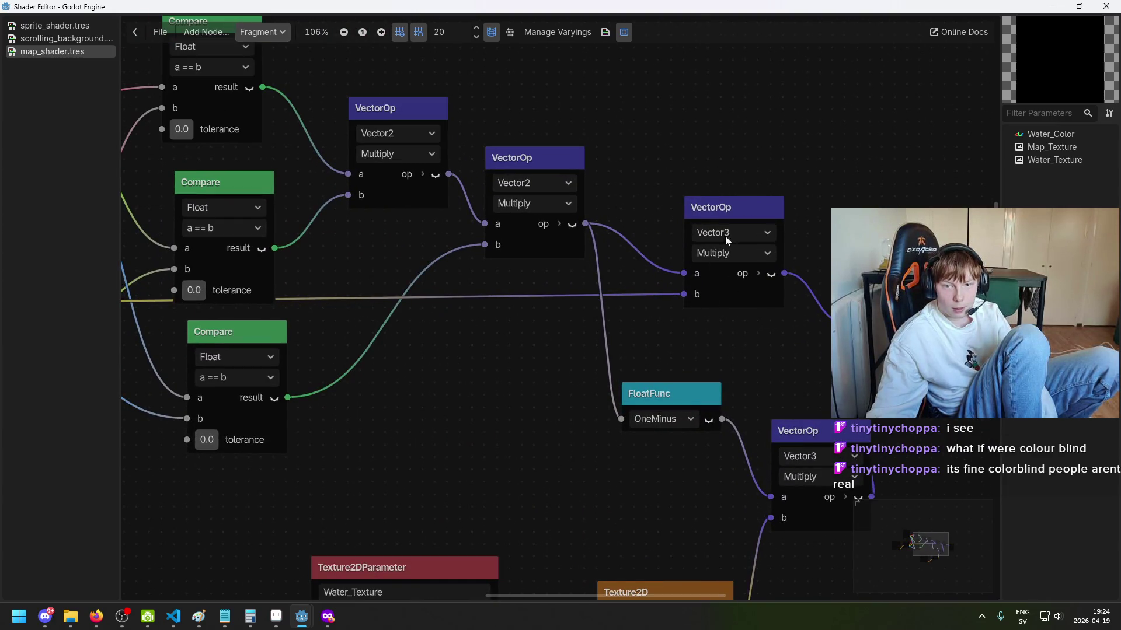
pyautogui.scroll(1, 720, 323)
pyautogui.scroll(-5, 710, 224)
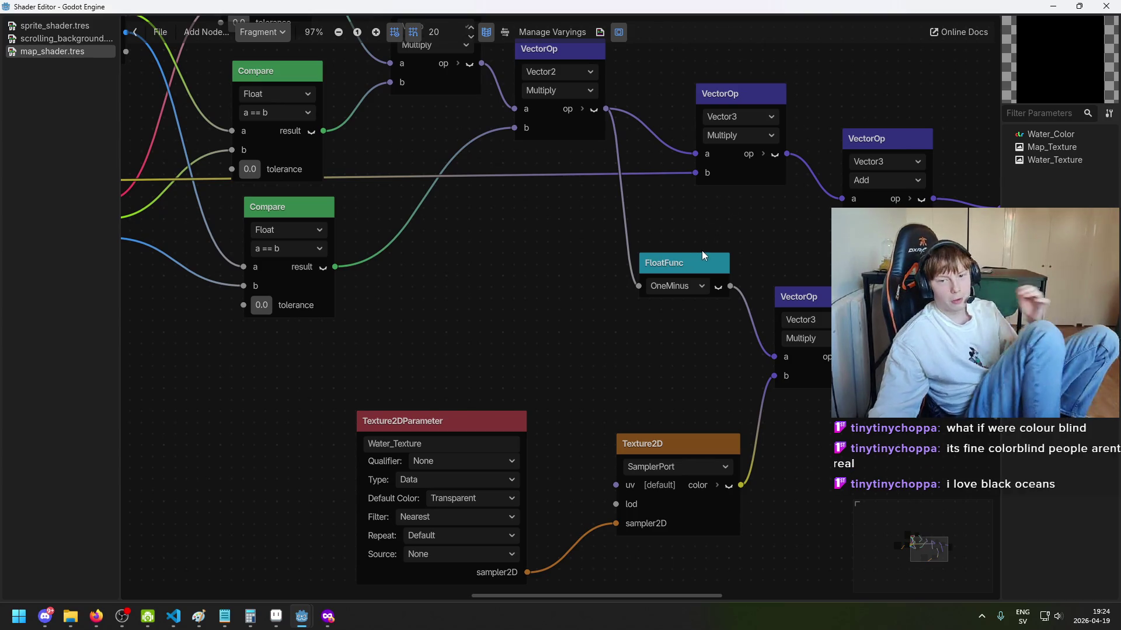
pyautogui.click(673, 264)
pyautogui.moveTo(695, 10)
pyautogui.mouseDown()
pyautogui.moveTo(941, 420)
pyautogui.moveTo(799, 358)
pyautogui.mouseUp()
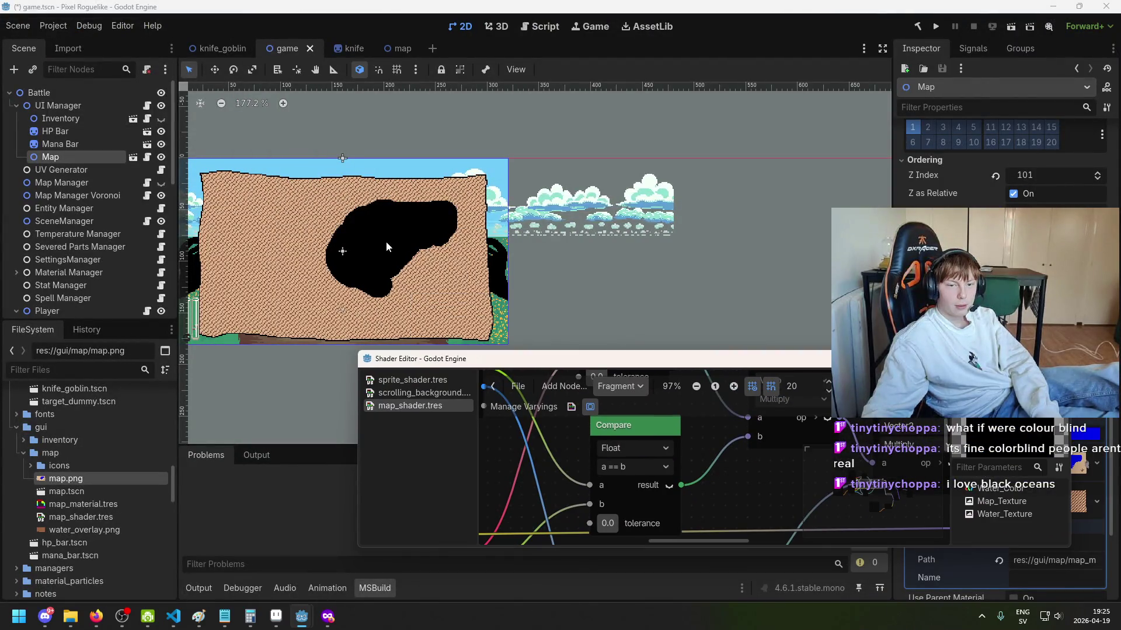
pyautogui.doubleClick(763, 359)
pyautogui.scroll(-3, 762, 267)
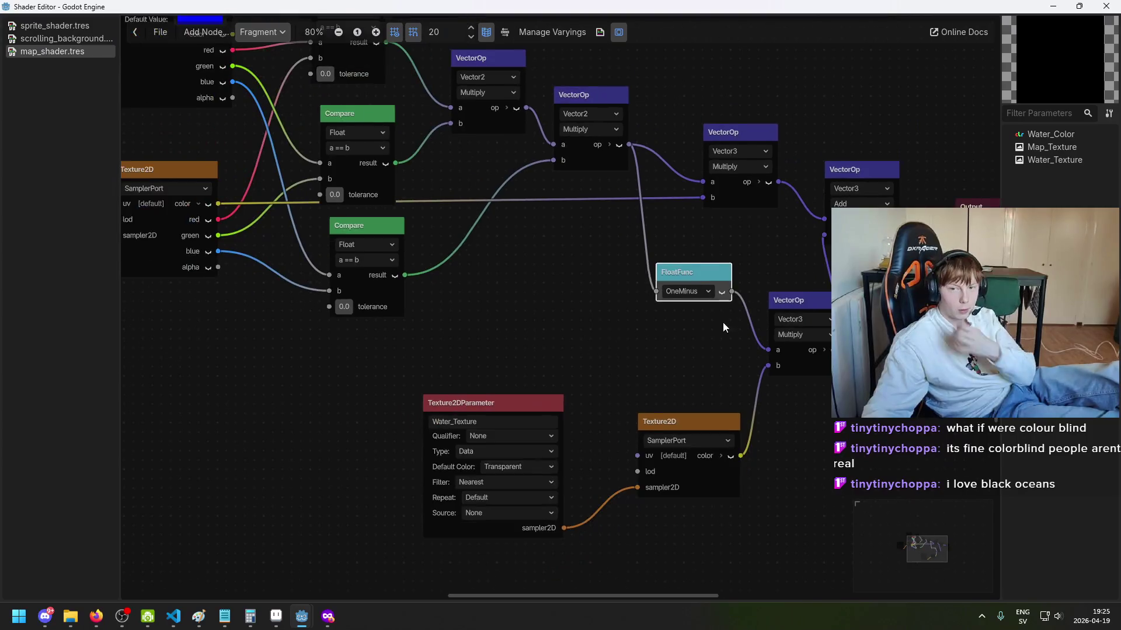
pyautogui.scroll(2, 573, 268)
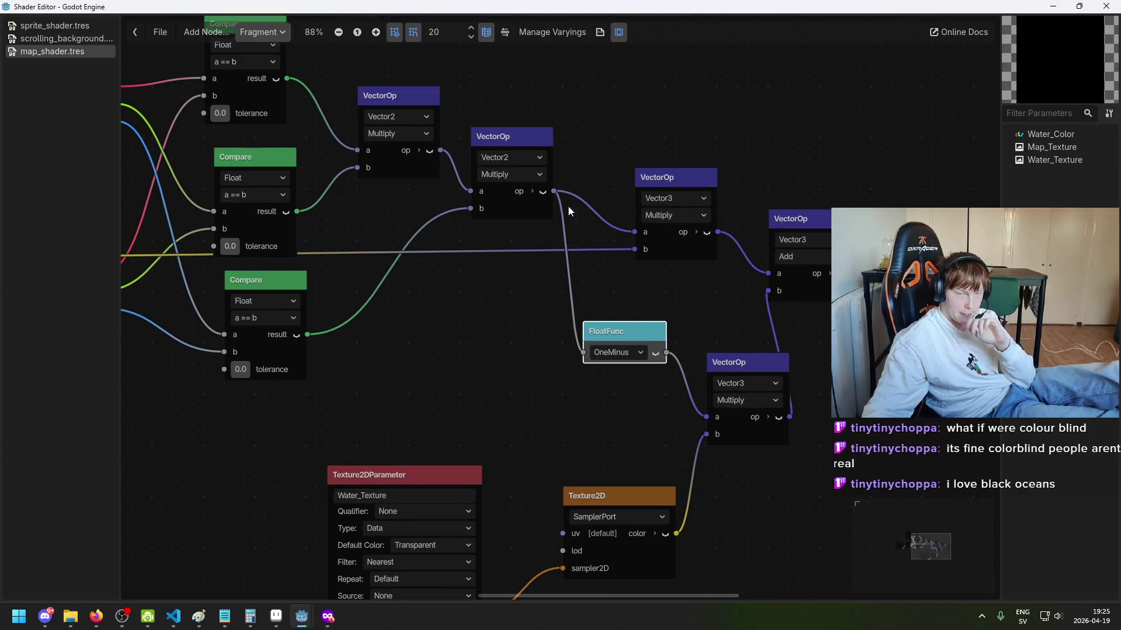
# Step: Reposition the OneMinus node and nudge the lower Multiply node left
pyautogui.moveTo(560, 333)
pyautogui.mouseDown()
pyautogui.moveTo(523, 296)
pyautogui.moveTo(583, 236)
pyautogui.moveTo(569, 36)
pyautogui.moveTo(559, 259)
pyautogui.mouseUp()
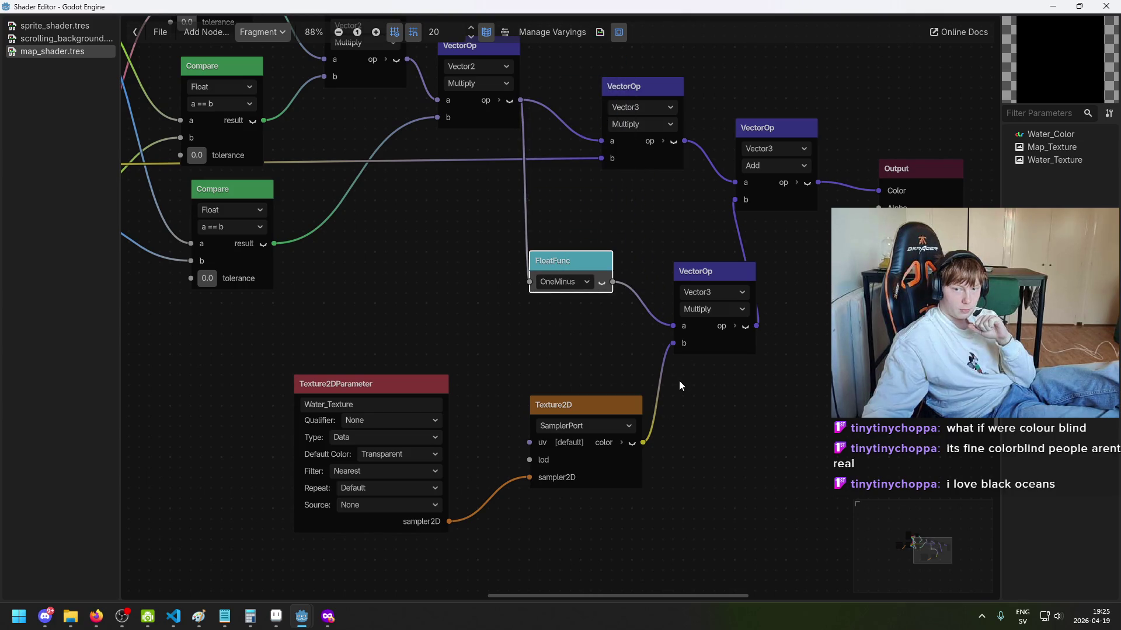
pyautogui.moveTo(728, 278); pyautogui.dragTo(704, 274)
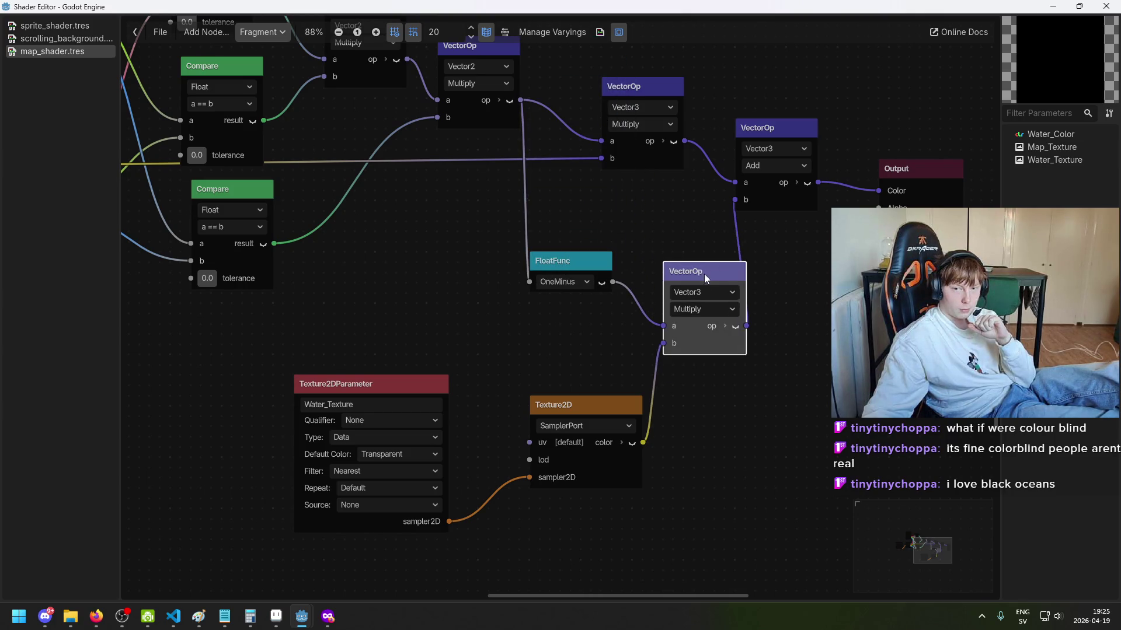
pyautogui.scroll(3, 620, 349)
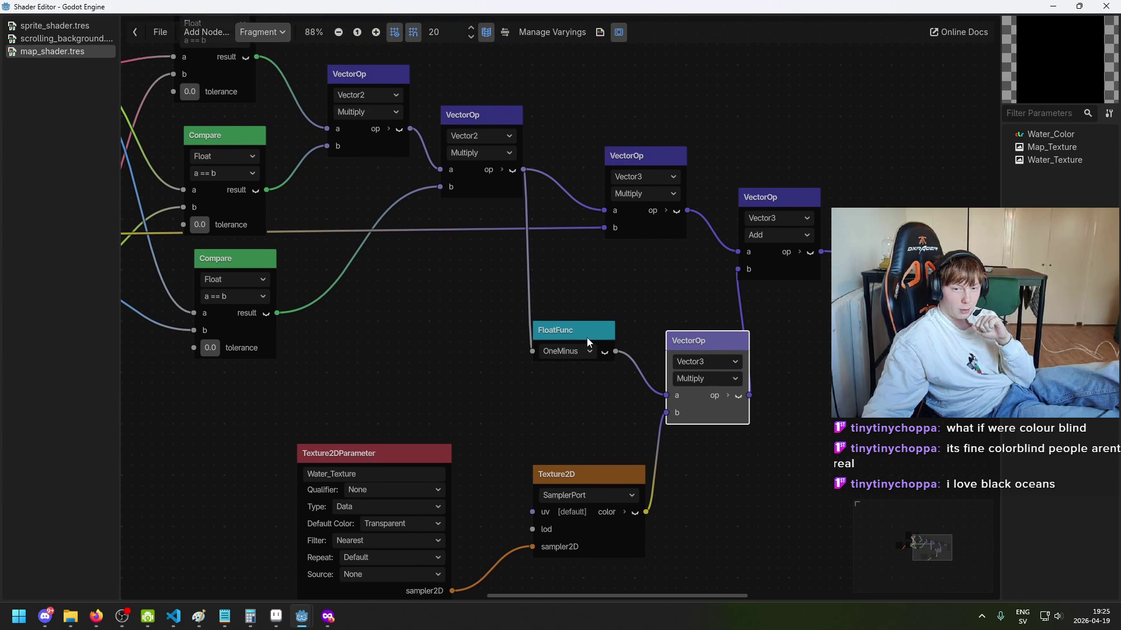
pyautogui.click(586, 292)
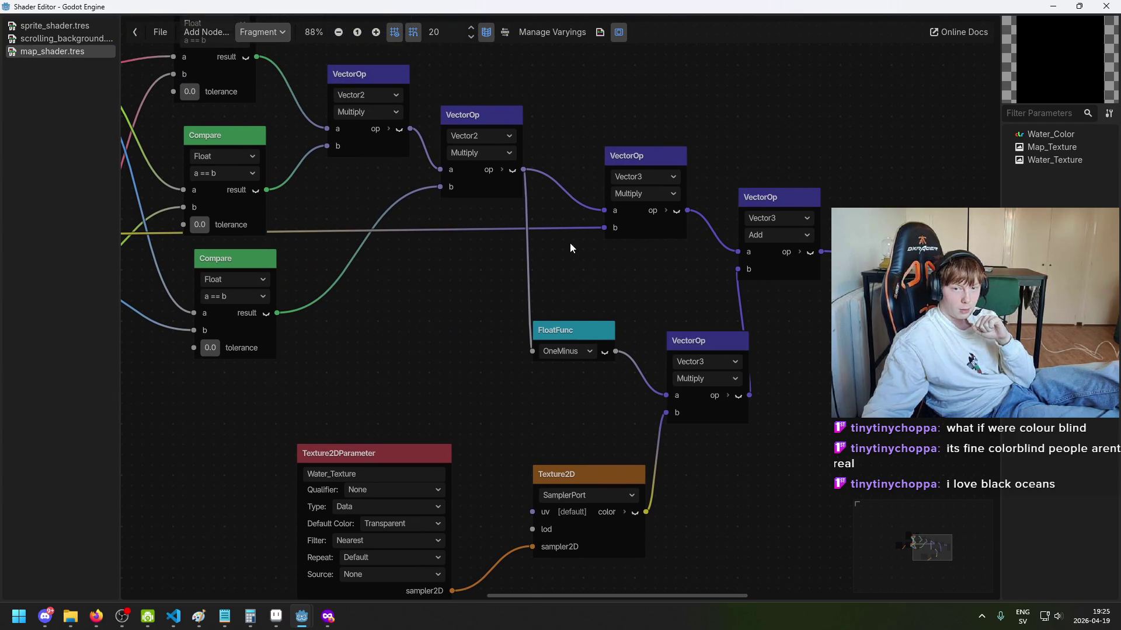
pyautogui.rightClick(526, 184)
pyautogui.press('Escape')
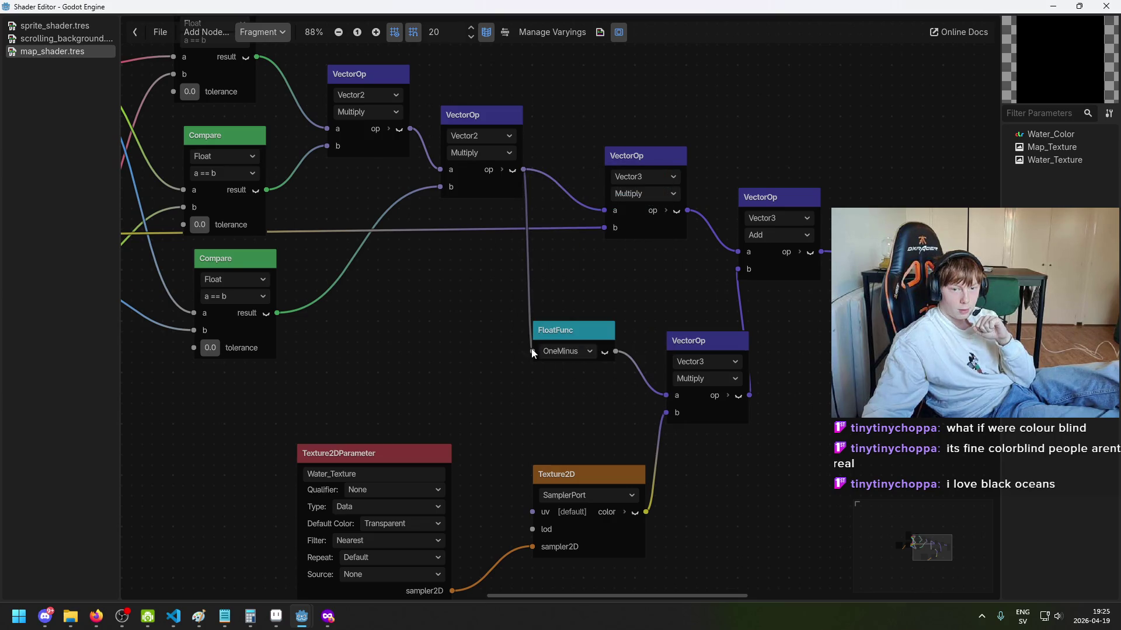
# Step: Insert OneMinus between the Vector2 Multiply output and the upper Vector3 Multiply 'a' input
pyautogui.moveTo(532, 352)
pyautogui.mouseDown()
pyautogui.moveTo(503, 316)
pyautogui.moveTo(509, 301)
pyautogui.mouseUp()
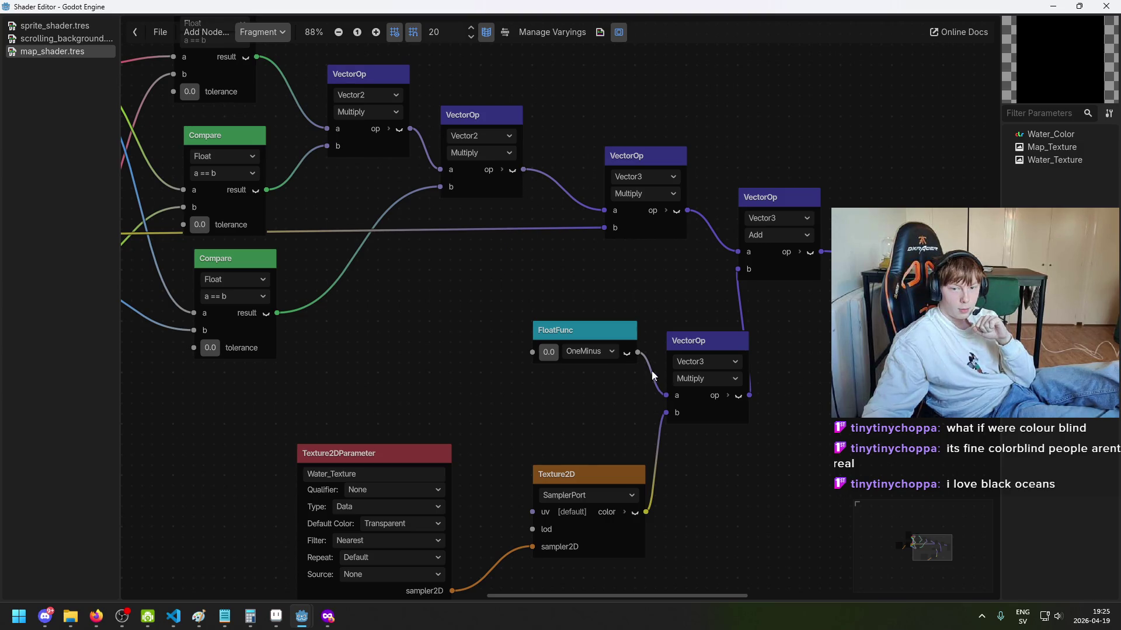
pyautogui.moveTo(522, 189); pyautogui.dragTo(532, 352)
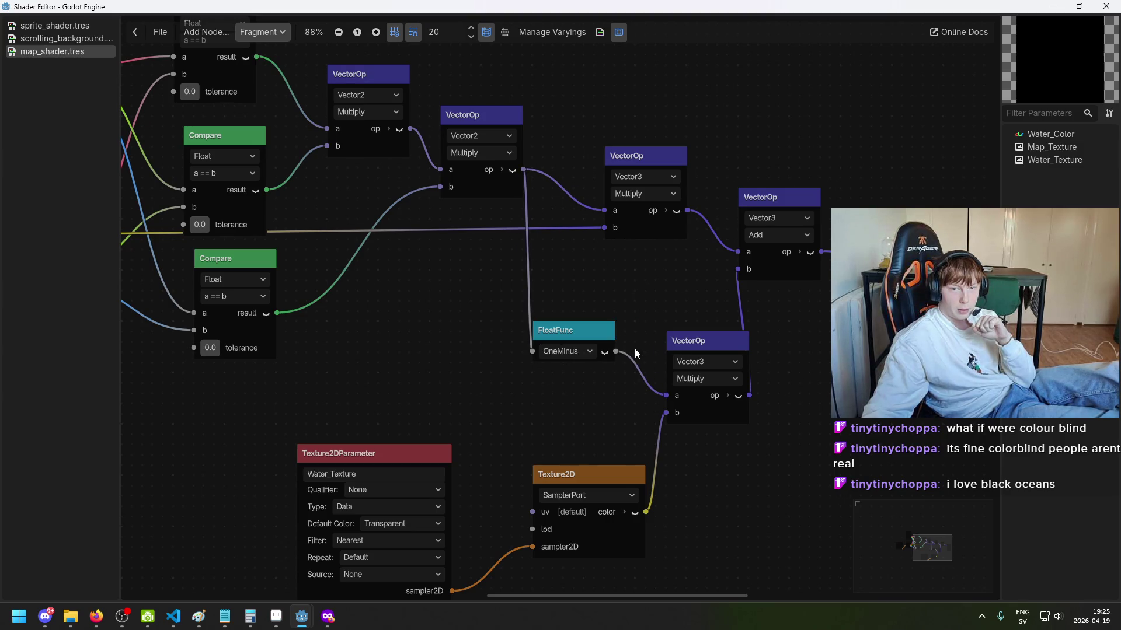
pyautogui.moveTo(622, 292); pyautogui.dragTo(605, 210)
pyautogui.moveTo(574, 334); pyautogui.dragTo(564, 97)
pyautogui.moveTo(626, 166)
pyautogui.mouseDown()
pyautogui.moveTo(686, 126)
pyautogui.moveTo(677, 114)
pyautogui.mouseUp()
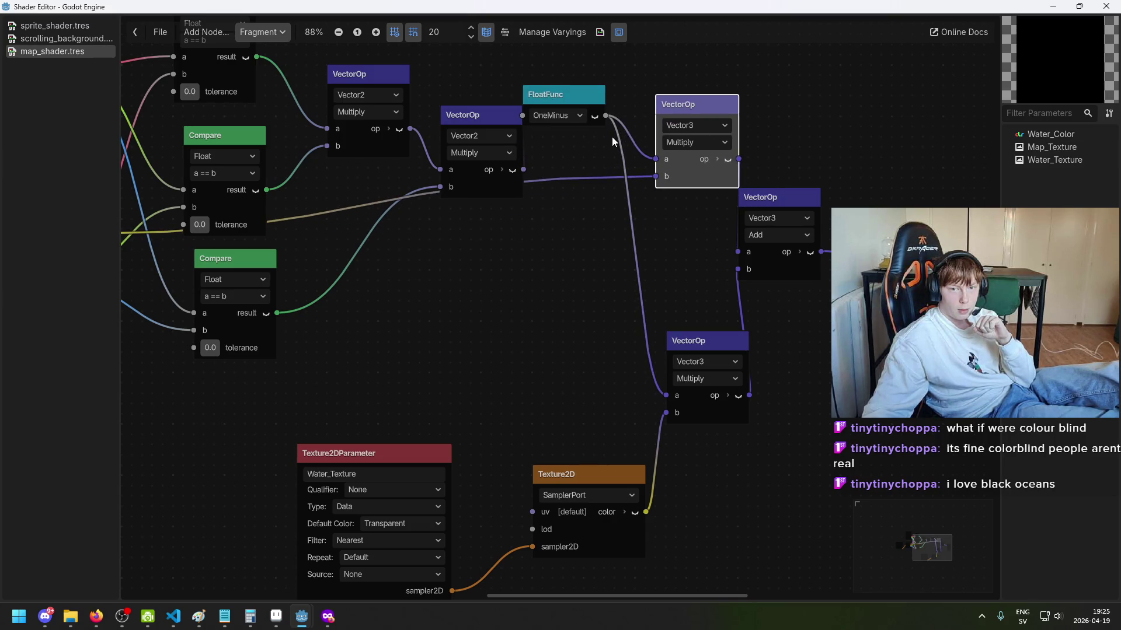
# Step: Wire the raw Vector2 Multiply output into the lower Multiply's 'a' input
pyautogui.moveTo(665, 395); pyautogui.dragTo(634, 389)
pyautogui.moveTo(524, 170); pyautogui.dragTo(665, 396)
pyautogui.moveTo(548, 97); pyautogui.dragTo(579, 105)
pyautogui.hotkey('alt', 'Tab')
pyautogui.scroll(5, 517, 186)
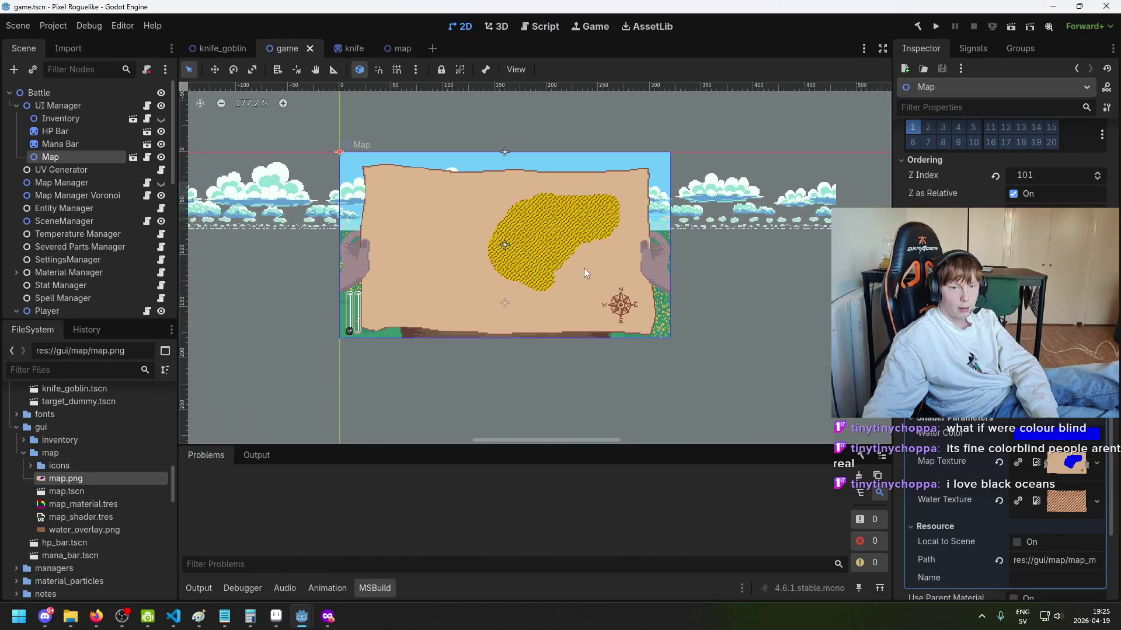
pyautogui.scroll(5, 591, 243)
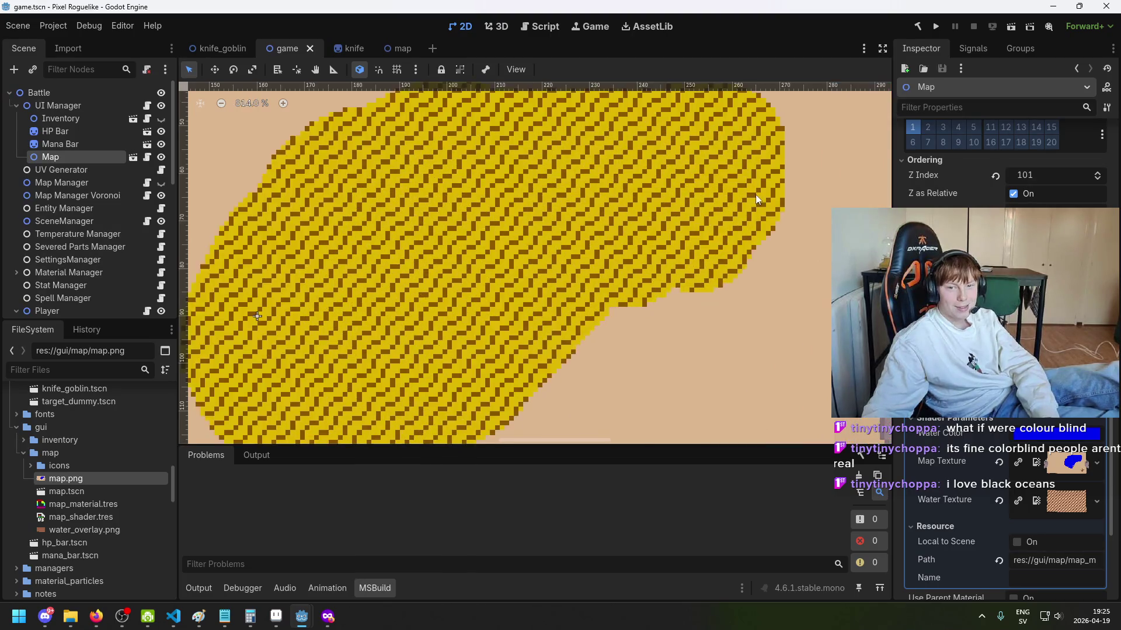
pyautogui.scroll(-8, 640, 257)
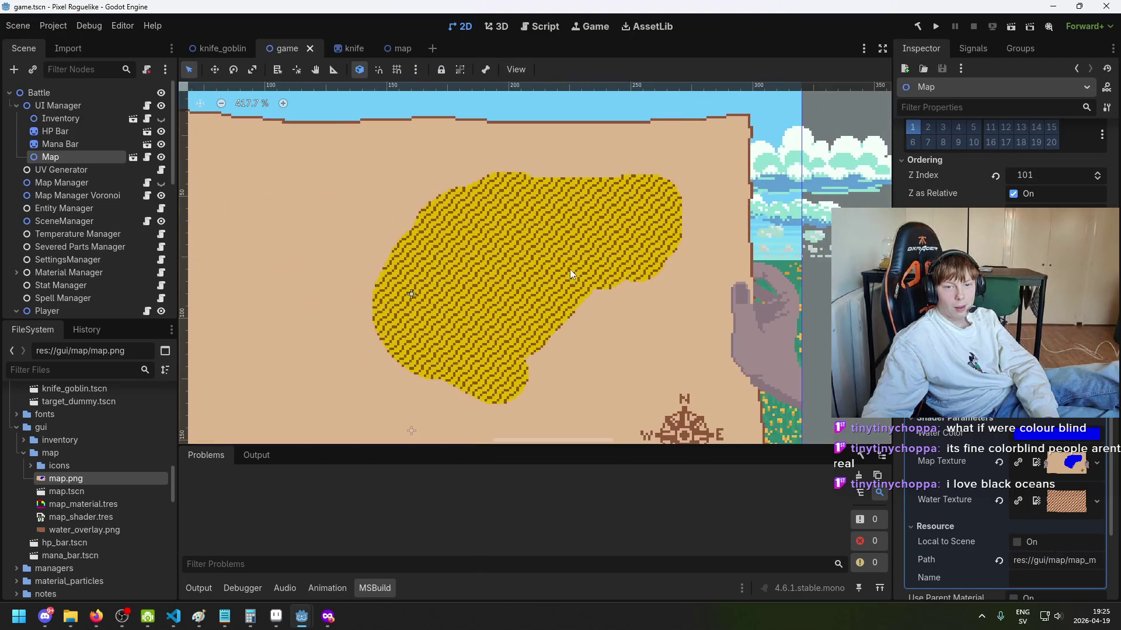
pyautogui.scroll(5, 579, 265)
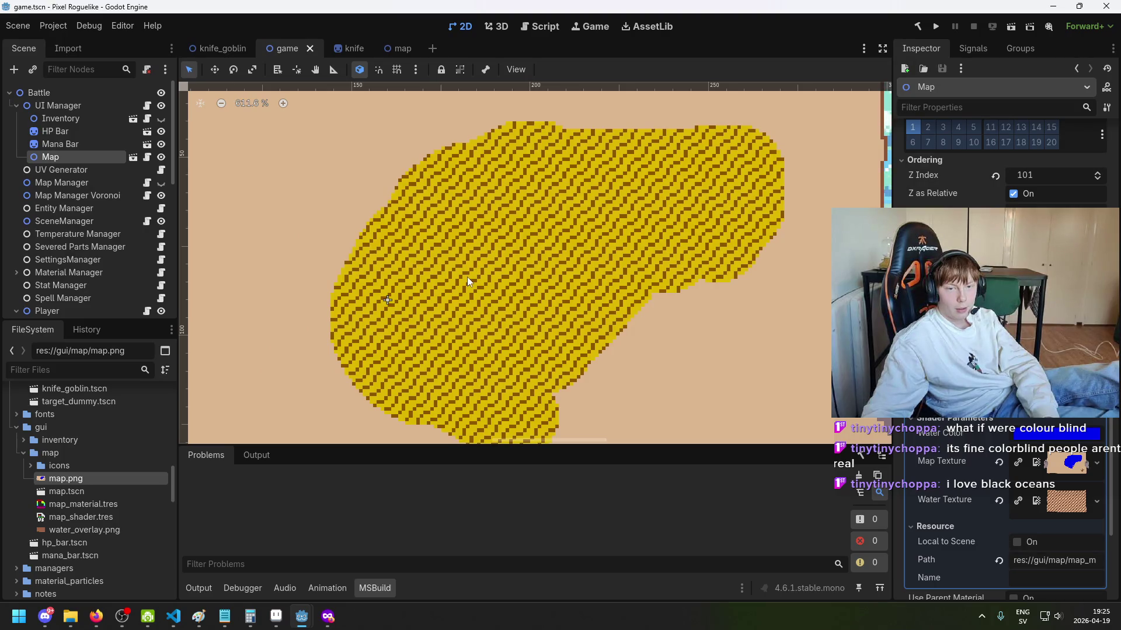
pyautogui.scroll(2, 441, 297)
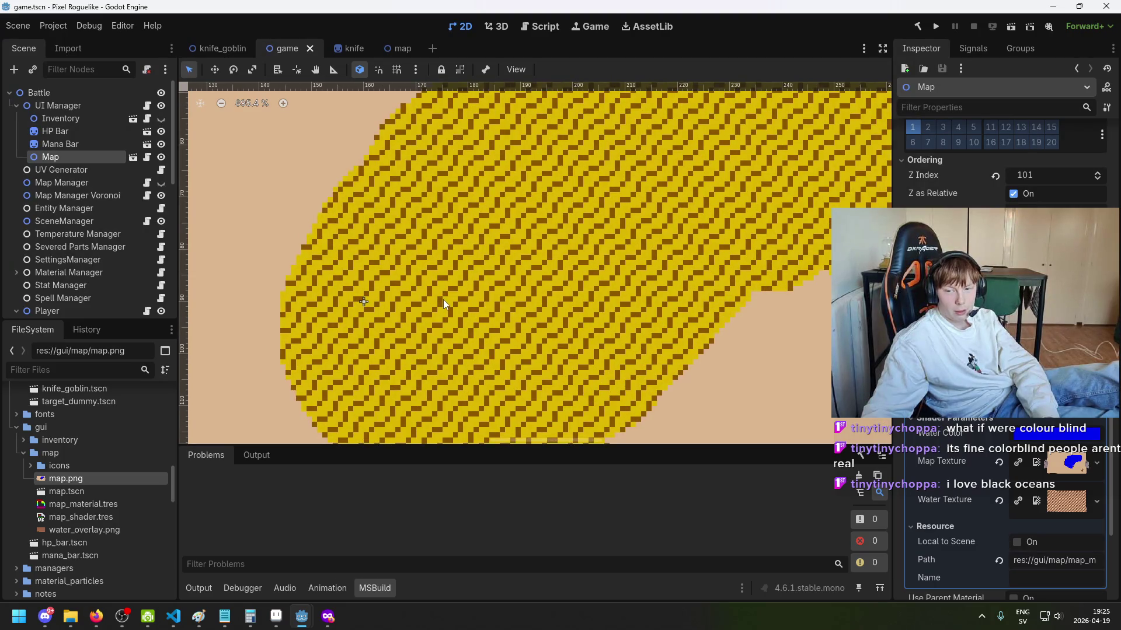
pyautogui.scroll(-3, 558, 321)
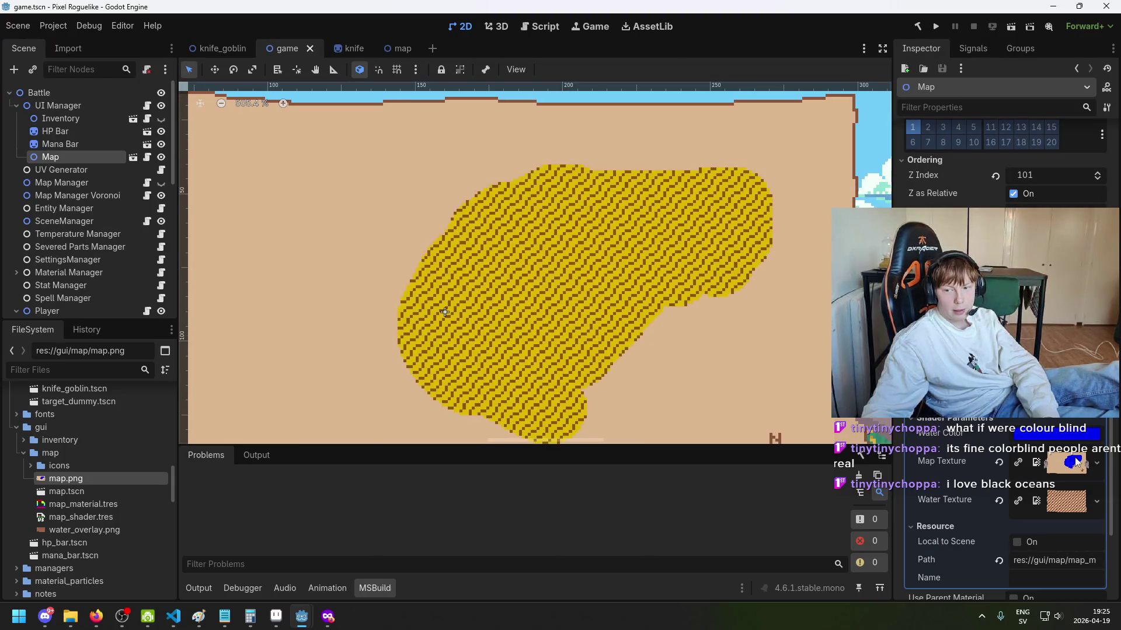
pyautogui.click(1075, 463)
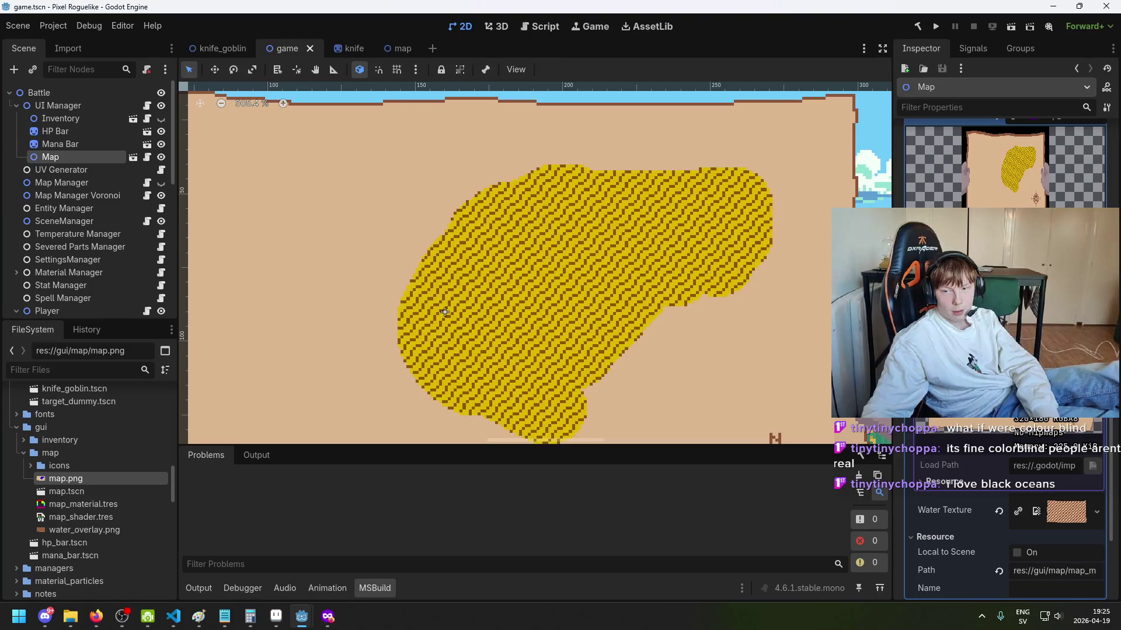
pyautogui.scroll(-5, 1004, 350)
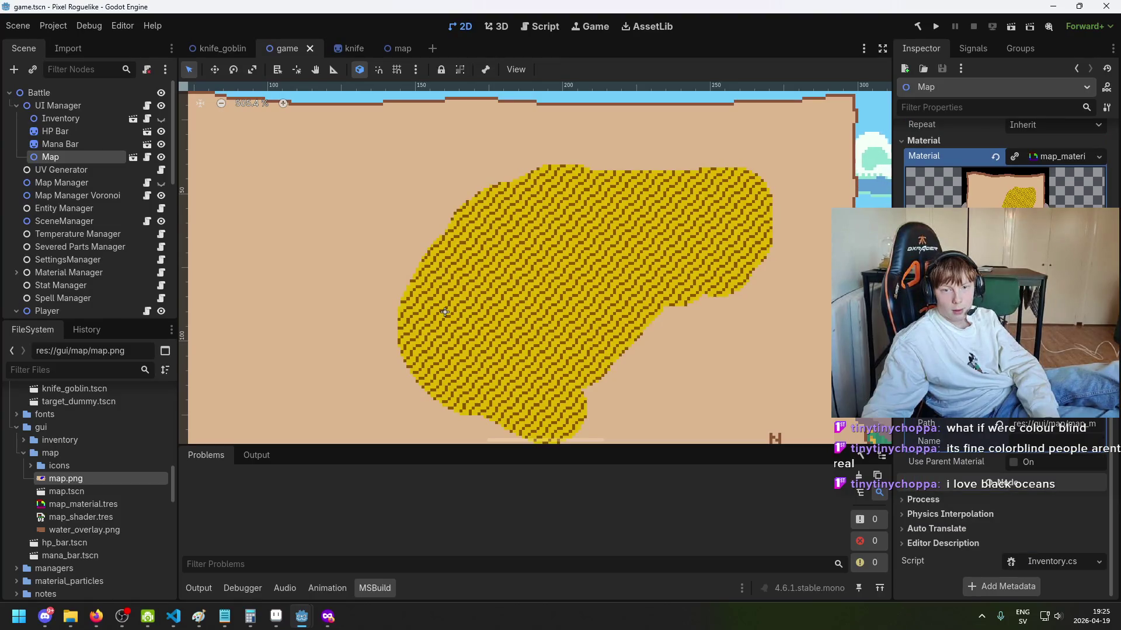
pyautogui.scroll(4, 1004, 350)
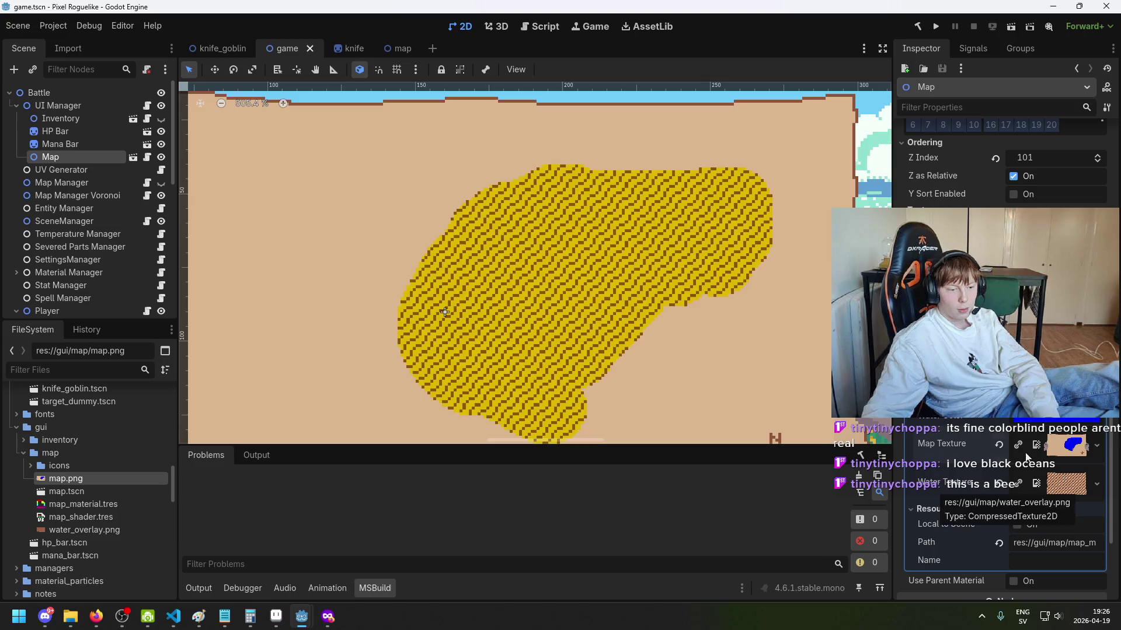
pyautogui.scroll(-2, 692, 331)
pyautogui.scroll(1, 527, 247)
pyautogui.scroll(-3, 517, 251)
pyautogui.hotkey('ctrl', 's')
pyautogui.scroll(2, 455, 280)
pyautogui.scroll(1, 433, 195)
pyautogui.scroll(-3, 436, 240)
pyautogui.scroll(3, 502, 228)
pyautogui.scroll(2, 531, 223)
pyautogui.scroll(-4, 512, 219)
pyautogui.scroll(4, 499, 290)
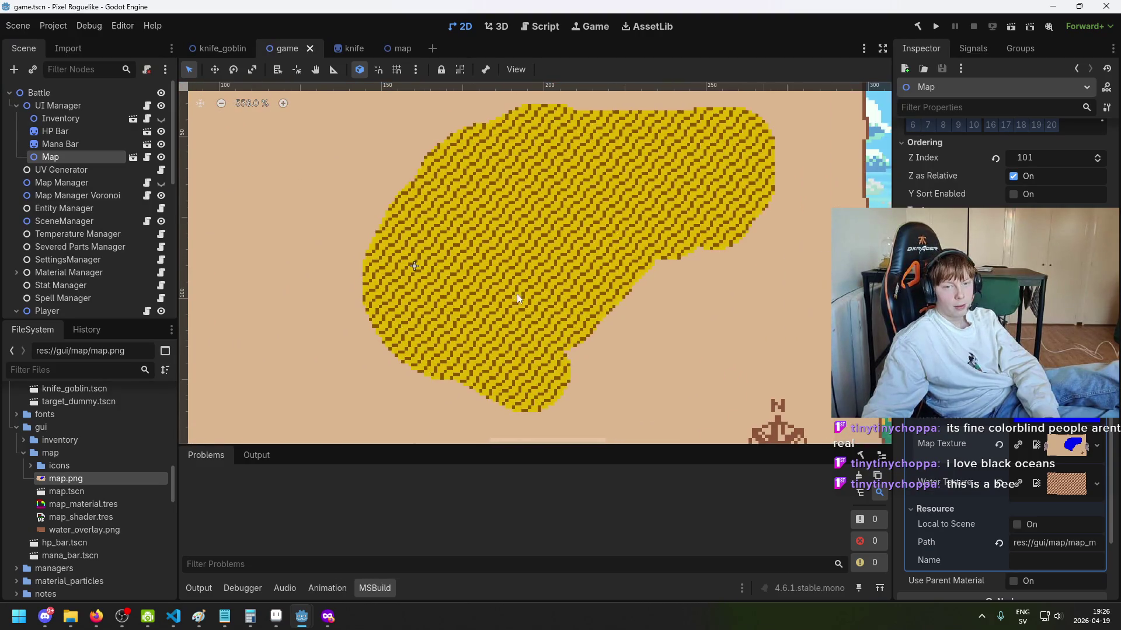
pyautogui.scroll(-3, 556, 278)
pyautogui.scroll(1, 459, 355)
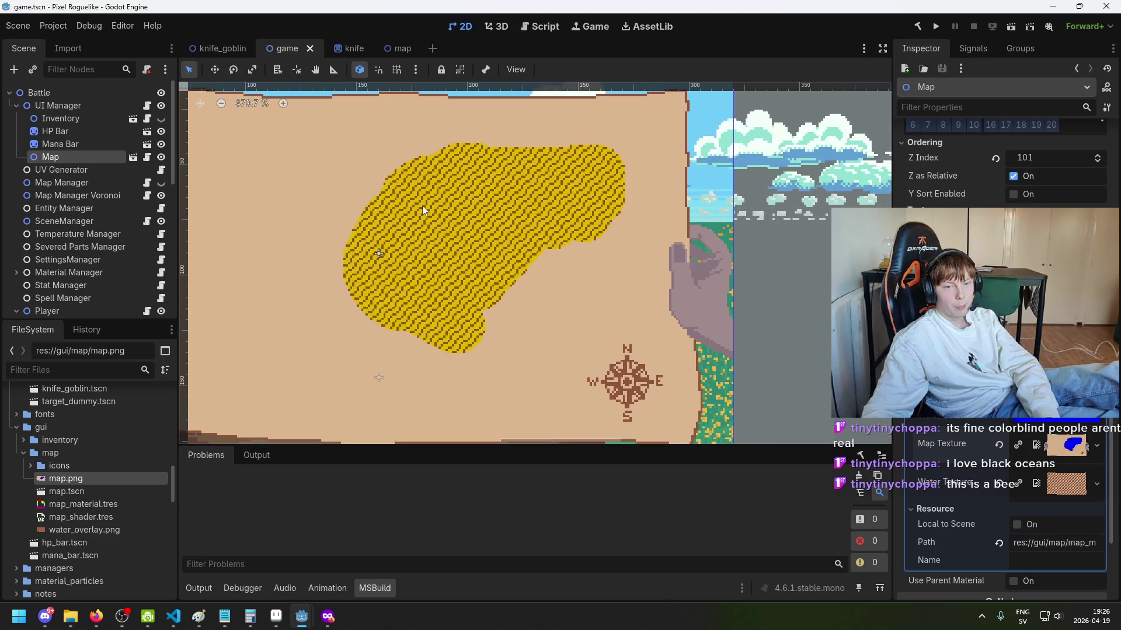
pyautogui.scroll(-2, 442, 247)
pyautogui.scroll(3, 447, 247)
pyautogui.scroll(-1, 474, 242)
pyautogui.scroll(-2, 474, 242)
pyautogui.scroll(1, 475, 331)
pyautogui.moveTo(299, 619)
pyautogui.click(385, 560)
# Step: Pan the map preview to show the compass, then bring the Shader Editor forward
pyautogui.moveTo(759, 7); pyautogui.dragTo(770, 240)
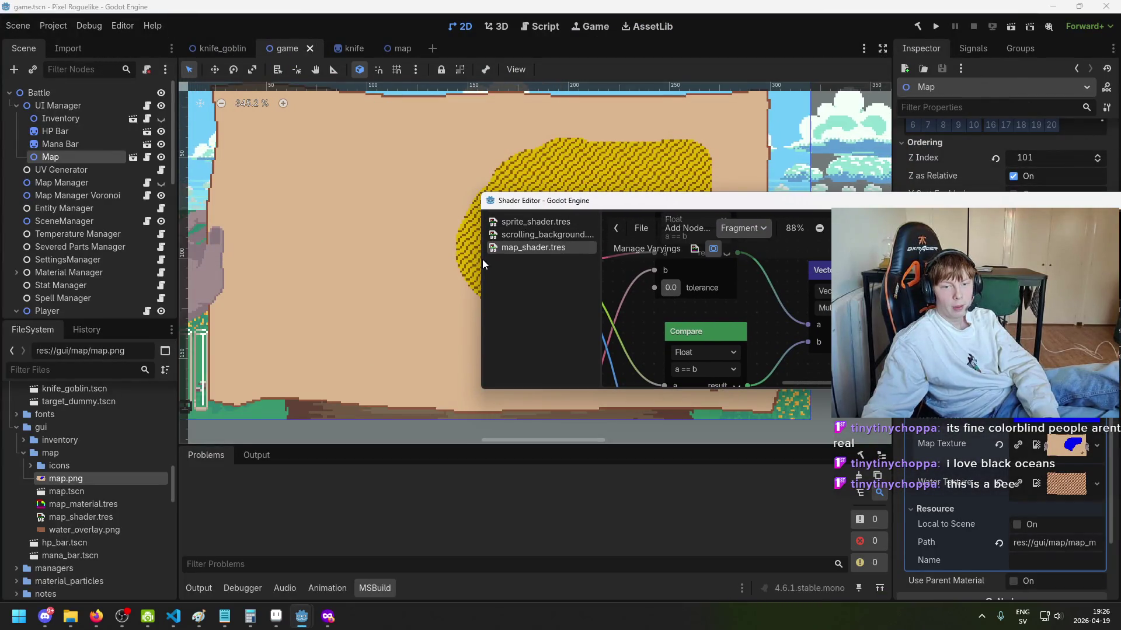
pyautogui.click(467, 259)
pyautogui.moveTo(467, 260); pyautogui.dragTo(275, 313)
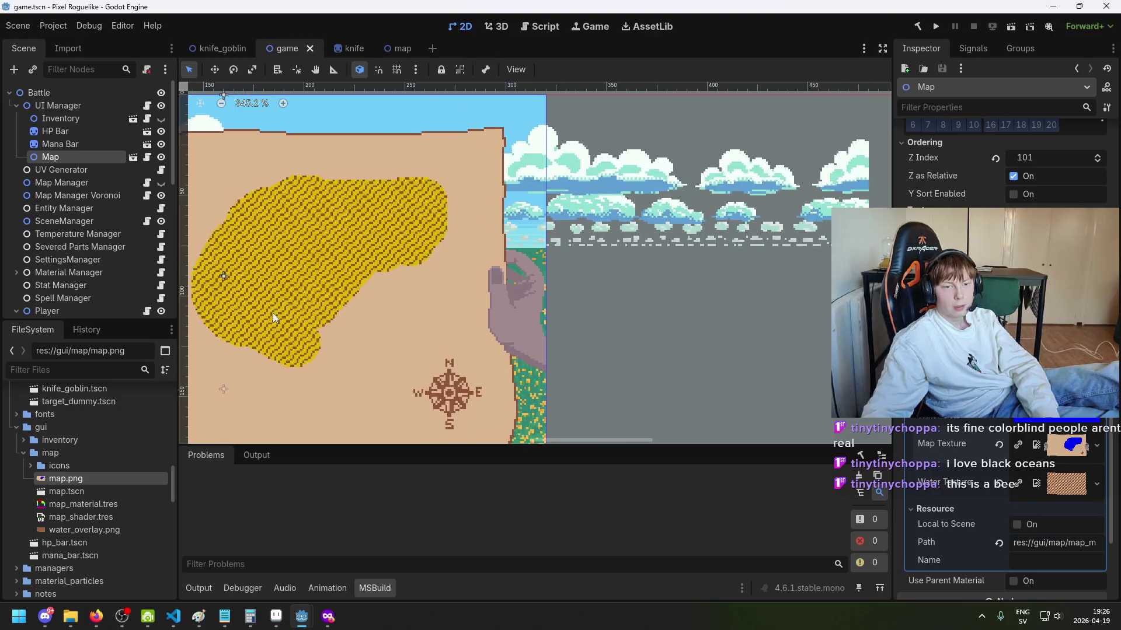
pyautogui.moveTo(302, 616)
pyautogui.click(374, 571)
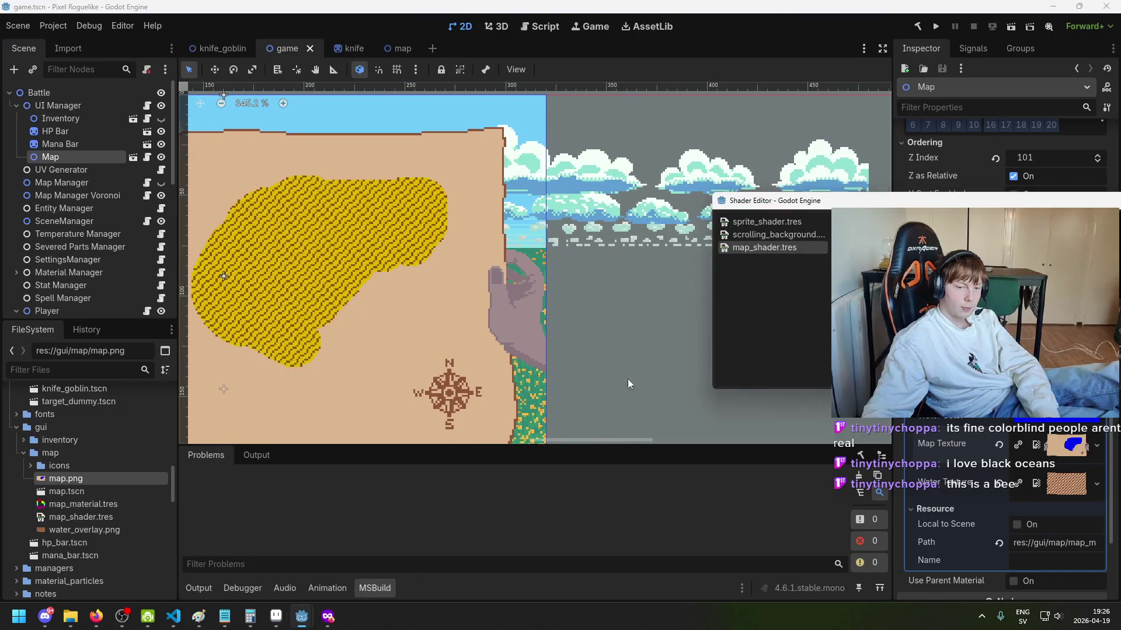
# Step: Enlarge the Shader Editor window on every side and maximize it
pyautogui.moveTo(813, 206); pyautogui.dragTo(639, 127)
pyautogui.moveTo(759, 313)
pyautogui.mouseDown()
pyautogui.moveTo(749, 479)
pyautogui.moveTo(751, 448)
pyautogui.mouseUp()
pyautogui.scroll(-3, 783, 346)
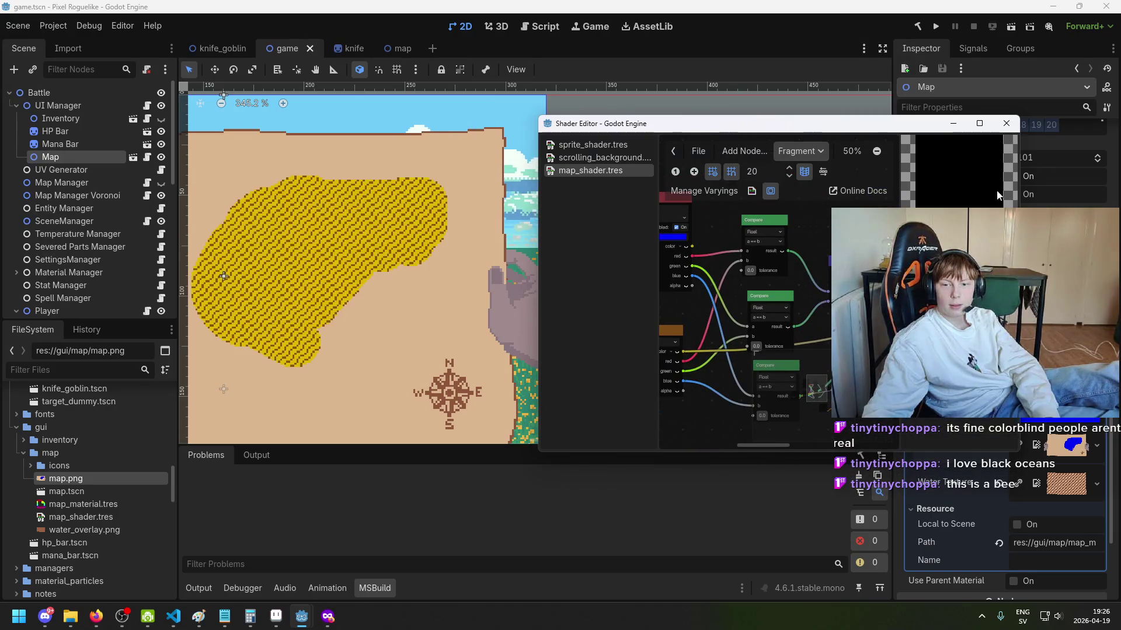
pyautogui.moveTo(535, 242)
pyautogui.mouseDown()
pyautogui.moveTo(420, 240)
pyautogui.moveTo(493, 236)
pyautogui.mouseUp()
pyautogui.moveTo(691, 118); pyautogui.dragTo(690, 39)
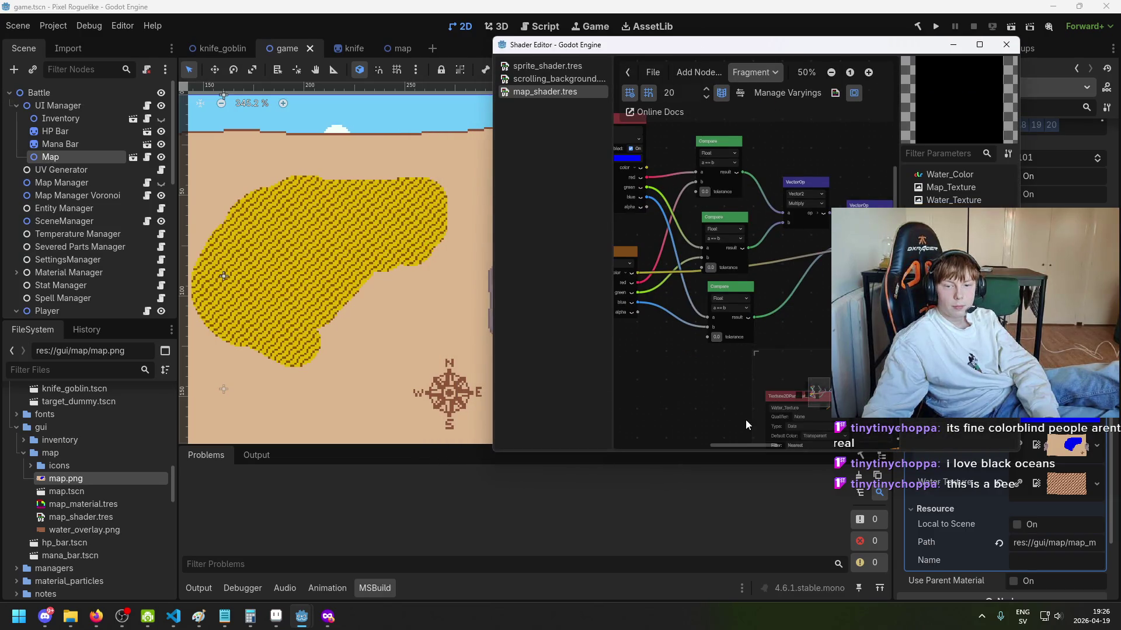
pyautogui.moveTo(725, 455); pyautogui.dragTo(723, 579)
pyautogui.moveTo(1019, 338); pyautogui.dragTo(1116, 337)
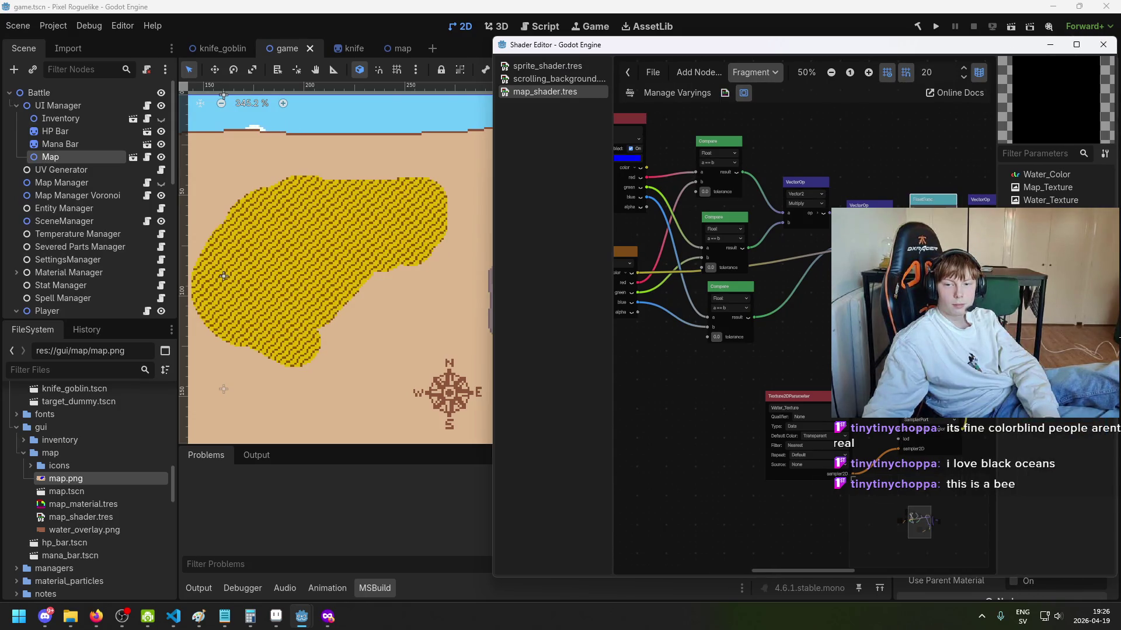
pyautogui.scroll(-2, 779, 325)
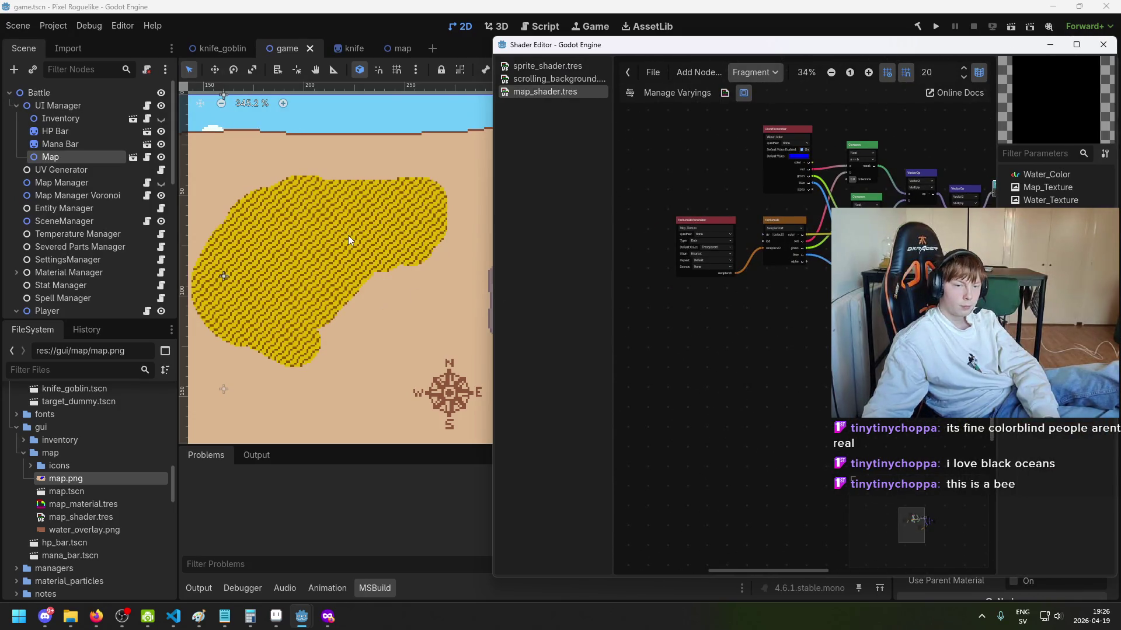
pyautogui.click(1075, 44)
# Step: Pan the map_shader.tres graph to the Water_Color parameter and its pure blue default
pyautogui.scroll(4, 412, 234)
pyautogui.moveTo(614, 367); pyautogui.dragTo(505, 387)
pyautogui.moveTo(631, 233)
pyautogui.mouseDown()
pyautogui.moveTo(636, 183)
pyautogui.moveTo(632, 214)
pyautogui.mouseUp()
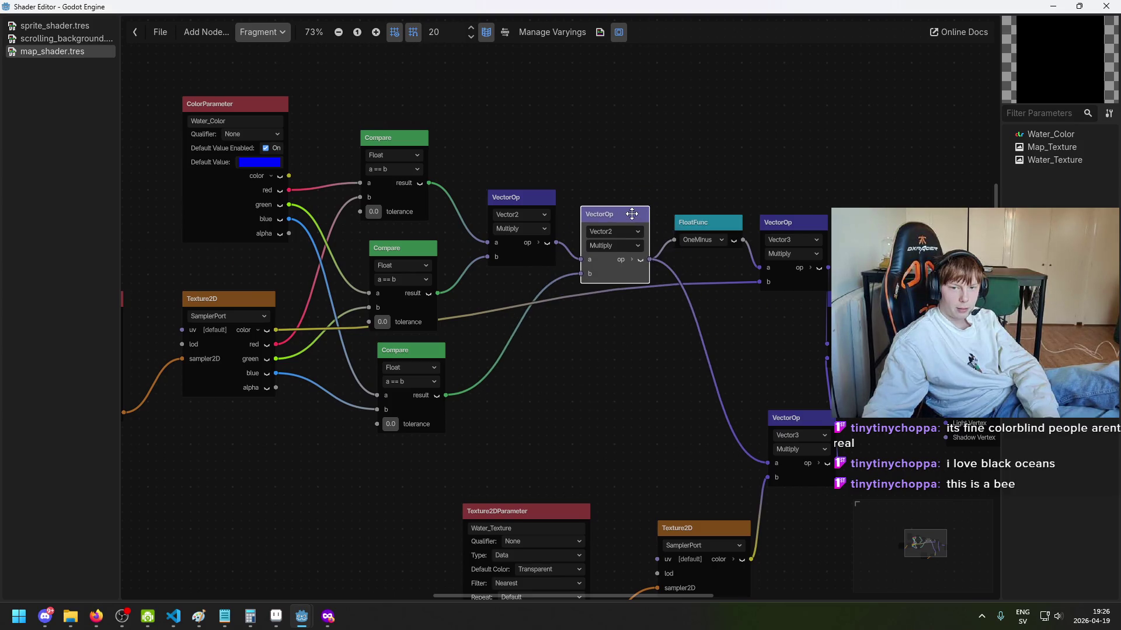
pyautogui.moveTo(553, 328); pyautogui.dragTo(731, 313)
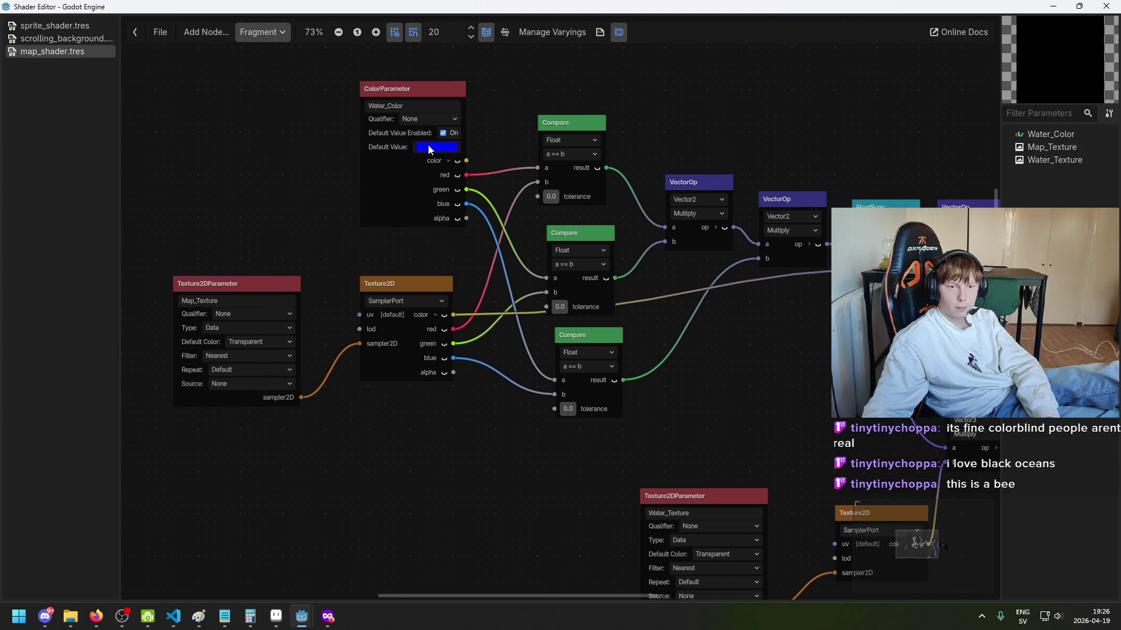
pyautogui.moveTo(429, 146)
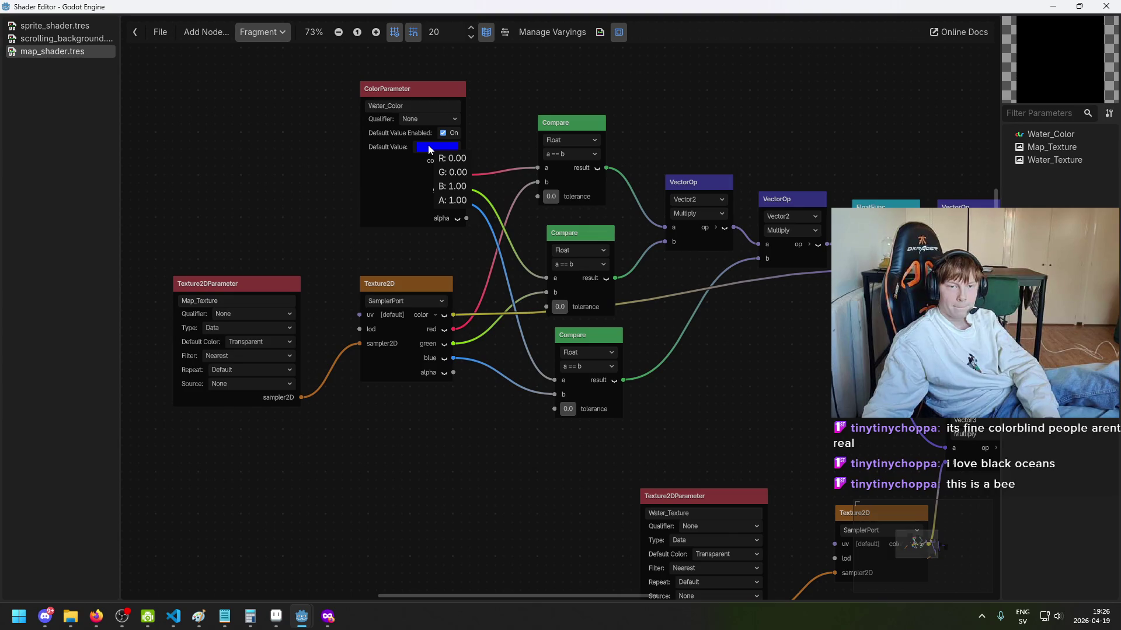
pyautogui.scroll(2, 428, 144)
pyautogui.moveTo(439, 6)
pyautogui.mouseDown()
pyautogui.moveTo(671, 298)
pyautogui.moveTo(737, 146)
pyautogui.mouseUp()
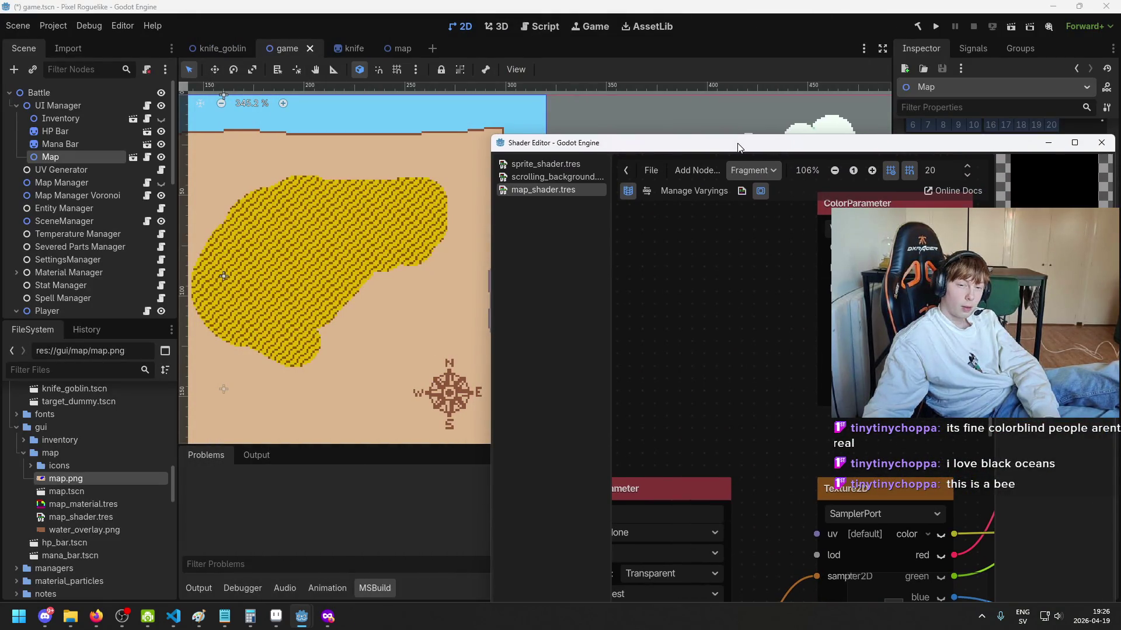
pyautogui.moveTo(738, 146); pyautogui.dragTo(691, 6)
pyautogui.scroll(-2, 543, 268)
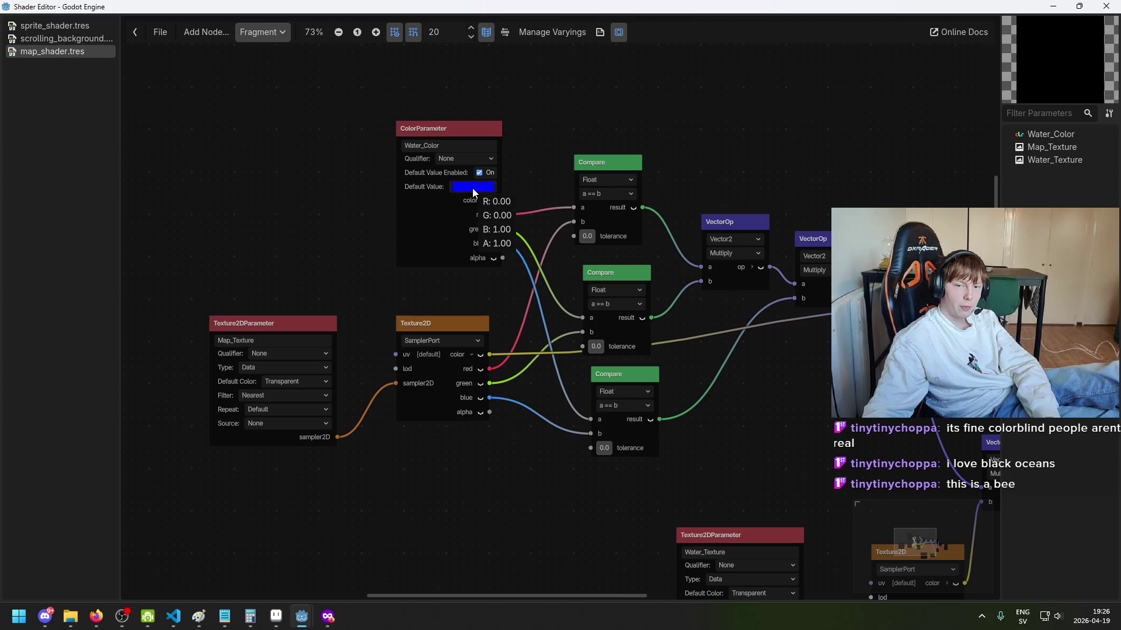
# Step: Close the Shader Editor and change the Inspector's Water Color key from blue to green
pyautogui.click(1053, 7)
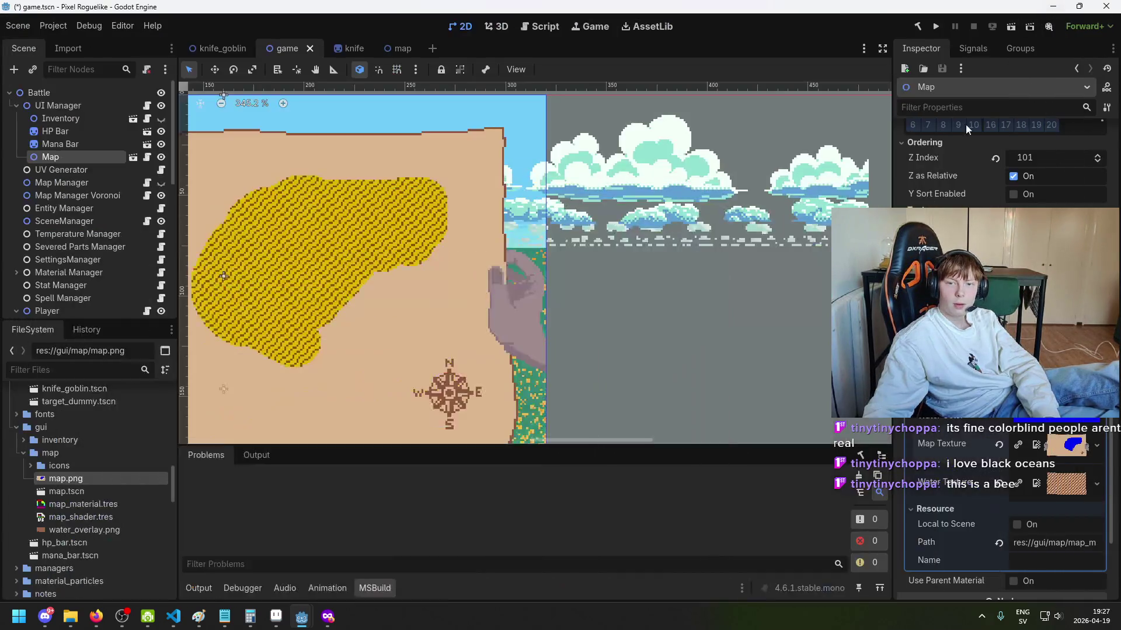
pyautogui.click(1054, 420)
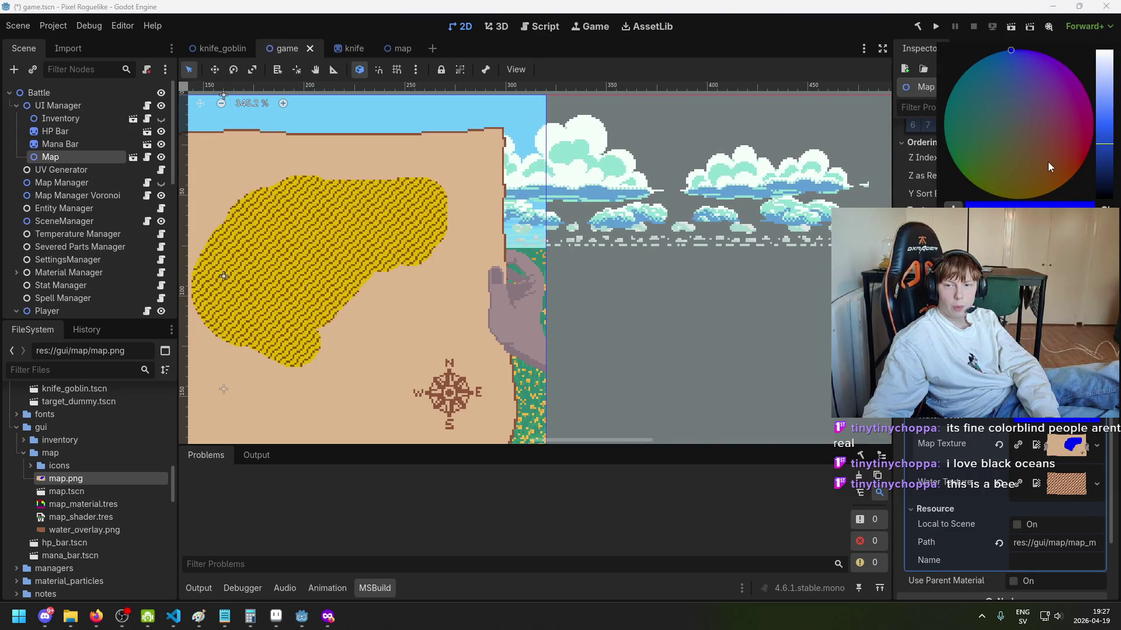
pyautogui.click(1082, 85)
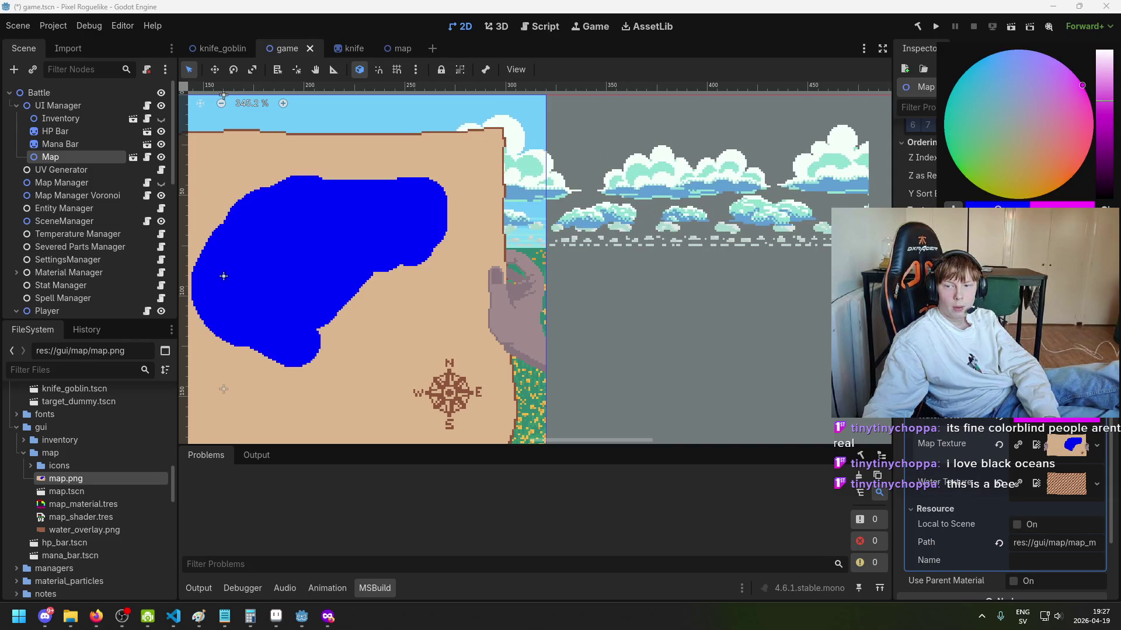
pyautogui.click(1010, 50)
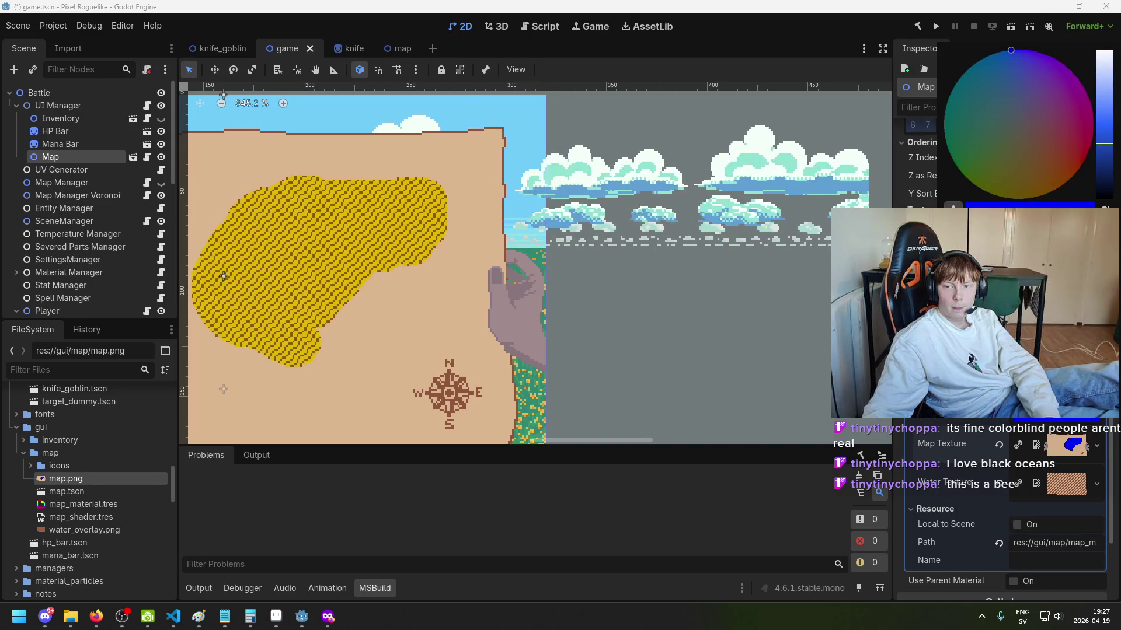
pyautogui.moveTo(1104, 142)
pyautogui.mouseDown()
pyautogui.moveTo(1104, 195)
pyautogui.moveTo(1104, 71)
pyautogui.mouseUp()
pyautogui.click(959, 170)
# Step: Set Aseprite's foreground colour to pure green, RGB 0,255,0 (#00FF00)
pyautogui.click(276, 616)
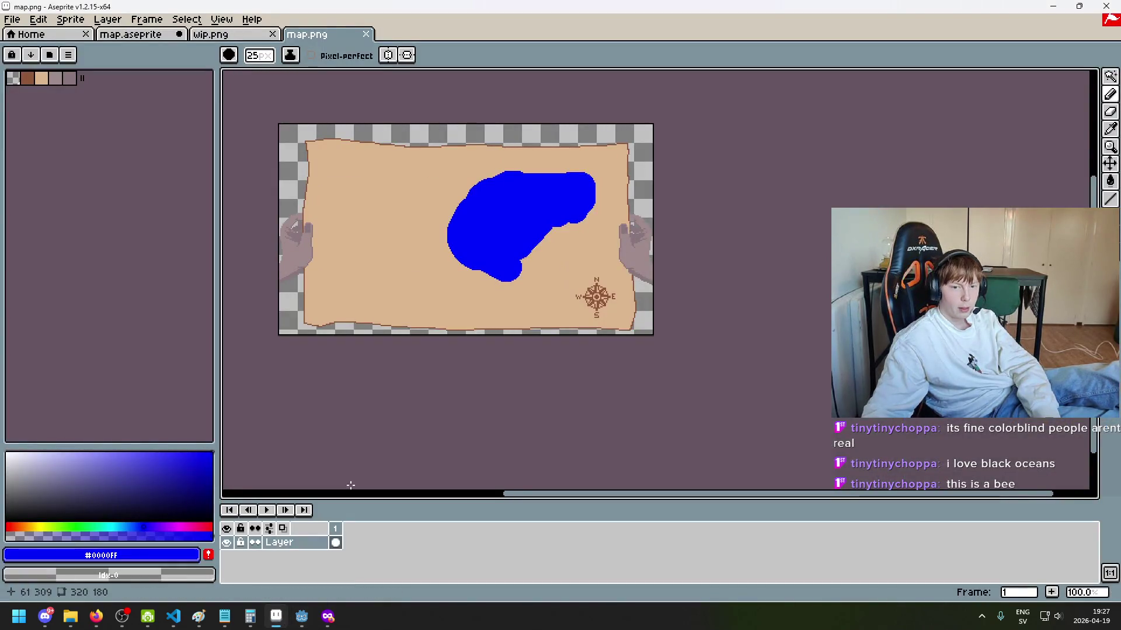
pyautogui.scroll(5, 440, 210)
pyautogui.press('i')
pyautogui.click(99, 514)
pyautogui.click(102, 555)
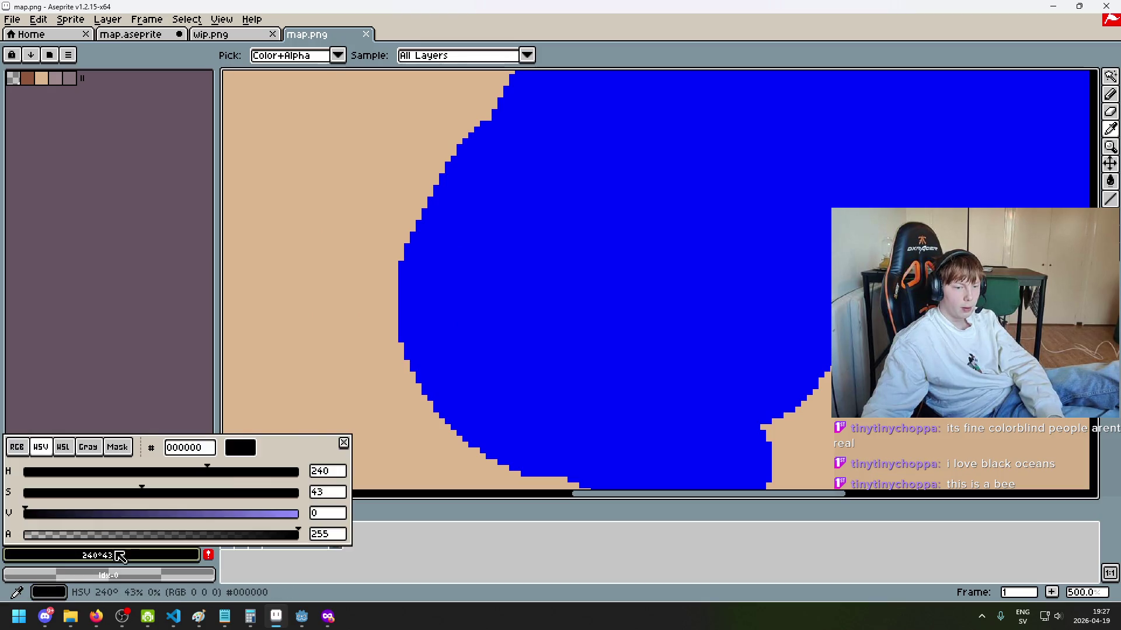
pyautogui.click(19, 448)
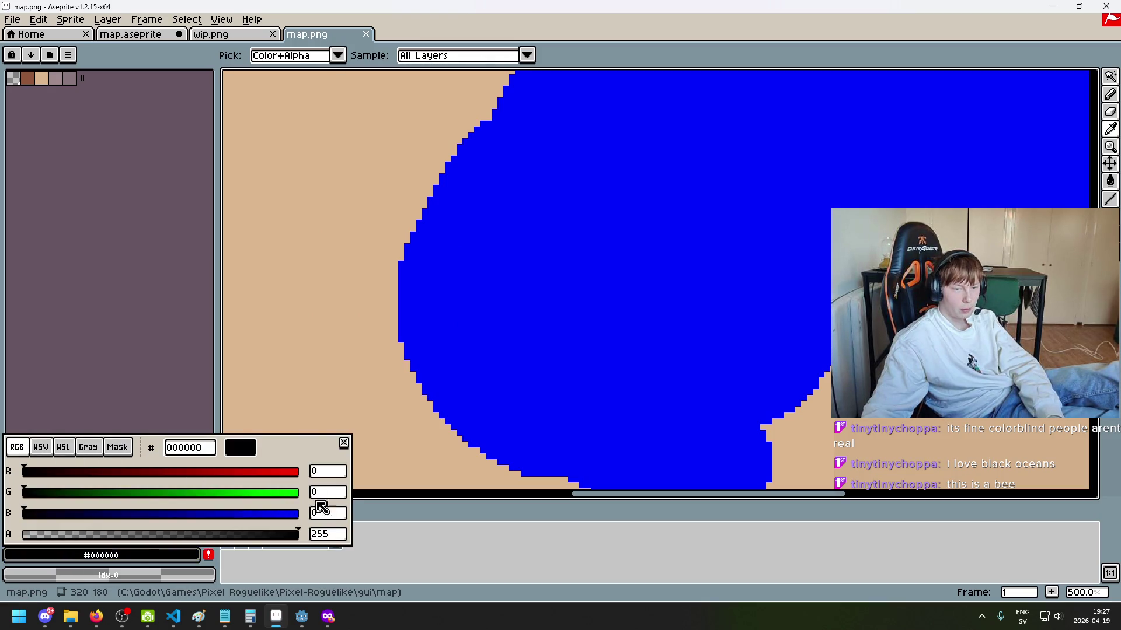
pyautogui.moveTo(253, 496); pyautogui.dragTo(351, 507)
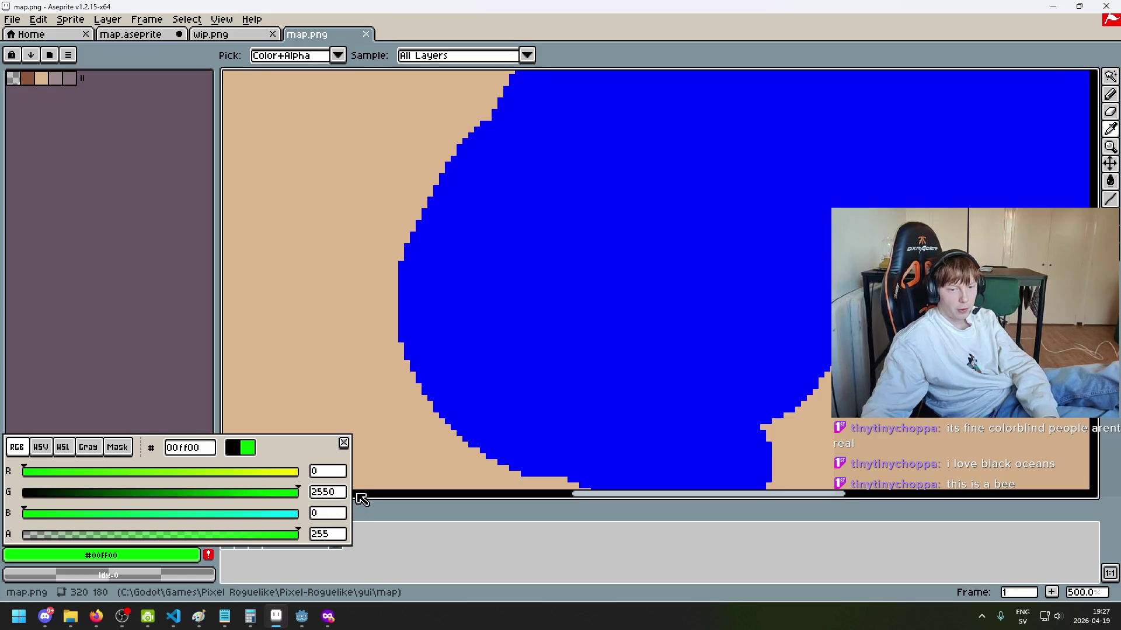
pyautogui.click(361, 500)
# Step: Paint-bucket the blue lake green and save map.png
pyautogui.press('g')
pyautogui.click(538, 336)
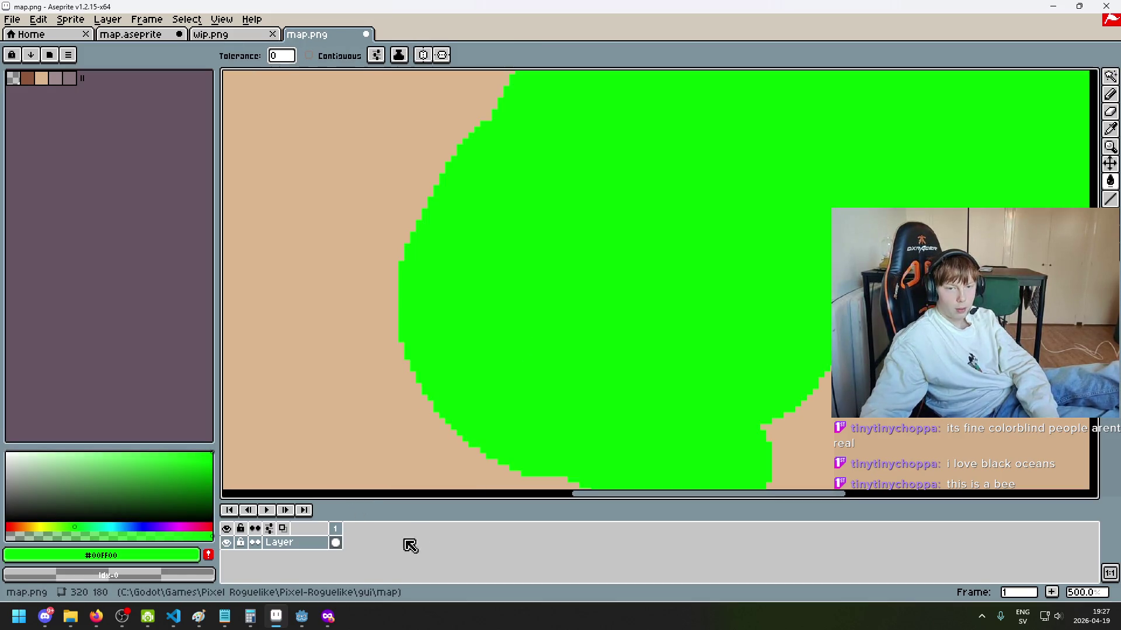
pyautogui.moveTo(307, 623)
pyautogui.hotkey('ctrl', 's')
pyautogui.click(272, 577)
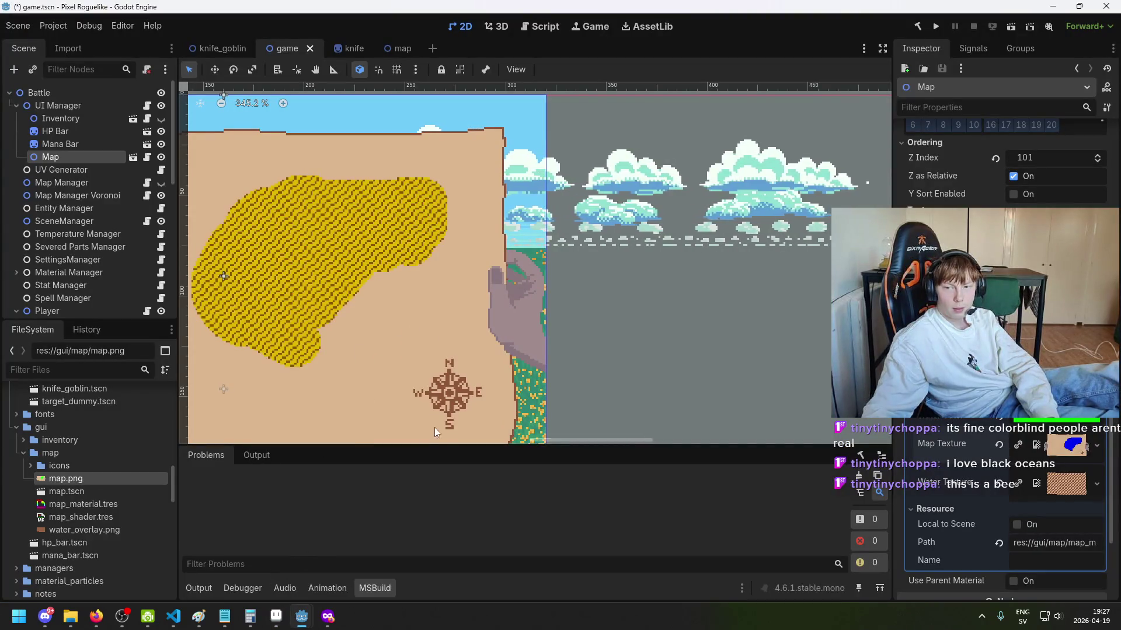
# Step: Undo the green lake fill in Aseprite, then inspect Godot's Water Color picker
pyautogui.click(296, 626)
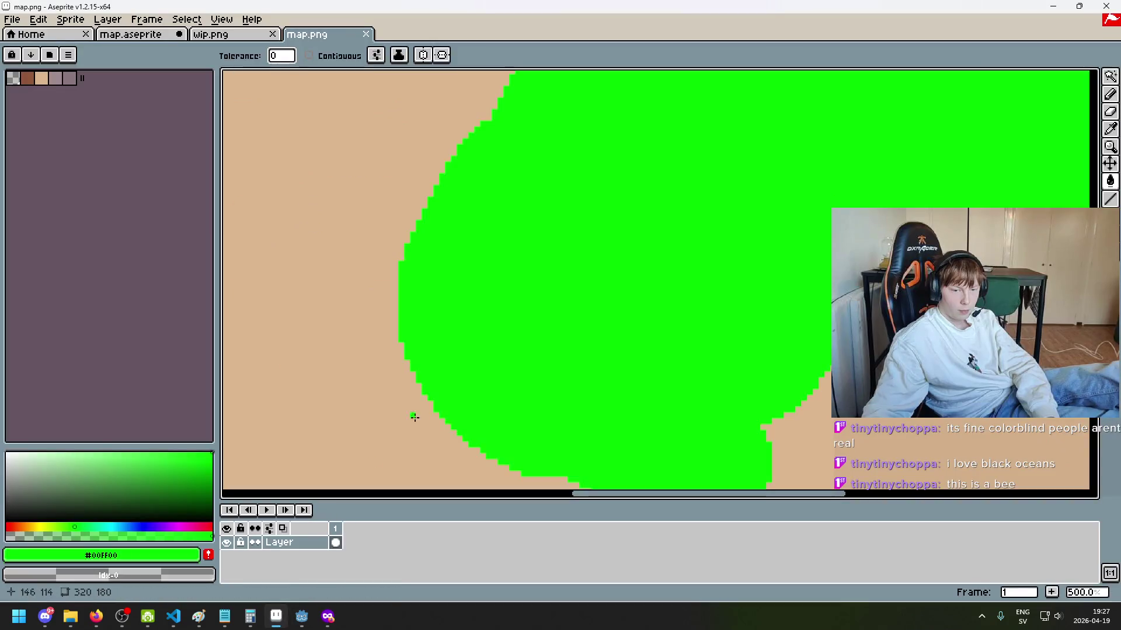
pyautogui.hotkey('ctrl', 'z')
pyautogui.moveTo(302, 619)
pyautogui.click(279, 559)
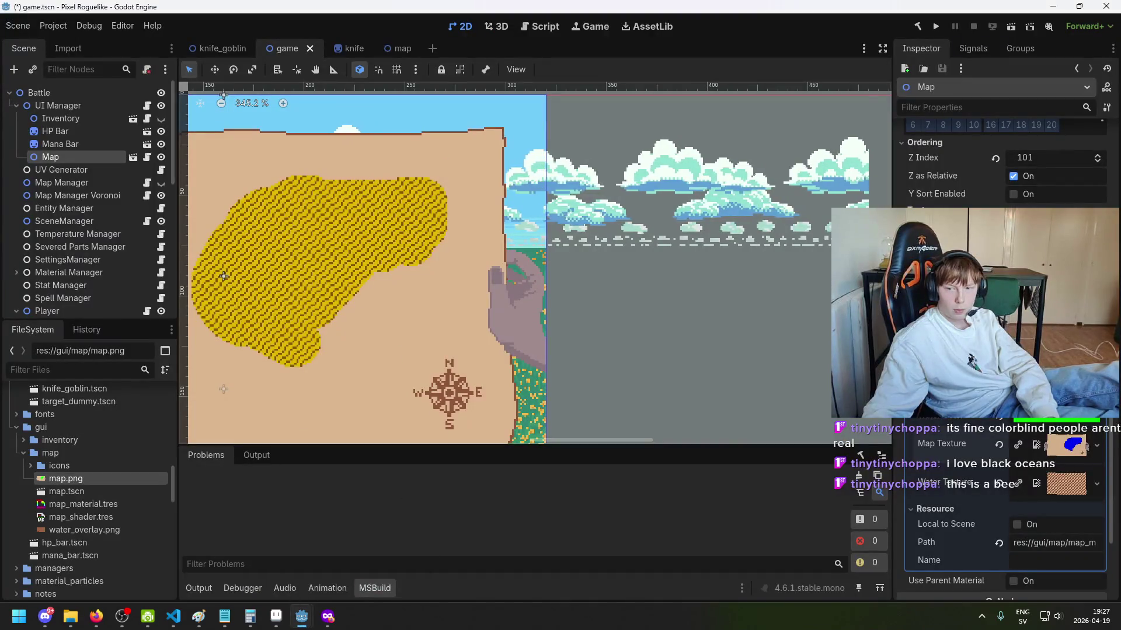
pyautogui.click(1021, 420)
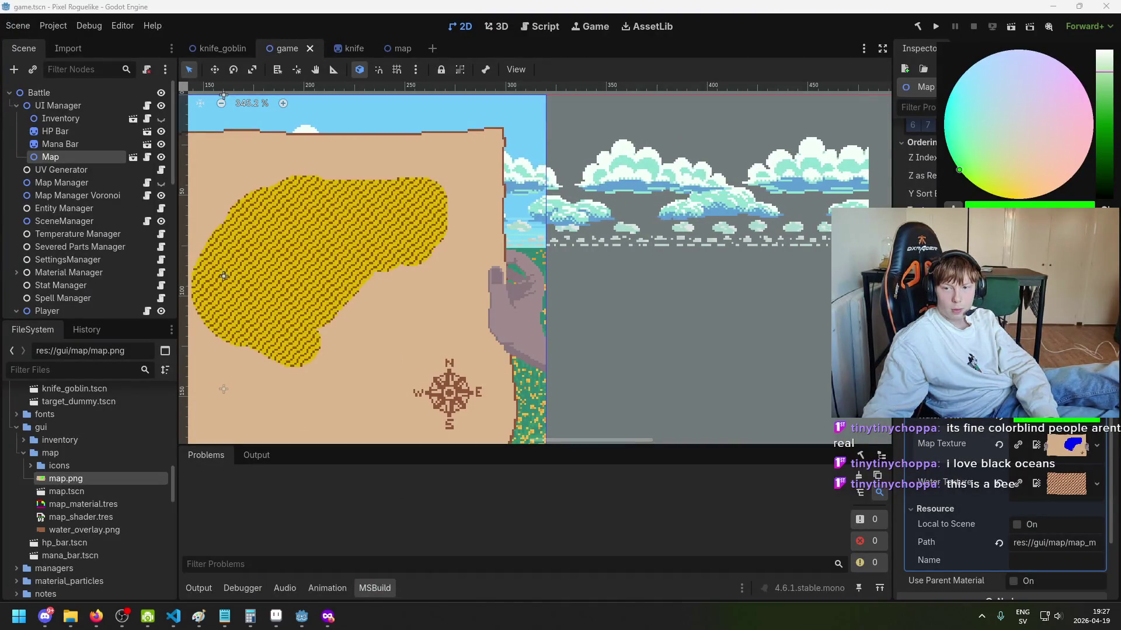
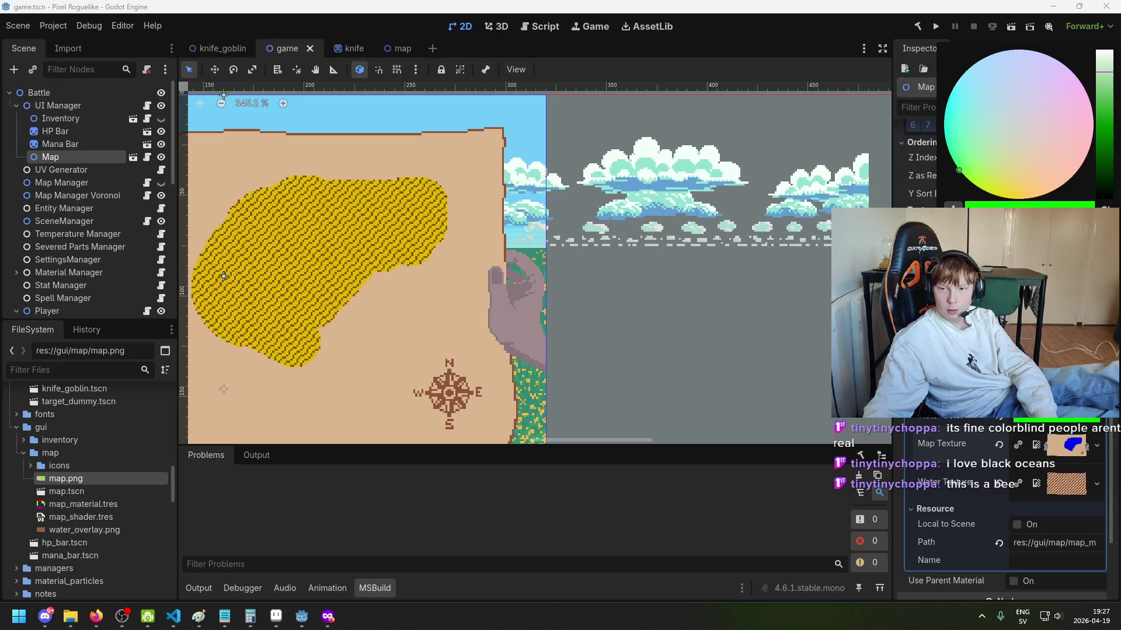
# Step: Close the colour picker, then save game.tscn and the repainted map.png in Aseprite
pyautogui.press('Escape')
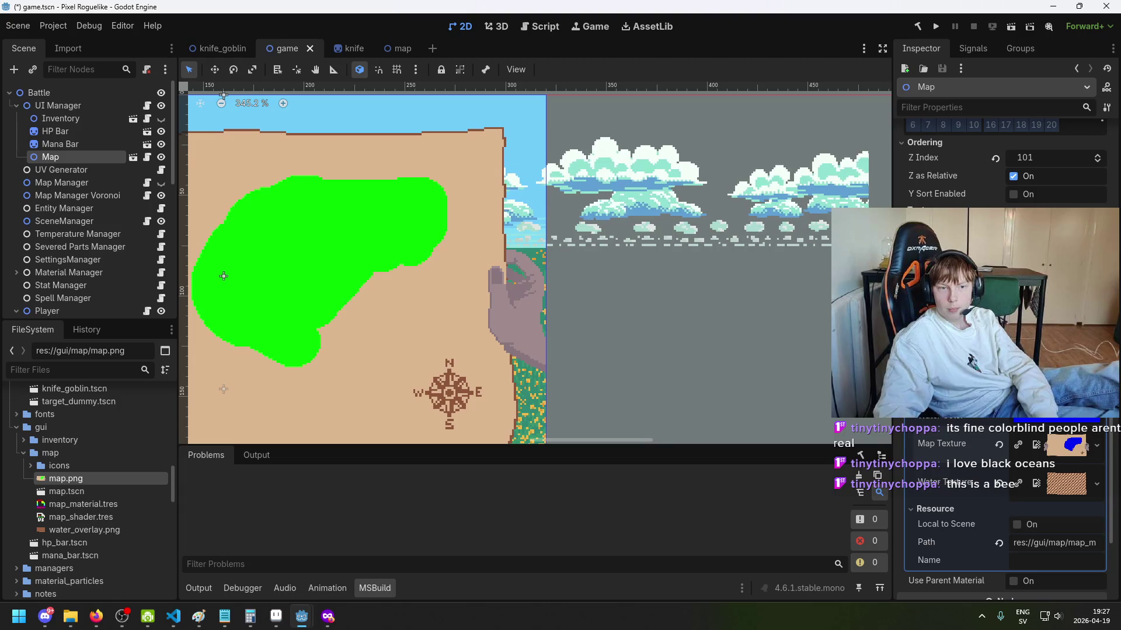
pyautogui.hotkey('ctrl', 's')
pyautogui.hotkey('alt', 'Tab')
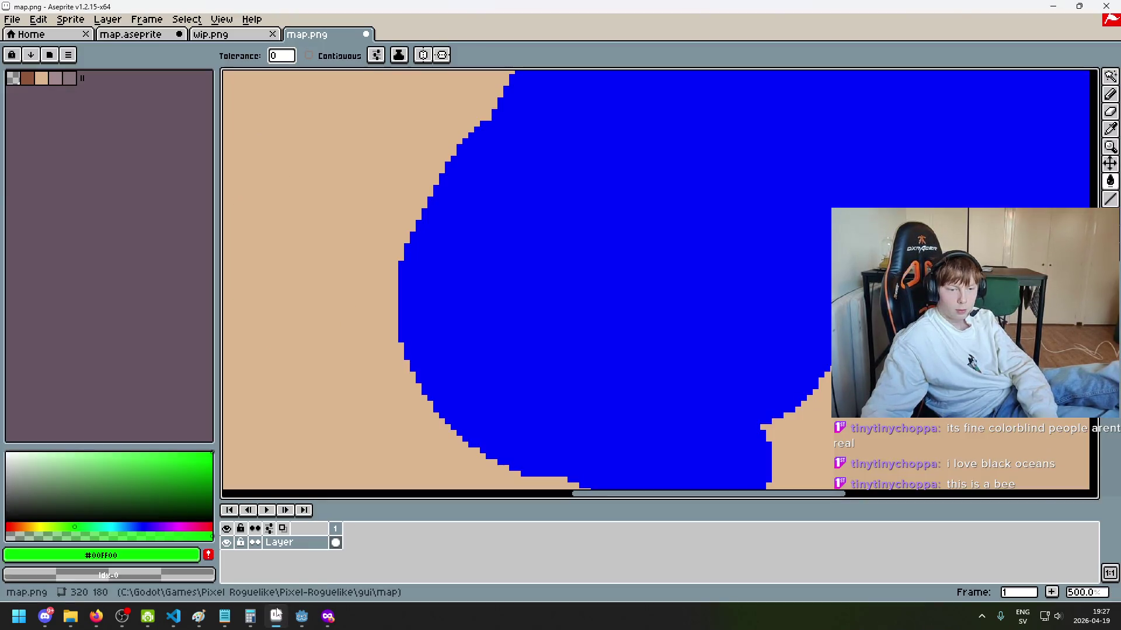
pyautogui.scroll(-5, 382, 389)
pyautogui.hotkey('ctrl', 's')
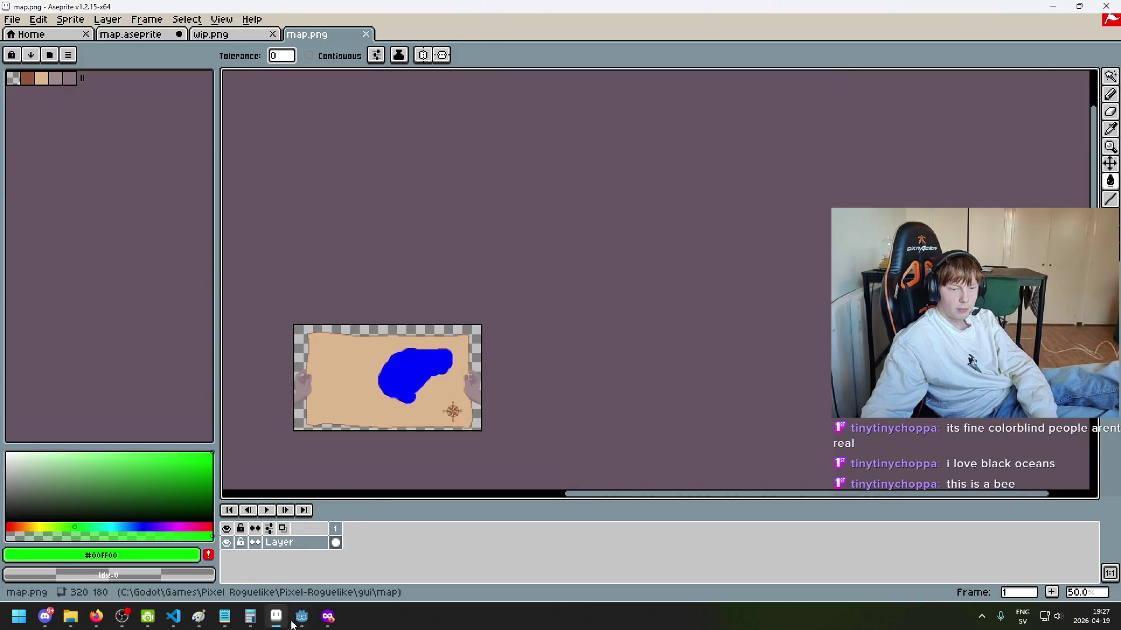
# Step: Return to Godot's game scene to check the reloaded patterned water texture
pyautogui.click(301, 617)
pyautogui.click(300, 593)
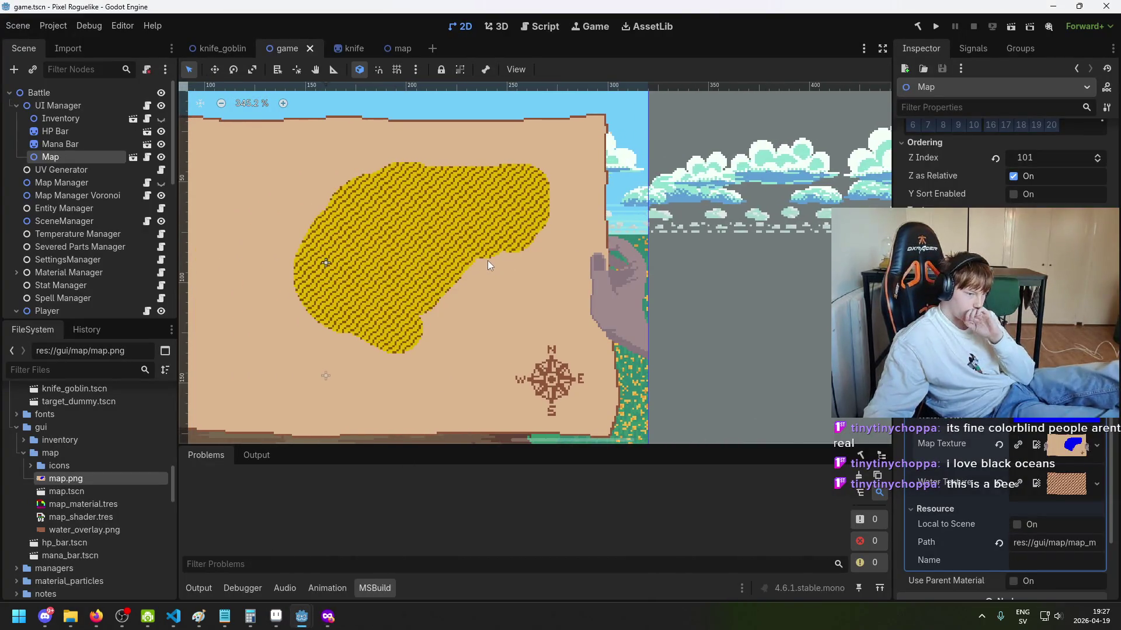
pyautogui.scroll(1, 486, 262)
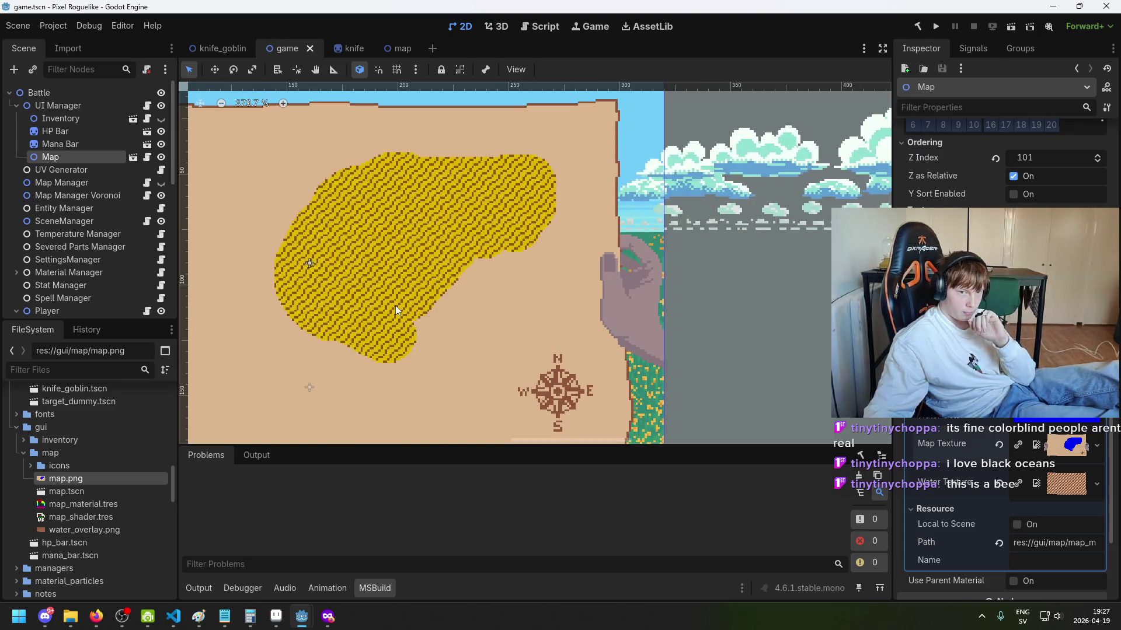
pyautogui.click(301, 617)
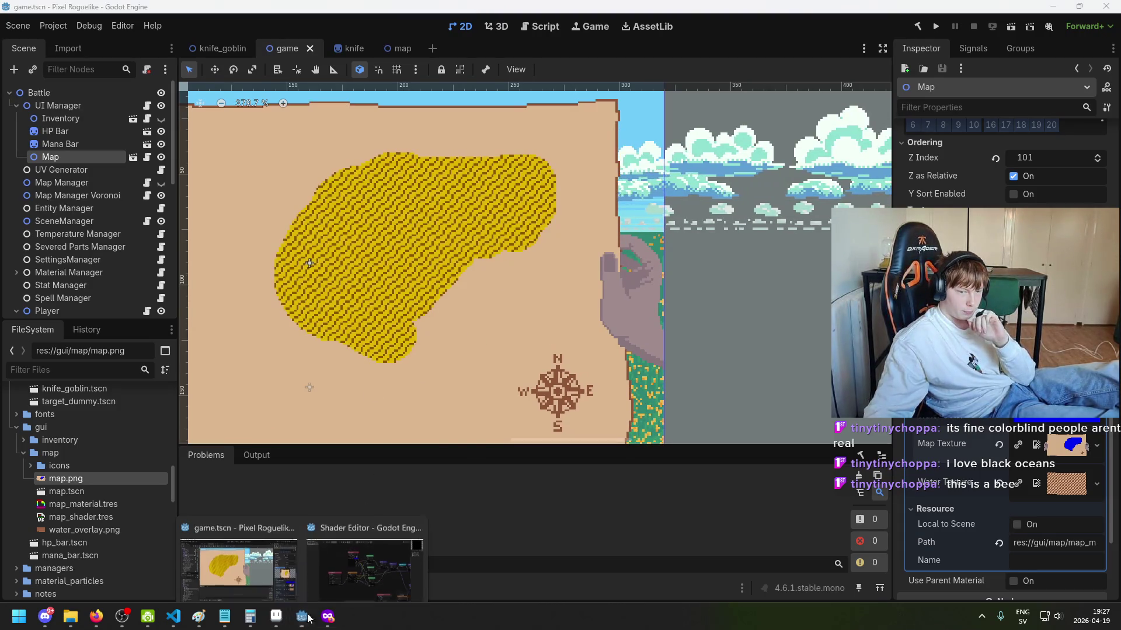
pyautogui.click(406, 558)
# Step: Pan and zoom around map_shader.tres to view the VectorOp chain, texture nodes and Output
pyautogui.moveTo(699, 317)
pyautogui.mouseDown()
pyautogui.moveTo(703, 263)
pyautogui.moveTo(553, 272)
pyautogui.mouseUp()
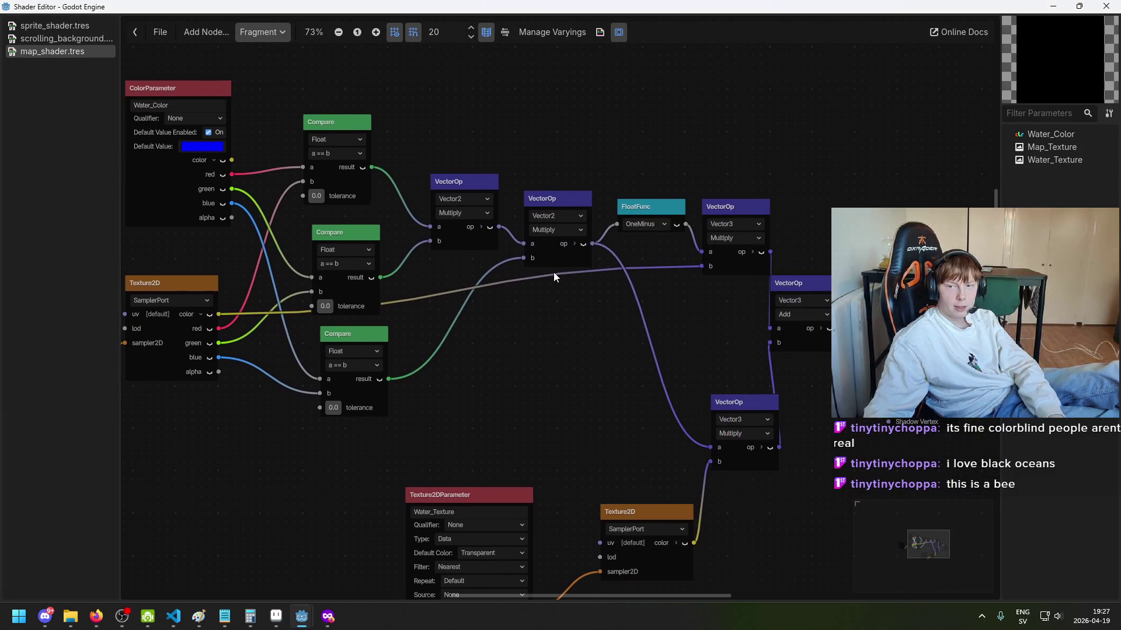
pyautogui.moveTo(643, 299)
pyautogui.mouseDown()
pyautogui.moveTo(472, 234)
pyautogui.moveTo(671, 195)
pyautogui.mouseUp()
pyautogui.moveTo(521, 228); pyautogui.dragTo(666, 250)
pyautogui.moveTo(628, 218); pyautogui.dragTo(666, 250)
pyautogui.scroll(-1, 373, 248)
pyautogui.hscroll(-3, 409, 327)
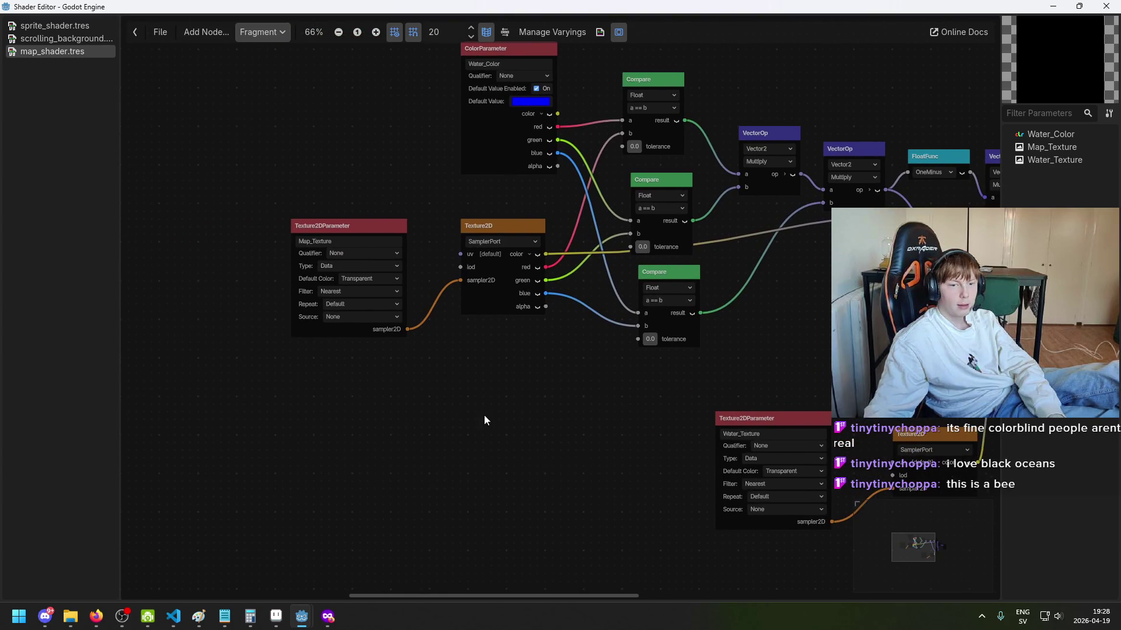
pyautogui.moveTo(464, 379); pyautogui.dragTo(385, 415)
pyautogui.moveTo(787, 339); pyautogui.dragTo(577, 369)
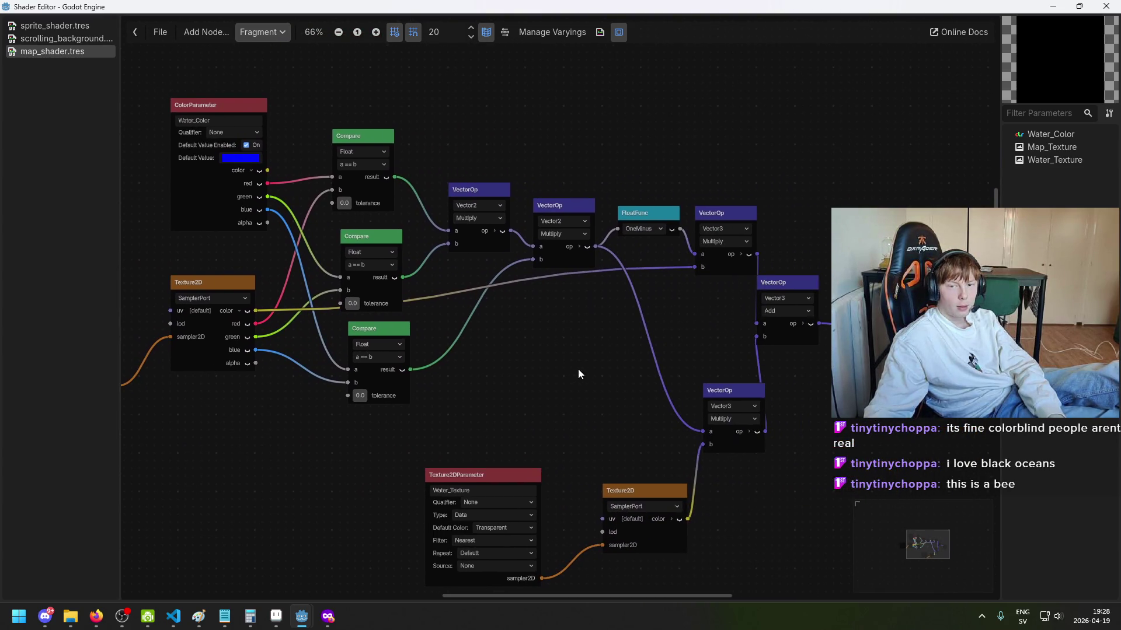
pyautogui.moveTo(760, 377); pyautogui.dragTo(611, 362)
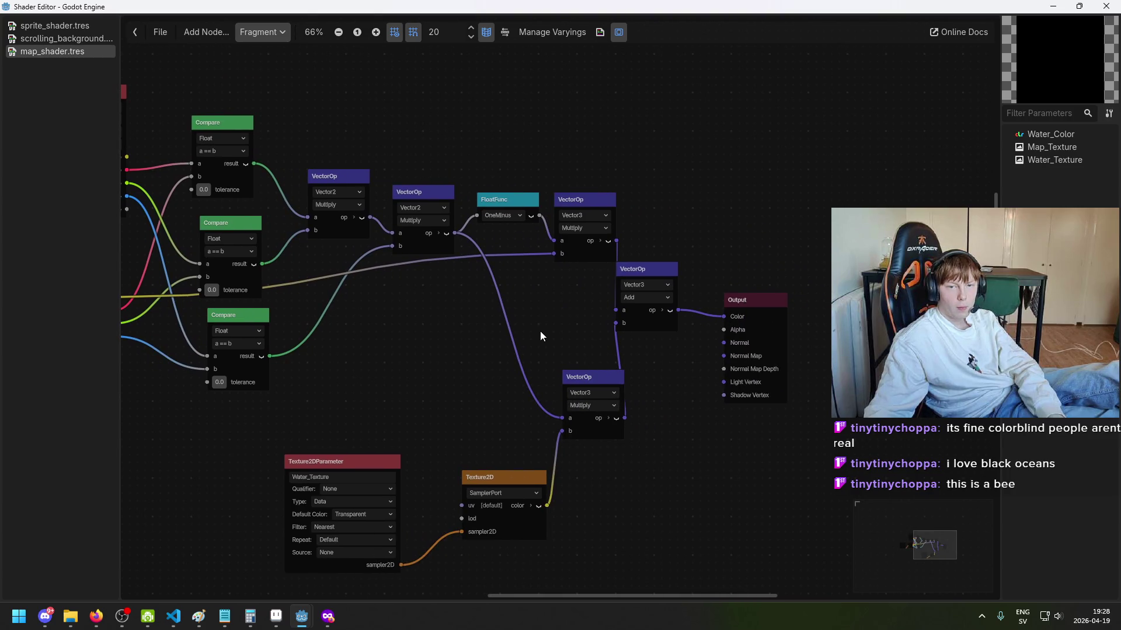
pyautogui.scroll(2, 528, 318)
pyautogui.moveTo(516, 301); pyautogui.dragTo(680, 287)
pyautogui.scroll(3, 614, 274)
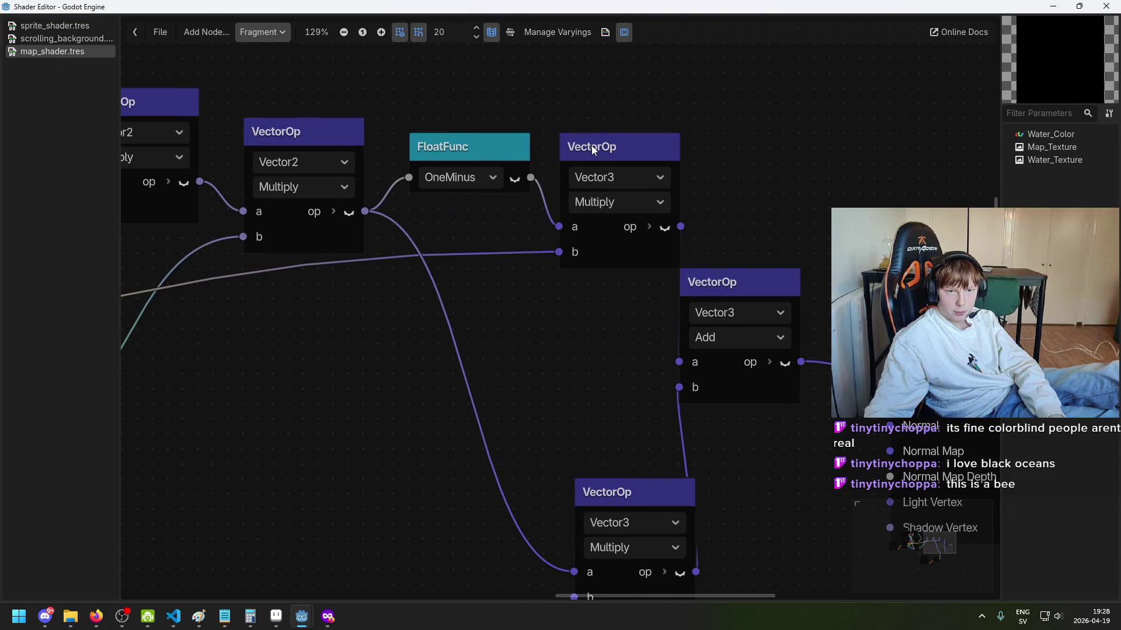
# Step: Drag the vector Add node up beside Output, then switch to map.png in Aseprite
pyautogui.moveTo(728, 283)
pyautogui.mouseDown()
pyautogui.moveTo(743, 283)
pyautogui.moveTo(803, 223)
pyautogui.mouseUp()
pyautogui.moveTo(669, 359); pyautogui.dragTo(572, 315)
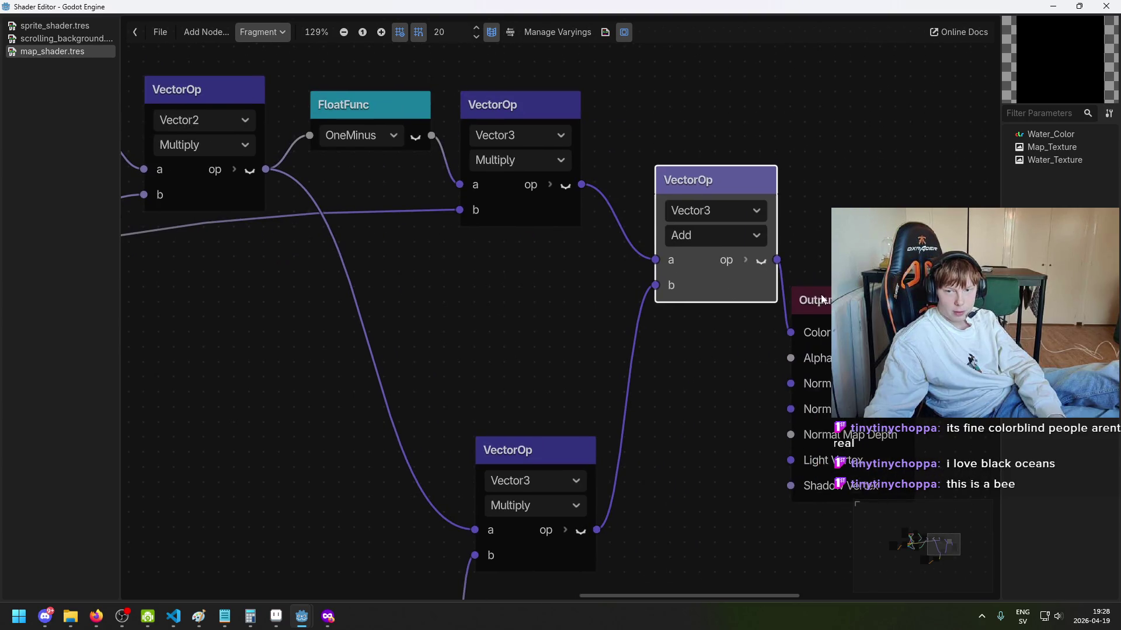
pyautogui.moveTo(517, 265); pyautogui.dragTo(611, 284)
pyautogui.scroll(-1, 611, 278)
pyautogui.moveTo(599, 342)
pyautogui.mouseDown()
pyautogui.moveTo(705, 203)
pyautogui.moveTo(754, 225)
pyautogui.mouseUp()
pyautogui.click(275, 616)
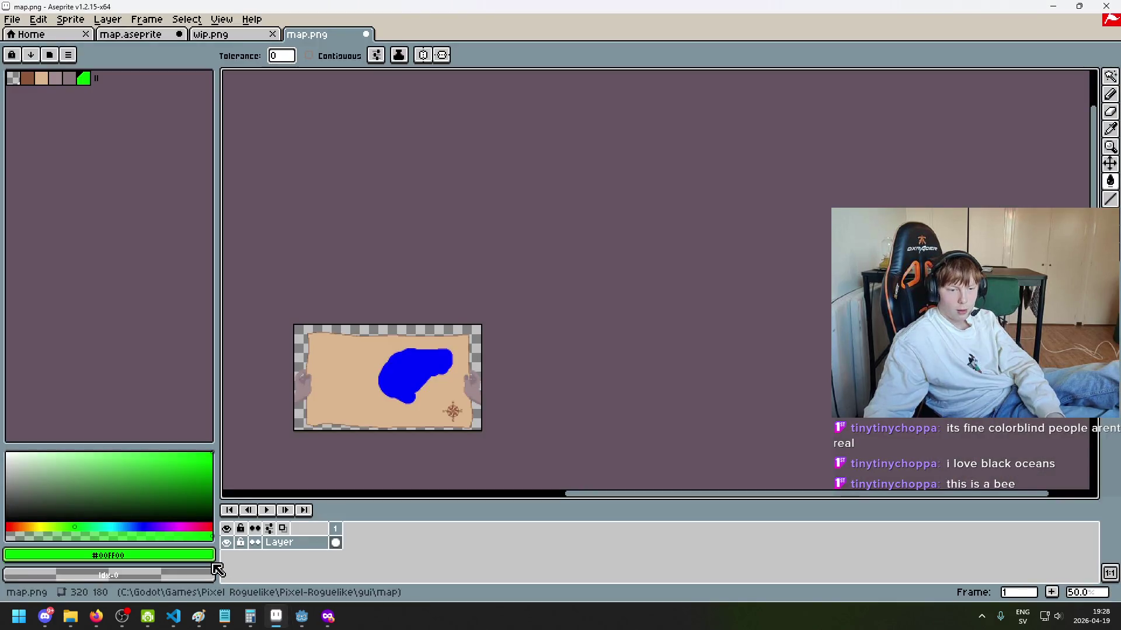
# Step: Return to Godot's game scene and pan across the patterned water region
pyautogui.moveTo(301, 616)
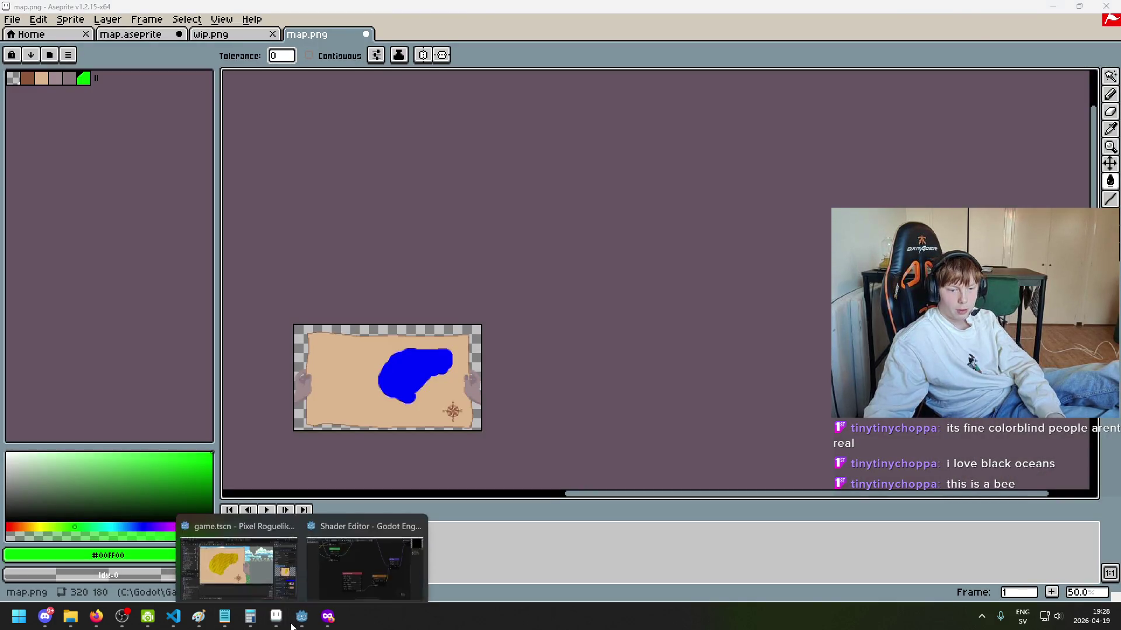
pyautogui.click(233, 561)
pyautogui.scroll(6, 401, 198)
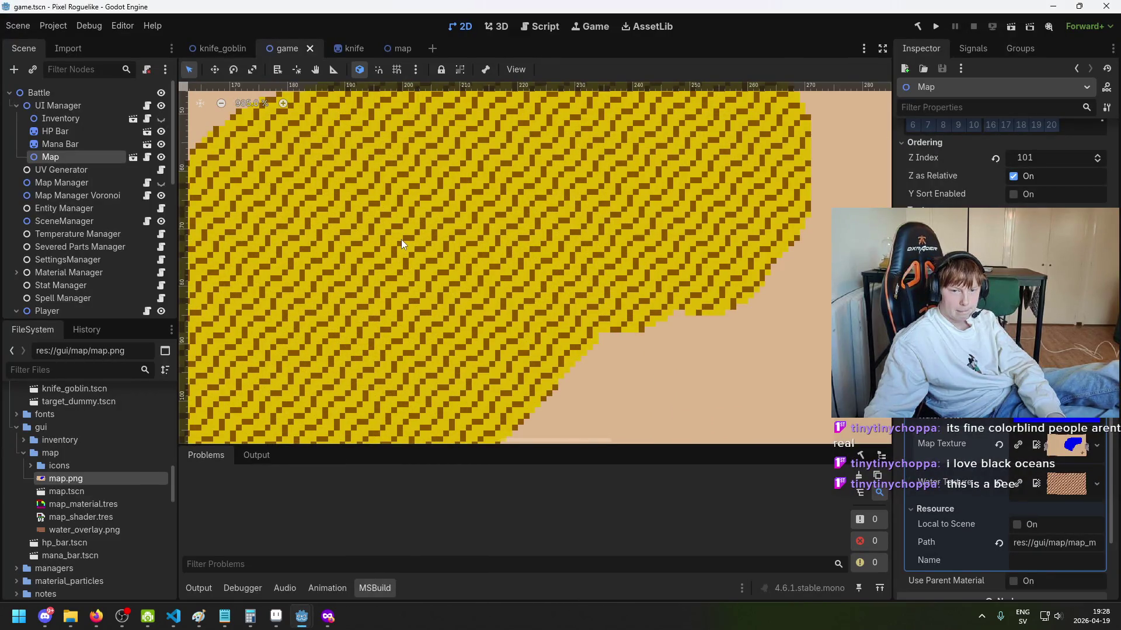
pyautogui.moveTo(625, 289); pyautogui.dragTo(536, 390)
pyautogui.scroll(-6, 600, 197)
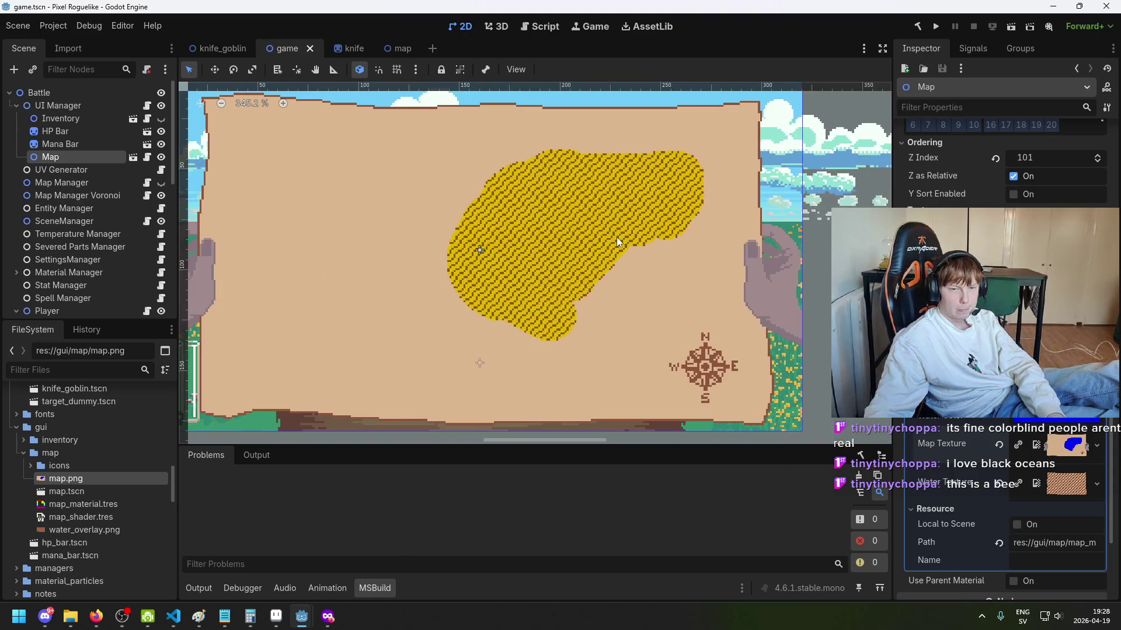
pyautogui.moveTo(605, 260); pyautogui.dragTo(432, 268)
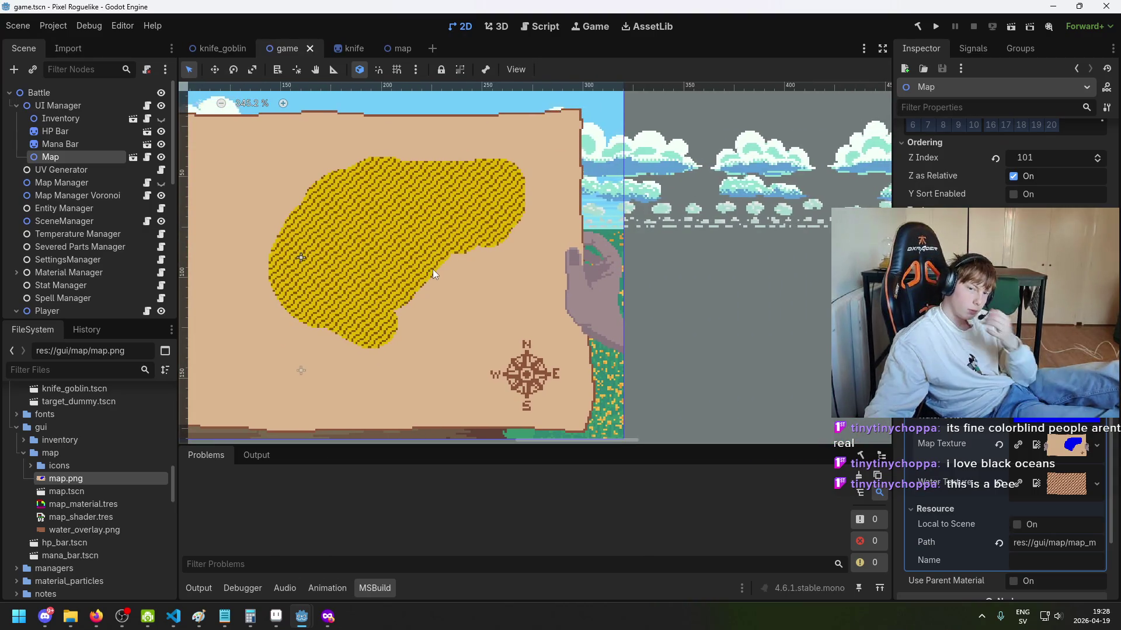
# Step: Zoom into the water's edge by the sandy area to inspect its pixels, then open Windows search
pyautogui.scroll(7, 576, 271)
pyautogui.scroll(-2, 498, 292)
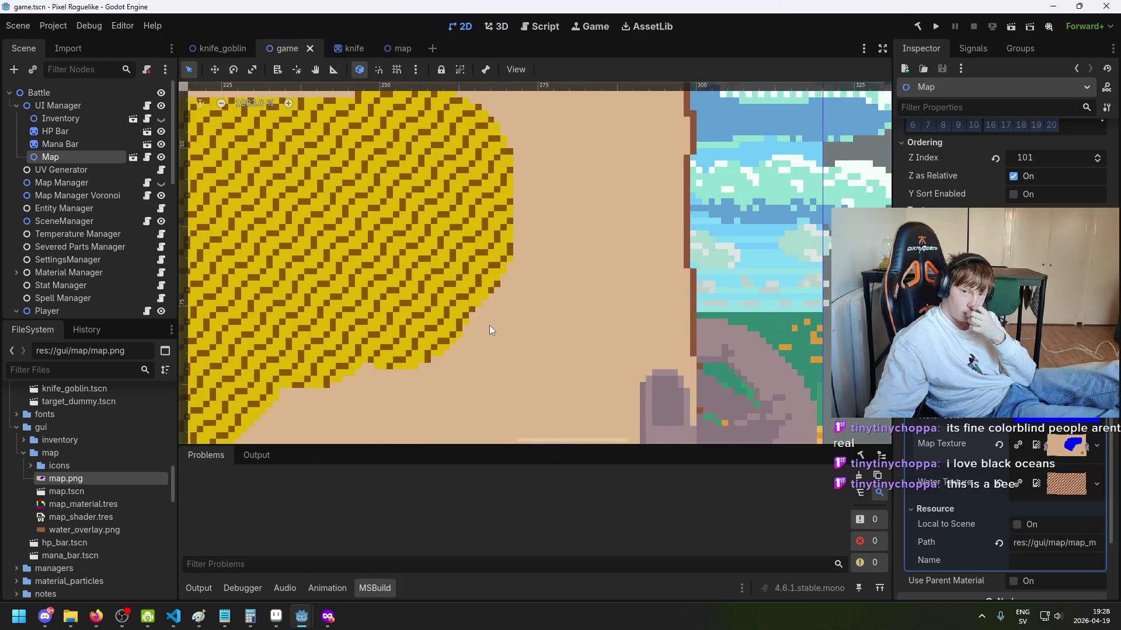
pyautogui.scroll(16, 489, 326)
pyautogui.moveTo(576, 161)
pyautogui.mouseDown()
pyautogui.moveTo(475, 237)
pyautogui.moveTo(482, 201)
pyautogui.mouseUp()
pyautogui.scroll(-3, 551, 199)
pyautogui.scroll(-2, 559, 308)
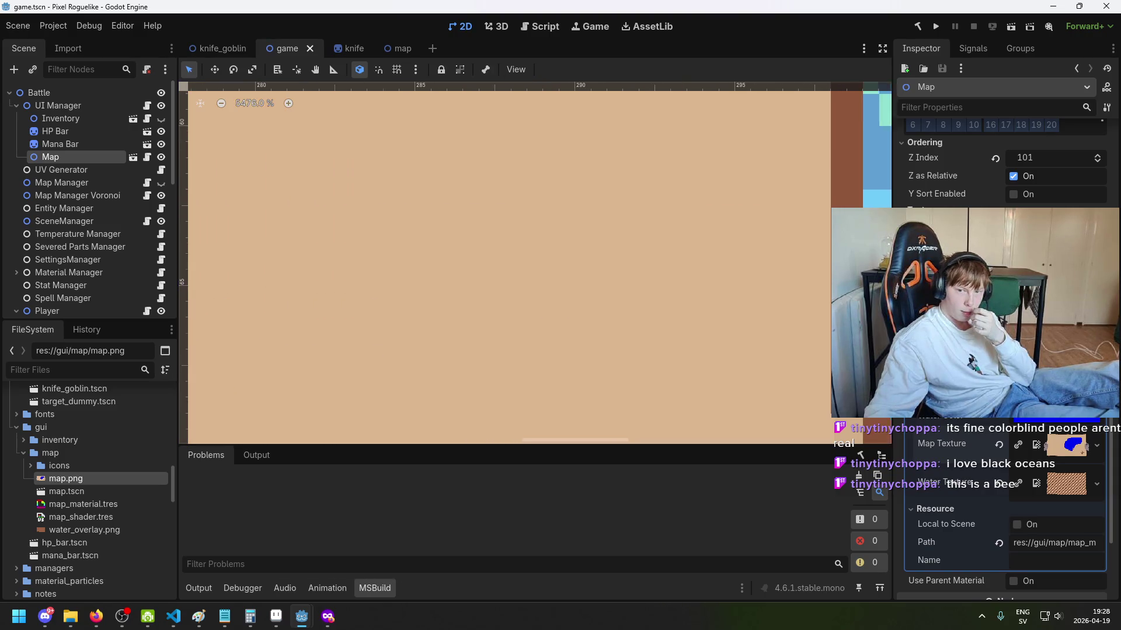
pyautogui.scroll(-2, 680, 310)
pyautogui.scroll(-5, 111, 293)
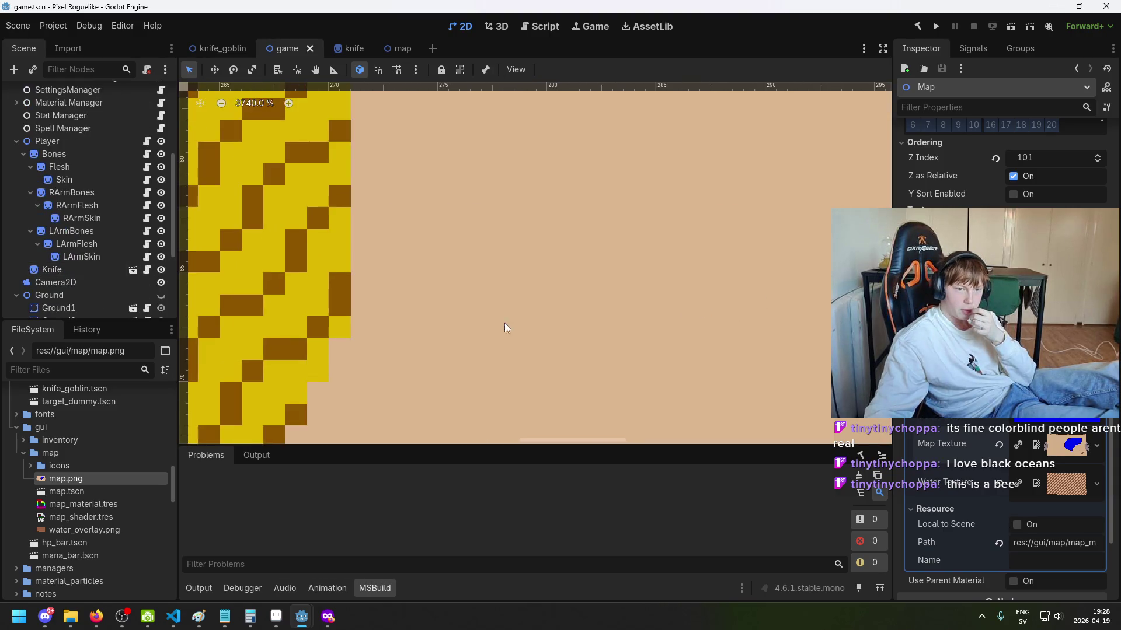
pyautogui.scroll(-2, 492, 321)
pyautogui.moveTo(173, 616)
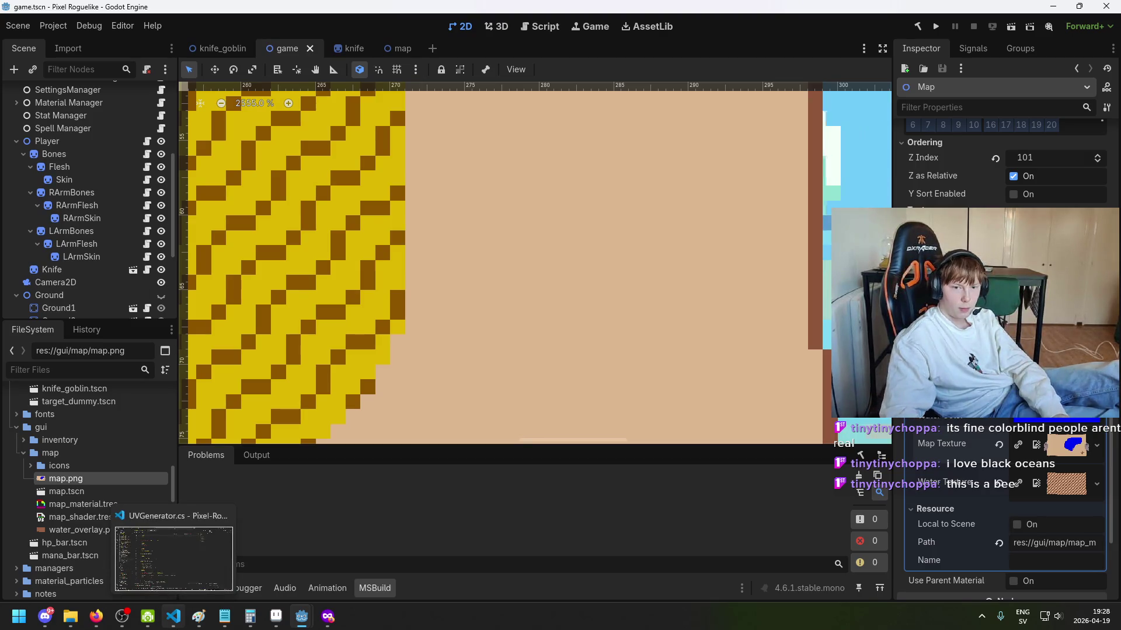
pyautogui.press('super')
# Step: Launch Paint (classic) and paste the desktop screenshot into a new image
pyautogui.write('paint')
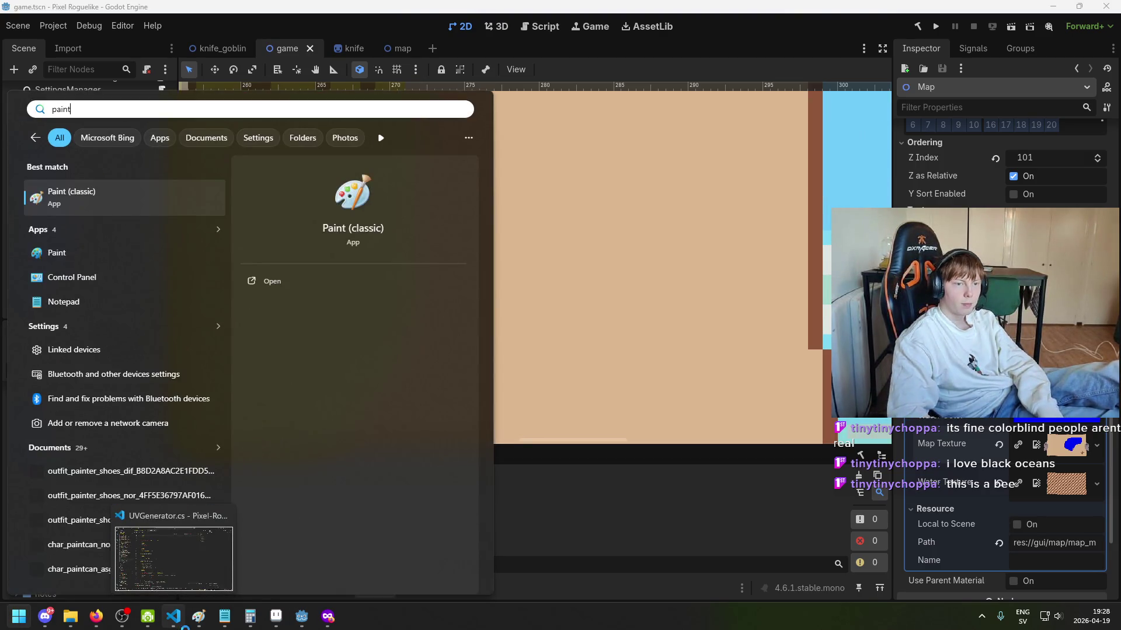
pyautogui.press('Return')
pyautogui.hotkey('ctrl', 'v')
pyautogui.keyDown('ctrl'); pyautogui.scroll(2, 650, 340); pyautogui.keyUp('ctrl')
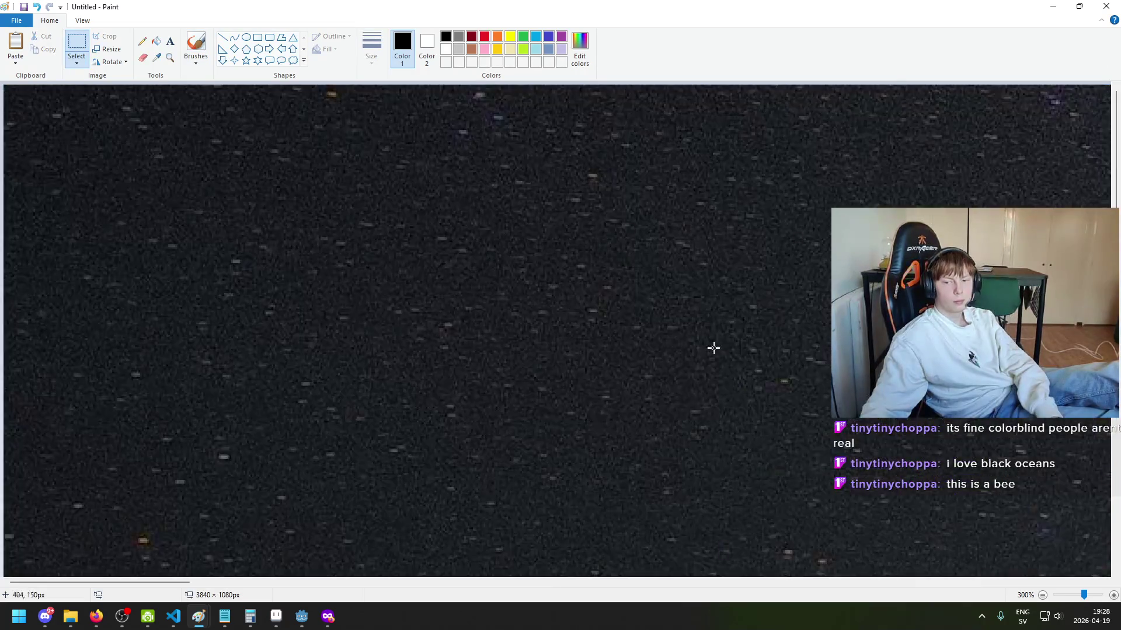
pyautogui.keyDown('ctrl'); pyautogui.scroll(-3, 755, 355); pyautogui.keyUp('ctrl')
pyautogui.keyDown('ctrl'); pyautogui.scroll(1, 764, 335); pyautogui.keyUp('ctrl')
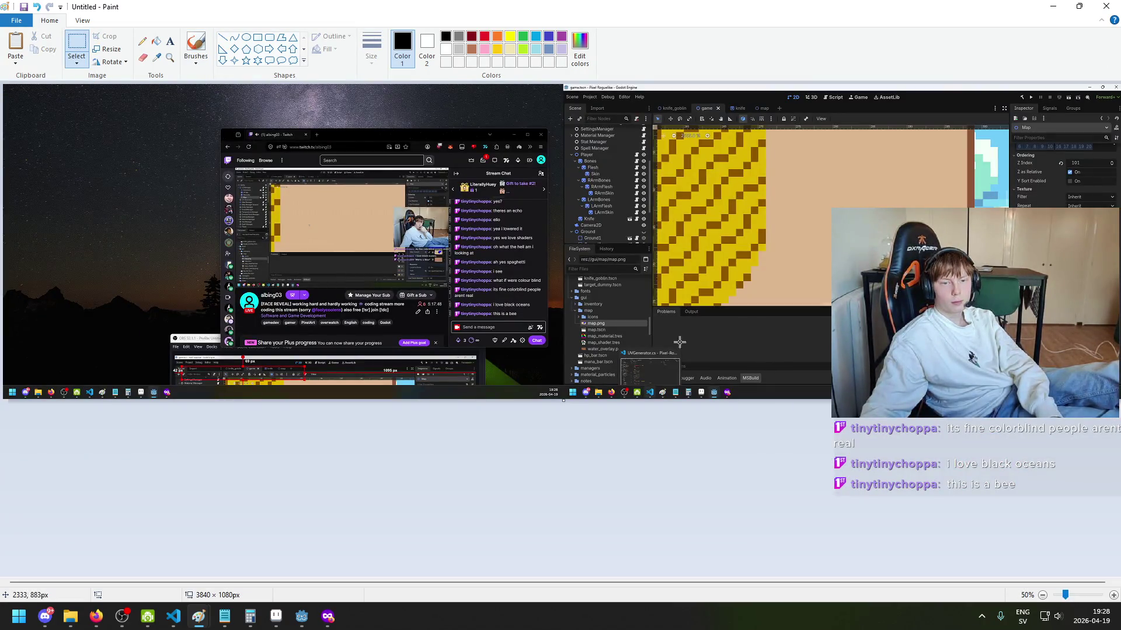
pyautogui.keyDown('ctrl'); pyautogui.scroll(6, 701, 338); pyautogui.keyUp('ctrl')
# Step: Zoom and scroll around the pasted 3840 × 1080 screenshot to locate the patterned water
pyautogui.moveTo(83, 583); pyautogui.dragTo(1087, 546)
pyautogui.keyDown('ctrl'); pyautogui.scroll(-3, 810, 430); pyautogui.keyUp('ctrl')
pyautogui.scroll(-5, 810, 430)
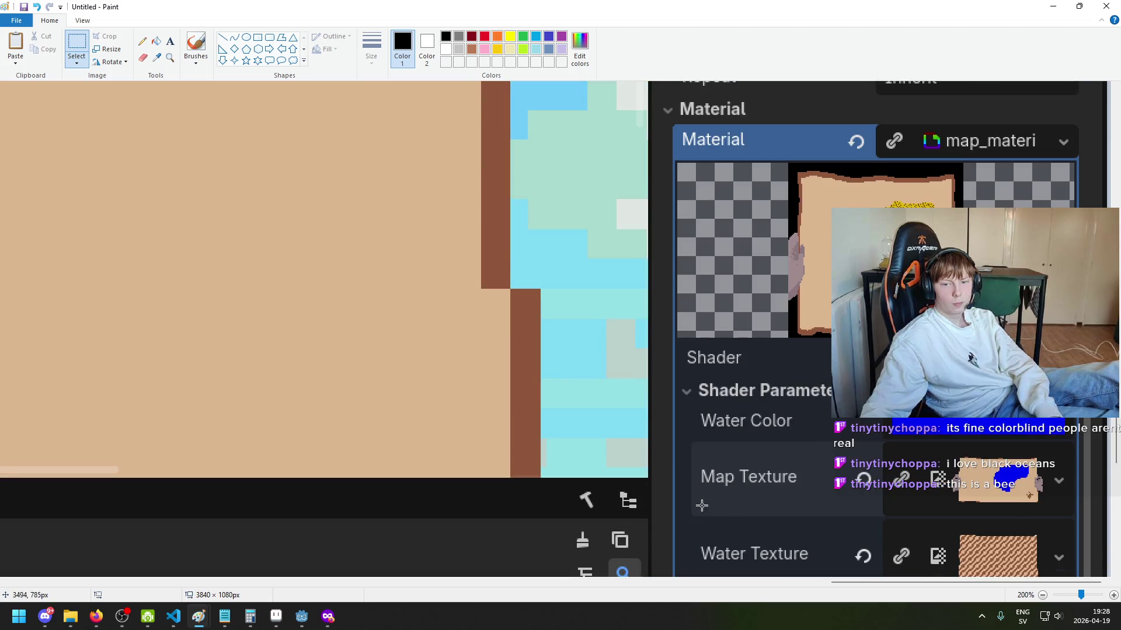
pyautogui.scroll(3, 702, 505)
pyautogui.scroll(-5, 684, 514)
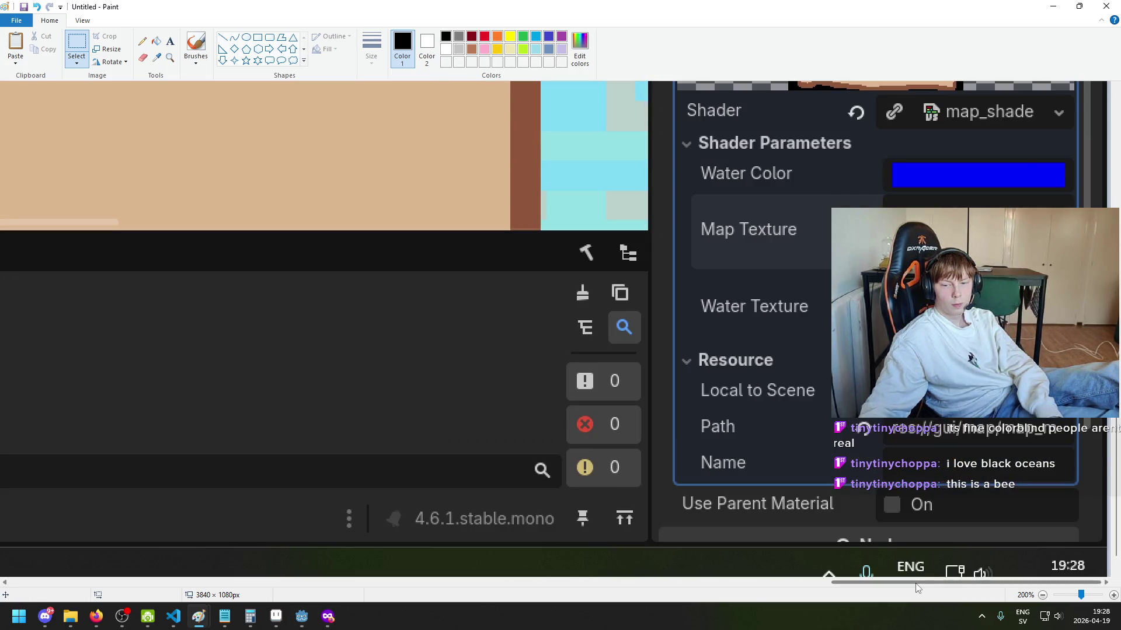
pyautogui.hscroll(-5, 606, 378)
pyautogui.scroll(10, 606, 379)
pyautogui.scroll(-3, 606, 379)
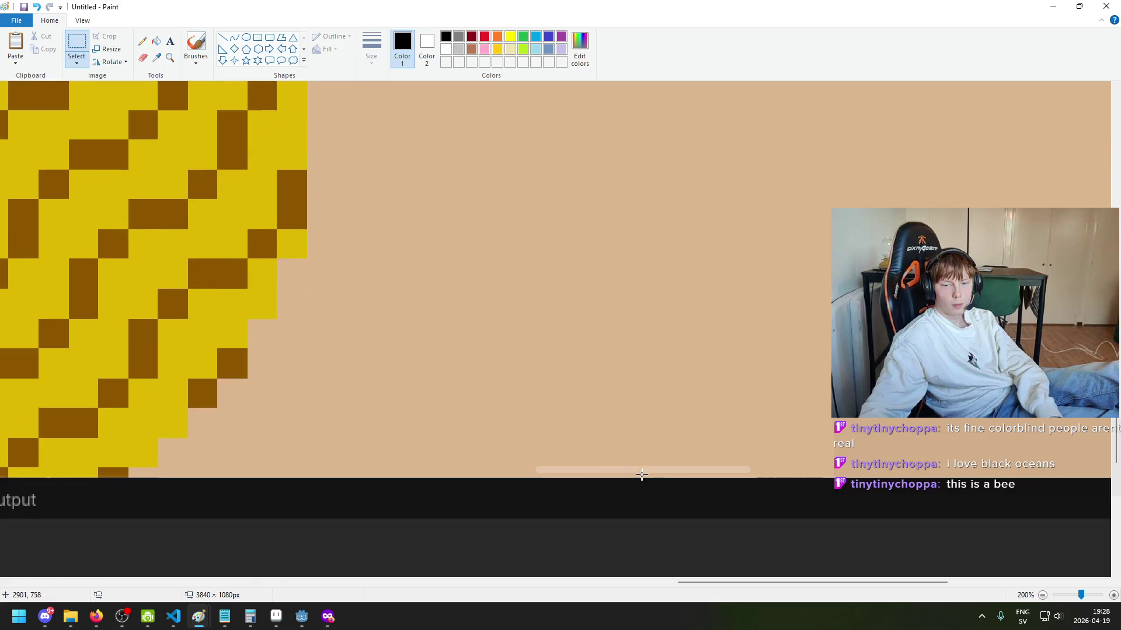
pyautogui.keyDown('ctrl'); pyautogui.scroll(-3, 674, 470); pyautogui.keyUp('ctrl')
pyautogui.keyDown('ctrl'); pyautogui.scroll(2, 673, 470); pyautogui.keyUp('ctrl')
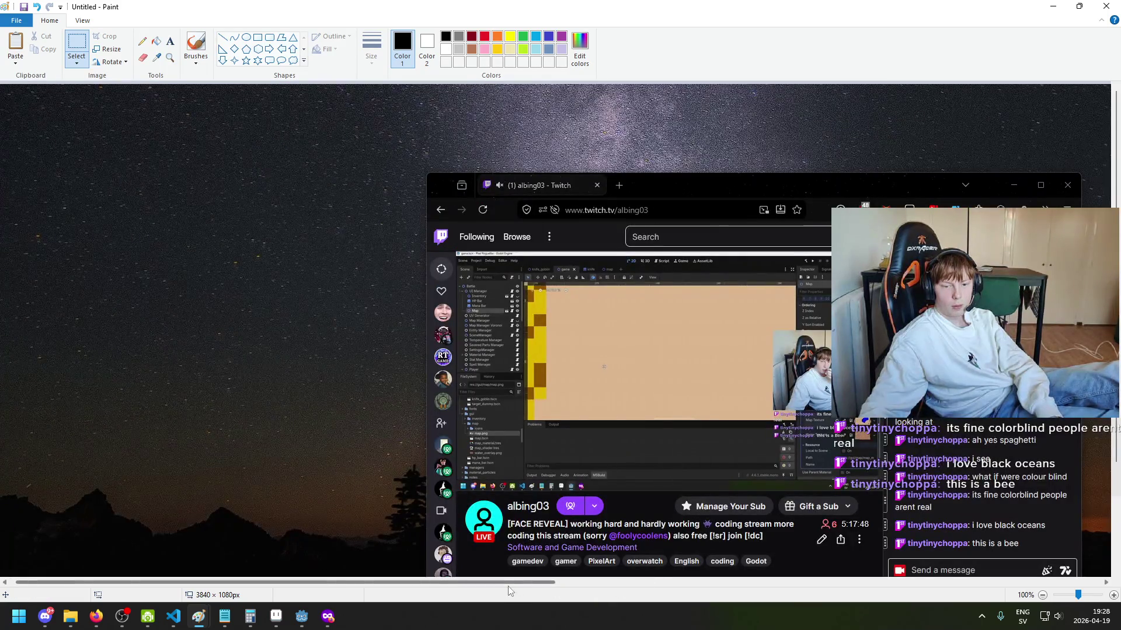
pyautogui.hscroll(10, 644, 584)
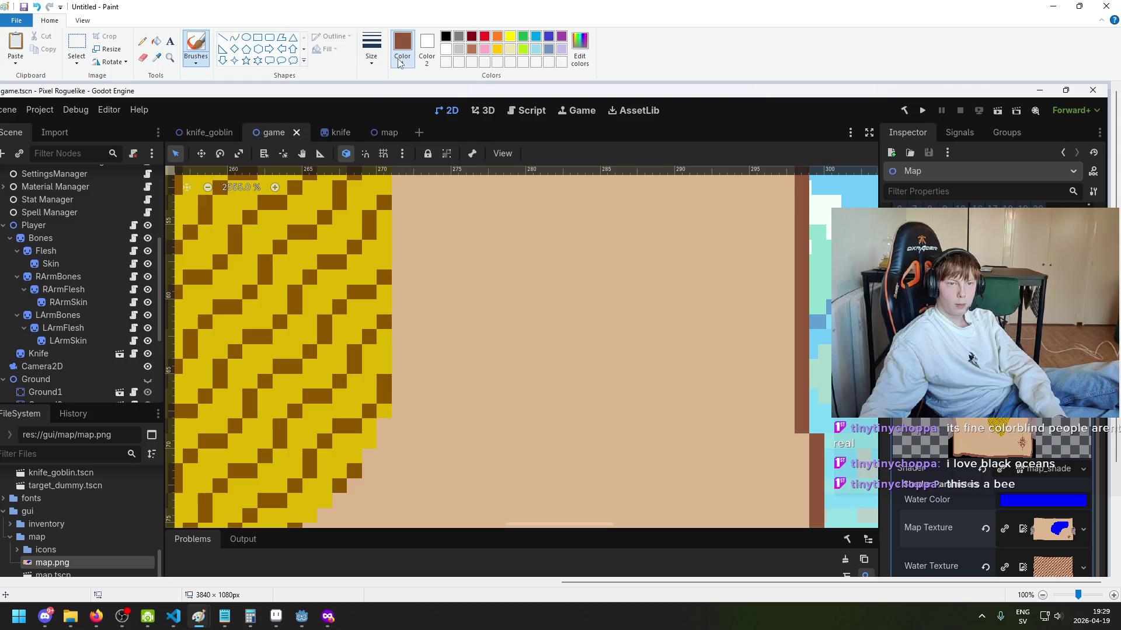
# Step: Sample the reddish brown as colour 2 and the tiles' dark golden brown as colour 1
pyautogui.click(378, 62)
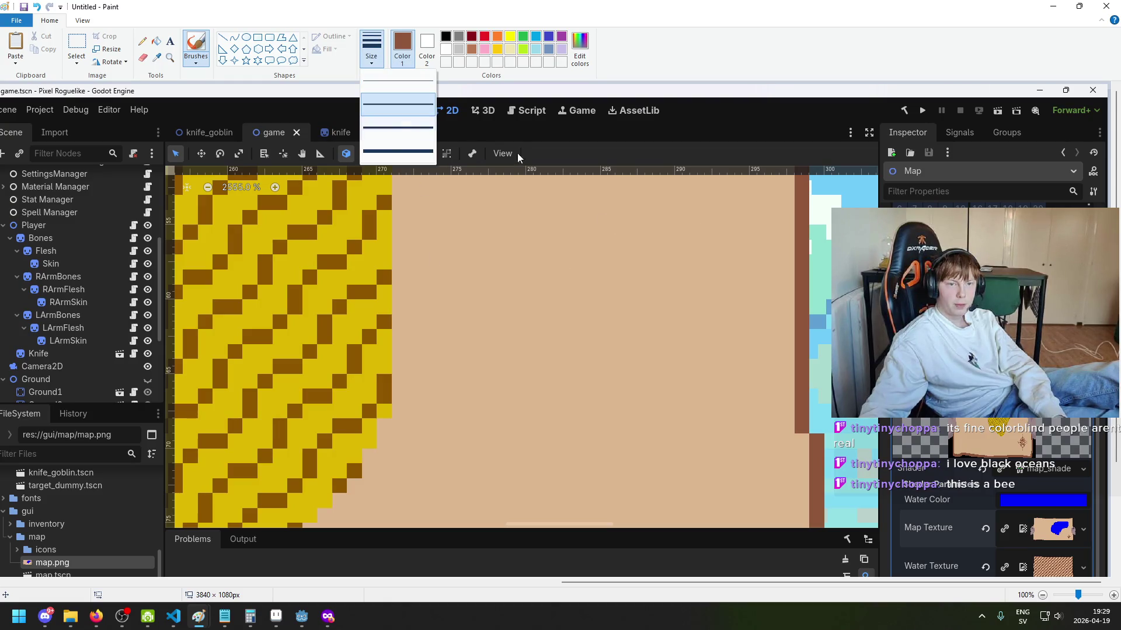
pyautogui.click(363, 46)
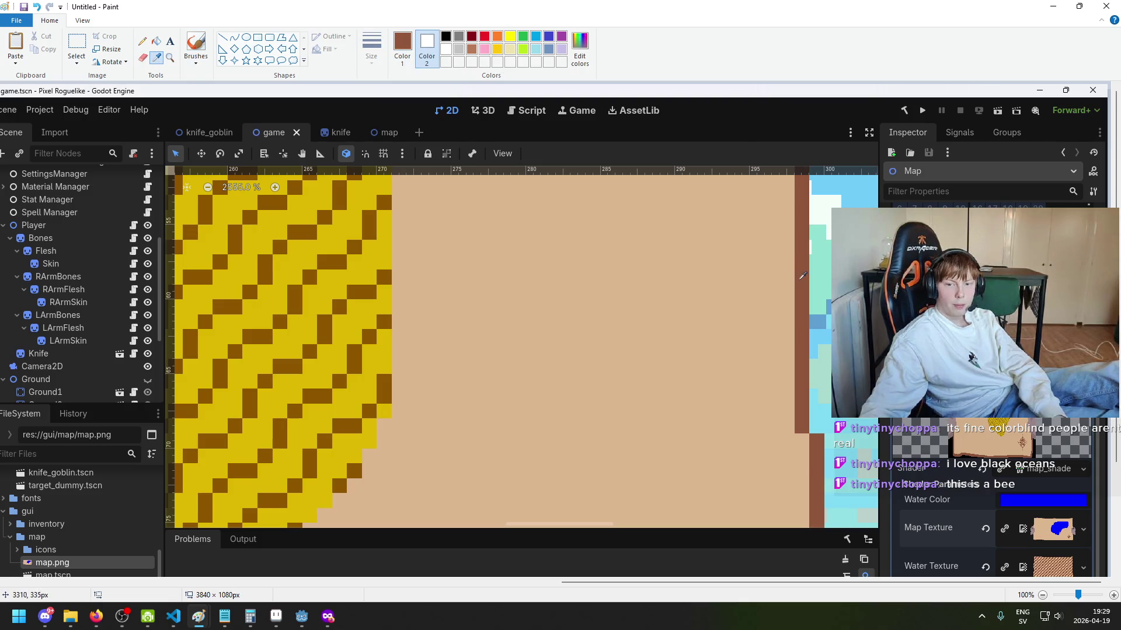
pyautogui.rightClick(809, 244)
pyautogui.click(166, 61)
pyautogui.click(156, 57)
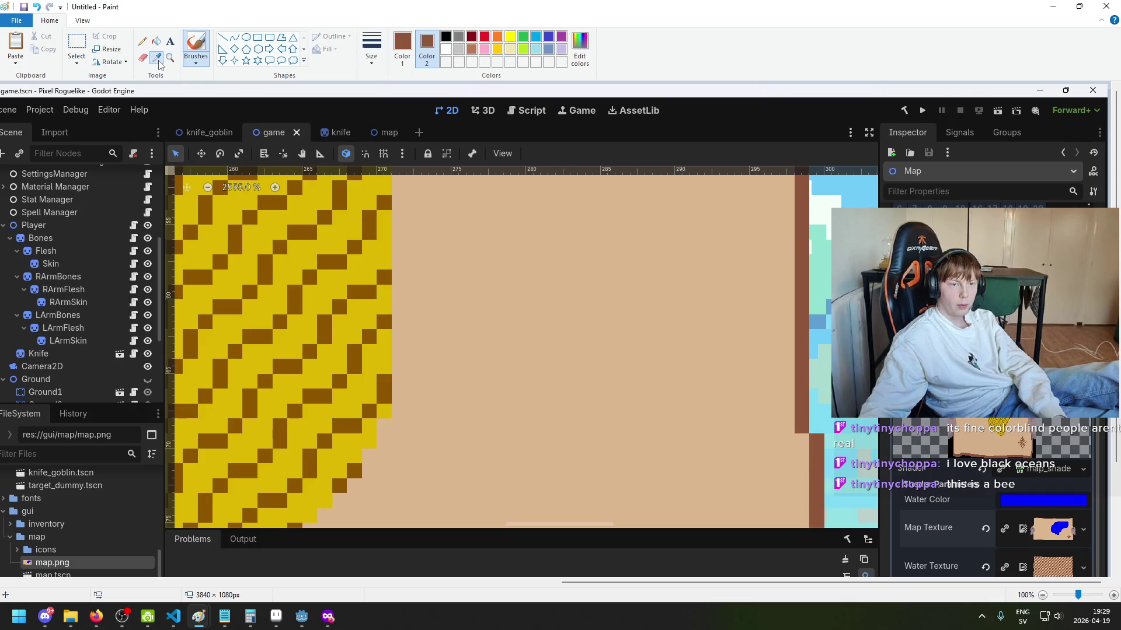
pyautogui.click(371, 218)
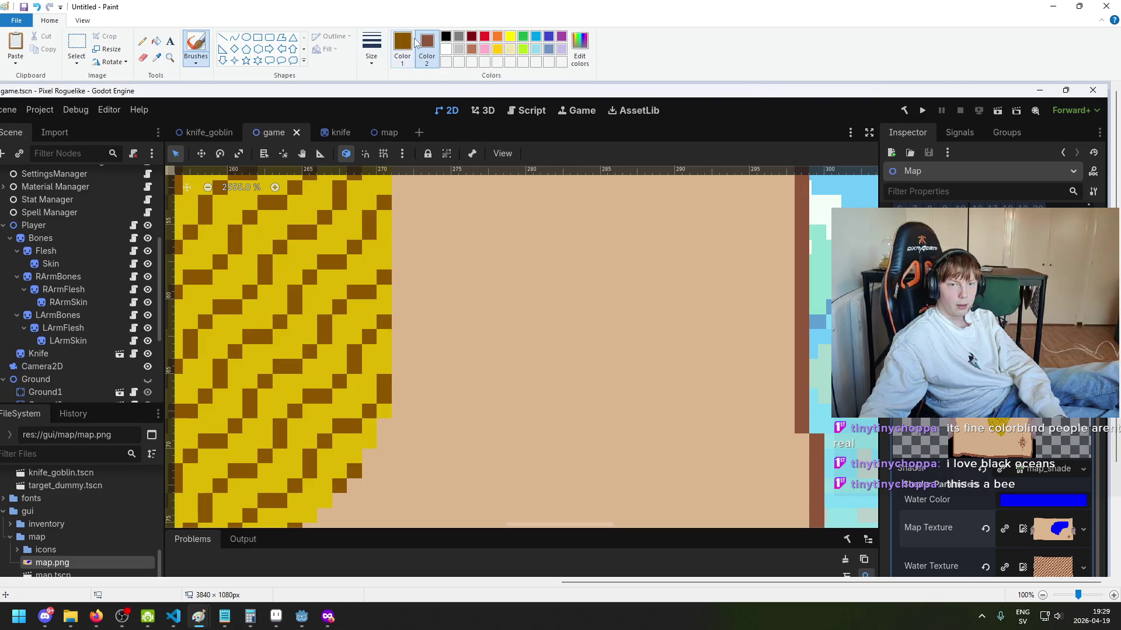
pyautogui.click(402, 47)
# Step: Check both sampled colours' exact RGB values in Edit colors
pyautogui.click(585, 60)
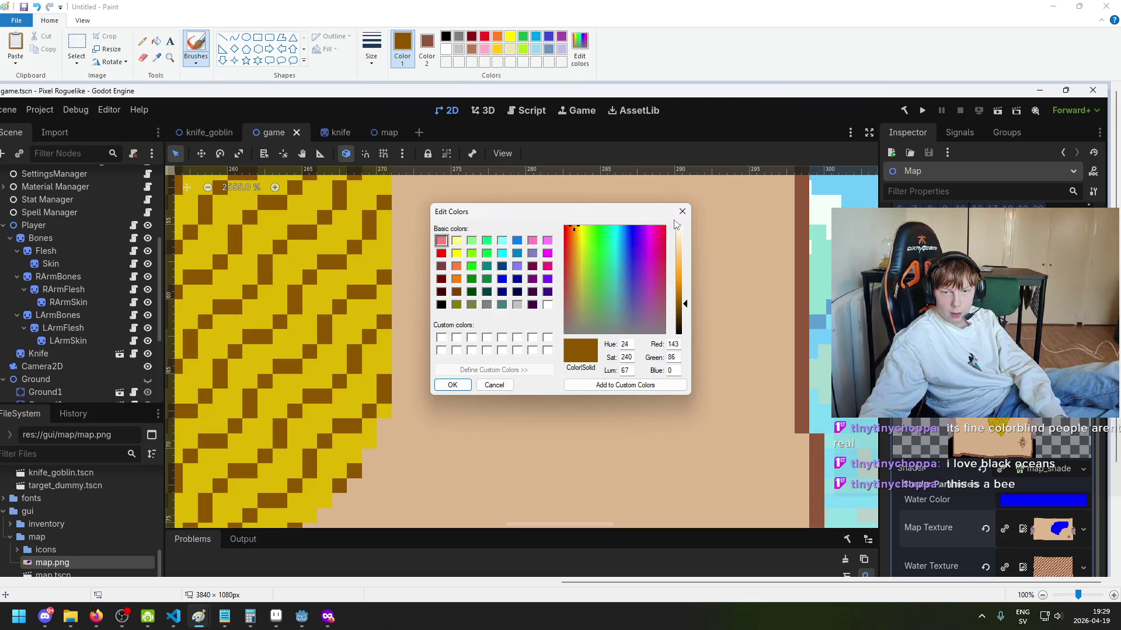
pyautogui.click(682, 212)
pyautogui.click(427, 46)
pyautogui.click(584, 53)
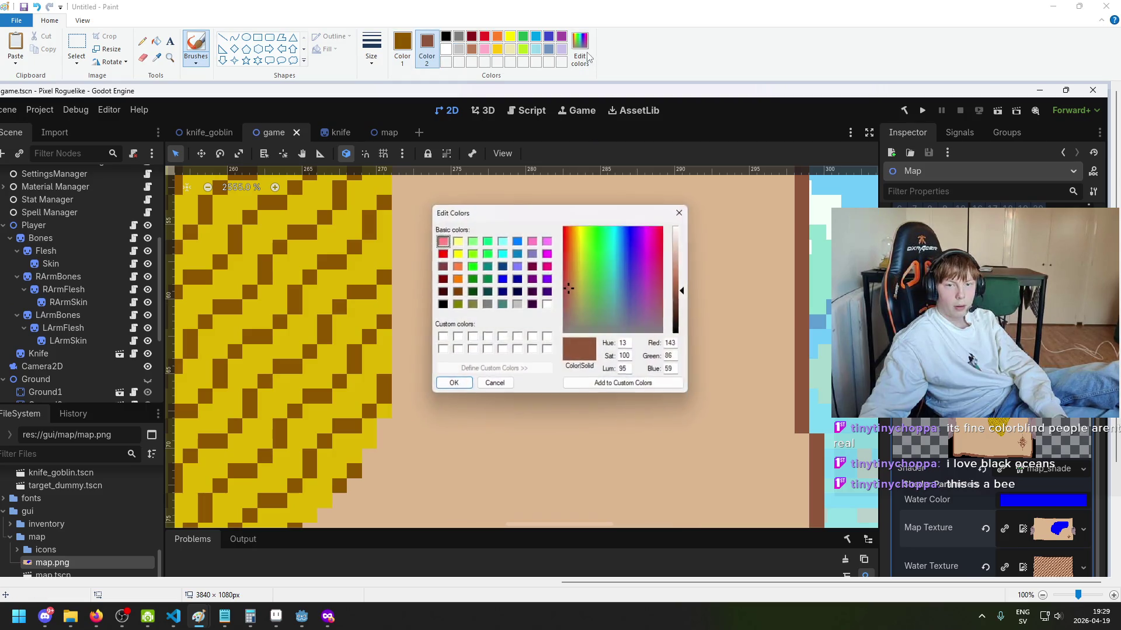
pyautogui.click(678, 213)
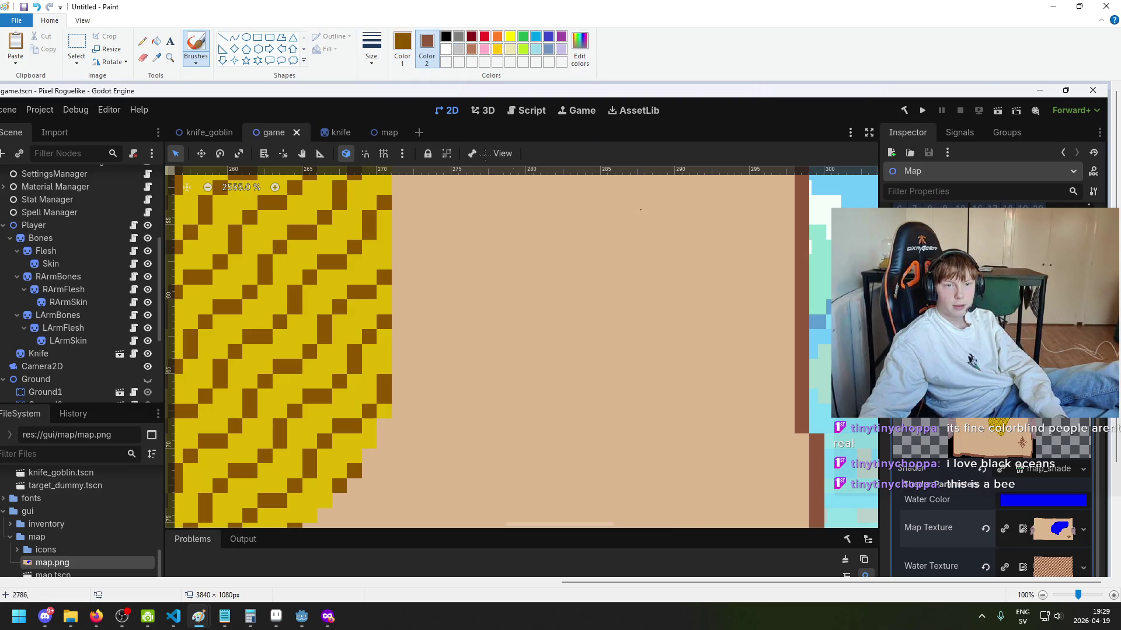
# Step: Set colour 1 to the reddish brown sampled from the screenshot
pyautogui.click(402, 47)
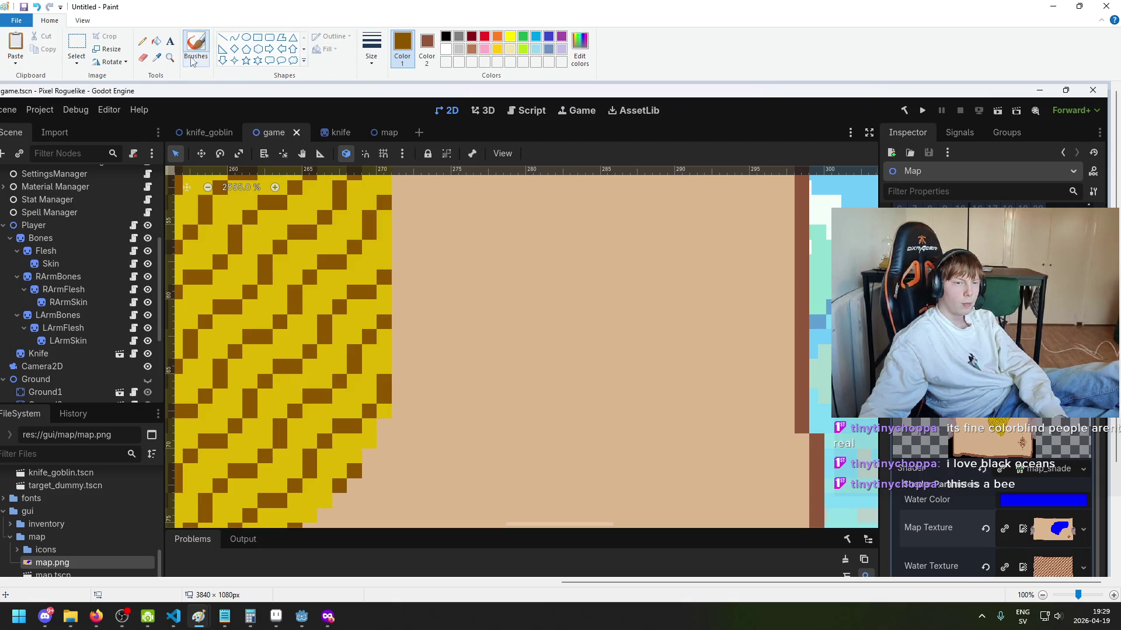
pyautogui.click(157, 57)
pyautogui.click(804, 229)
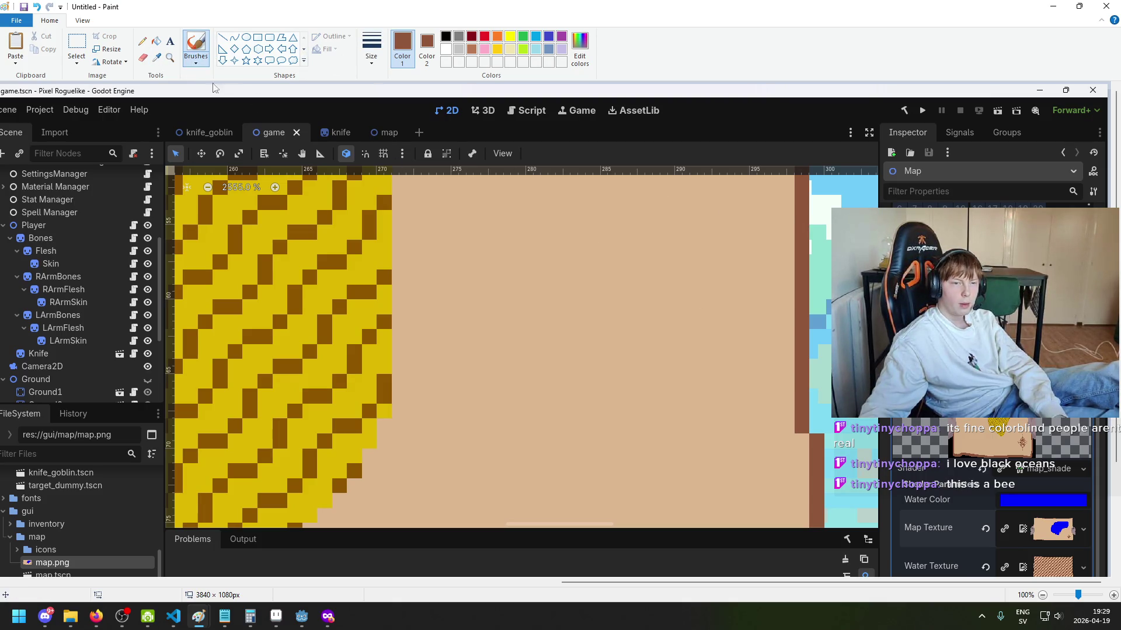
pyautogui.scroll(5, 474, 295)
pyautogui.scroll(-3, 473, 295)
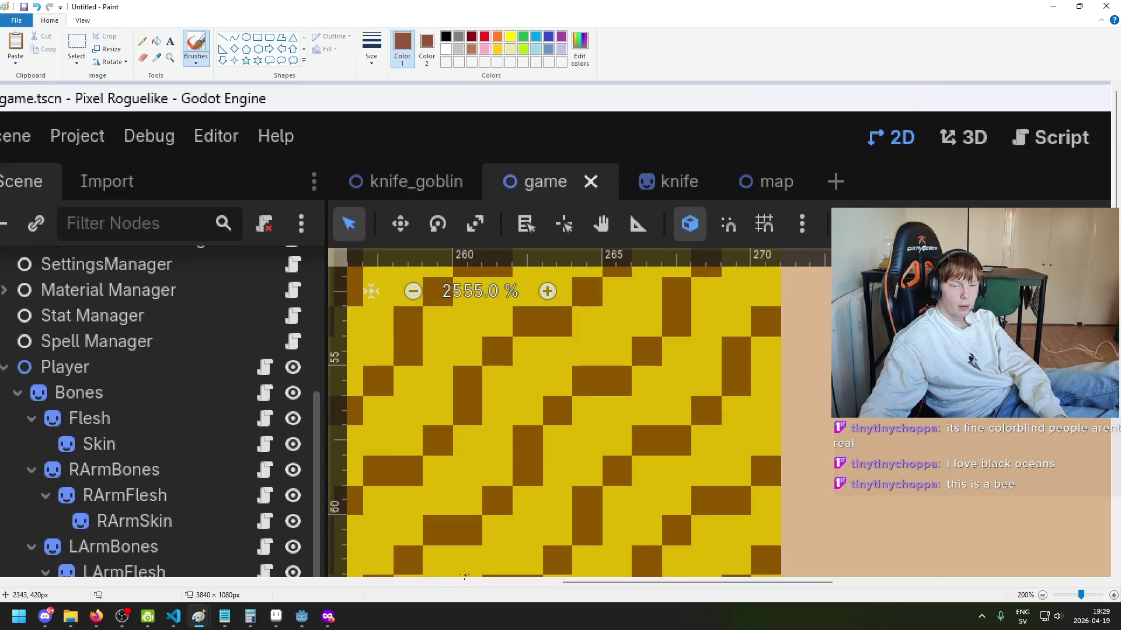
# Step: Zoom in and paint reddish-brown brush strokes along the yellow/tan edge
pyautogui.moveTo(582, 582)
pyautogui.mouseDown()
pyautogui.moveTo(740, 586)
pyautogui.moveTo(781, 488)
pyautogui.mouseUp()
pyautogui.scroll(3, 636, 584)
pyautogui.scroll(-2, 678, 455)
pyautogui.scroll(-5, 658, 457)
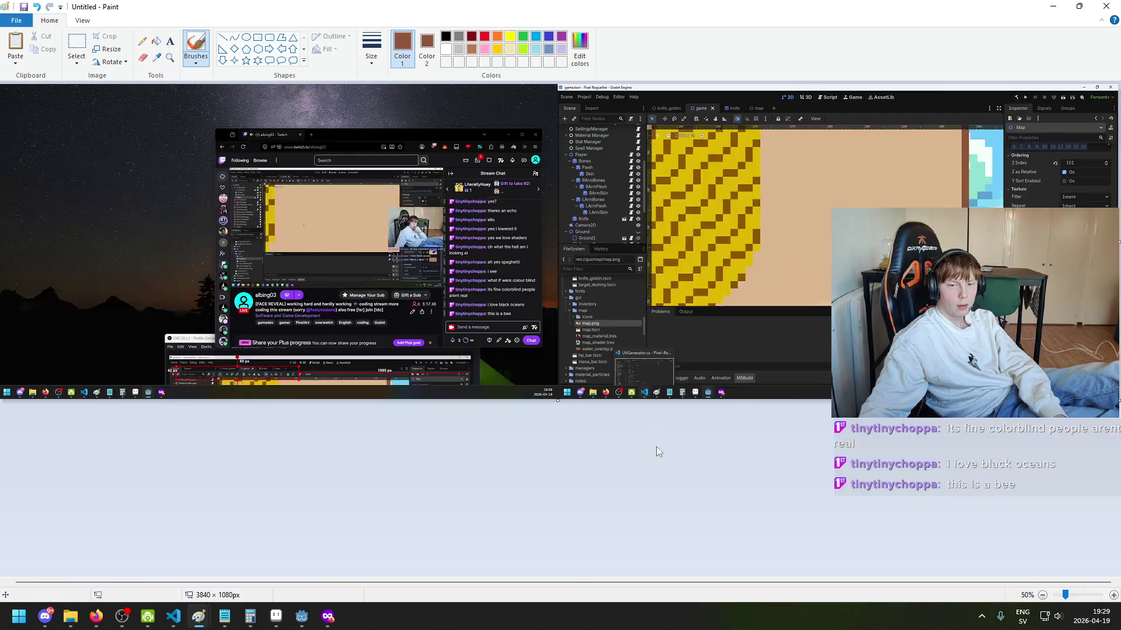
pyautogui.scroll(1, 653, 442)
pyautogui.hscroll(5, 902, 522)
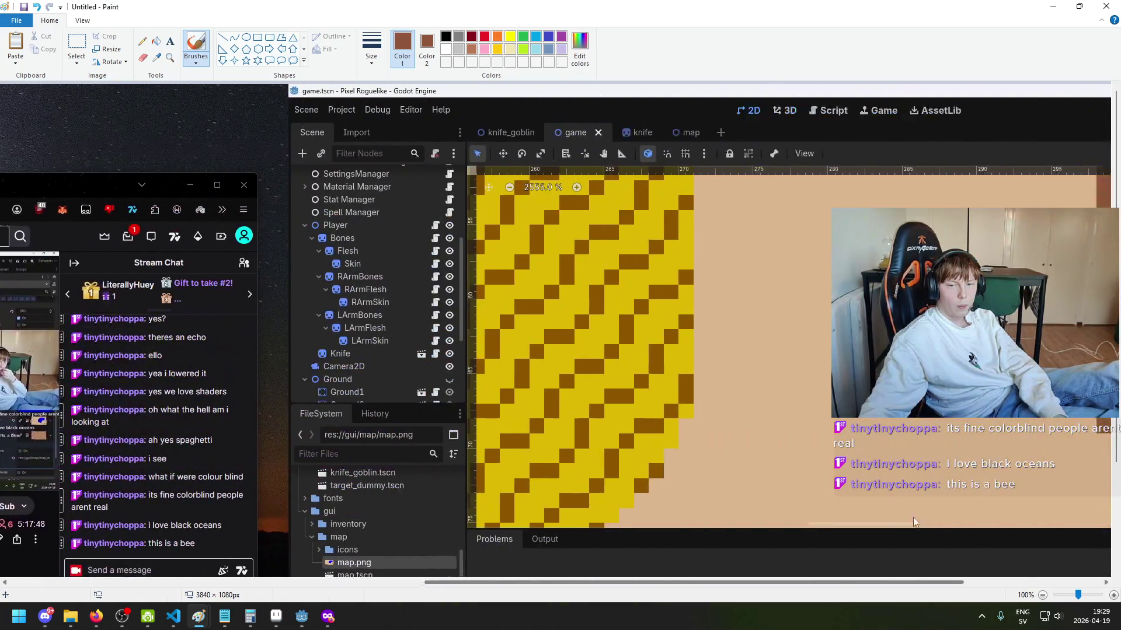
pyautogui.hscroll(3, 903, 523)
pyautogui.moveTo(554, 308)
pyautogui.mouseDown()
pyautogui.moveTo(579, 286)
pyautogui.moveTo(557, 299)
pyautogui.mouseUp()
pyautogui.scroll(1, 557, 299)
pyautogui.moveTo(703, 581); pyautogui.dragTo(712, 578)
pyautogui.moveTo(490, 446); pyautogui.dragTo(478, 455)
pyautogui.keyDown('ctrl'); pyautogui.scroll(1, 471, 458); pyautogui.keyUp('ctrl')
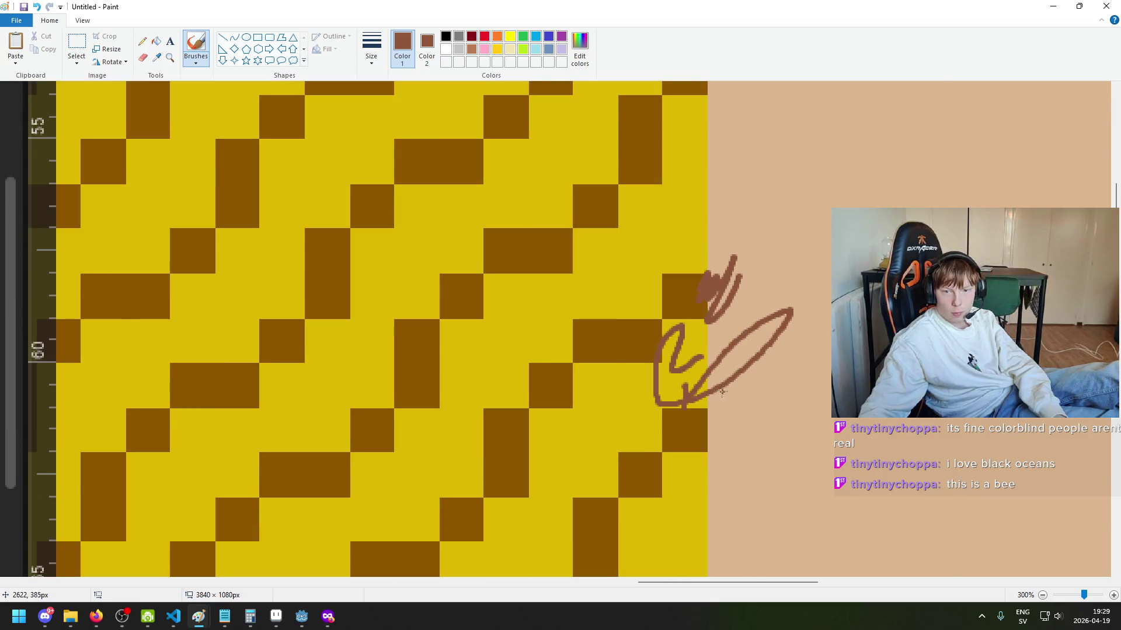
pyautogui.keyDown('ctrl'); pyautogui.scroll(2, 722, 392); pyautogui.keyUp('ctrl')
pyautogui.moveTo(671, 582); pyautogui.dragTo(730, 582)
pyautogui.keyDown('ctrl'); pyautogui.scroll(1, 589, 439); pyautogui.keyUp('ctrl')
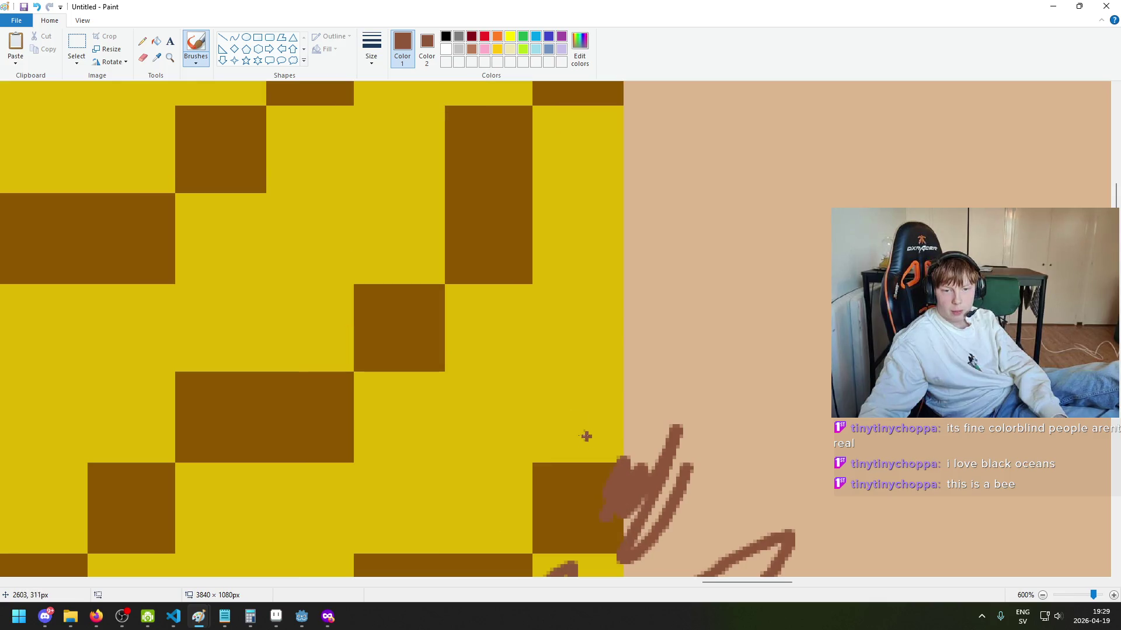
# Step: Pick a brush style, then sample the tiles' dark golden brown and read its values 143, 86, 0
pyautogui.click(195, 61)
pyautogui.click(199, 70)
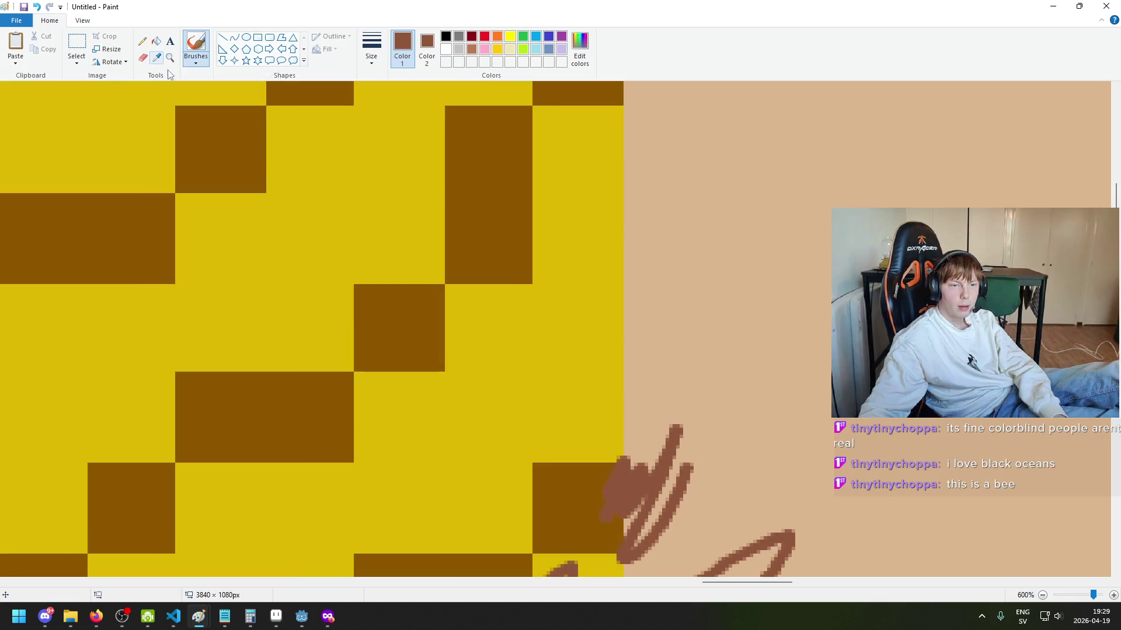
pyautogui.click(156, 57)
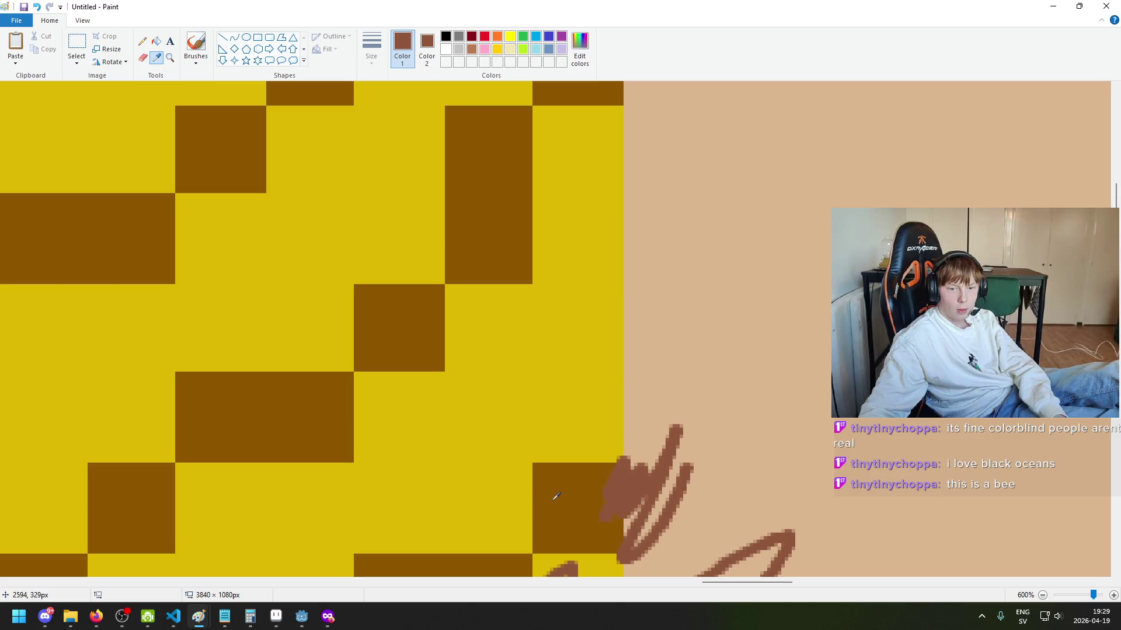
pyautogui.click(554, 499)
pyautogui.click(580, 50)
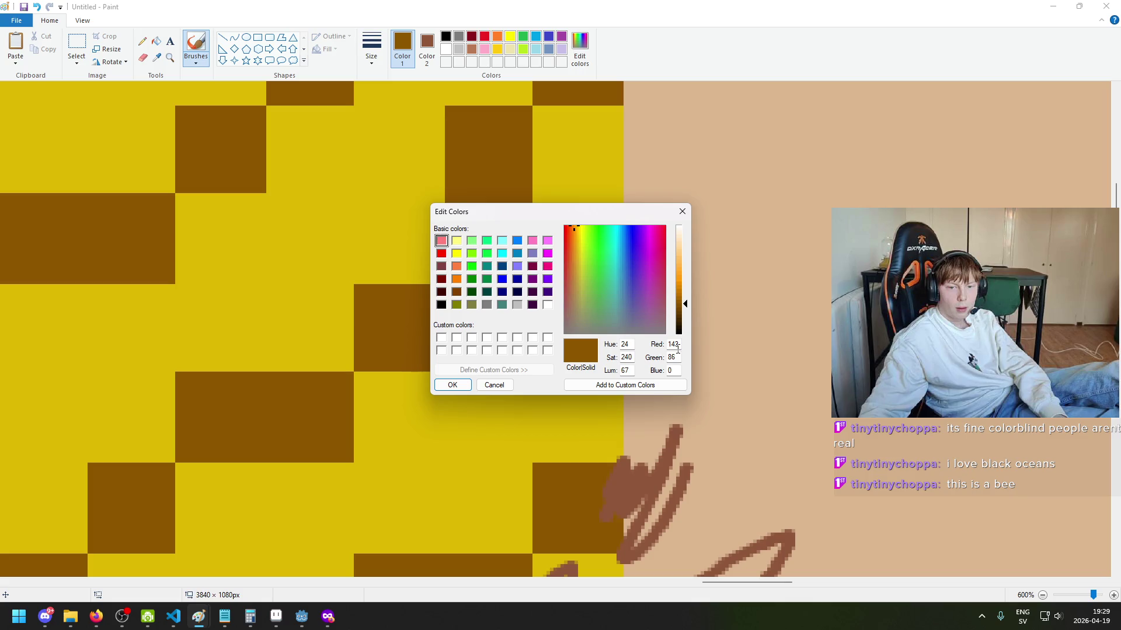
pyautogui.click(494, 385)
pyautogui.scroll(2, 618, 468)
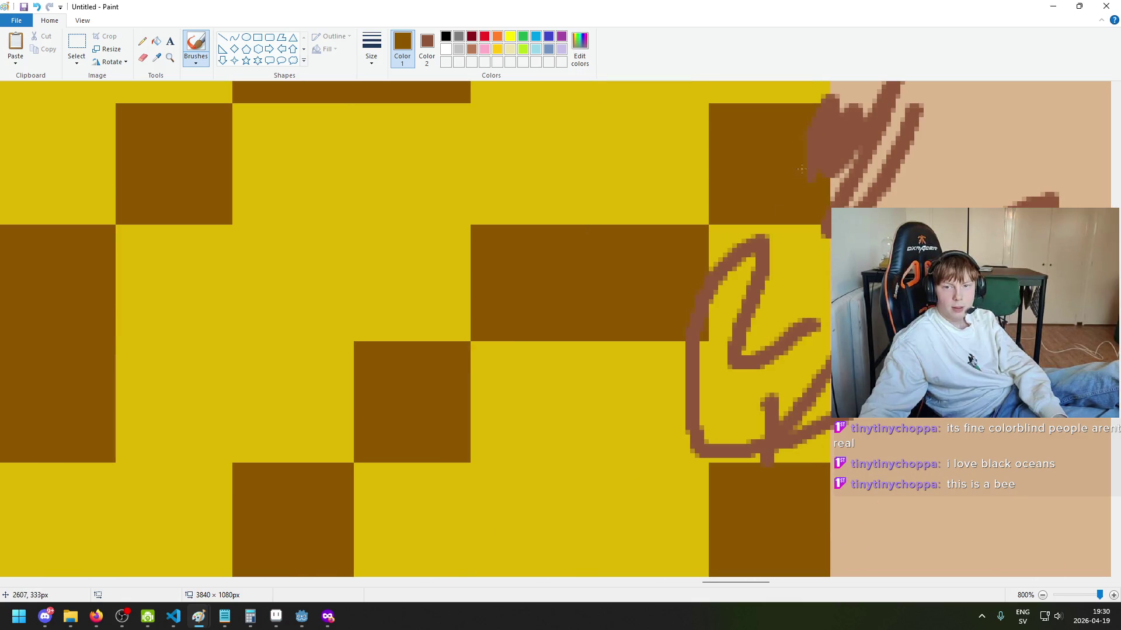
# Step: Sample the yellow of the map tiles with the colour picker
pyautogui.click(371, 49)
pyautogui.click(350, 55)
pyautogui.click(156, 57)
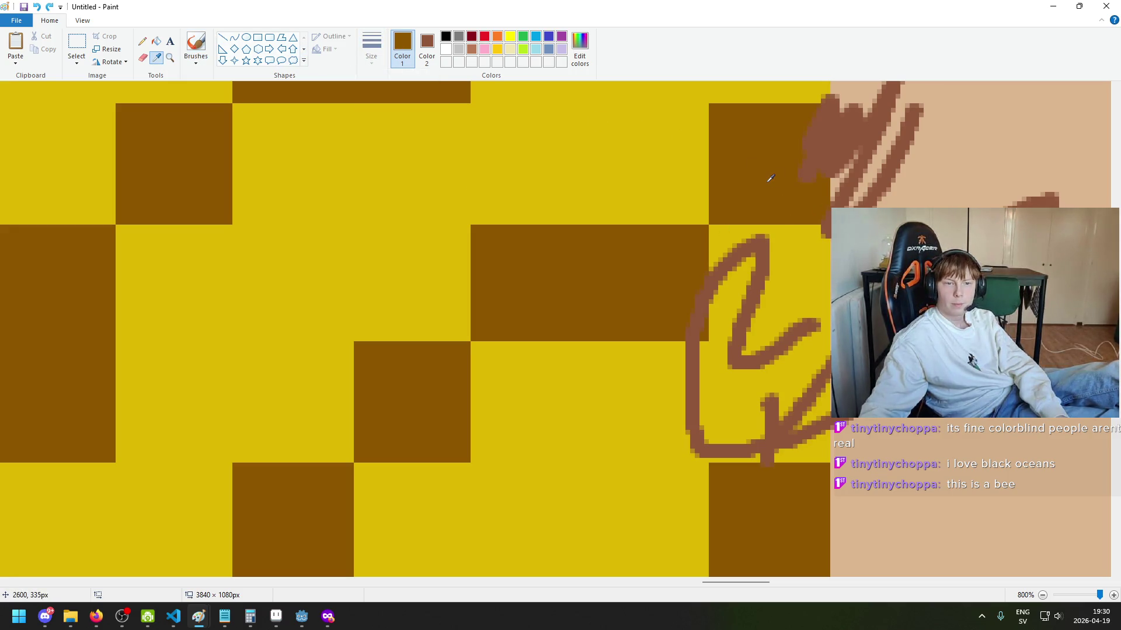
pyautogui.click(770, 178)
pyautogui.click(157, 57)
pyautogui.click(459, 166)
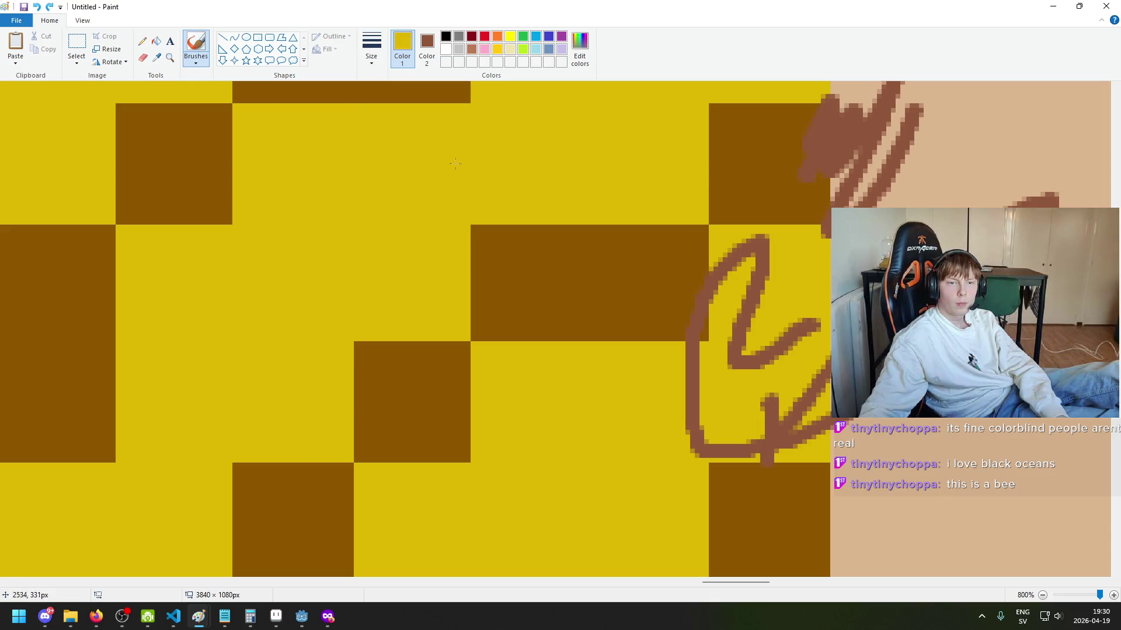
# Step: Sample the tiles' dark brown and check its RGB values in Edit colors
pyautogui.click(156, 57)
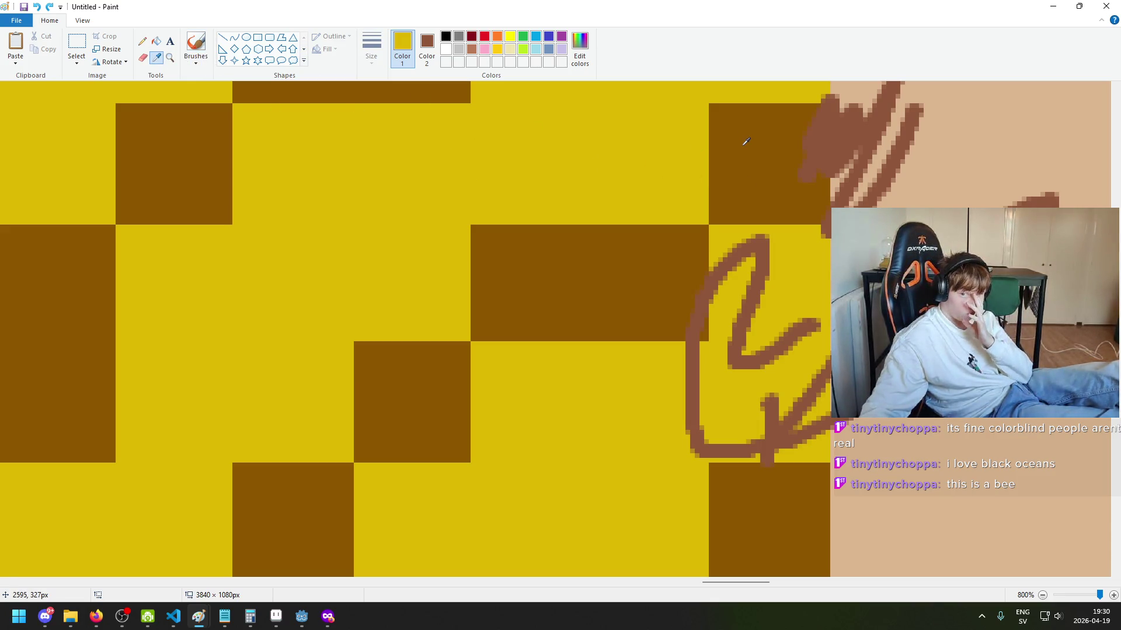
pyautogui.click(746, 141)
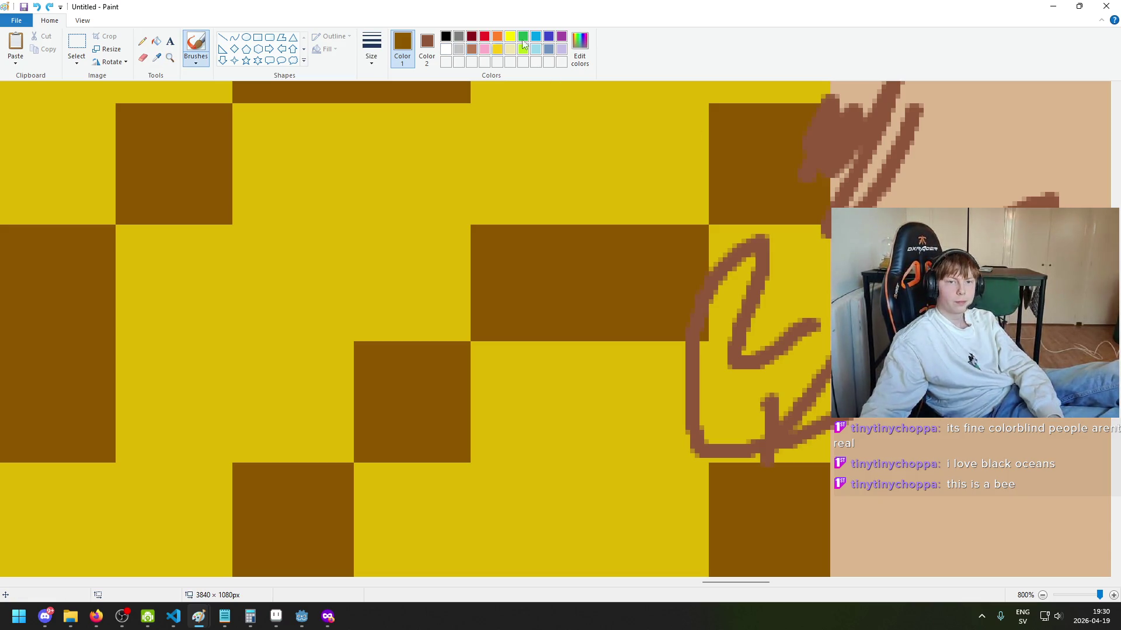
pyautogui.click(580, 46)
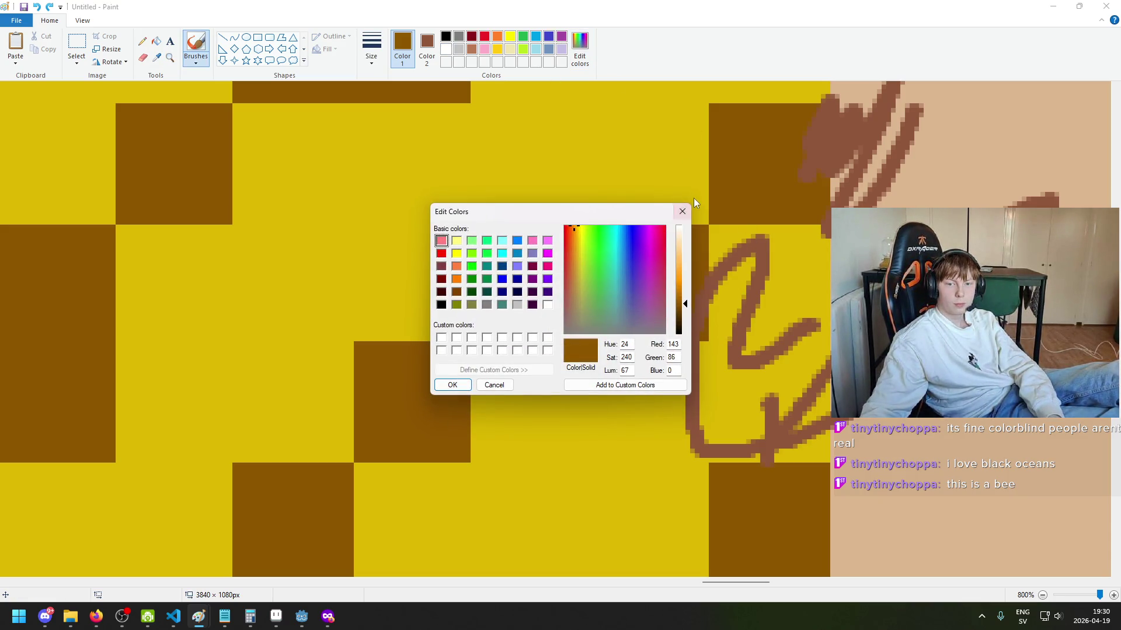
pyautogui.click(681, 212)
pyautogui.click(580, 46)
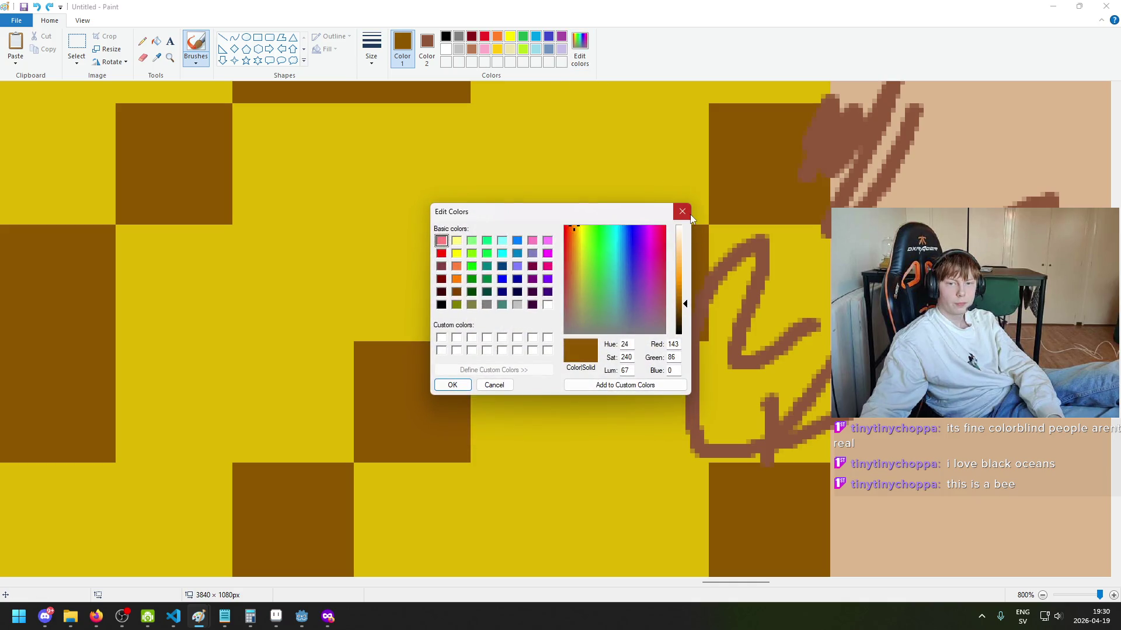
pyautogui.click(682, 211)
# Step: Sample the reddish brown from the scribble and read its exact RGB values
pyautogui.click(156, 57)
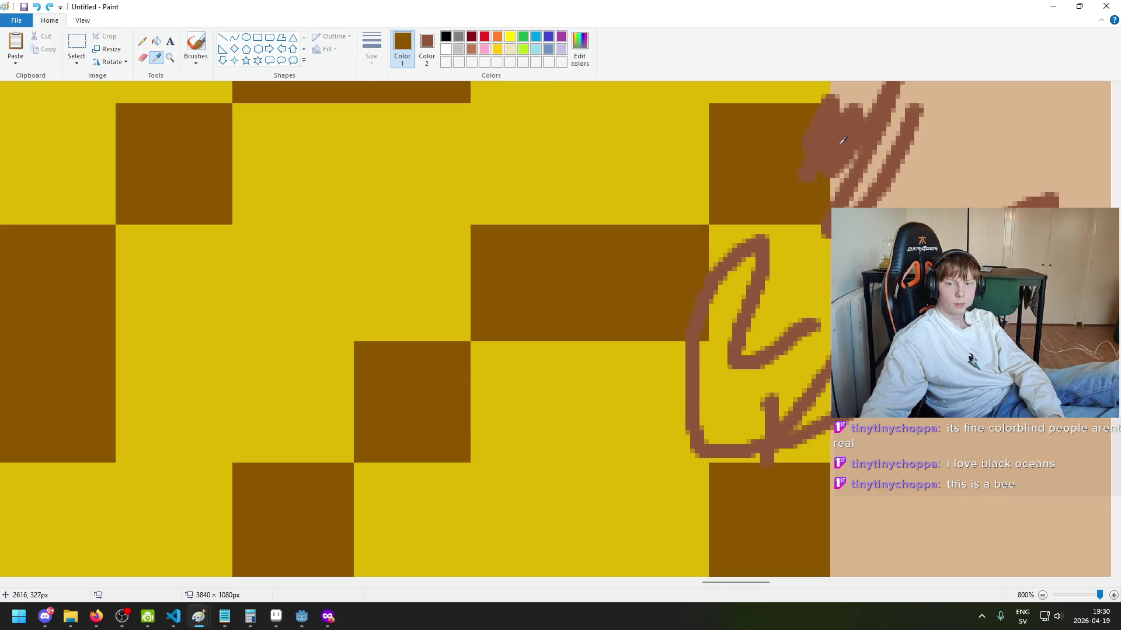
pyautogui.click(849, 122)
pyautogui.click(582, 61)
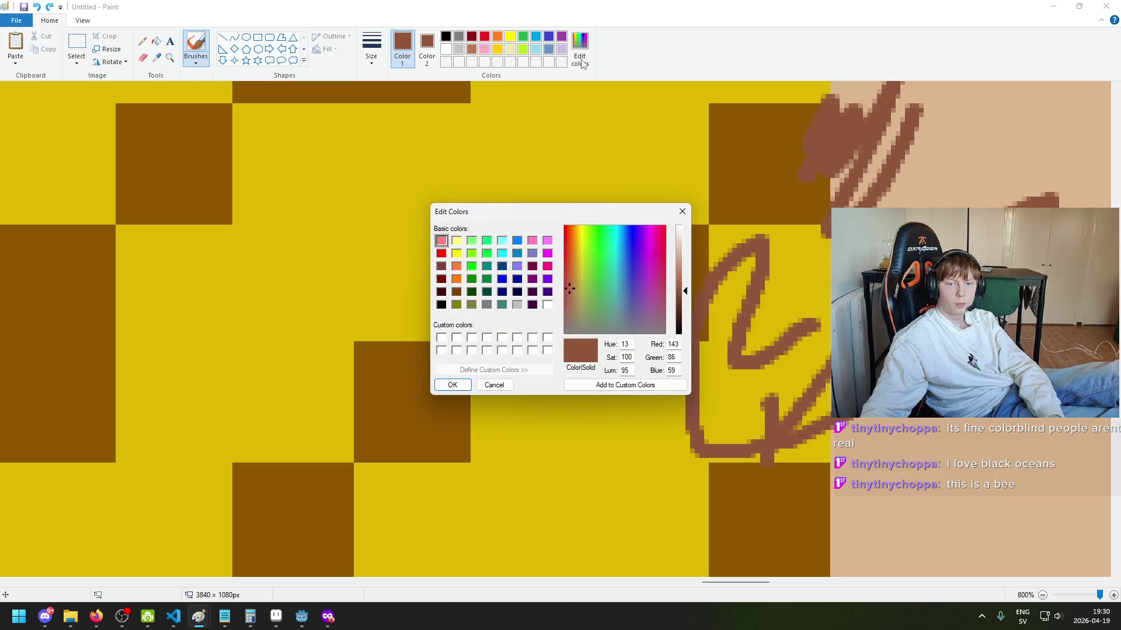
pyautogui.moveTo(680, 371); pyautogui.dragTo(659, 375)
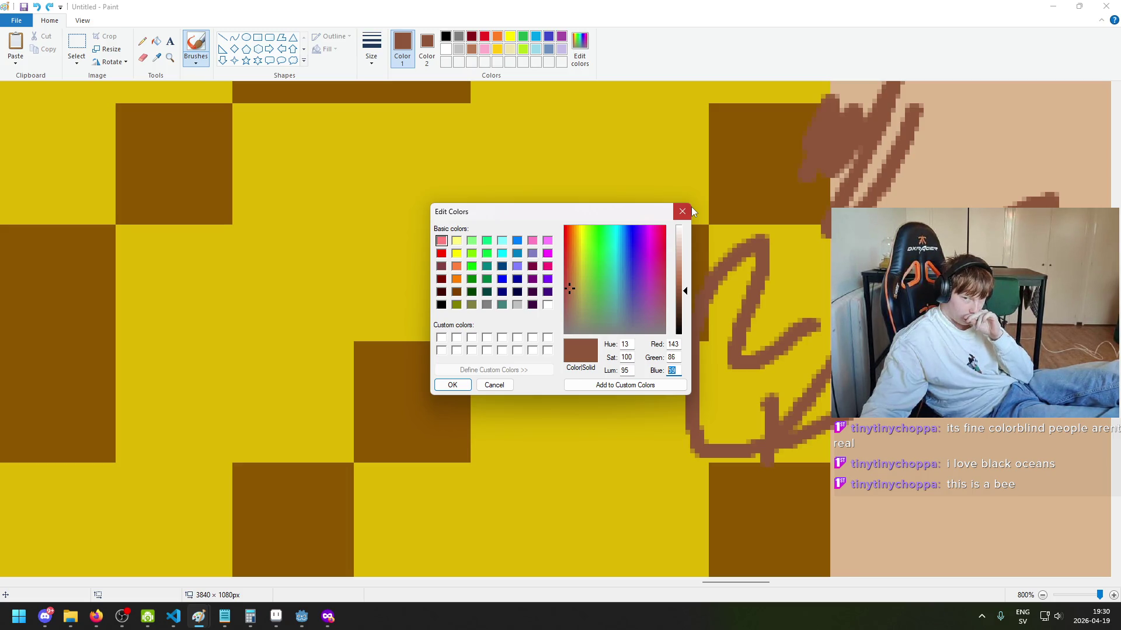
pyautogui.click(681, 212)
pyautogui.scroll(-5, 696, 208)
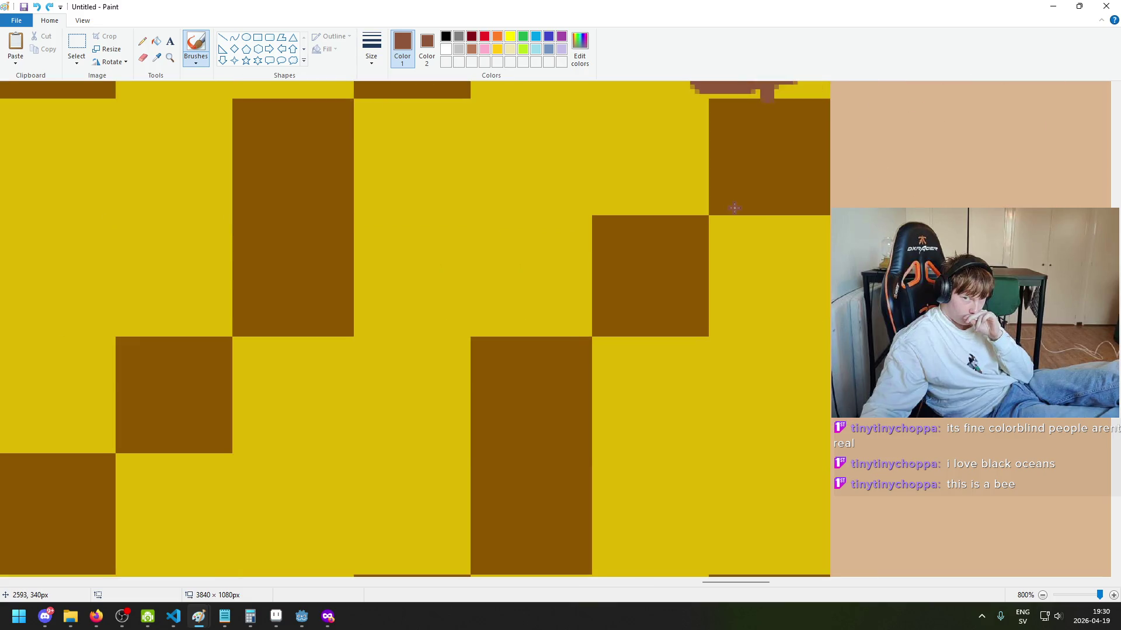
pyautogui.scroll(7, 734, 217)
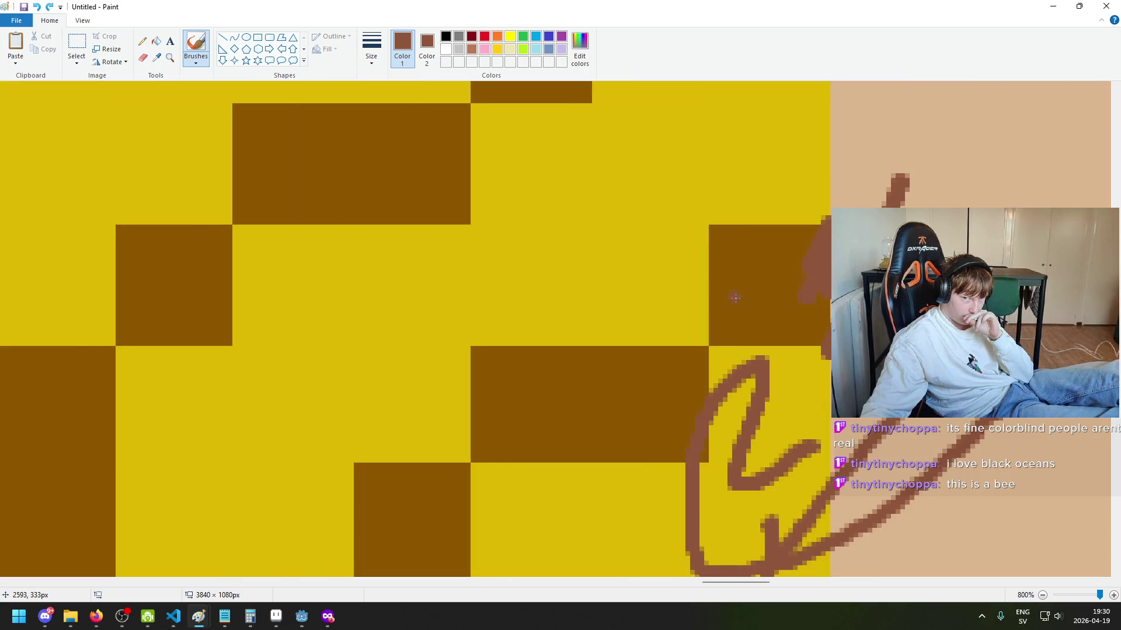
# Step: Re-sample the tile yellow, confirm 220, 183, 0, and switch to Godot's shader graph
pyautogui.click(156, 58)
pyautogui.click(443, 257)
pyautogui.click(580, 50)
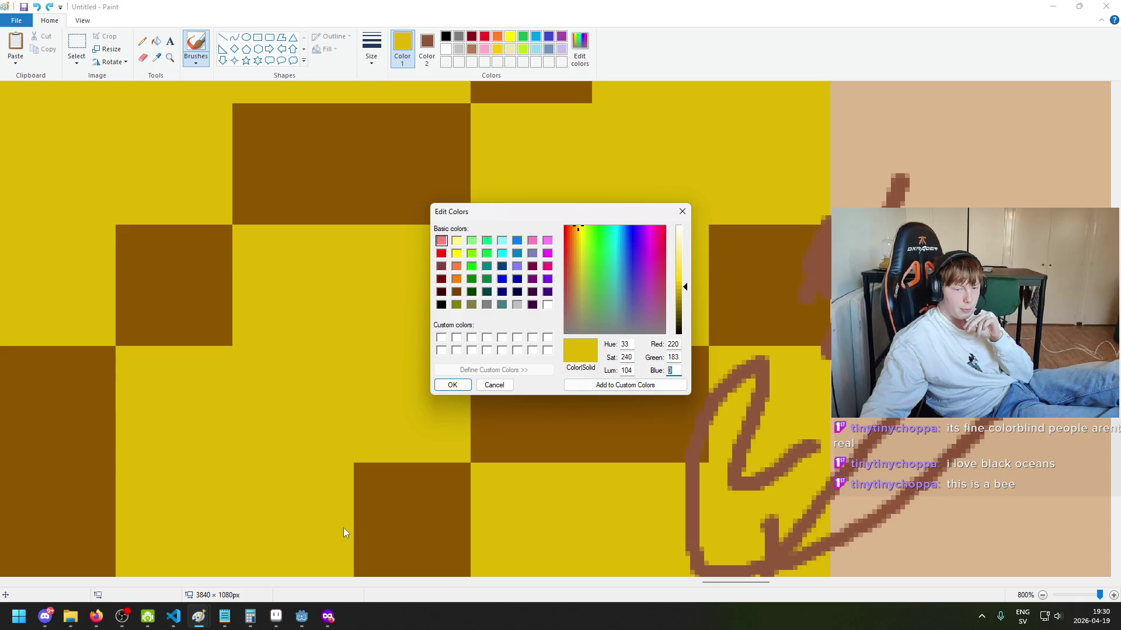
pyautogui.moveTo(302, 617)
pyautogui.click(341, 579)
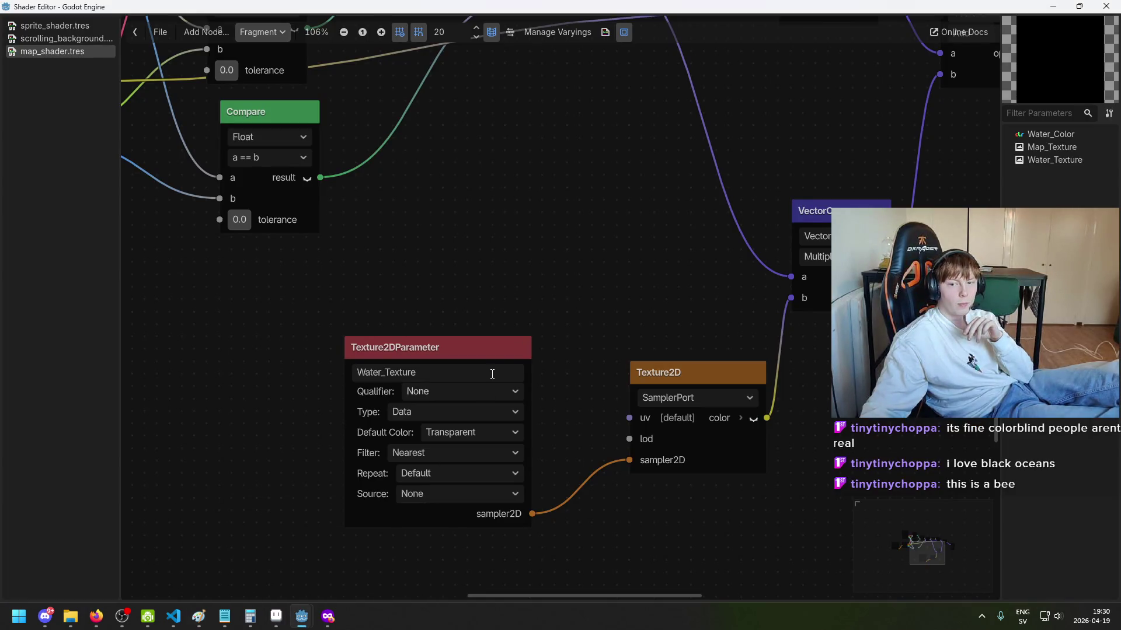
pyautogui.scroll(-3, 476, 264)
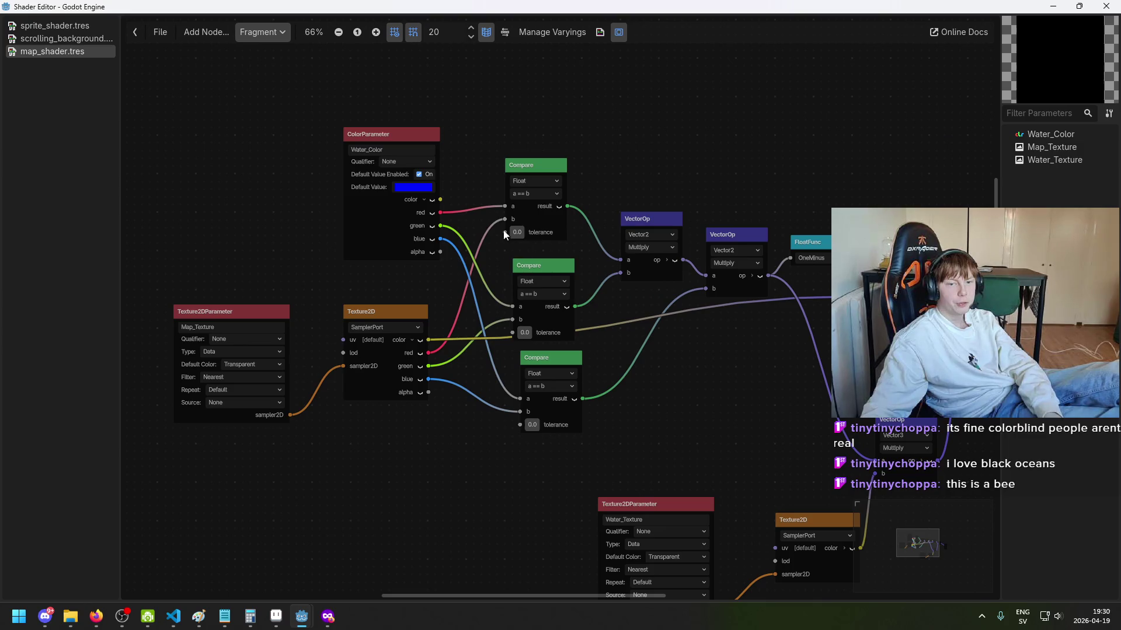
pyautogui.scroll(2, 466, 216)
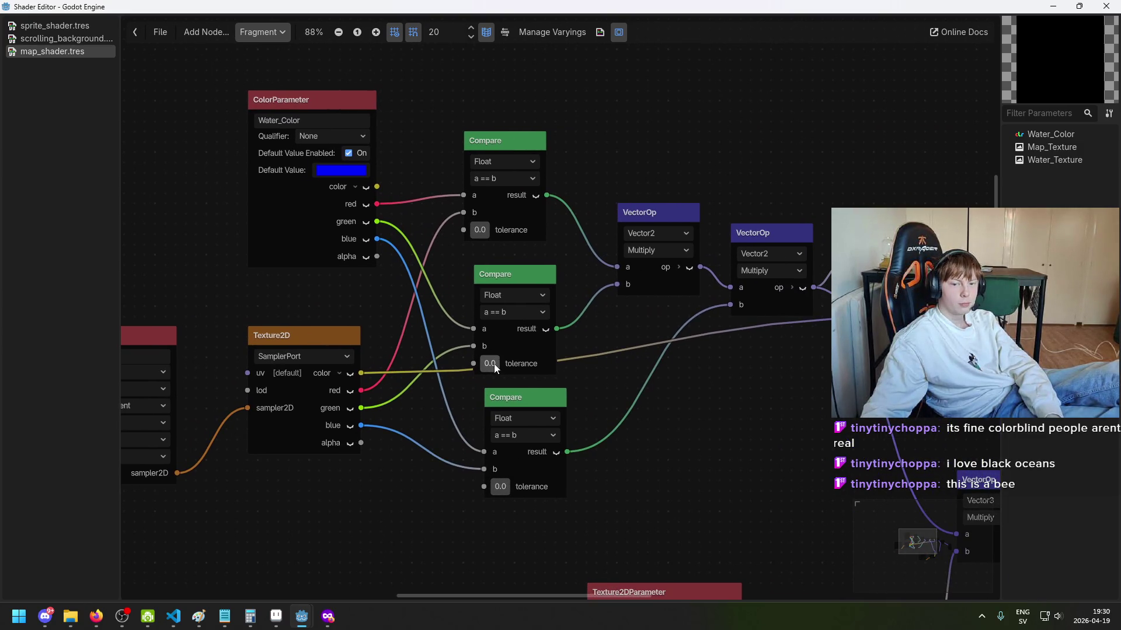
pyautogui.scroll(1, 444, 252)
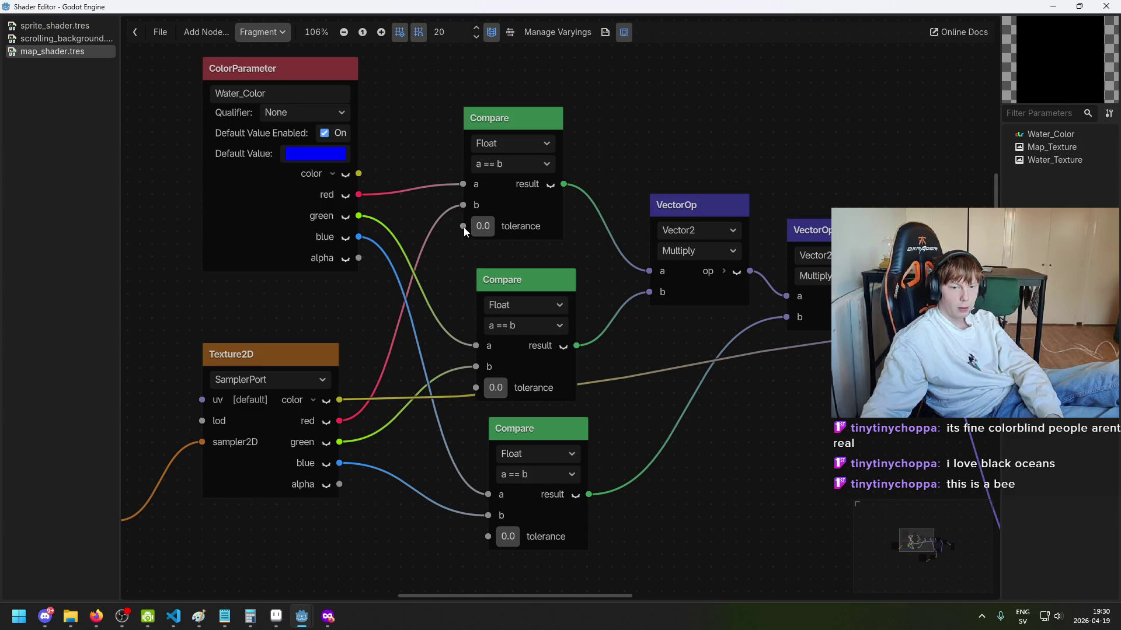
pyautogui.scroll(-2, 494, 237)
pyautogui.hscroll(2, 526, 262)
pyautogui.scroll(-3, 549, 284)
pyautogui.hscroll(2, 632, 299)
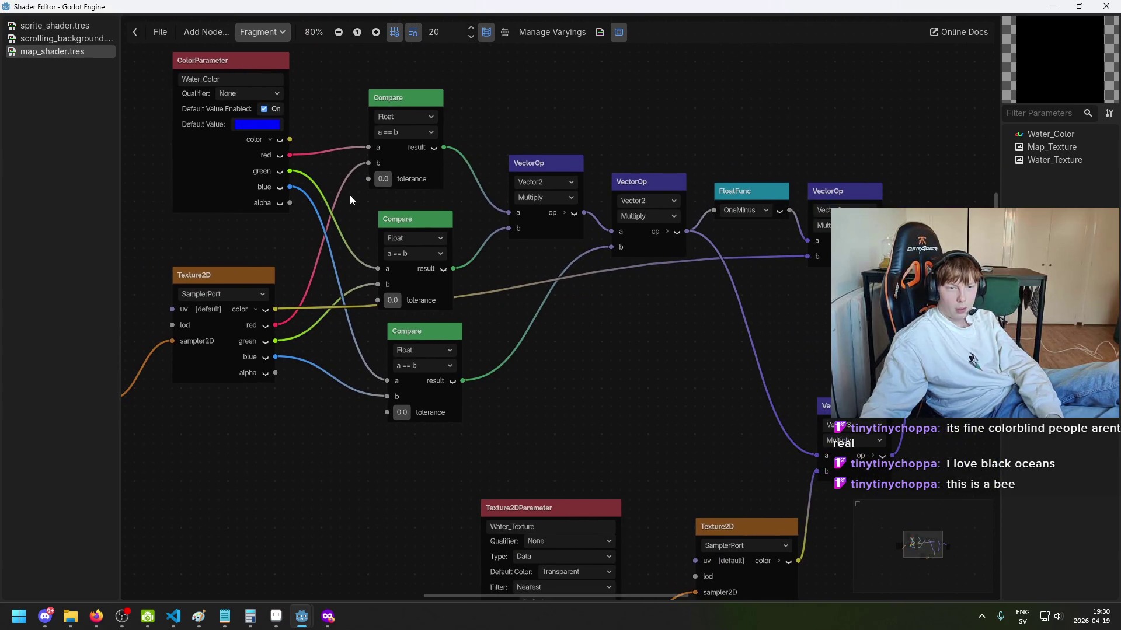
pyautogui.scroll(2, 297, 146)
pyautogui.hscroll(-4, 393, 146)
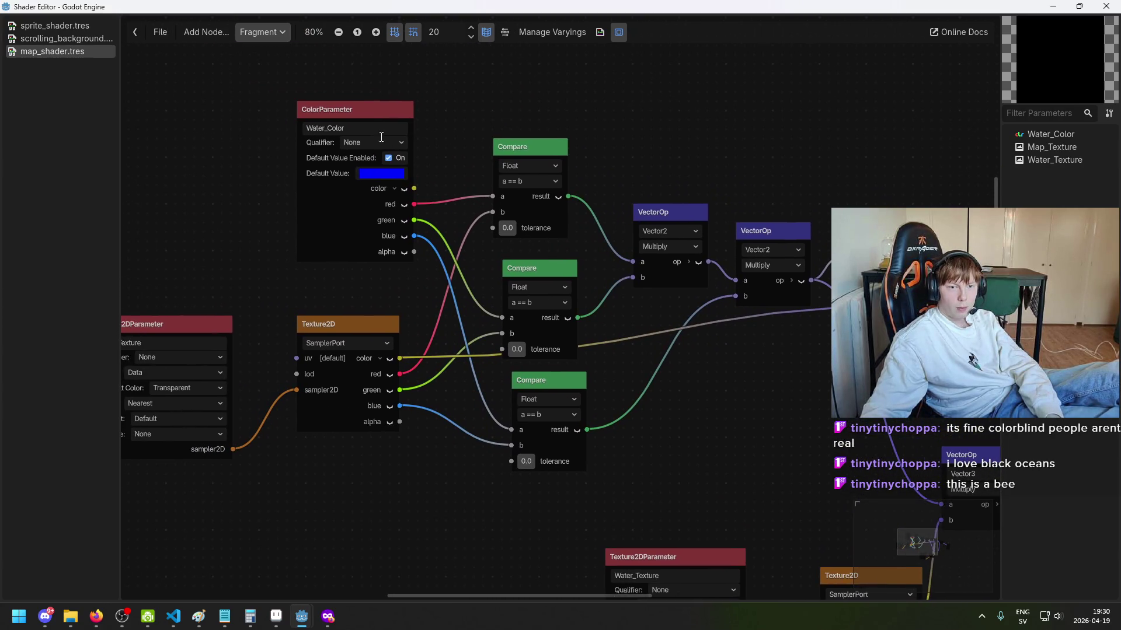
pyautogui.moveTo(641, 338); pyautogui.dragTo(604, 330)
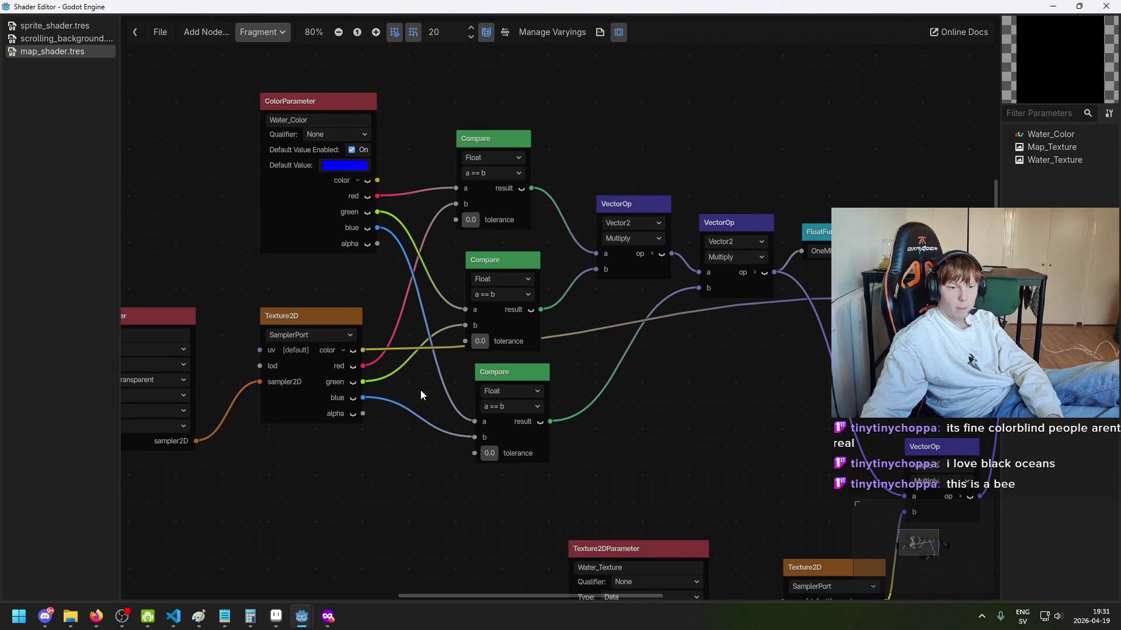
pyautogui.scroll(1, 344, 379)
pyautogui.hscroll(-5, 552, 338)
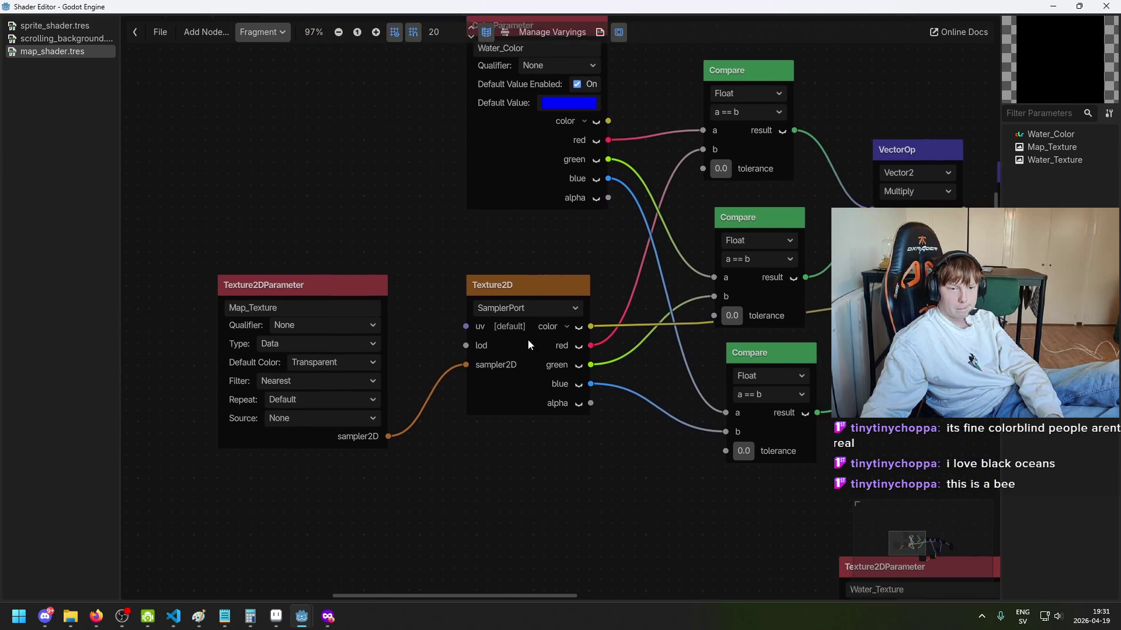
pyautogui.hscroll(5, 392, 331)
pyautogui.hscroll(5, 609, 351)
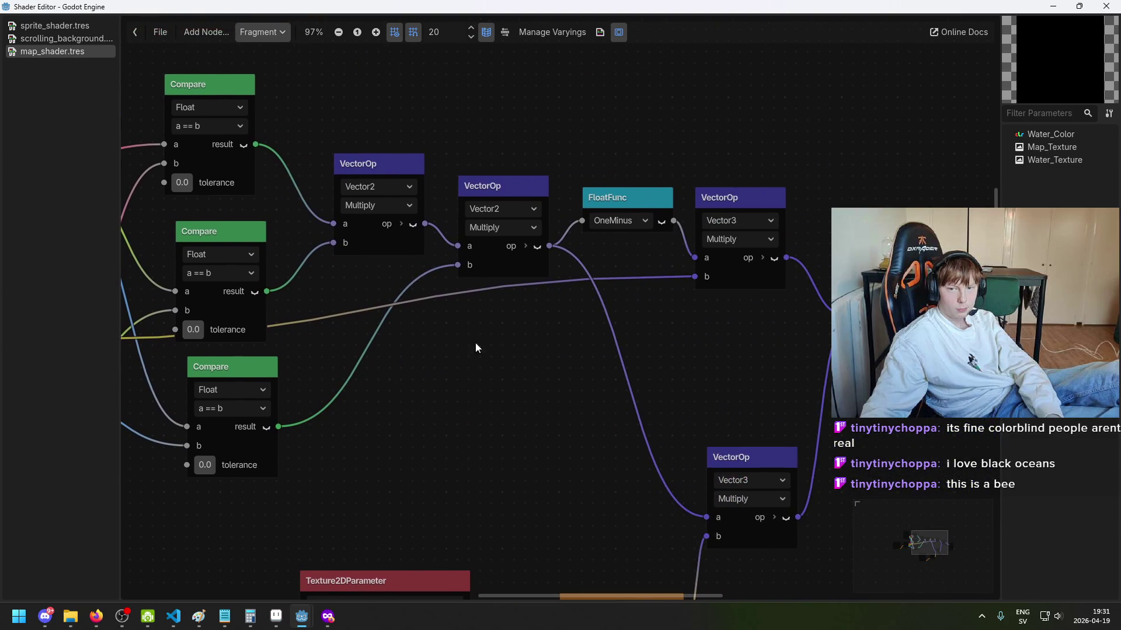
pyautogui.hscroll(5, 644, 308)
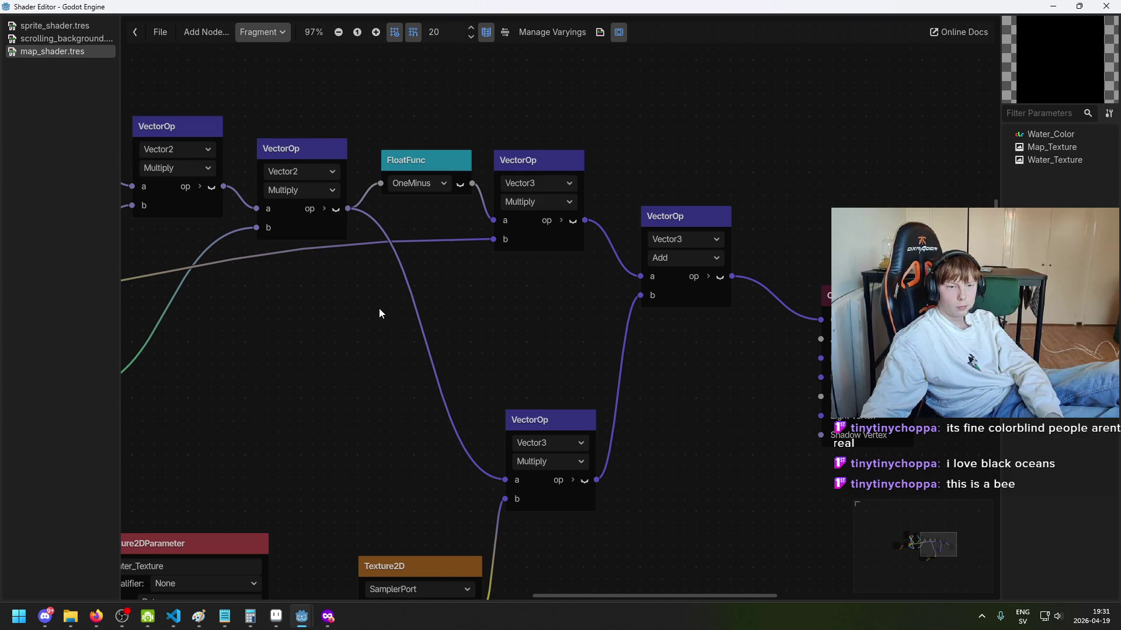
pyautogui.hscroll(-8, 377, 309)
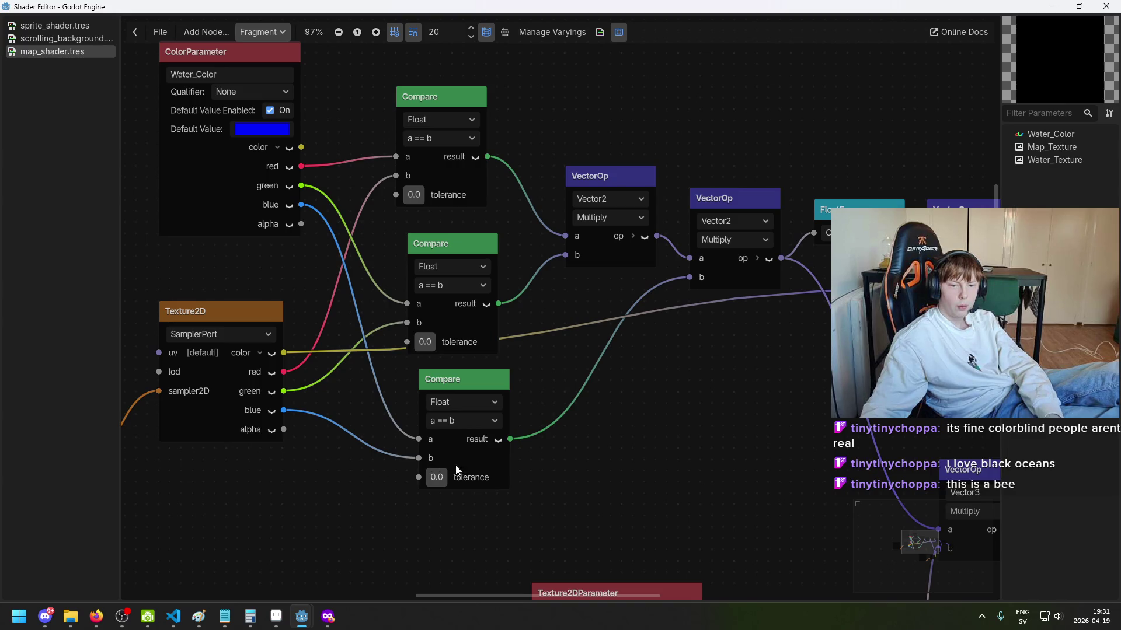
pyautogui.scroll(2, 557, 432)
# Step: Nudge the middle Compare node left and the second Vector2 multiply node into alignment
pyautogui.click(450, 265)
pyautogui.moveTo(463, 251); pyautogui.dragTo(441, 257)
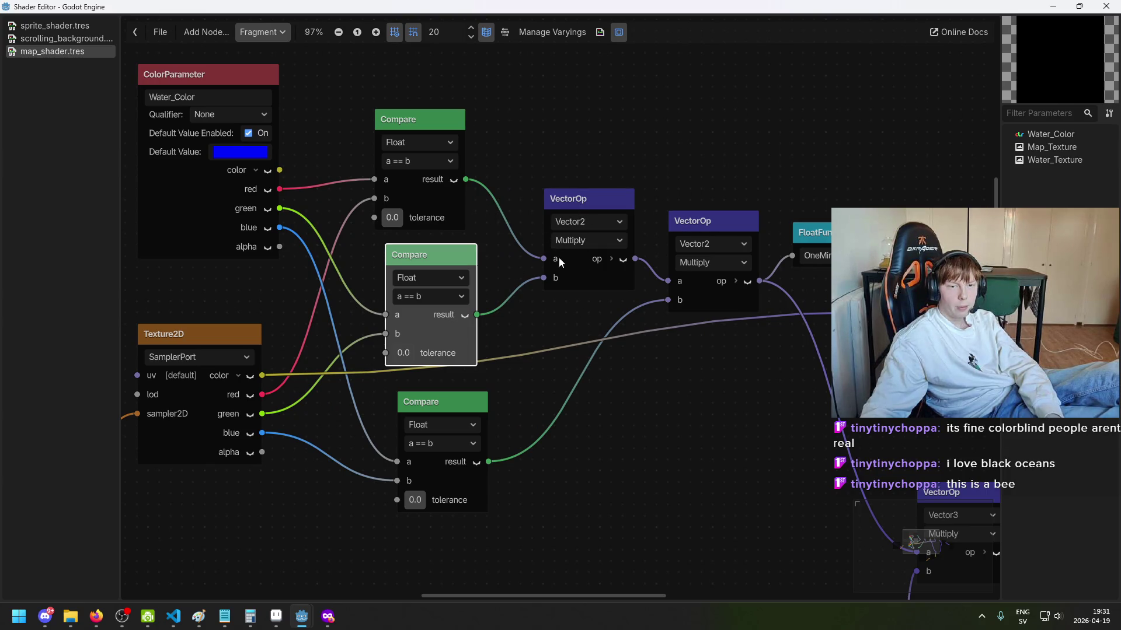
pyautogui.scroll(-1, 559, 256)
pyautogui.scroll(1, 634, 296)
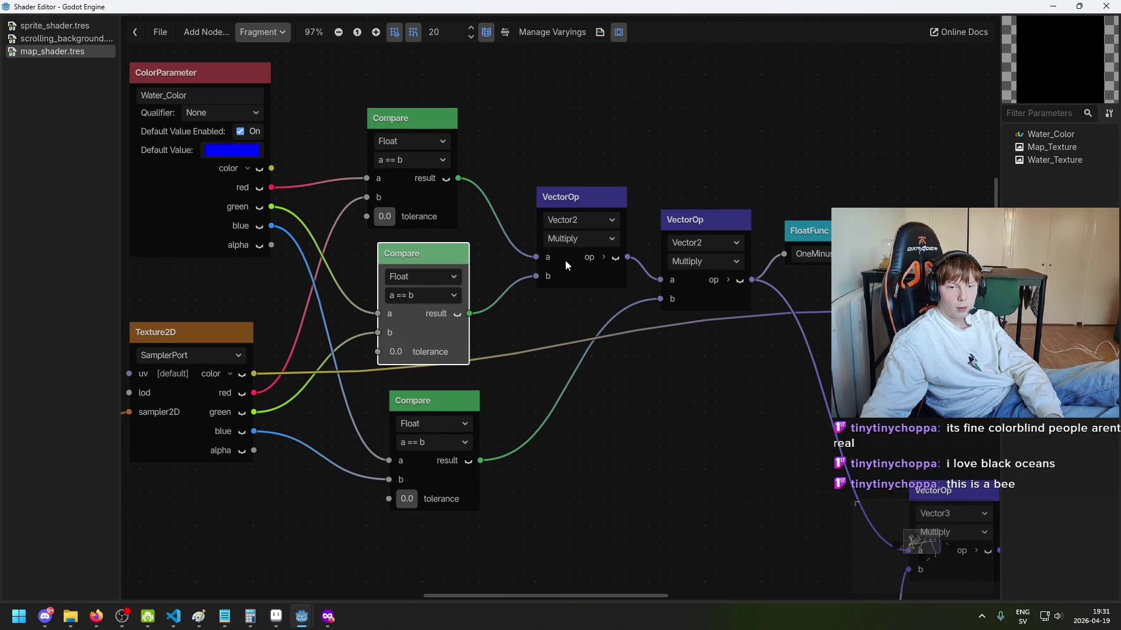
pyautogui.moveTo(565, 261); pyautogui.dragTo(657, 209)
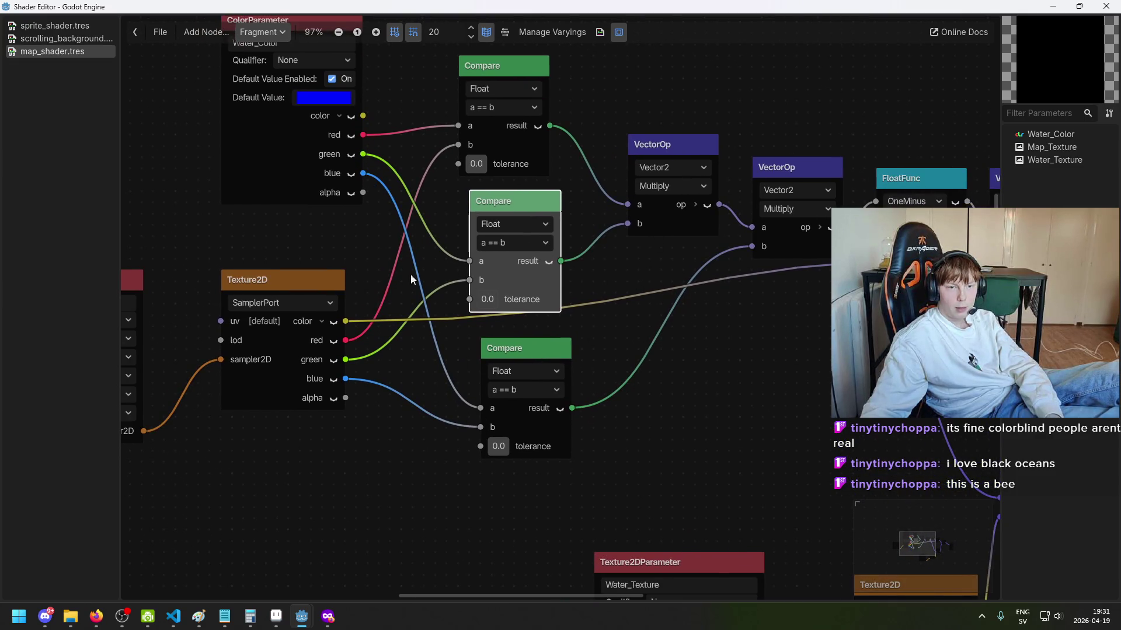
pyautogui.scroll(-1, 642, 336)
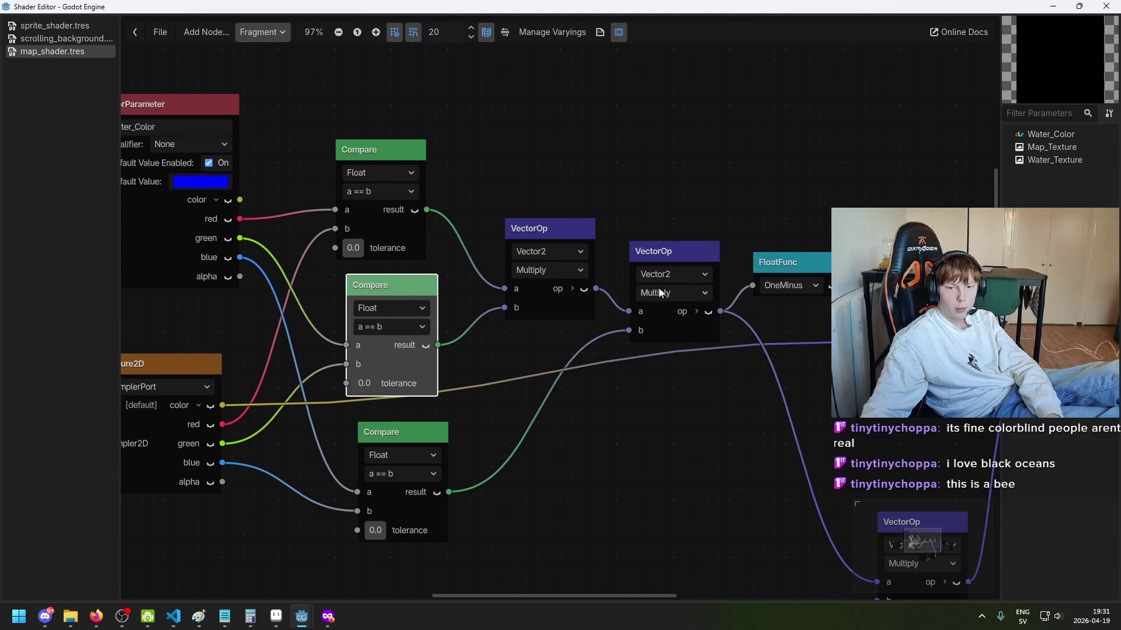
pyautogui.scroll(1, 622, 321)
pyautogui.scroll(2, 647, 303)
pyautogui.moveTo(596, 310)
pyautogui.mouseDown()
pyautogui.moveTo(662, 301)
pyautogui.moveTo(603, 302)
pyautogui.moveTo(725, 317)
pyautogui.moveTo(529, 294)
pyautogui.mouseUp()
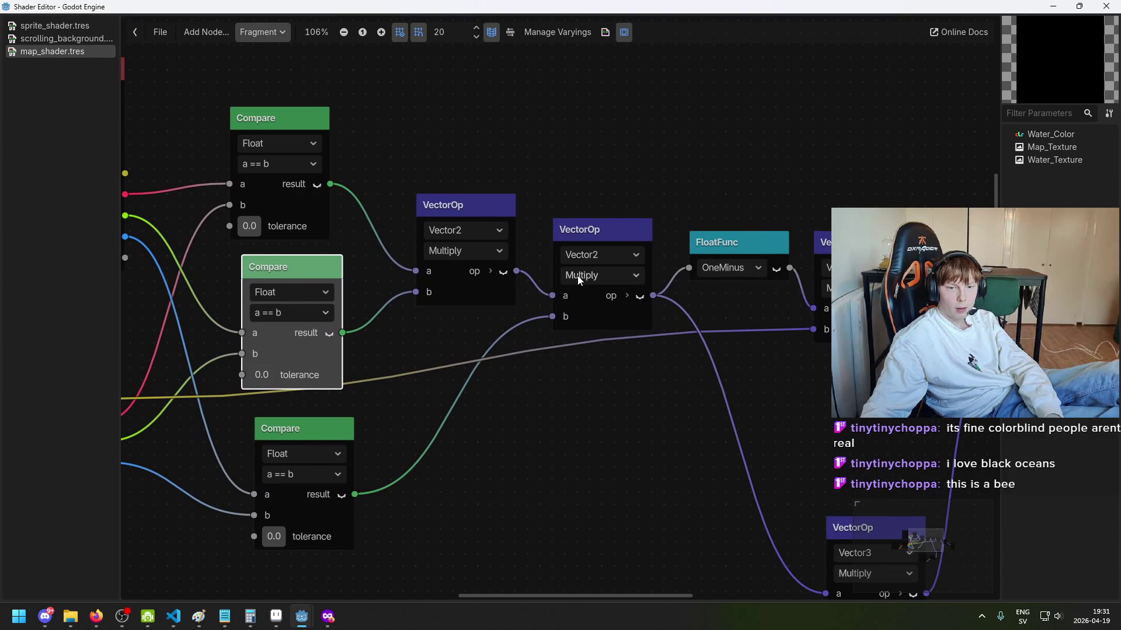
pyautogui.moveTo(594, 231); pyautogui.dragTo(606, 218)
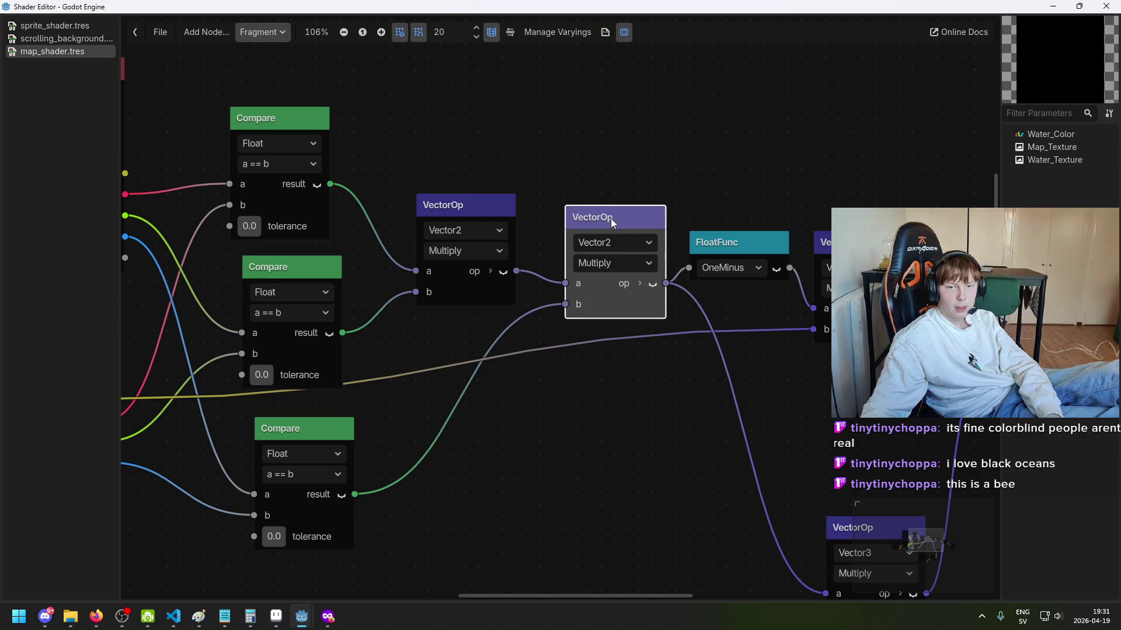
# Step: Wire the OneMinus output into the Vector3 multiply's a input, then bring up the shader node search
pyautogui.scroll(-1, 652, 252)
pyautogui.scroll(2, 692, 268)
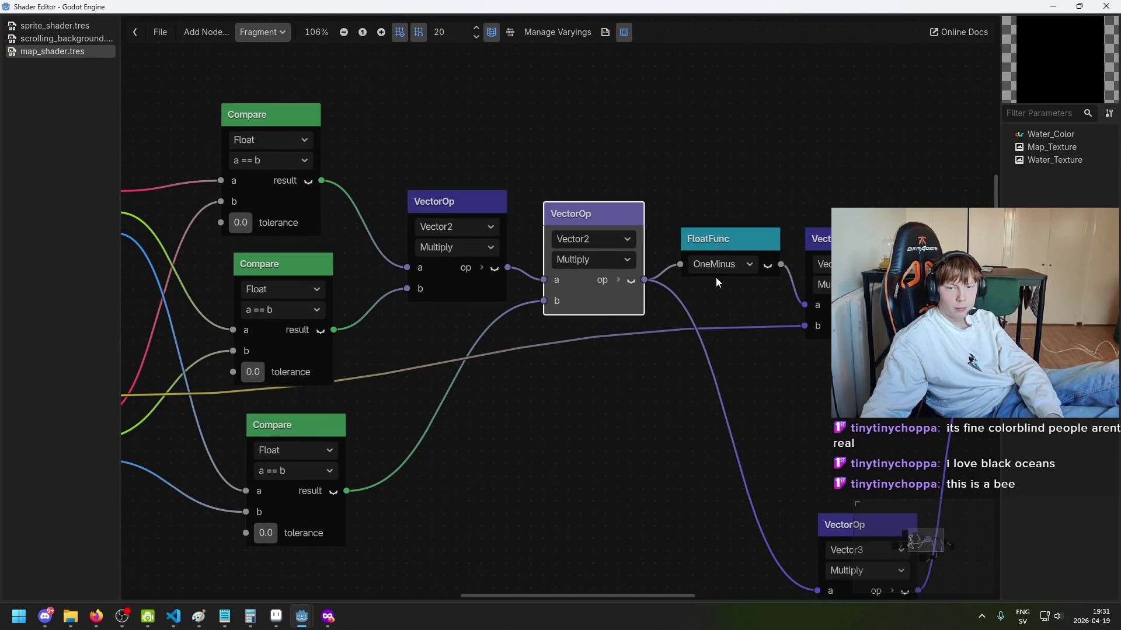
pyautogui.scroll(1, 686, 204)
pyautogui.hscroll(3, 686, 205)
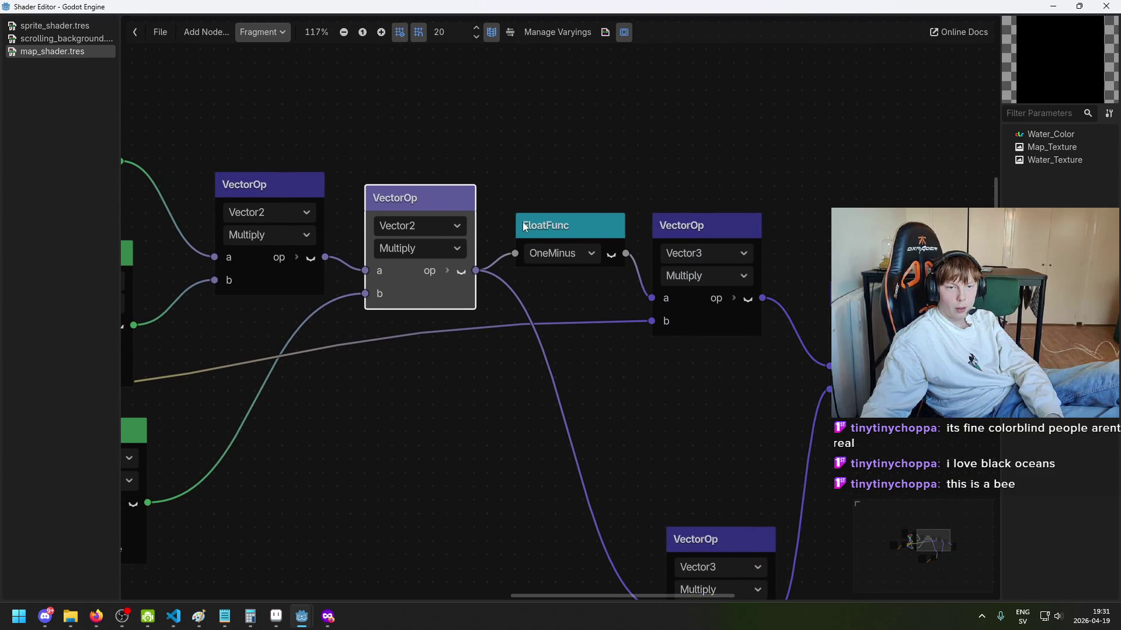
pyautogui.scroll(-2, 657, 222)
pyautogui.scroll(1, 655, 255)
pyautogui.hscroll(-2, 635, 236)
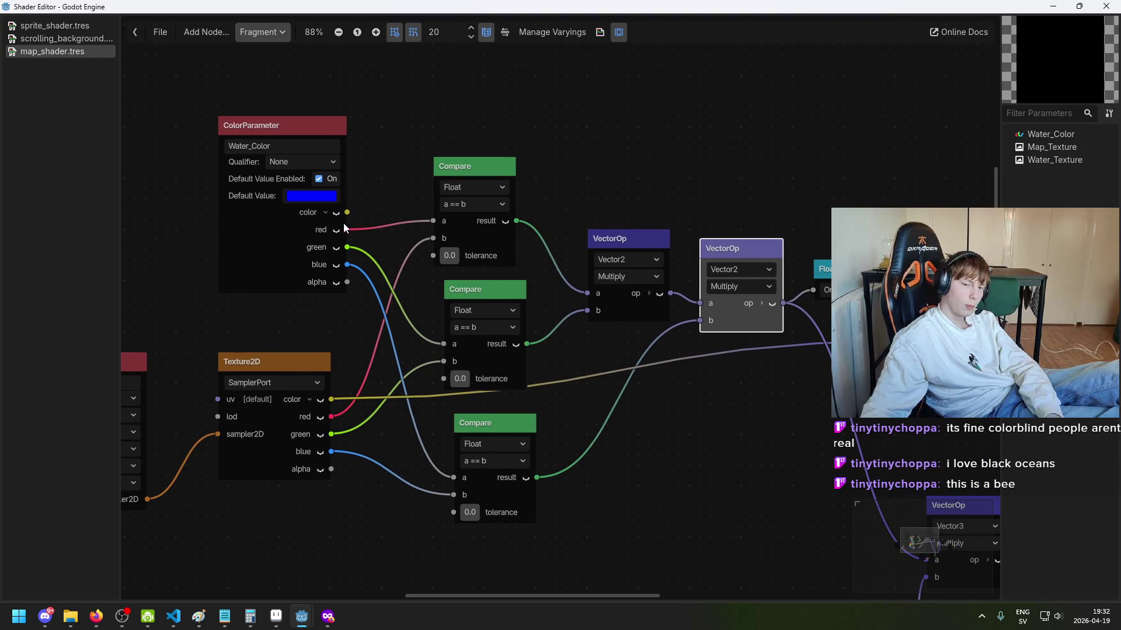
pyautogui.moveTo(739, 223); pyautogui.dragTo(554, 224)
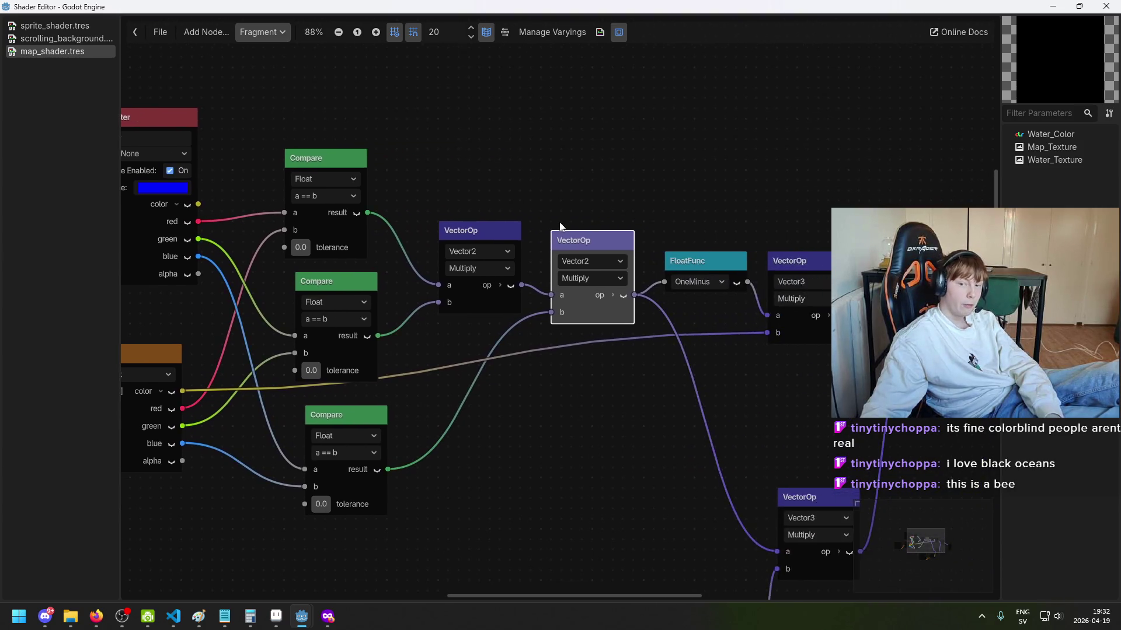
pyautogui.scroll(2, 563, 251)
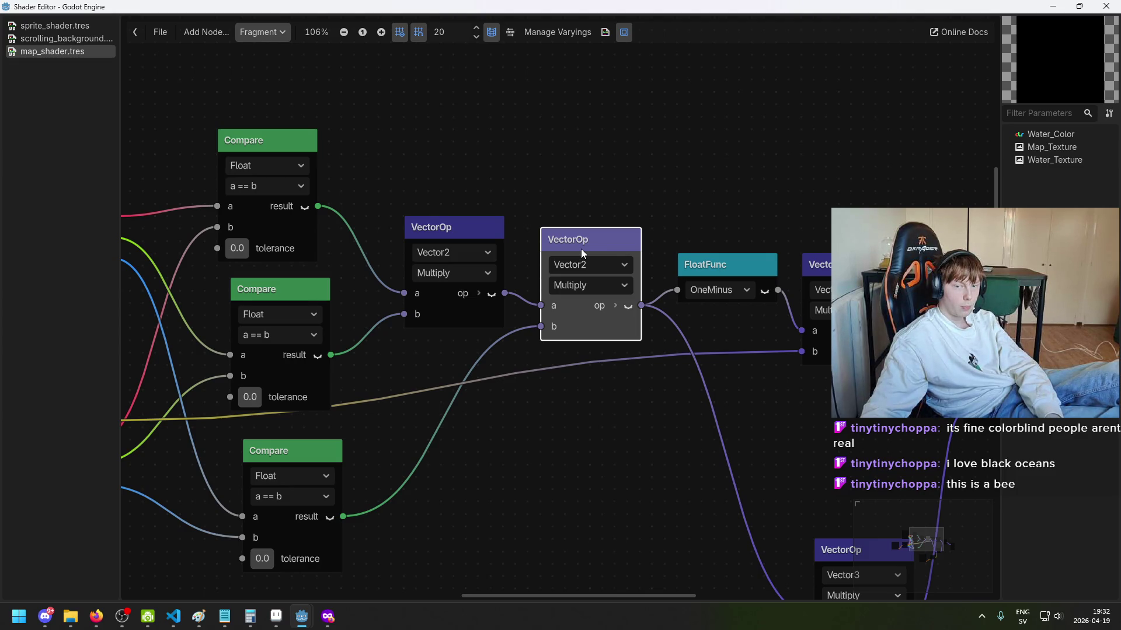
pyautogui.scroll(-1, 723, 212)
pyautogui.moveTo(722, 212); pyautogui.dragTo(520, 216)
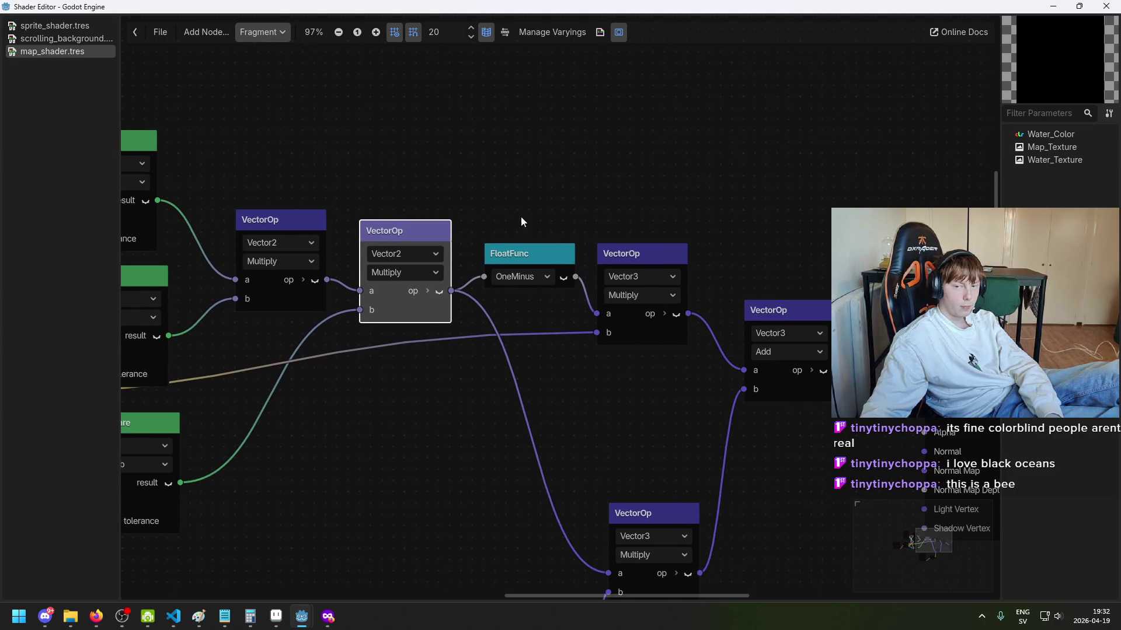
pyautogui.click(544, 254)
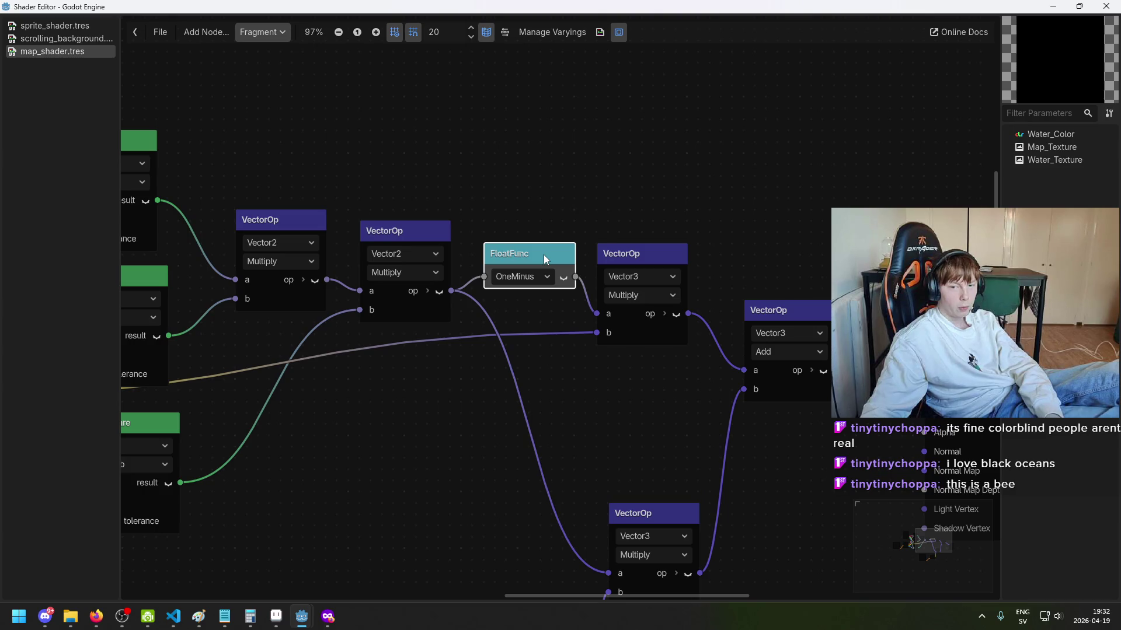
pyautogui.click(637, 257)
pyautogui.scroll(-2, 560, 346)
pyautogui.moveTo(559, 346); pyautogui.dragTo(636, 326)
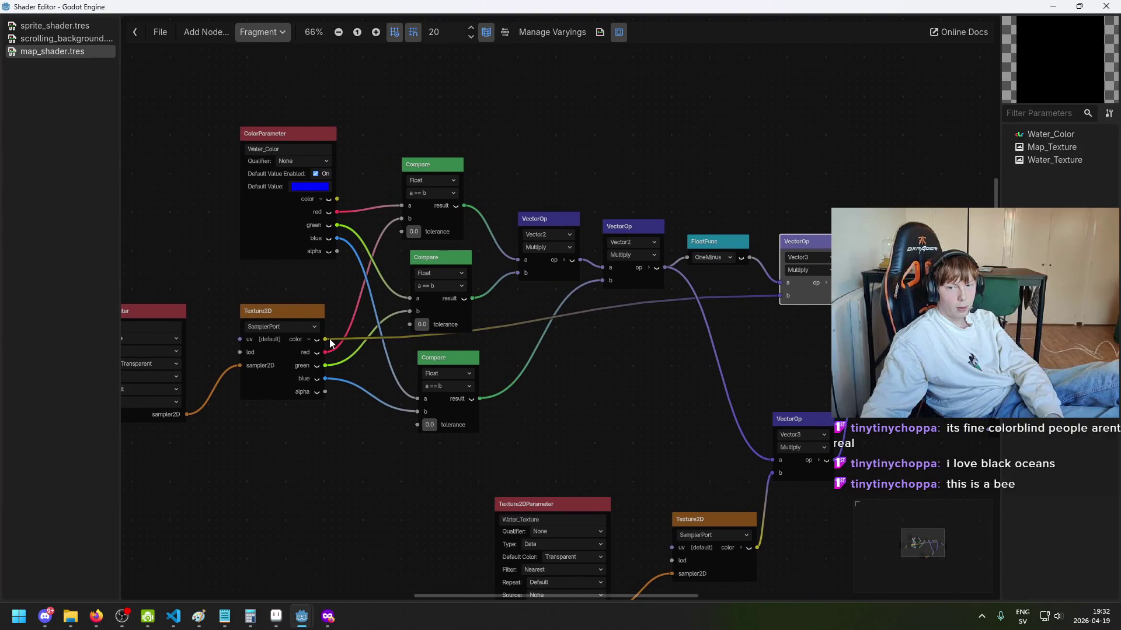
pyautogui.moveTo(775, 283); pyautogui.dragTo(781, 284)
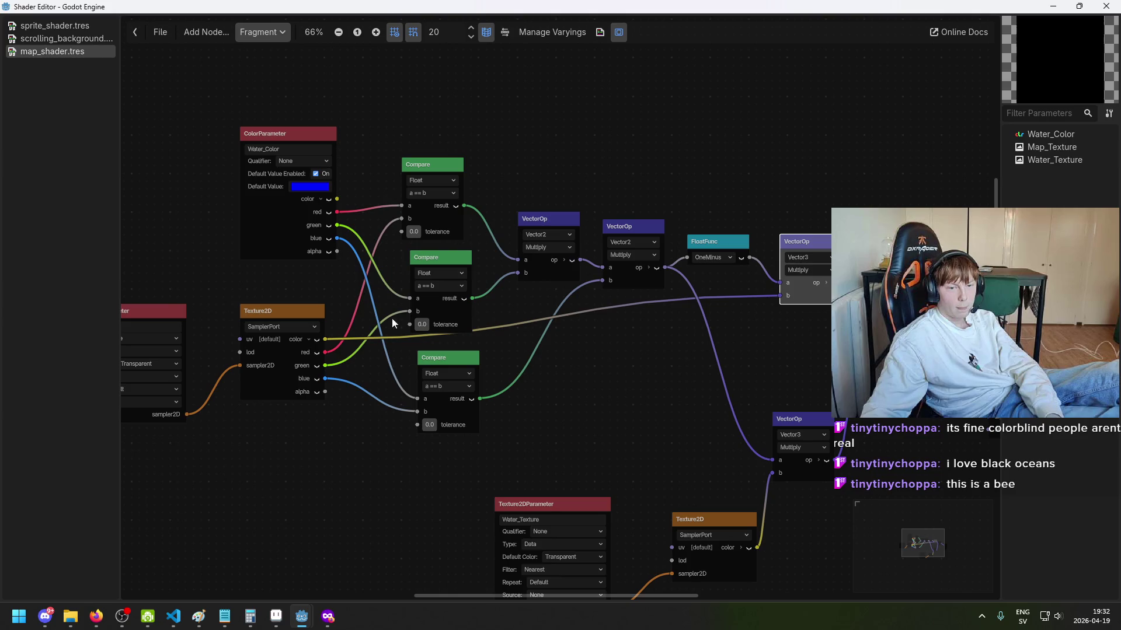
pyautogui.rightClick(338, 332)
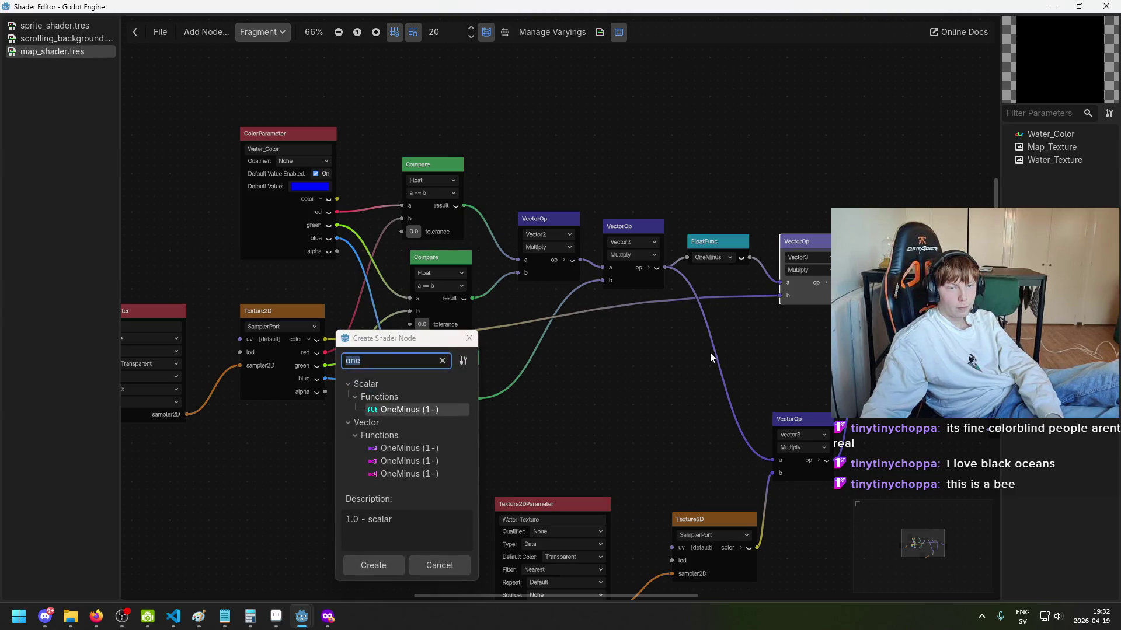
# Step: Close the node search, undo the multiply's wiring, and connect the map texture colour to its a input
pyautogui.click(470, 339)
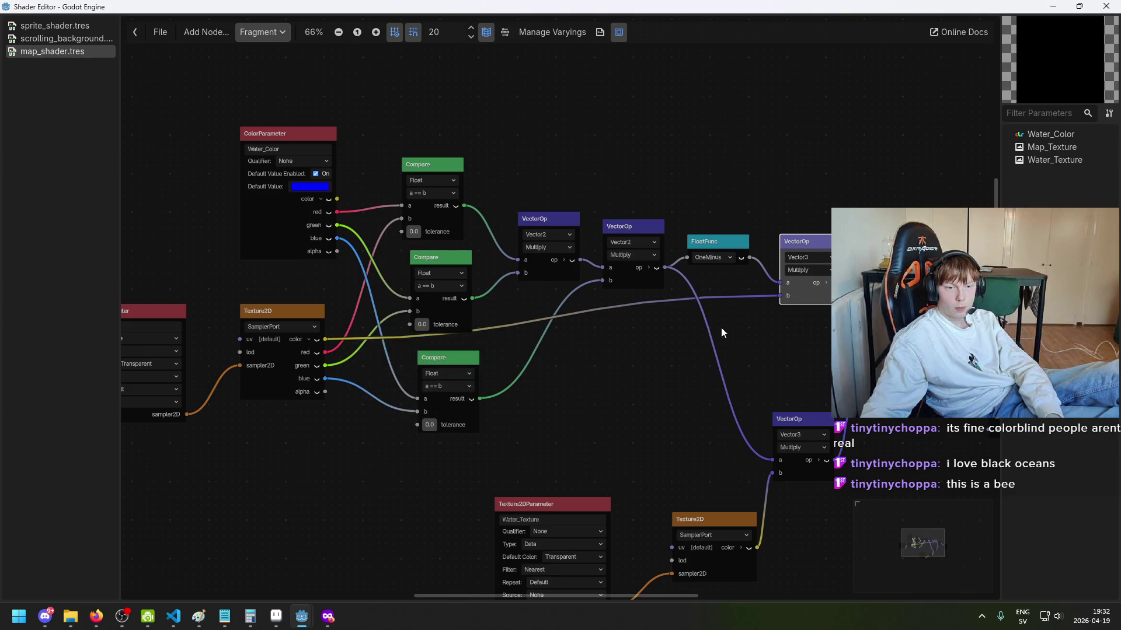
pyautogui.hotkey('ctrl', 'z')
pyautogui.hotkey('ctrl', 'z')
pyautogui.moveTo(325, 339); pyautogui.dragTo(483, 335)
pyautogui.moveTo(775, 282); pyautogui.dragTo(776, 283)
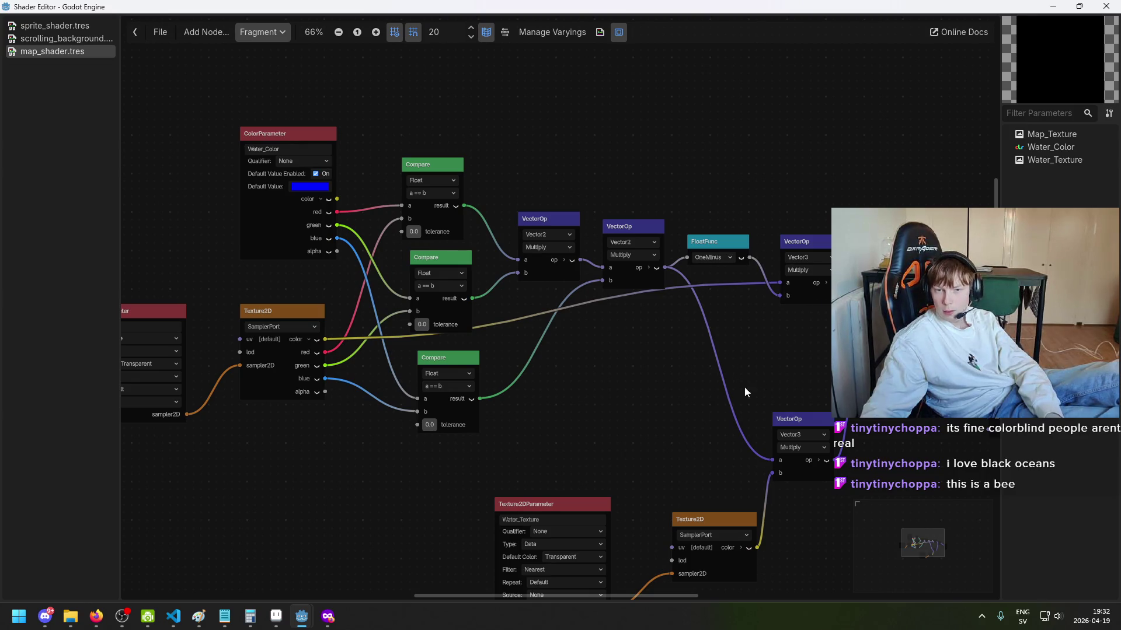
pyautogui.click(299, 619)
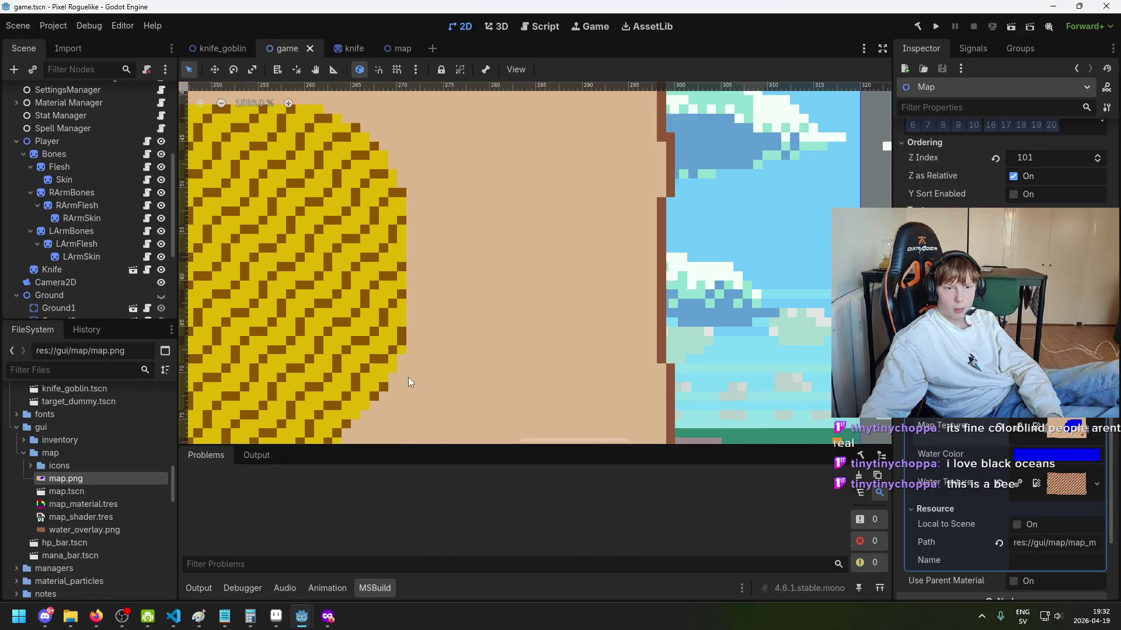
pyautogui.click(304, 618)
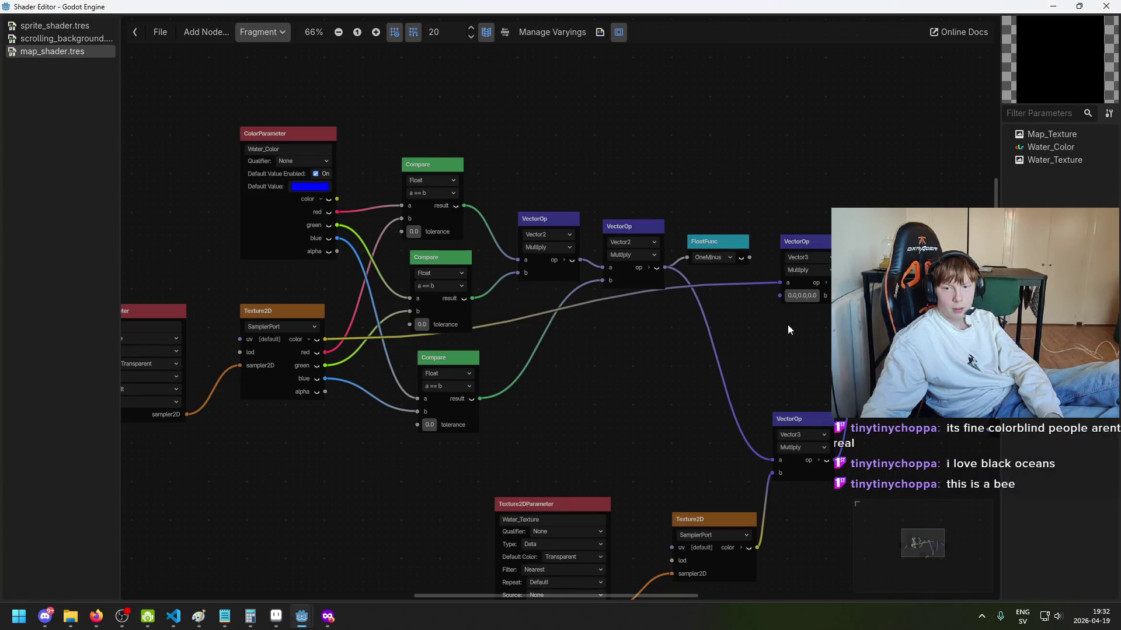
# Step: Route the Water_Texture colour and the mask output into the lower Vector3 multiply
pyautogui.scroll(3, 789, 324)
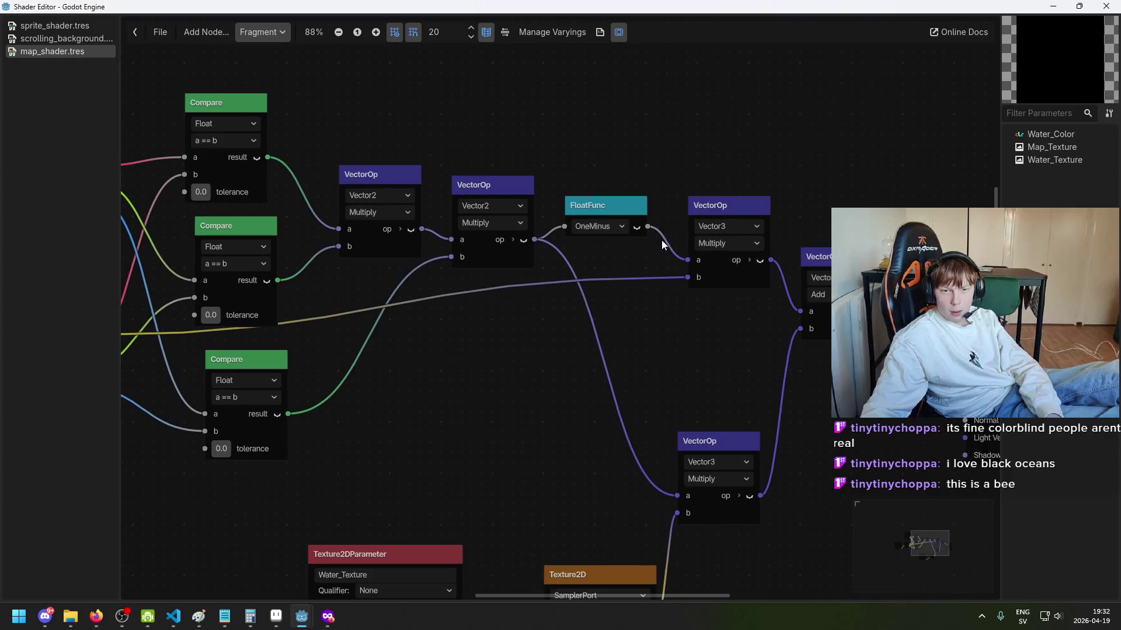
pyautogui.scroll(-2, 259, 318)
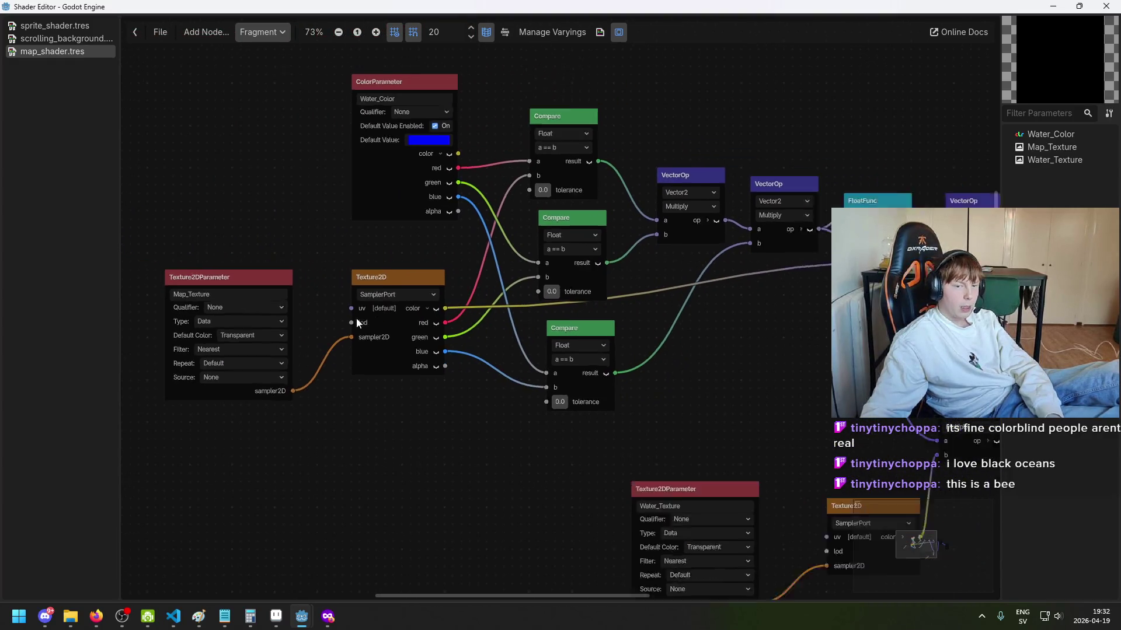
pyautogui.scroll(-1, 455, 324)
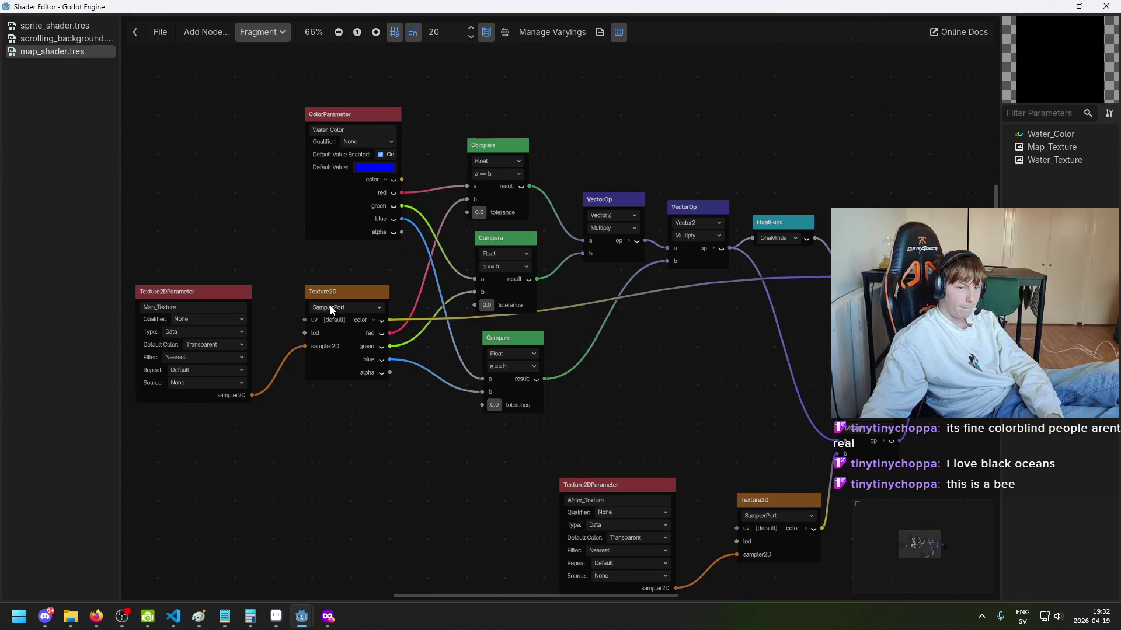
pyautogui.scroll(4, 747, 316)
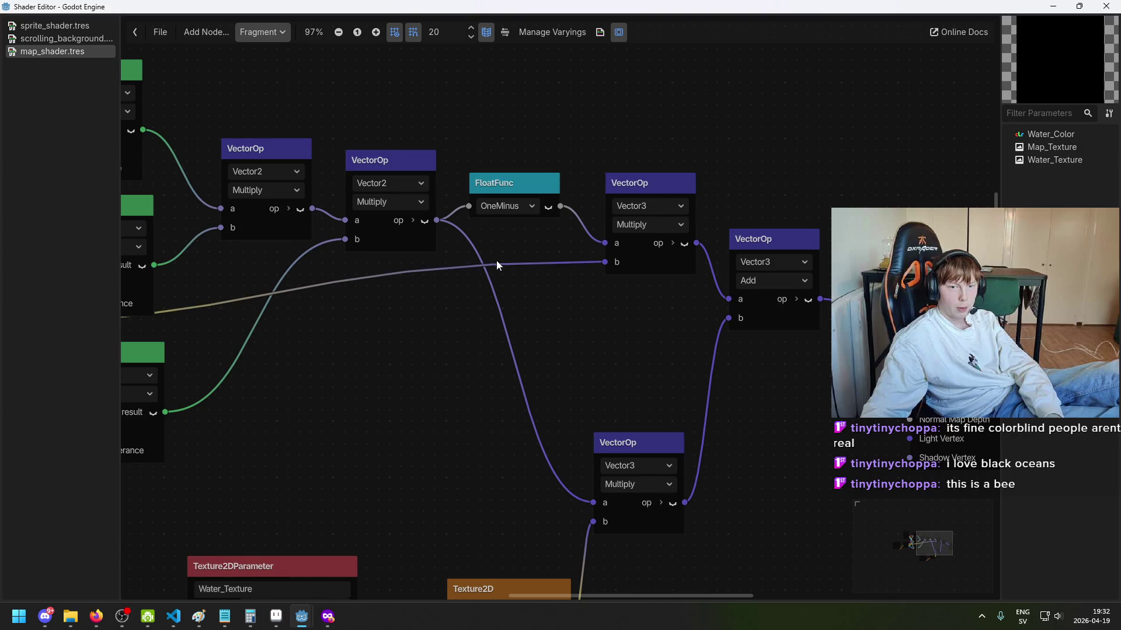
pyautogui.scroll(-1, 497, 259)
pyautogui.hscroll(-3, 683, 254)
pyautogui.scroll(3, 546, 186)
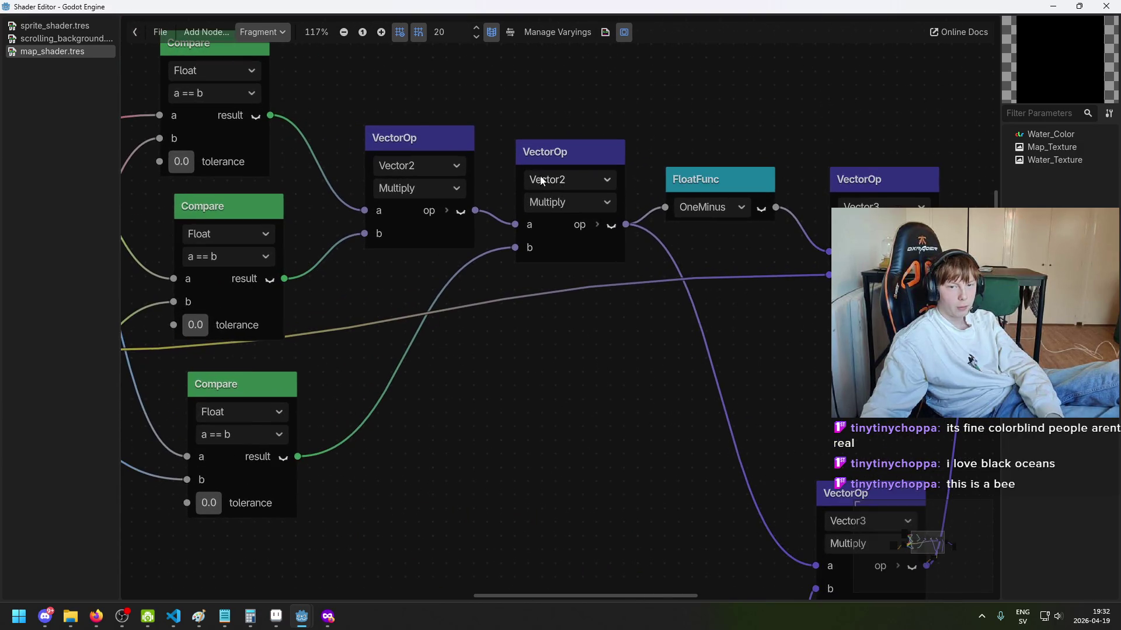
pyautogui.scroll(-5, 639, 249)
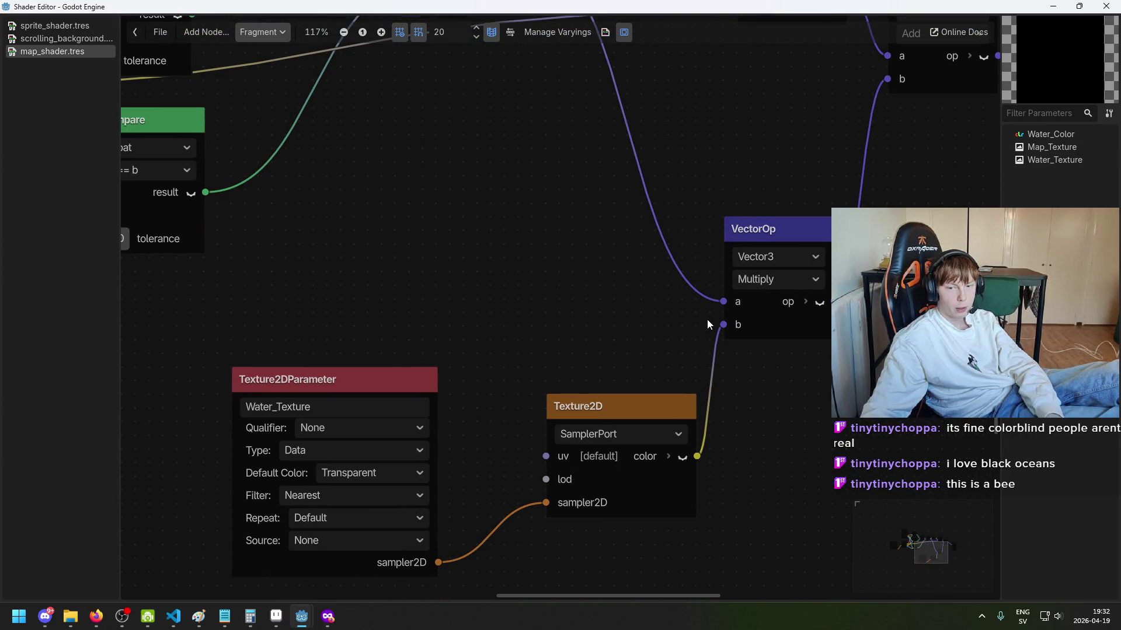
pyautogui.moveTo(709, 319); pyautogui.dragTo(655, 313)
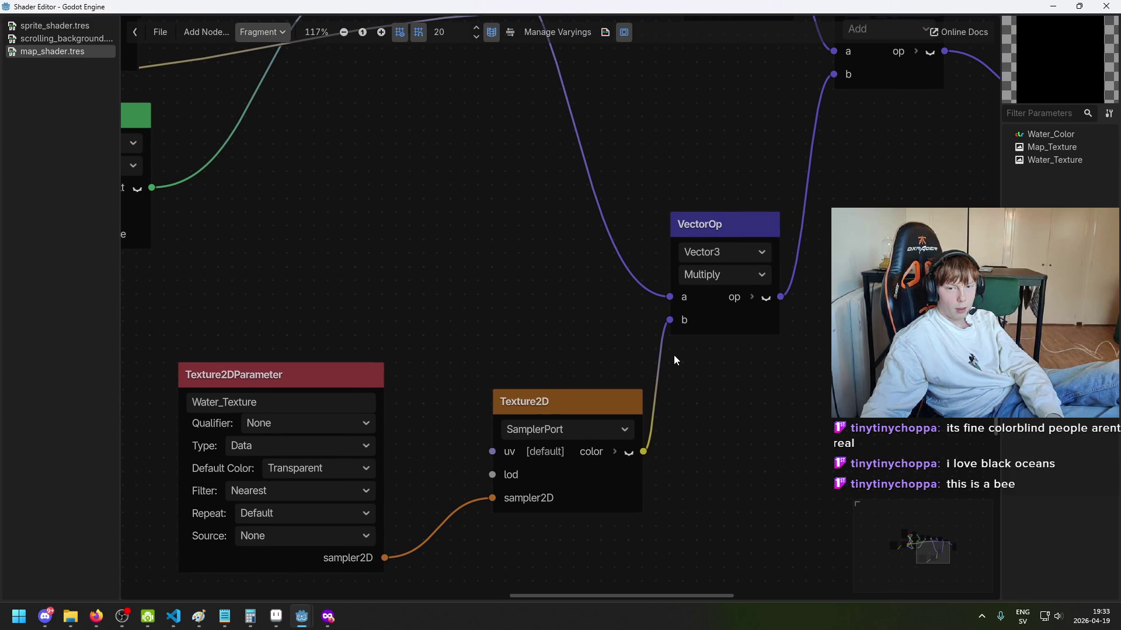
pyautogui.moveTo(672, 322)
pyautogui.mouseDown()
pyautogui.moveTo(654, 421)
pyautogui.moveTo(670, 298)
pyautogui.mouseUp()
pyautogui.scroll(-1, 581, 187)
pyautogui.moveTo(495, 71); pyautogui.dragTo(652, 372)
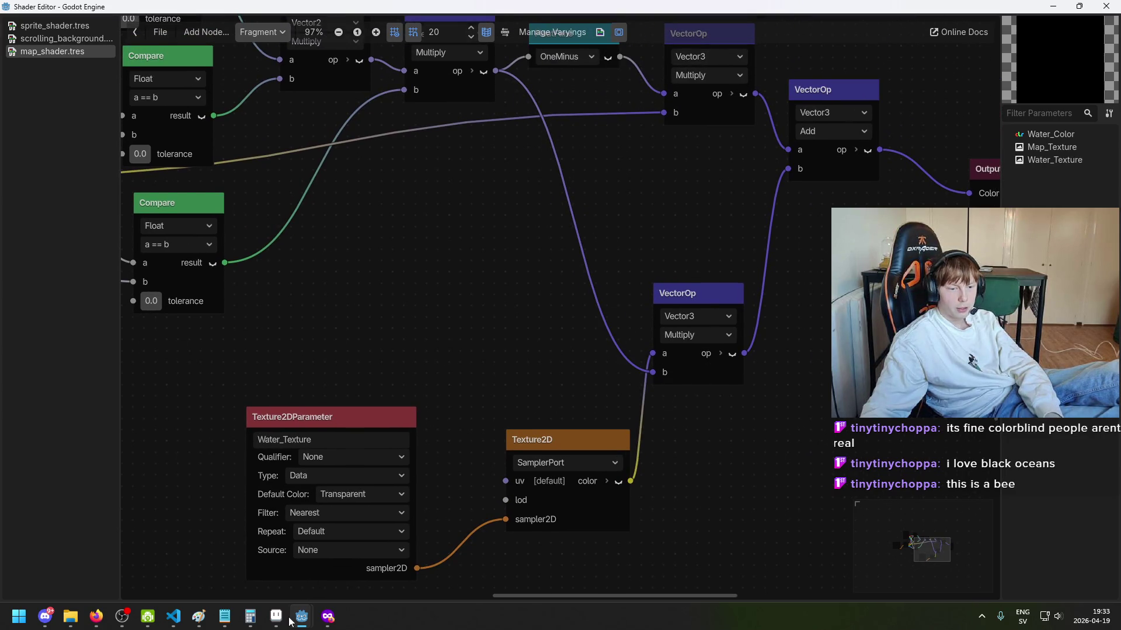
# Step: Check the game scene, then return to the shader graph
pyautogui.moveTo(295, 618)
pyautogui.click(278, 595)
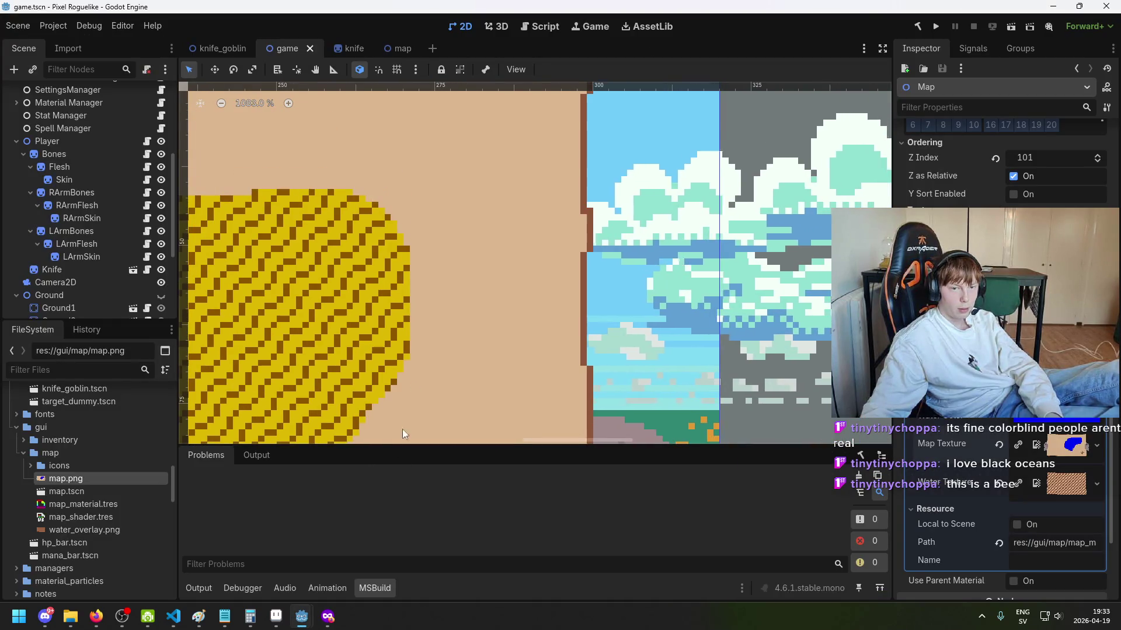
pyautogui.hotkey('alt', 'Tab')
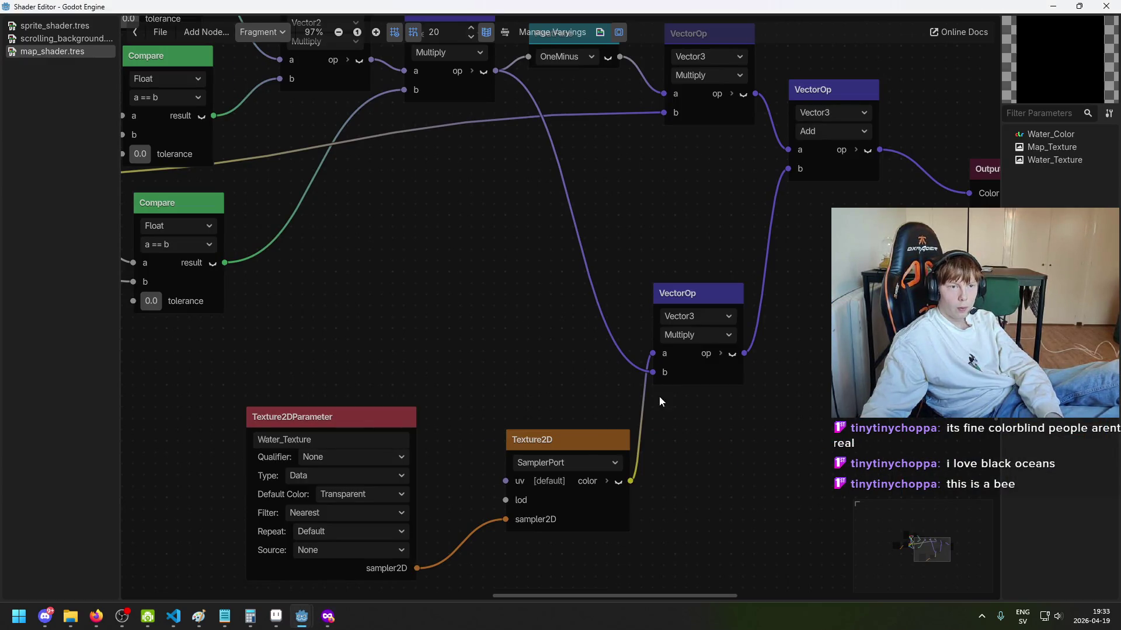
pyautogui.hscroll(5, 666, 399)
pyautogui.scroll(3, 666, 400)
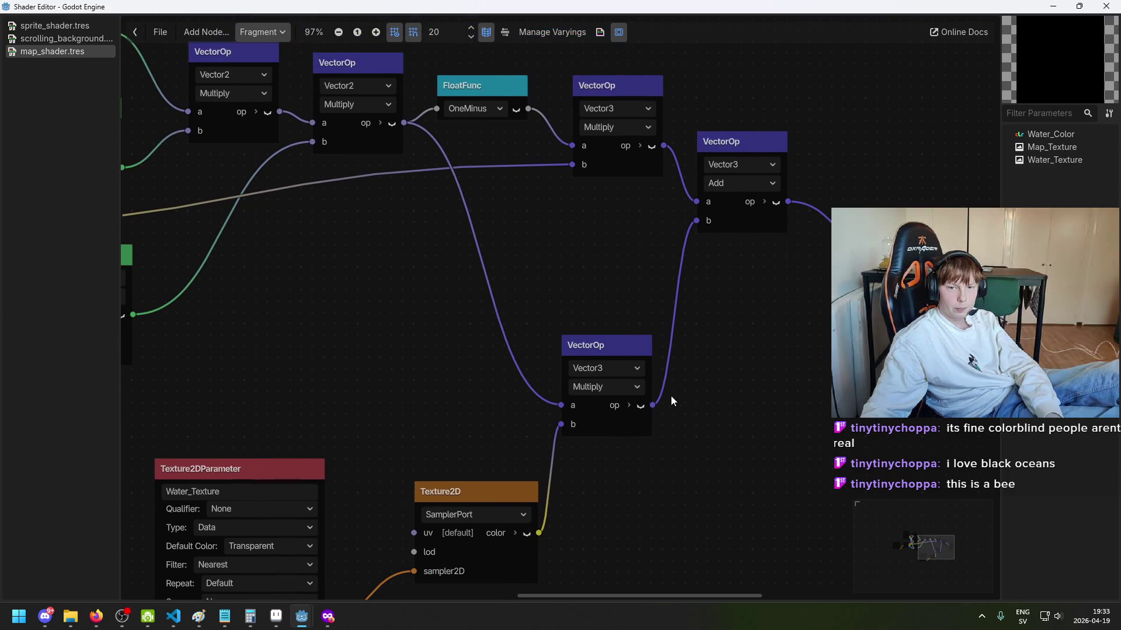
# Step: Expand both multiply nodes' outputs into colour channels and move the Add node up-right
pyautogui.click(629, 405)
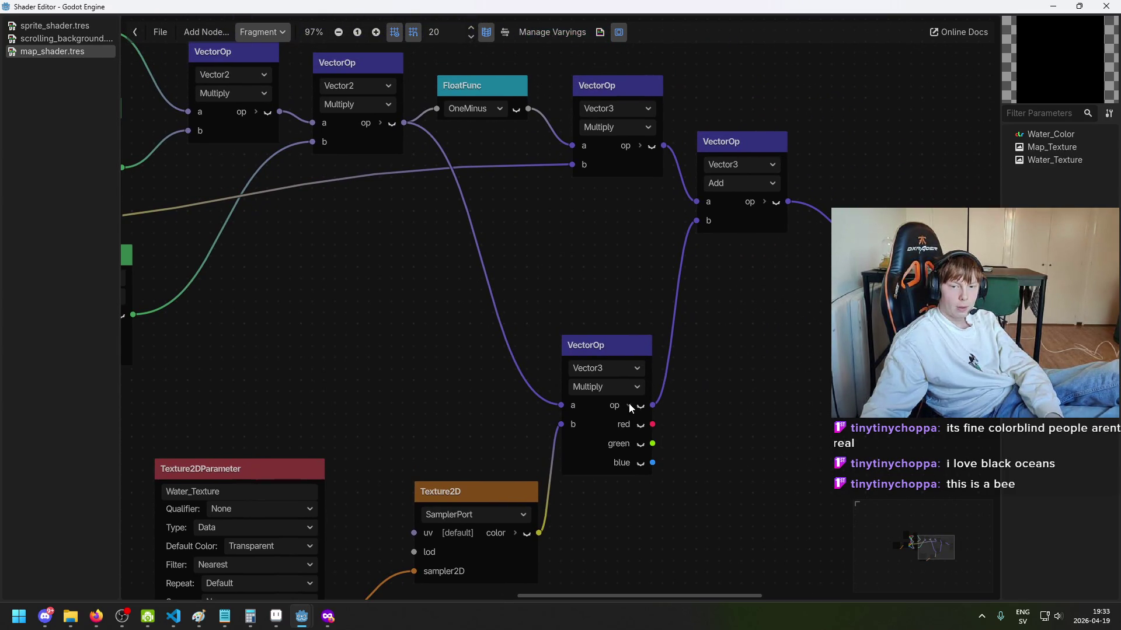
pyautogui.click(652, 145)
pyautogui.click(640, 145)
pyautogui.click(651, 145)
pyautogui.moveTo(737, 147); pyautogui.dragTo(781, 135)
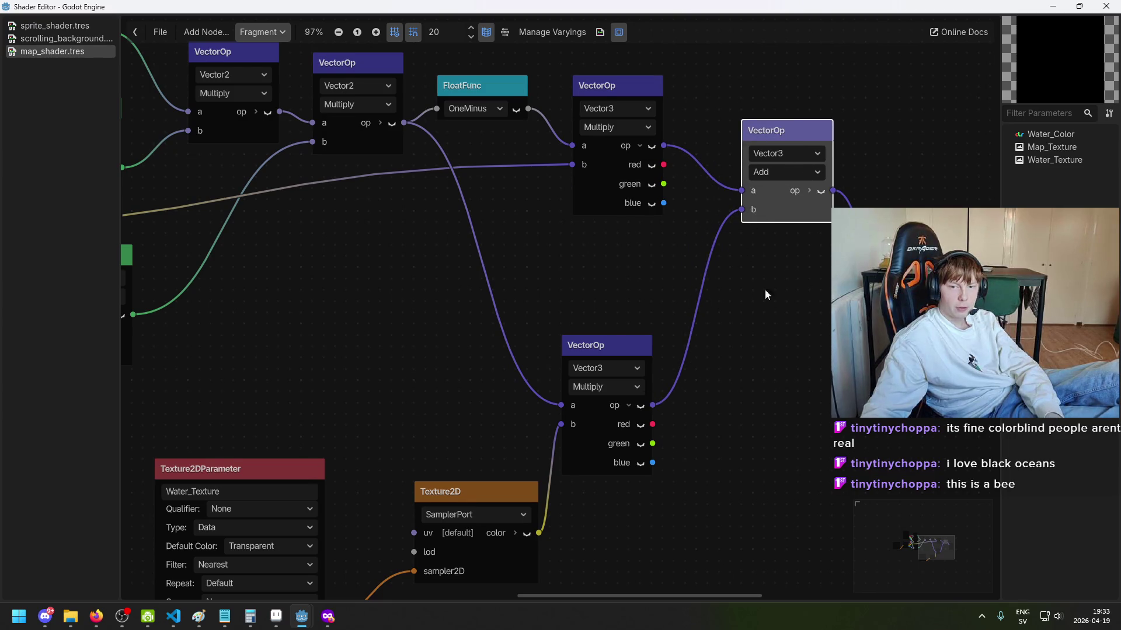
# Step: Pan across the Water_Color, Map_Texture and full node chain, then return to game.tscn
pyautogui.hscroll(5, 759, 276)
pyautogui.scroll(5, 759, 276)
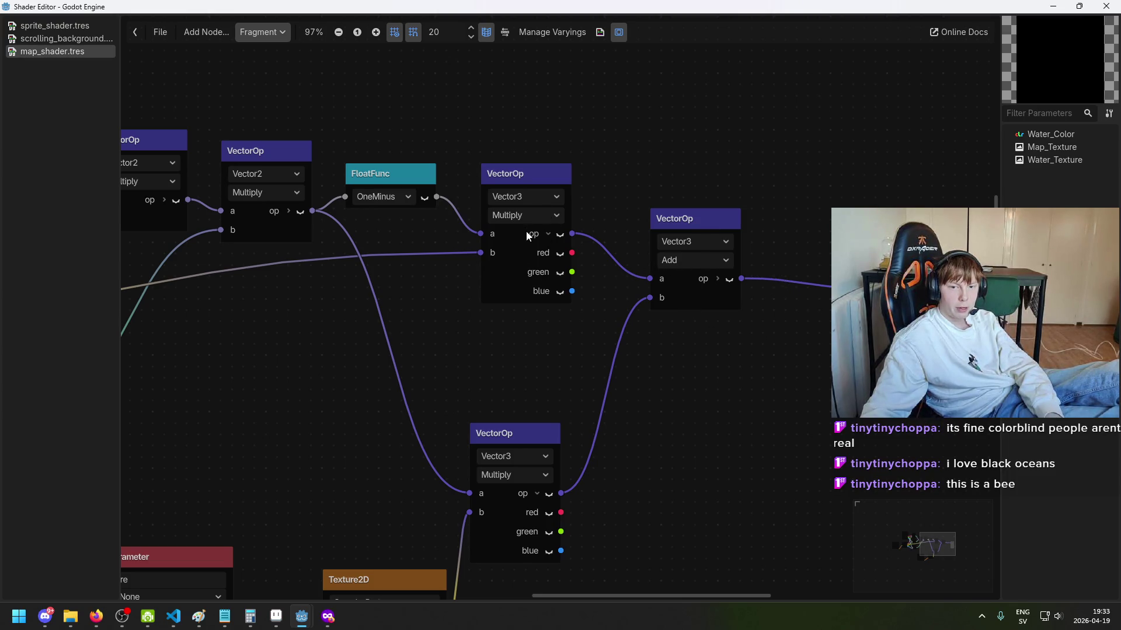
pyautogui.scroll(-5, 552, 311)
pyautogui.hscroll(-4, 553, 311)
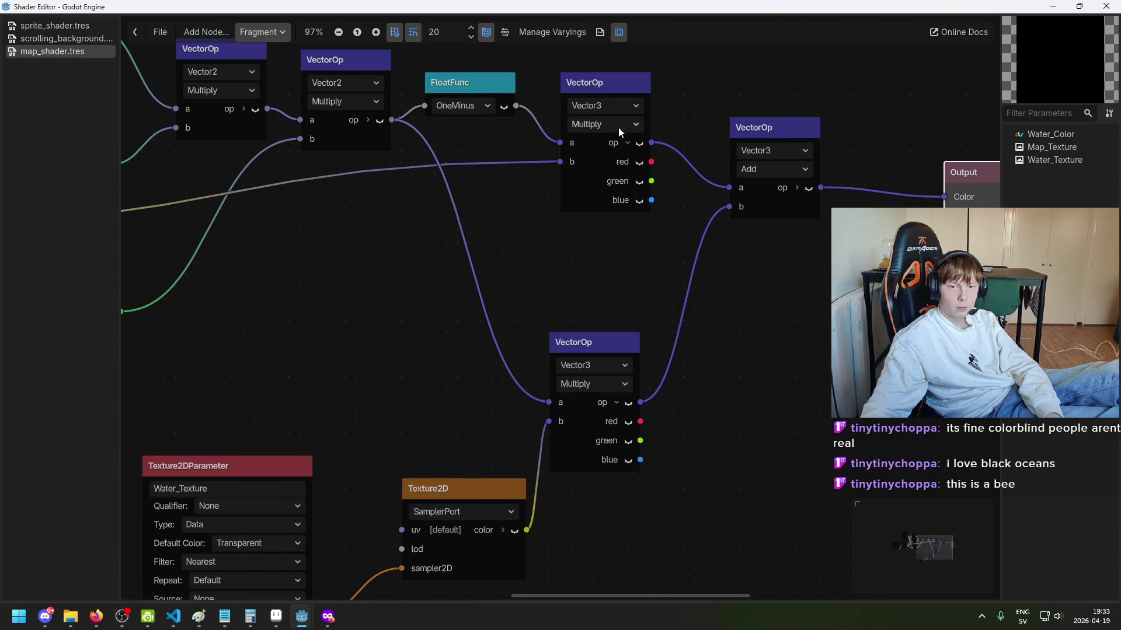
pyautogui.scroll(-7, 617, 135)
pyautogui.hscroll(-4, 617, 134)
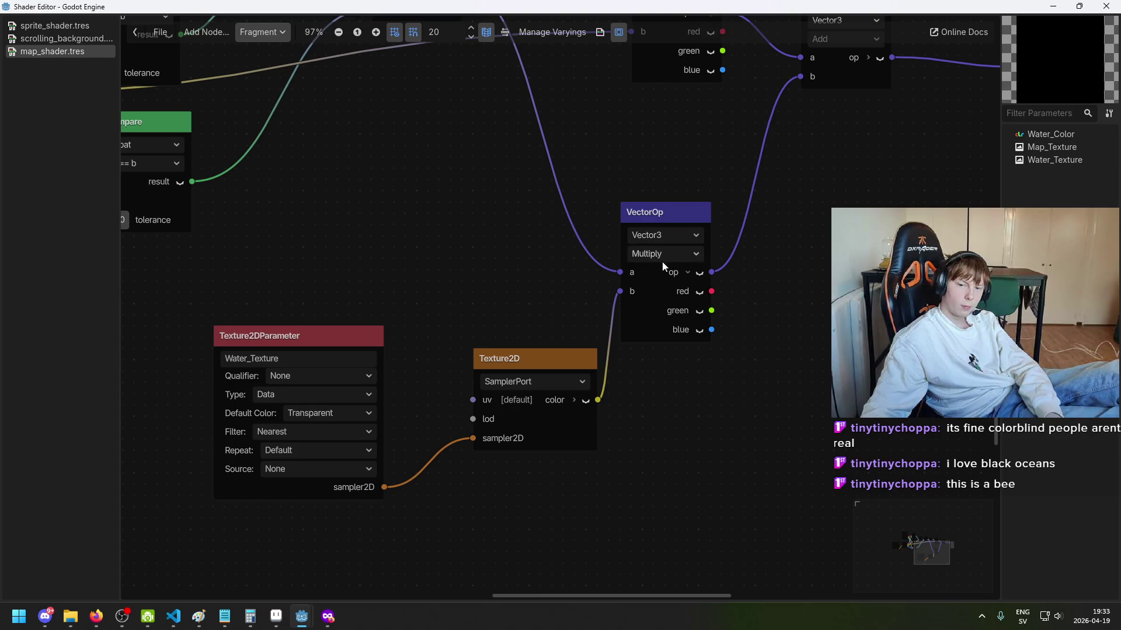
pyautogui.scroll(-1, 662, 261)
pyautogui.scroll(8, 681, 264)
pyautogui.scroll(-1, 628, 277)
pyautogui.scroll(-8, 640, 237)
pyautogui.hscroll(-1, 715, 251)
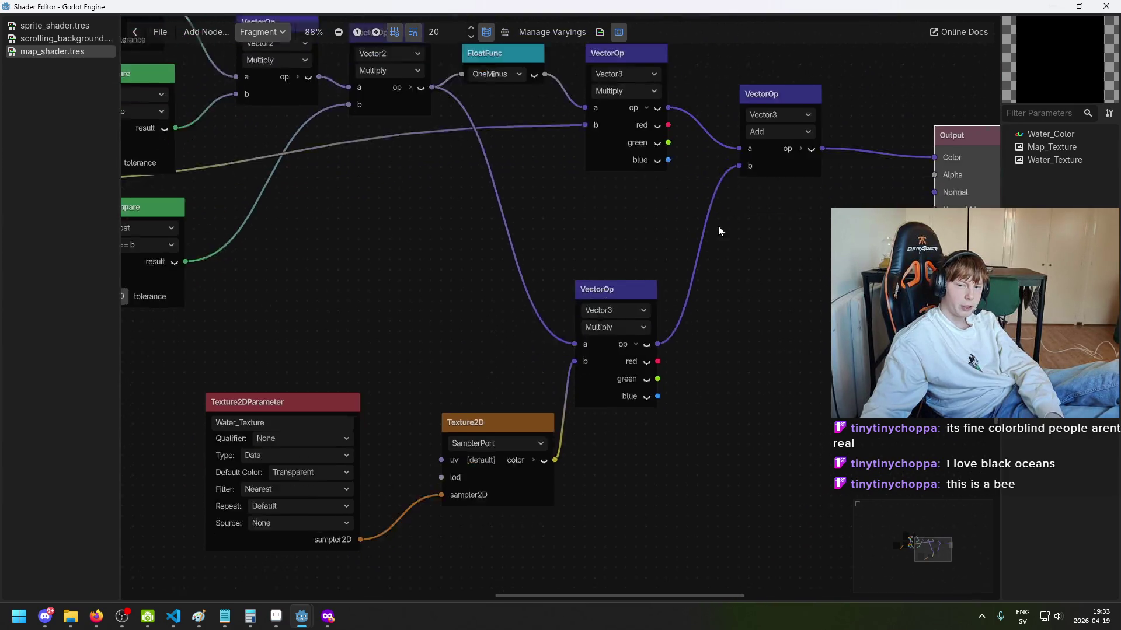
pyautogui.scroll(2, 599, 332)
pyautogui.hscroll(-5, 642, 350)
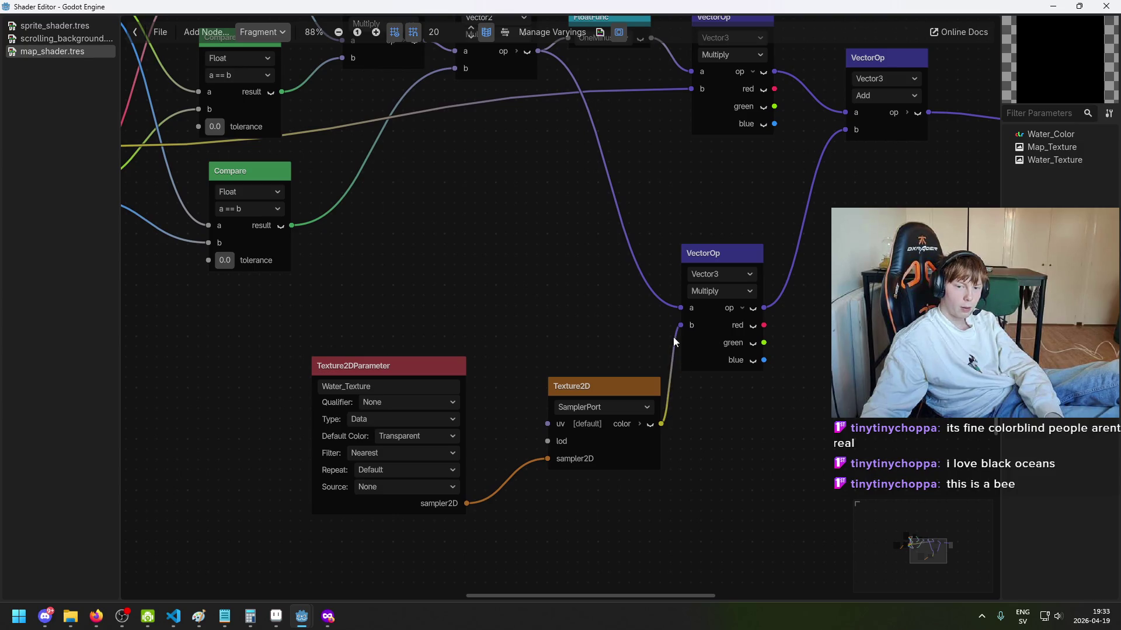
pyautogui.scroll(4, 671, 348)
pyautogui.hscroll(13, 561, 350)
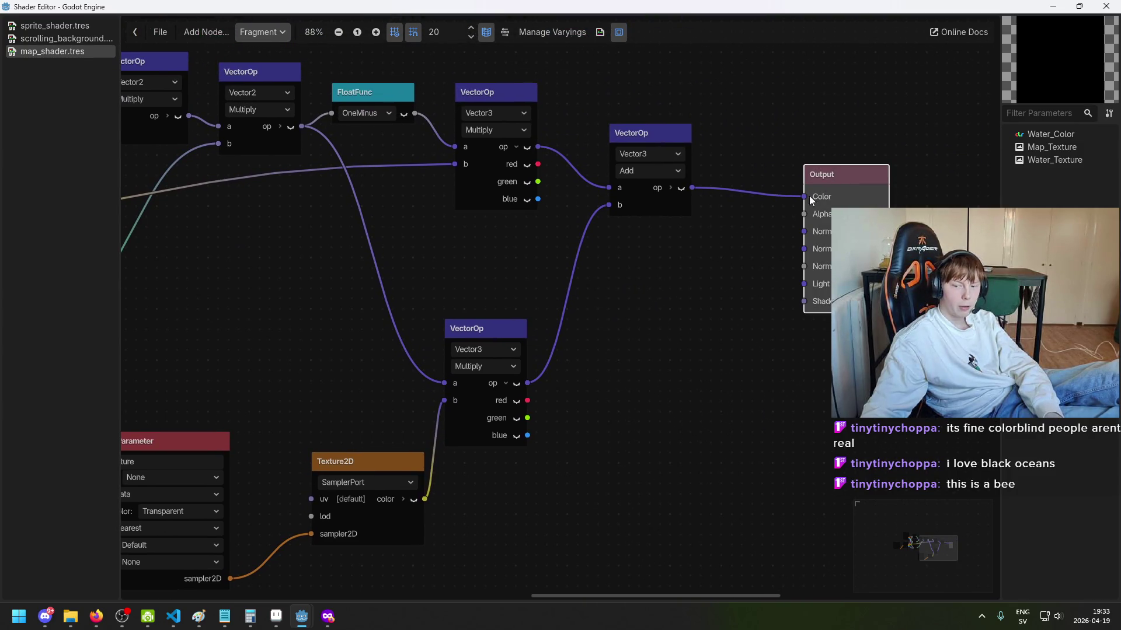
pyautogui.scroll(-1, 727, 354)
pyautogui.scroll(2, 608, 324)
pyautogui.scroll(-2, 625, 237)
pyautogui.scroll(-1, 635, 220)
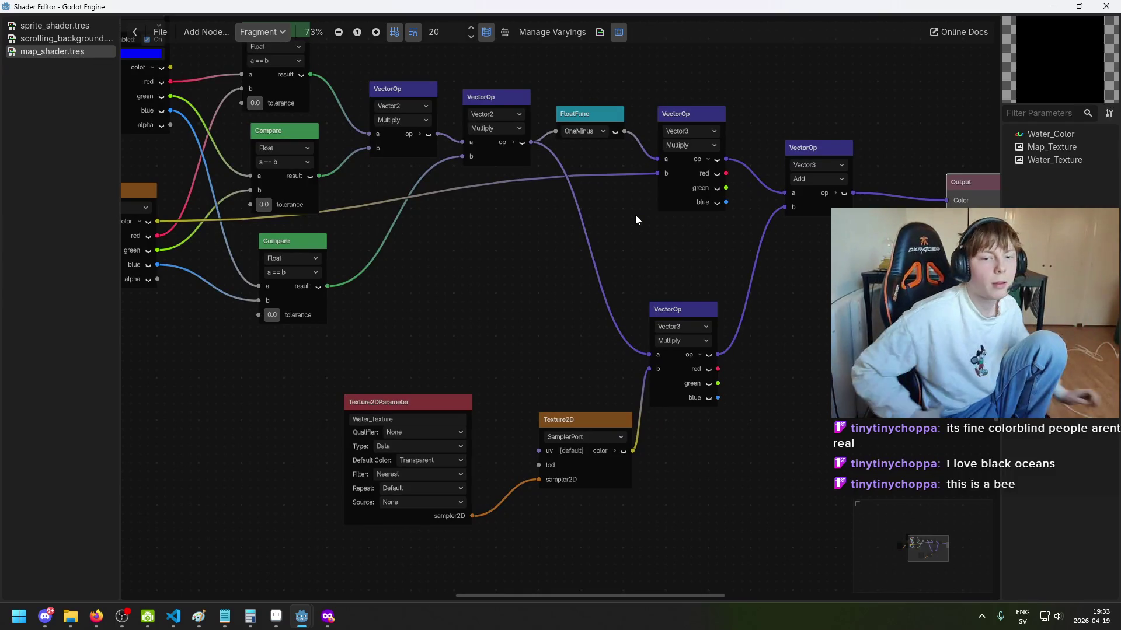
pyautogui.scroll(-3, 471, 222)
pyautogui.moveTo(422, 290); pyautogui.dragTo(588, 311)
pyautogui.scroll(2, 422, 195)
pyautogui.moveTo(496, 163); pyautogui.dragTo(584, 216)
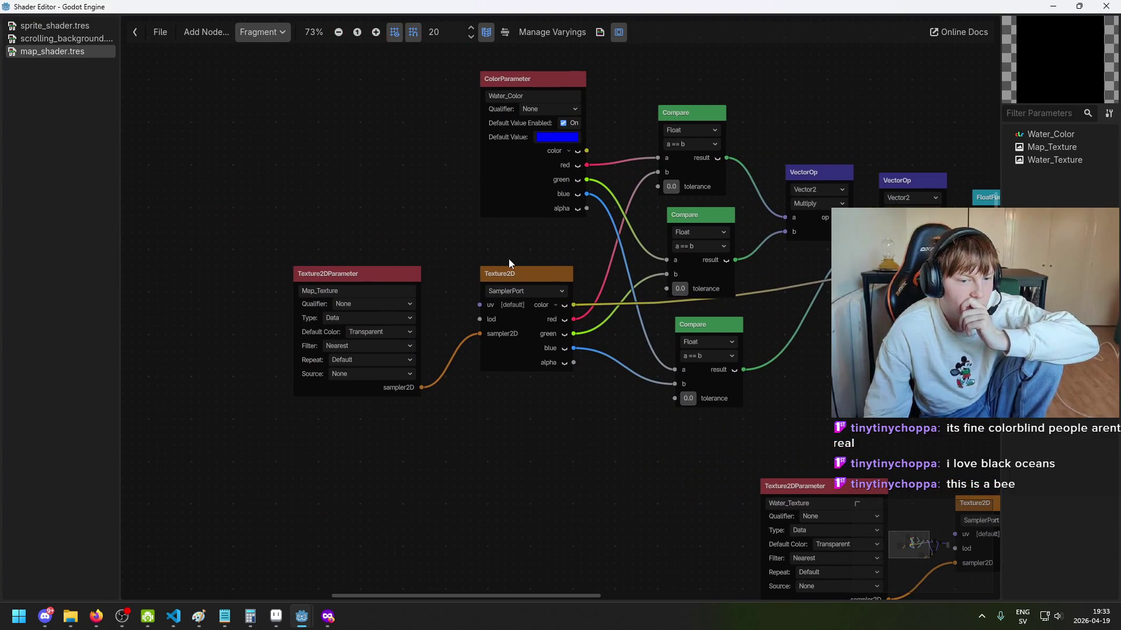
pyautogui.scroll(2, 528, 169)
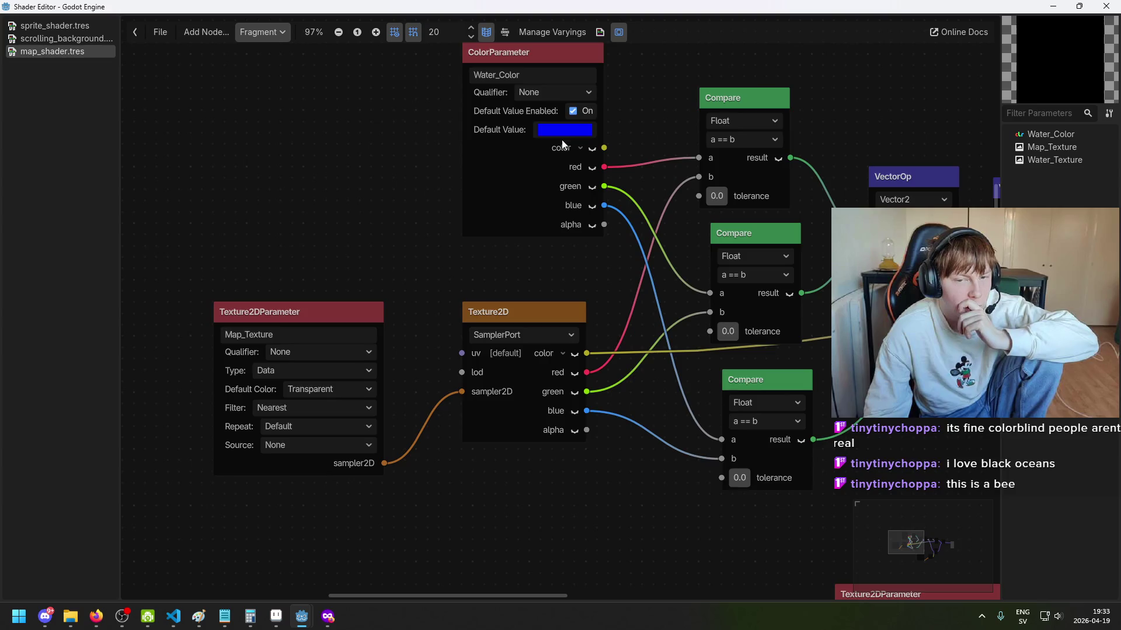
pyautogui.scroll(-2, 562, 215)
pyautogui.moveTo(562, 215); pyautogui.dragTo(366, 195)
pyautogui.moveTo(558, 373); pyautogui.dragTo(430, 316)
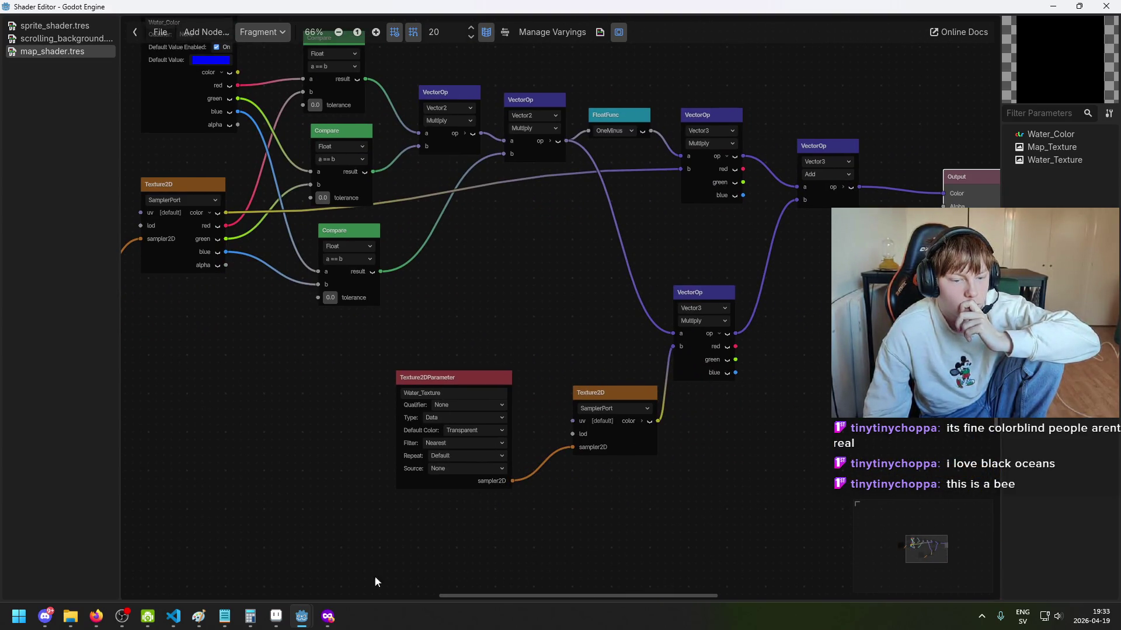
pyautogui.click(301, 617)
pyautogui.click(234, 572)
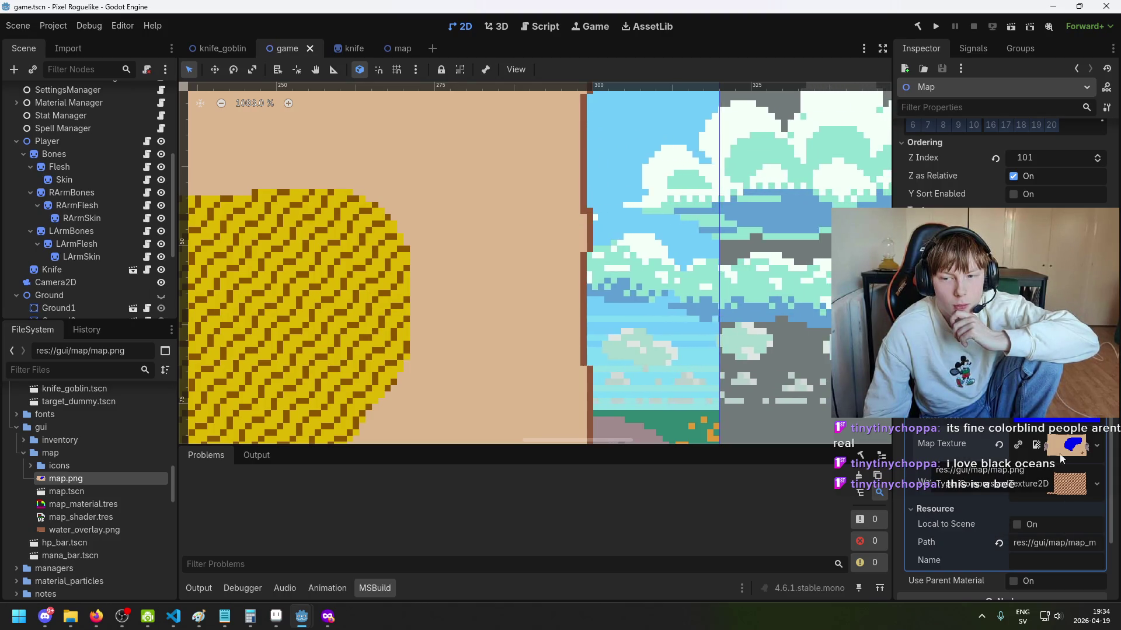
# Step: Zoom over the map's patterned water area, then return to the map_shader.tres graph
pyautogui.scroll(-5, 588, 327)
pyautogui.scroll(-2, 588, 328)
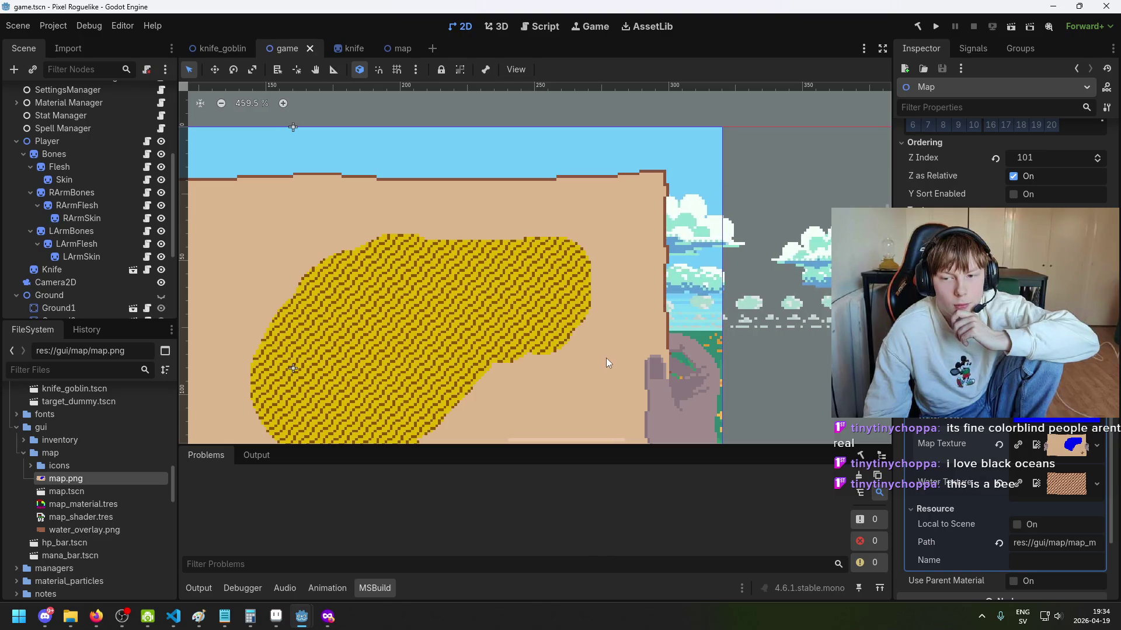
pyautogui.scroll(5, 466, 303)
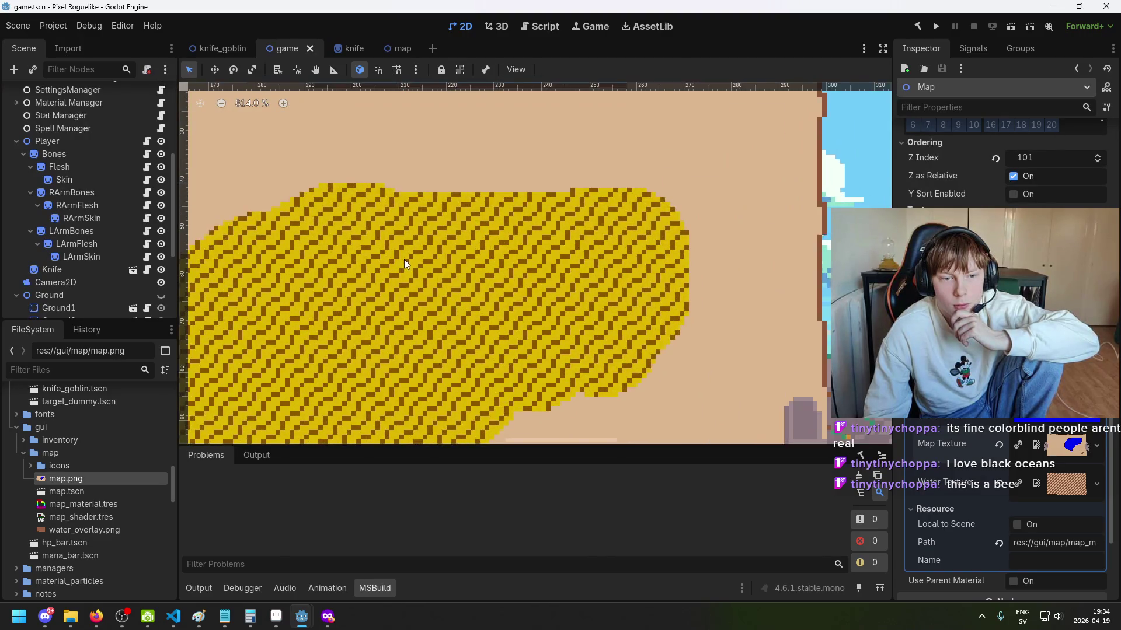
pyautogui.scroll(-4, 407, 261)
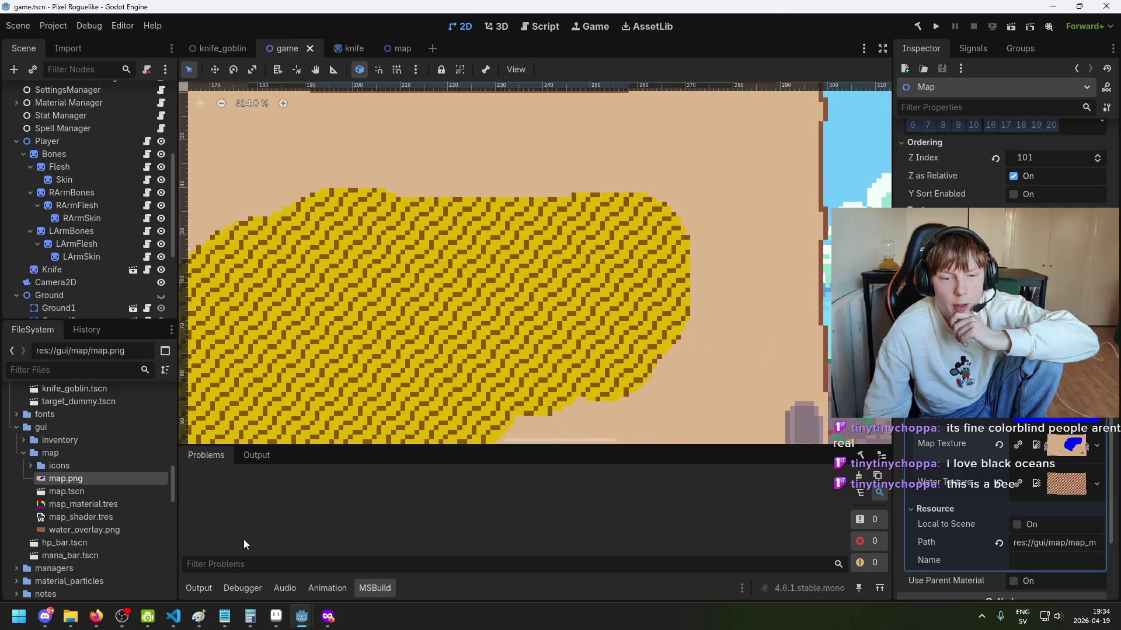
pyautogui.moveTo(302, 617)
pyautogui.click(374, 560)
pyautogui.moveTo(632, 349); pyautogui.dragTo(512, 299)
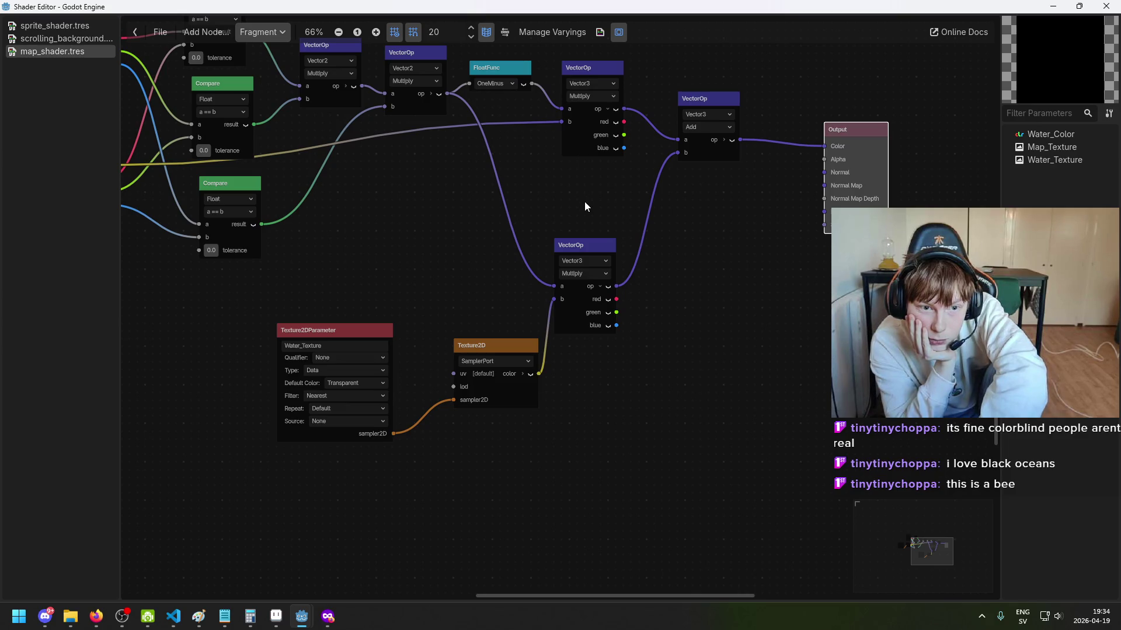
pyautogui.click(554, 185)
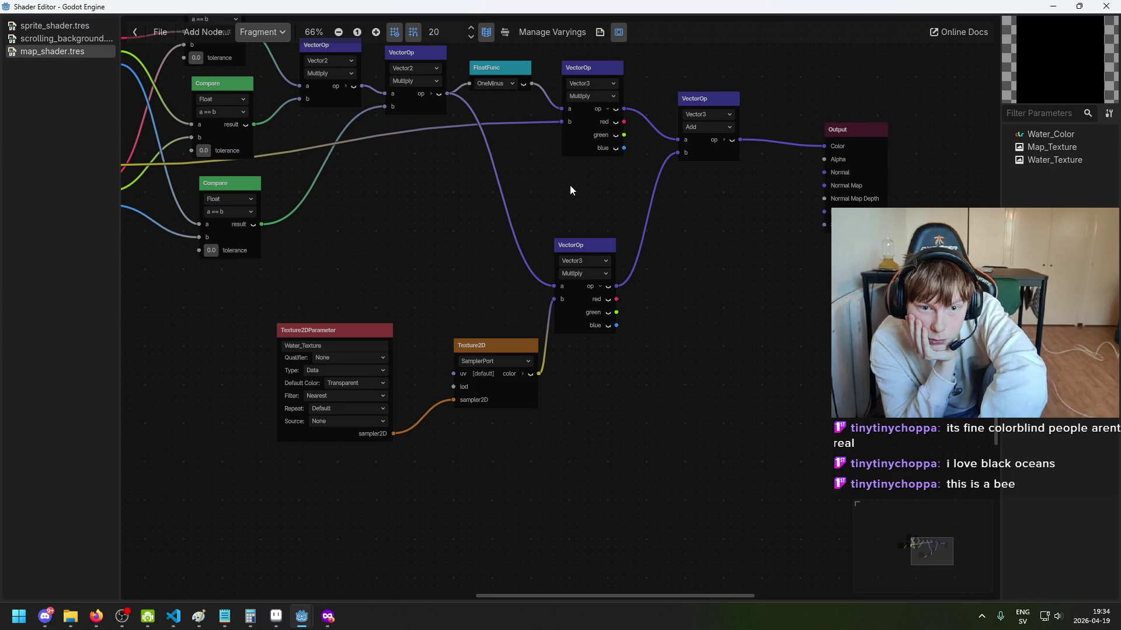
pyautogui.moveTo(570, 186); pyautogui.dragTo(593, 221)
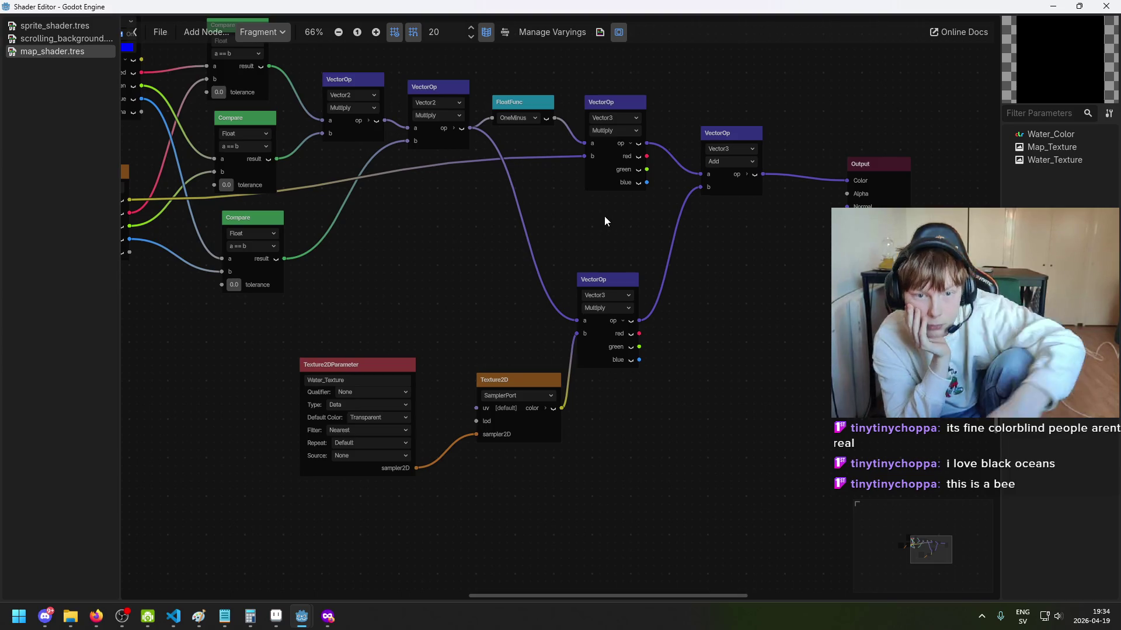
pyautogui.scroll(3, 601, 218)
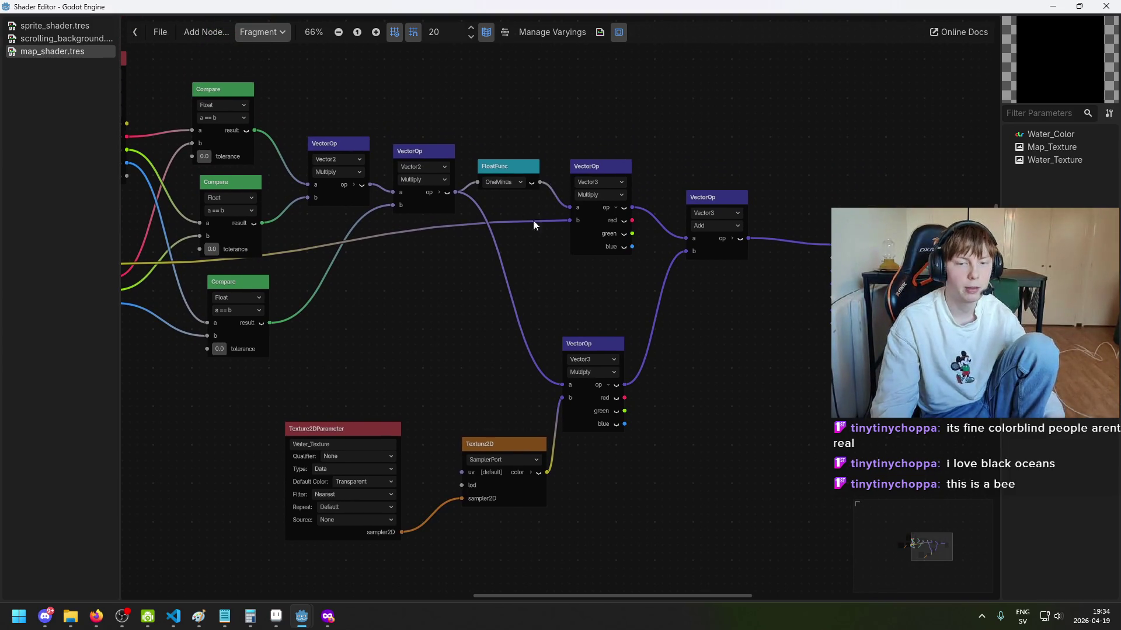
pyautogui.hscroll(-5, 608, 276)
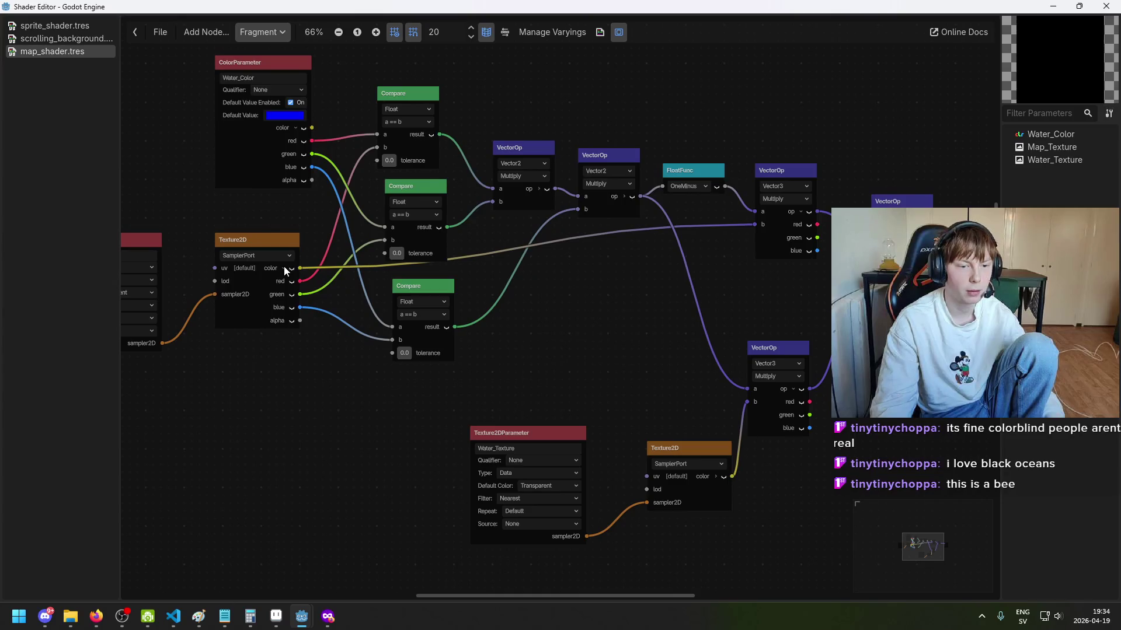
pyautogui.scroll(2, 313, 311)
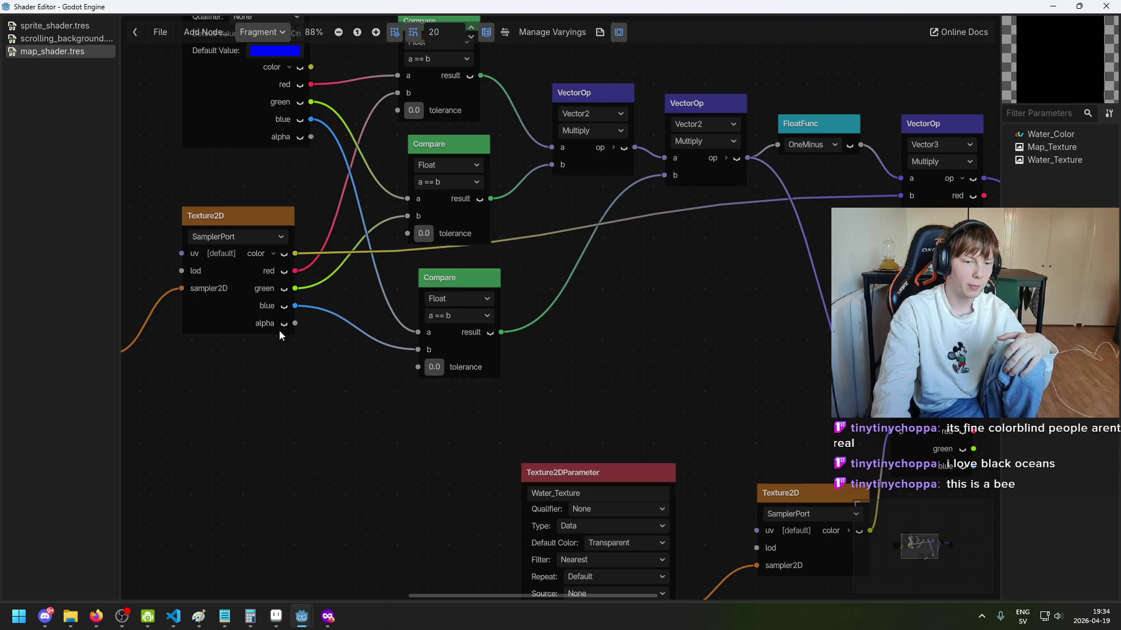
pyautogui.scroll(-1, 434, 345)
pyautogui.hscroll(2, 516, 359)
pyautogui.scroll(1, 516, 358)
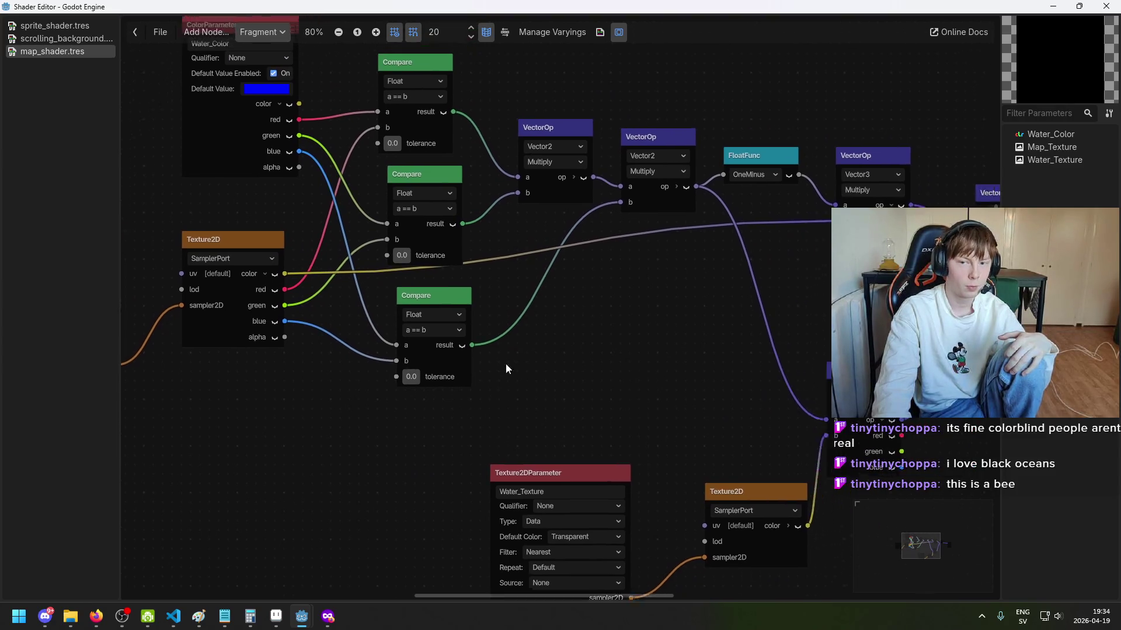
pyautogui.scroll(4, 311, 312)
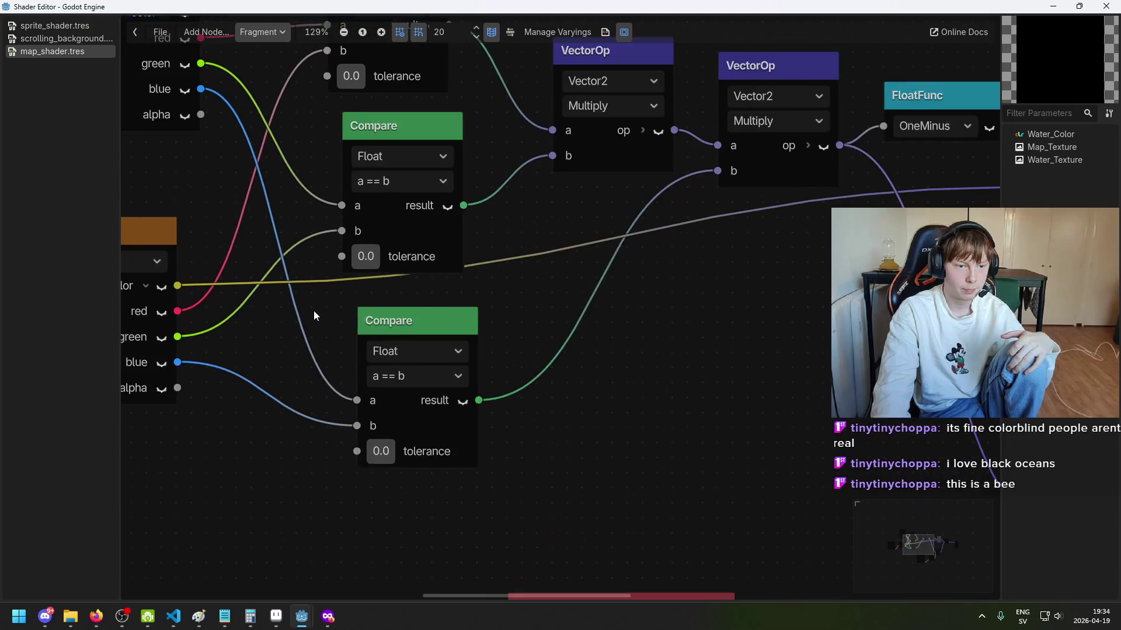
pyautogui.hscroll(-4, 420, 311)
pyautogui.scroll(2, 408, 332)
pyautogui.moveTo(408, 333); pyautogui.dragTo(555, 317)
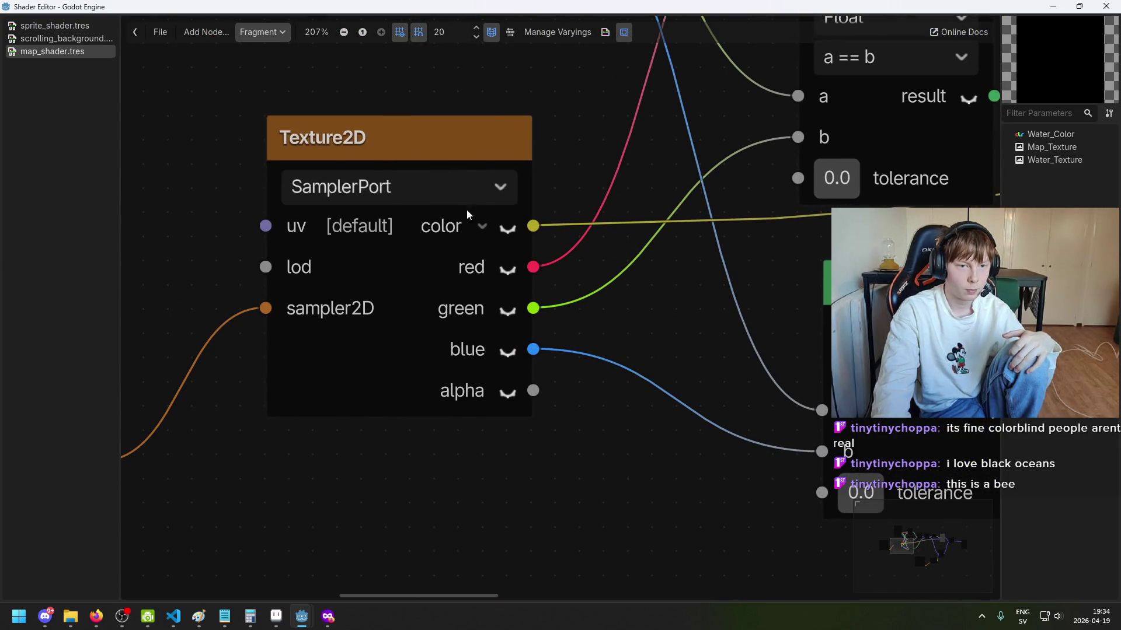
pyautogui.scroll(-4, 520, 281)
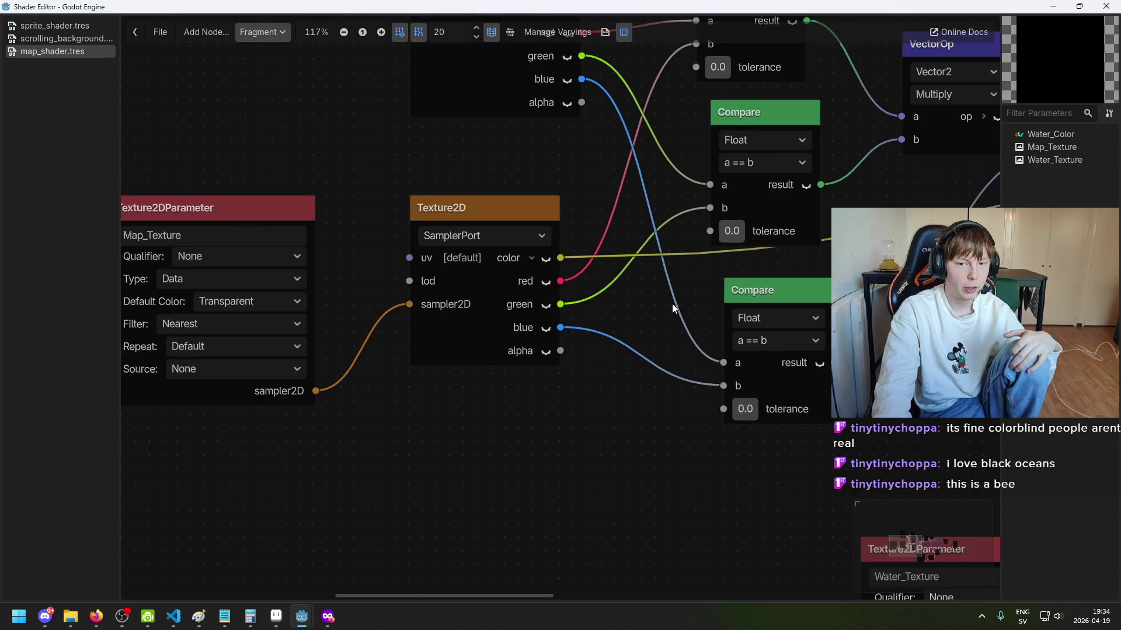
pyautogui.scroll(-2, 670, 379)
pyautogui.hscroll(4, 642, 348)
pyautogui.scroll(5, 674, 320)
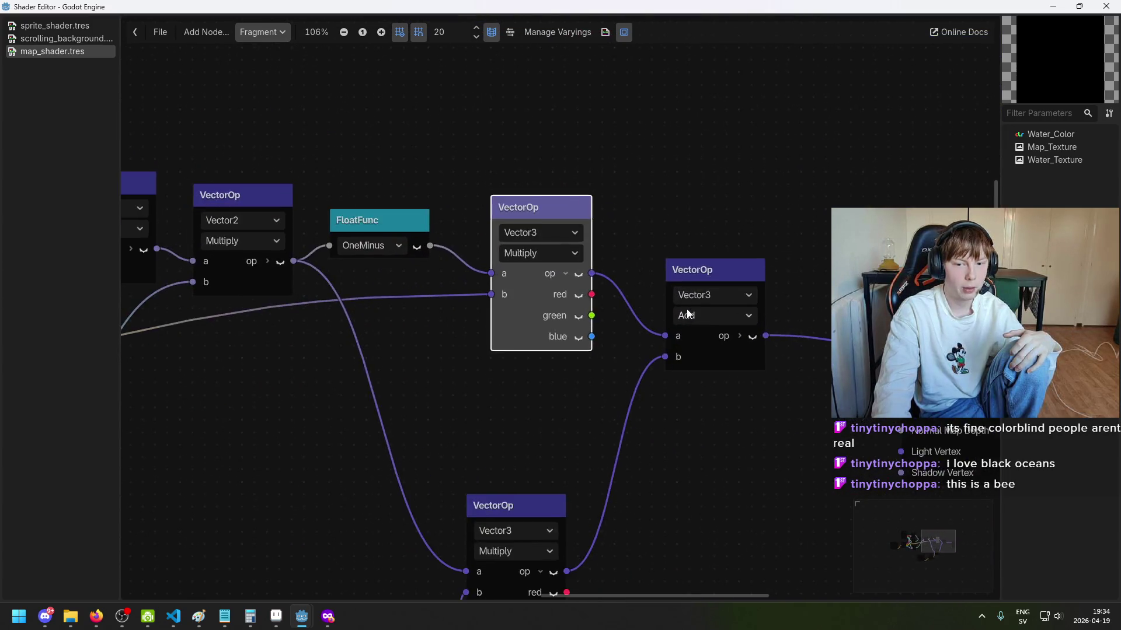
pyautogui.scroll(-3, 691, 274)
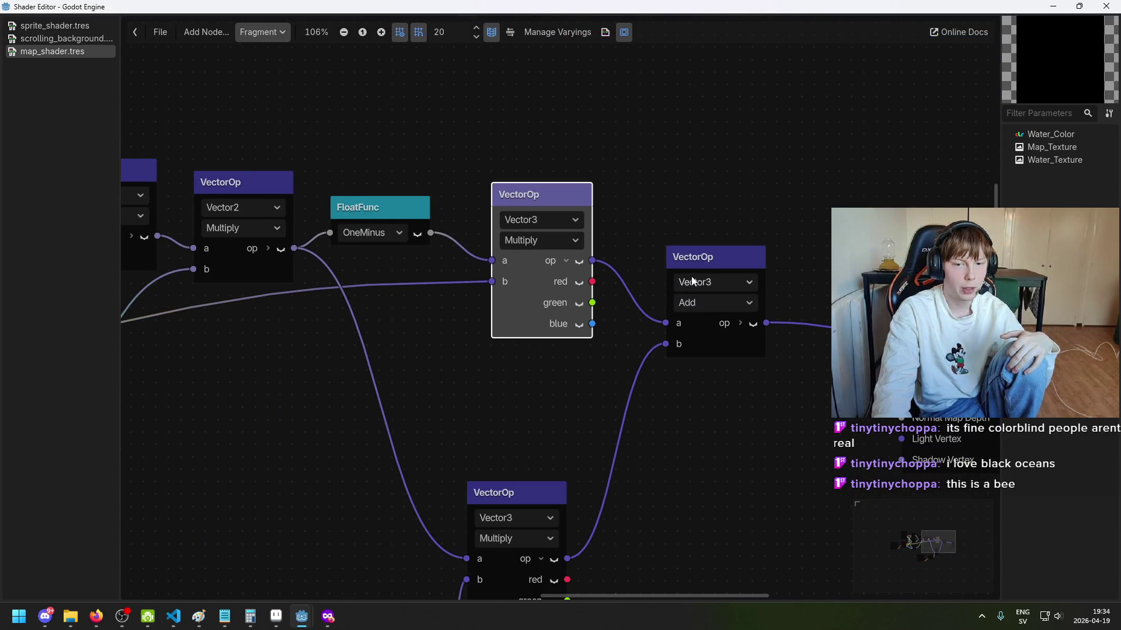
pyautogui.scroll(-2, 670, 277)
pyautogui.hscroll(-6, 618, 279)
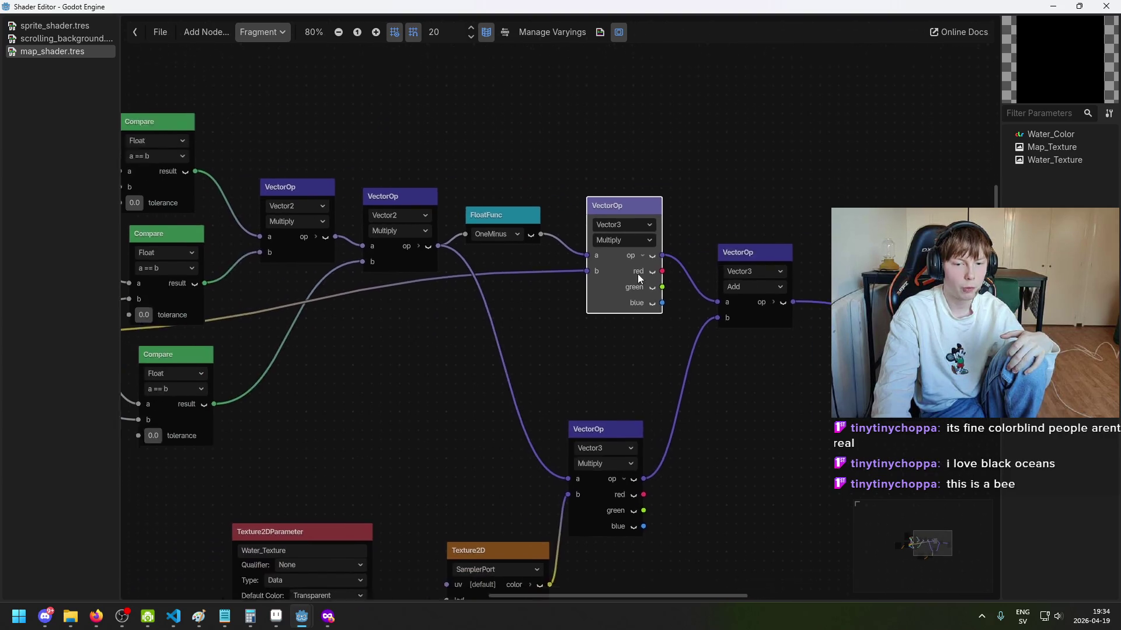
pyautogui.hscroll(-4, 453, 265)
pyautogui.scroll(5, 465, 268)
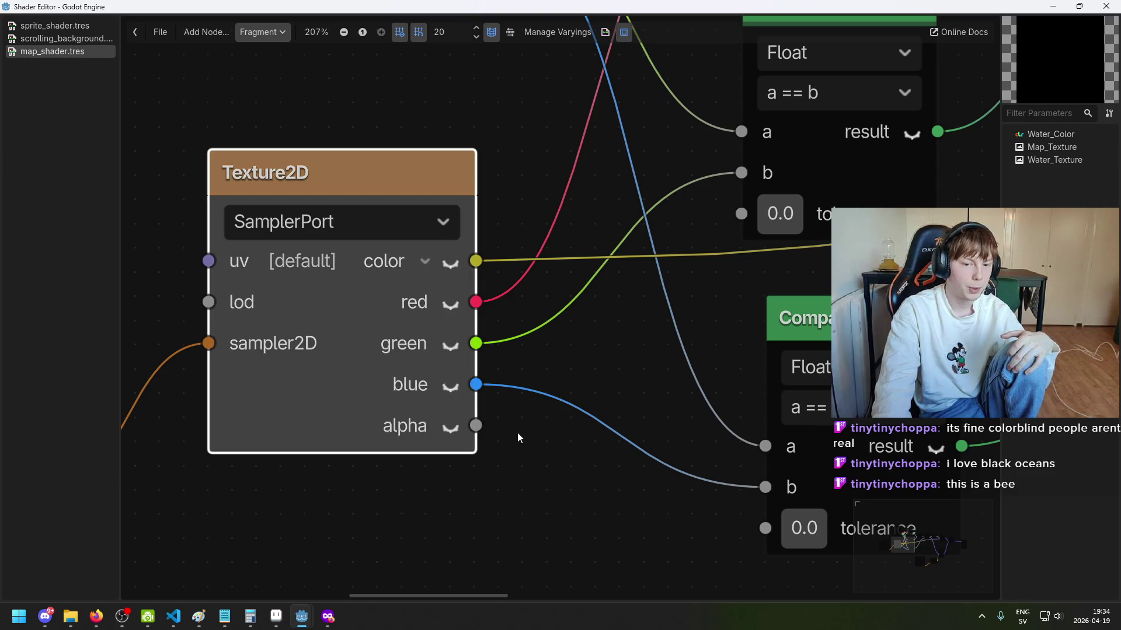
pyautogui.scroll(-5, 479, 412)
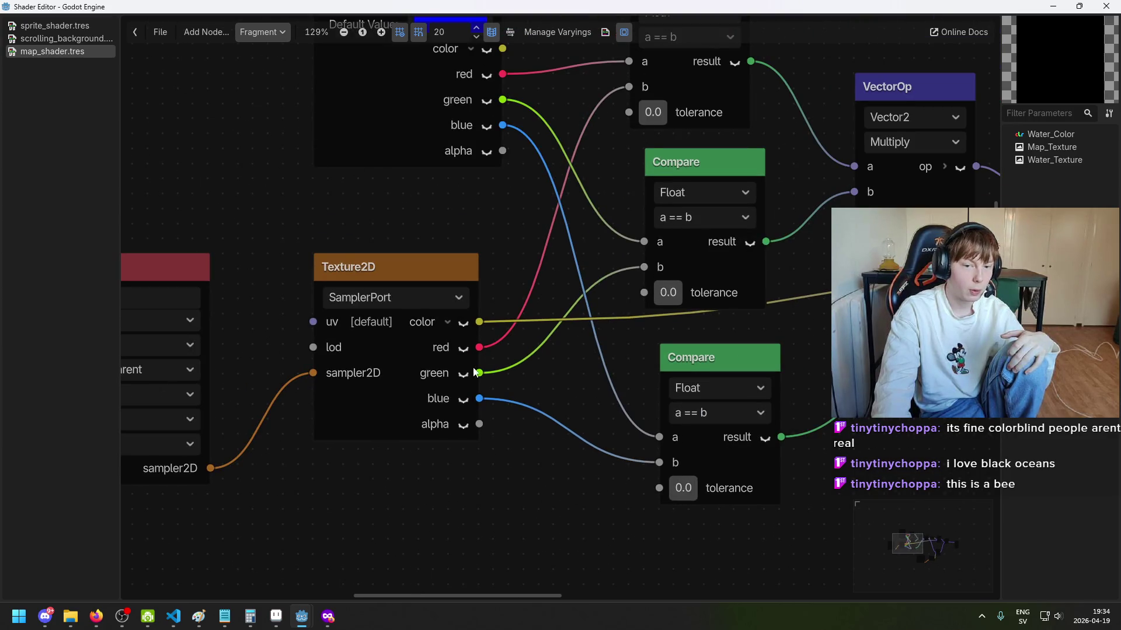
pyautogui.scroll(-2, 478, 358)
pyautogui.hscroll(8, 418, 286)
pyautogui.scroll(1, 681, 189)
pyautogui.scroll(1, 681, 190)
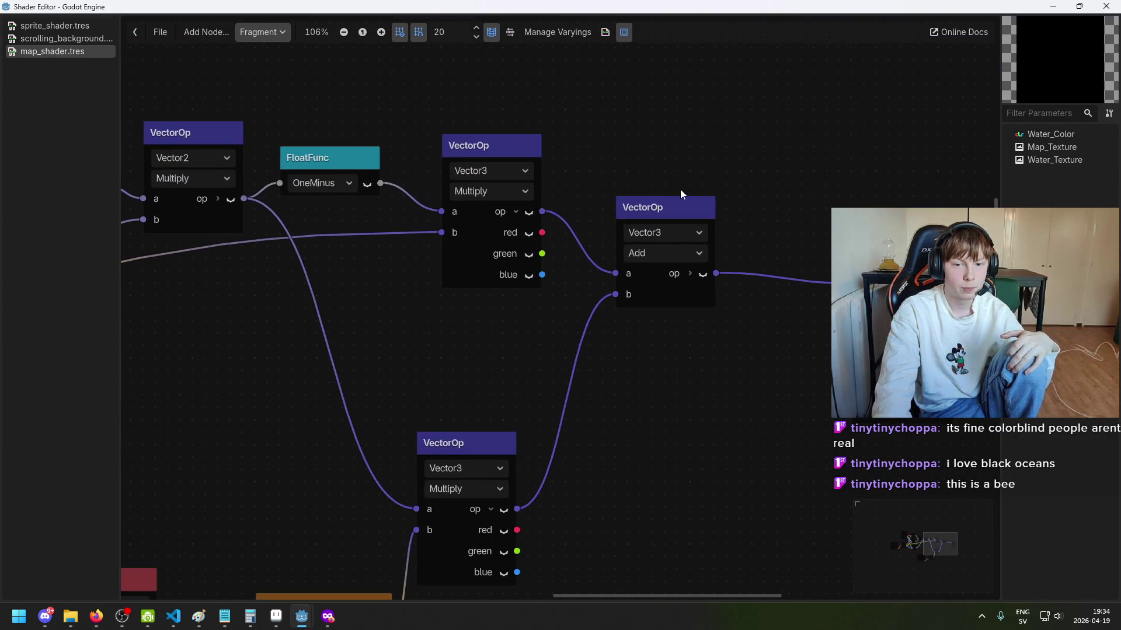
pyautogui.click(491, 145)
# Step: Switch the upper and lower Multiply nodes and the Add node from Vector3 to Vector4
pyautogui.click(511, 174)
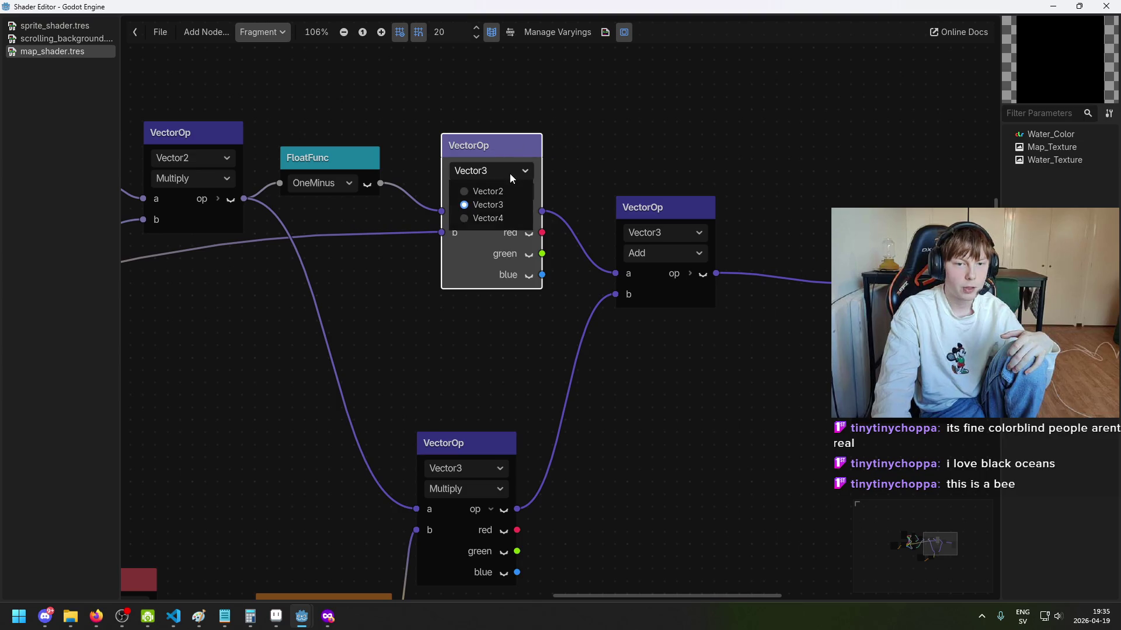
pyautogui.click(498, 220)
pyautogui.scroll(-1, 607, 290)
pyautogui.click(565, 341)
pyautogui.click(546, 385)
pyautogui.moveTo(623, 231); pyautogui.dragTo(576, 274)
pyautogui.click(706, 168)
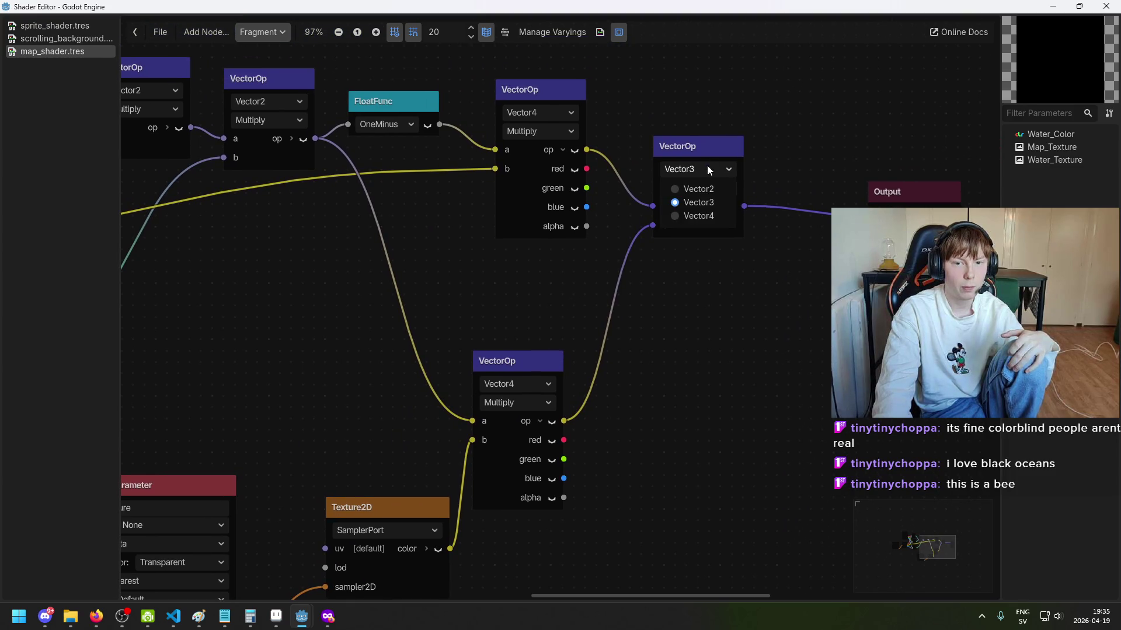
pyautogui.click(702, 216)
pyautogui.scroll(-4, 701, 295)
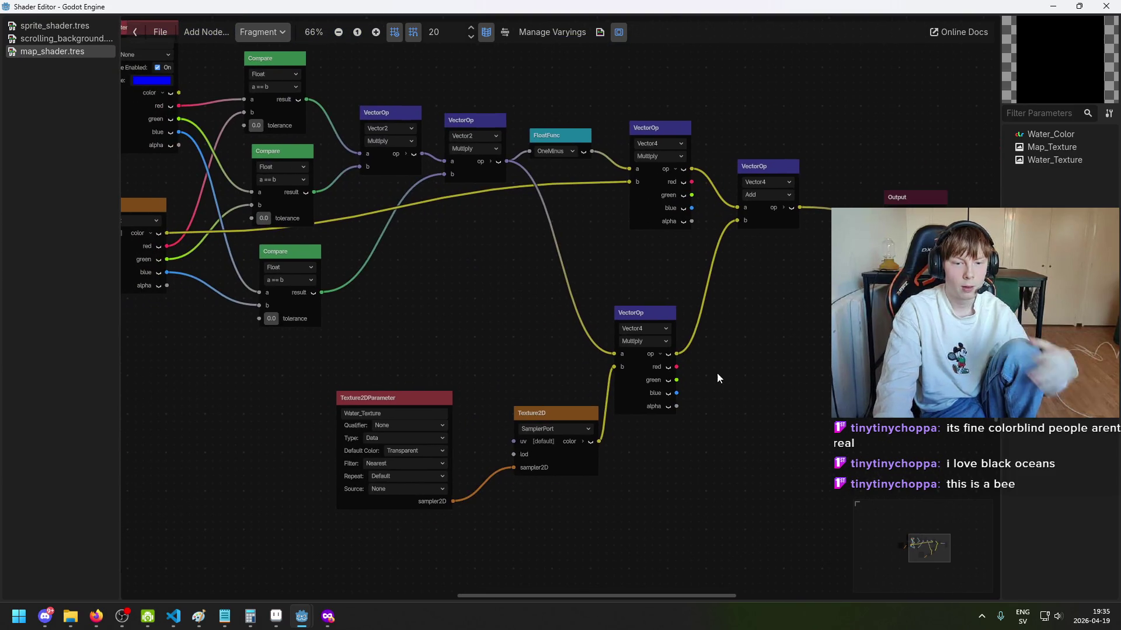
# Step: Save the game scene and the shader changes with Ctrl+S
pyautogui.moveTo(302, 616)
pyautogui.click(300, 537)
pyautogui.scroll(-2, 412, 360)
pyautogui.hotkey('ctrl', 's')
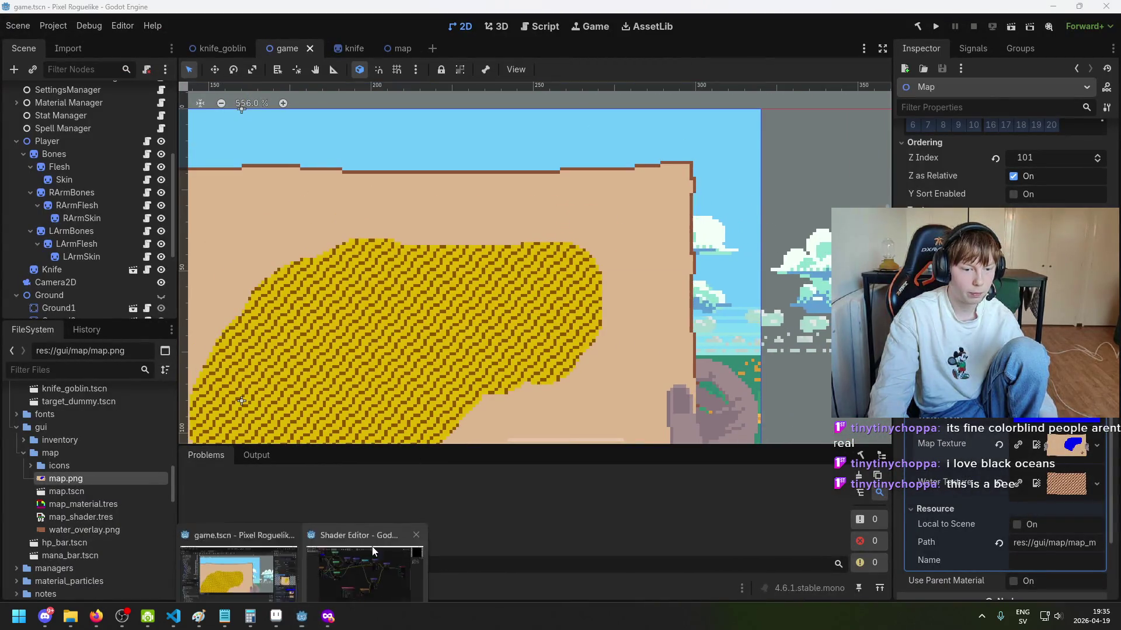
pyautogui.click(360, 559)
pyautogui.hscroll(-3, 502, 316)
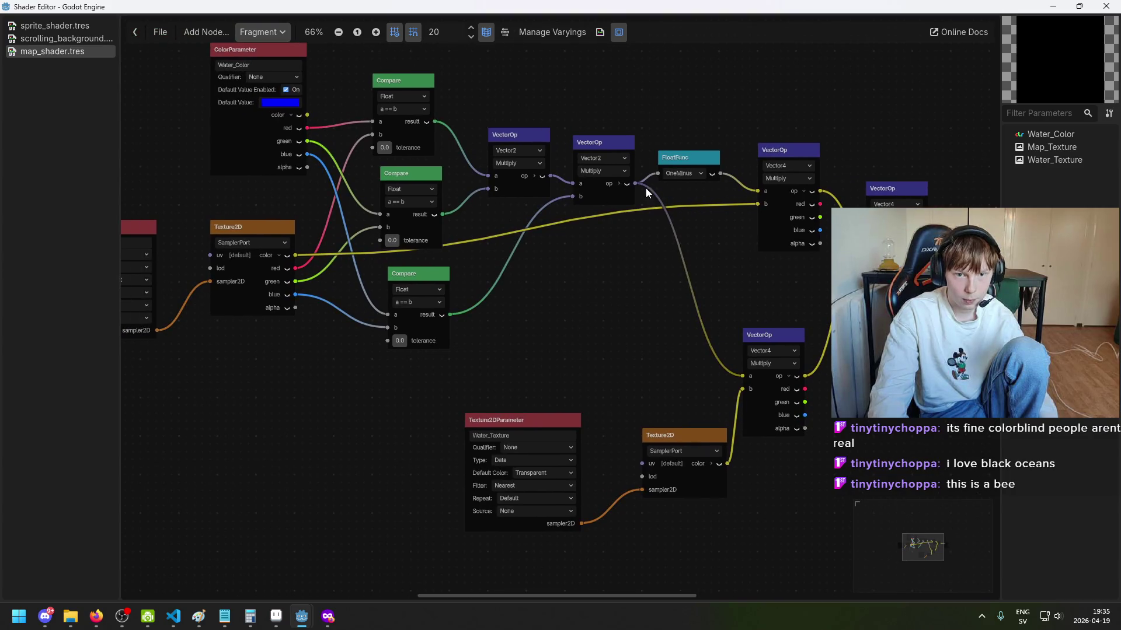
pyautogui.scroll(-4, 529, 309)
pyautogui.hscroll(2, 534, 298)
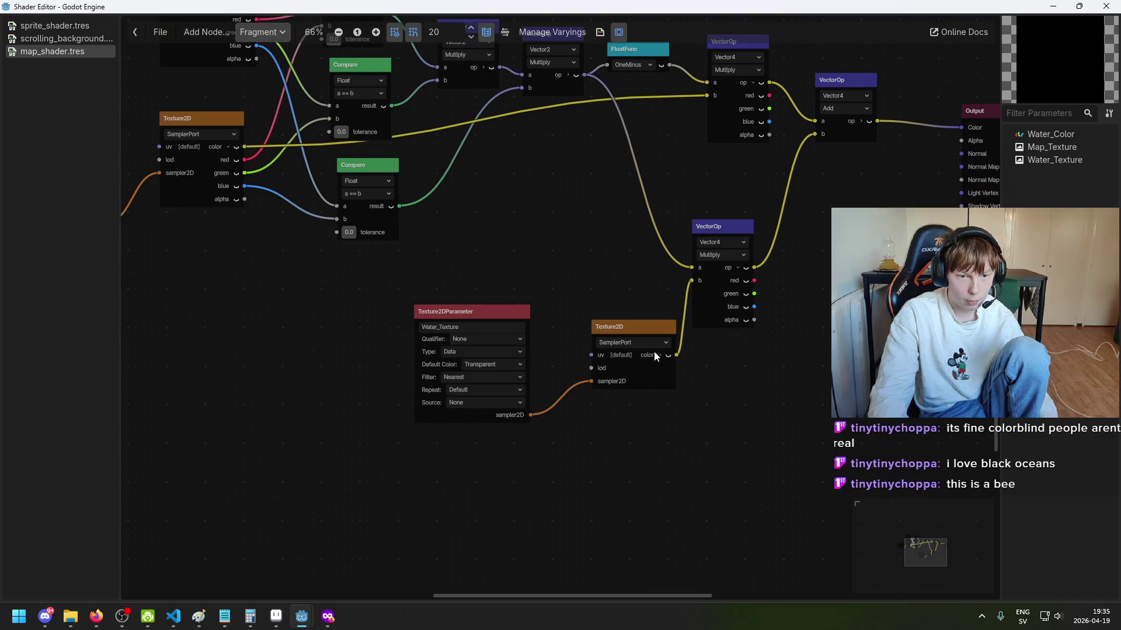
pyautogui.hotkey('ctrl', 's')
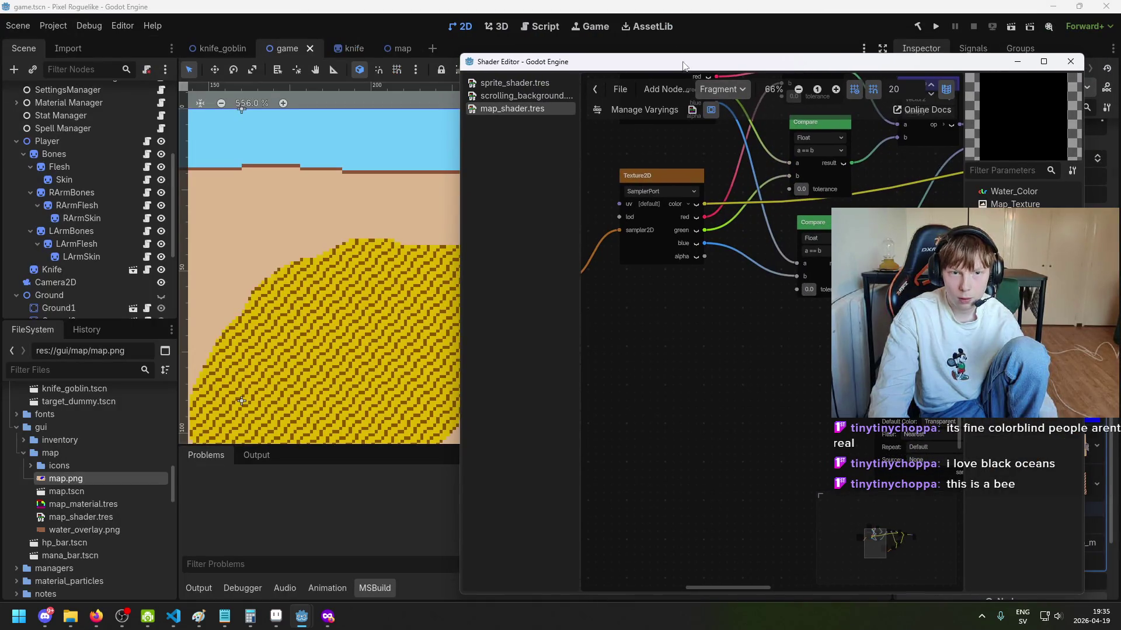
# Step: Check the map in the game scene, frame the arm sprite, save, then maximize the shader editor
pyautogui.click(642, 11)
pyautogui.scroll(-5, 557, 301)
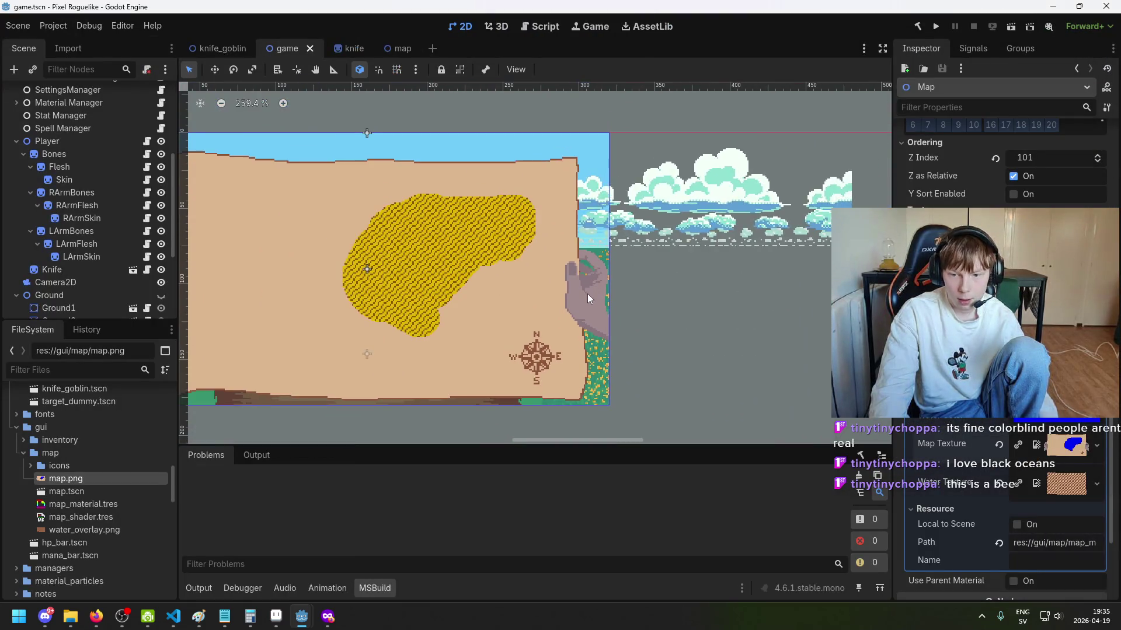
pyautogui.click(81, 257)
pyautogui.scroll(5, 117, 210)
pyautogui.press('f')
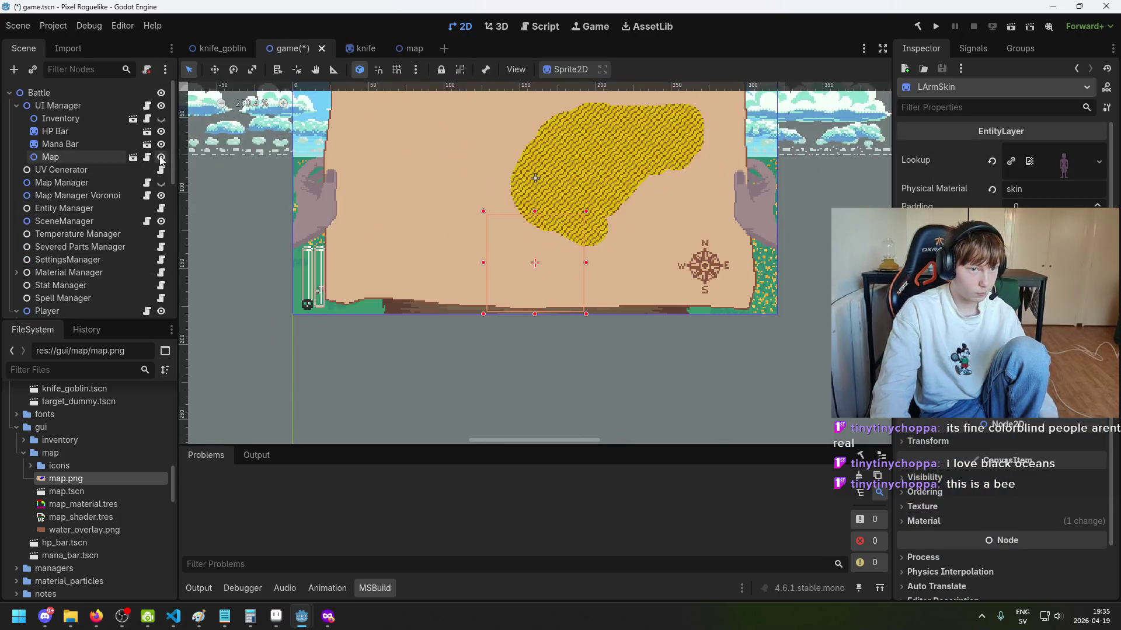
pyautogui.hotkey('ctrl', 's')
pyautogui.moveTo(302, 616)
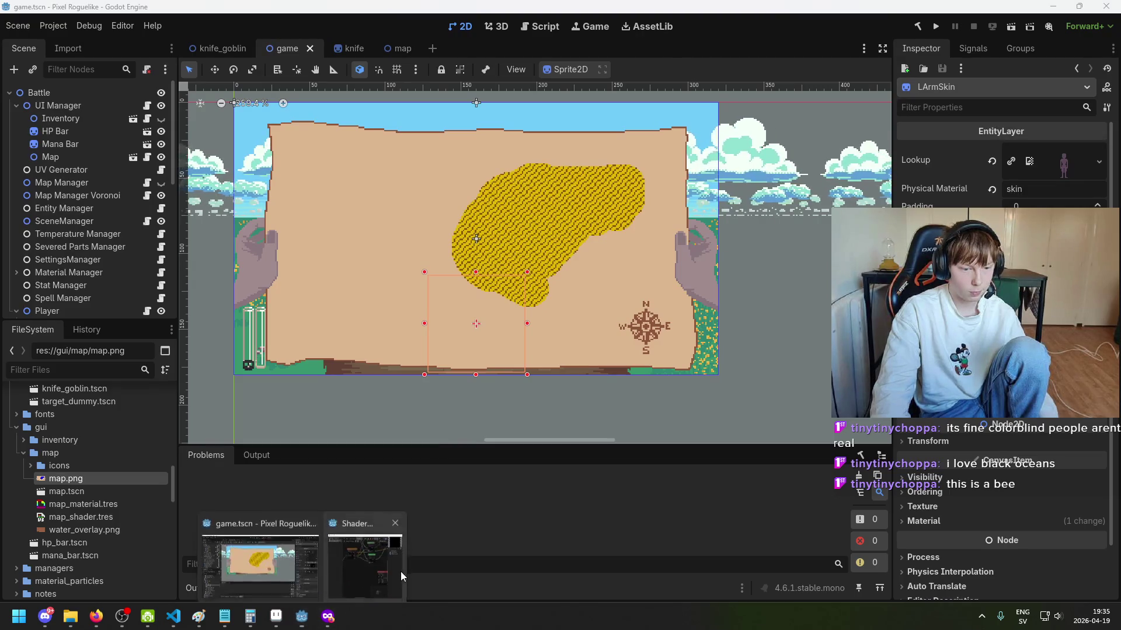
pyautogui.click(355, 558)
pyautogui.doubleClick(642, 62)
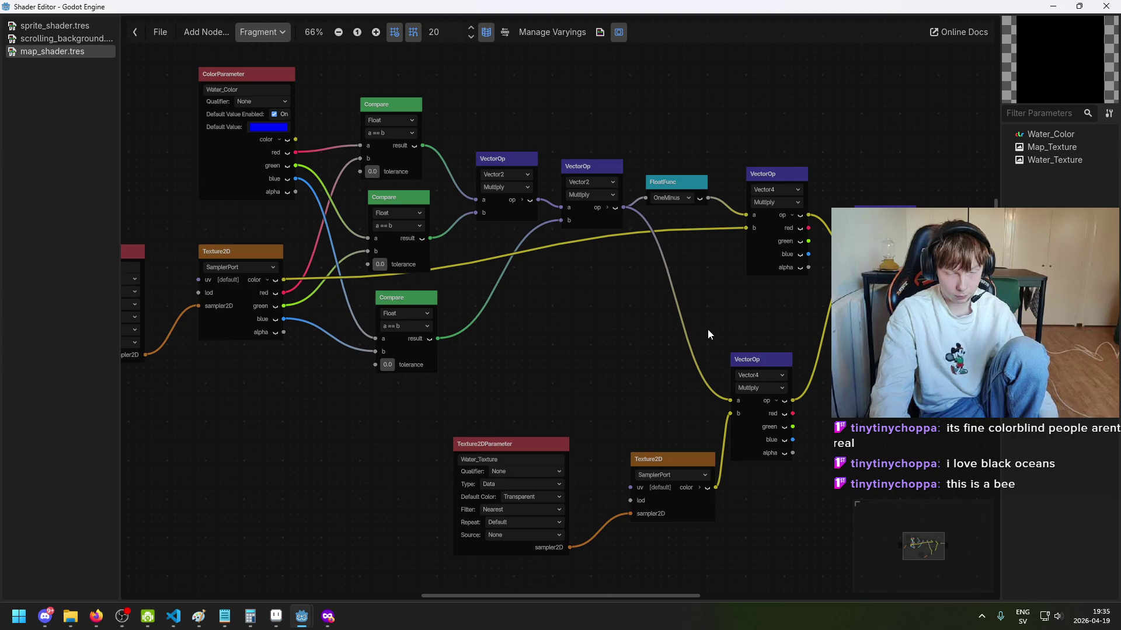
# Step: Pan around the shader graph and expand the water texture colour into separate channels
pyautogui.scroll(1, 730, 306)
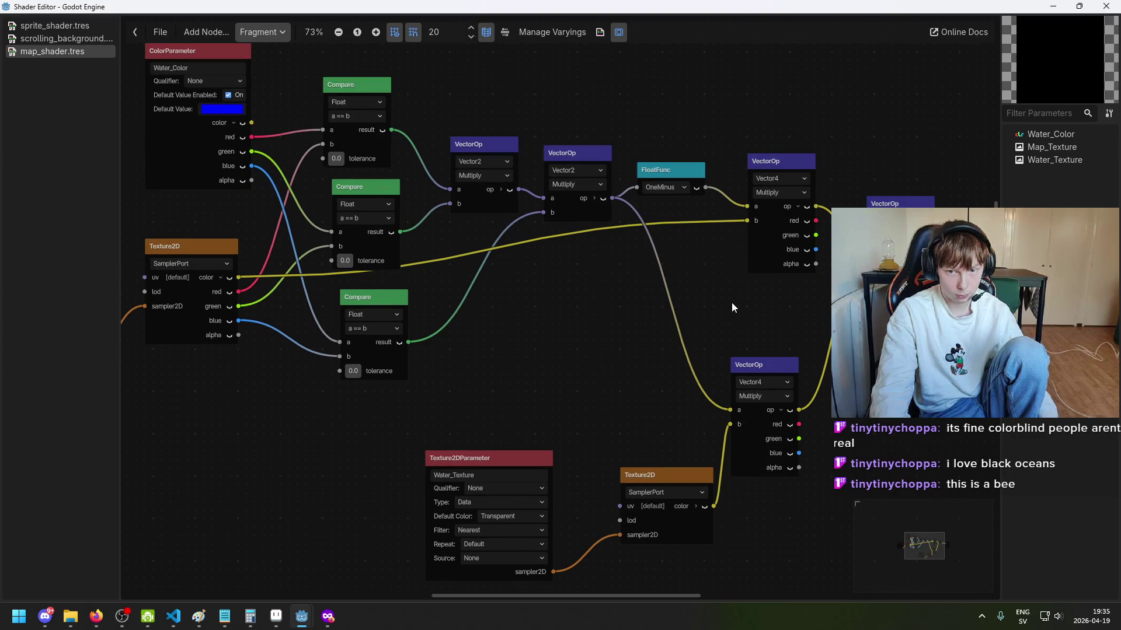
pyautogui.moveTo(731, 303); pyautogui.dragTo(573, 282)
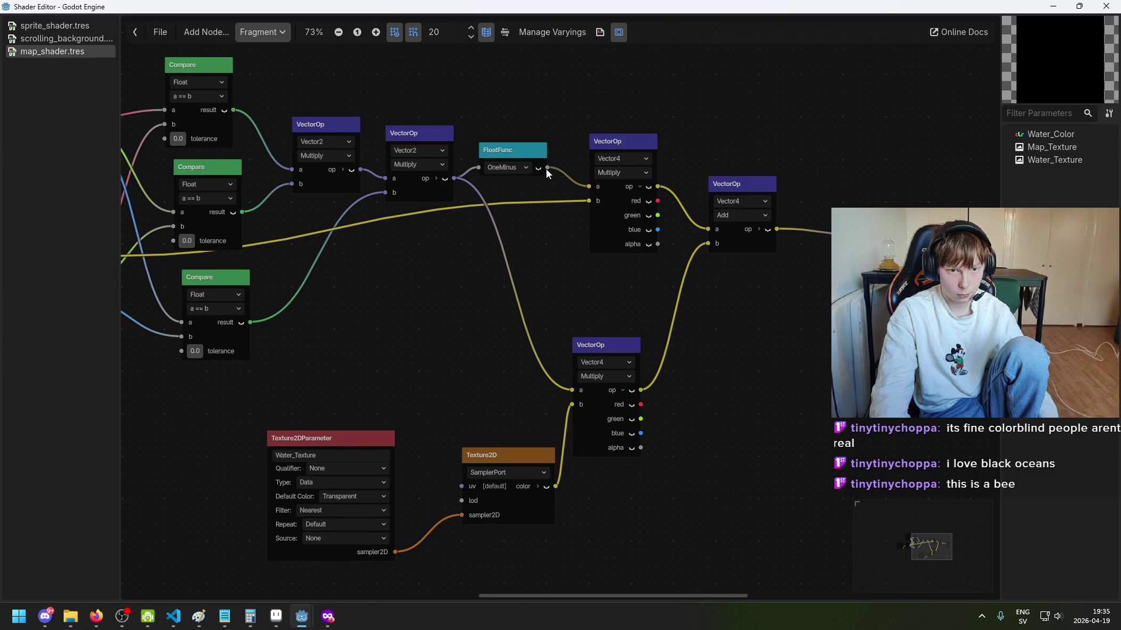
pyautogui.hscroll(2, 510, 243)
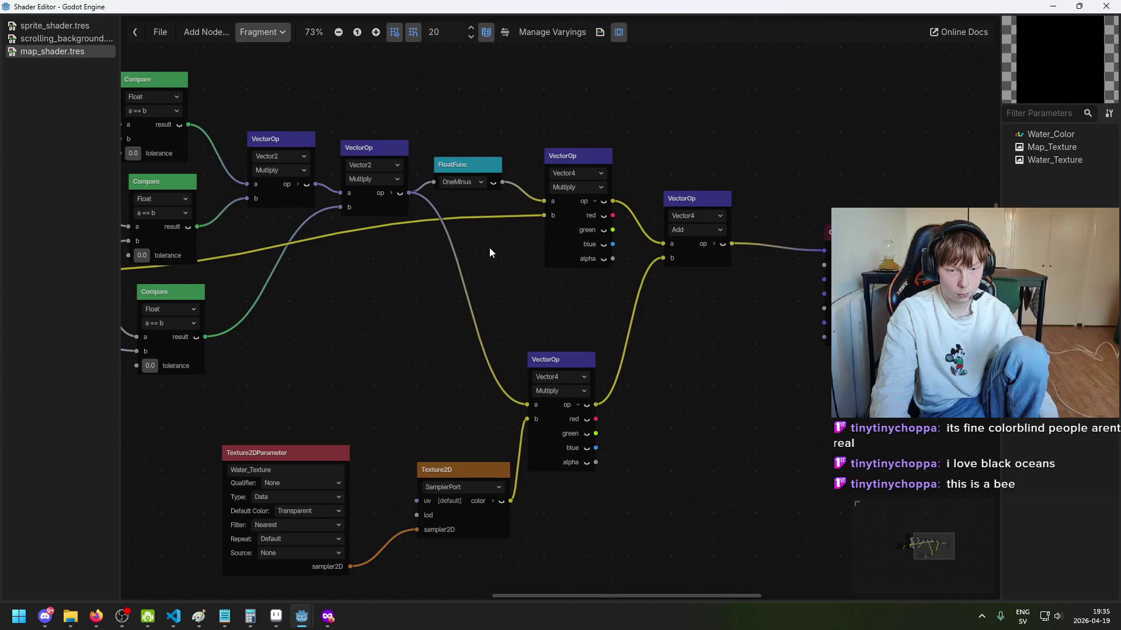
pyautogui.hscroll(-3, 489, 249)
pyautogui.scroll(-2, 496, 181)
pyautogui.hscroll(-1, 525, 190)
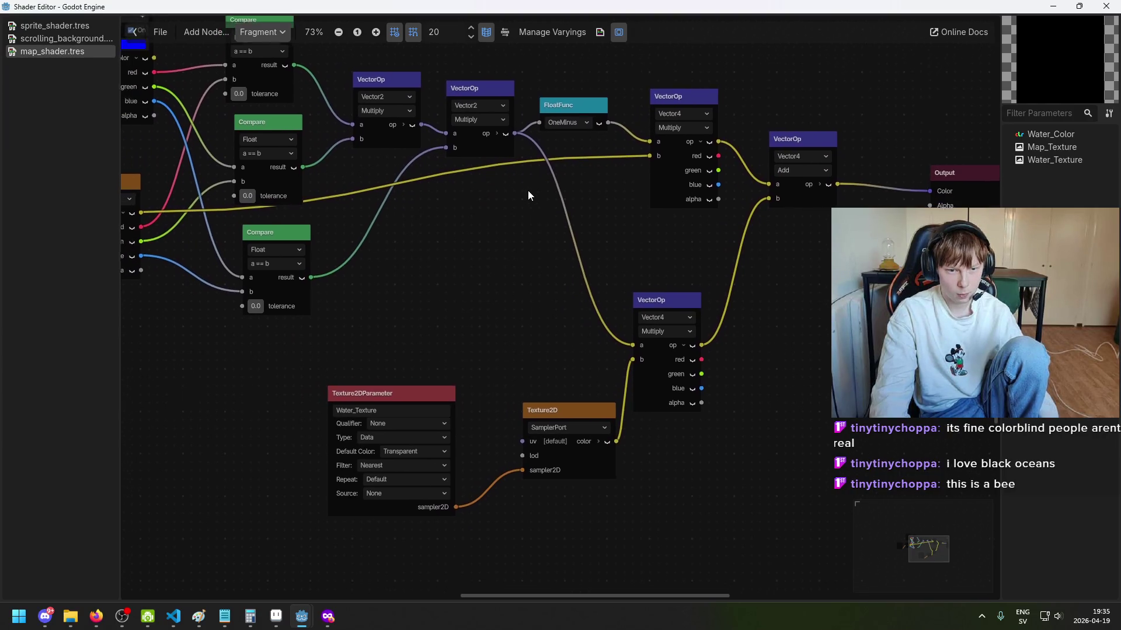
pyautogui.scroll(1, 535, 390)
pyautogui.hscroll(1, 562, 381)
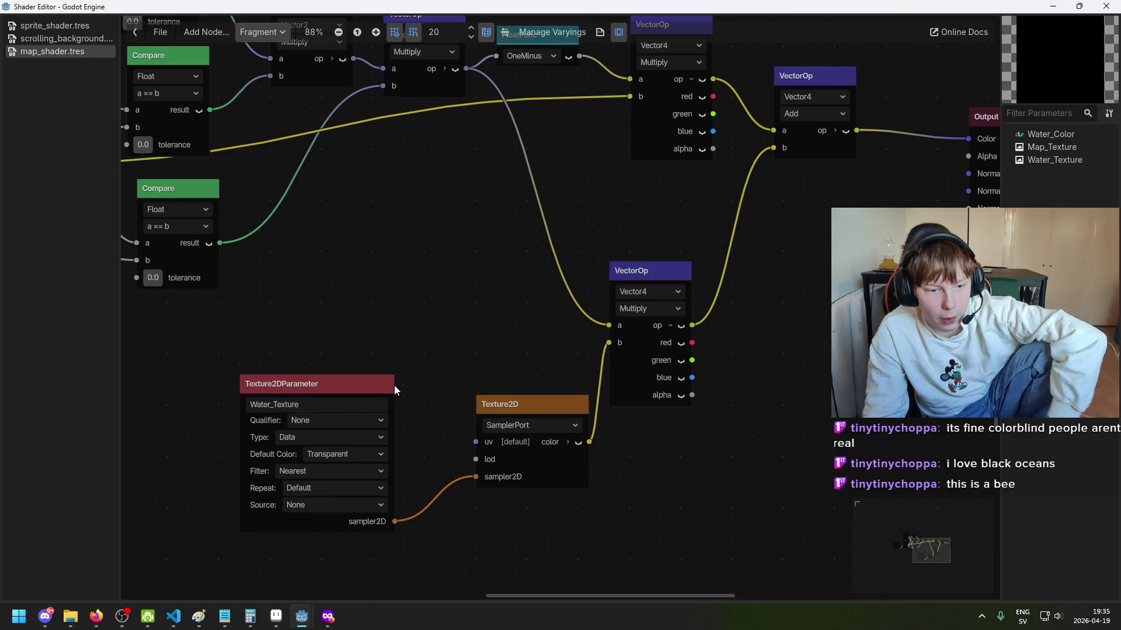
pyautogui.scroll(-2, 394, 385)
pyautogui.hscroll(-1, 394, 385)
pyautogui.hscroll(1, 584, 416)
pyautogui.scroll(1, 654, 370)
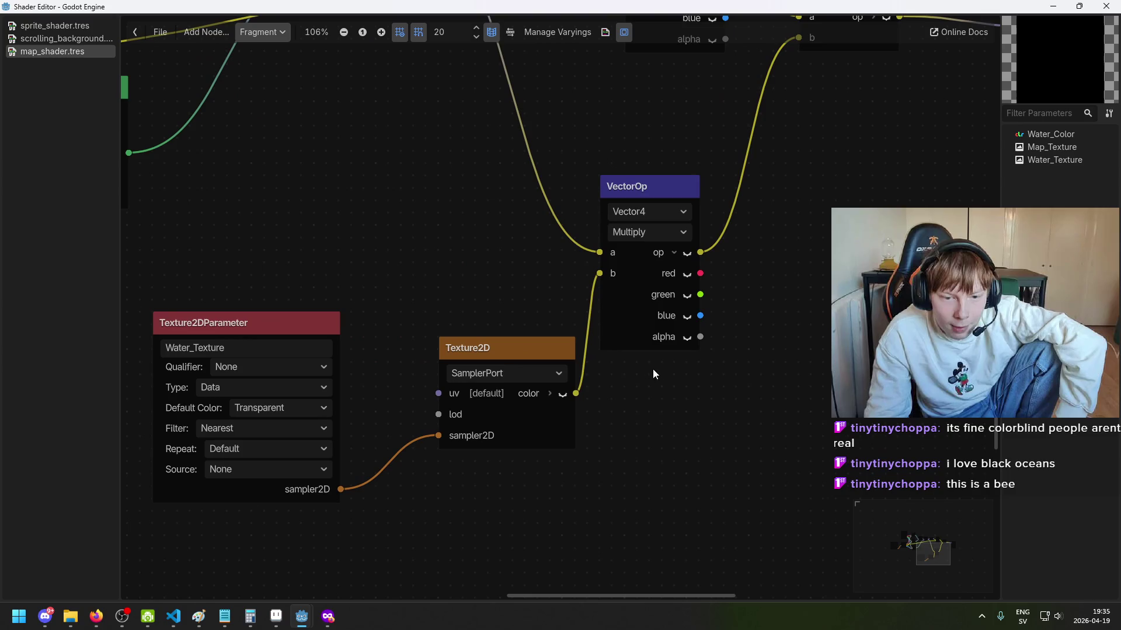
pyautogui.click(551, 392)
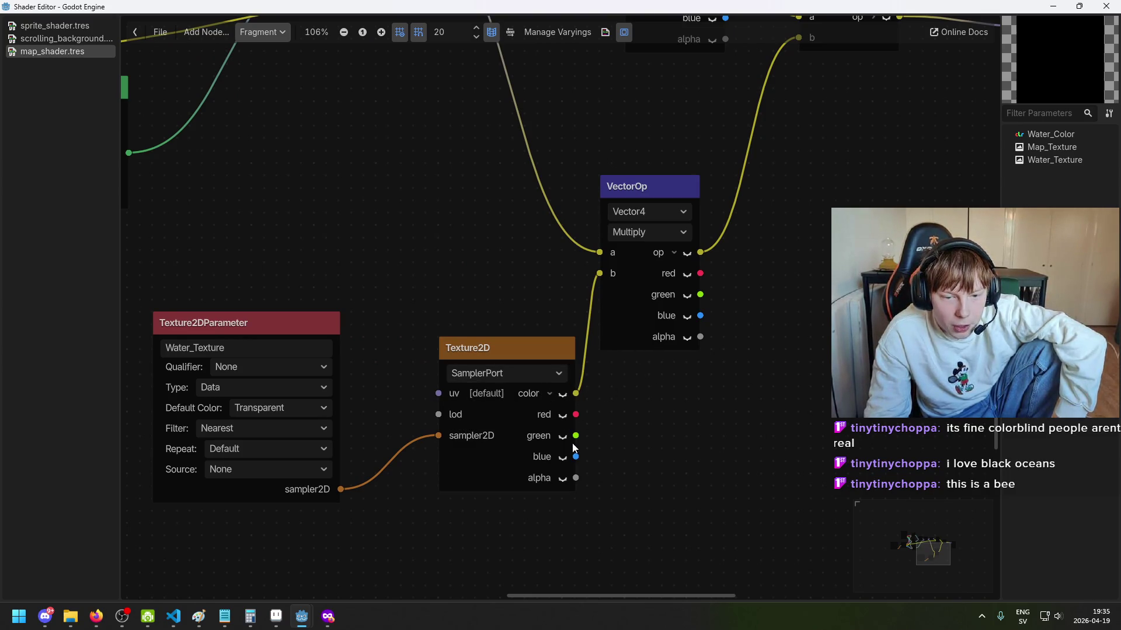
# Step: Bring the Add and Output nodes into view and drag Output right, unhooking its Color input
pyautogui.scroll(1, 569, 449)
pyautogui.hscroll(1, 569, 449)
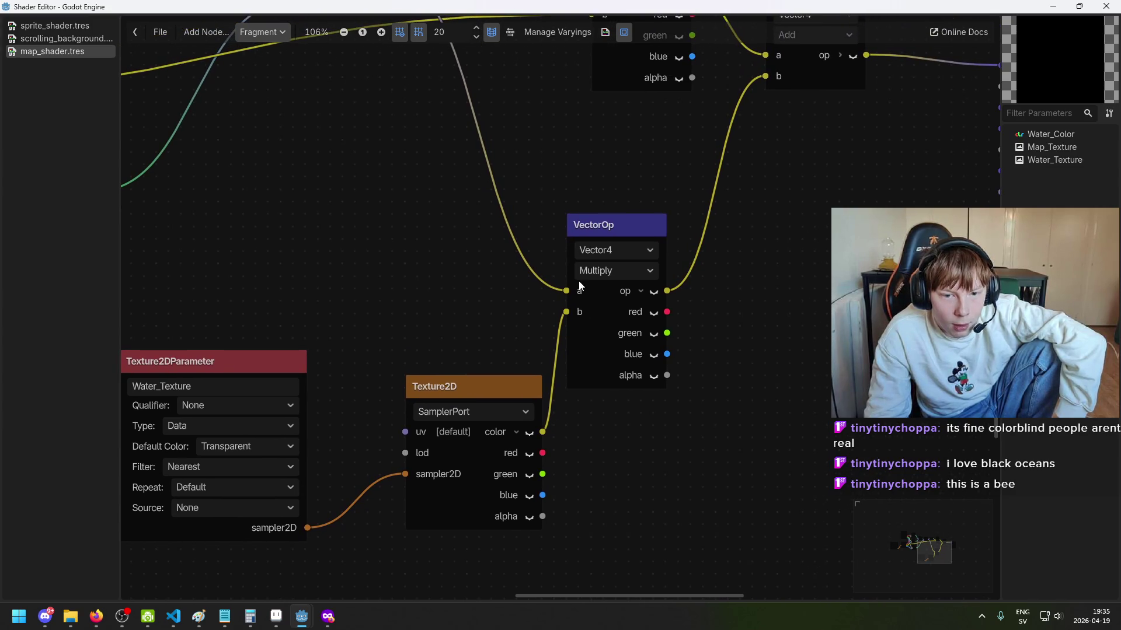
pyautogui.scroll(-2, 600, 251)
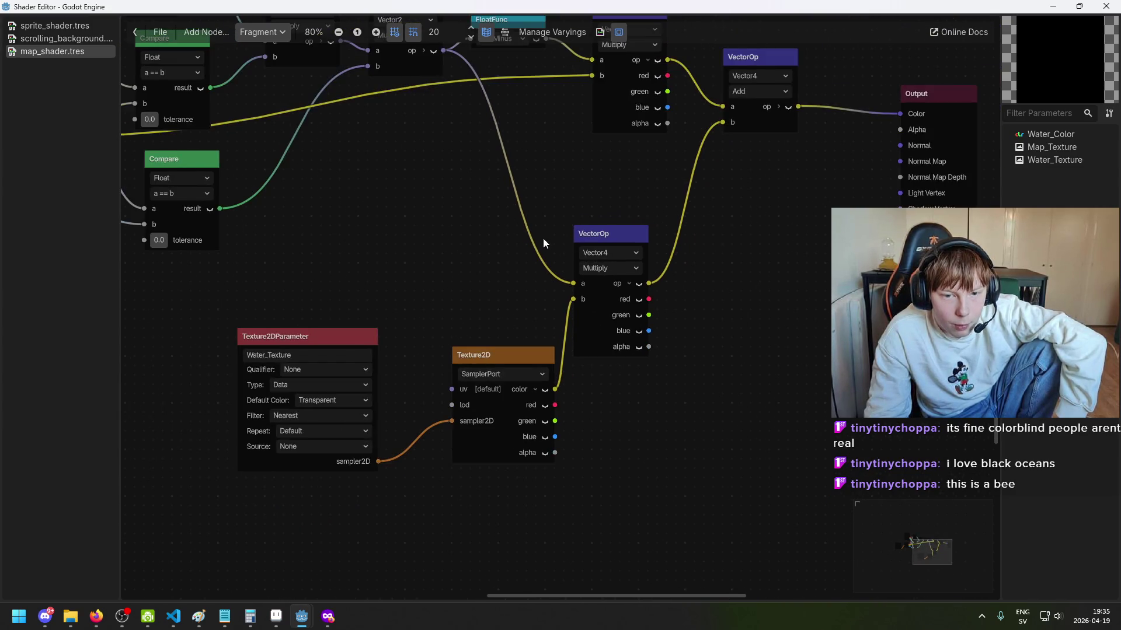
pyautogui.scroll(2, 555, 280)
pyautogui.scroll(1, 667, 377)
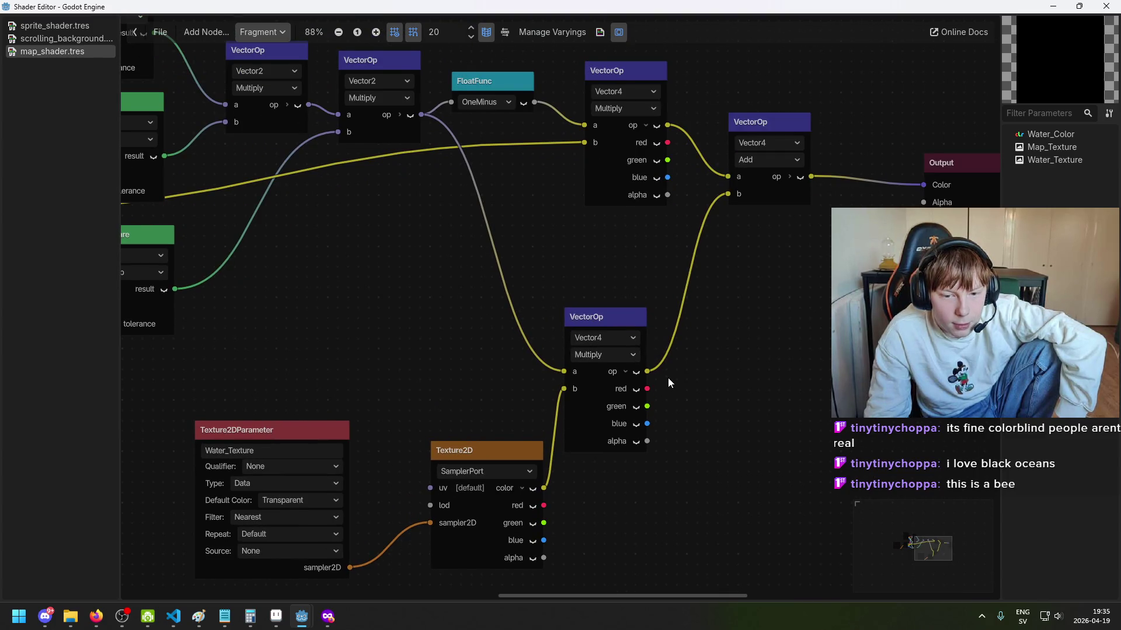
pyautogui.scroll(1, 656, 391)
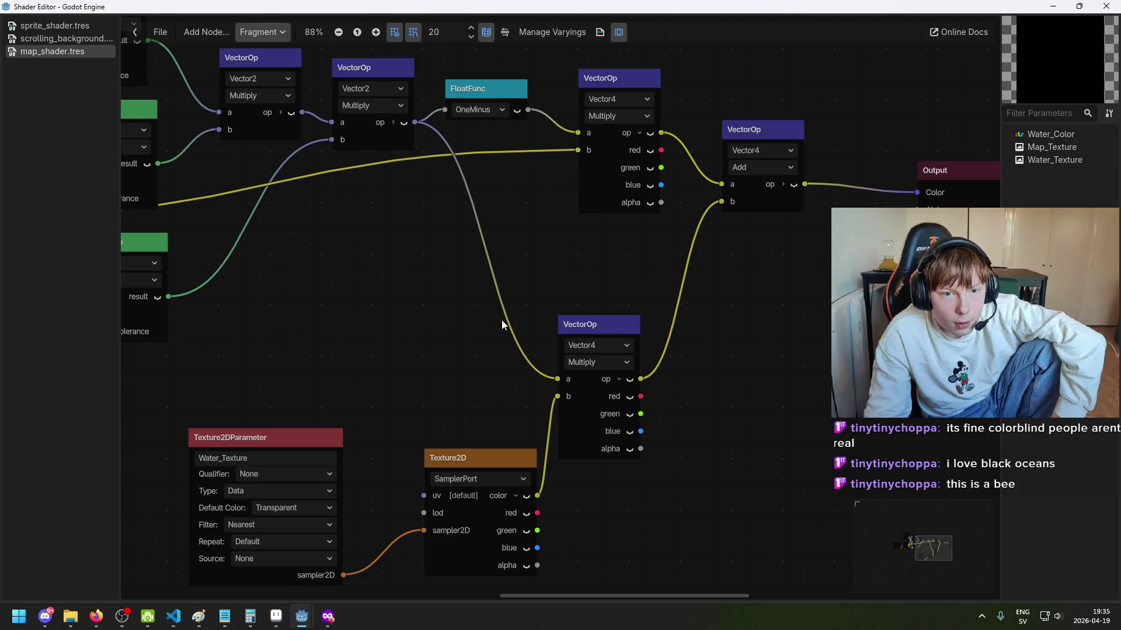
pyautogui.moveTo(688, 144); pyautogui.dragTo(552, 135)
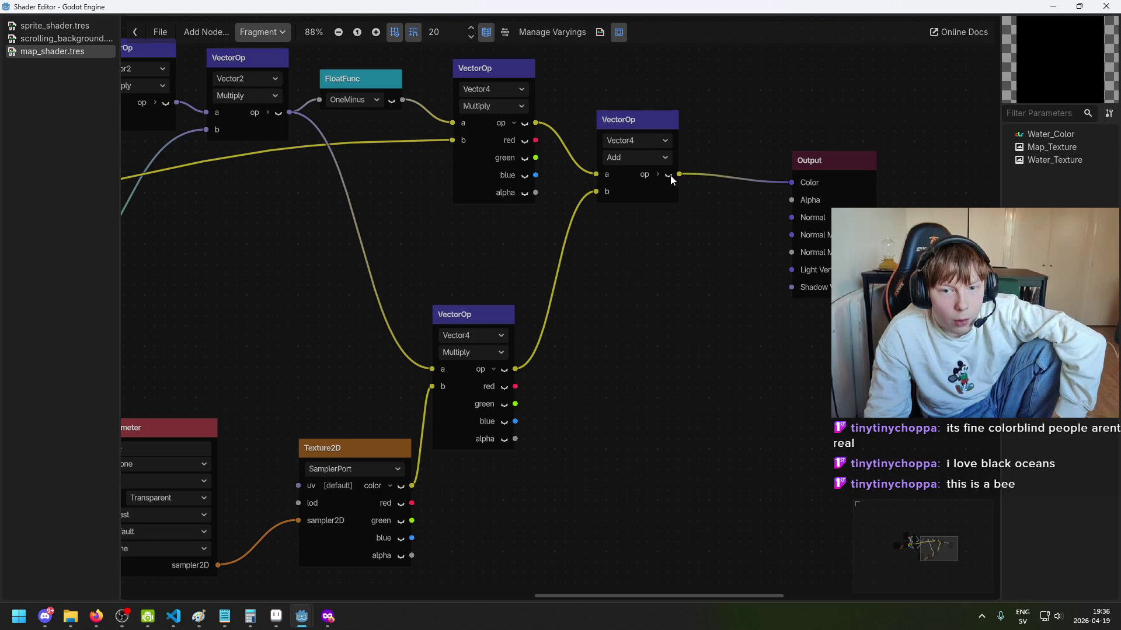
pyautogui.moveTo(657, 171); pyautogui.dragTo(548, 223)
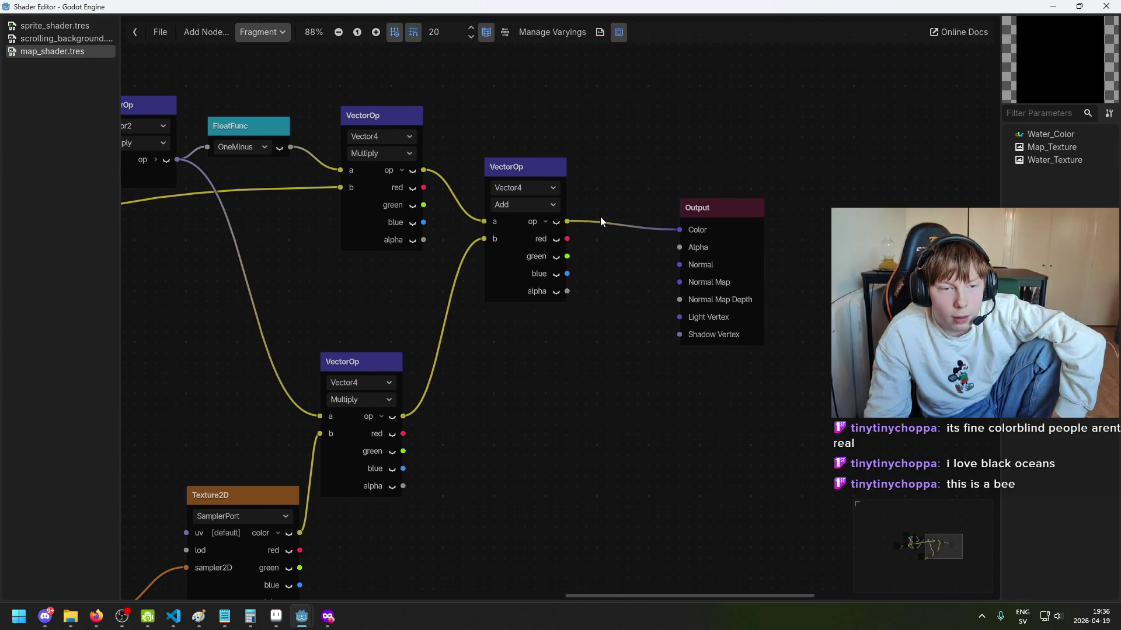
pyautogui.moveTo(714, 212)
pyautogui.mouseDown()
pyautogui.moveTo(765, 202)
pyautogui.moveTo(737, 222)
pyautogui.mouseUp()
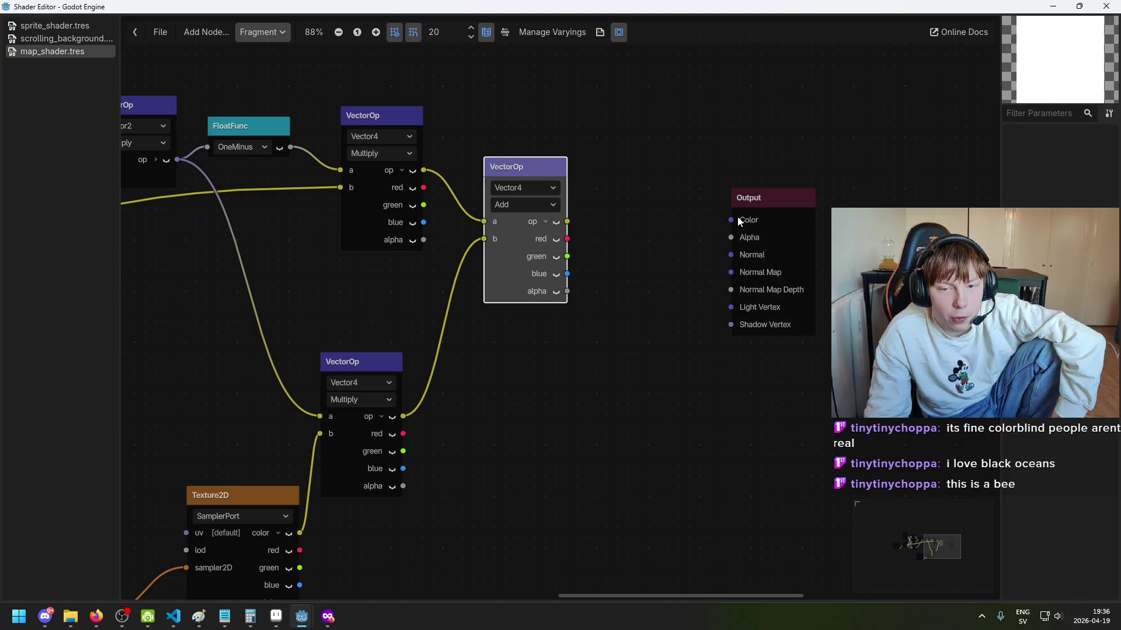
pyautogui.scroll(3, 738, 222)
# Step: Try replacing the Add node with a VectorCompose node, then undo to restore Add
pyautogui.moveTo(487, 152); pyautogui.dragTo(555, 149)
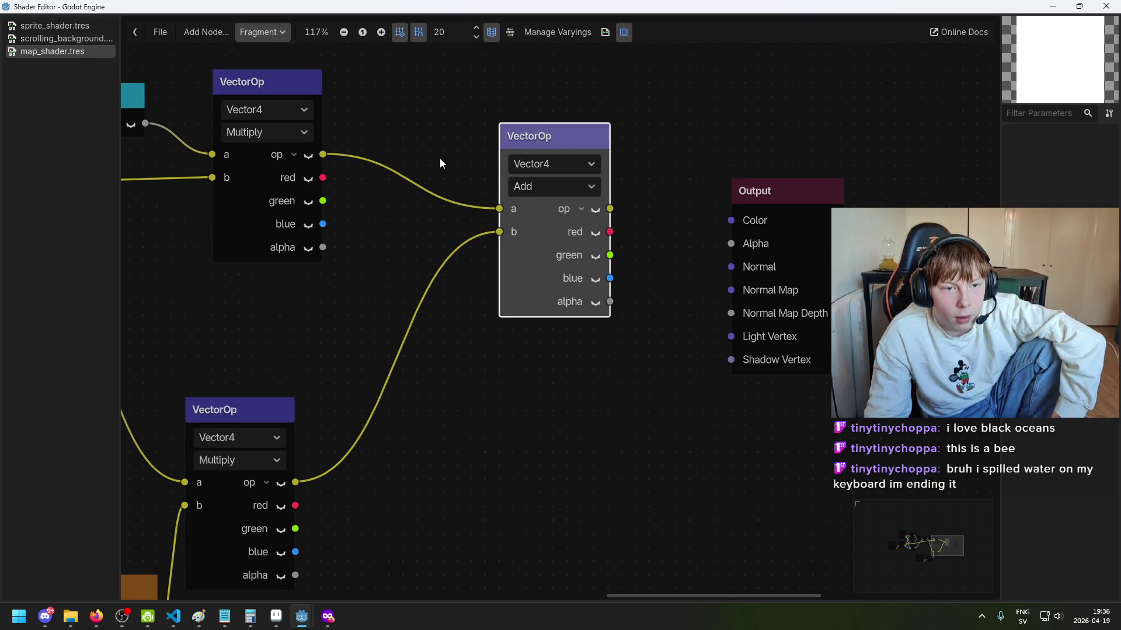
pyautogui.press('Delete')
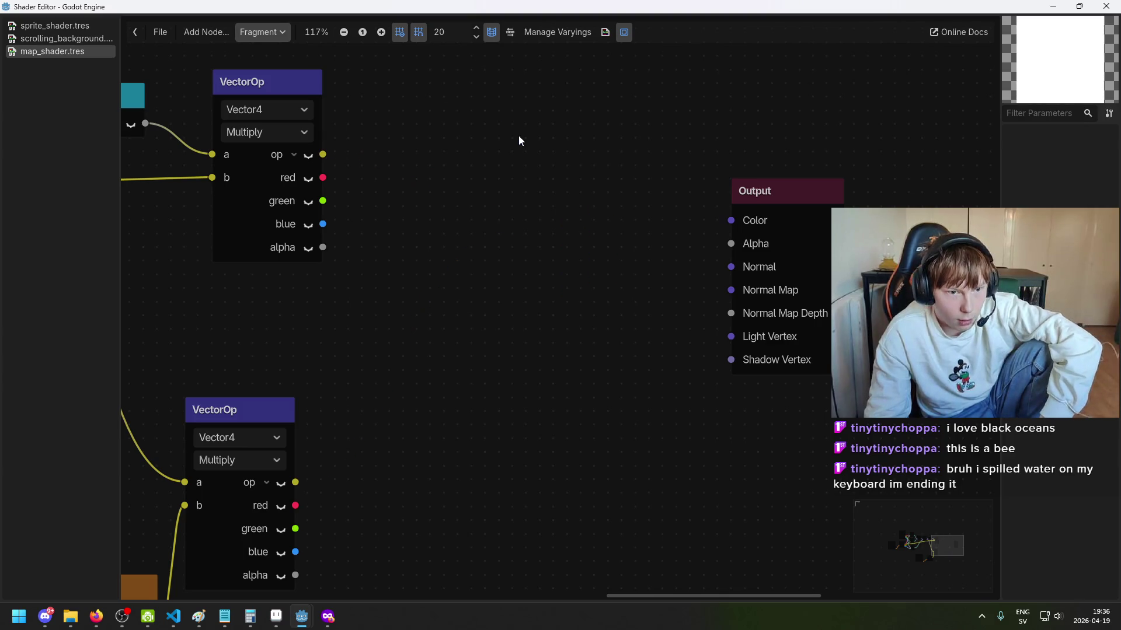
pyautogui.rightClick(410, 197)
pyautogui.click(451, 207)
pyautogui.click(545, 217)
pyautogui.write('voctor')
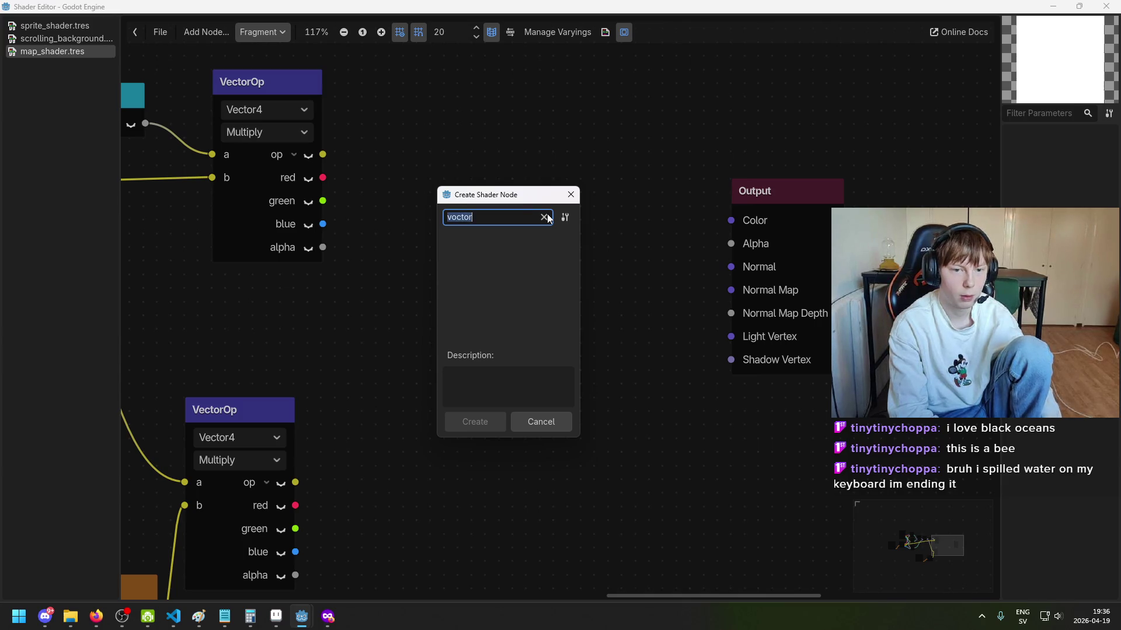
pyautogui.write('vect')
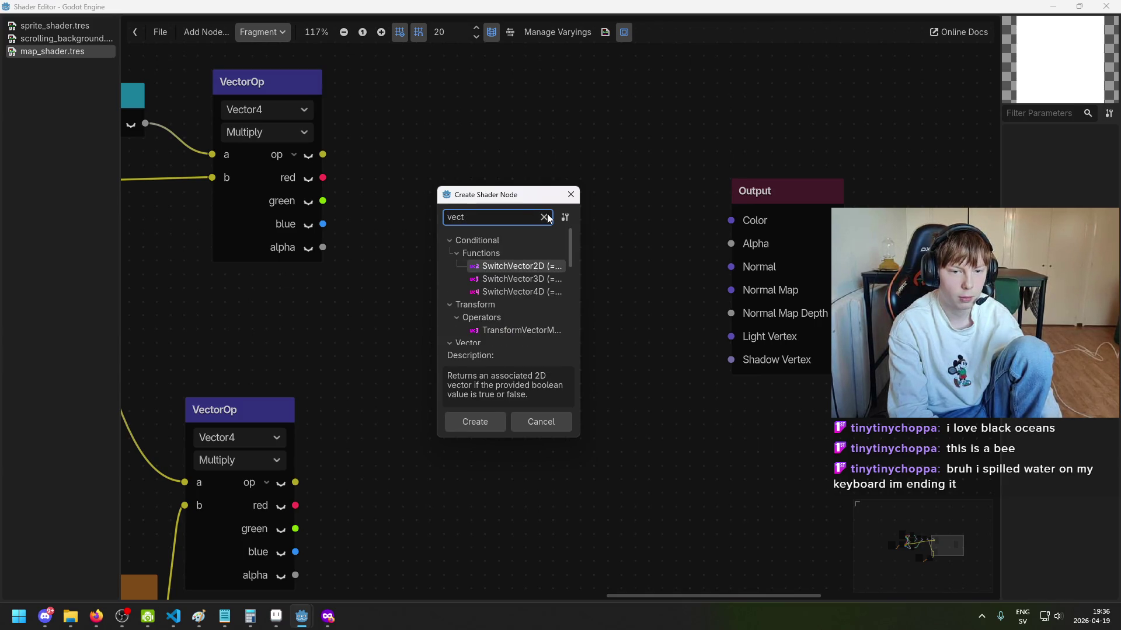
pyautogui.write('or')
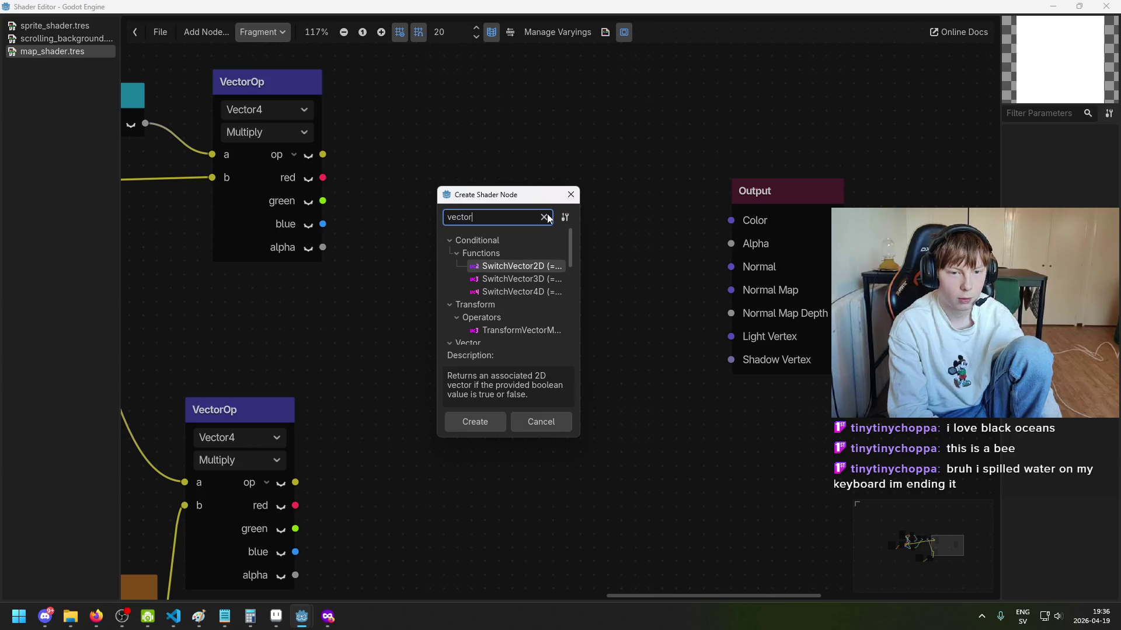
pyautogui.write('compo')
pyautogui.press('Return')
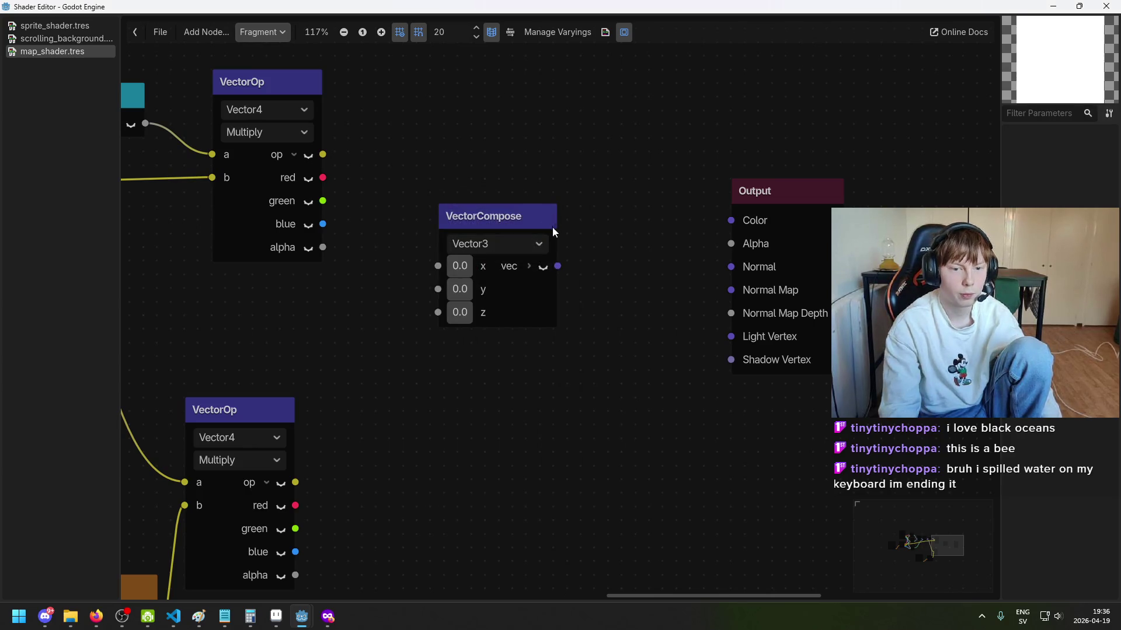
pyautogui.moveTo(323, 177)
pyautogui.mouseDown()
pyautogui.moveTo(412, 270)
pyautogui.moveTo(438, 267)
pyautogui.mouseUp()
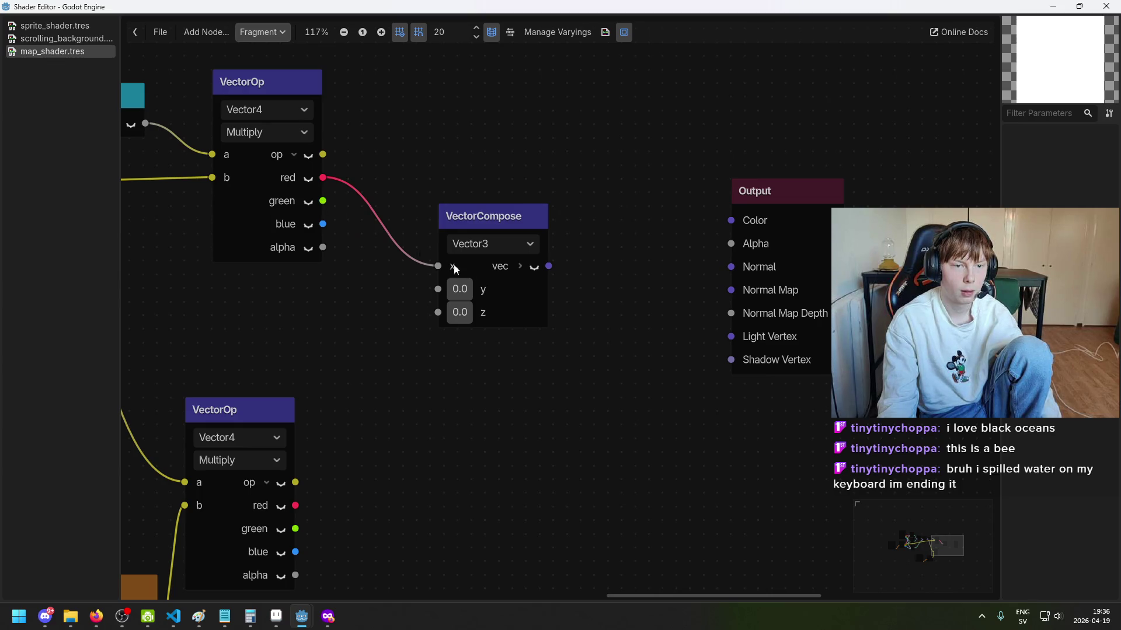
pyautogui.hotkey('ctrl', 'z')
pyautogui.hotkey('ctrl', 'z')
pyautogui.hotkey('ctrl', 'z')
# Step: Move the restored Add node left and pan to show both Add and Output
pyautogui.click(548, 135)
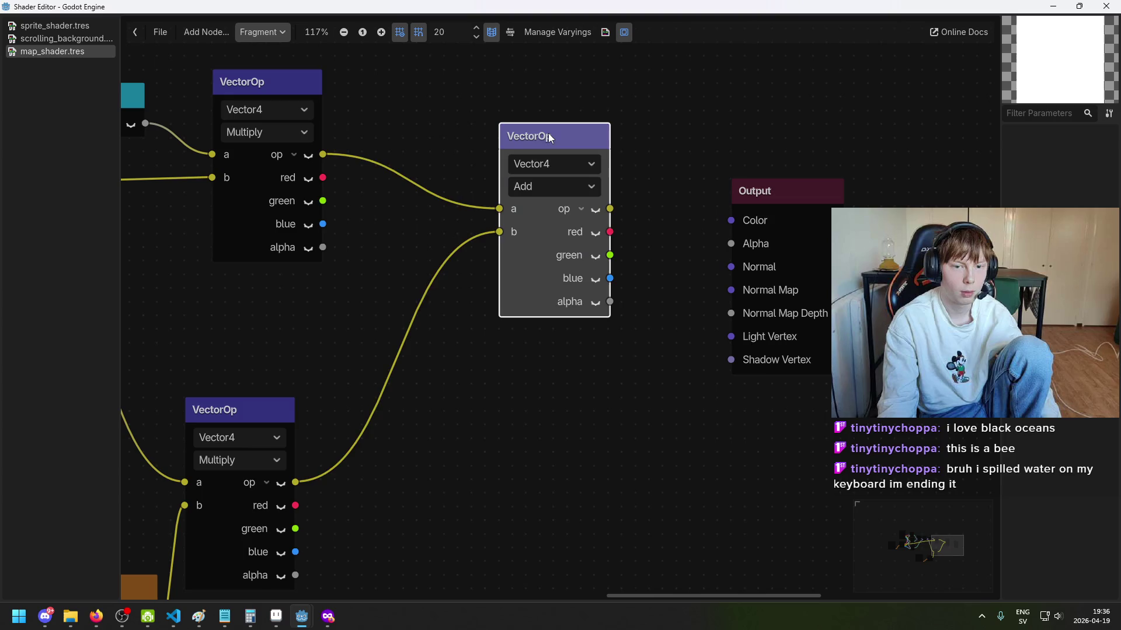
pyautogui.moveTo(548, 134); pyautogui.dragTo(487, 134)
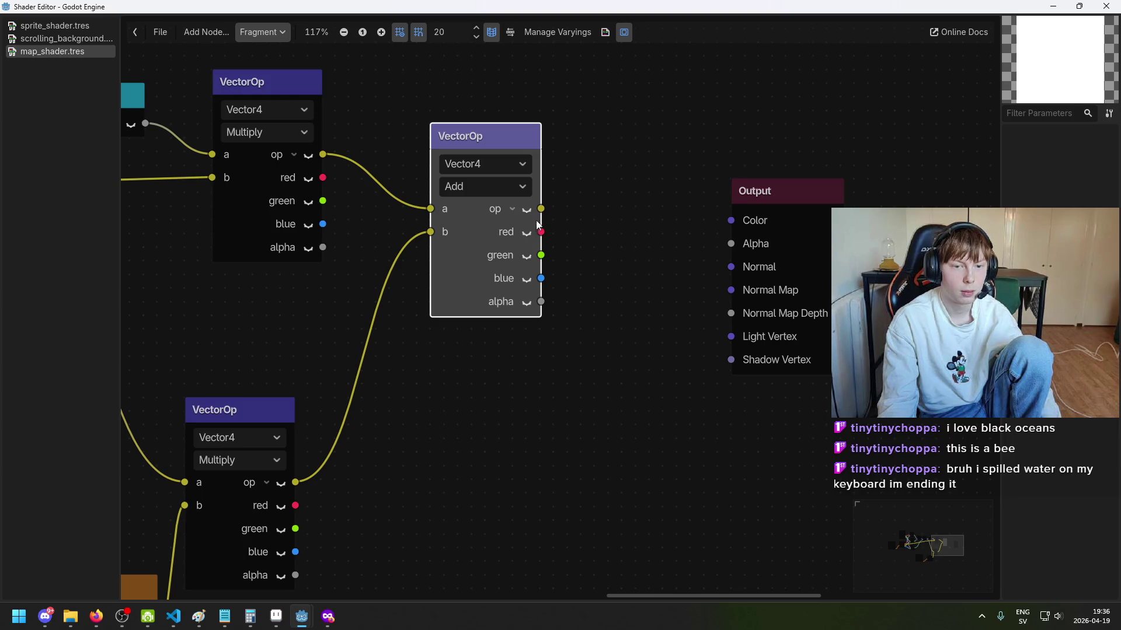
pyautogui.scroll(-1, 383, 276)
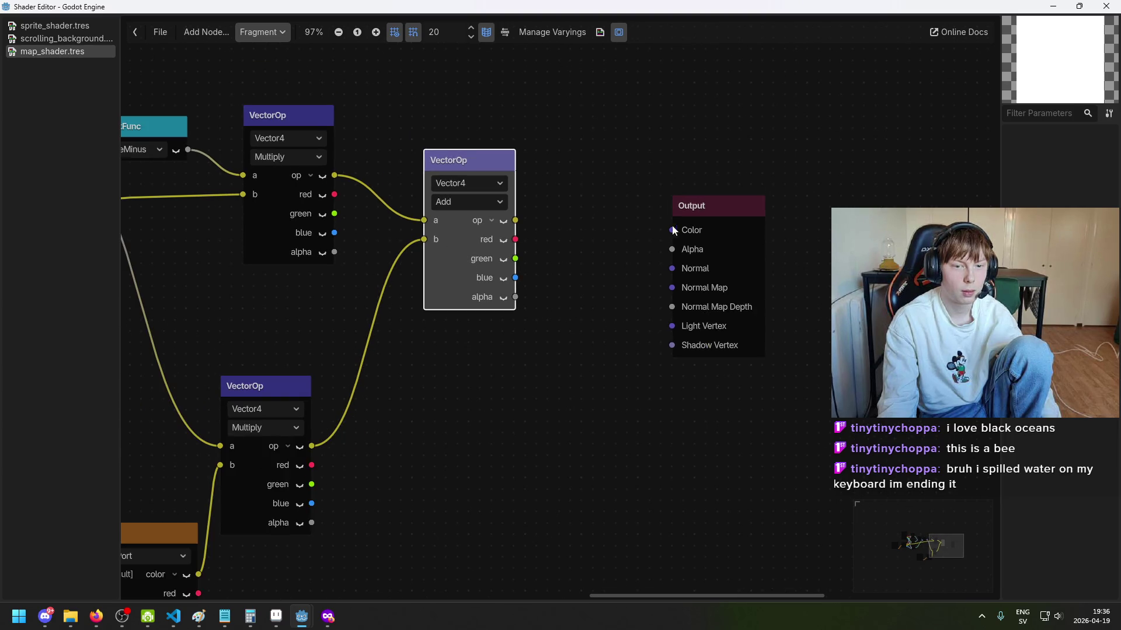
pyautogui.moveTo(670, 226); pyautogui.dragTo(738, 216)
pyautogui.hscroll(3, 484, 244)
# Step: Feed Add's red, green, blue through a new Vector3Compose into Output Color, then view the game scene
pyautogui.rightClick(510, 246)
pyautogui.click(517, 249)
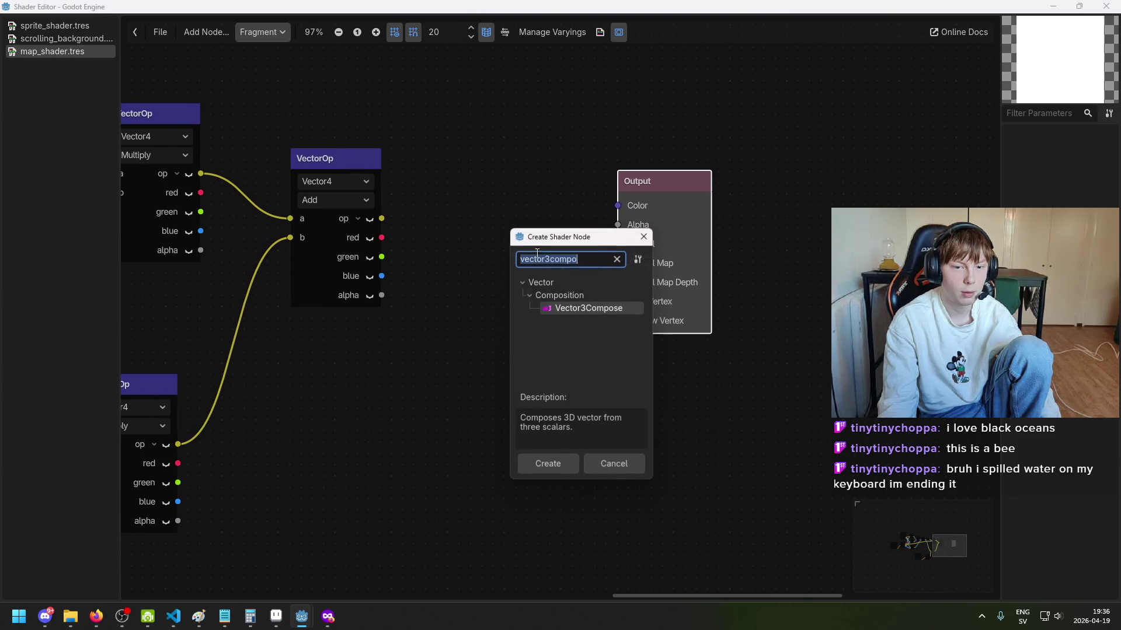
pyautogui.doubleClick(549, 305)
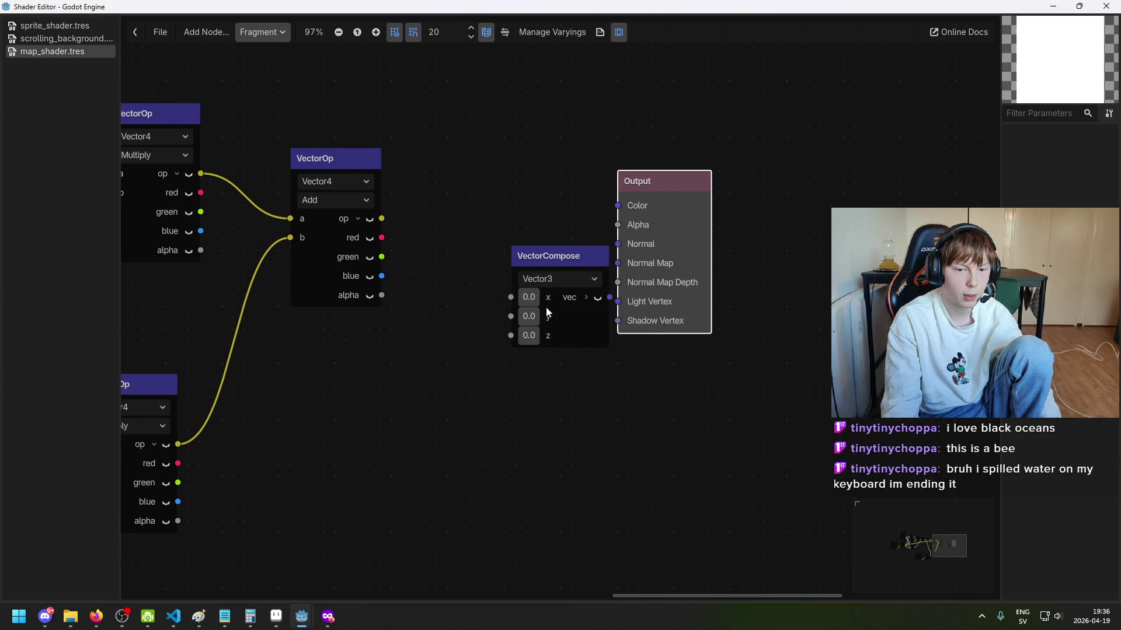
pyautogui.moveTo(381, 237); pyautogui.dragTo(516, 297)
pyautogui.moveTo(382, 256); pyautogui.dragTo(511, 316)
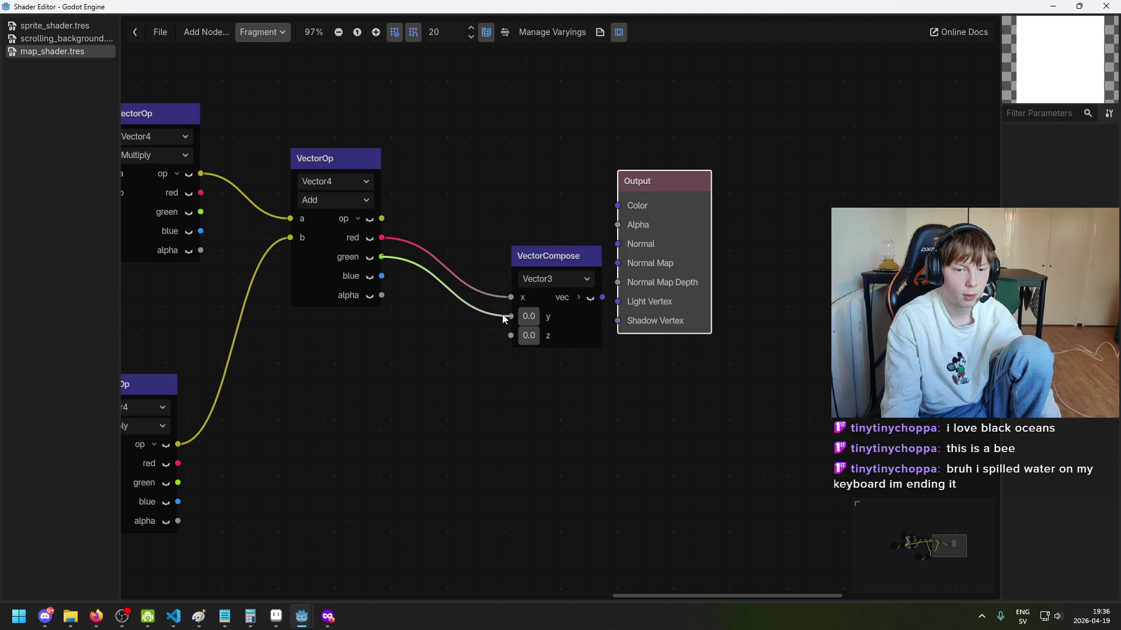
pyautogui.moveTo(381, 276); pyautogui.dragTo(511, 336)
pyautogui.moveTo(545, 262); pyautogui.dragTo(471, 199)
pyautogui.moveTo(528, 234)
pyautogui.mouseDown()
pyautogui.moveTo(607, 222)
pyautogui.moveTo(617, 208)
pyautogui.mouseUp()
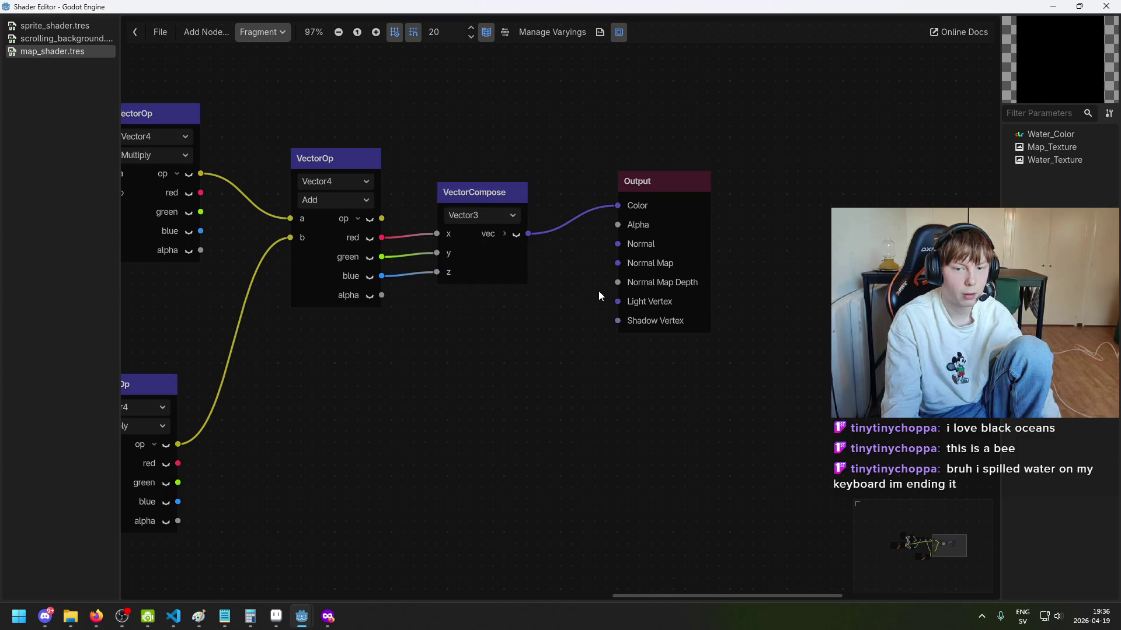
pyautogui.moveTo(302, 616)
pyautogui.click(237, 577)
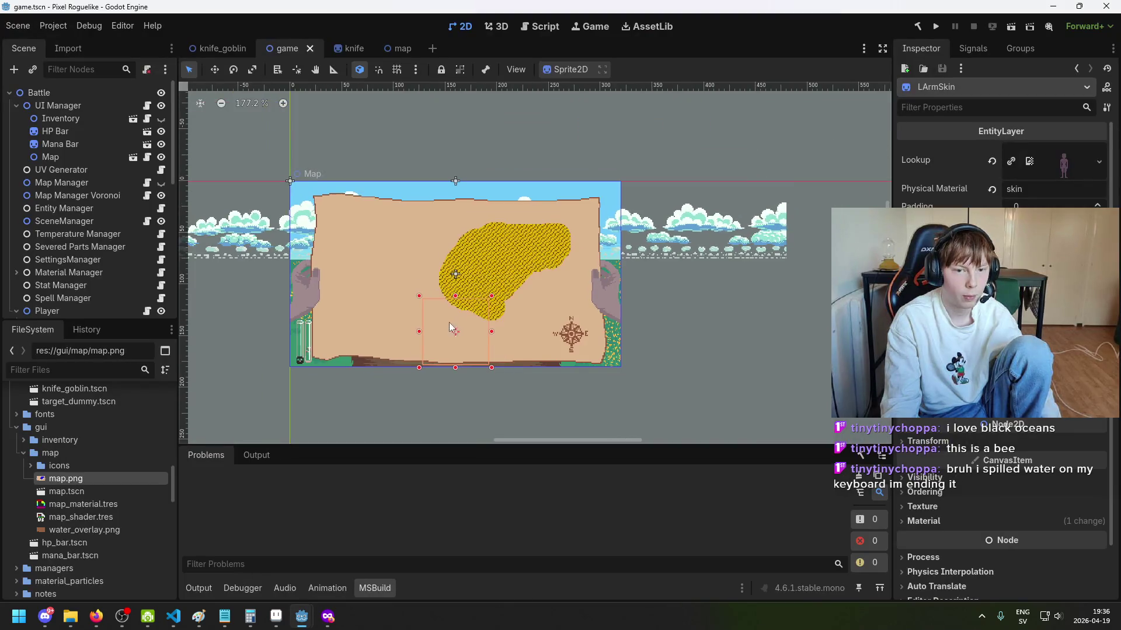
# Step: Switch between the shader graph and game scene windows, selecting the Mana Bar node
pyautogui.scroll(5, 486, 275)
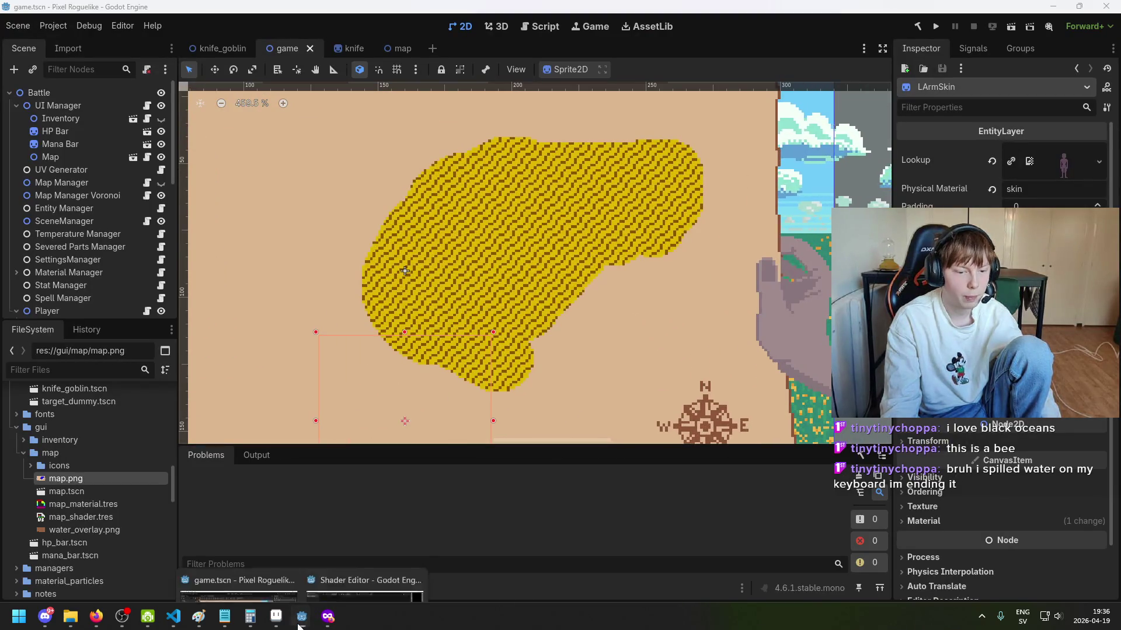
pyautogui.hotkey('alt', 'Tab')
pyautogui.scroll(-5, 517, 320)
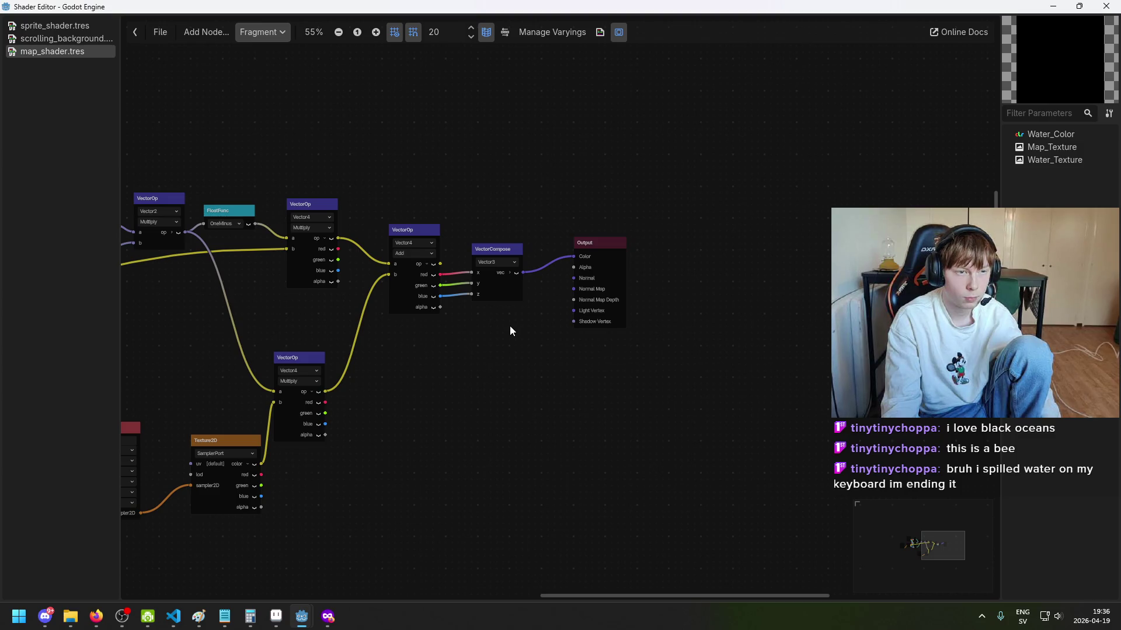
pyautogui.scroll(-3, 509, 331)
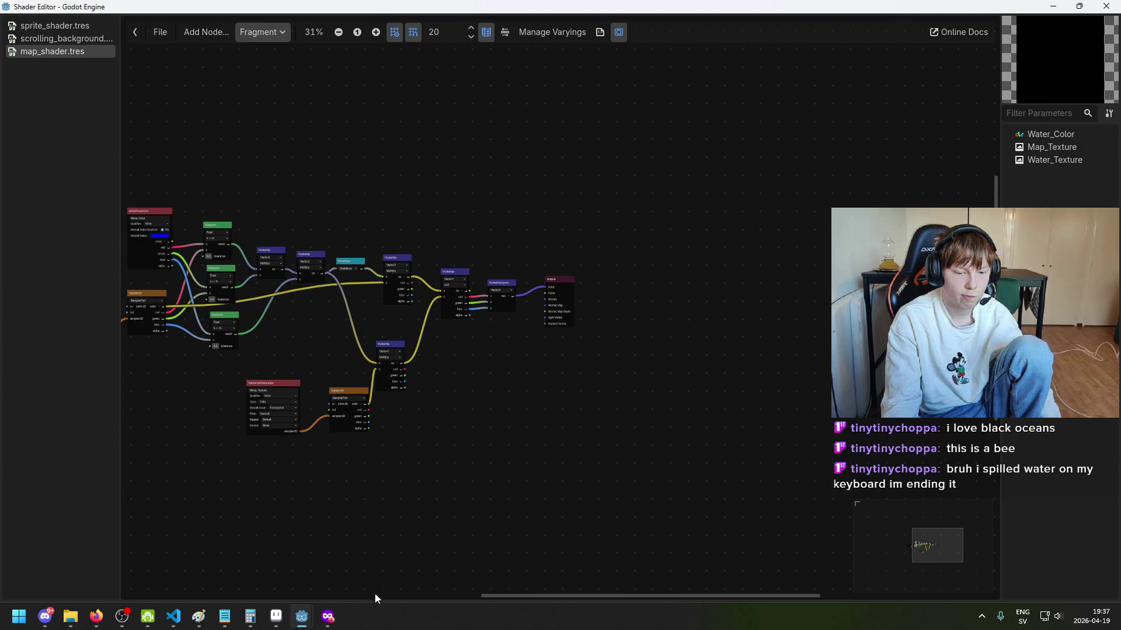
pyautogui.moveTo(301, 616)
pyautogui.click(306, 513)
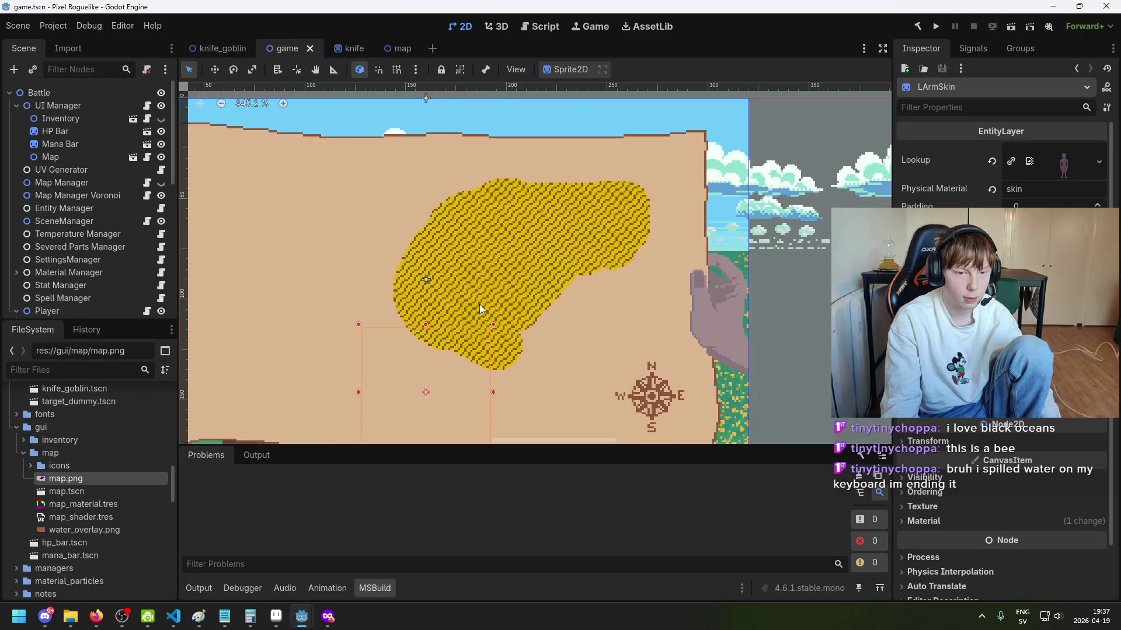
pyautogui.click(116, 144)
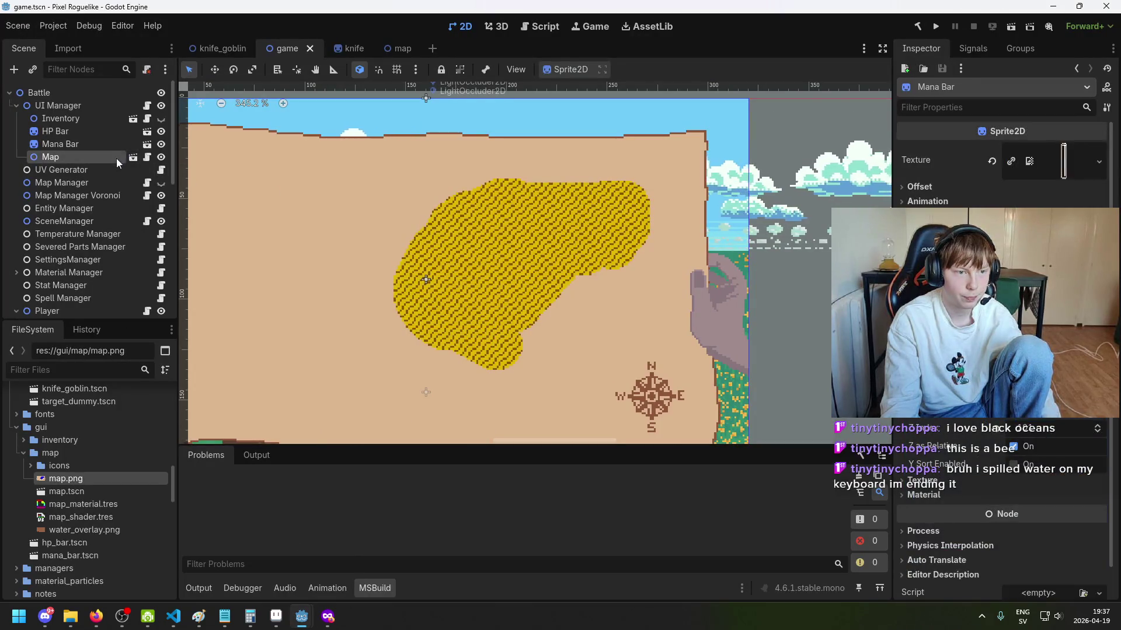
pyautogui.click(174, 616)
# Step: Frame the whole map in the game scene, save it with Ctrl+S, and return to the shader graph
pyautogui.moveTo(301, 617)
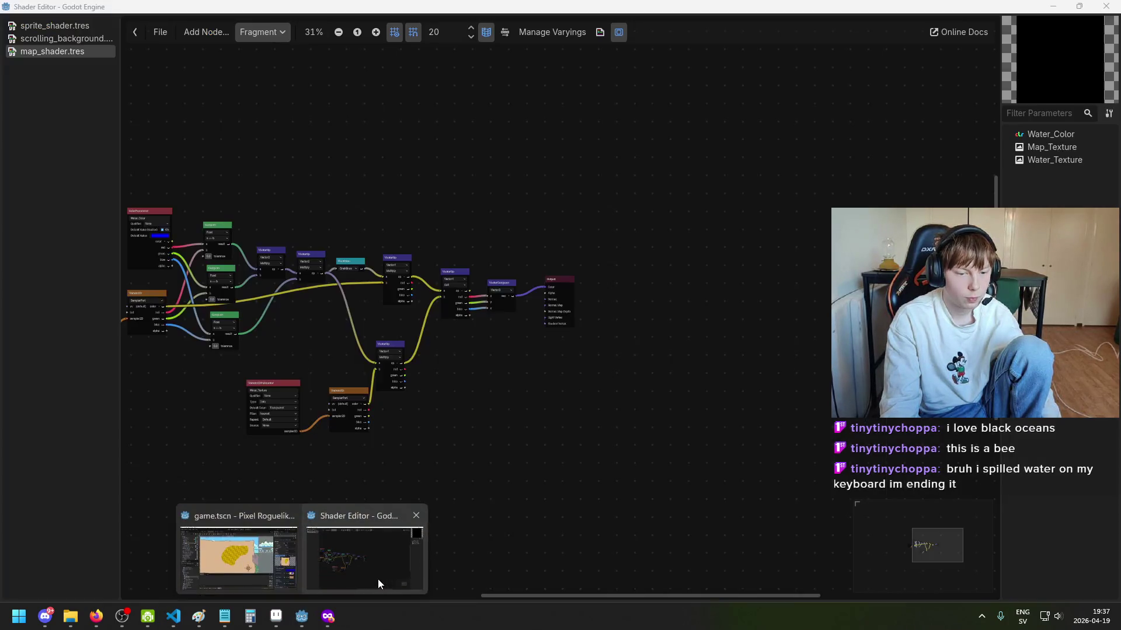
pyautogui.click(239, 558)
pyautogui.moveTo(422, 310); pyautogui.dragTo(486, 285)
pyautogui.hotkey('ctrl', 's')
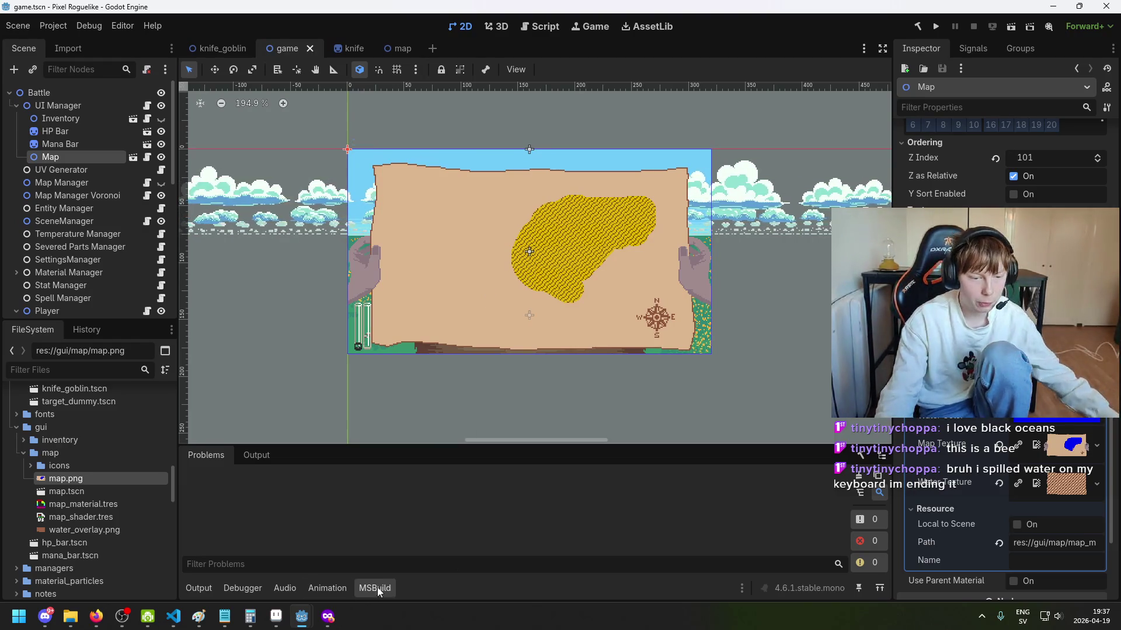
pyautogui.moveTo(301, 614)
pyautogui.click(408, 532)
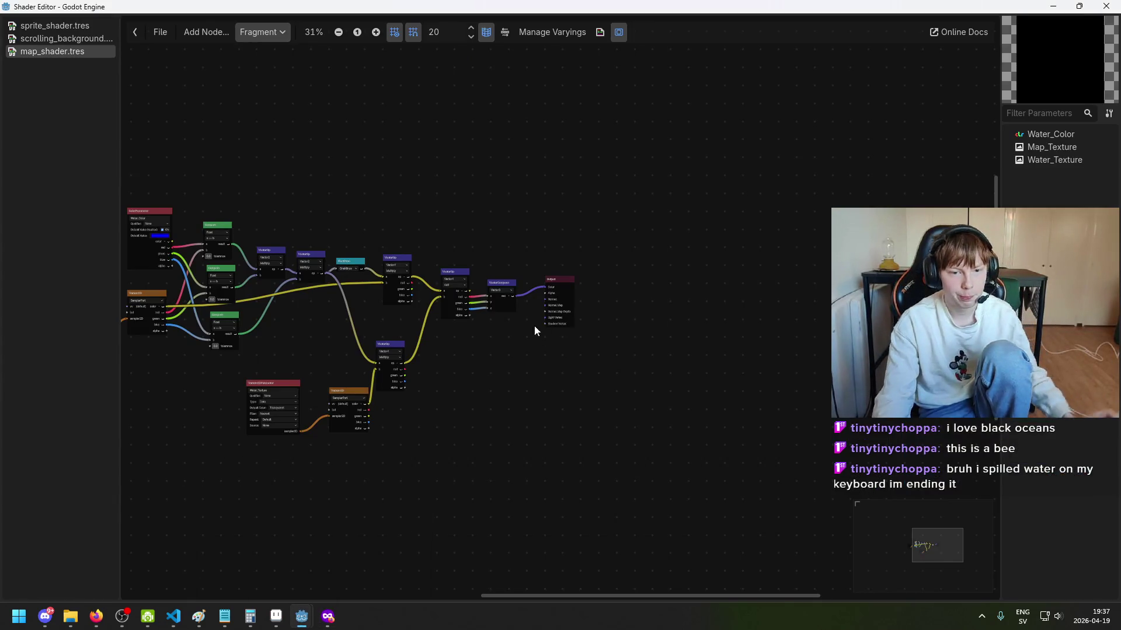
# Step: Pan and zoom around the shader graph to inspect the Compare and left-side nodes
pyautogui.scroll(4, 538, 333)
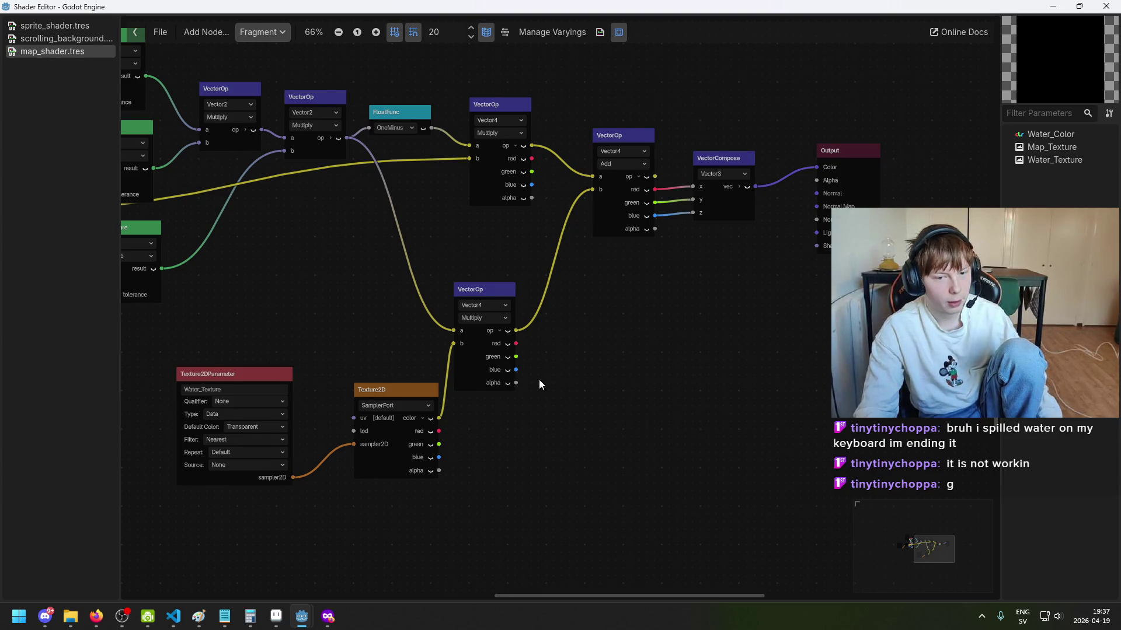
pyautogui.scroll(1, 538, 384)
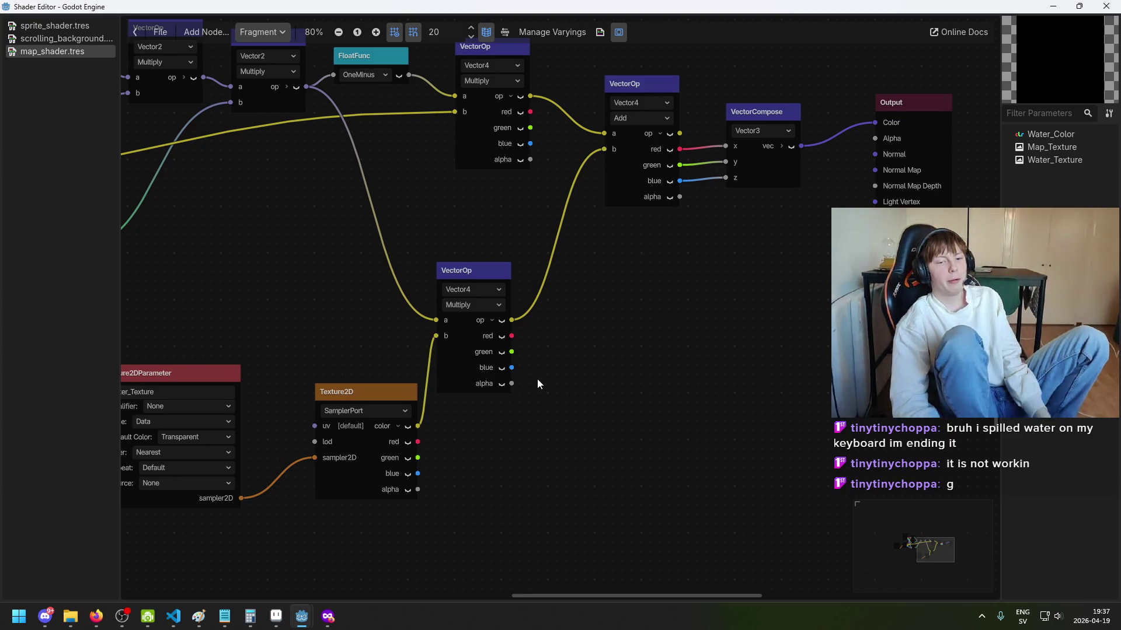
pyautogui.scroll(-1, 637, 363)
pyautogui.moveTo(656, 359); pyautogui.dragTo(775, 332)
pyautogui.scroll(1, 646, 205)
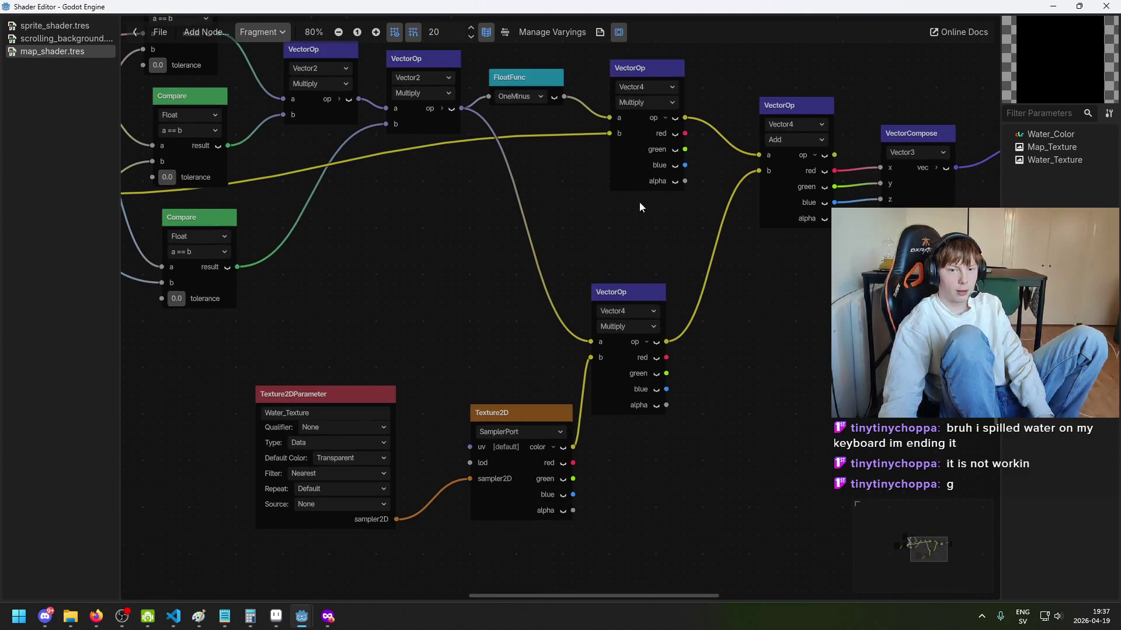
pyautogui.moveTo(653, 188); pyautogui.dragTo(606, 309)
pyautogui.scroll(-1, 588, 298)
pyautogui.scroll(1, 569, 243)
pyautogui.scroll(1, 567, 241)
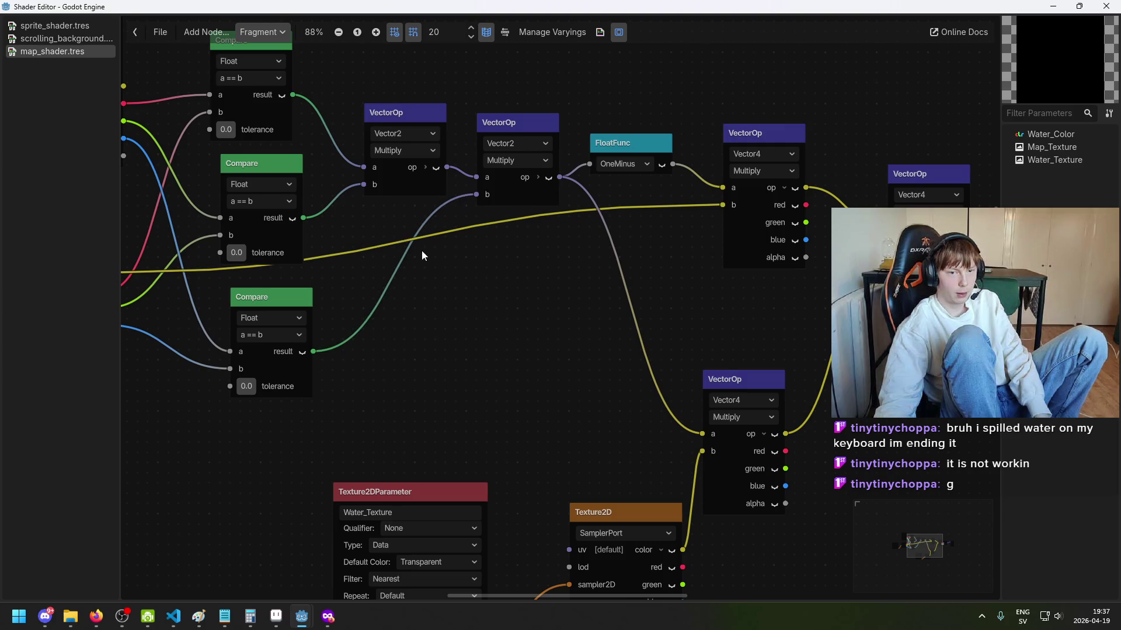
pyautogui.scroll(1, 421, 255)
pyautogui.scroll(-2, 499, 233)
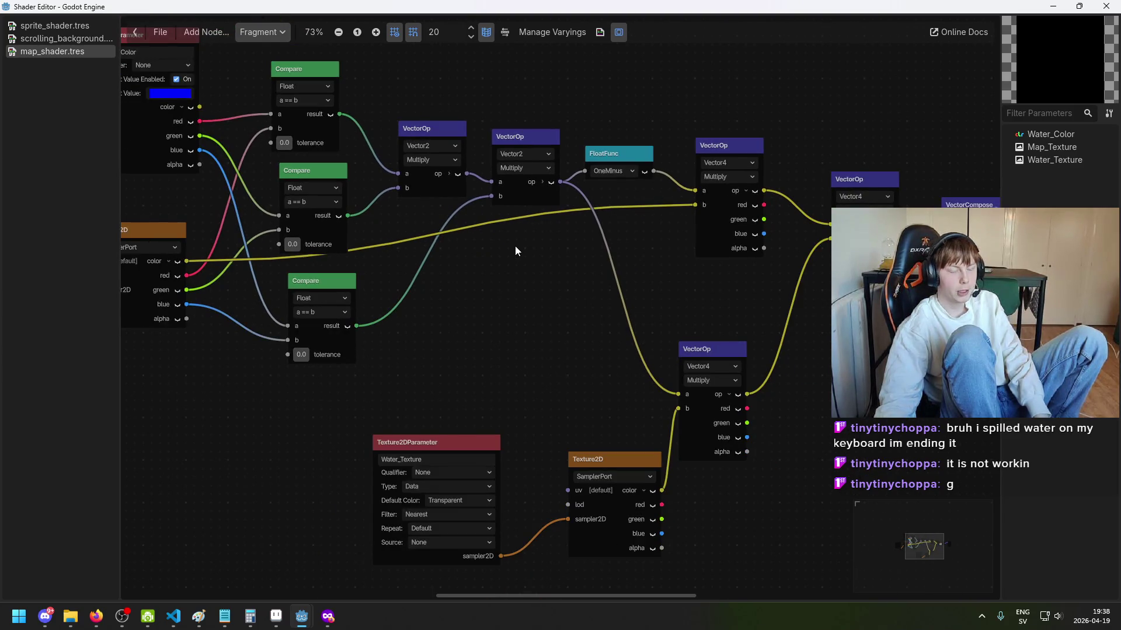
pyautogui.scroll(1, 531, 269)
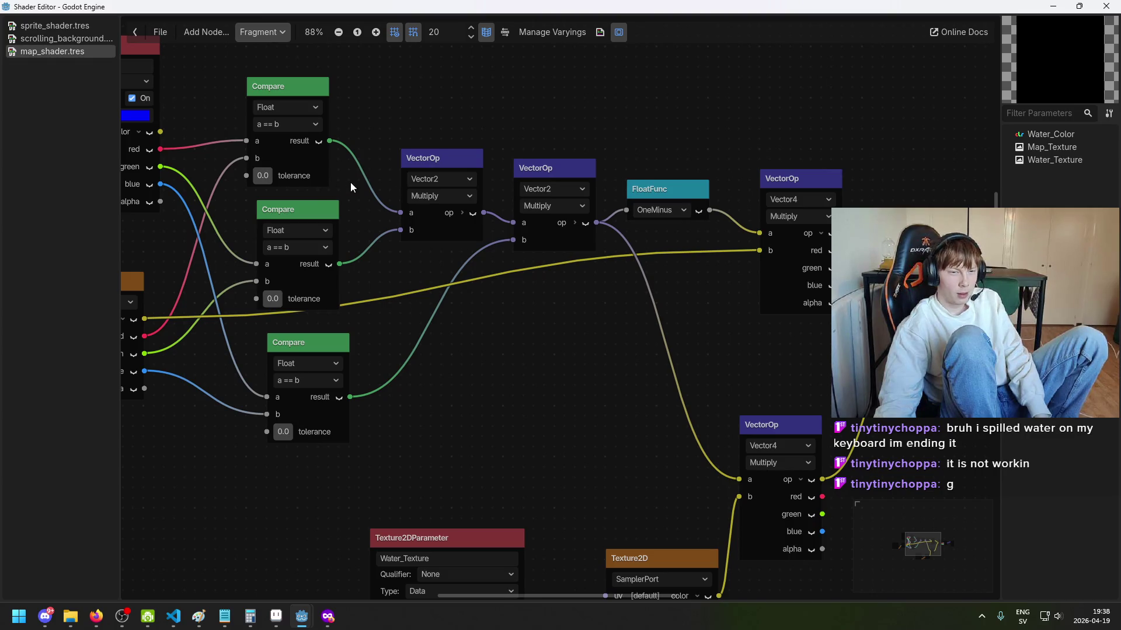
pyautogui.scroll(-1, 478, 281)
pyautogui.scroll(2, 403, 176)
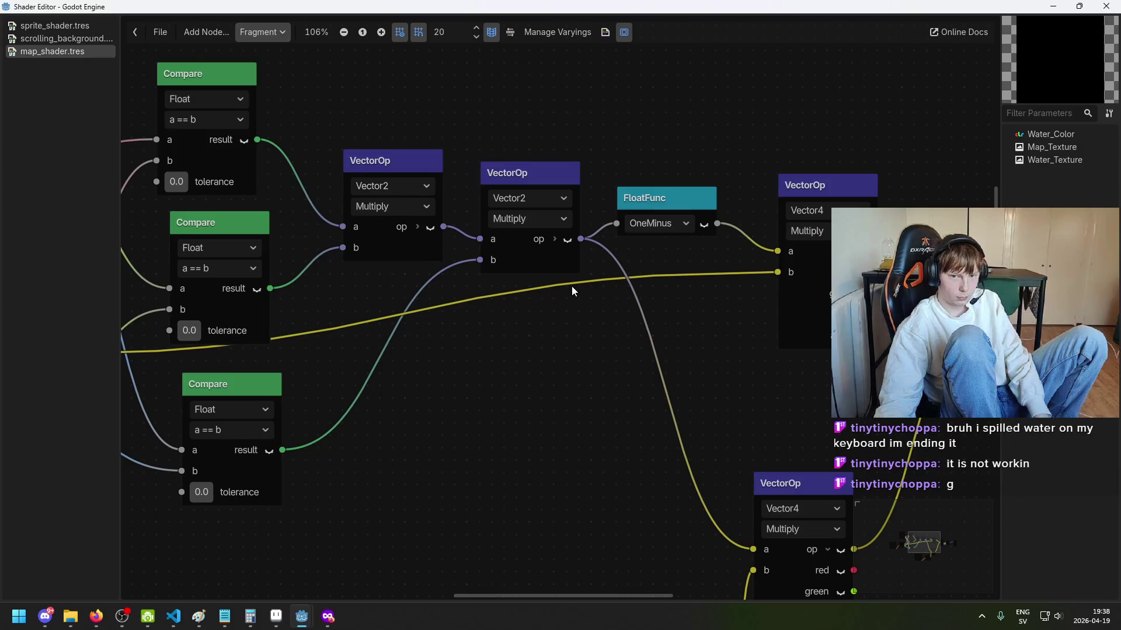
pyautogui.scroll(-2, 572, 286)
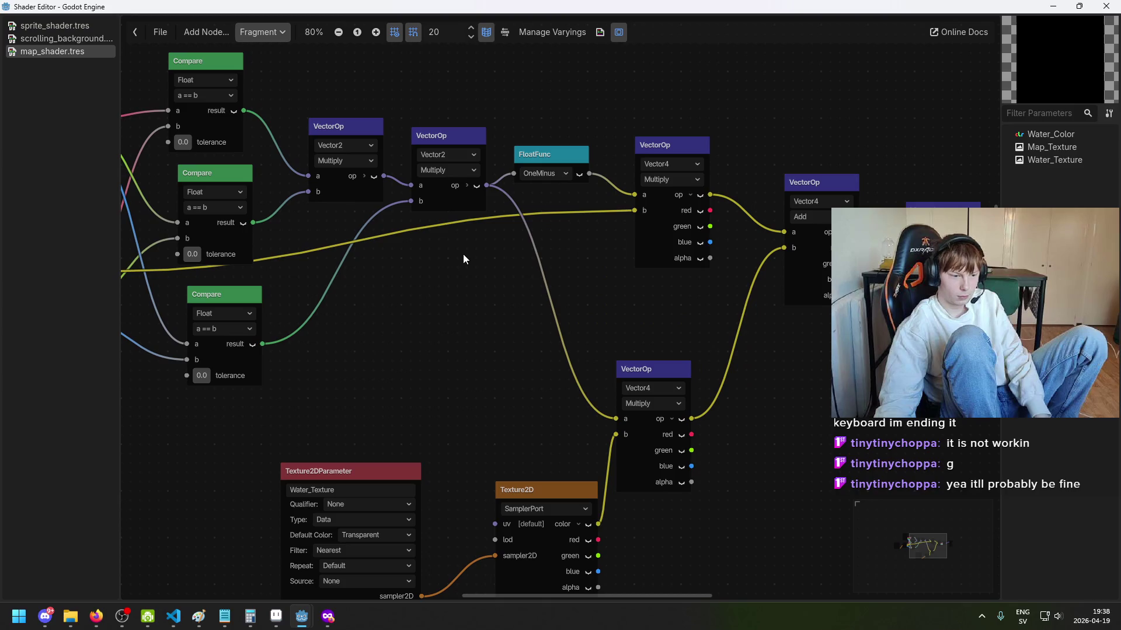
pyautogui.moveTo(463, 254); pyautogui.dragTo(549, 246)
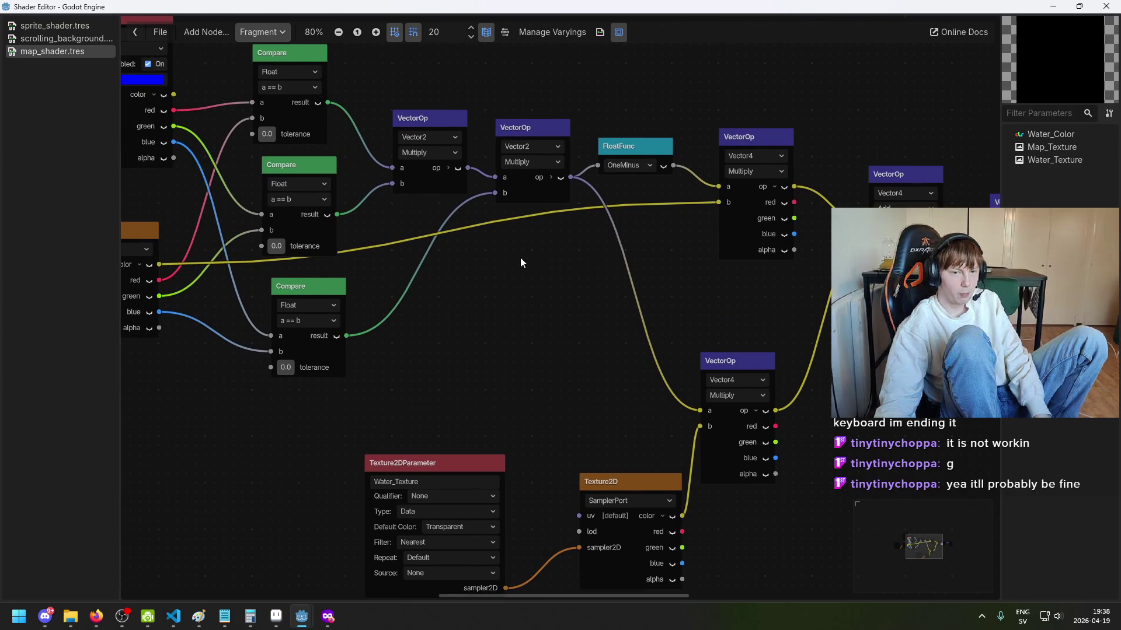
pyautogui.scroll(-1, 537, 271)
pyautogui.hscroll(3, 535, 272)
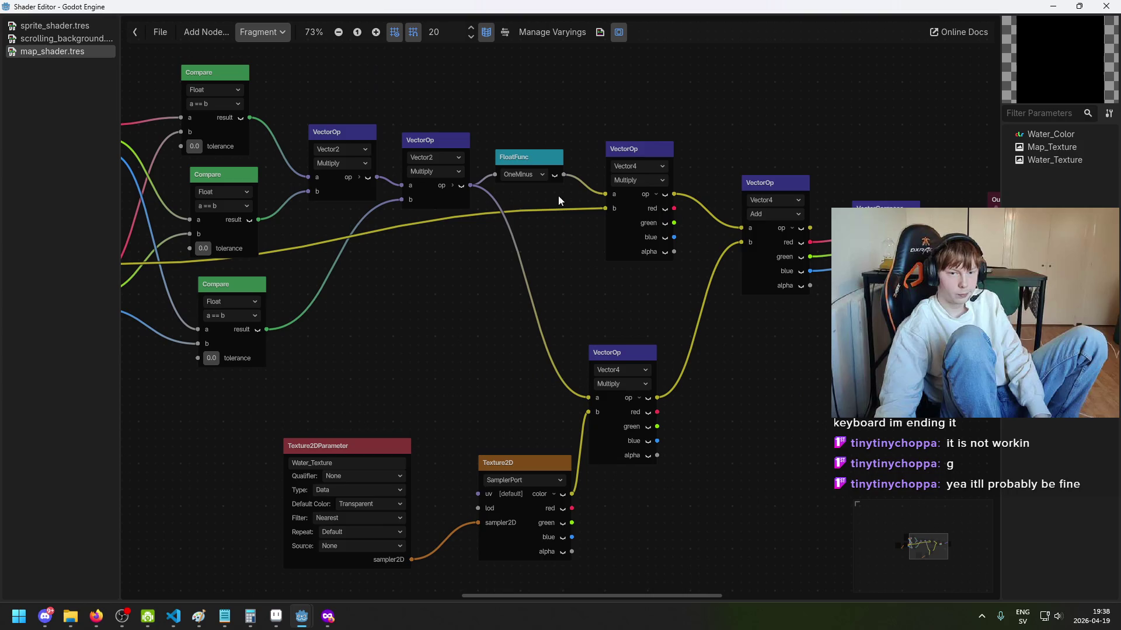
pyautogui.scroll(2, 502, 194)
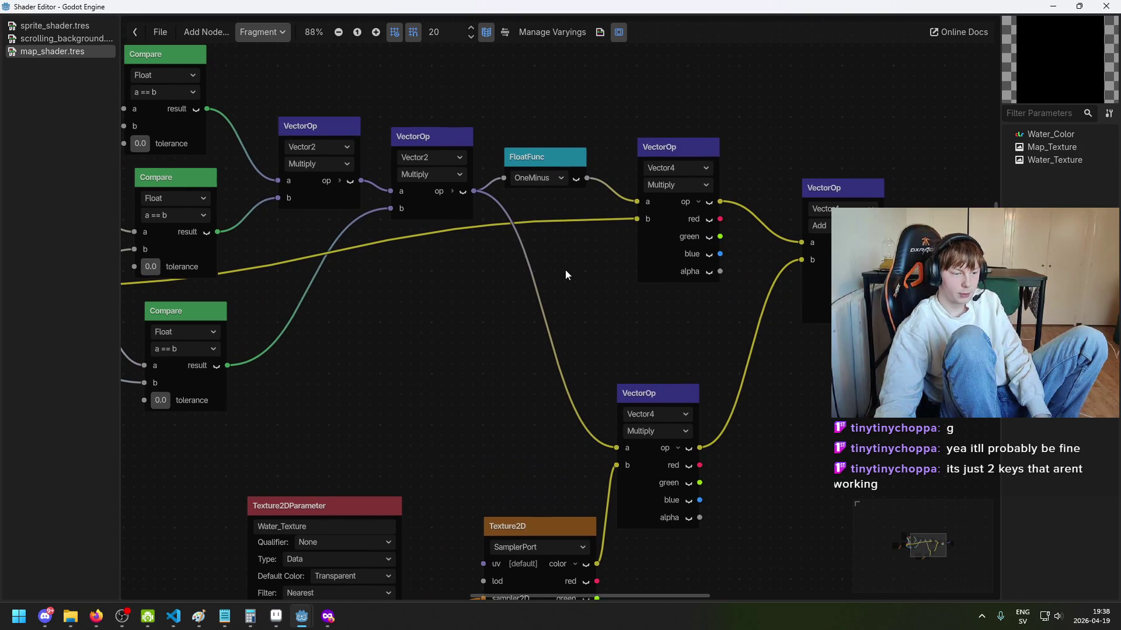
pyautogui.scroll(1, 556, 260)
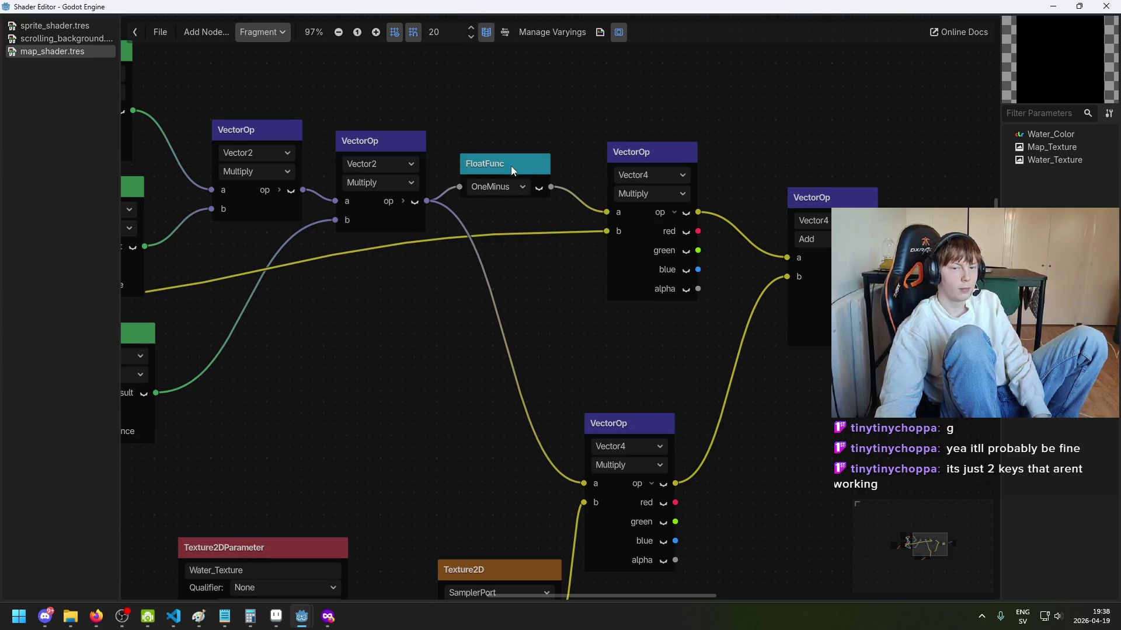
# Step: Nudge the OneMinus, Vector4 multiply and Vector2 multiply nodes higher up
pyautogui.moveTo(511, 166); pyautogui.dragTo(530, 154)
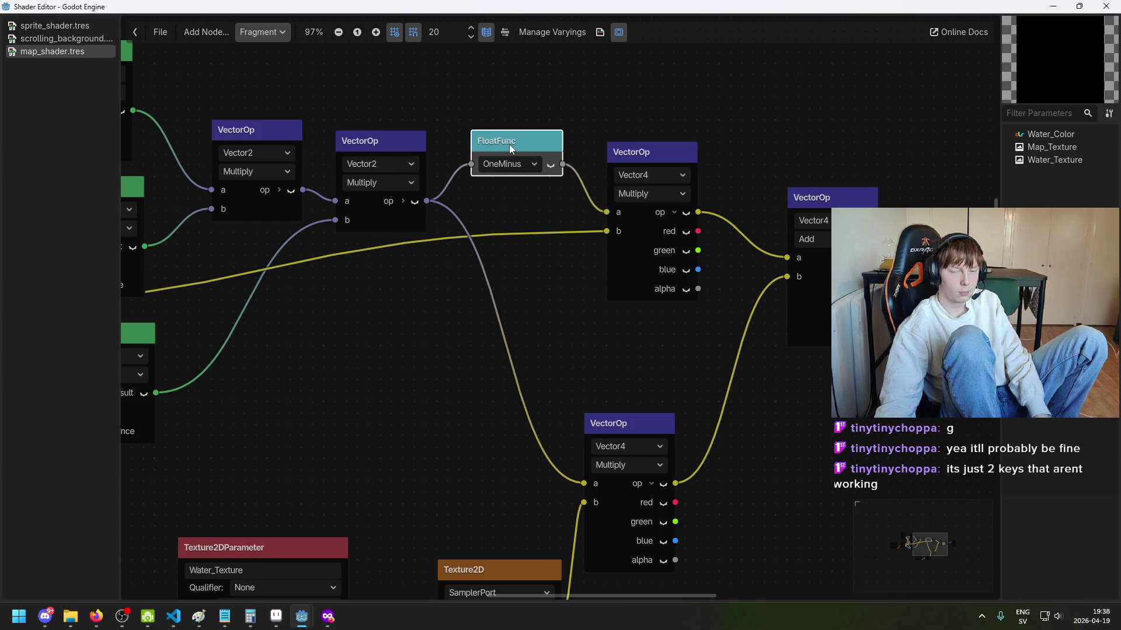
pyautogui.scroll(-1, 536, 285)
pyautogui.moveTo(623, 175)
pyautogui.mouseDown()
pyautogui.moveTo(638, 167)
pyautogui.moveTo(620, 165)
pyautogui.mouseUp()
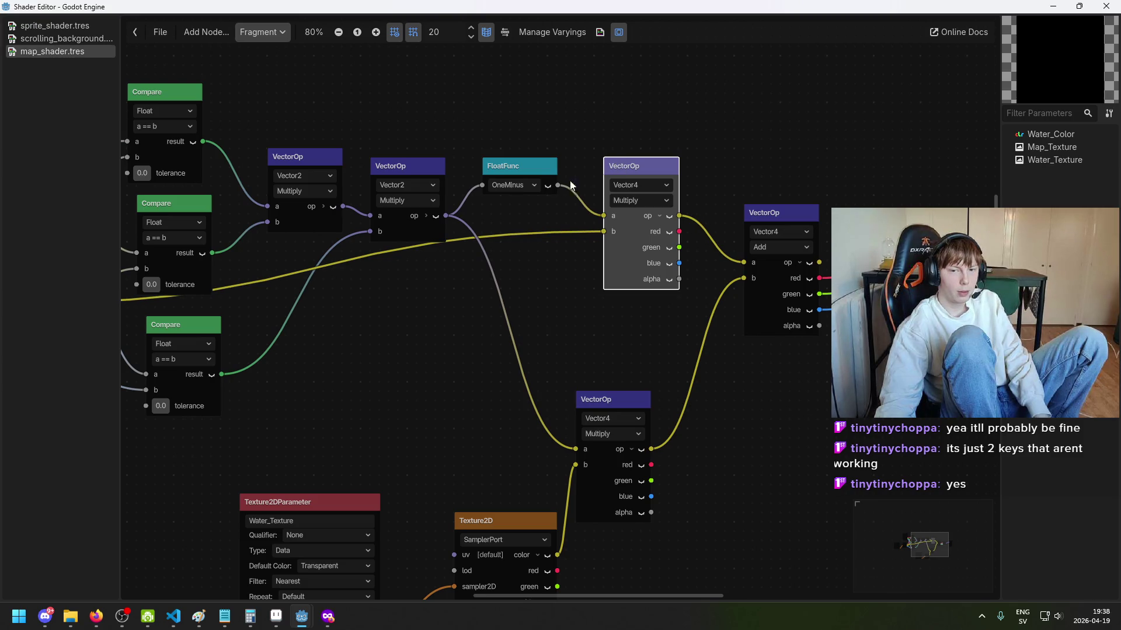
pyautogui.scroll(1, 543, 199)
pyautogui.moveTo(377, 167); pyautogui.dragTo(388, 143)
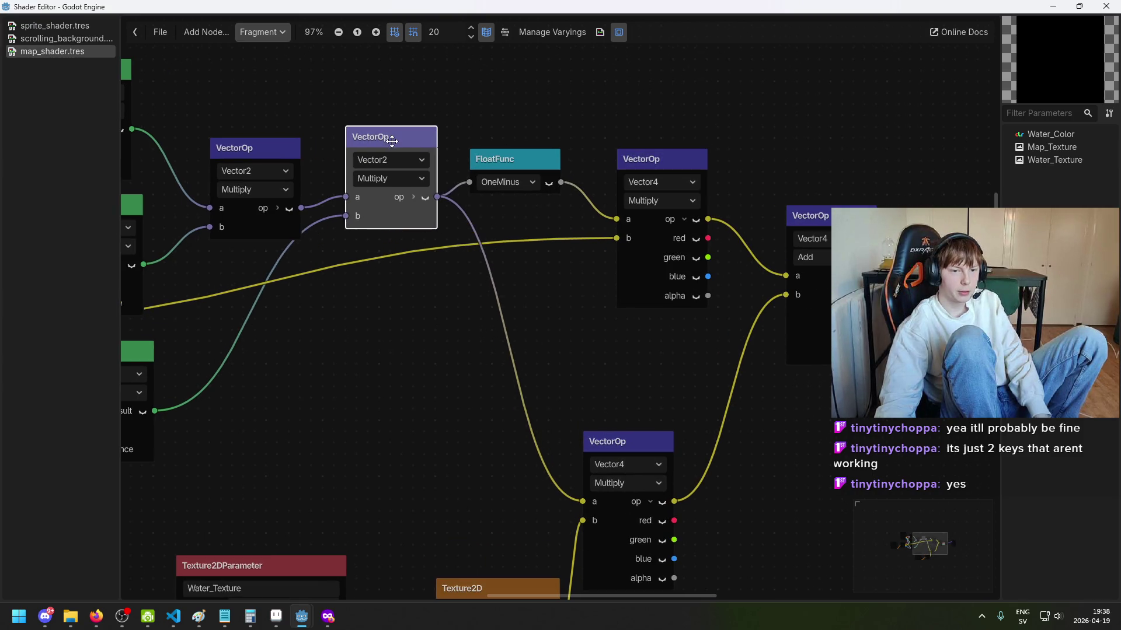
pyautogui.click(509, 219)
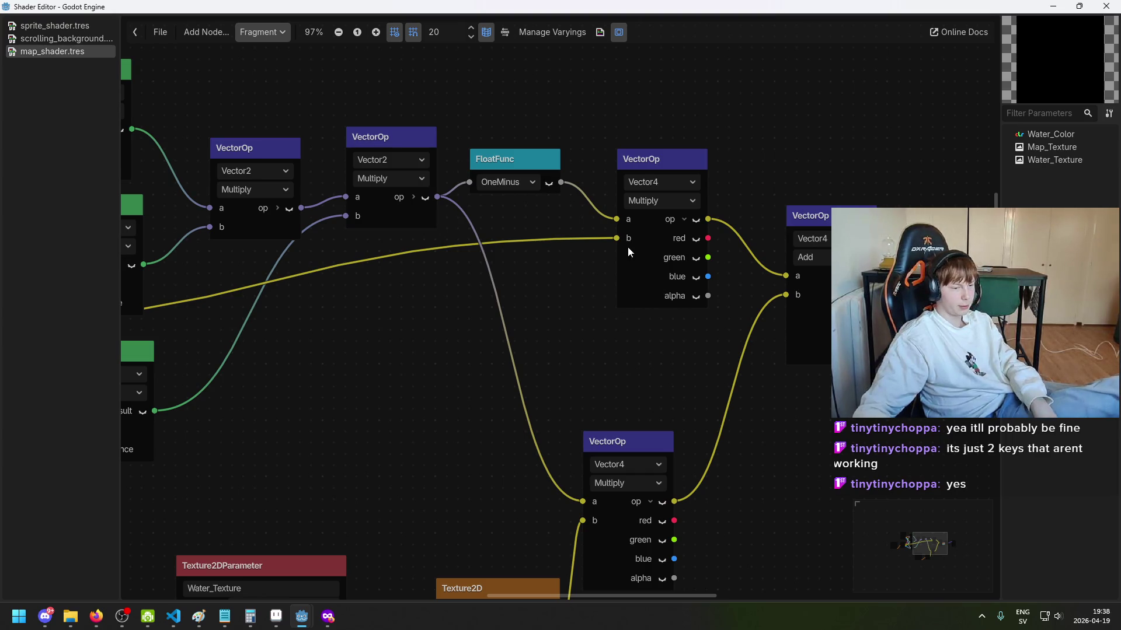
pyautogui.scroll(-1, 628, 247)
pyautogui.scroll(1, 458, 222)
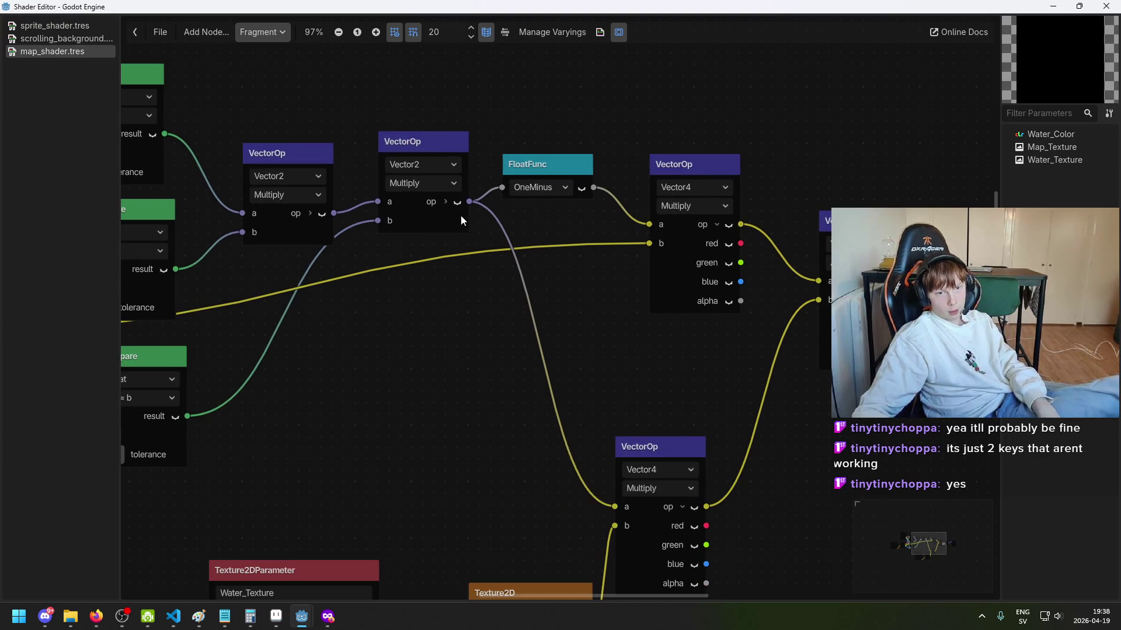
# Step: Raise the lower Vector4 multiply and move Texture2D and Water_Texture nodes up and left
pyautogui.moveTo(554, 201); pyautogui.dragTo(585, 177)
pyautogui.moveTo(667, 411)
pyautogui.mouseDown()
pyautogui.moveTo(654, 374)
pyautogui.moveTo(667, 355)
pyautogui.mouseUp()
pyautogui.moveTo(576, 376); pyautogui.dragTo(501, 305)
pyautogui.moveTo(440, 489)
pyautogui.mouseDown()
pyautogui.moveTo(405, 455)
pyautogui.moveTo(485, 255)
pyautogui.mouseUp()
pyautogui.moveTo(373, 314); pyautogui.dragTo(360, 276)
pyautogui.moveTo(457, 213); pyautogui.dragTo(407, 344)
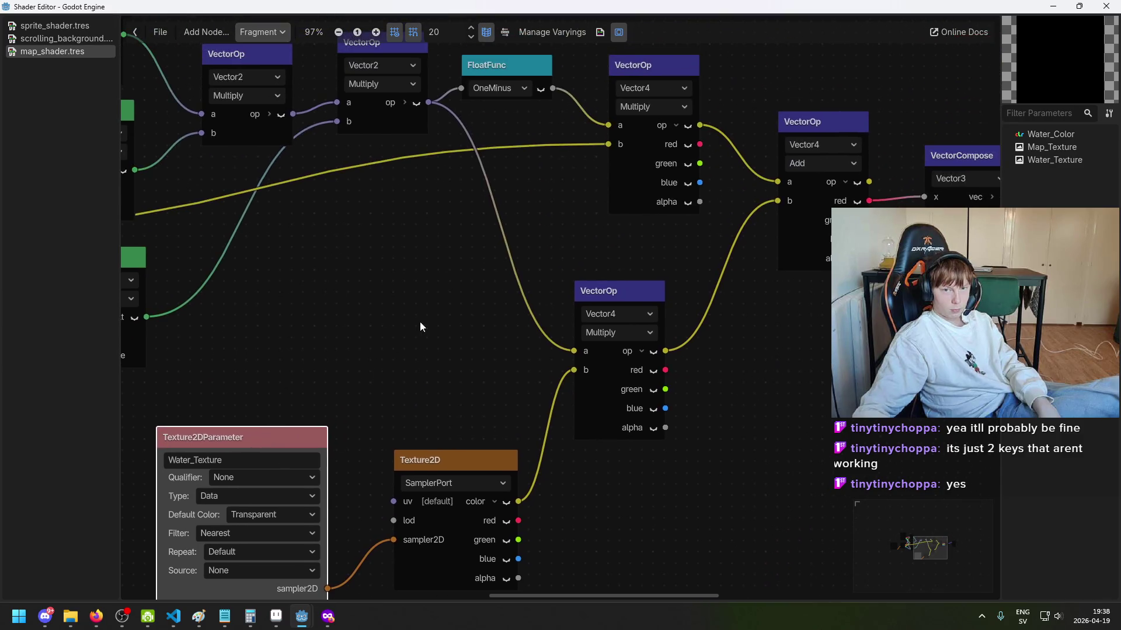
pyautogui.scroll(2, 508, 278)
pyautogui.scroll(1, 509, 133)
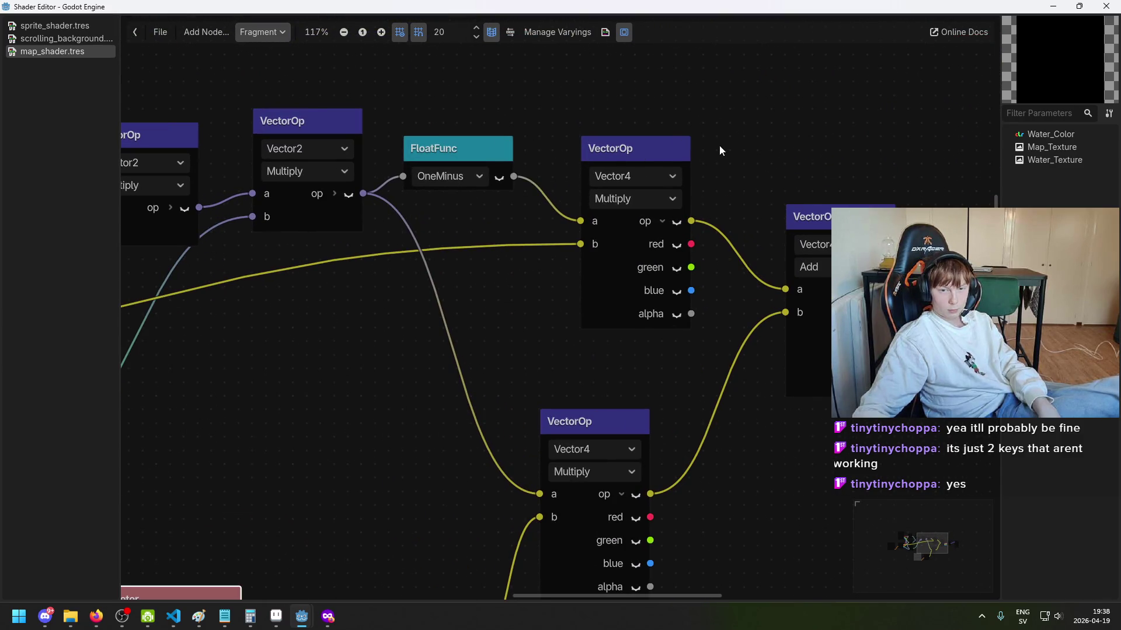
pyautogui.click(620, 151)
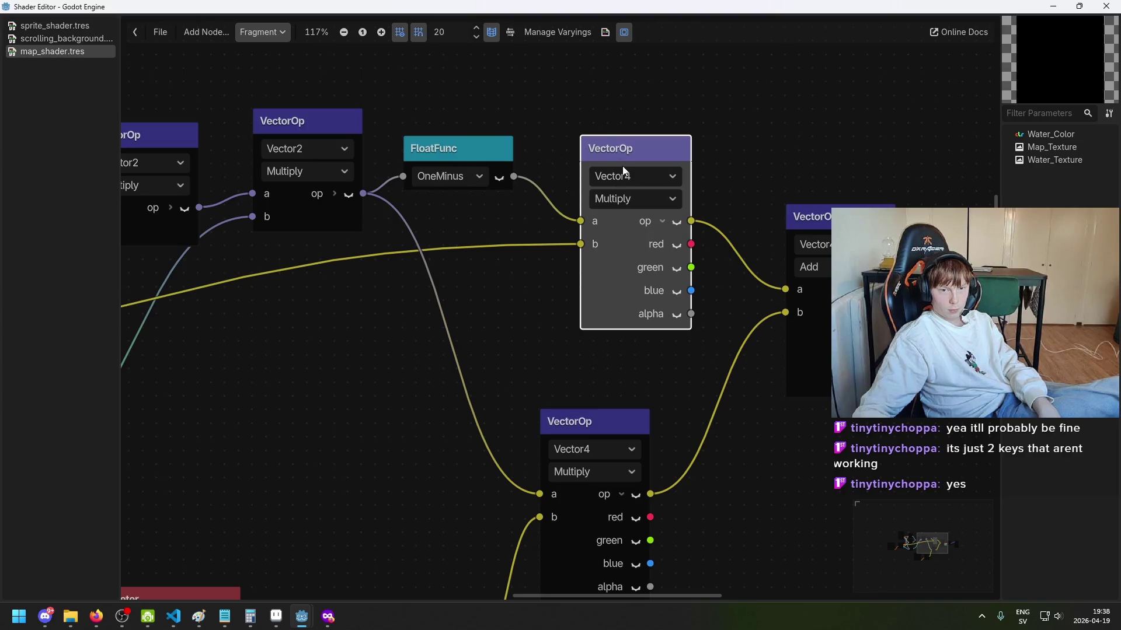
pyautogui.scroll(-2, 625, 179)
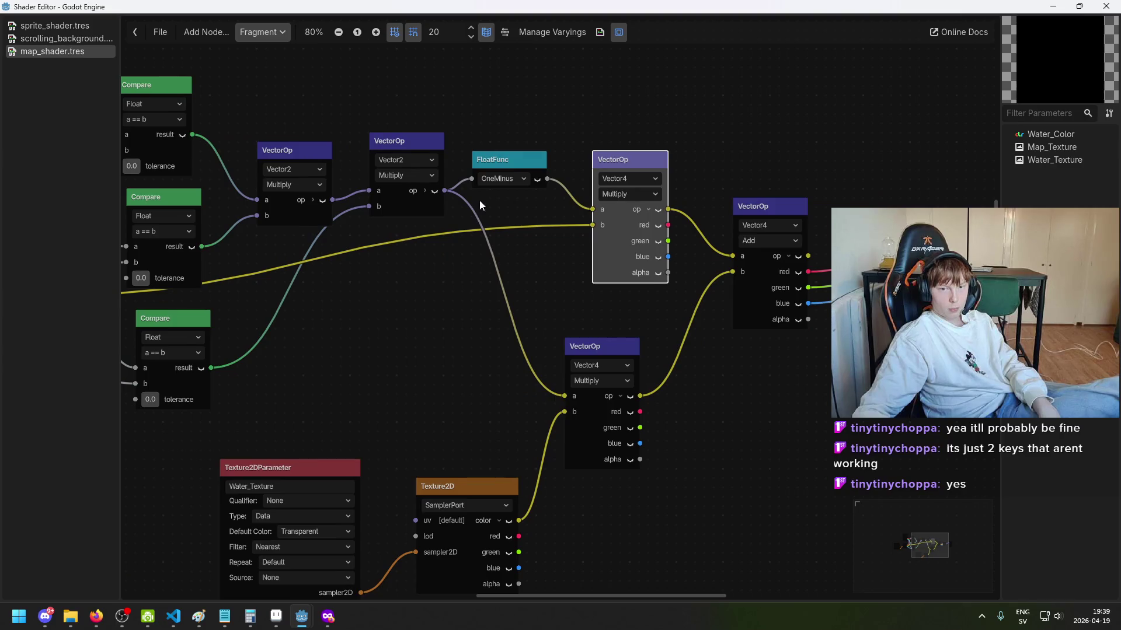
pyautogui.hscroll(-3, 467, 216)
pyautogui.hscroll(-1, 417, 247)
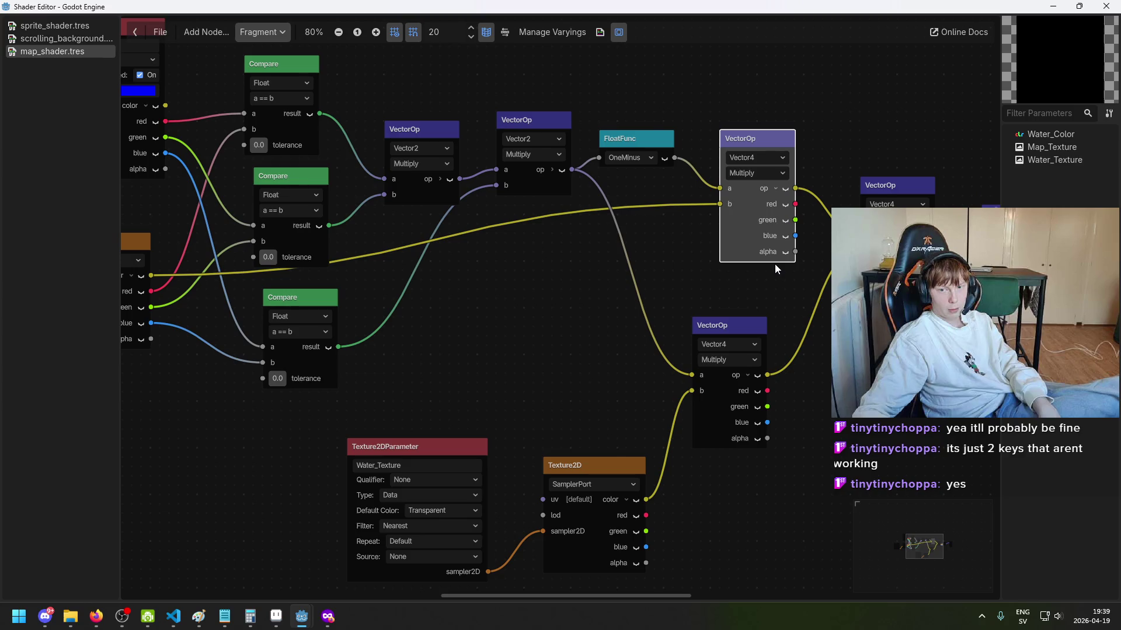
pyautogui.hscroll(-5, 729, 275)
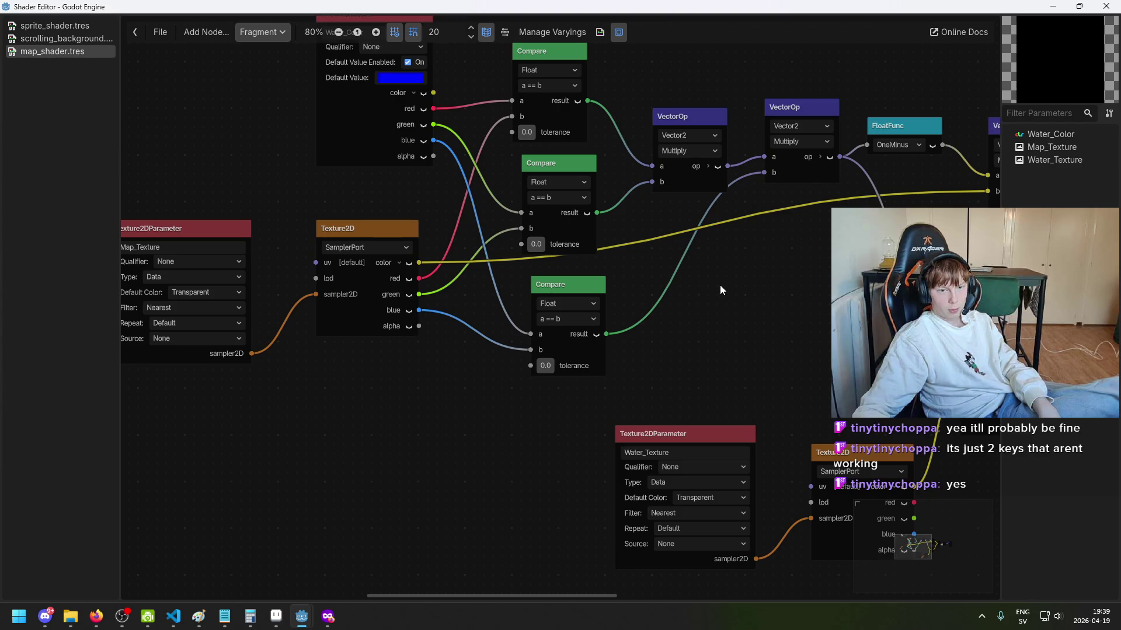
# Step: Disconnect the Texture2D red, green and blue outputs from the Compare nodes
pyautogui.click(400, 263)
pyautogui.click(400, 263)
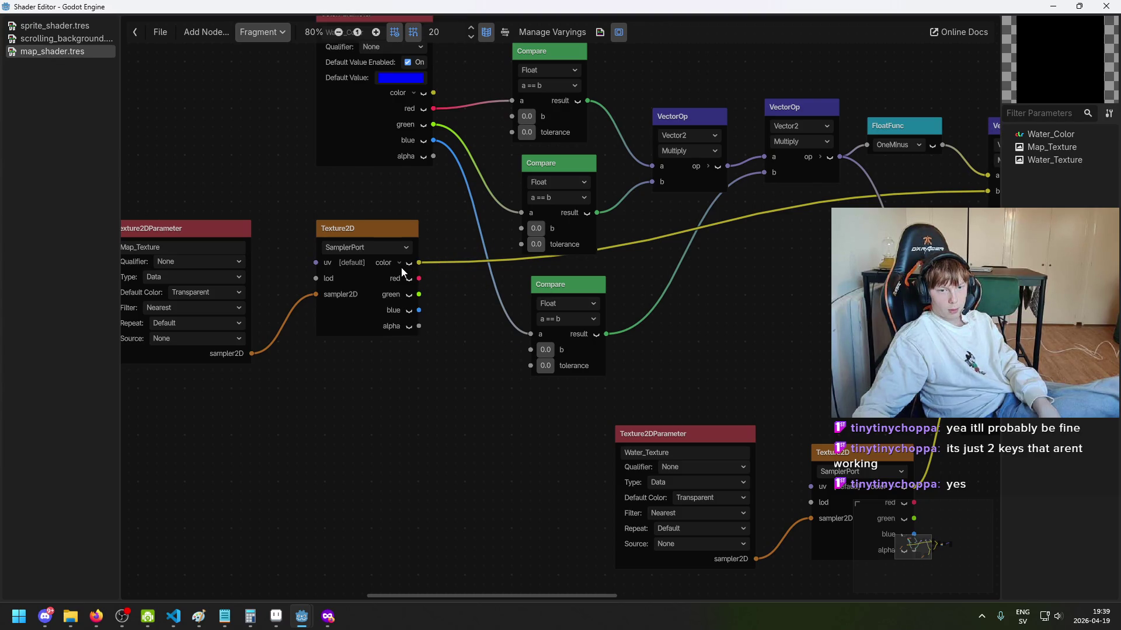
pyautogui.moveTo(433, 267); pyautogui.dragTo(433, 265)
pyautogui.click(568, 257)
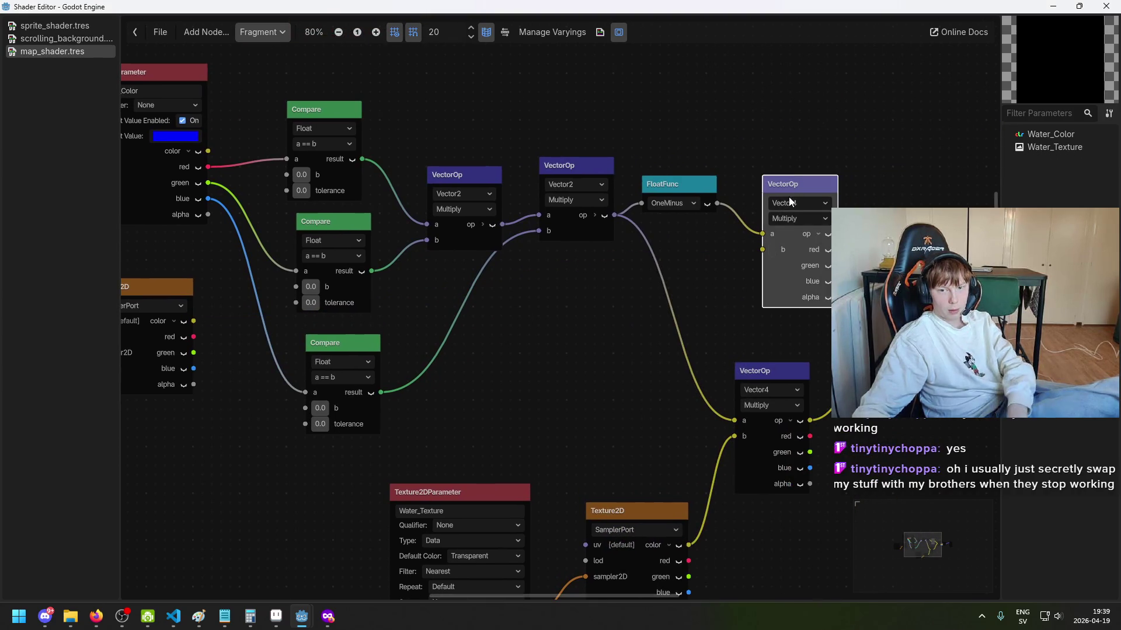
# Step: Drag a new wire from the Texture2D red output to empty canvas and search 've'
pyautogui.moveTo(706, 268); pyautogui.dragTo(585, 322)
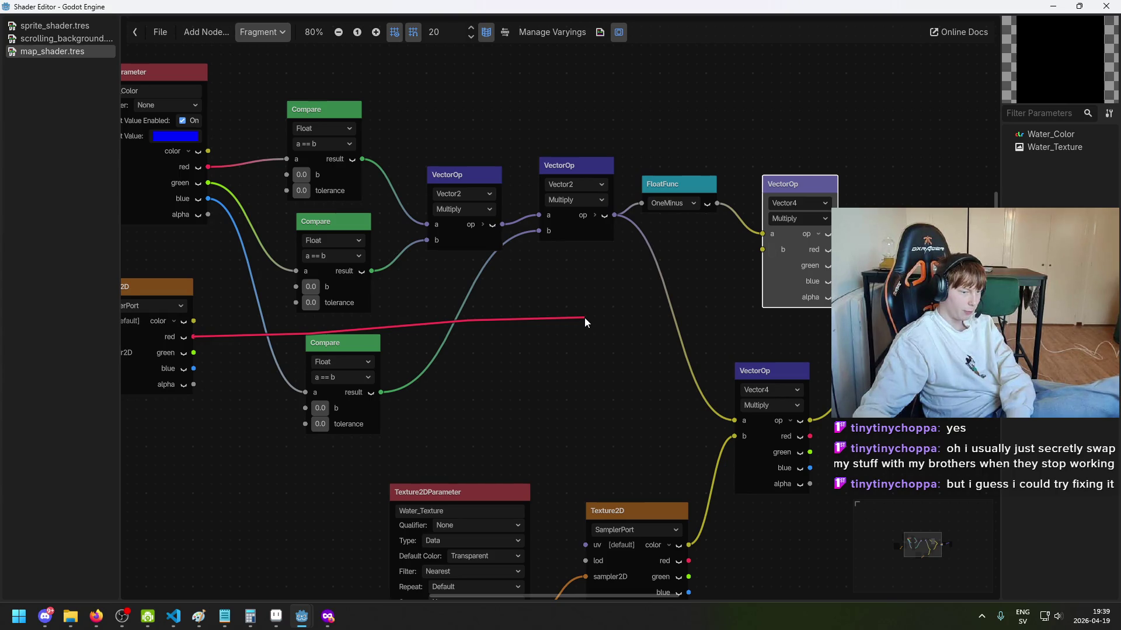
pyautogui.moveTo(585, 318); pyautogui.dragTo(585, 318)
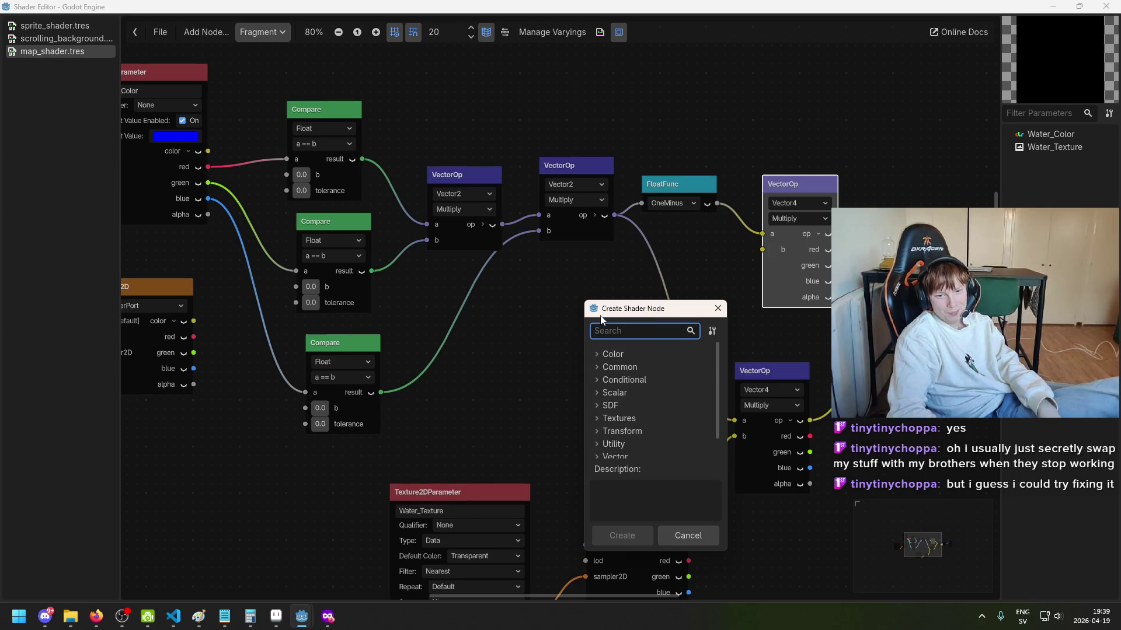
pyautogui.write('ve')
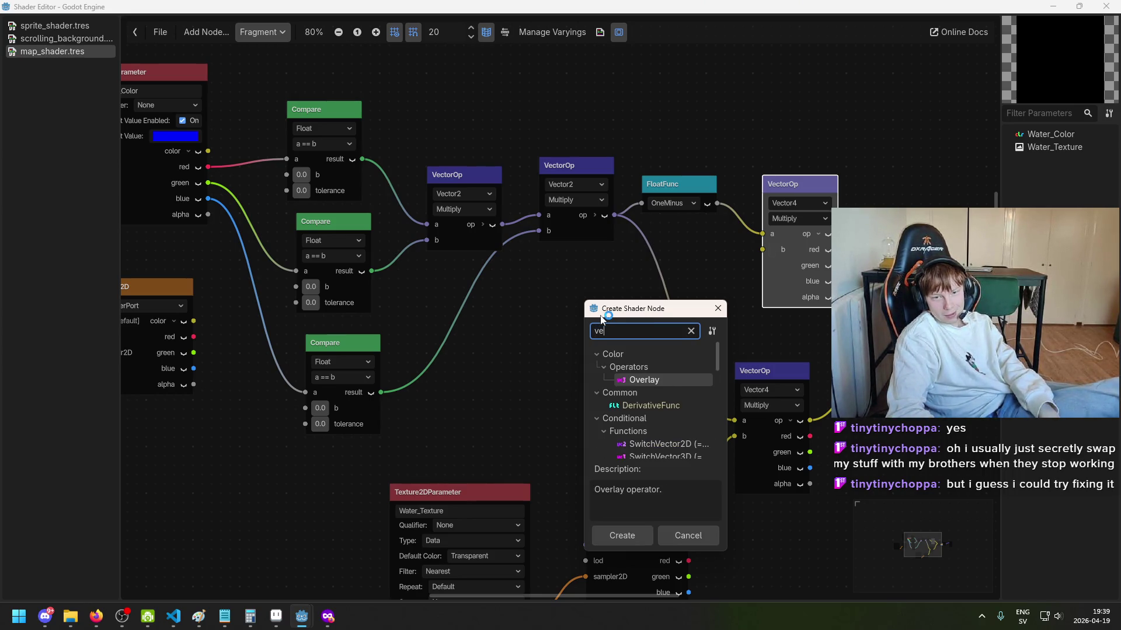
pyautogui.hotkey('alt', 'Tab')
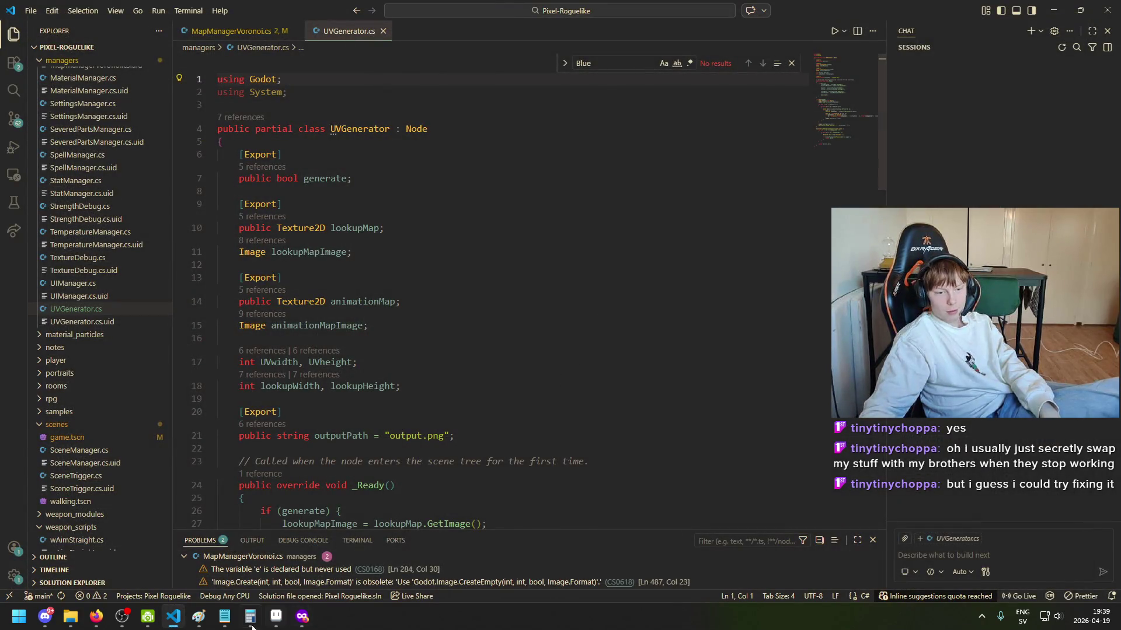
# Step: Launch the Godot Project Manager from the Start menu and open Pixel Roguelike for editing
pyautogui.press('super')
pyautogui.write('go')
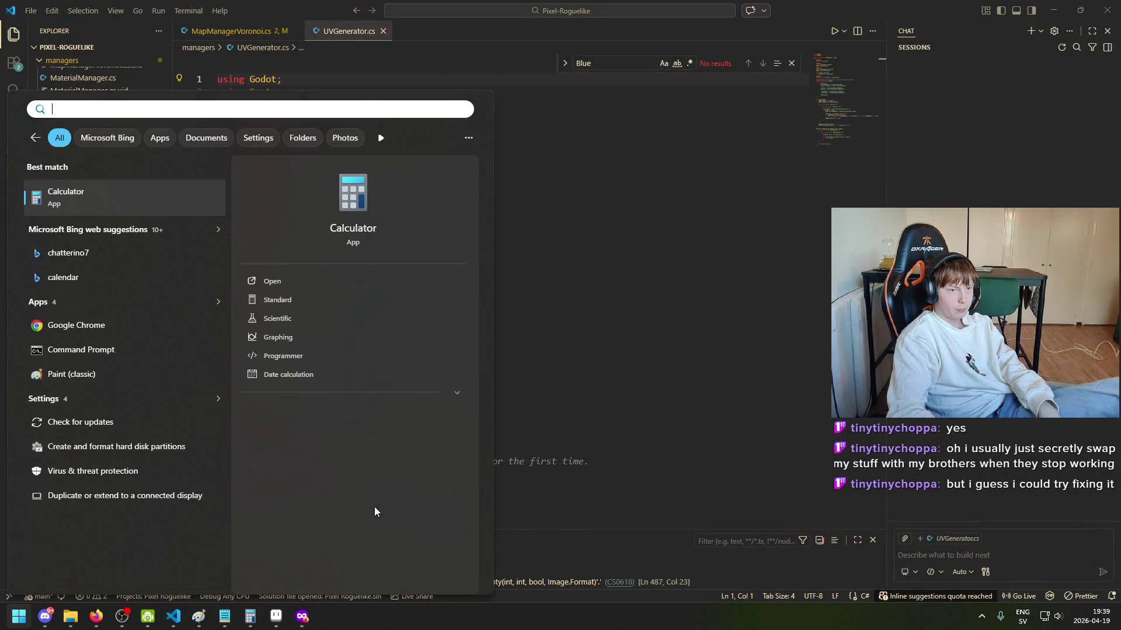
pyautogui.write('dot')
pyautogui.press('Return')
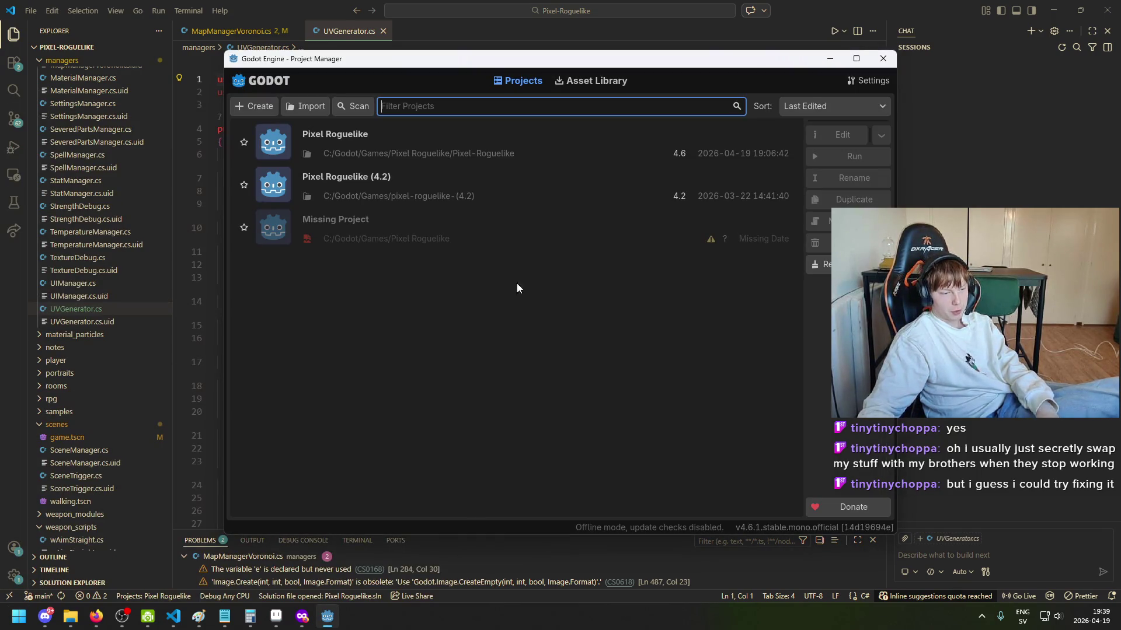
pyautogui.click(447, 141)
pyautogui.click(837, 140)
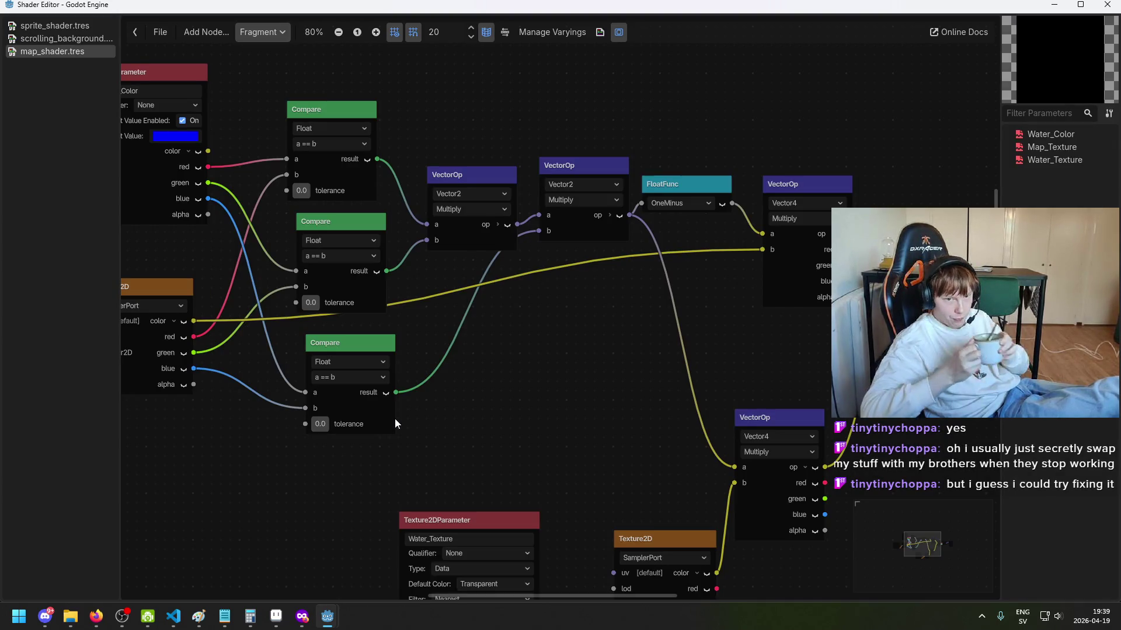
# Step: Pan the shader graph to bring the Texture2D and Compare nodes into view
pyautogui.scroll(-1, 527, 365)
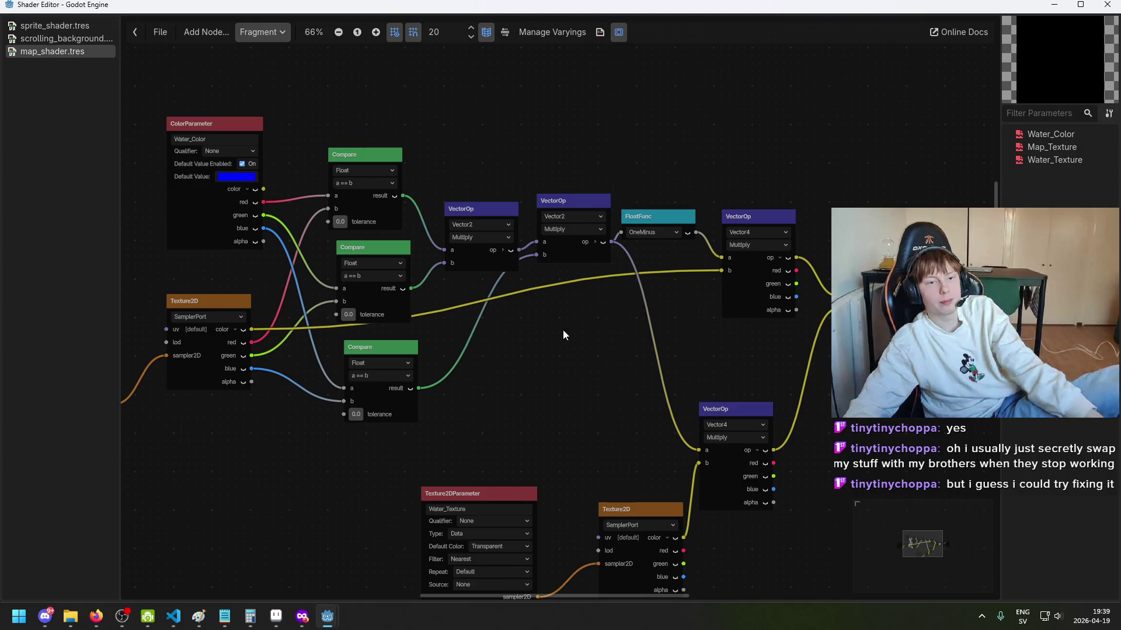
pyautogui.moveTo(473, 6)
pyautogui.mouseDown()
pyautogui.moveTo(583, 23)
pyautogui.moveTo(569, 3)
pyautogui.mouseUp()
pyautogui.scroll(1, 637, 355)
pyautogui.scroll(3, 584, 356)
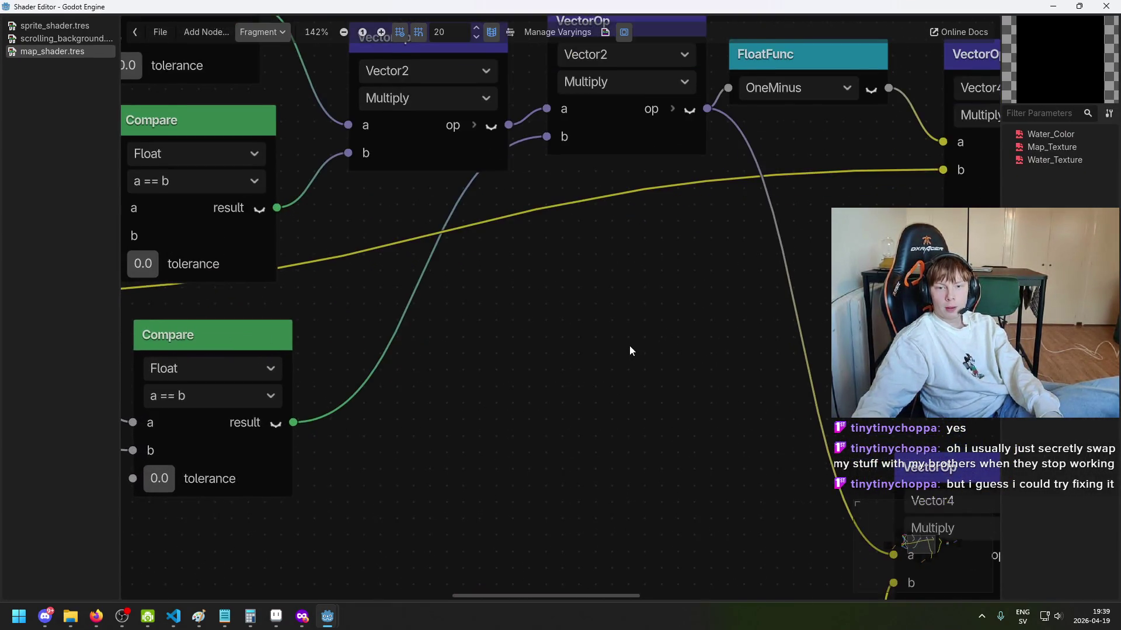
pyautogui.hscroll(-3, 502, 379)
pyautogui.scroll(-3, 693, 342)
pyautogui.moveTo(666, 331)
pyautogui.mouseDown()
pyautogui.moveTo(828, 299)
pyautogui.moveTo(632, 402)
pyautogui.moveTo(482, 411)
pyautogui.mouseUp()
pyautogui.scroll(-1, 614, 399)
pyautogui.scroll(1, 484, 408)
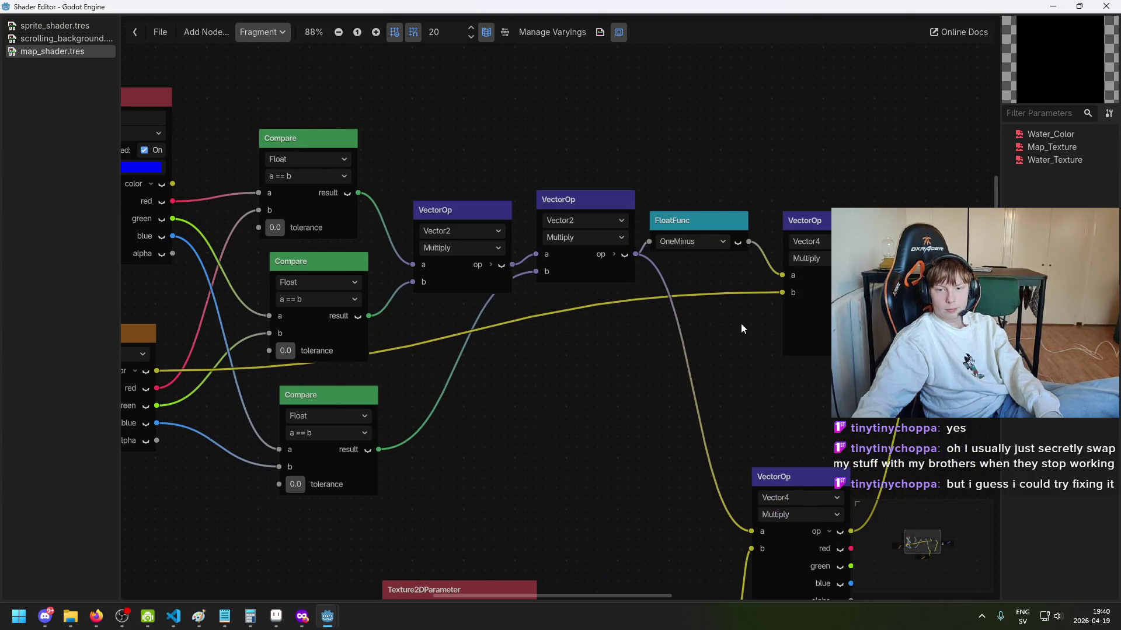
pyautogui.hscroll(-3, 613, 356)
# Step: Create a Vector3Compose node from the Texture2D red output and wire green and blue into y and z
pyautogui.moveTo(255, 376)
pyautogui.mouseDown()
pyautogui.moveTo(618, 370)
pyautogui.moveTo(656, 353)
pyautogui.mouseUp()
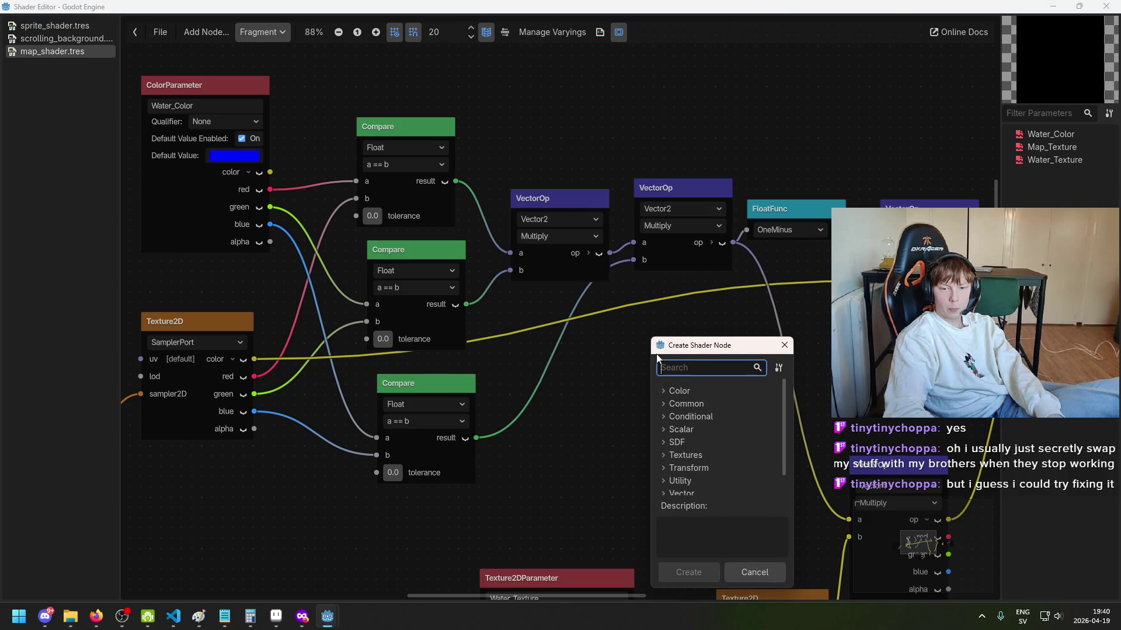
pyautogui.write('vect')
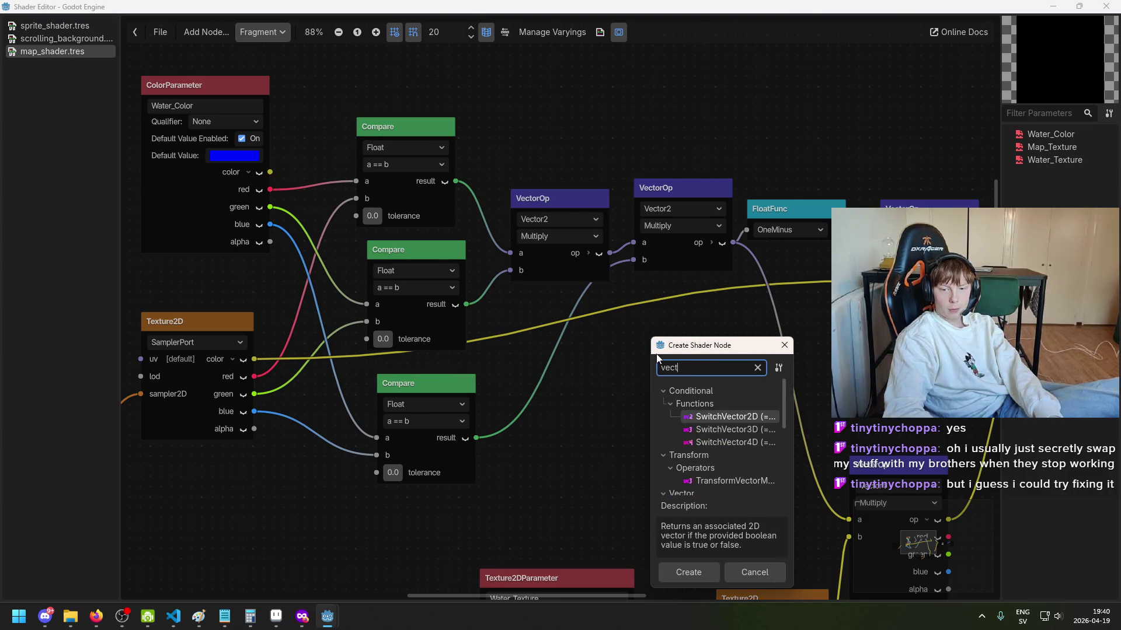
pyautogui.write('or3')
pyautogui.press('Down')
pyautogui.press('Down')
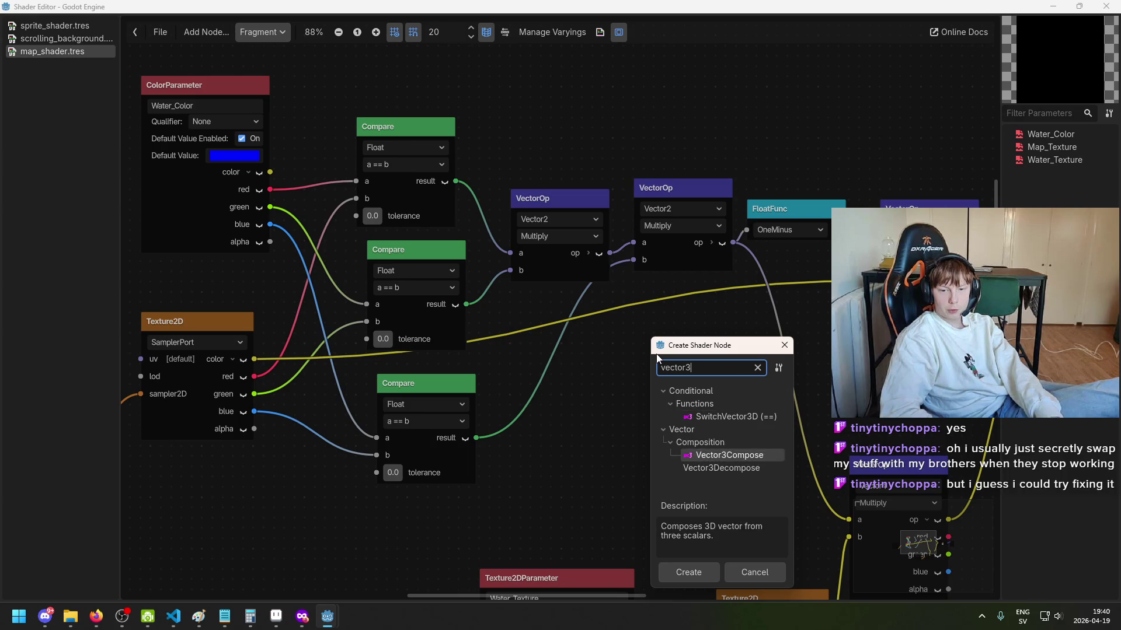
pyautogui.press('Up')
pyautogui.press('Return')
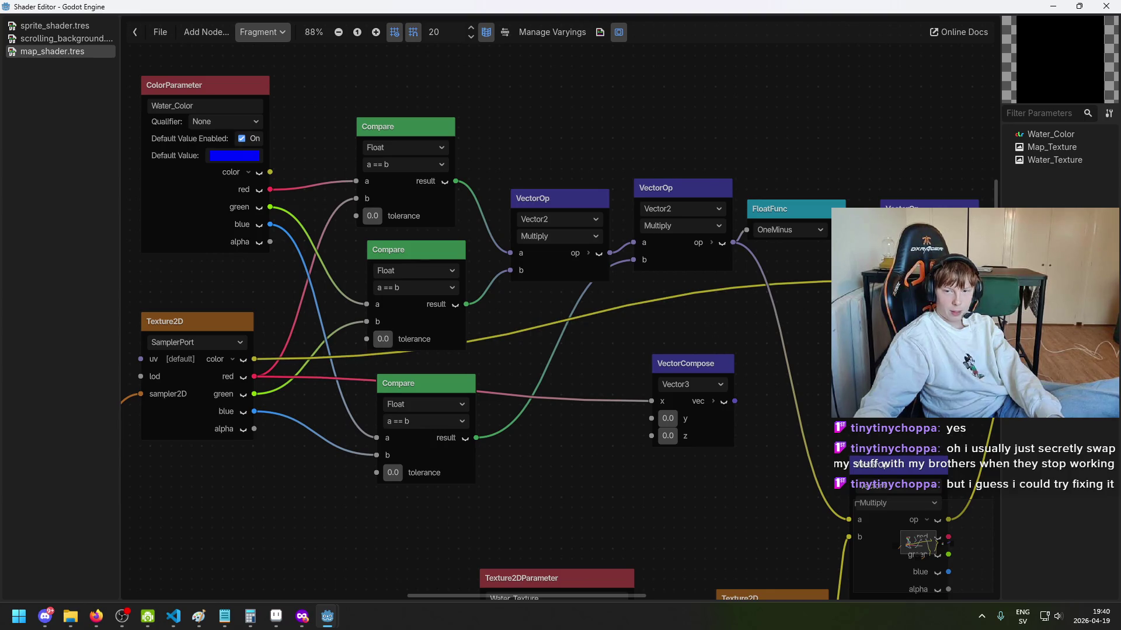
pyautogui.moveTo(254, 394); pyautogui.dragTo(651, 418)
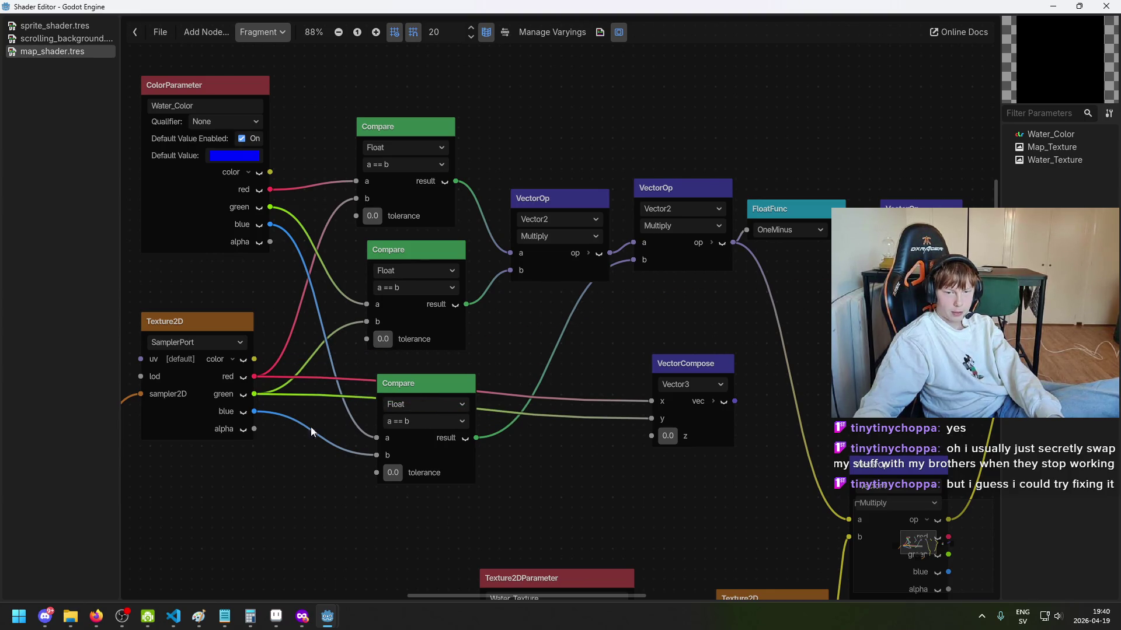
pyautogui.moveTo(293, 421); pyautogui.dragTo(651, 436)
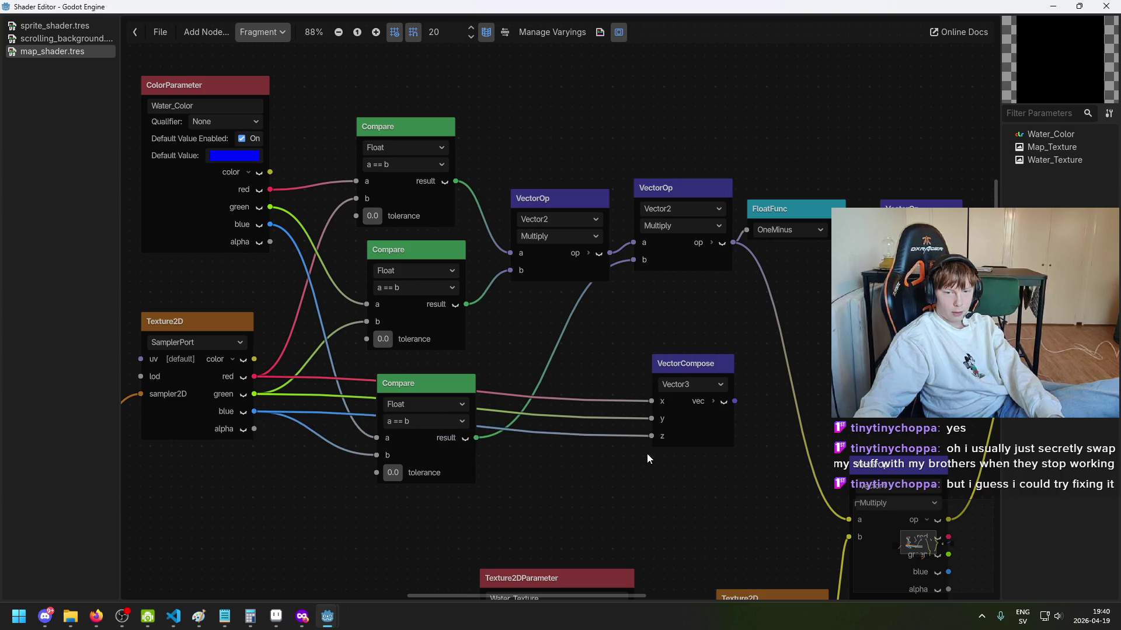
# Step: Reposition the VectorCompose node and pan the graph toward the output side
pyautogui.scroll(-1, 526, 455)
pyautogui.moveTo(665, 369)
pyautogui.mouseDown()
pyautogui.moveTo(667, 422)
pyautogui.moveTo(662, 340)
pyautogui.moveTo(788, 329)
pyautogui.moveTo(822, 347)
pyautogui.moveTo(607, 361)
pyautogui.moveTo(348, 480)
pyautogui.mouseUp()
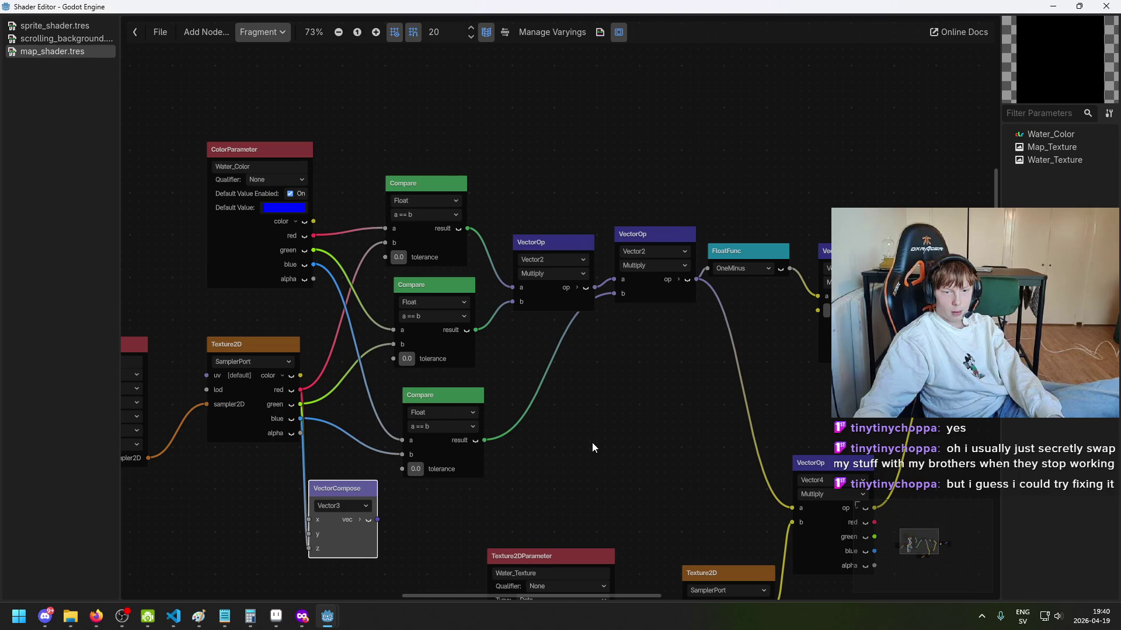
pyautogui.moveTo(592, 443); pyautogui.dragTo(663, 379)
pyautogui.moveTo(423, 422)
pyautogui.mouseDown()
pyautogui.moveTo(481, 422)
pyautogui.moveTo(460, 428)
pyautogui.mouseUp()
pyautogui.scroll(-1, 577, 435)
pyautogui.moveTo(583, 443)
pyautogui.mouseDown()
pyautogui.moveTo(706, 391)
pyautogui.moveTo(695, 380)
pyautogui.moveTo(498, 361)
pyautogui.moveTo(473, 377)
pyautogui.moveTo(708, 307)
pyautogui.moveTo(774, 193)
pyautogui.mouseUp()
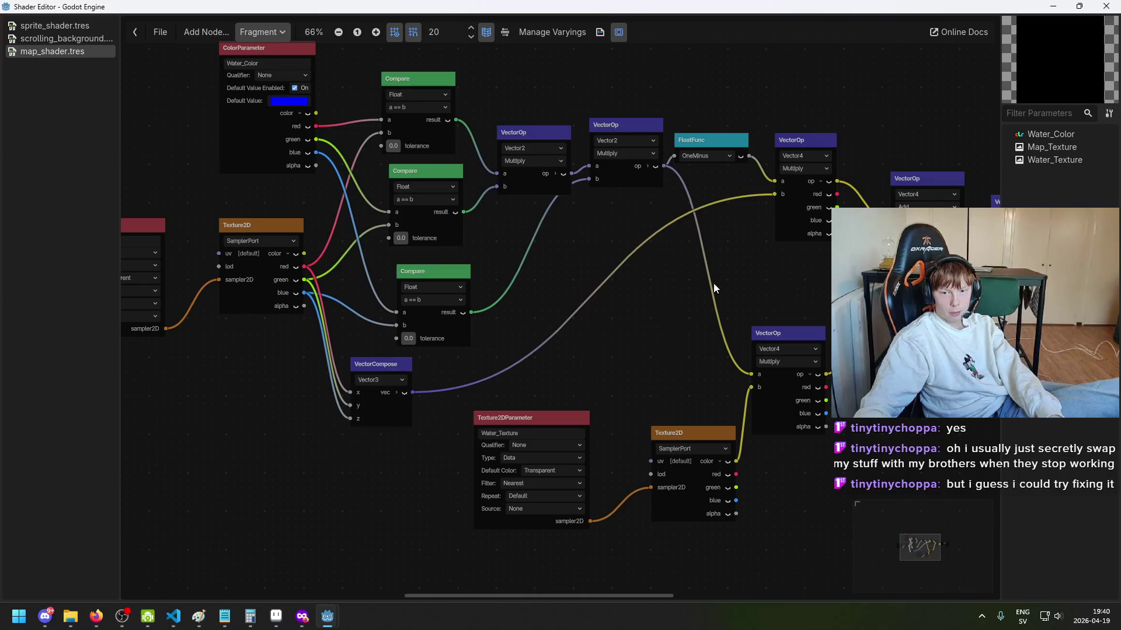
# Step: Move the water texture nodes aside and duplicate the VectorCompose node
pyautogui.moveTo(672, 433); pyautogui.dragTo(641, 441)
pyautogui.moveTo(525, 418); pyautogui.dragTo(417, 464)
pyautogui.click(373, 369)
pyautogui.hotkey('ctrl', 'c')
pyautogui.hotkey('ctrl', 'v')
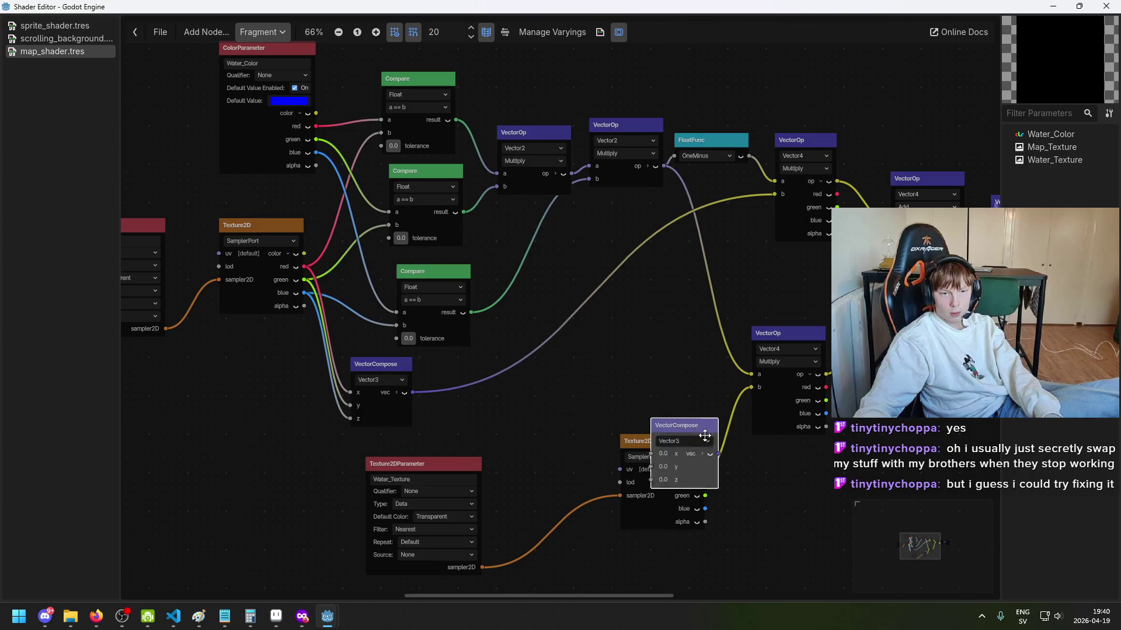
pyautogui.moveTo(730, 475); pyautogui.dragTo(730, 475)
pyautogui.press('Escape')
# Step: Wire the water texture's red, green and blue into the duplicate VectorCompose, feeding the lower multiply's b
pyautogui.moveTo(765, 397)
pyautogui.mouseDown()
pyautogui.moveTo(746, 389)
pyautogui.moveTo(703, 464)
pyautogui.mouseUp()
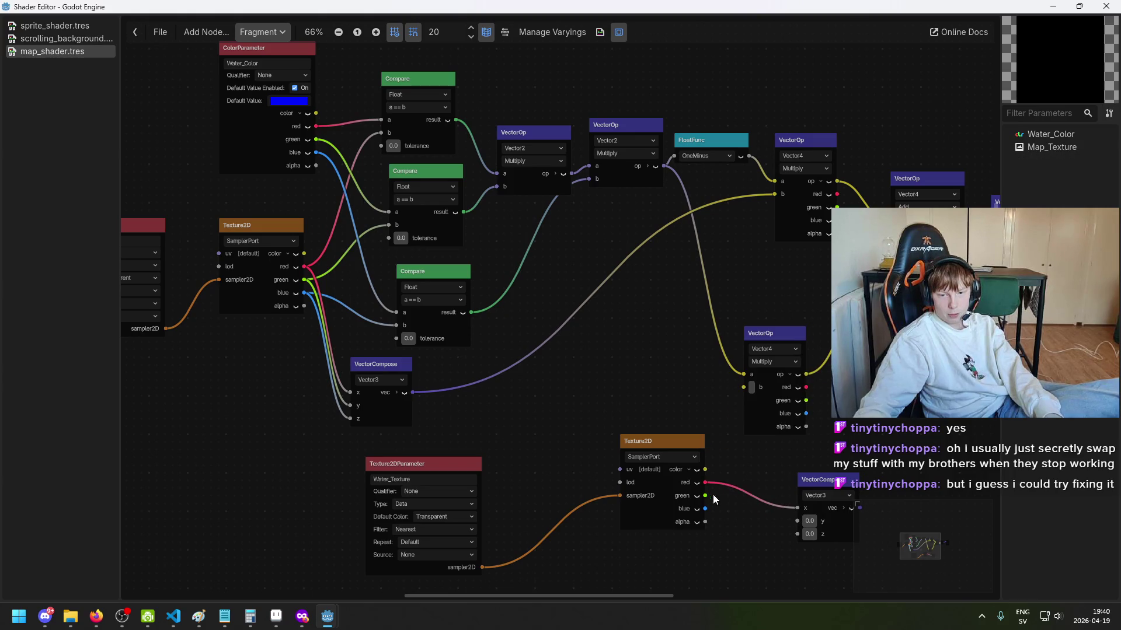
pyautogui.moveTo(783, 518); pyautogui.dragTo(797, 521)
pyautogui.moveTo(659, 440)
pyautogui.mouseDown()
pyautogui.moveTo(570, 453)
pyautogui.moveTo(606, 471)
pyautogui.mouseUp()
pyautogui.moveTo(817, 479)
pyautogui.mouseDown()
pyautogui.moveTo(700, 480)
pyautogui.moveTo(716, 480)
pyautogui.mouseUp()
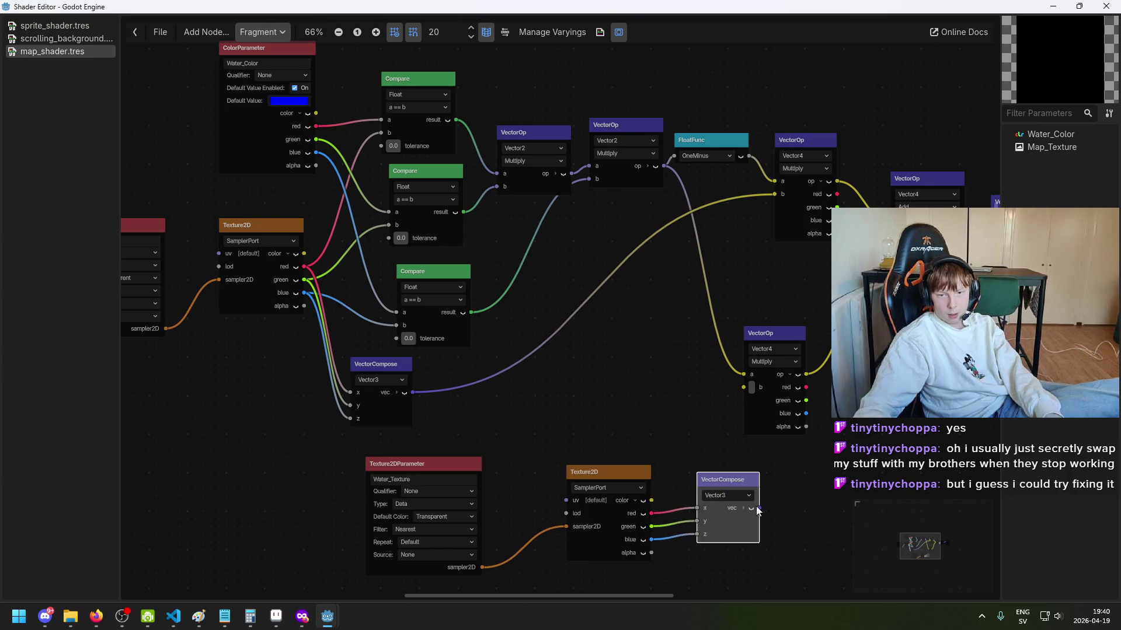
pyautogui.moveTo(739, 397); pyautogui.dragTo(743, 389)
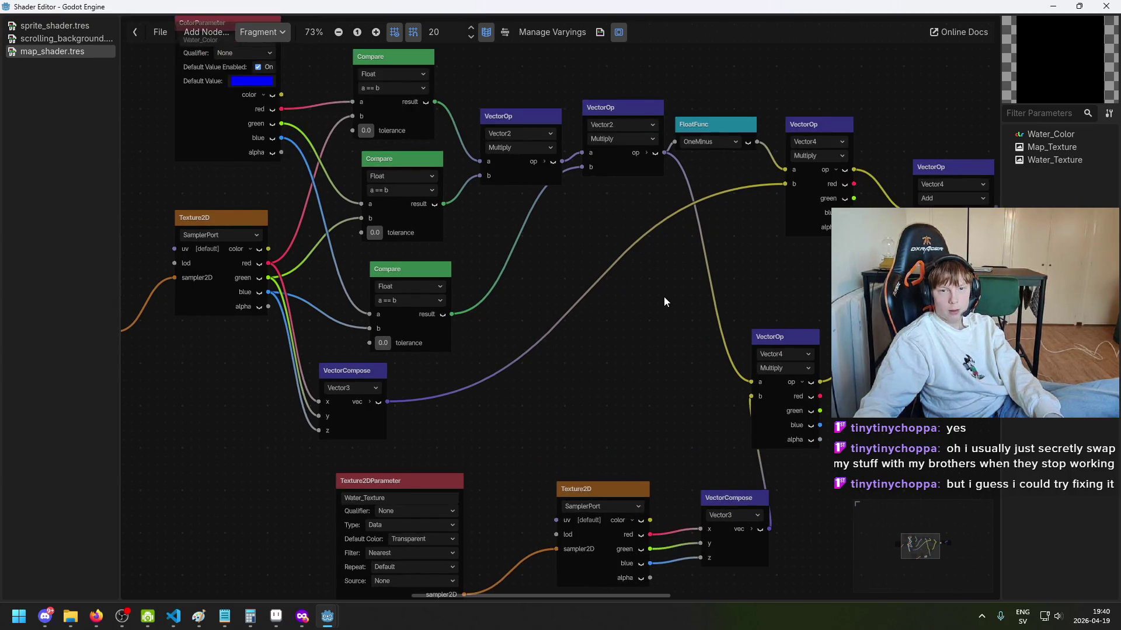
# Step: Move the left Vector2 multiply node upward to clear the top of the graph
pyautogui.scroll(1, 664, 296)
pyautogui.scroll(3, 633, 158)
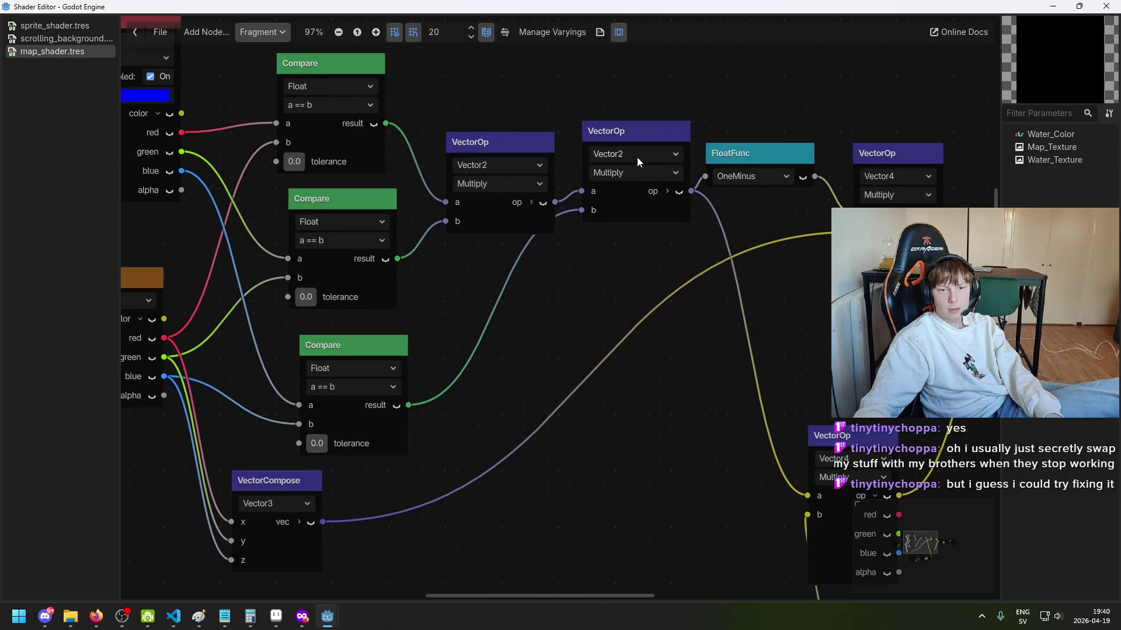
pyautogui.click(644, 191)
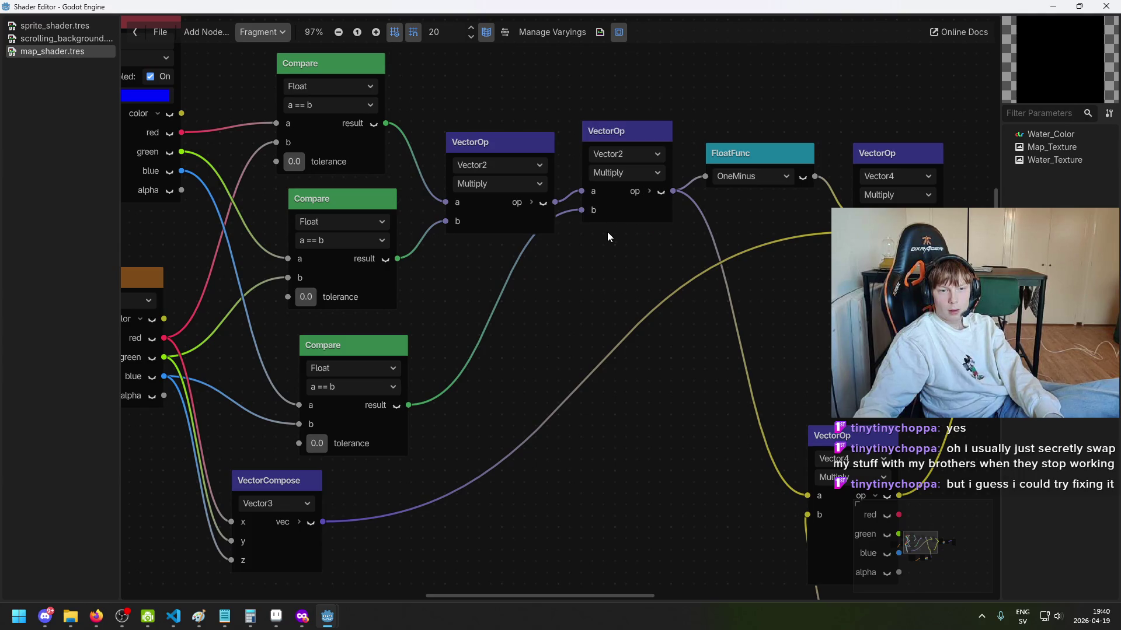
pyautogui.scroll(2, 625, 200)
pyautogui.moveTo(490, 120); pyautogui.dragTo(496, 76)
pyautogui.scroll(-2, 559, 243)
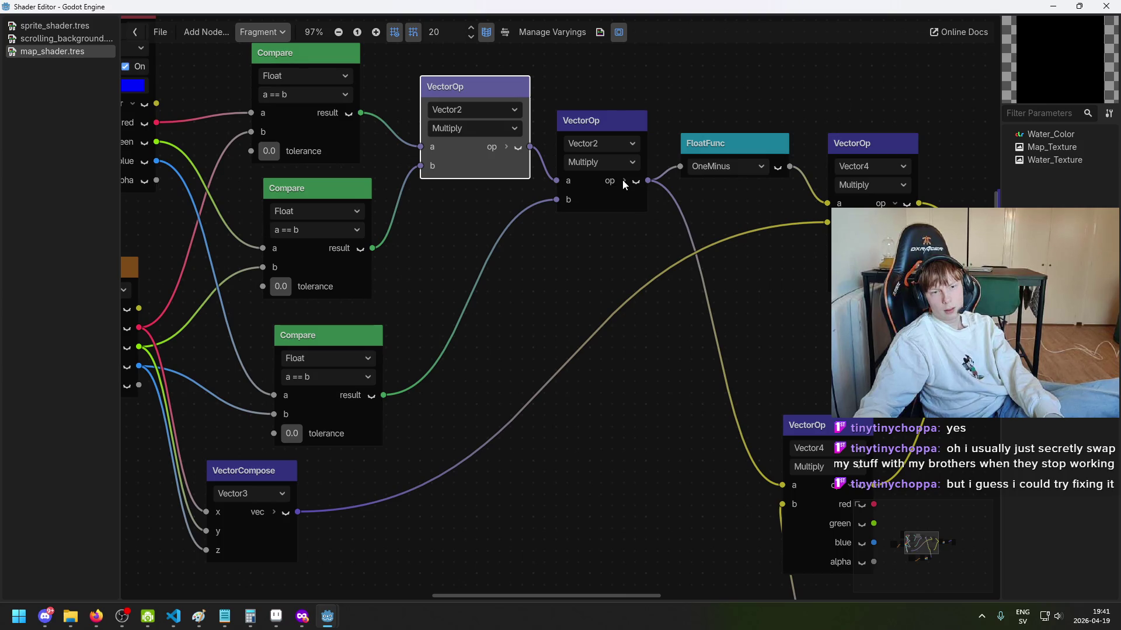
# Step: Add a float Multiply node and place it at the top of the graph
pyautogui.rightClick(599, 236)
pyautogui.click(612, 246)
pyautogui.write('mu')
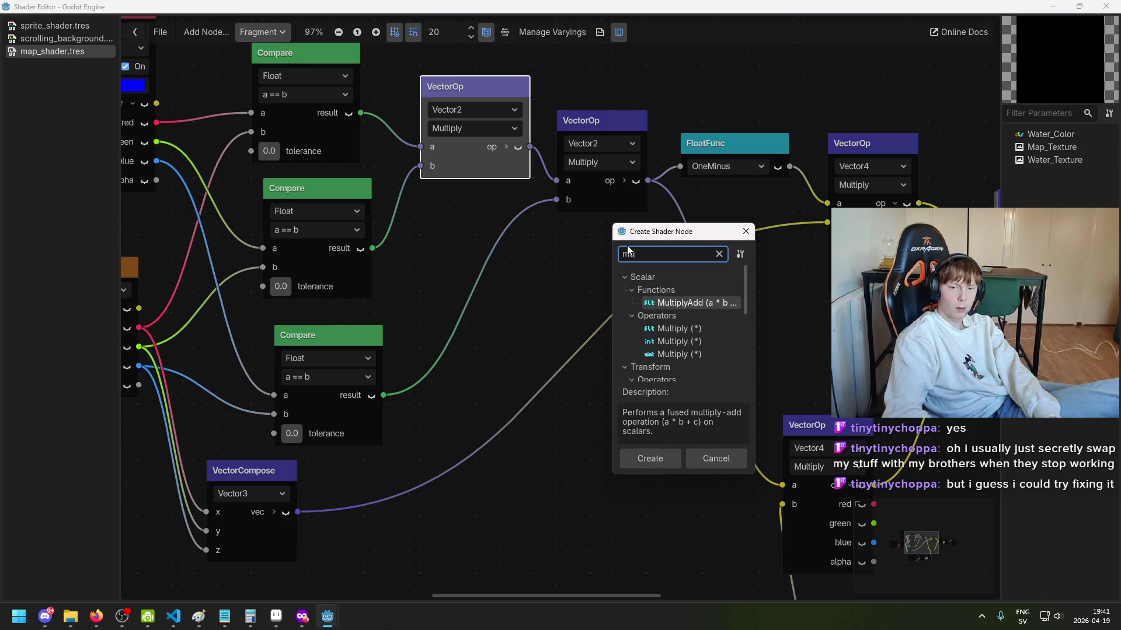
pyautogui.write('ltiply')
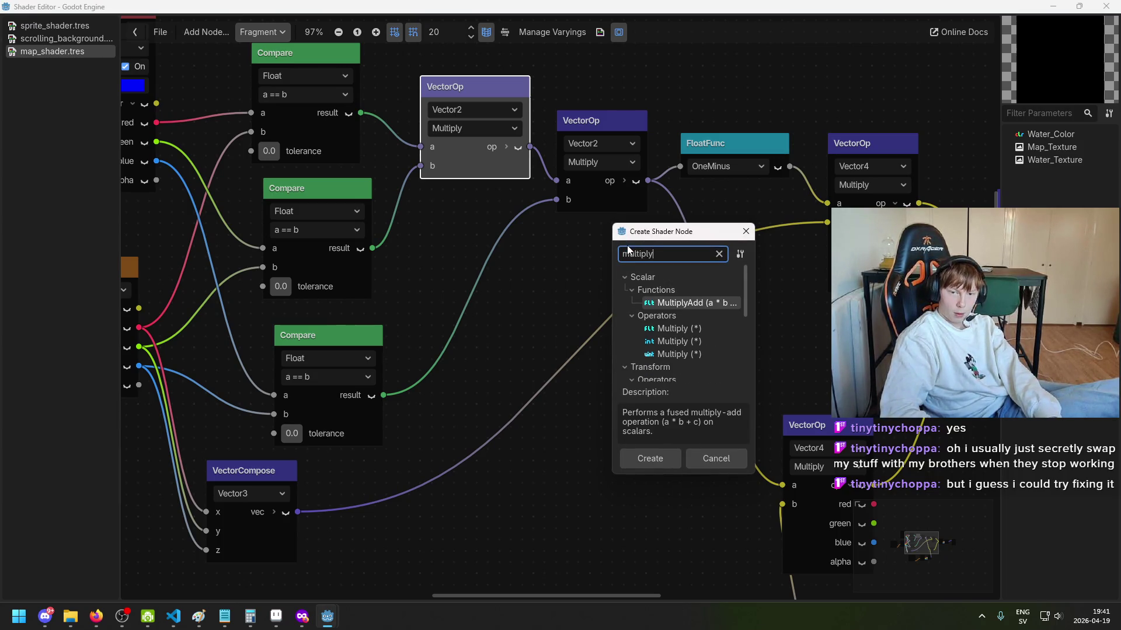
pyautogui.press('Down')
pyautogui.press('Return')
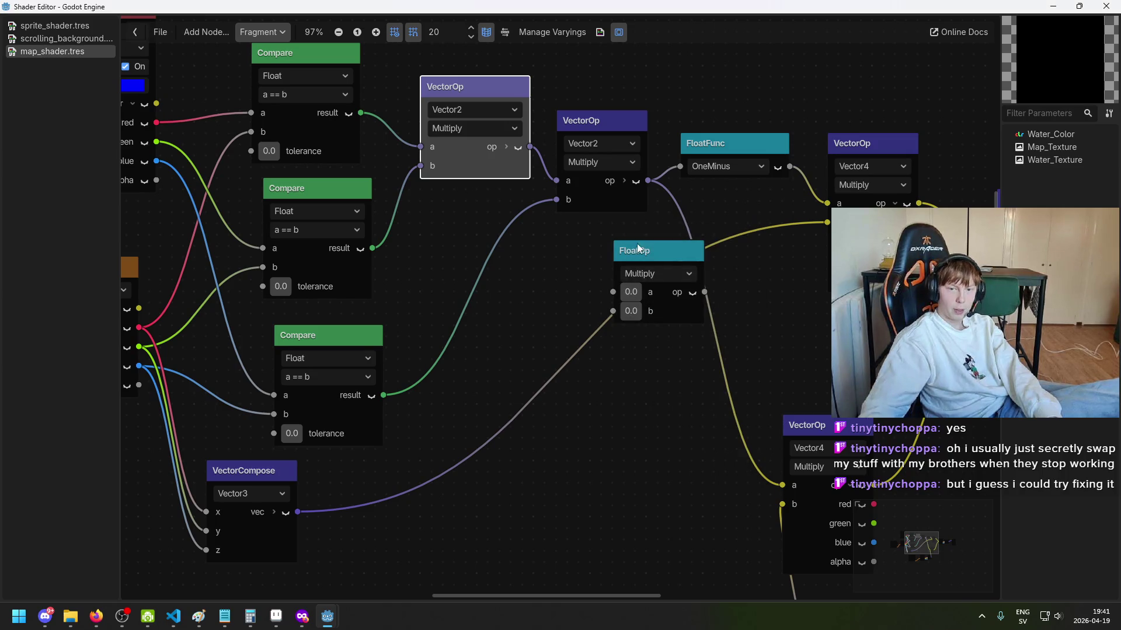
pyautogui.click(636, 252)
pyautogui.moveTo(636, 252)
pyautogui.mouseDown()
pyautogui.moveTo(592, 68)
pyautogui.moveTo(592, 18)
pyautogui.moveTo(587, 43)
pyautogui.moveTo(600, 43)
pyautogui.mouseUp()
# Step: Disconnect the top Compare result and delete both Vector2 multiply nodes
pyautogui.moveTo(480, 221); pyautogui.dragTo(539, 316)
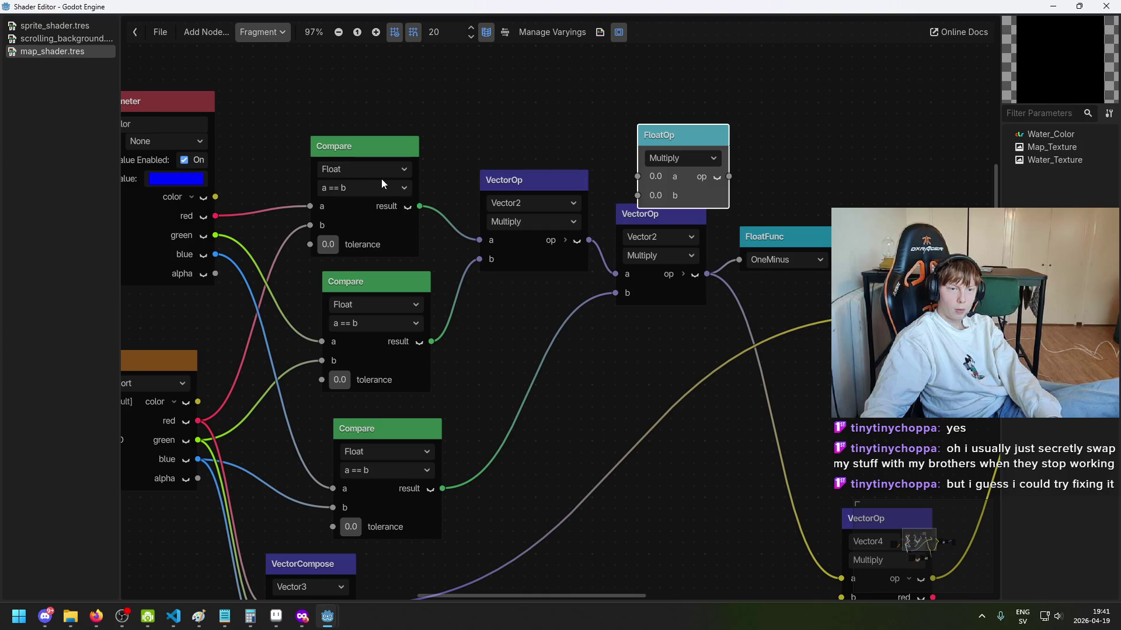
pyautogui.moveTo(637, 203)
pyautogui.mouseDown()
pyautogui.moveTo(550, 158)
pyautogui.moveTo(501, 157)
pyautogui.mouseUp()
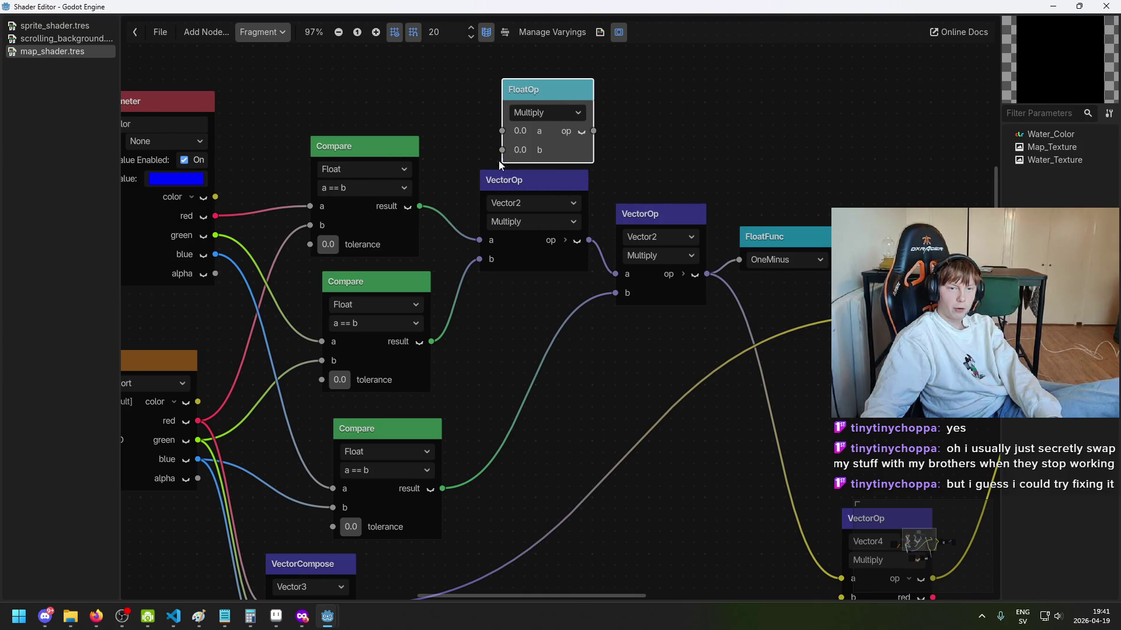
pyautogui.moveTo(480, 240); pyautogui.dragTo(477, 240)
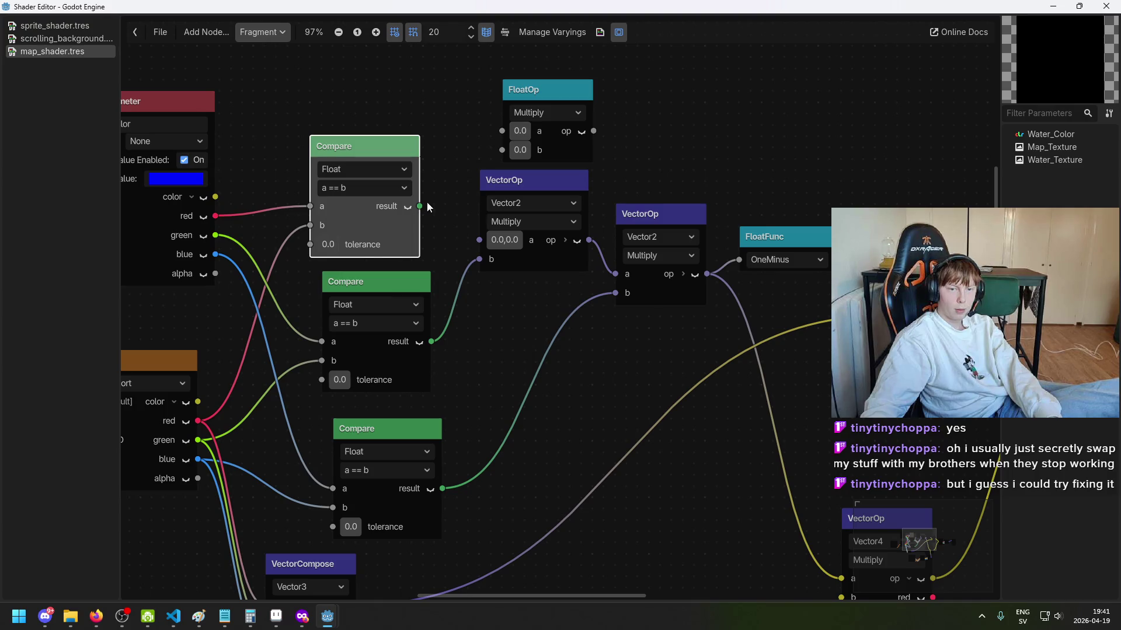
pyautogui.click(537, 89)
pyautogui.click(503, 180)
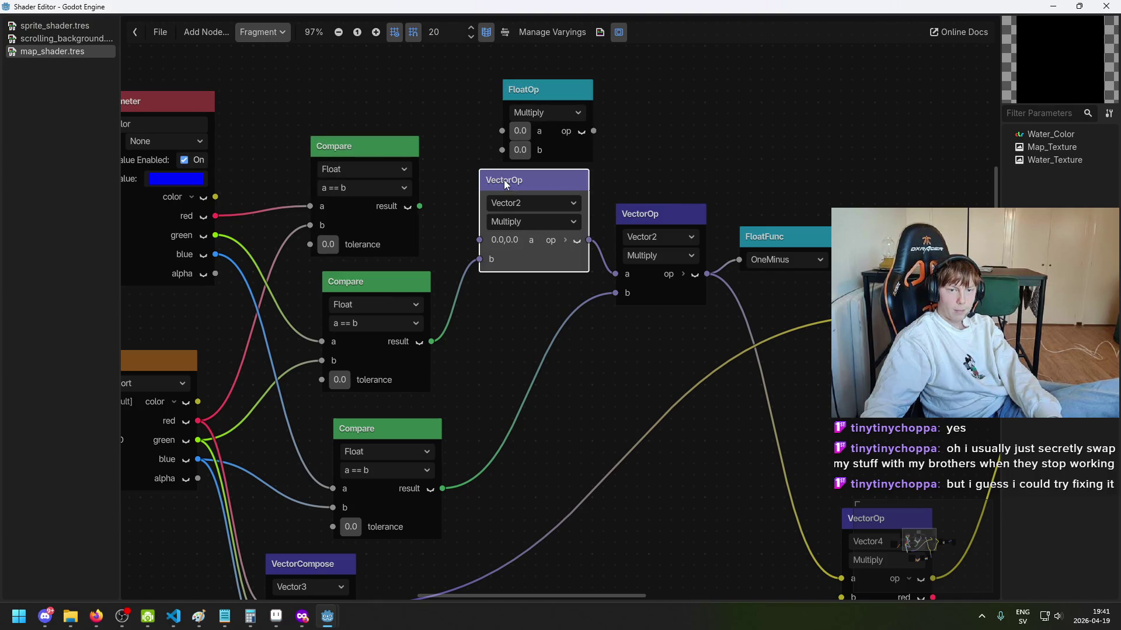
pyautogui.press('Delete')
pyautogui.click(664, 218)
pyautogui.press('Delete')
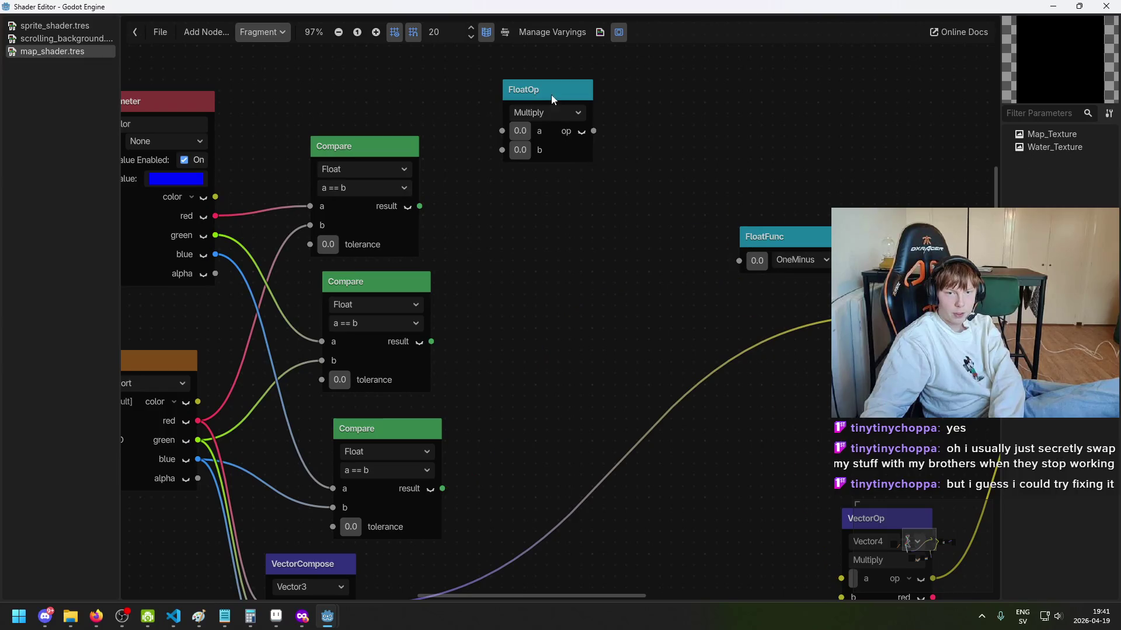
pyautogui.moveTo(554, 104); pyautogui.dragTo(542, 138)
# Step: Duplicate the float Multiply and chain the three Compare results through both FloatOps
pyautogui.hotkey('ctrl', 'v')
pyautogui.moveTo(615, 212); pyautogui.dragTo(656, 226)
pyautogui.moveTo(419, 206); pyautogui.dragTo(490, 165)
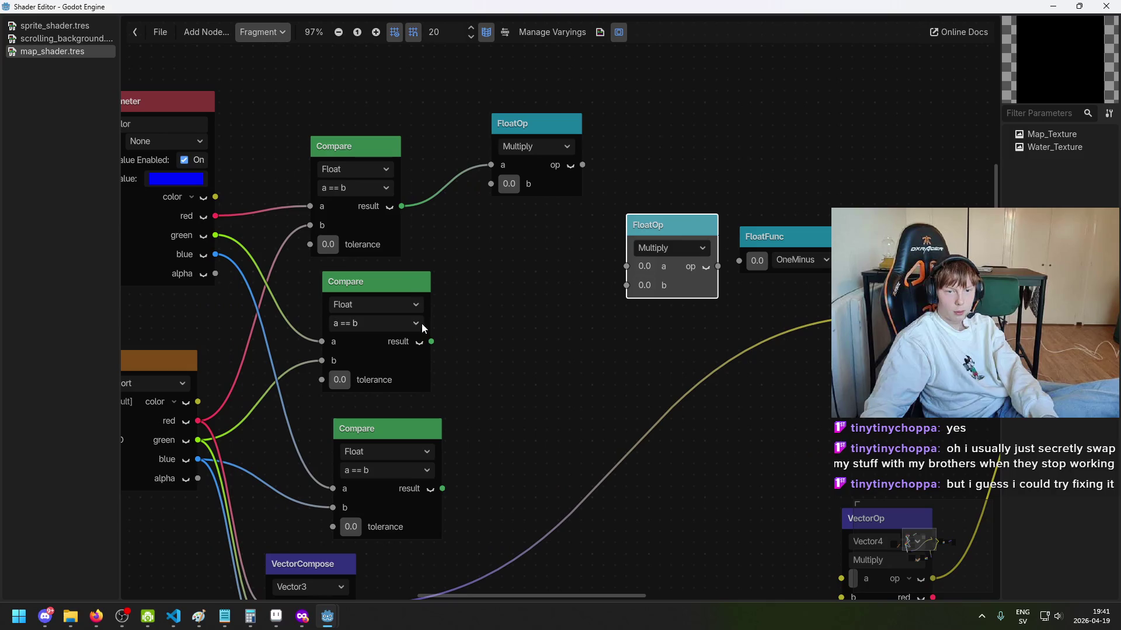
pyautogui.moveTo(477, 208); pyautogui.dragTo(490, 184)
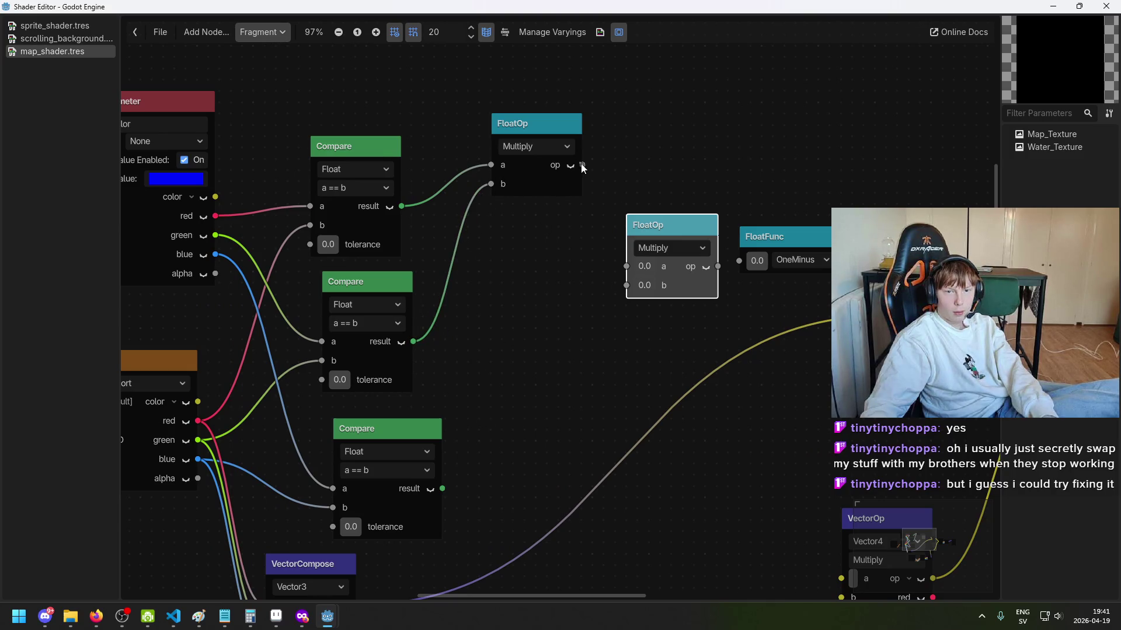
pyautogui.moveTo(444, 488)
pyautogui.mouseDown()
pyautogui.moveTo(625, 275)
pyautogui.moveTo(440, 500)
pyautogui.mouseUp()
pyautogui.click(761, 266)
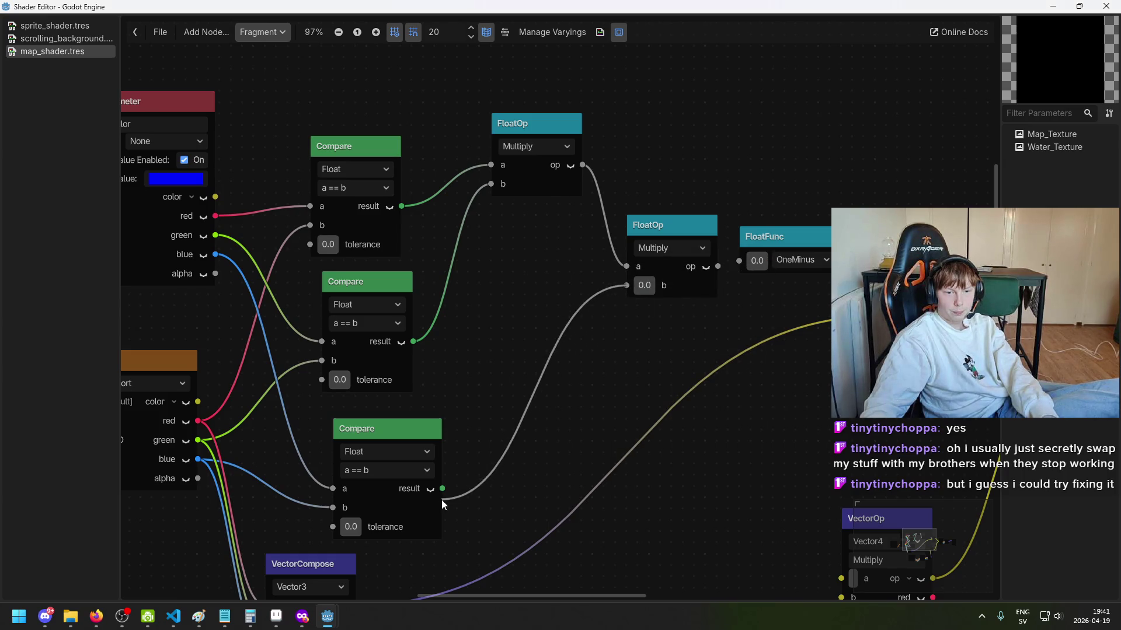
pyautogui.moveTo(676, 224); pyautogui.dragTo(608, 259)
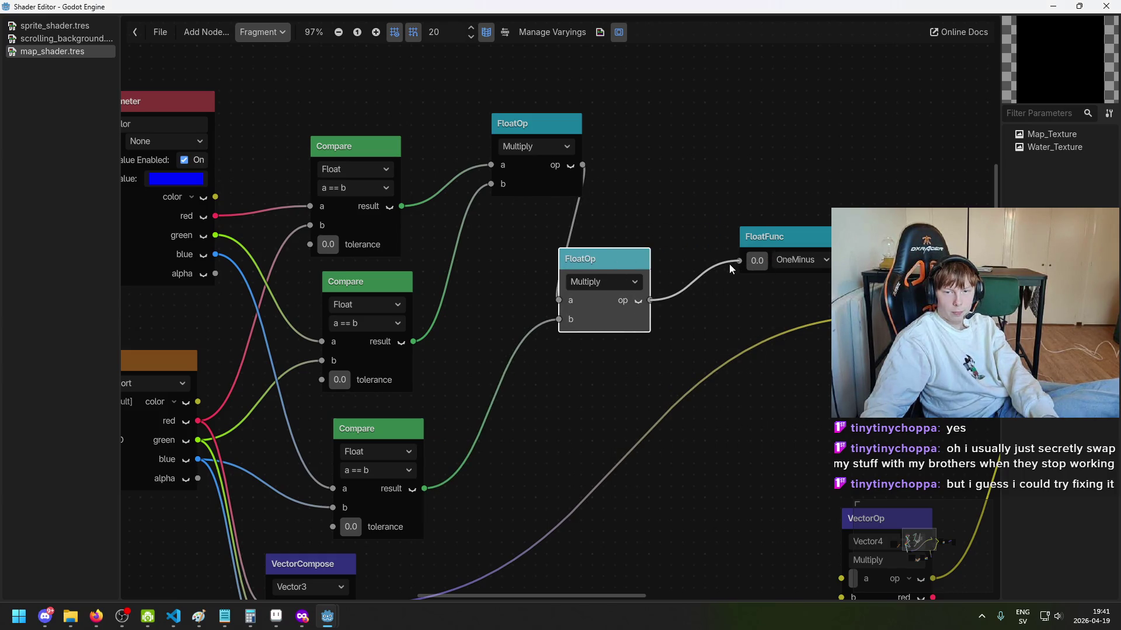
pyautogui.scroll(-4, 730, 264)
# Step: Rearrange the lower nodes and set the lower vector Multiply to Vector3
pyautogui.hscroll(3, 710, 254)
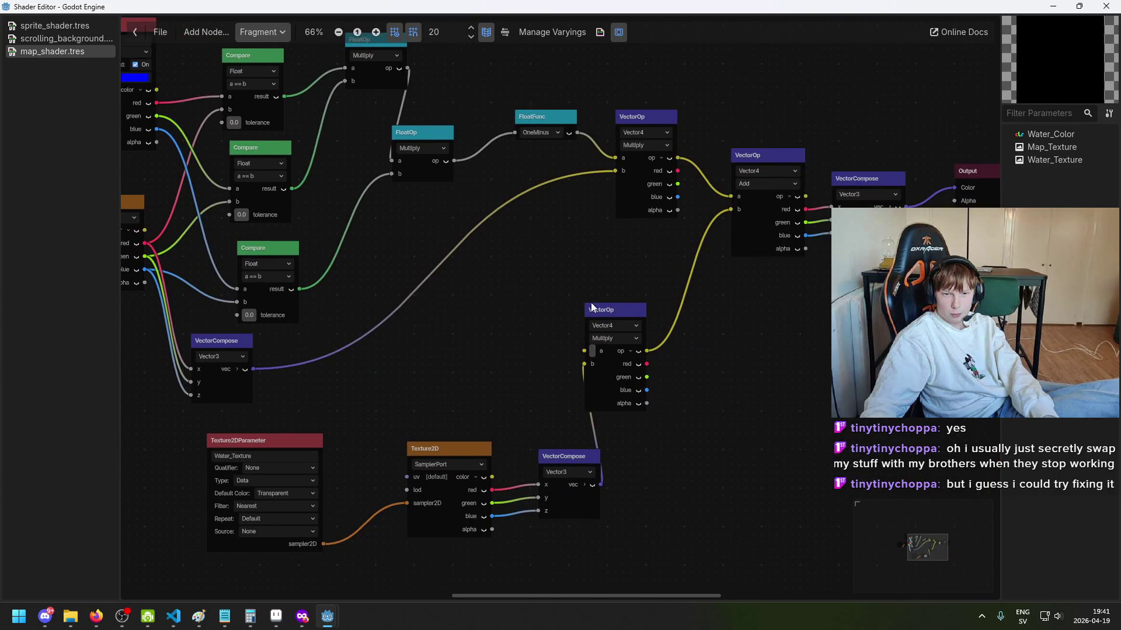
pyautogui.scroll(1, 600, 240)
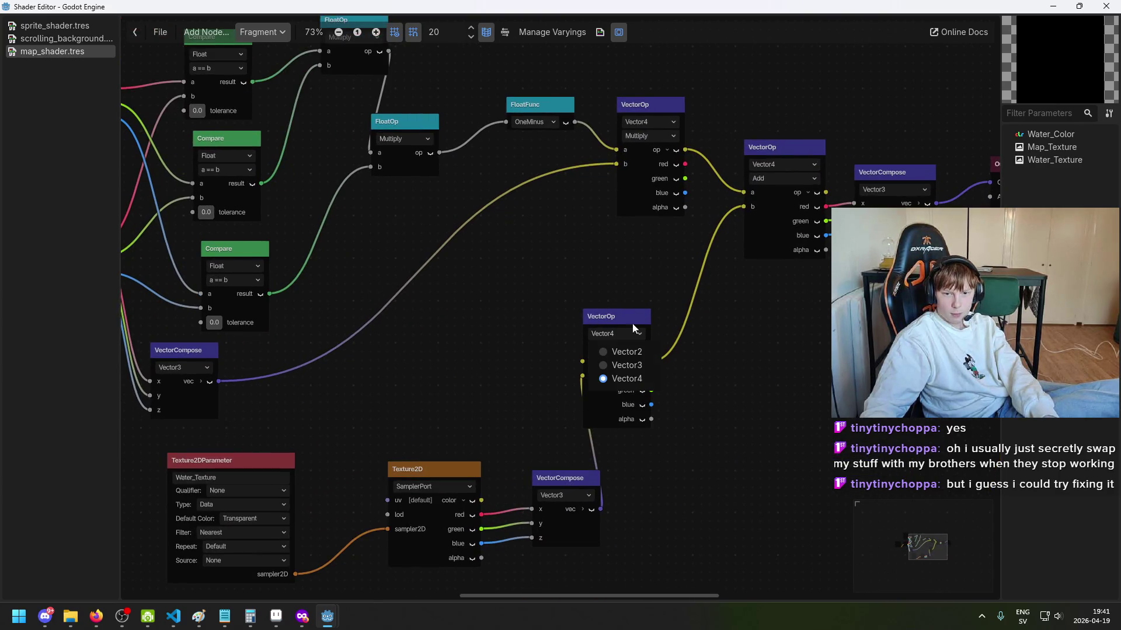
pyautogui.moveTo(621, 317); pyautogui.dragTo(671, 308)
pyautogui.click(583, 318)
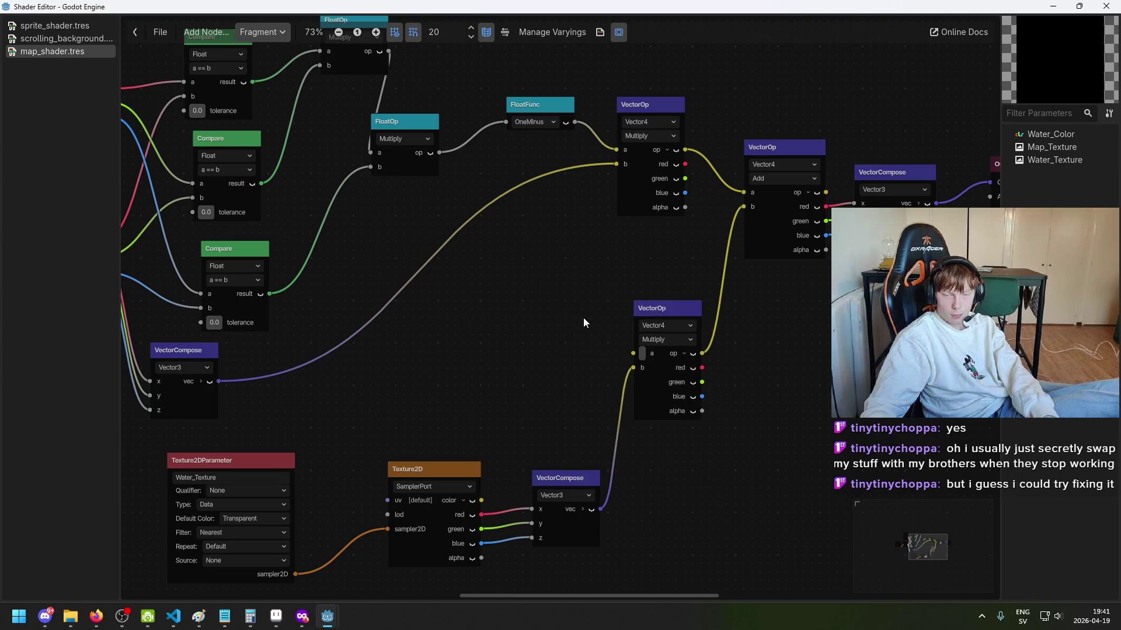
pyautogui.moveTo(565, 475); pyautogui.dragTo(563, 464)
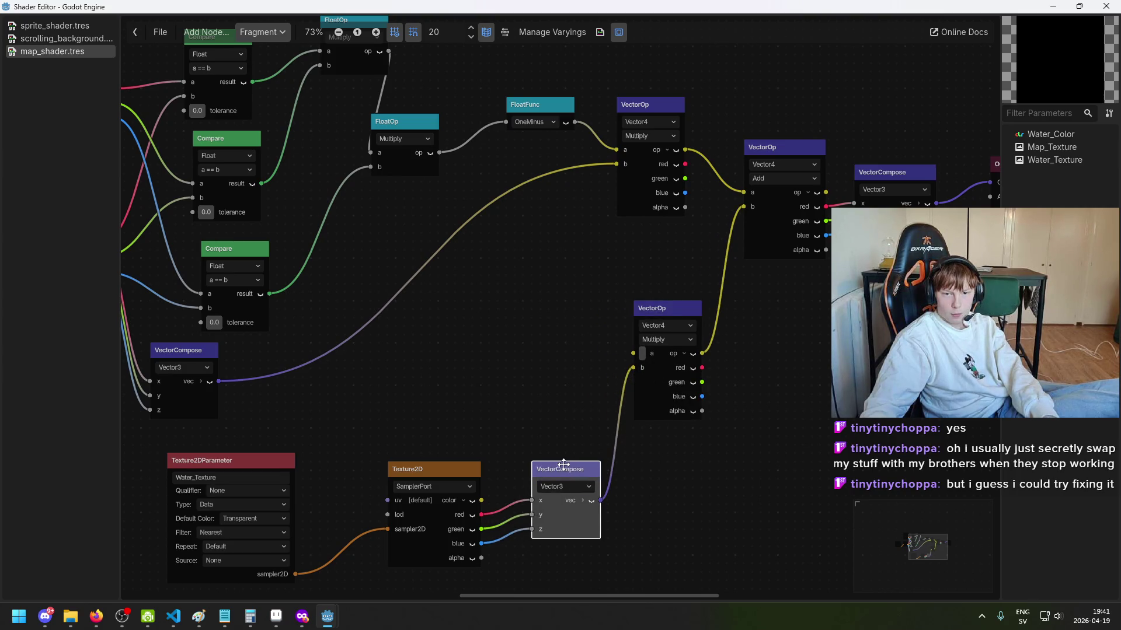
pyautogui.scroll(2, 654, 337)
pyautogui.click(650, 326)
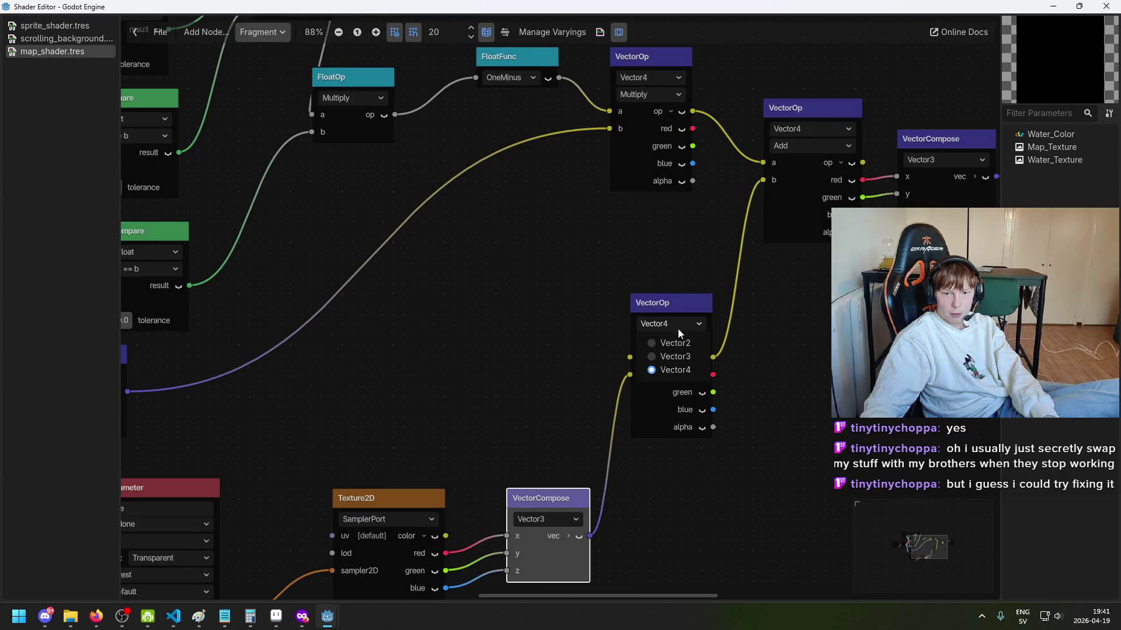
pyautogui.click(674, 357)
# Step: Switch the upper Multiply and Add to Vector3, collapse Add's outputs, and connect Add to the shader output
pyautogui.scroll(2, 671, 286)
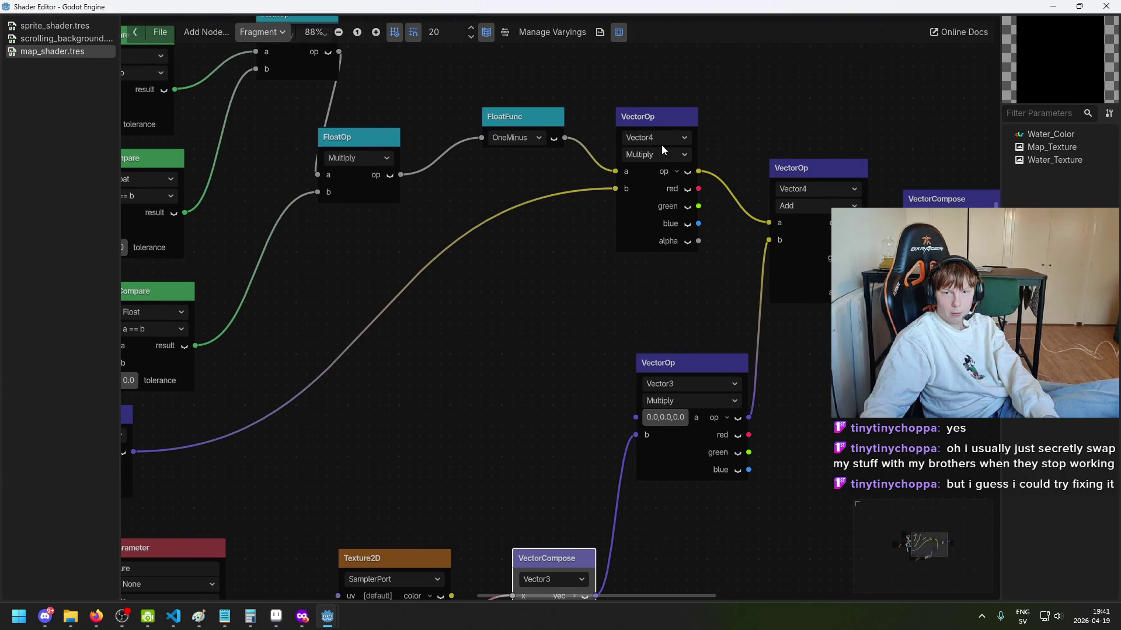
pyautogui.click(662, 170)
pyautogui.click(826, 222)
pyautogui.hscroll(5, 777, 332)
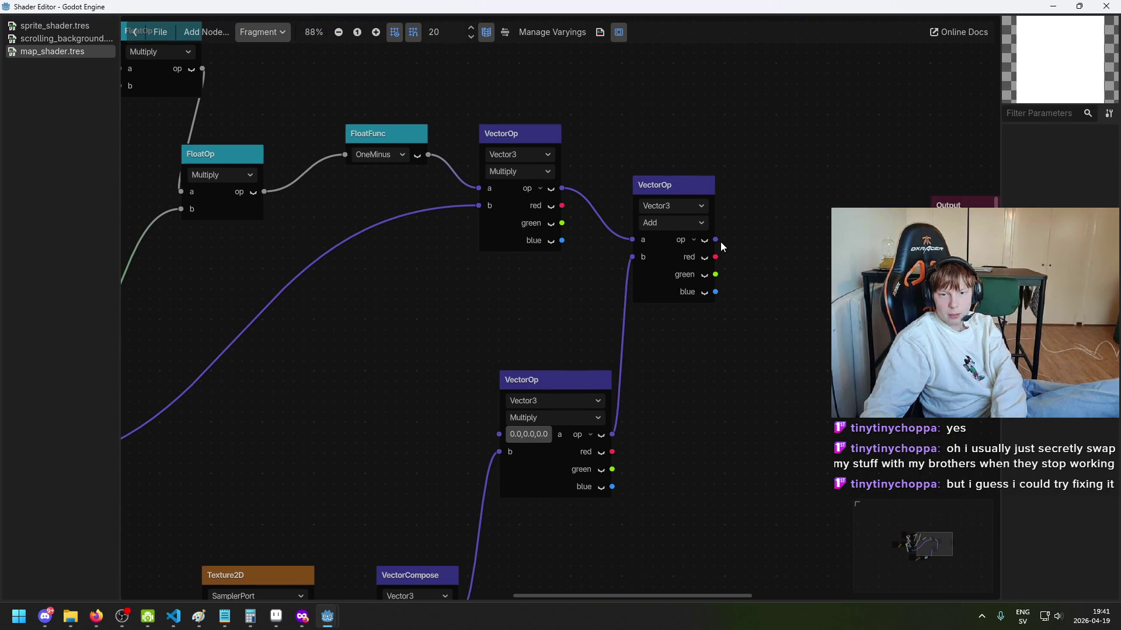
pyautogui.click(692, 240)
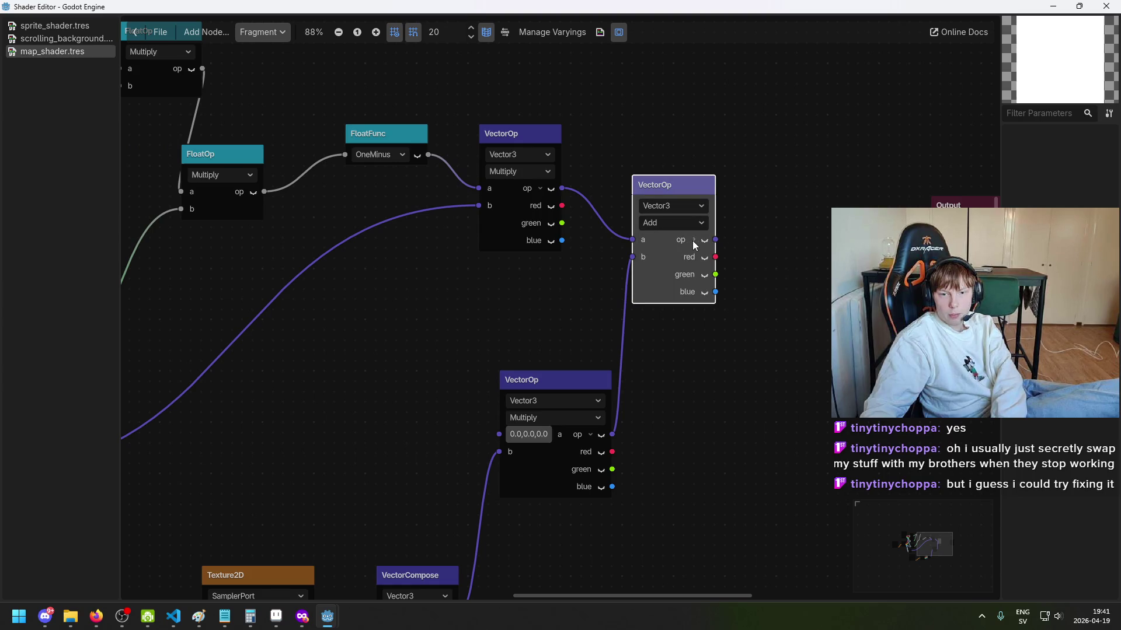
pyautogui.moveTo(718, 241); pyautogui.dragTo(932, 240)
# Step: Feed the combined Compare mask from the float Multiply into the lower Vector3 Multiply's a input
pyautogui.scroll(-1, 712, 295)
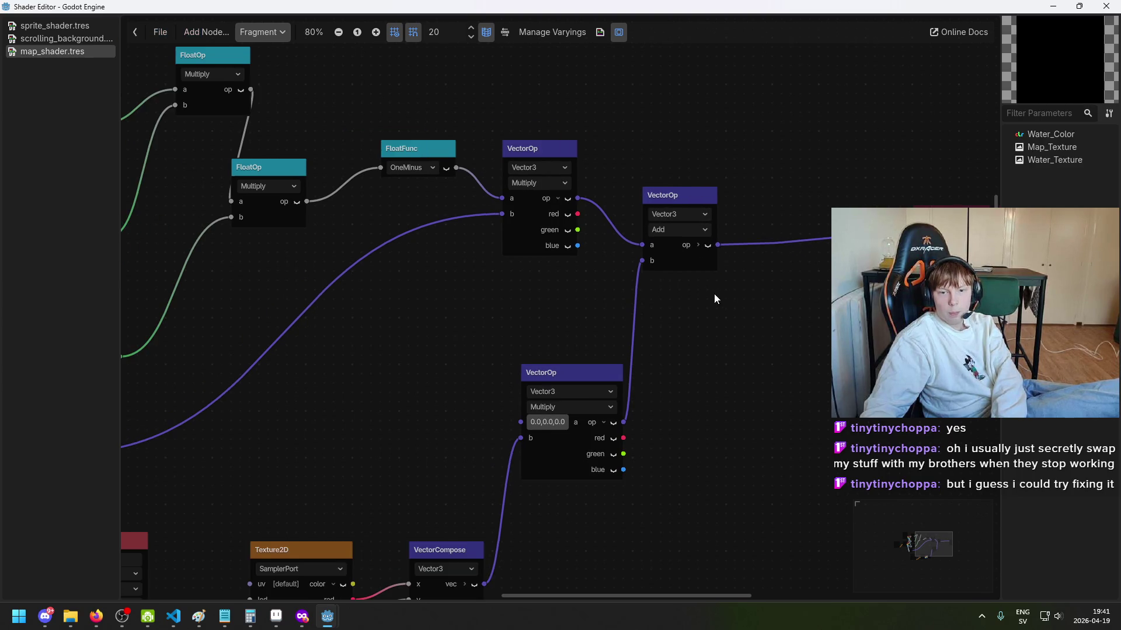
pyautogui.hscroll(-2, 706, 286)
pyautogui.scroll(-2, 725, 207)
pyautogui.hscroll(-2, 725, 206)
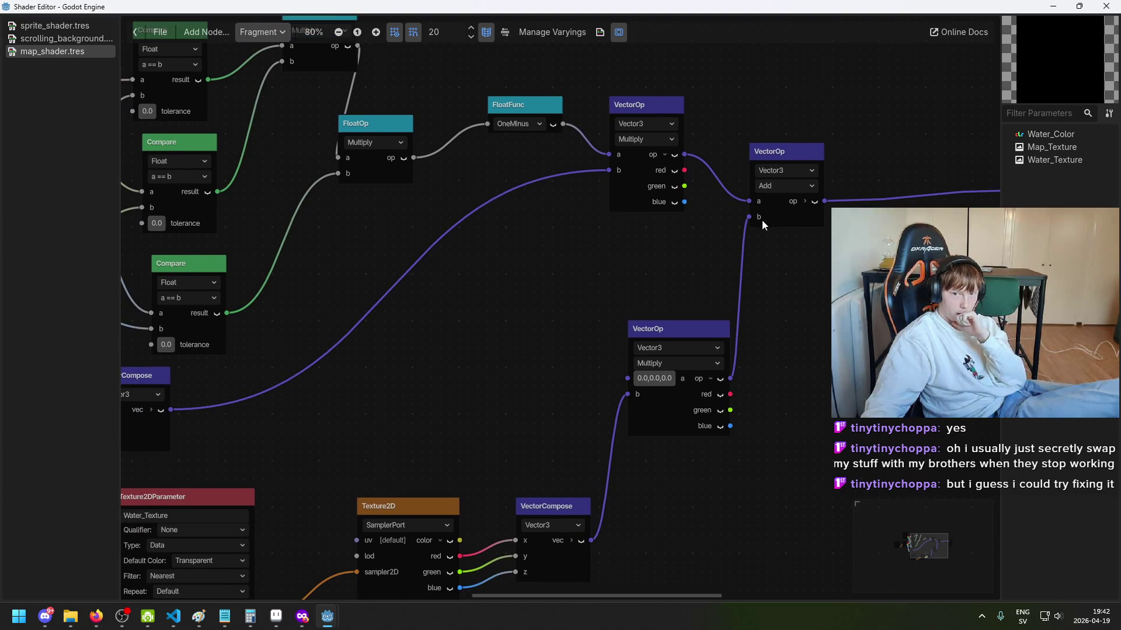
pyautogui.scroll(-3, 584, 292)
pyautogui.hscroll(-2, 584, 291)
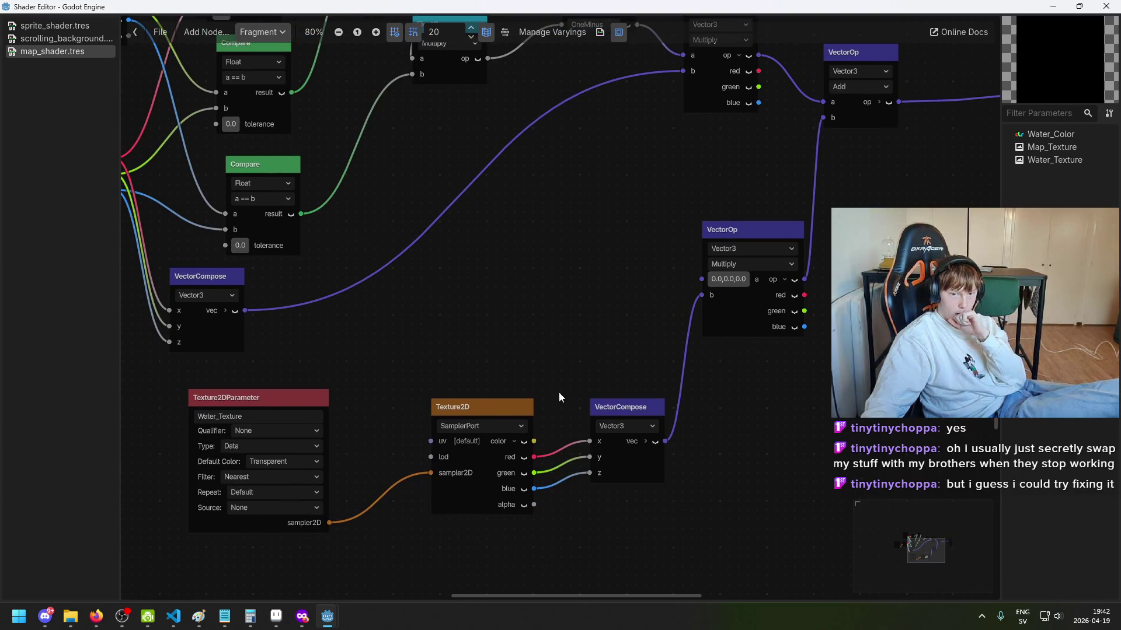
pyautogui.moveTo(517, 398); pyautogui.dragTo(507, 398)
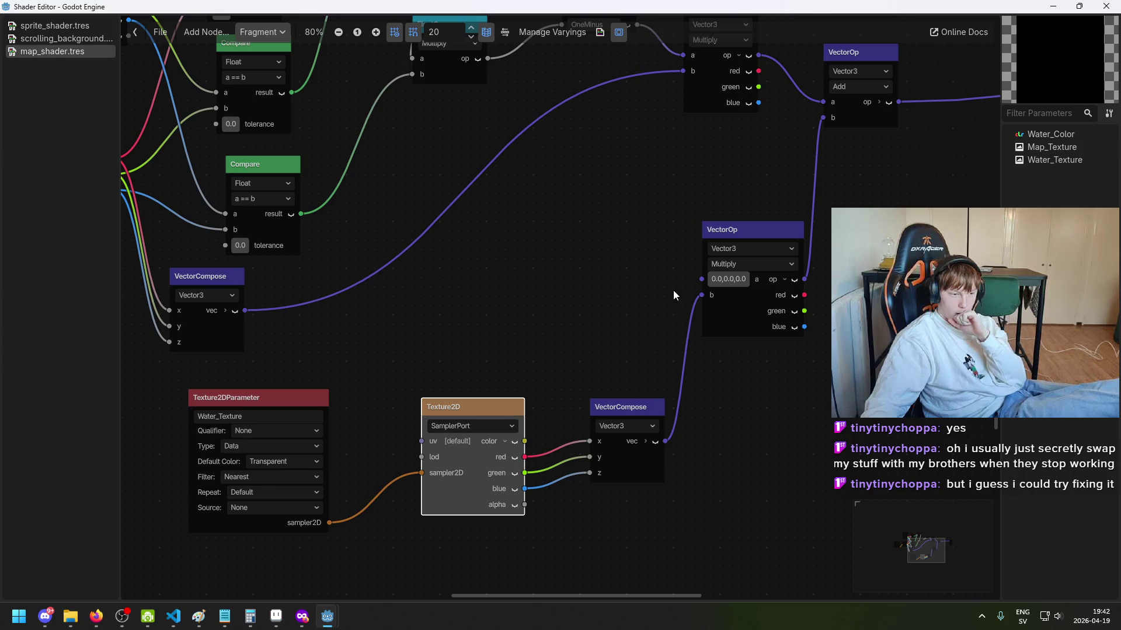
pyautogui.scroll(2, 682, 324)
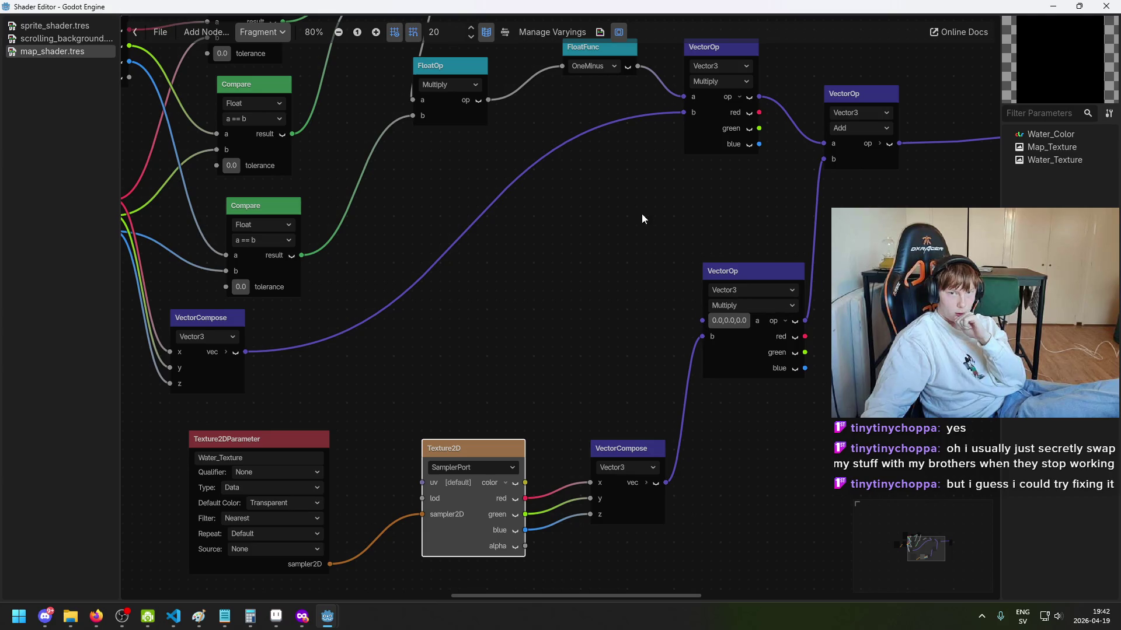
pyautogui.scroll(4, 583, 225)
pyautogui.moveTo(486, 213)
pyautogui.mouseDown()
pyautogui.moveTo(653, 424)
pyautogui.moveTo(678, 405)
pyautogui.mouseUp()
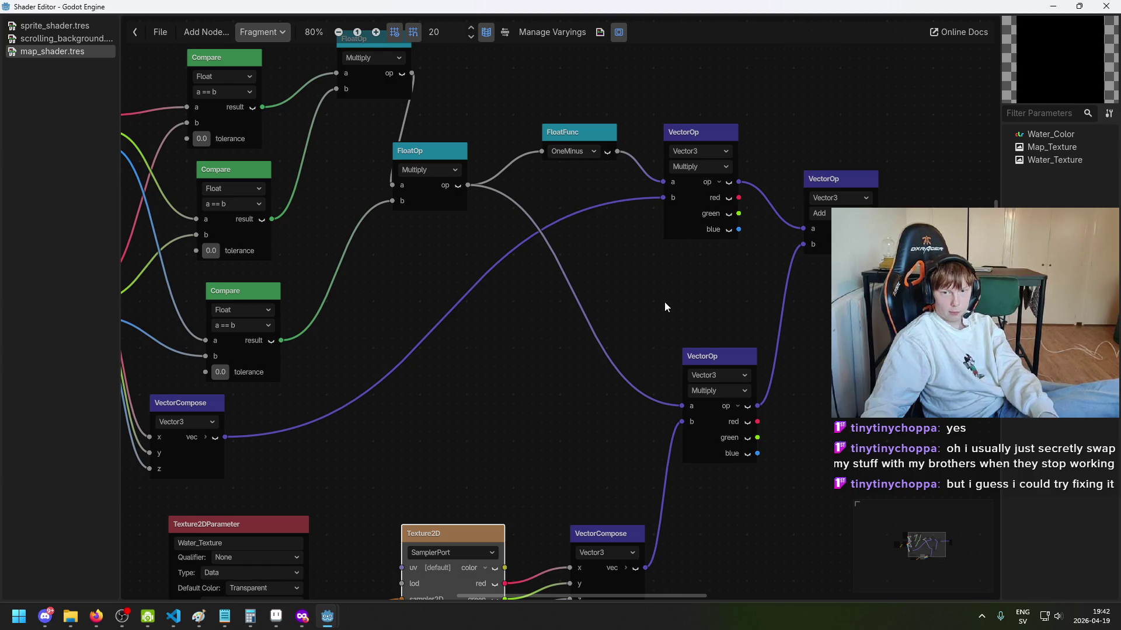
# Step: Return to the main scene editor
pyautogui.scroll(-1, 664, 302)
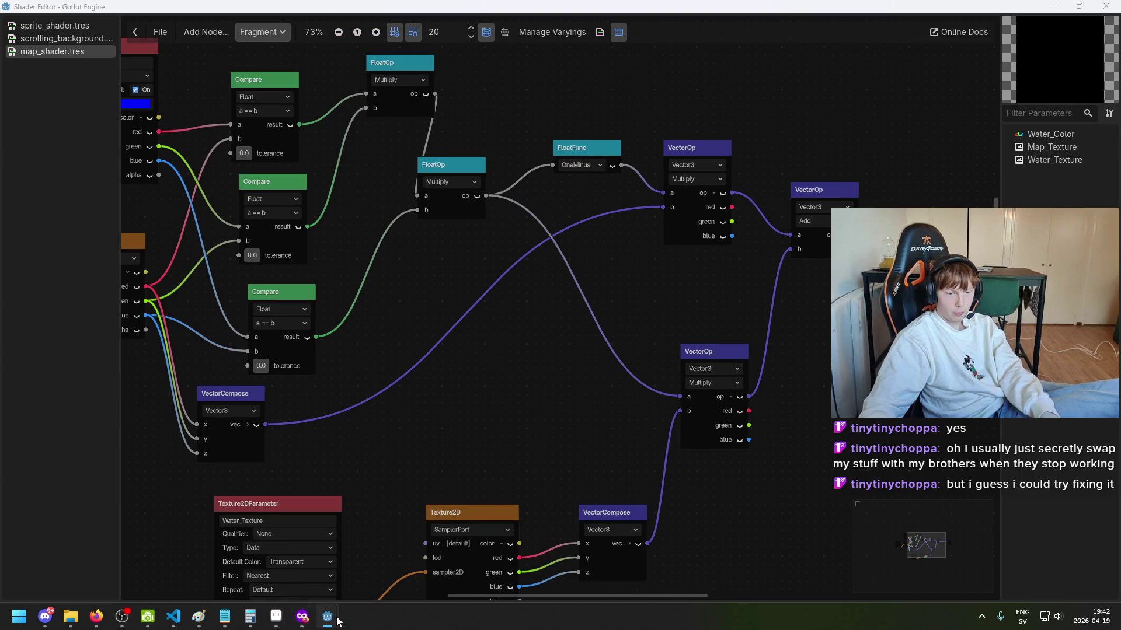
pyautogui.moveTo(327, 617)
pyautogui.click(289, 583)
# Step: Zoom in and out on the map to inspect the brown water pattern, then bring up map.png in Aseprite
pyautogui.scroll(5, 586, 239)
pyautogui.scroll(-5, 584, 252)
pyautogui.scroll(5, 567, 236)
pyautogui.scroll(-7, 765, 274)
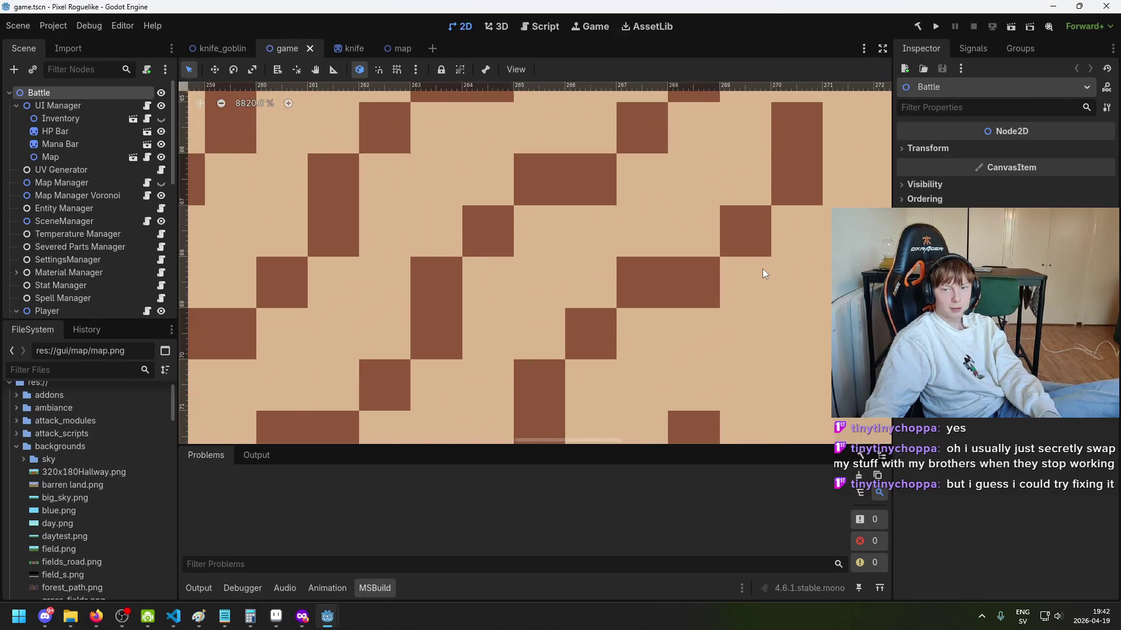
pyautogui.scroll(-2, 663, 278)
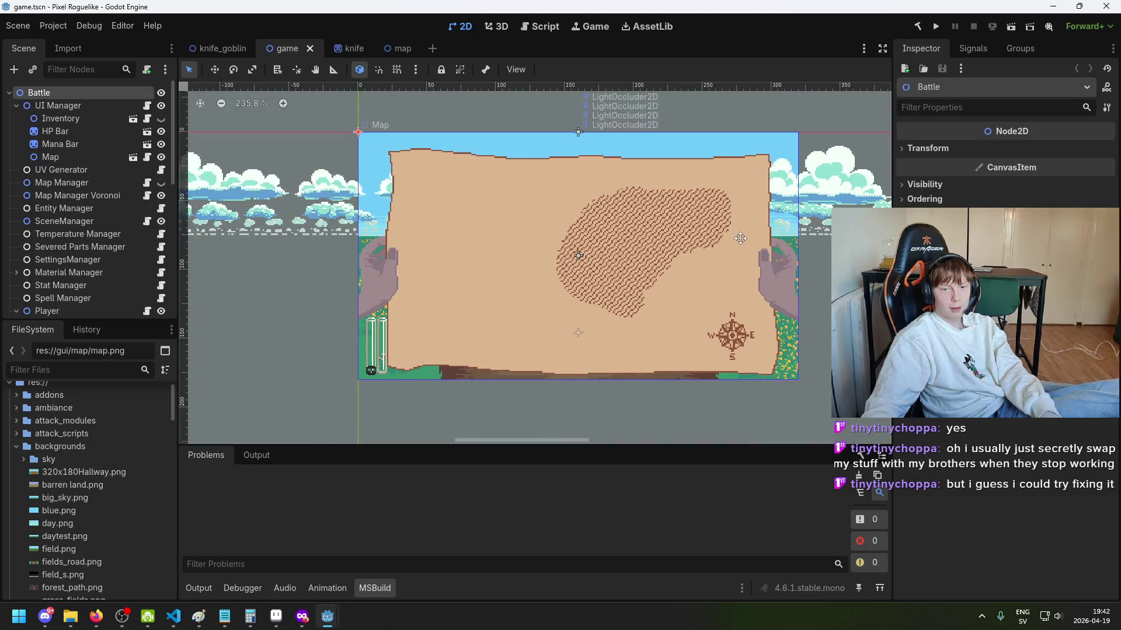
pyautogui.scroll(1, 635, 275)
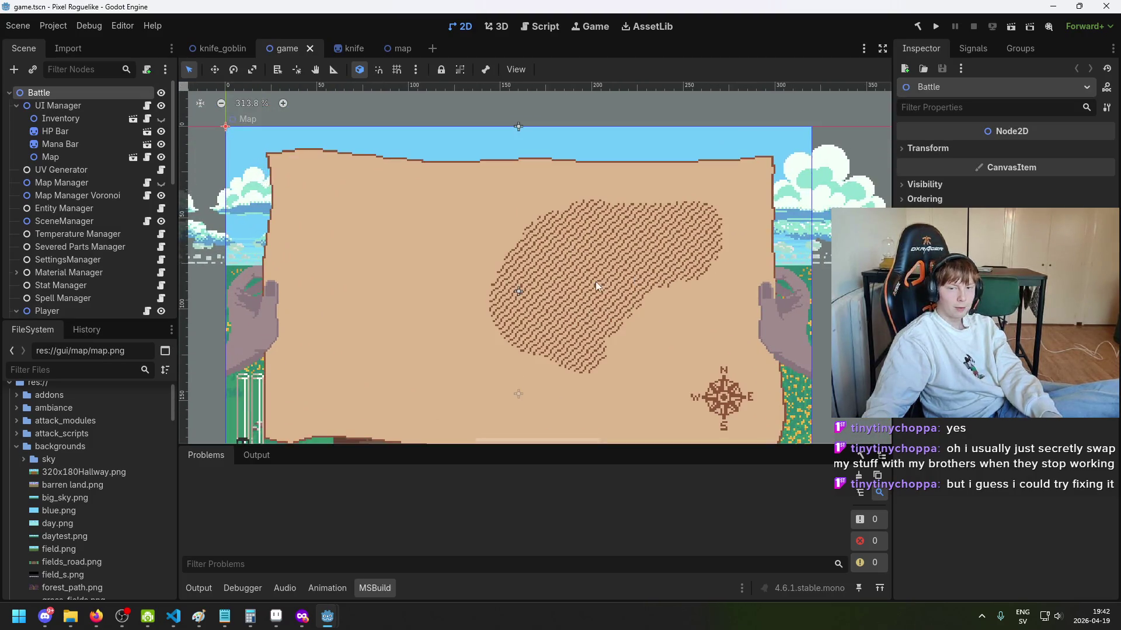
pyautogui.click(276, 616)
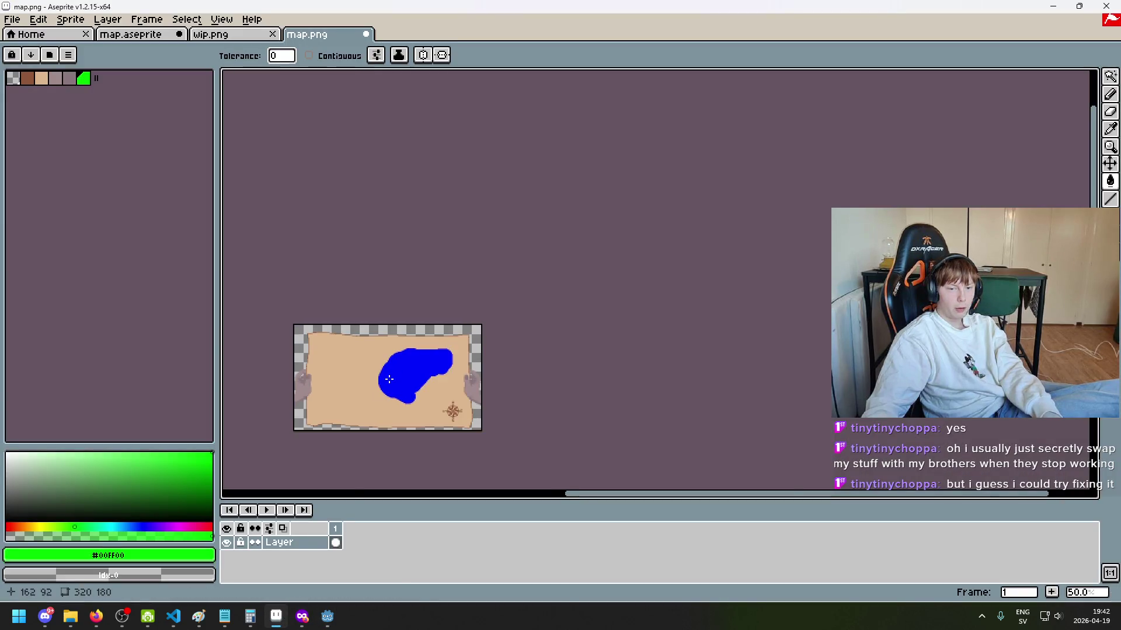
# Step: Pick the lake's blue as the drawing colour
pyautogui.scroll(6, 402, 373)
pyautogui.keyDown('alt'); pyautogui.click(463, 354); pyautogui.keyUp('alt')
pyautogui.scroll(-6, 403, 341)
pyautogui.scroll(4, 383, 349)
pyautogui.scroll(-1, 354, 331)
pyautogui.scroll(-2, 401, 316)
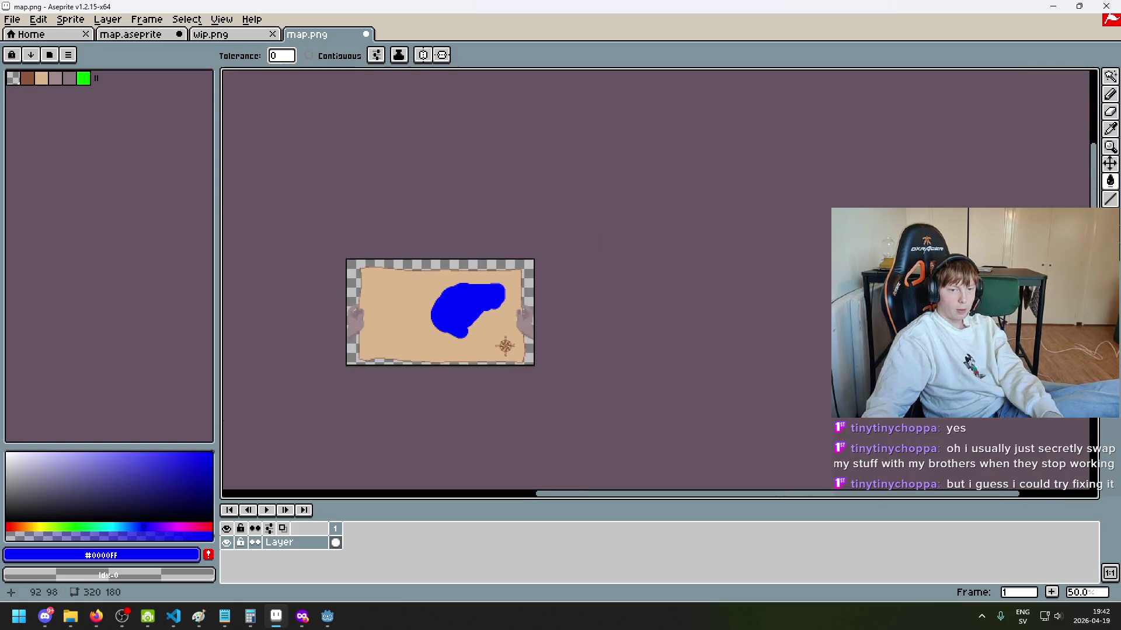
pyautogui.scroll(3, 415, 332)
# Step: Try an enlarged pencil stroke on the map and undo it
pyautogui.press('b')
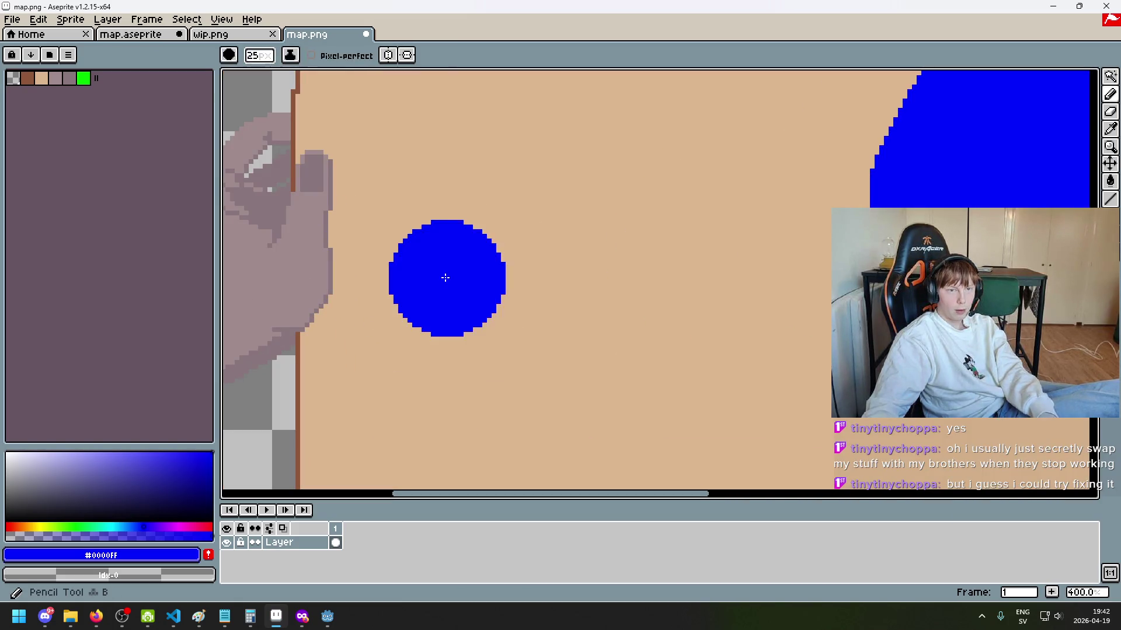
pyautogui.press('+')
pyautogui.moveTo(450, 288); pyautogui.dragTo(613, 430)
pyautogui.hotkey('ctrl', 'z')
pyautogui.press('v')
pyautogui.scroll(-2, 688, 358)
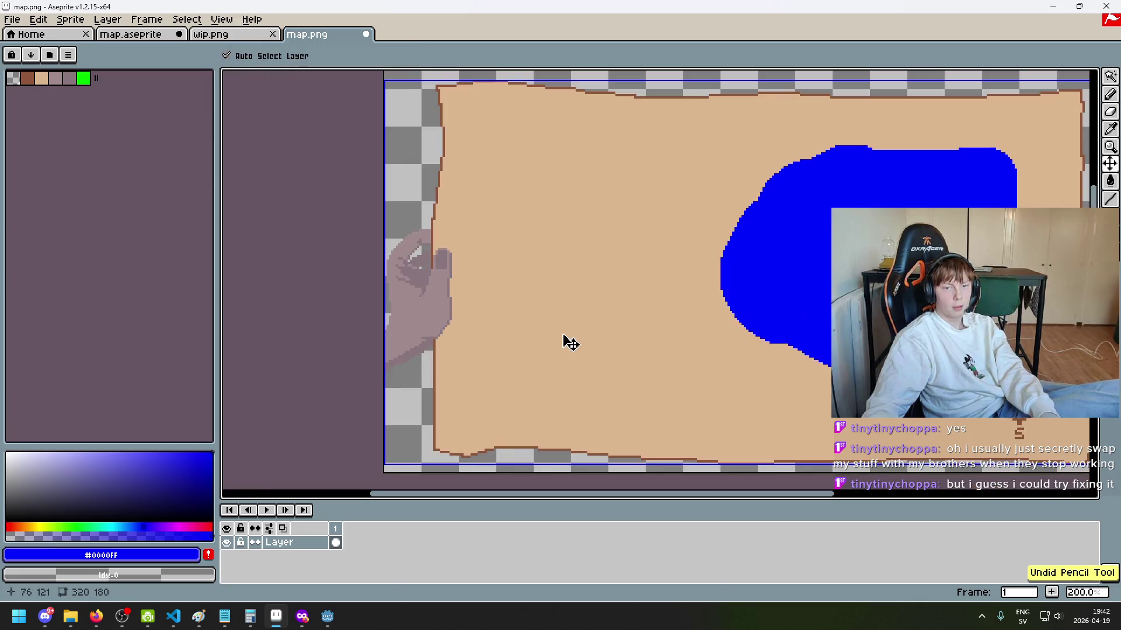
# Step: Paint a blue smile and two eyes with a 20 px pencil, save map.png, and return to Godot
pyautogui.press('b')
pyautogui.press('-')
pyautogui.moveTo(500, 302); pyautogui.dragTo(623, 304)
pyautogui.moveTo(531, 163); pyautogui.dragTo(526, 217)
pyautogui.moveTo(603, 174); pyautogui.dragTo(596, 224)
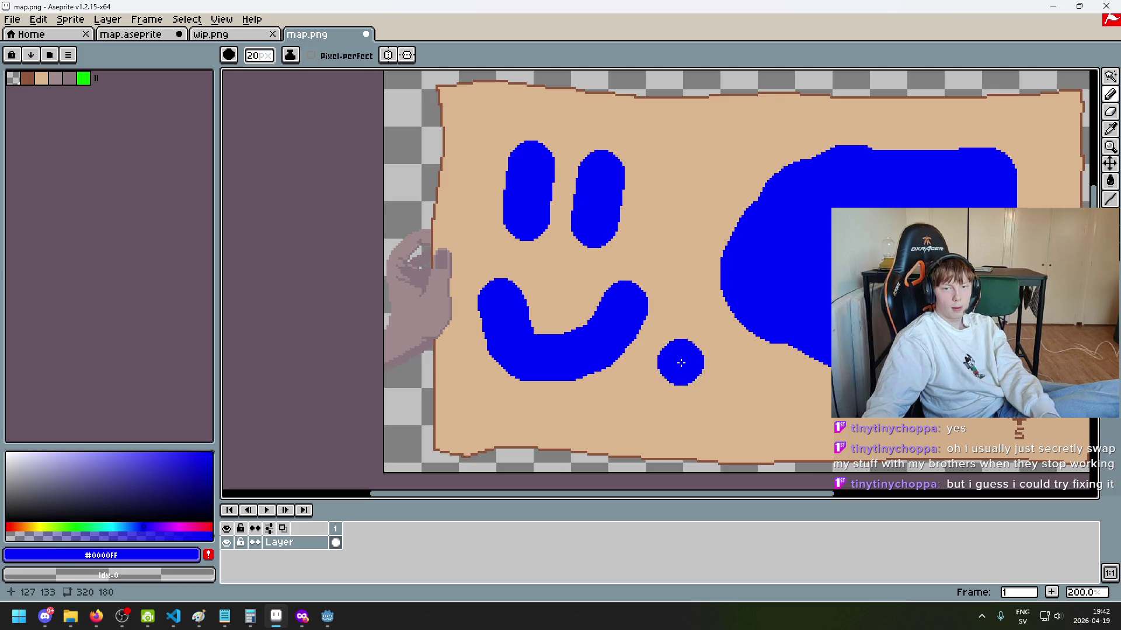
pyautogui.hotkey('ctrl', 's')
pyautogui.click(332, 624)
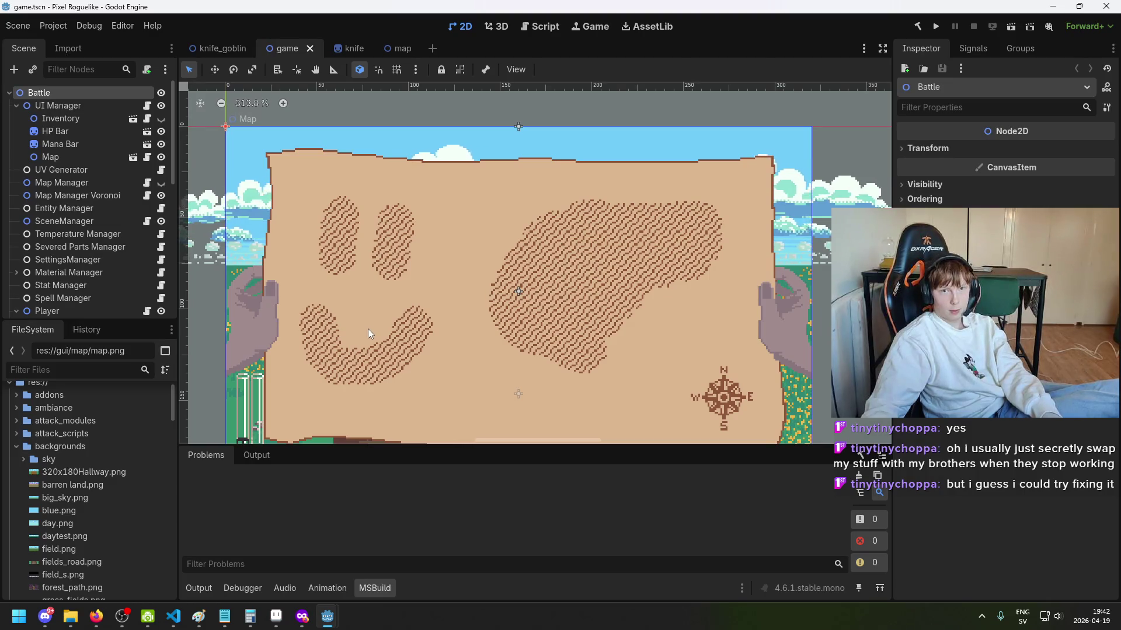
# Step: Select the Map node and review its Shader Parameters
pyautogui.scroll(-1, 382, 356)
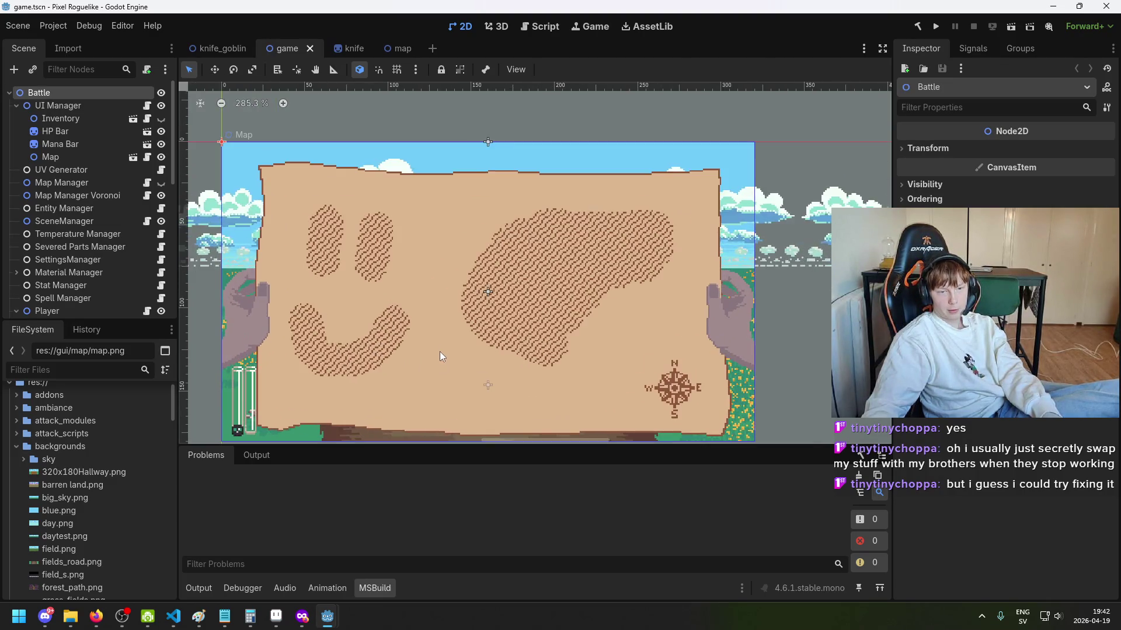
pyautogui.scroll(4, 464, 348)
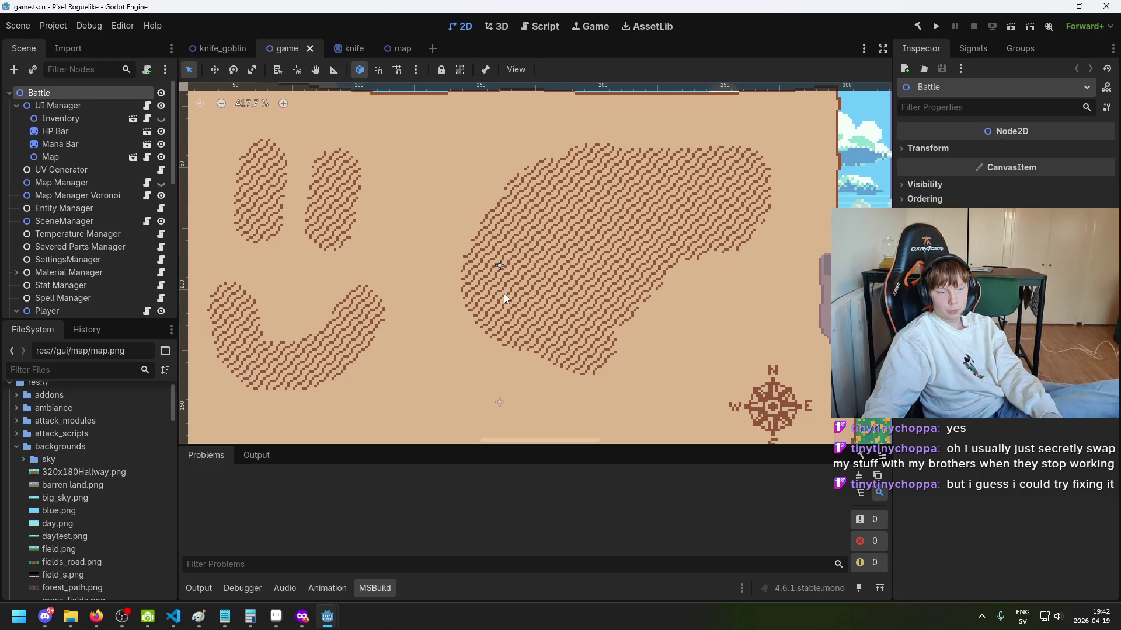
pyautogui.scroll(-6, 510, 293)
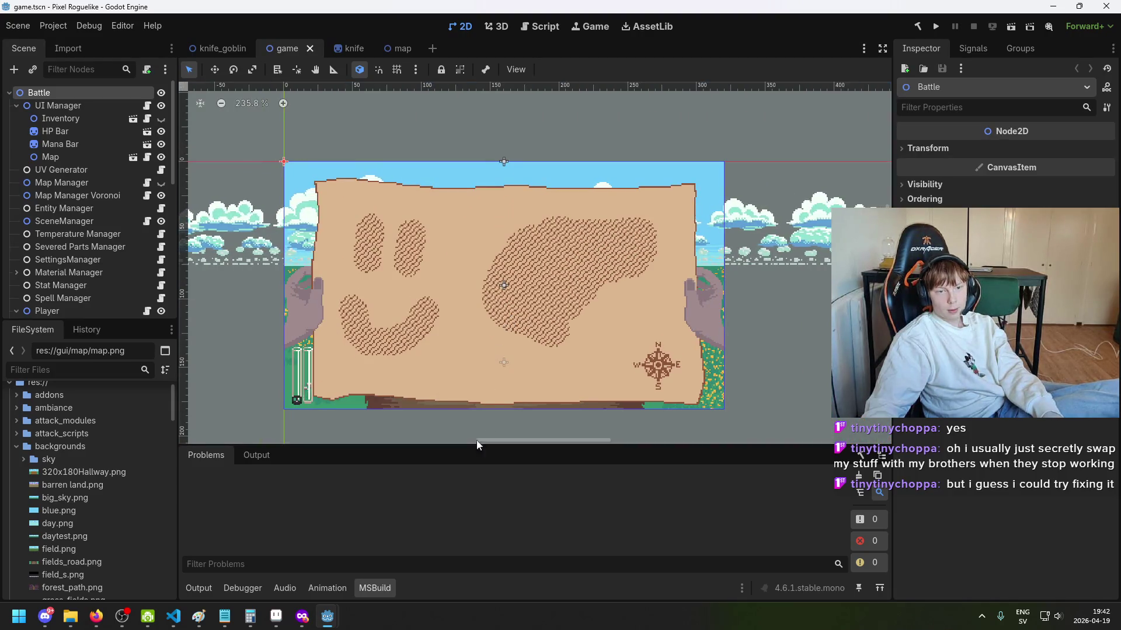
pyautogui.click(77, 154)
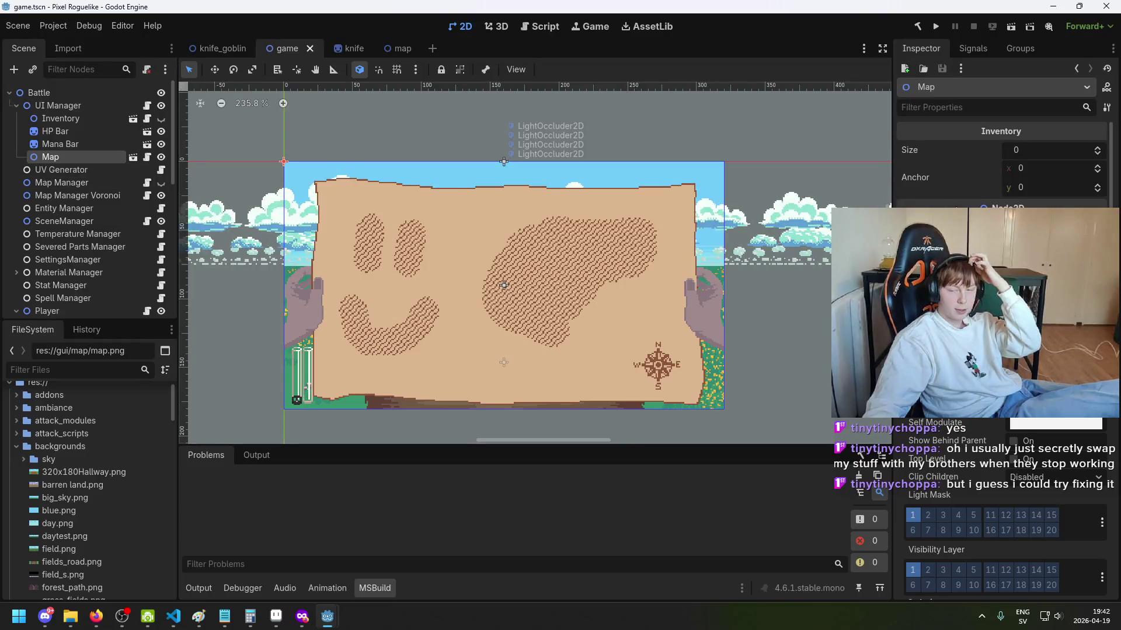
pyautogui.scroll(-5, 1035, 456)
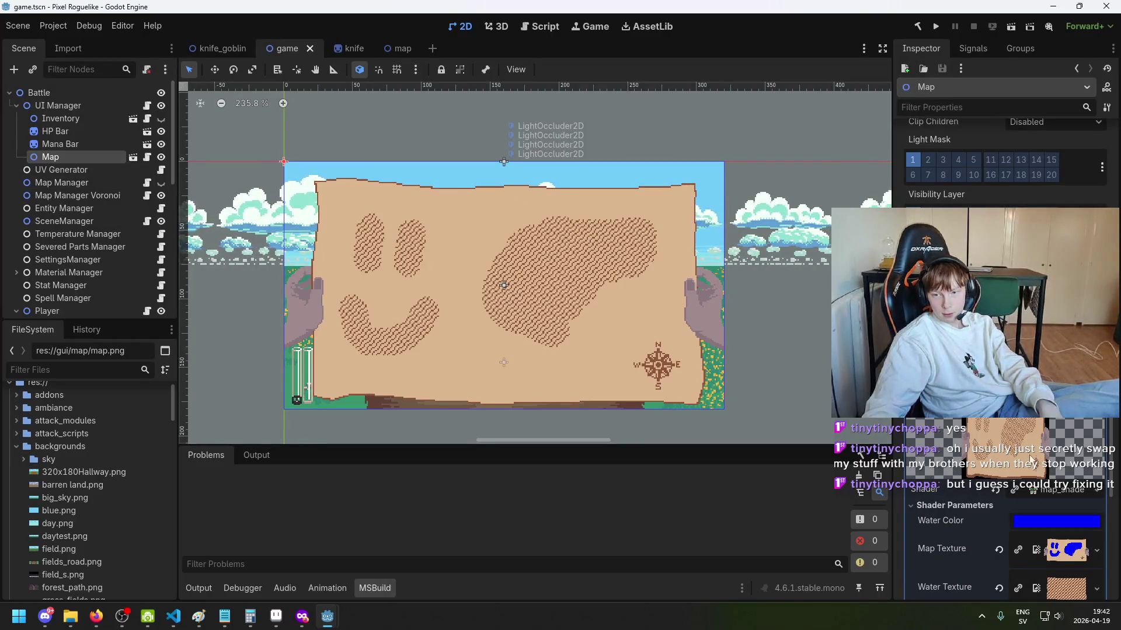
pyautogui.scroll(4, 1035, 456)
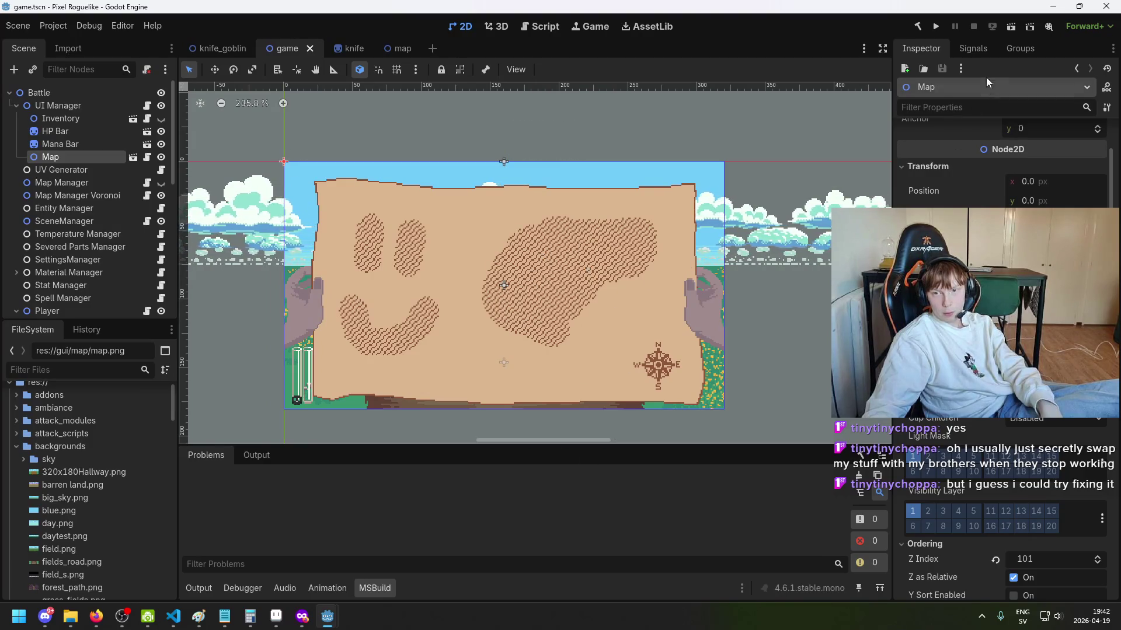
# Step: In Aseprite, undo the smiley's eyes, flood-fill the blue areas with parchment tan, and save map.png
pyautogui.moveTo(335, 628)
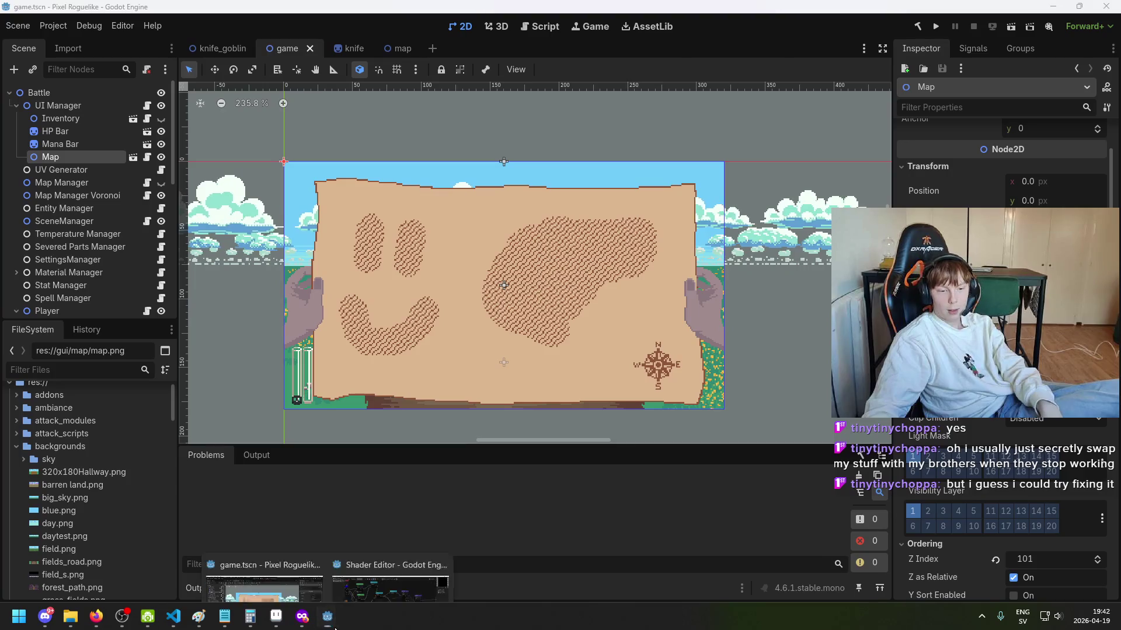
pyautogui.click(276, 616)
pyautogui.scroll(-5, 507, 383)
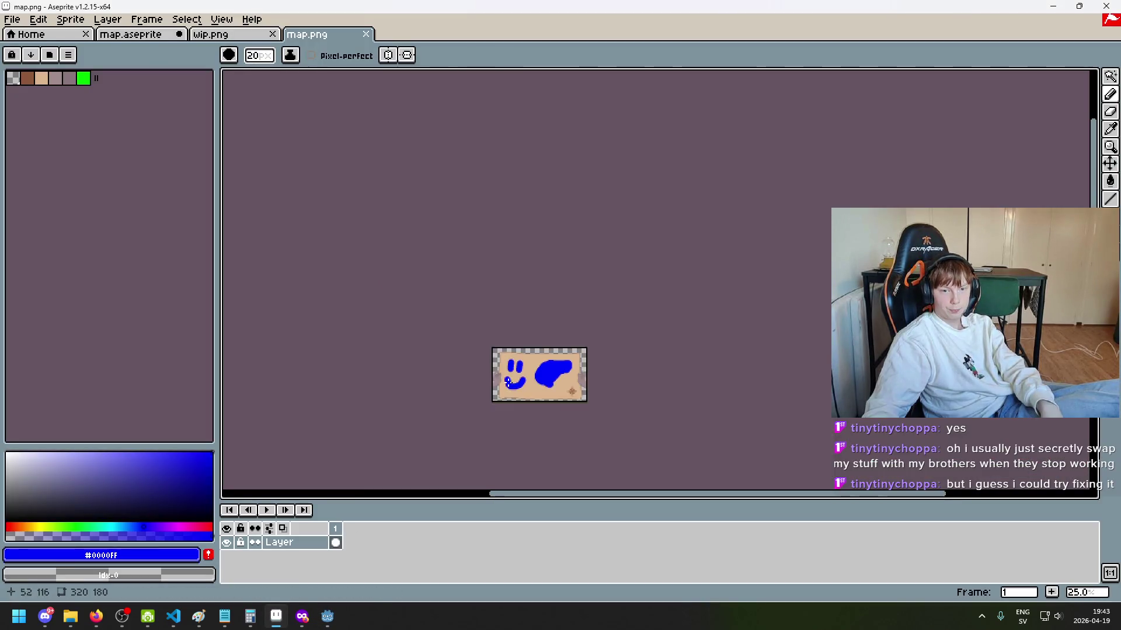
pyautogui.hotkey('ctrl', 'z')
pyautogui.scroll(4, 552, 393)
pyautogui.keyDown('alt'); pyautogui.click(442, 369); pyautogui.keyUp('alt')
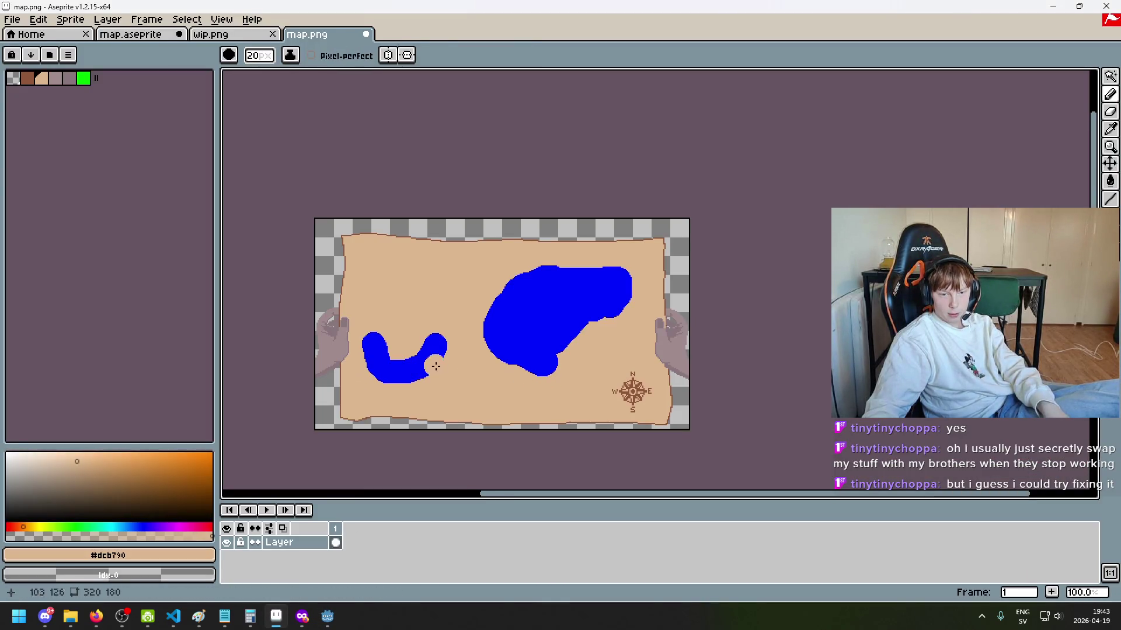
pyautogui.press('g')
pyautogui.click(437, 356)
pyautogui.hotkey('ctrl', 's')
# Step: Back in Godot, run the game with F5 to test the map
pyautogui.moveTo(327, 615)
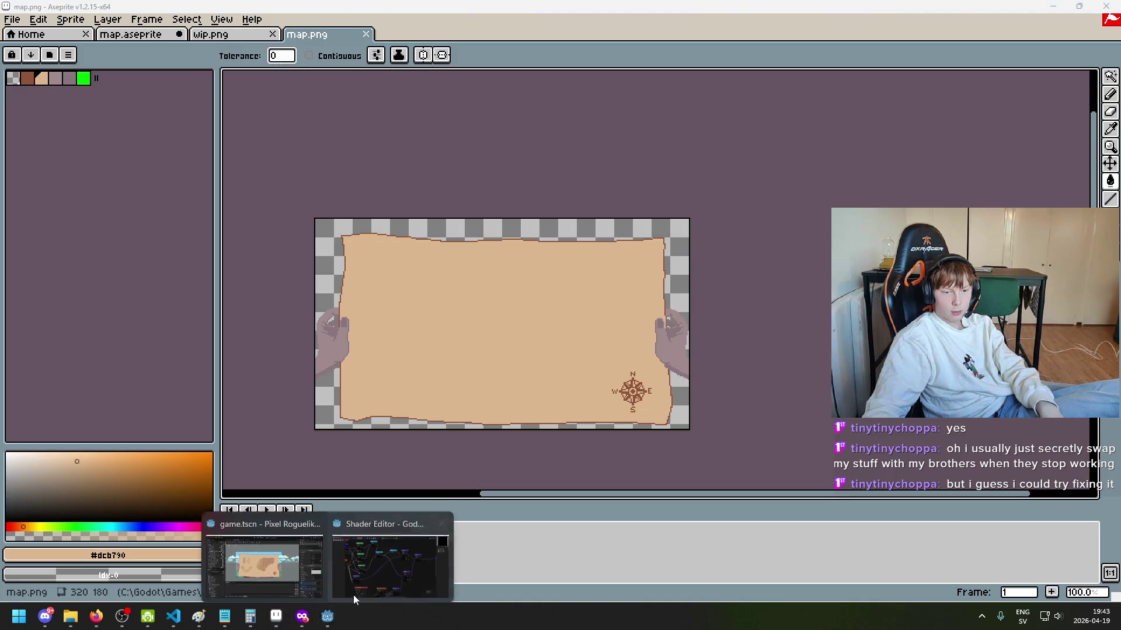
pyautogui.click(264, 570)
pyautogui.press('F5')
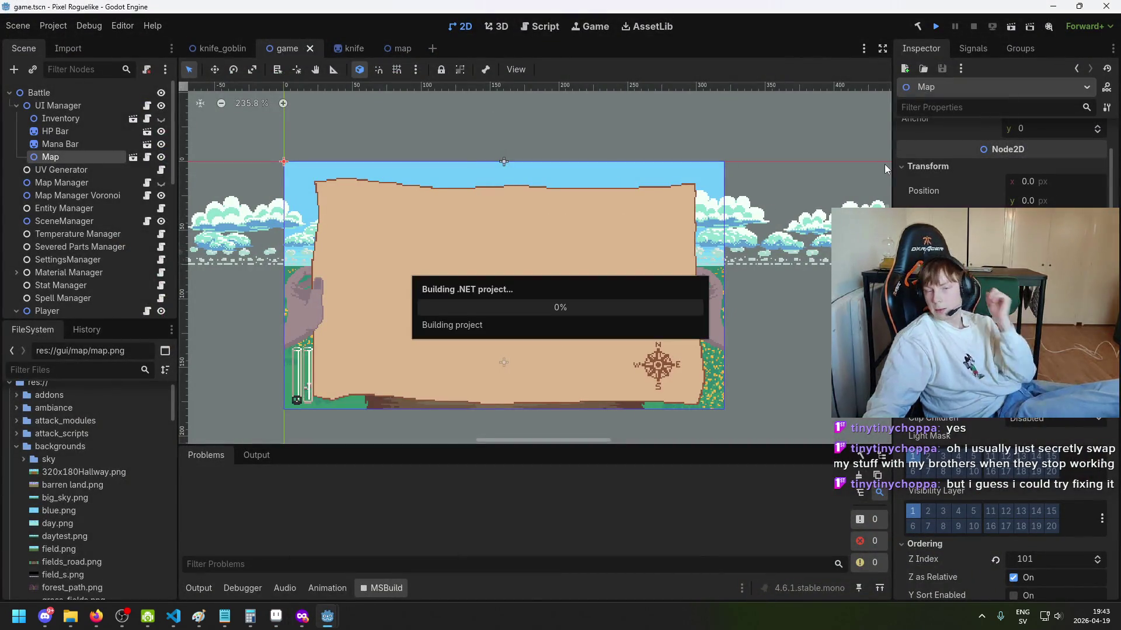
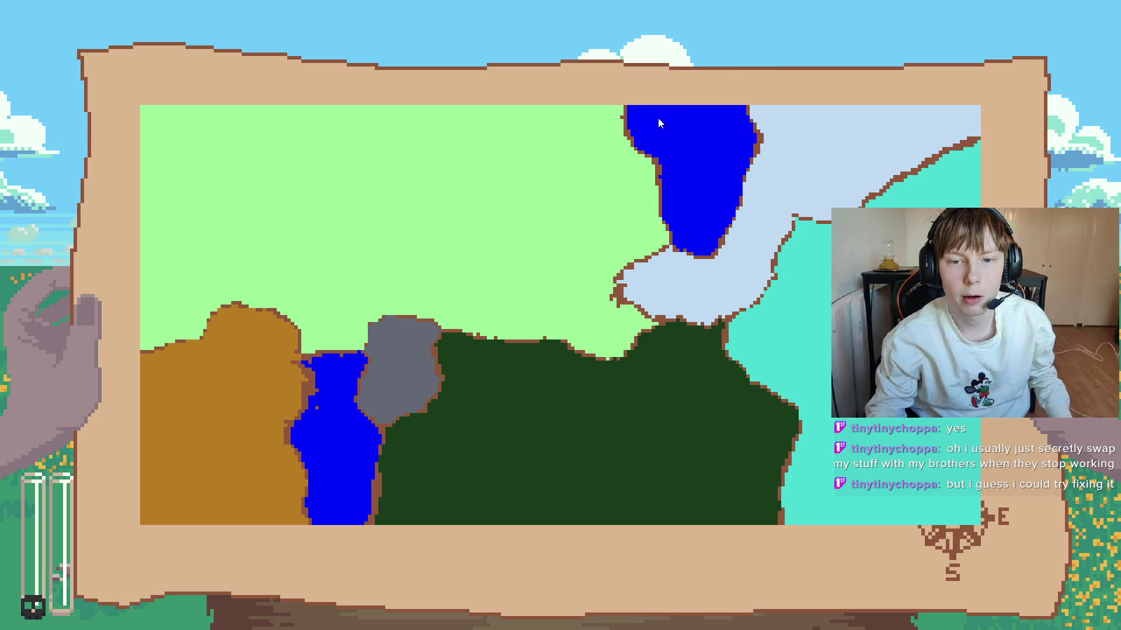
# Step: Stop the running game and save the game scene
pyautogui.hotkey('alt', 'F4')
pyautogui.hotkey('ctrl', 's')
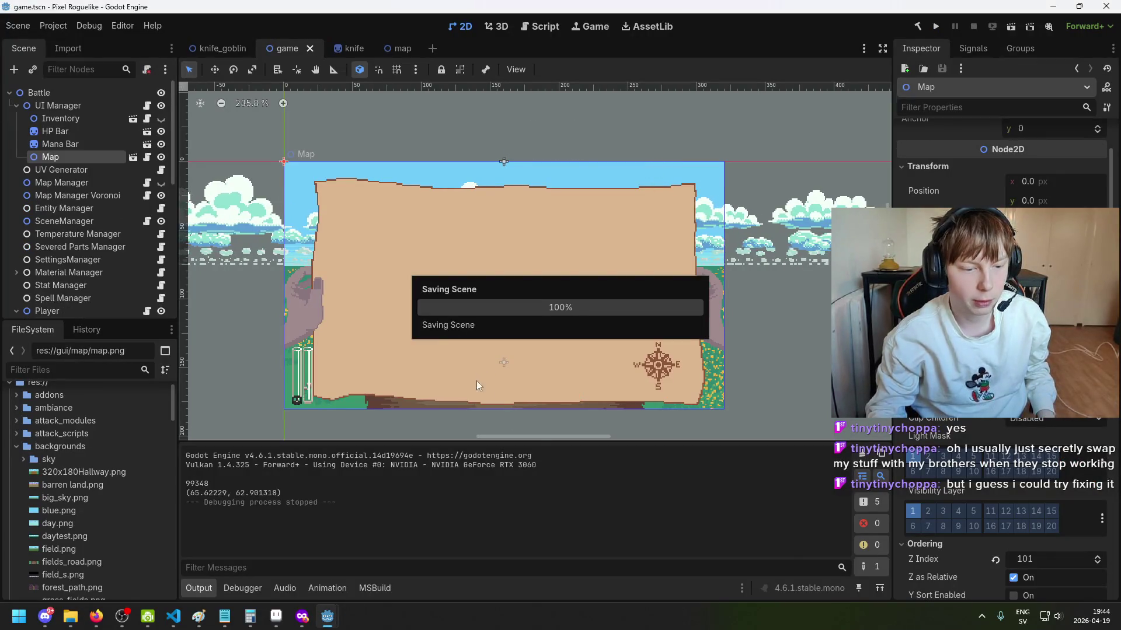
pyautogui.scroll(-8, 953, 458)
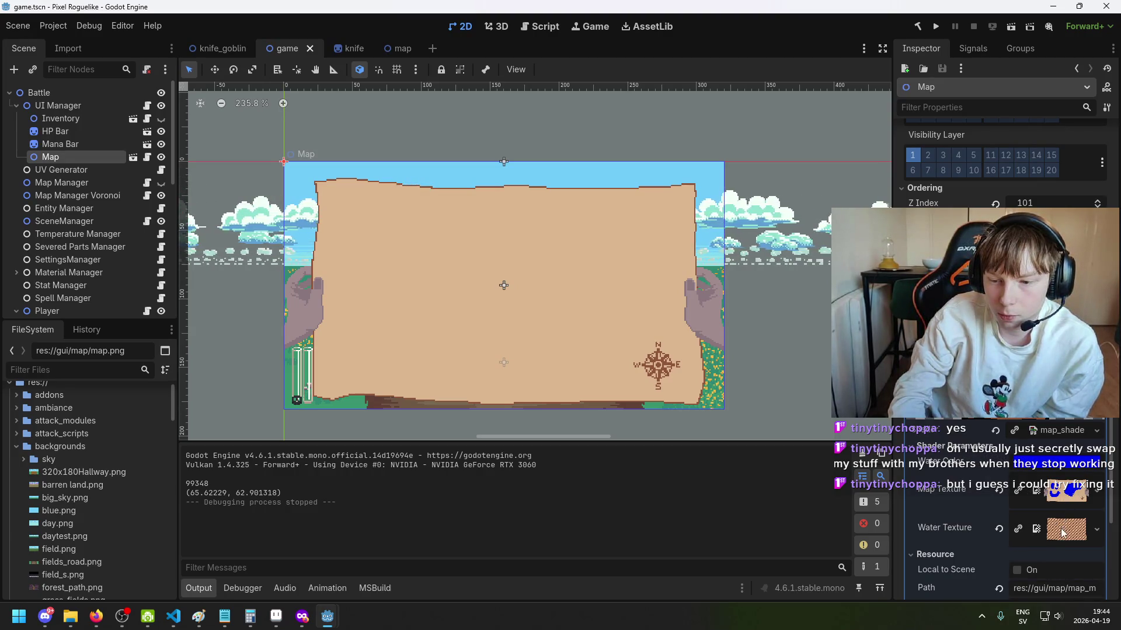
pyautogui.scroll(-3, 1053, 508)
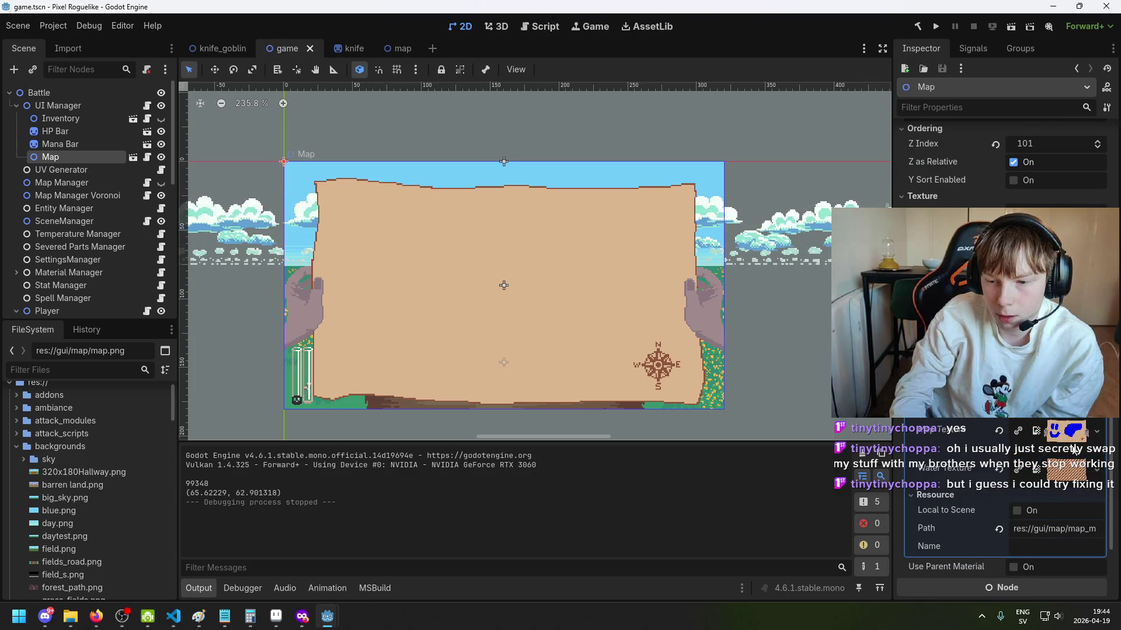
# Step: Clear the Map node's Map Texture parameter, assign map.png to it, and save the scene
pyautogui.click(999, 431)
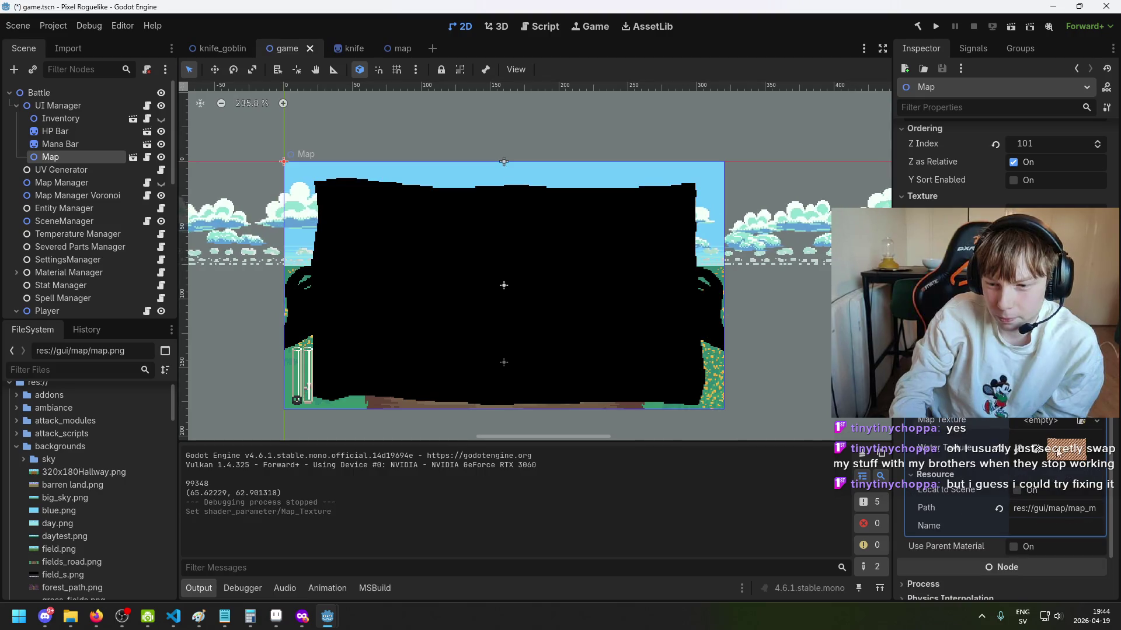
pyautogui.scroll(-10, 86, 527)
pyautogui.scroll(-6, 100, 513)
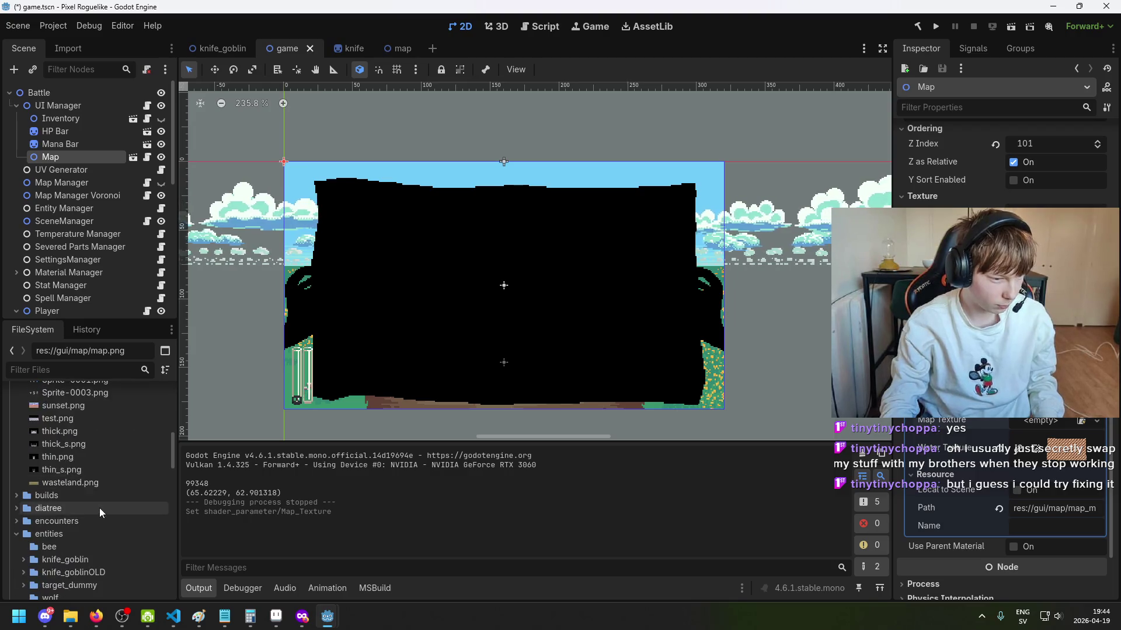
pyautogui.moveTo(103, 503)
pyautogui.mouseDown()
pyautogui.moveTo(1074, 426)
pyautogui.moveTo(1057, 423)
pyautogui.mouseUp()
pyautogui.hotkey('ctrl', 's')
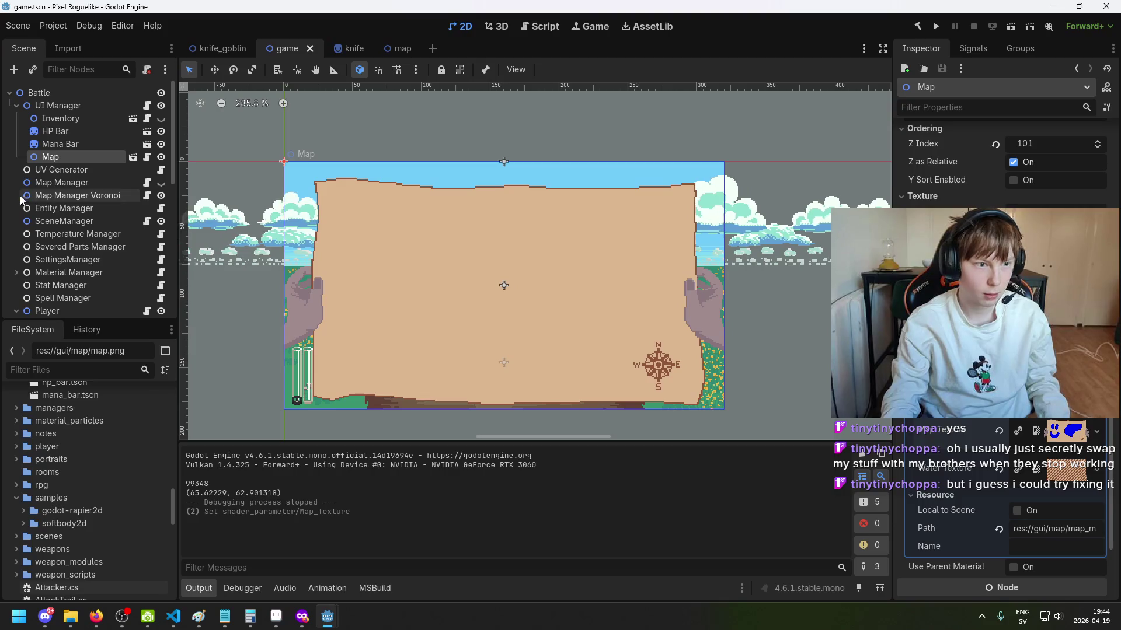
# Step: Inspect the Map Manager and Map Manager Voronoi nodes, then return to the code editor
pyautogui.click(78, 195)
pyautogui.click(81, 183)
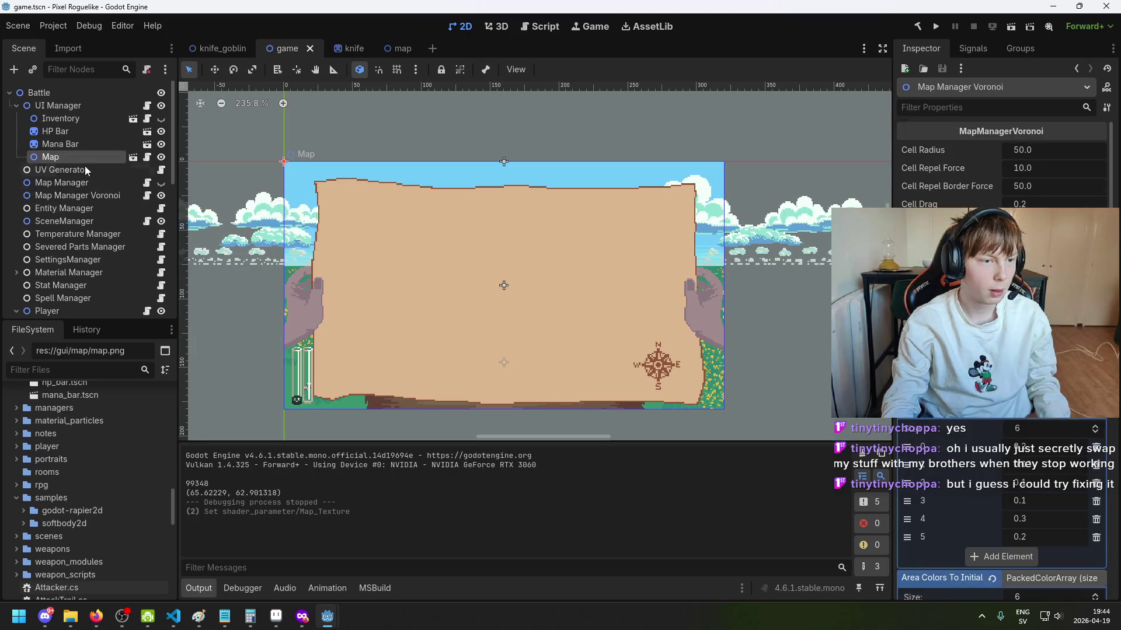
pyautogui.click(84, 195)
pyautogui.scroll(-10, 1016, 523)
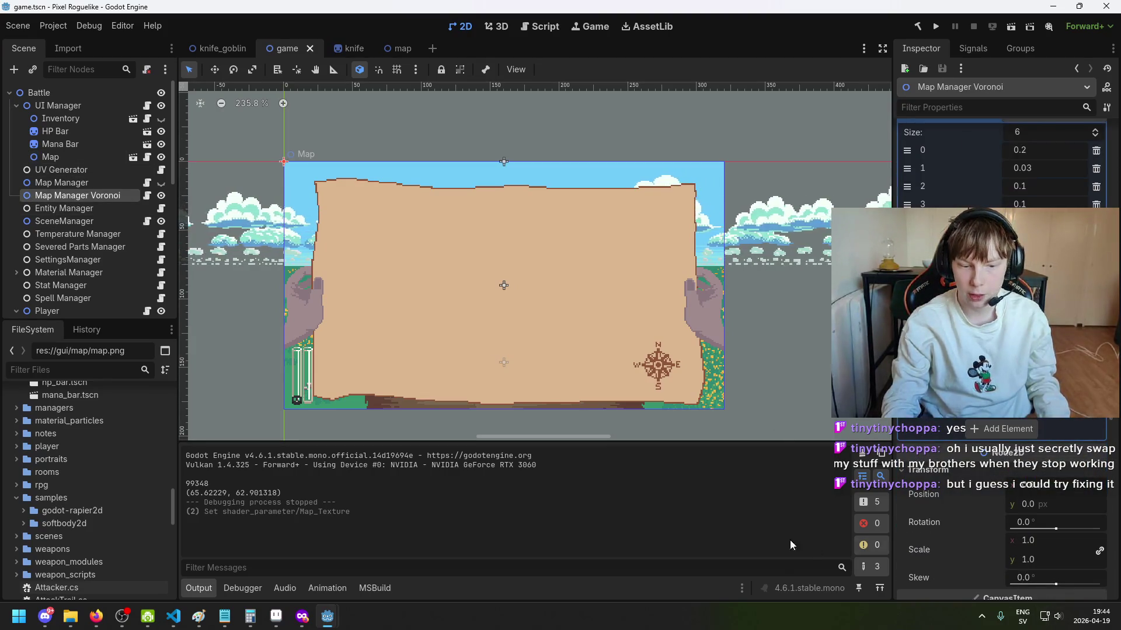
pyautogui.click(173, 616)
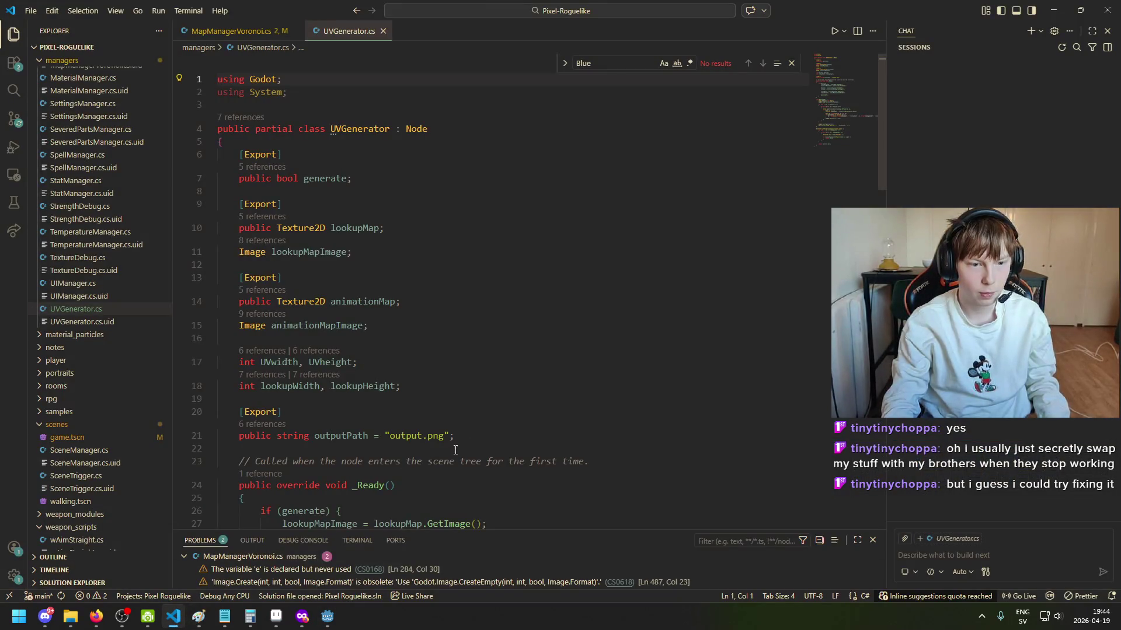
# Step: Review UVGenerator.cs around its outputPath export, then look through MapManagerVoronoi.cs
pyautogui.scroll(-5, 529, 349)
pyautogui.click(511, 291)
pyautogui.scroll(3, 511, 291)
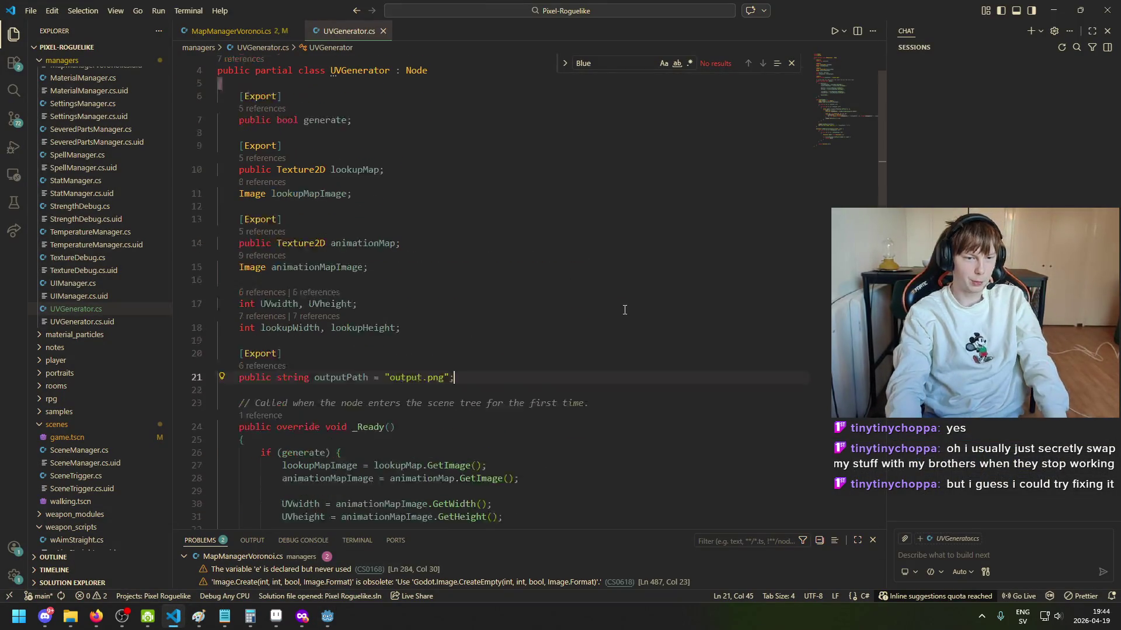
pyautogui.scroll(1, 572, 250)
pyautogui.scroll(-4, 526, 350)
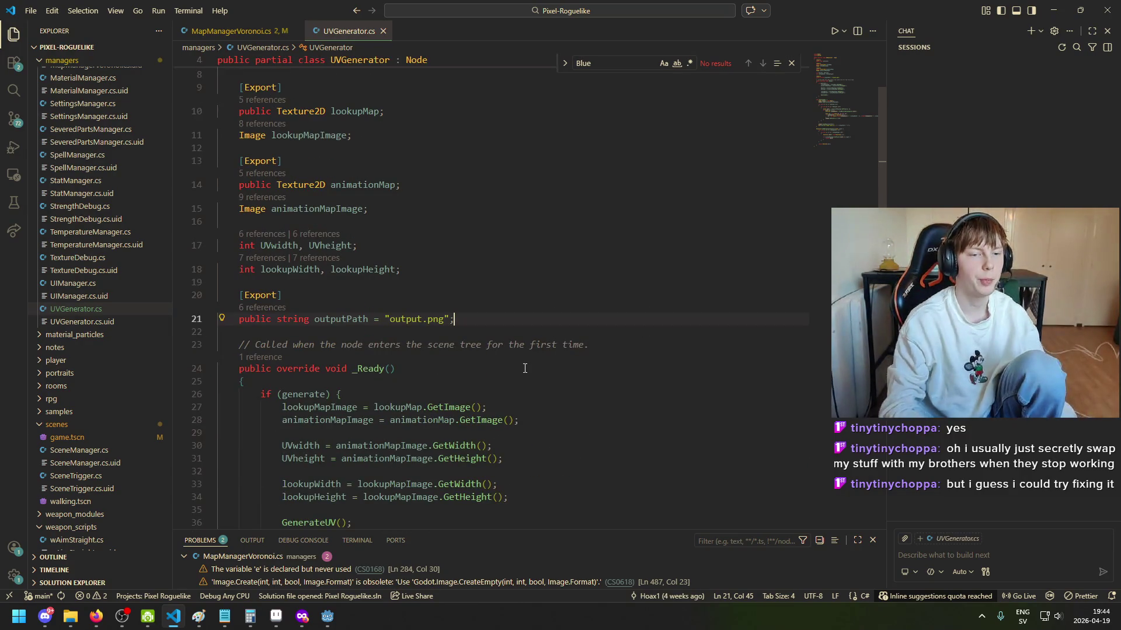
pyautogui.click(236, 31)
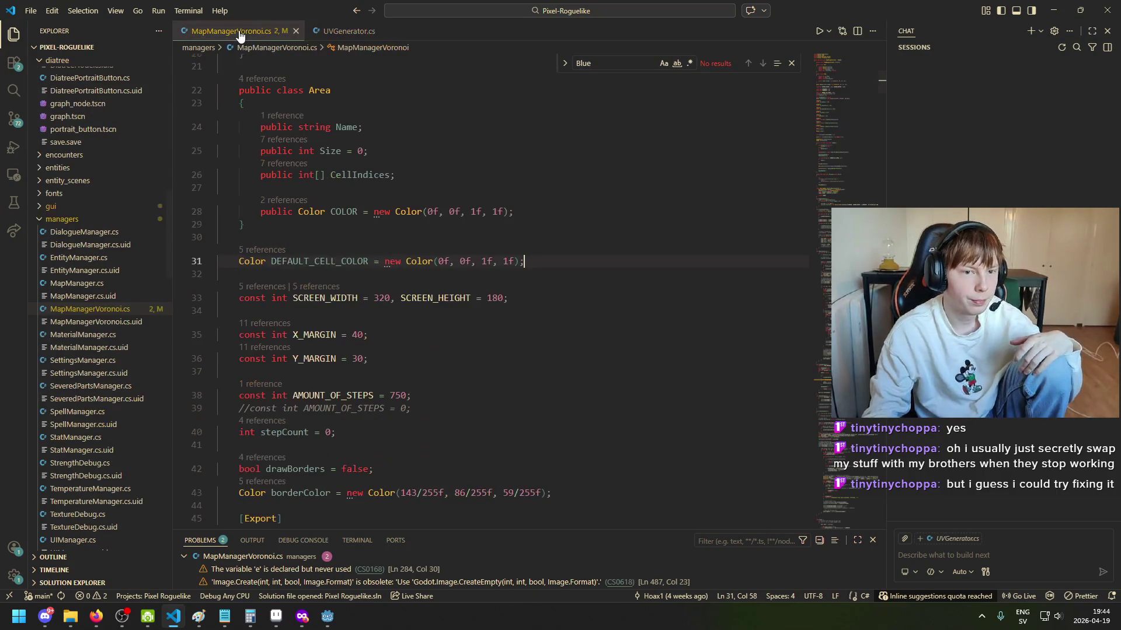
pyautogui.scroll(-3, 437, 264)
pyautogui.scroll(-7, 436, 263)
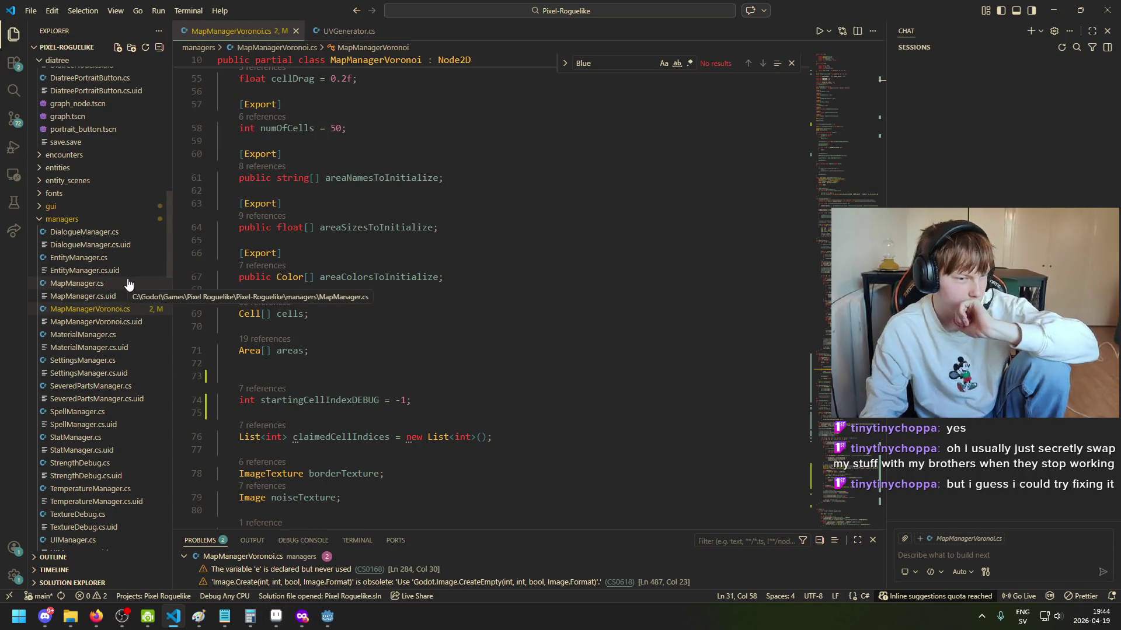
# Step: Open EntityManager.cs from Explorer, then bring Godot's game scene back
pyautogui.click(129, 258)
pyautogui.scroll(15, 758, 290)
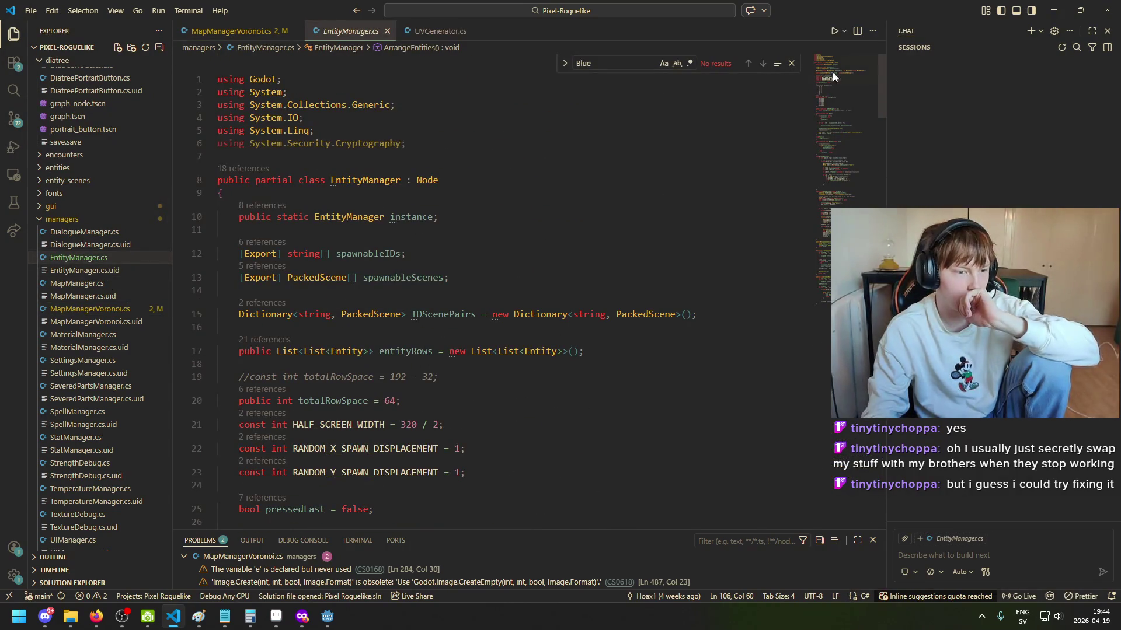
pyautogui.scroll(-5, 143, 445)
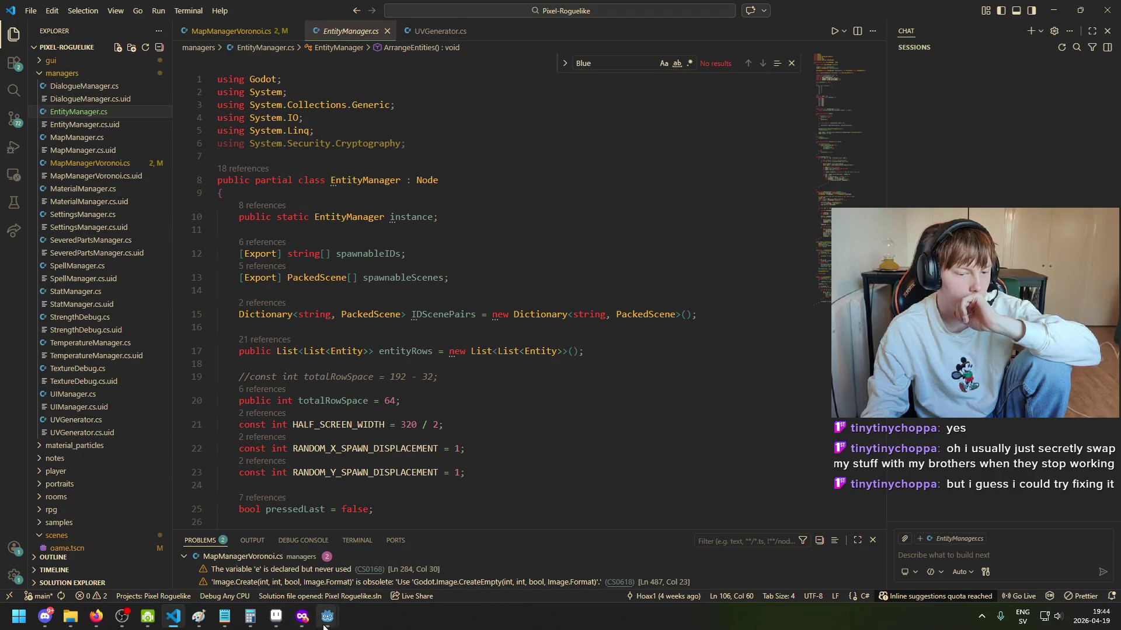
pyautogui.scroll(2, 96, 350)
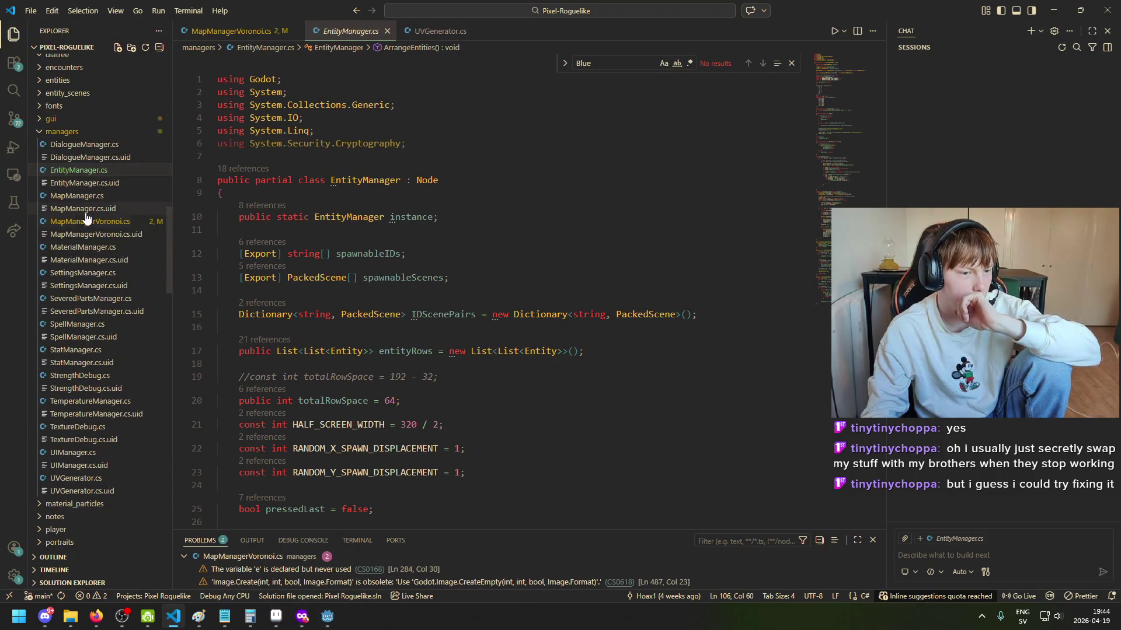
pyautogui.moveTo(327, 616)
pyautogui.click(250, 565)
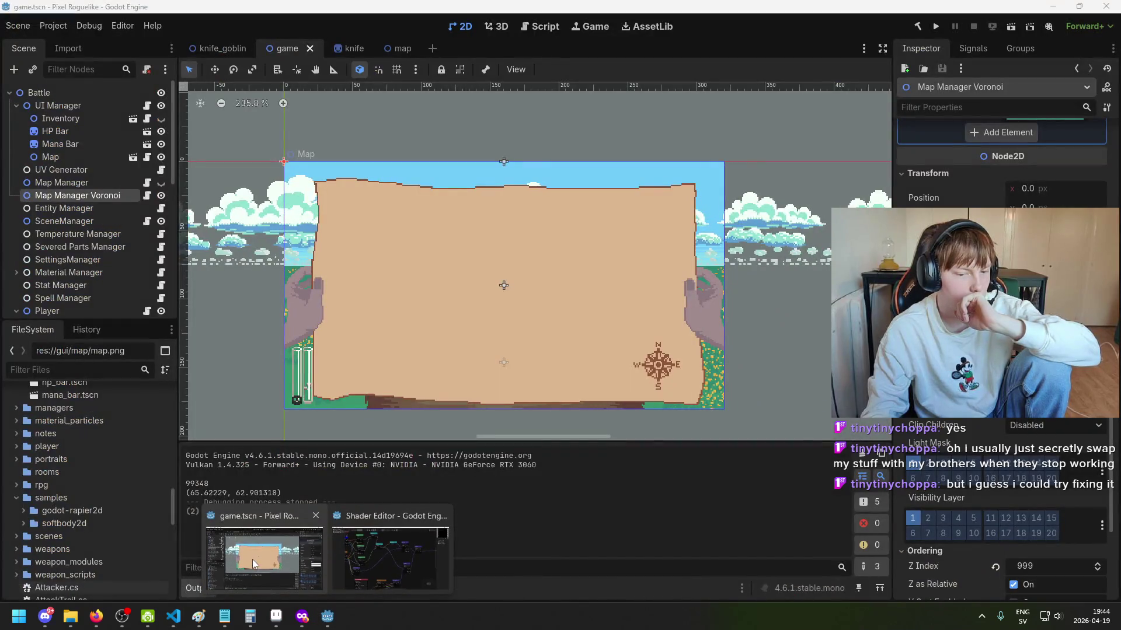
# Step: Show the map shader graph in the Shader Editor panel and select the Inventory node
pyautogui.click(442, 515)
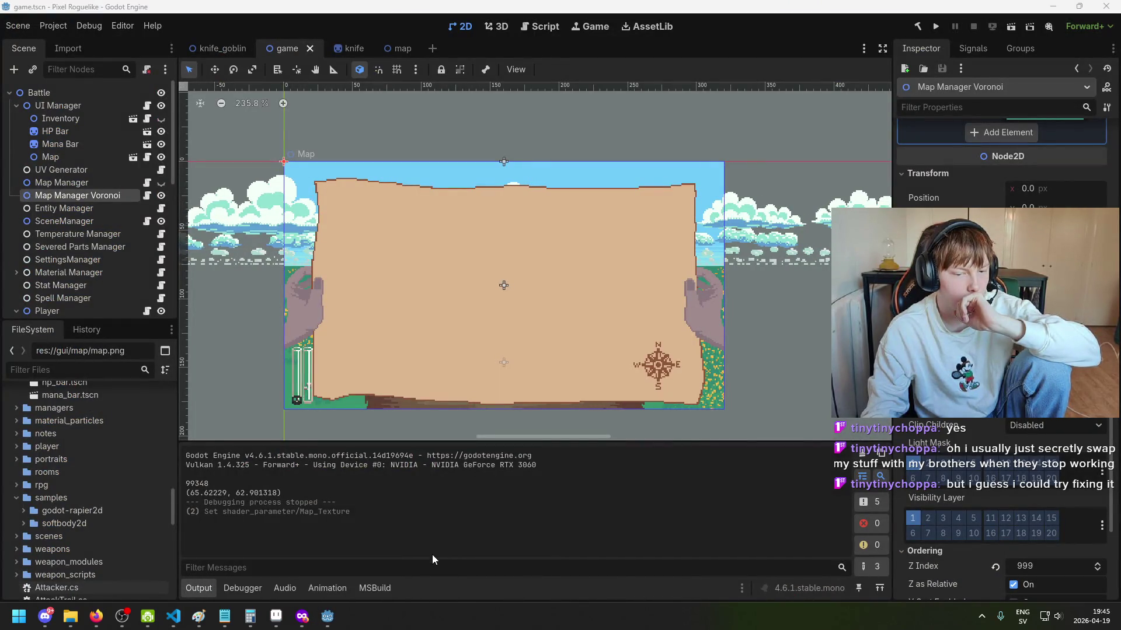
pyautogui.scroll(8, 89, 407)
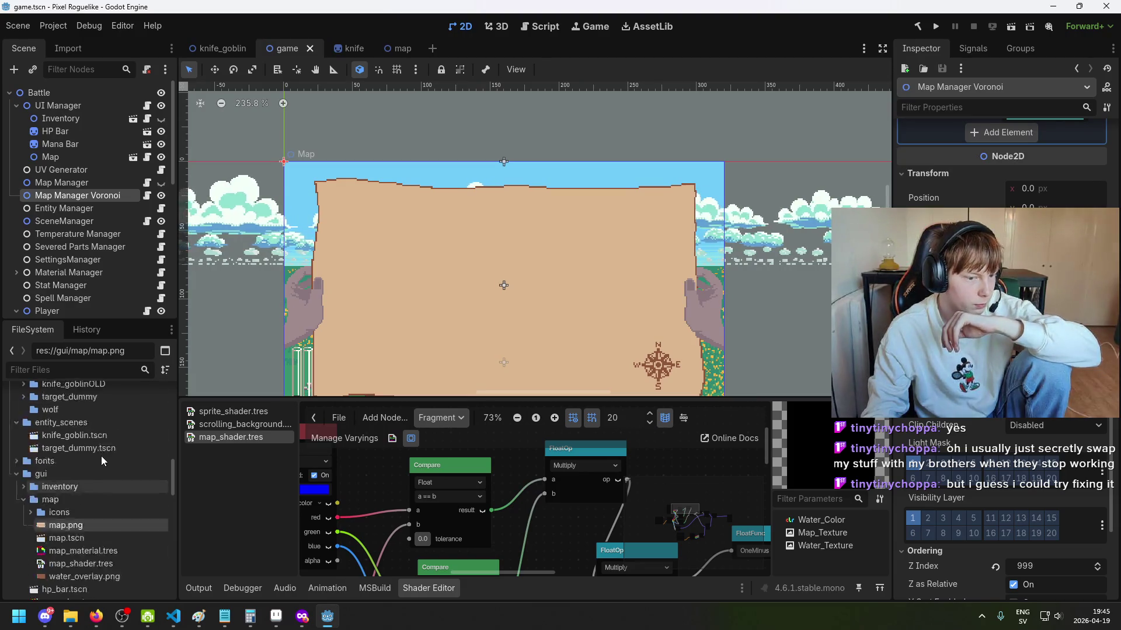
pyautogui.click(58, 118)
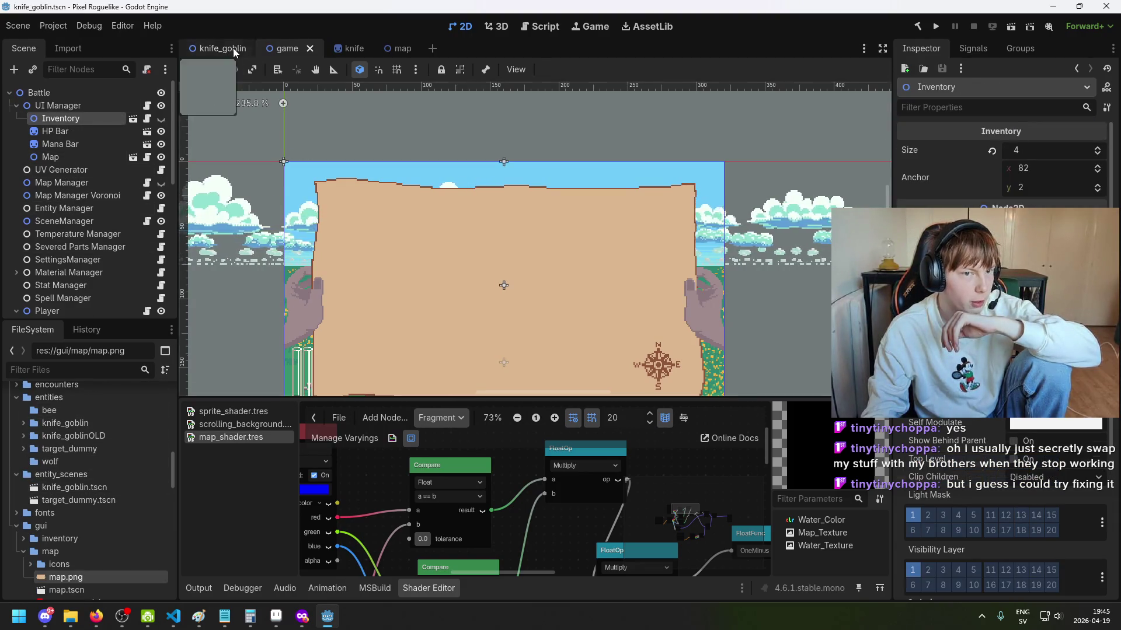
# Step: Open the knife_goblin scene and its Enemy.cs script from the Inspector's Script field
pyautogui.click(222, 48)
pyautogui.scroll(-3, 1061, 432)
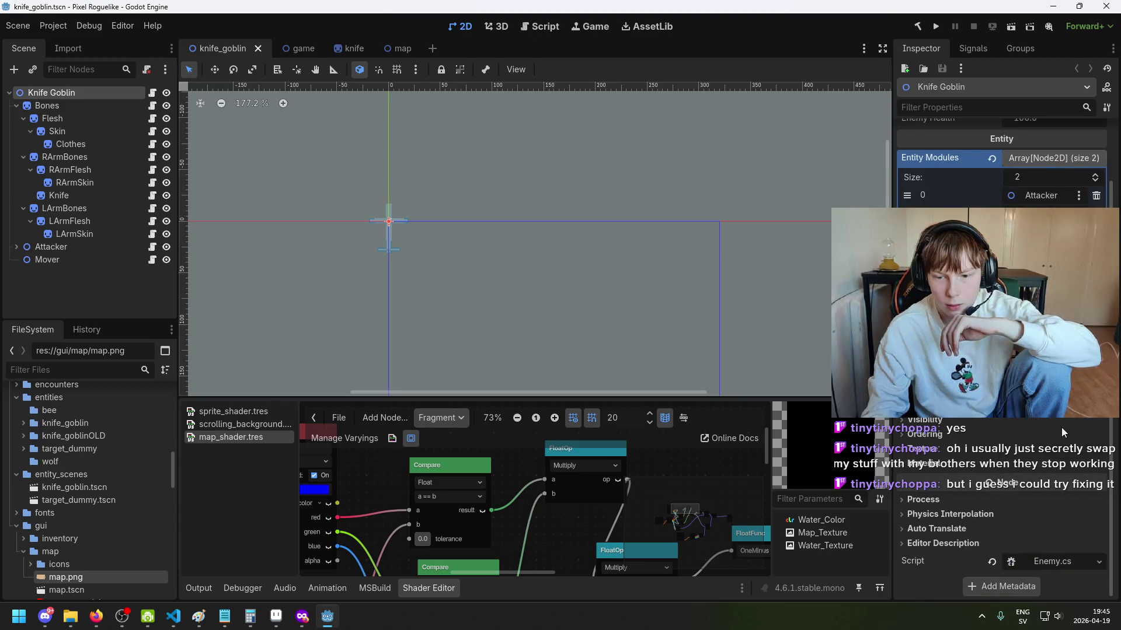
pyautogui.click(1053, 560)
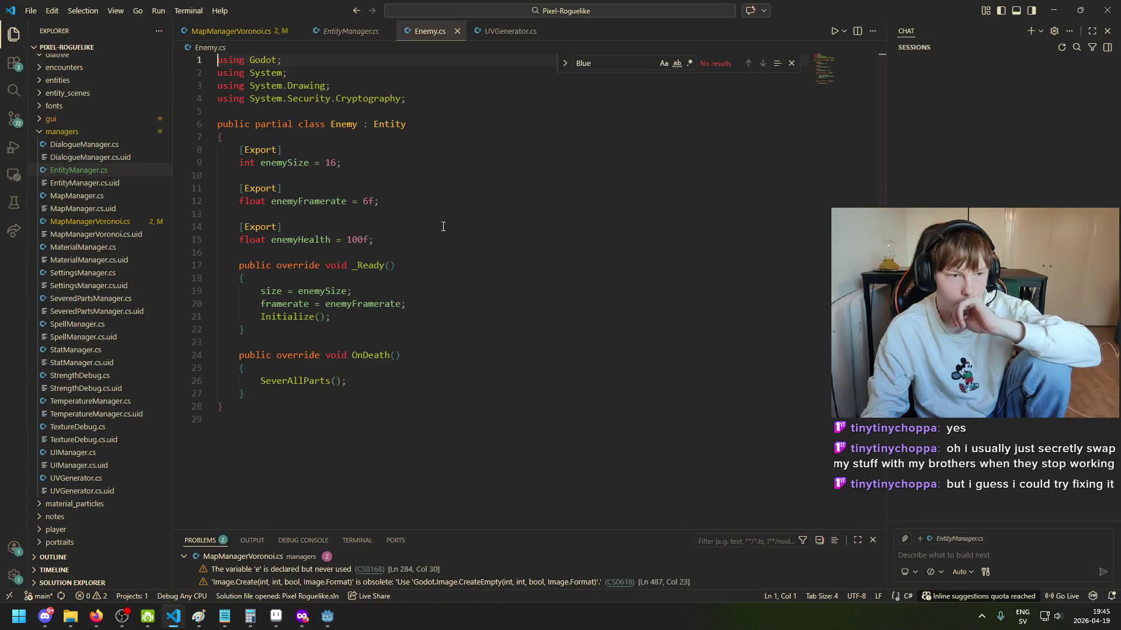
pyautogui.click(327, 616)
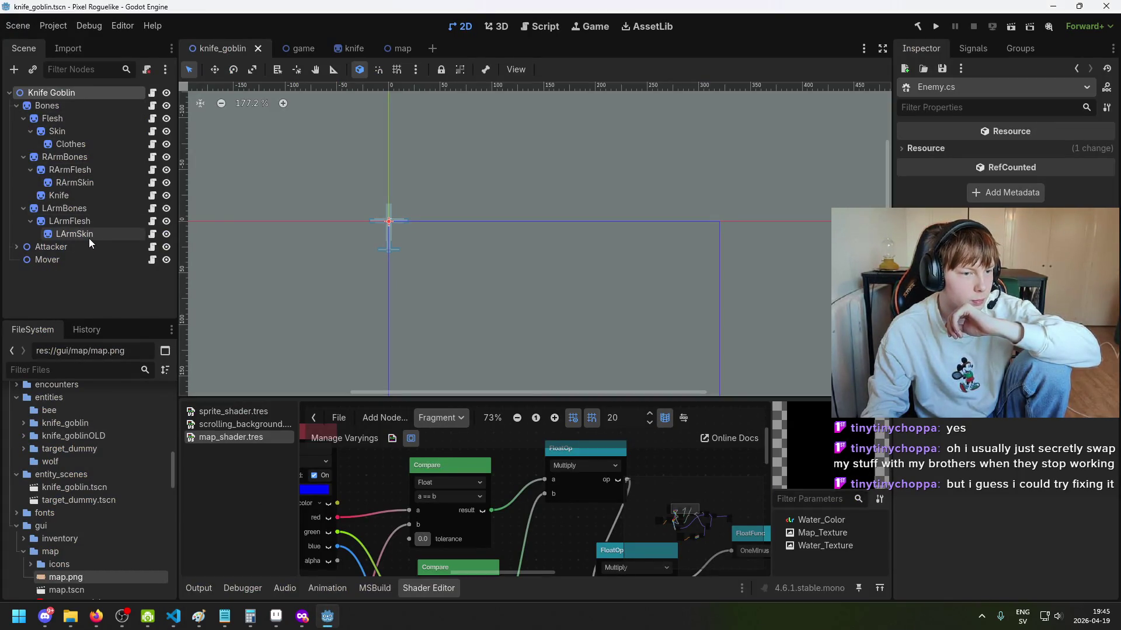
pyautogui.click(328, 617)
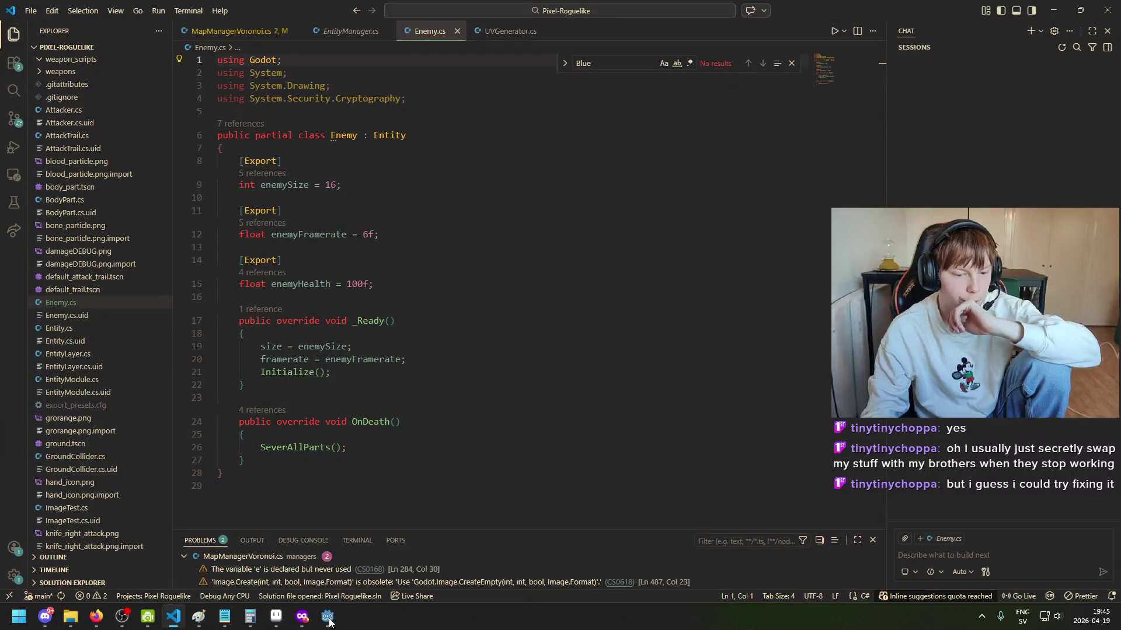
# Step: Open EntityLayer.cs and review its lookup texture field and Material usages
pyautogui.click(108, 353)
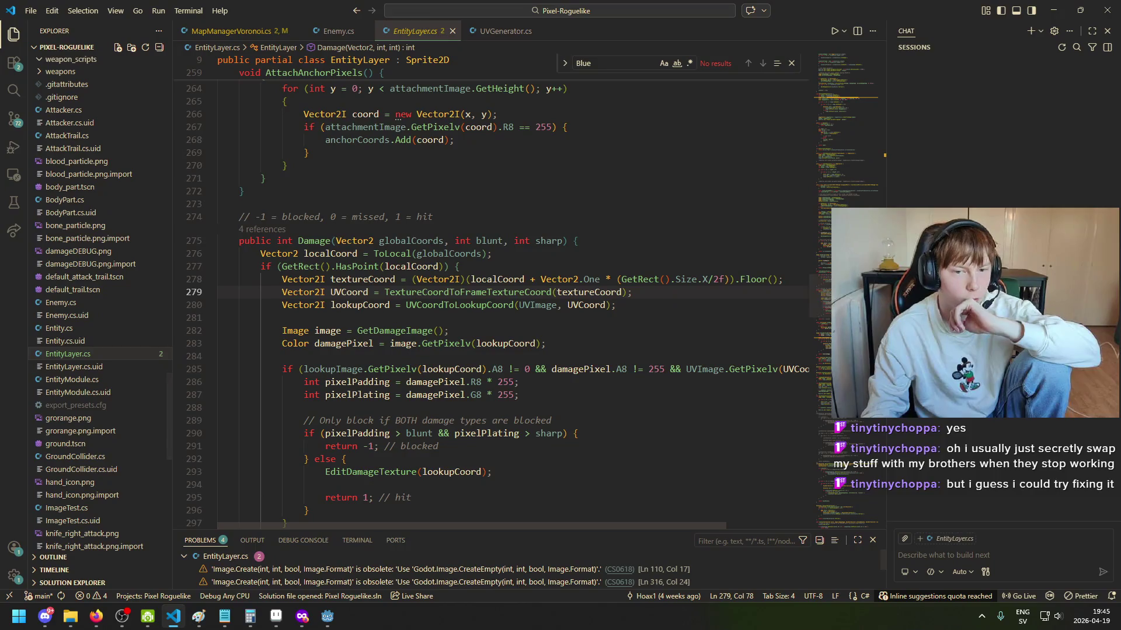
pyautogui.moveTo(859, 105)
pyautogui.mouseDown()
pyautogui.moveTo(853, 58)
pyautogui.moveTo(849, 80)
pyautogui.mouseUp()
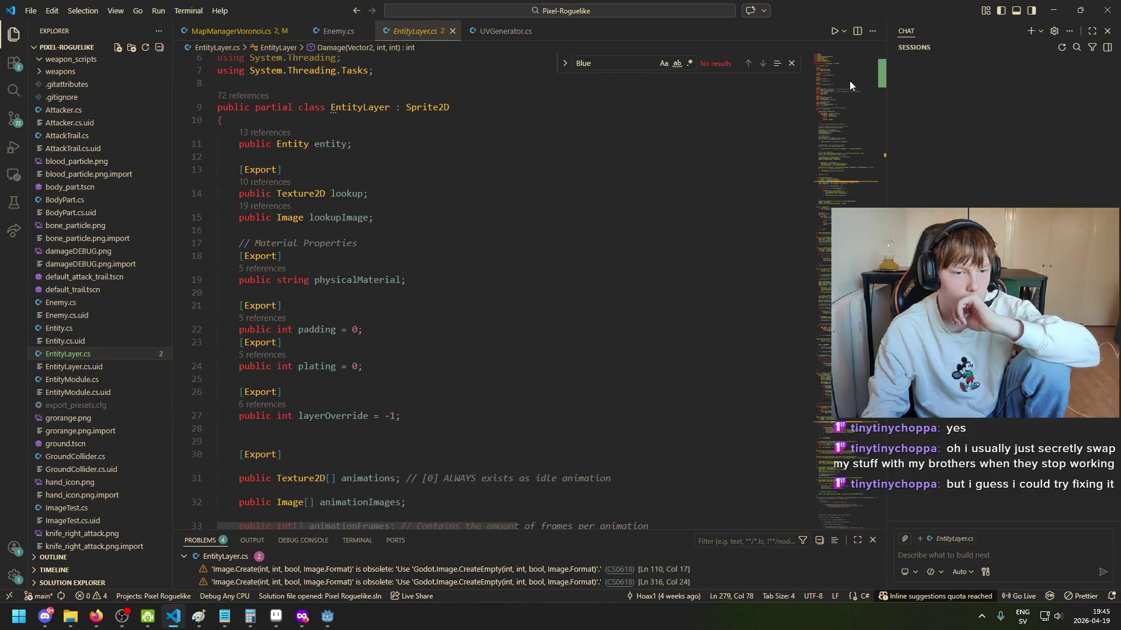
pyautogui.scroll(-1, 846, 87)
pyautogui.click(330, 165)
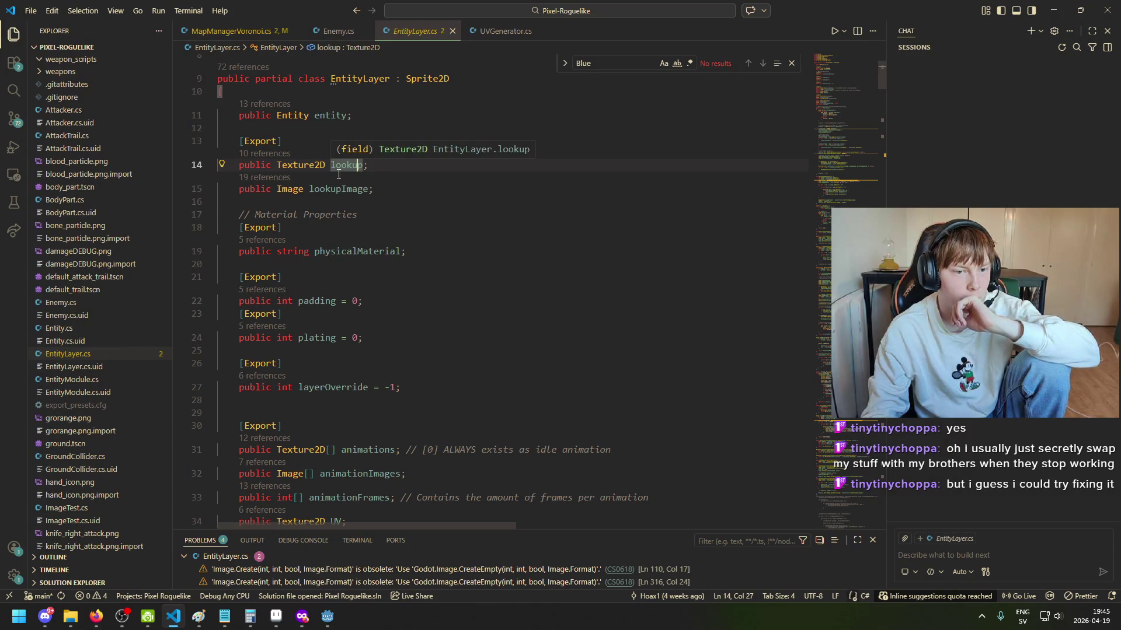
pyautogui.scroll(-10, 405, 276)
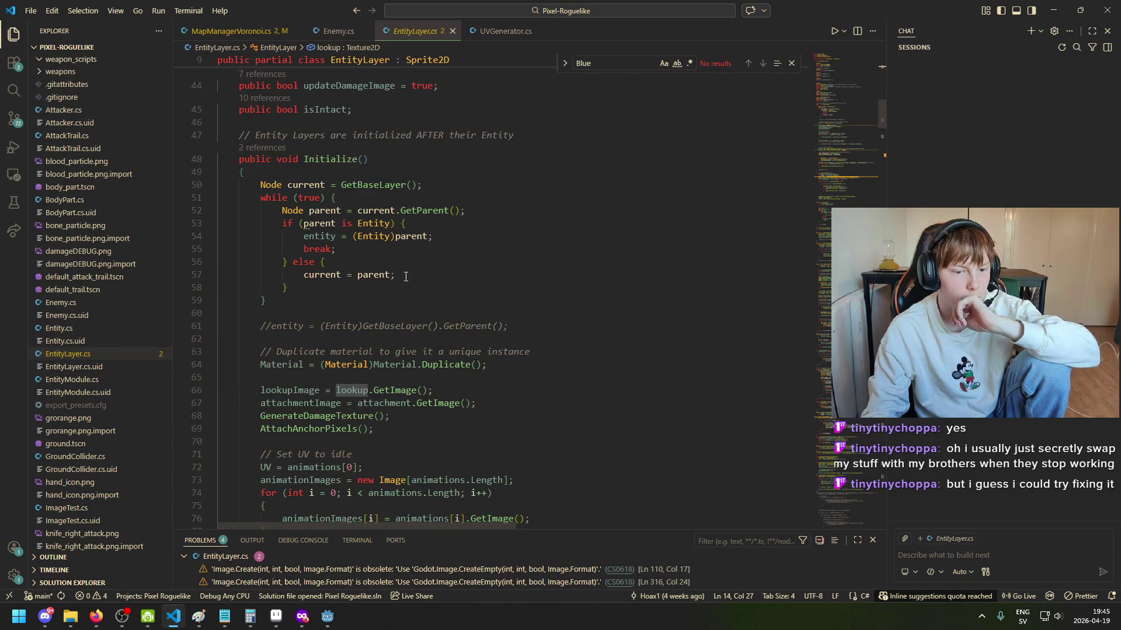
pyautogui.scroll(-3, 456, 357)
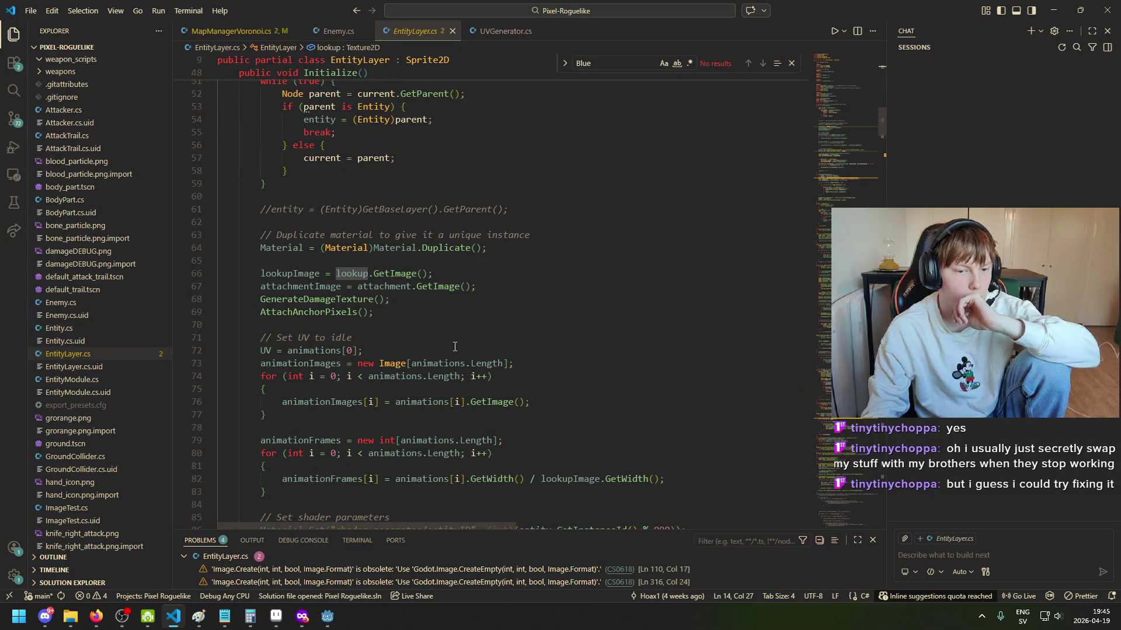
pyautogui.click(443, 250)
pyautogui.click(278, 249)
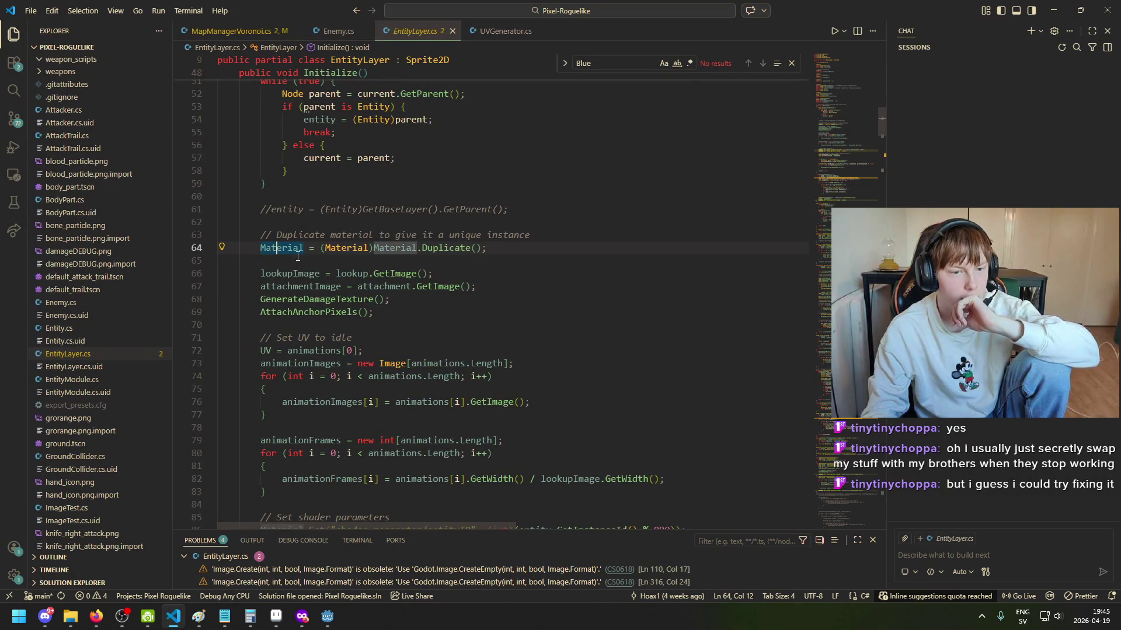
pyautogui.scroll(-2, 296, 258)
# Step: Select EntityLayer's Material.Set lookup shader-parameter statement for copying
pyautogui.click(259, 442)
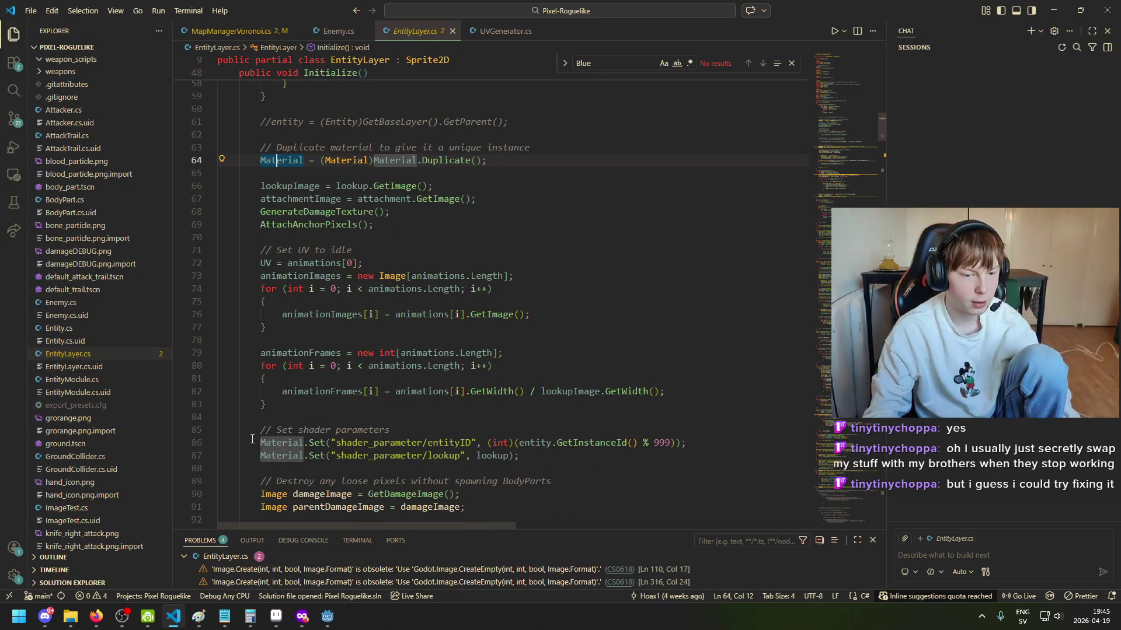
pyautogui.moveTo(259, 443)
pyautogui.mouseDown()
pyautogui.moveTo(379, 455)
pyautogui.moveTo(443, 442)
pyautogui.moveTo(519, 457)
pyautogui.moveTo(730, 442)
pyautogui.mouseUp()
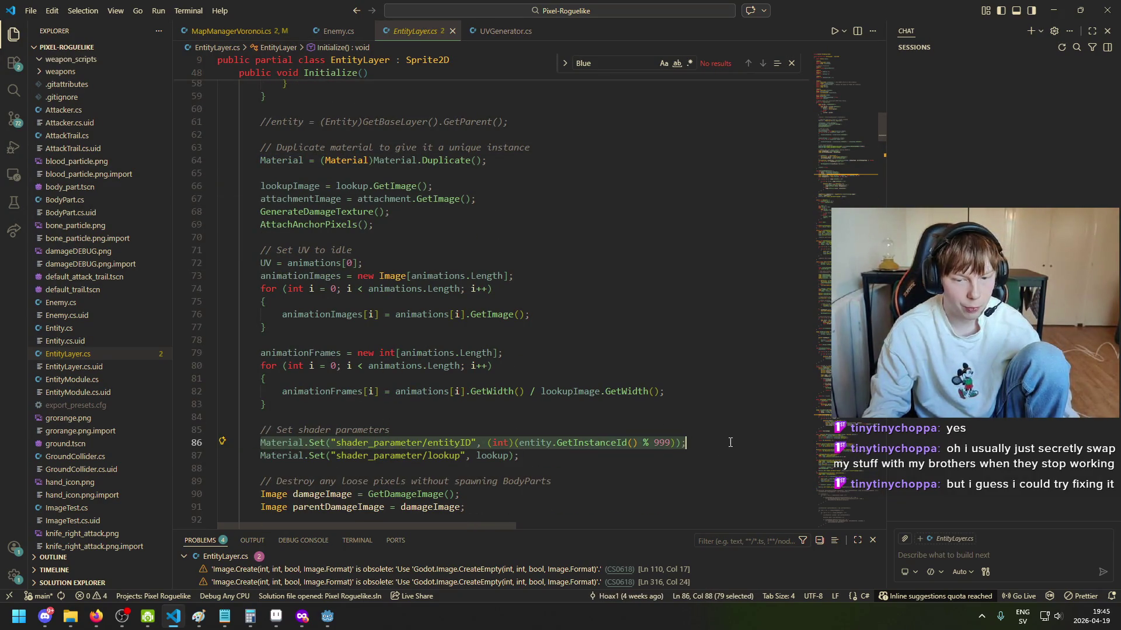
pyautogui.click(558, 458)
pyautogui.moveTo(546, 458)
pyautogui.mouseDown()
pyautogui.moveTo(259, 445)
pyautogui.moveTo(258, 456)
pyautogui.mouseUp()
pyautogui.hotkey('ctrl', 'c')
# Step: Paste the lookup Material.Set line into MapManagerVoronoi's _Ready below GenerateBorderTexture()
pyautogui.click(336, 33)
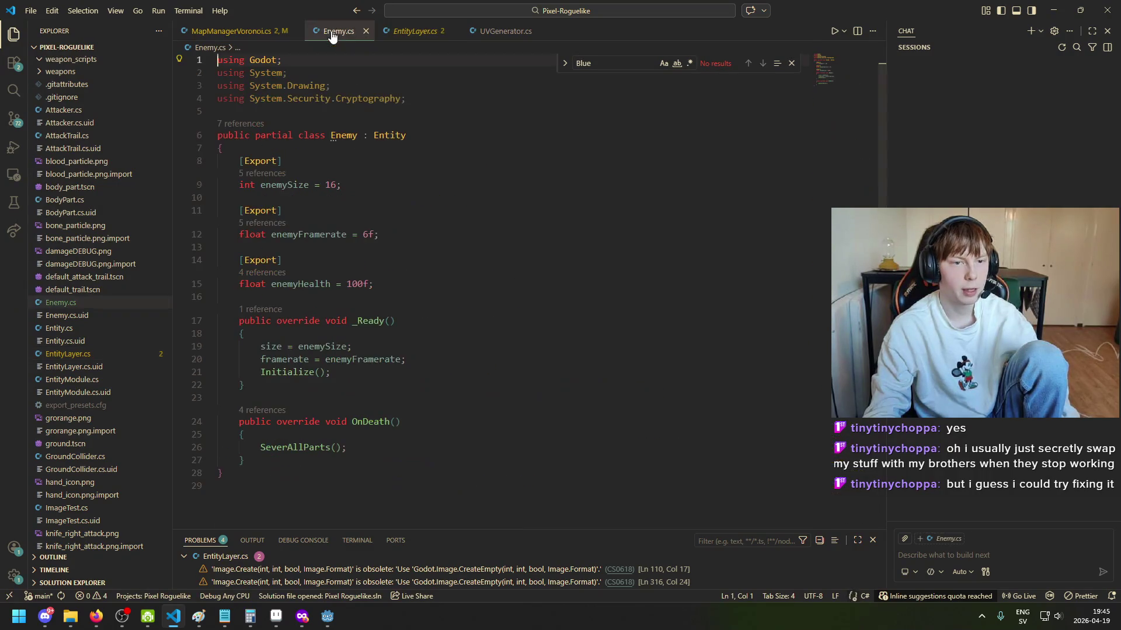
pyautogui.click(496, 31)
pyautogui.click(270, 32)
pyautogui.scroll(-5, 410, 300)
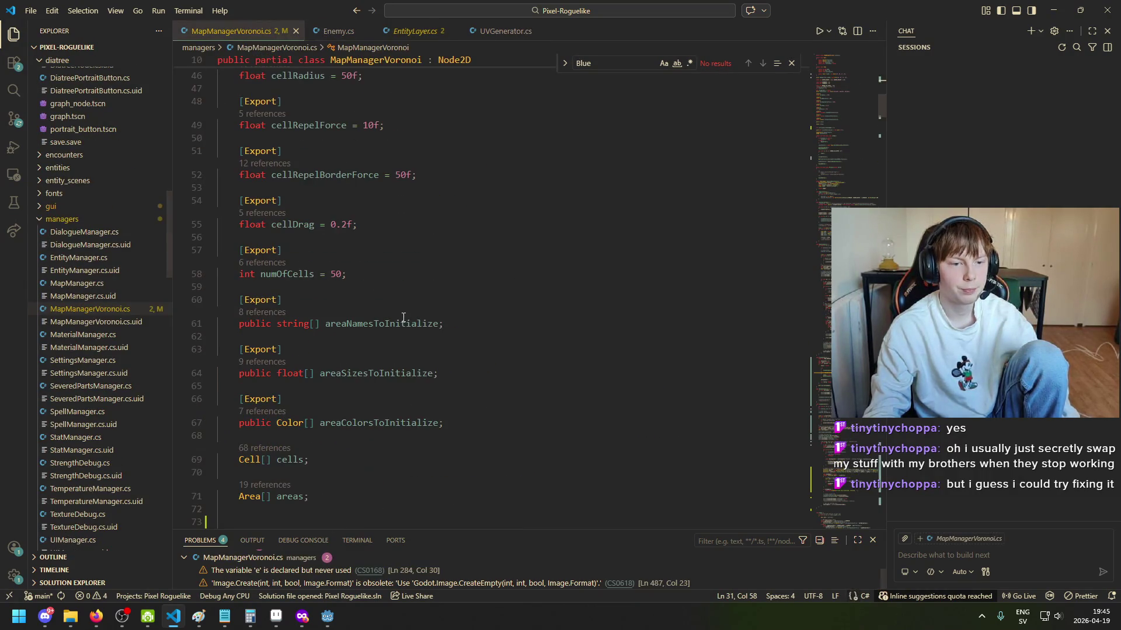
pyautogui.scroll(-4, 404, 307)
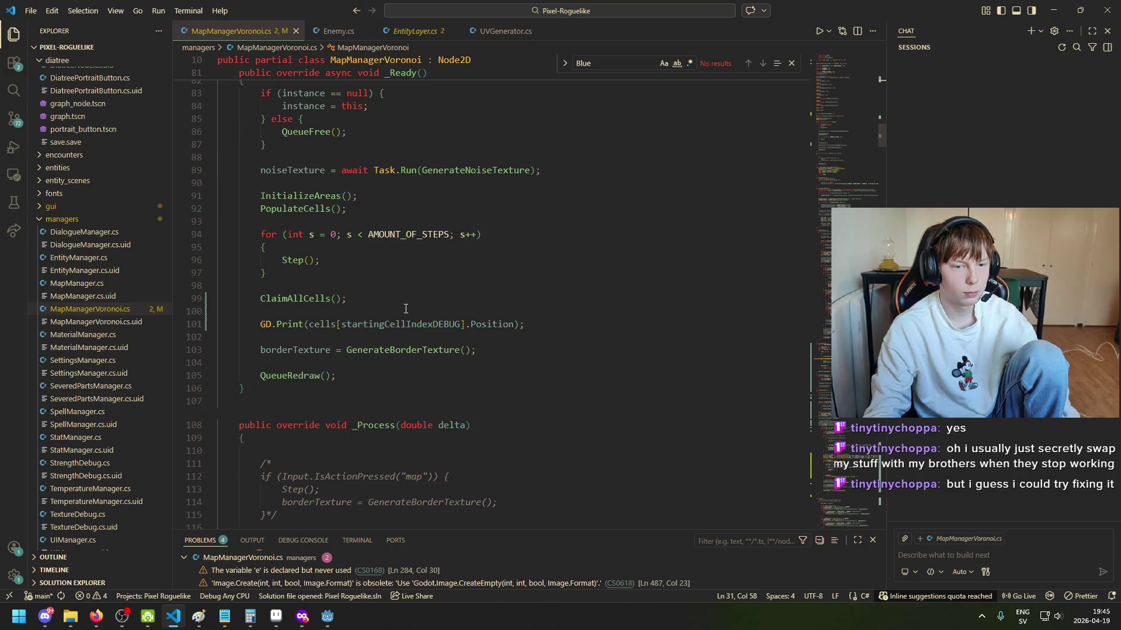
pyautogui.click(485, 352)
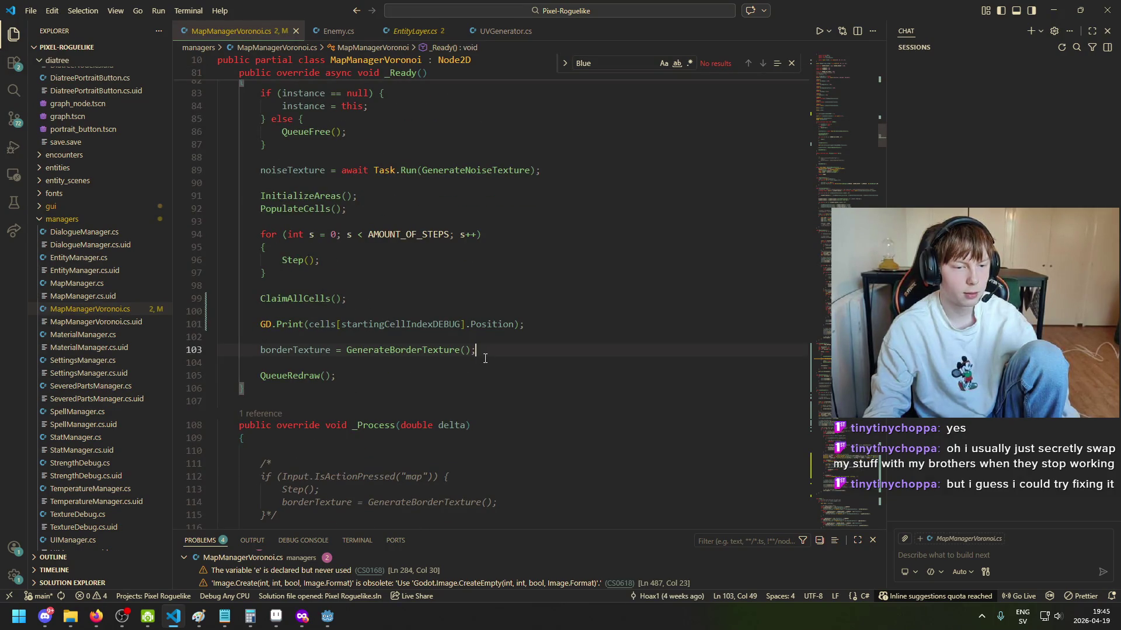
pyautogui.press('Return')
pyautogui.press('Return')
pyautogui.press('Up')
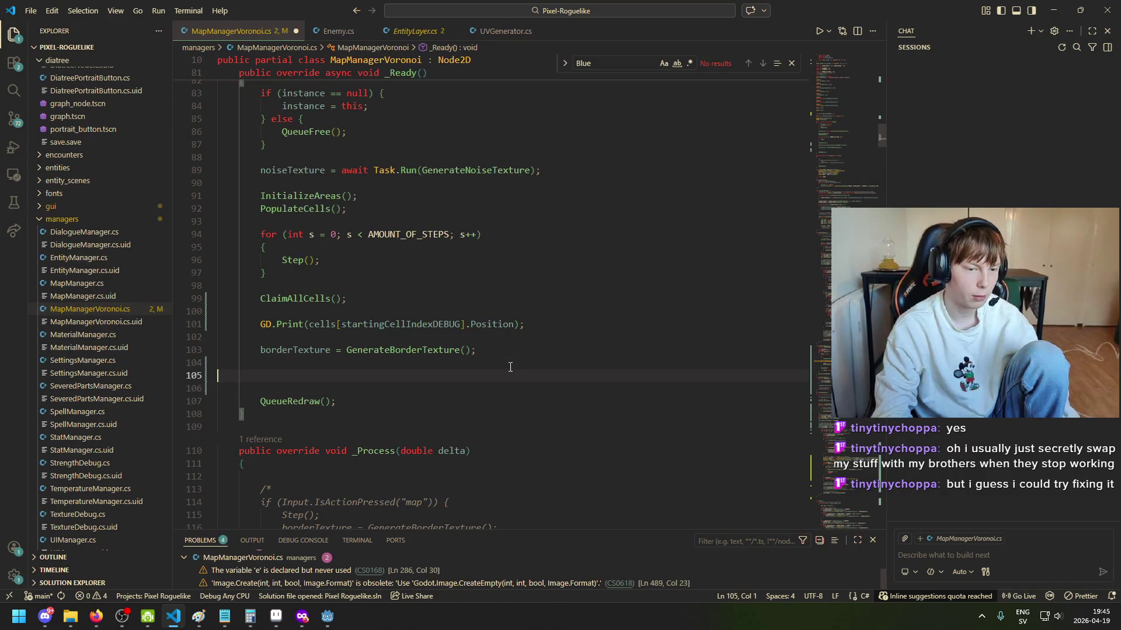
pyautogui.hotkey('ctrl', 'v')
pyautogui.click(291, 378)
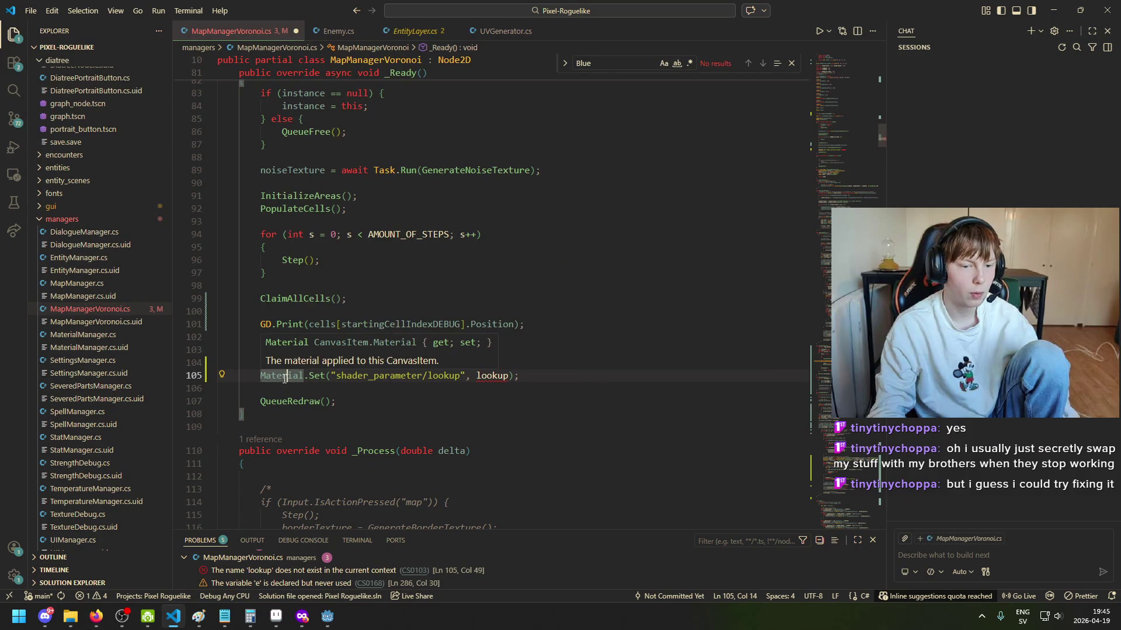
pyautogui.click(333, 623)
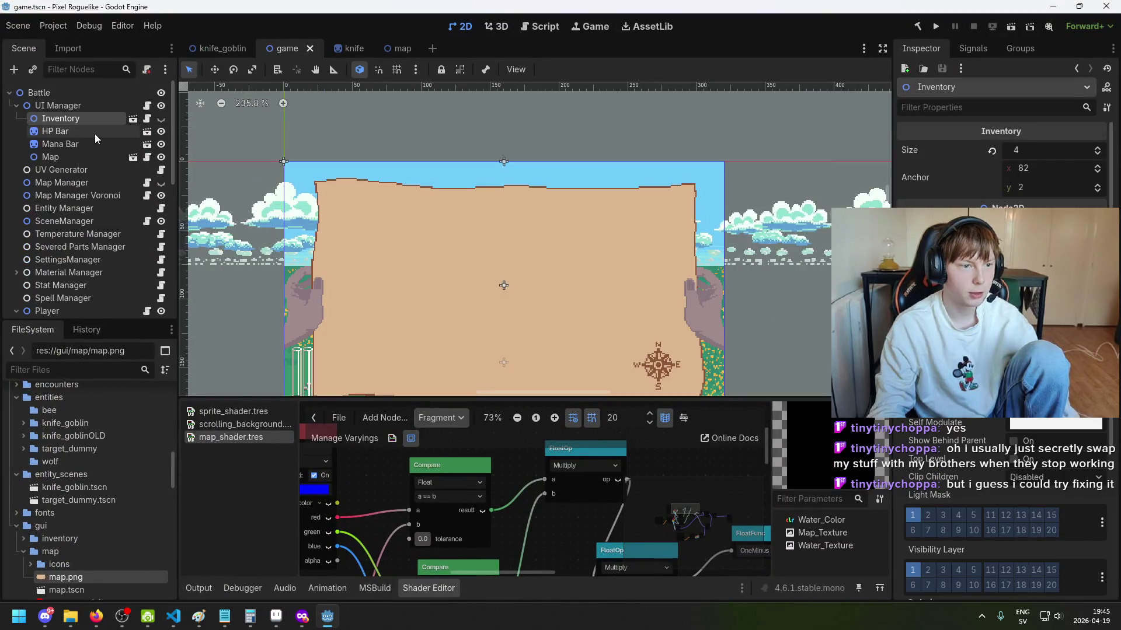
# Step: Check the Map node's Material and find its texture parameter name, Map_Texture, in the shader graph
pyautogui.click(75, 159)
pyautogui.scroll(3, 1001, 351)
pyautogui.scroll(-10, 1001, 350)
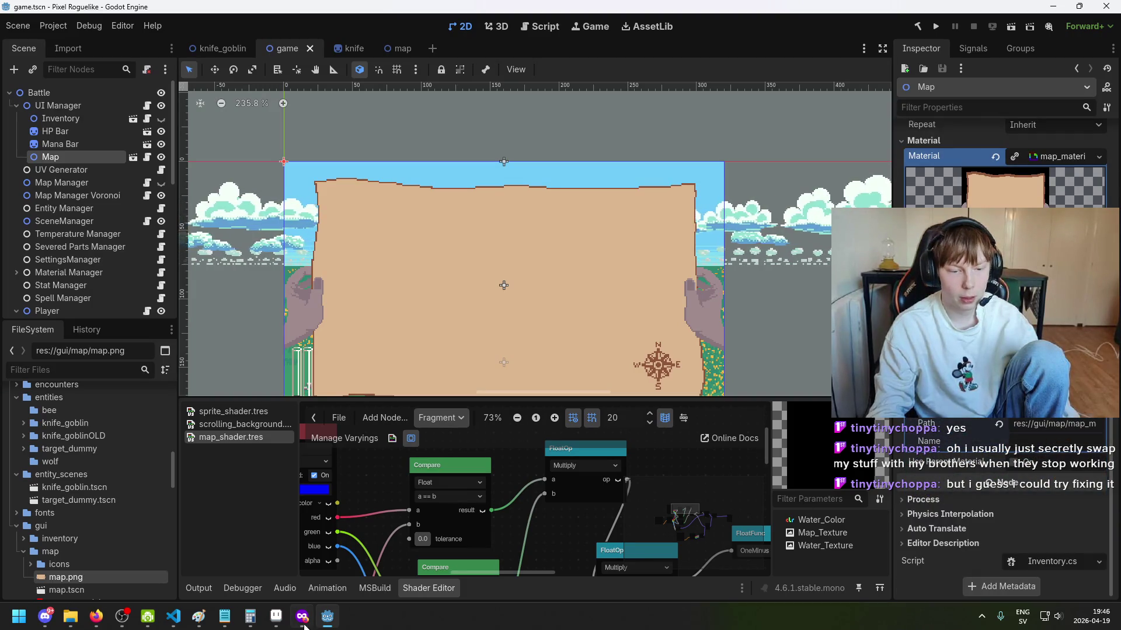
pyautogui.click(180, 624)
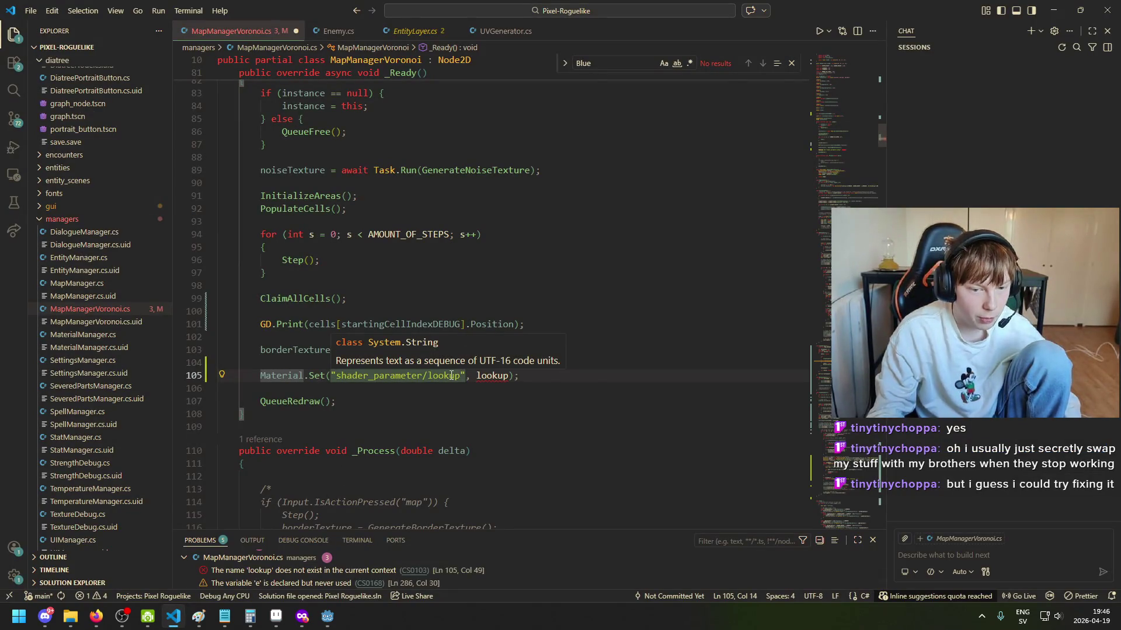
pyautogui.click(328, 617)
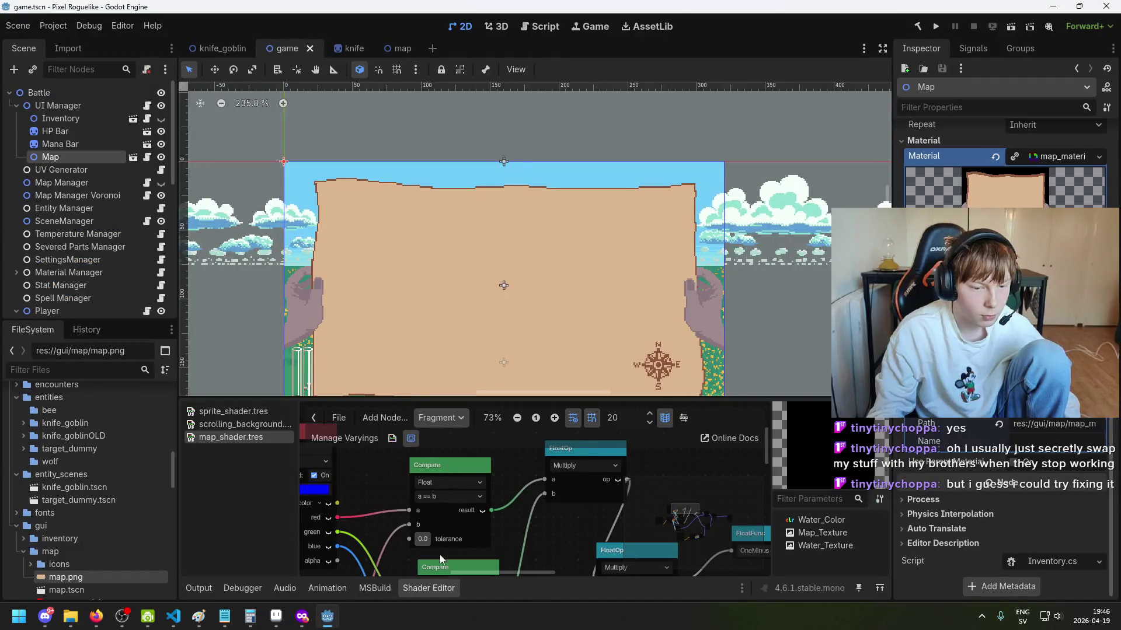
pyautogui.scroll(-2, 460, 495)
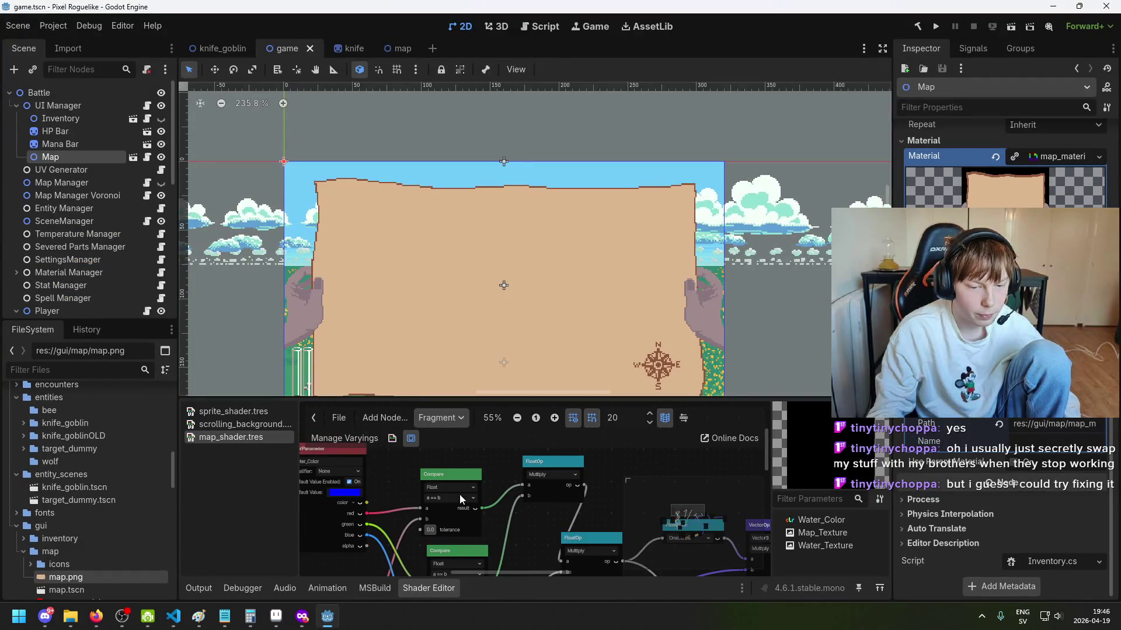
pyautogui.scroll(2, 515, 508)
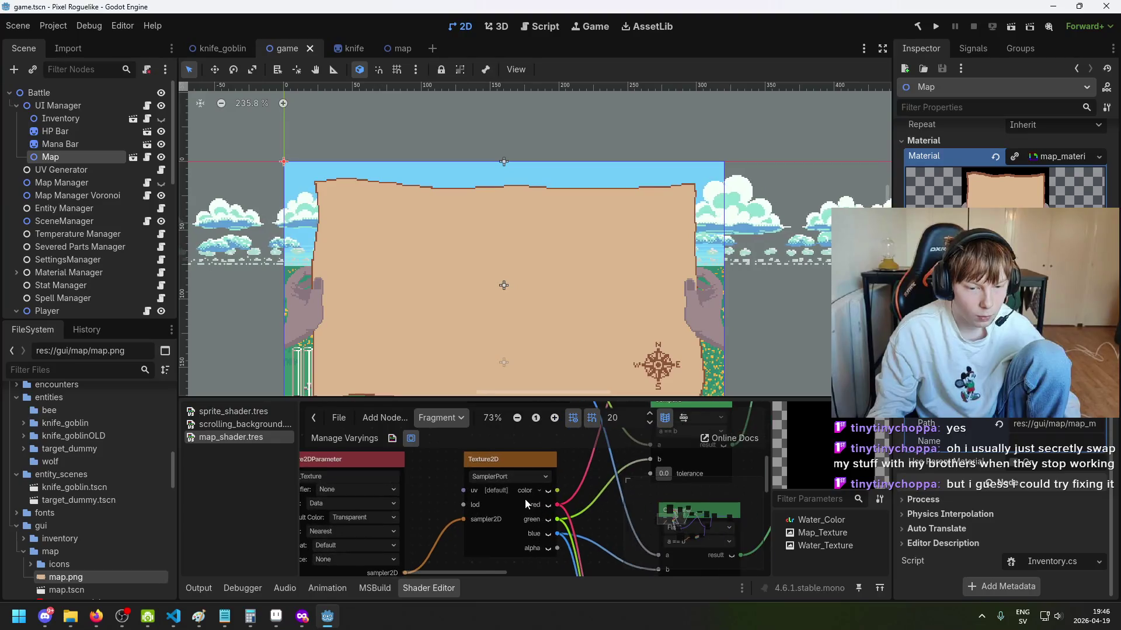
pyautogui.scroll(3, 619, 460)
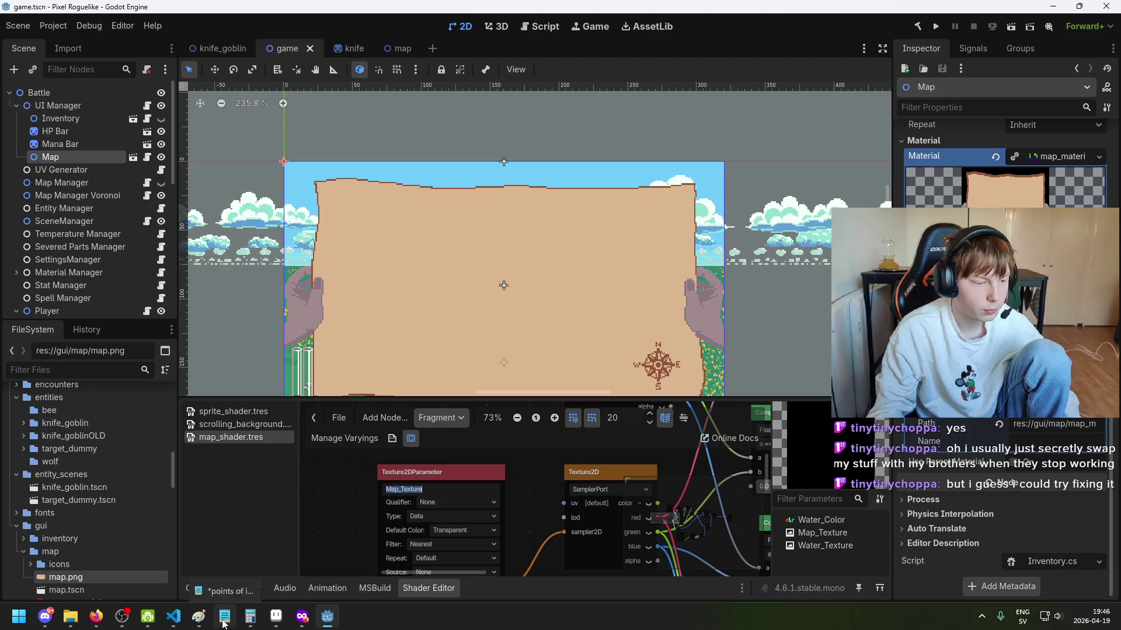
pyautogui.moveTo(201, 622)
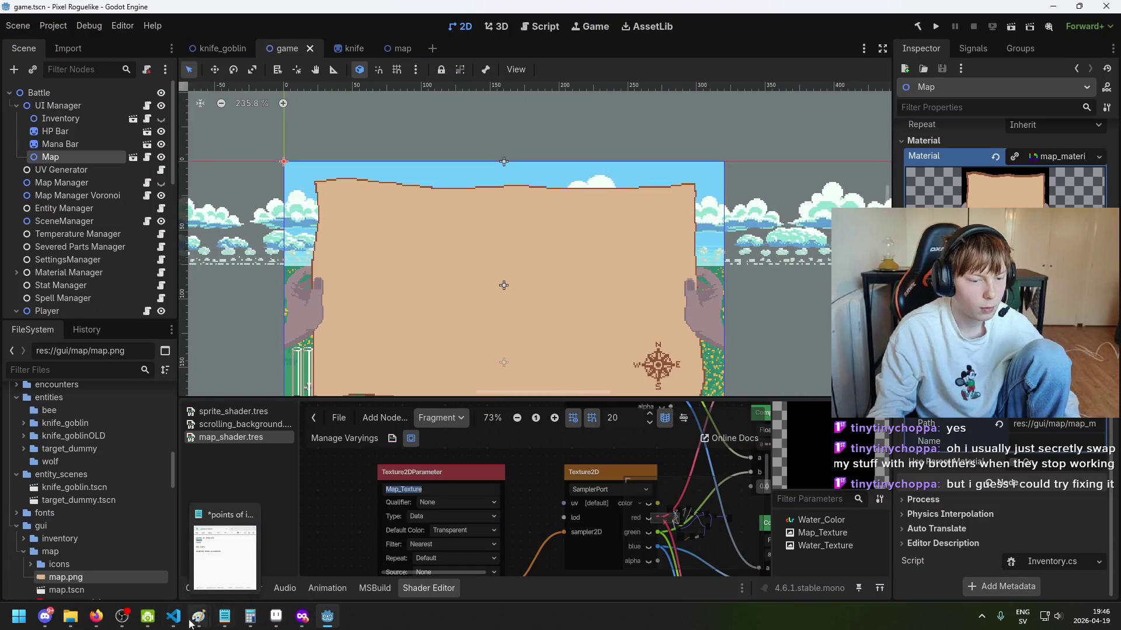
pyautogui.click(173, 617)
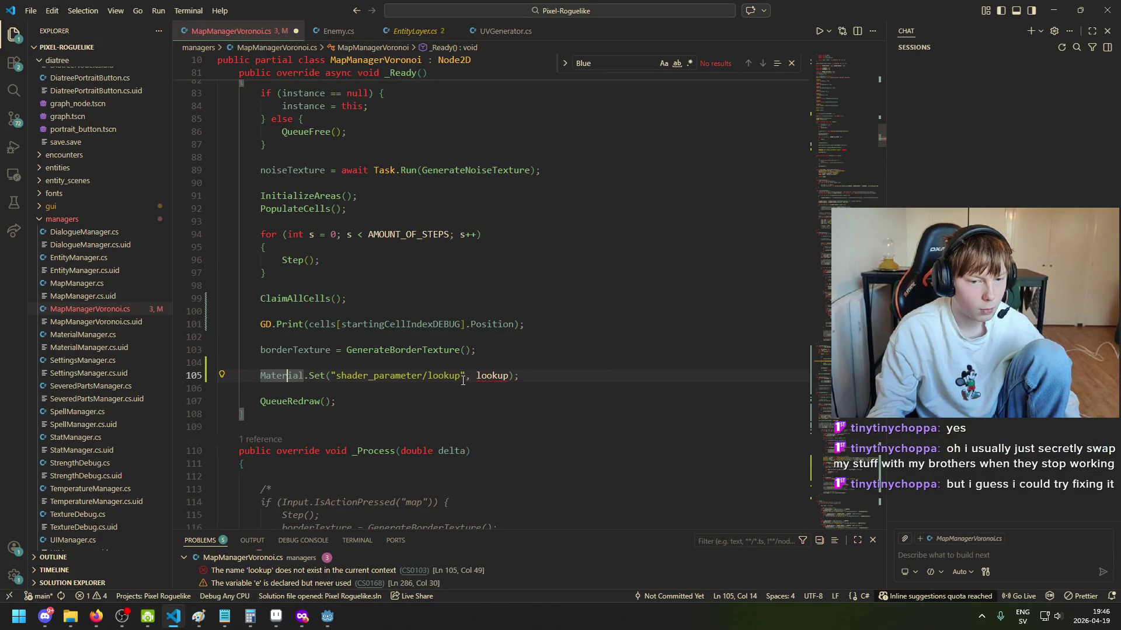
# Step: Rename the pasted line's shader parameter string from lookup to Map_Texture
pyautogui.write('Map_Texture')
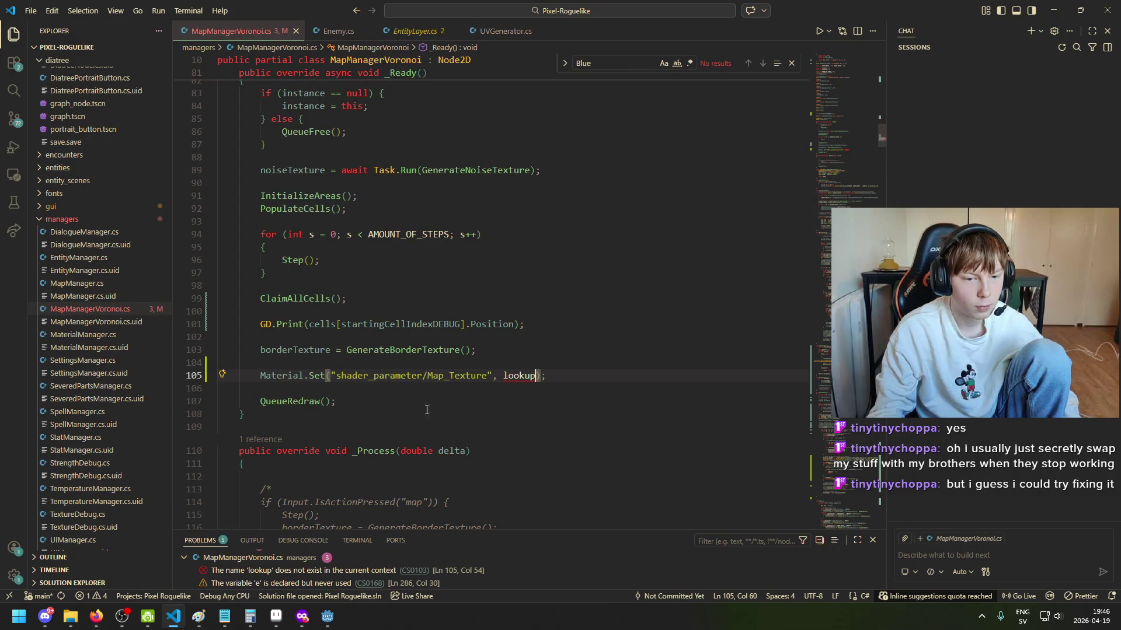
pyautogui.click(262, 375)
pyautogui.write('//')
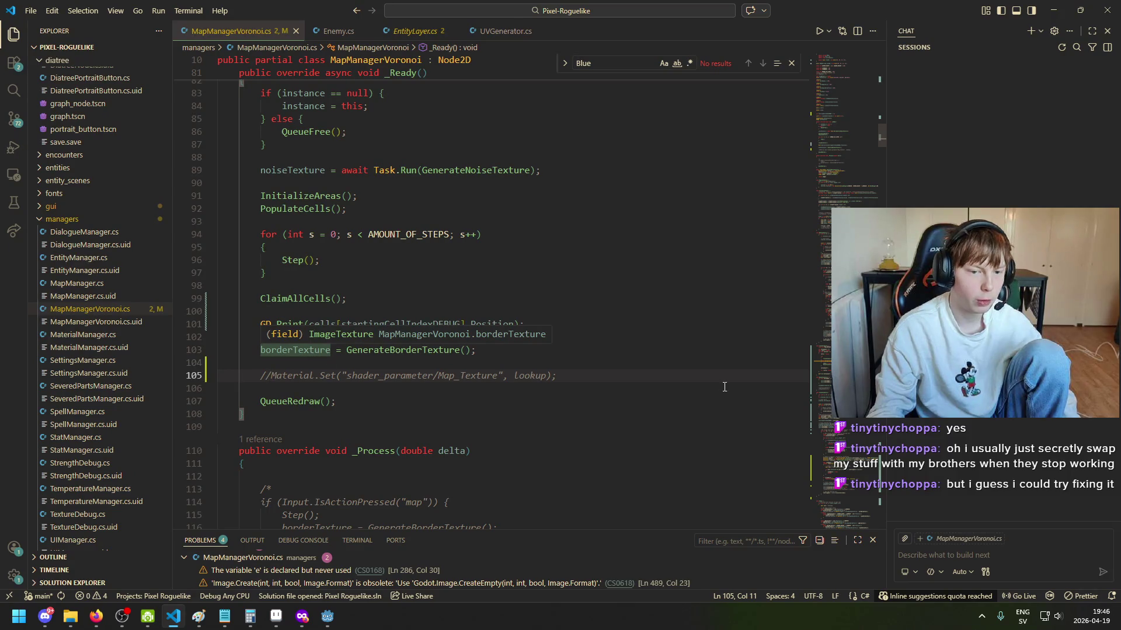
pyautogui.hotkey('ctrl', 'z')
# Step: Replace the lookup argument with borderTexture, then run the game from Godot
pyautogui.moveTo(542, 375); pyautogui.dragTo(537, 375)
pyautogui.click(536, 375)
pyautogui.hotkey('ctrl', 'BackSpace')
pyautogui.write('Border')
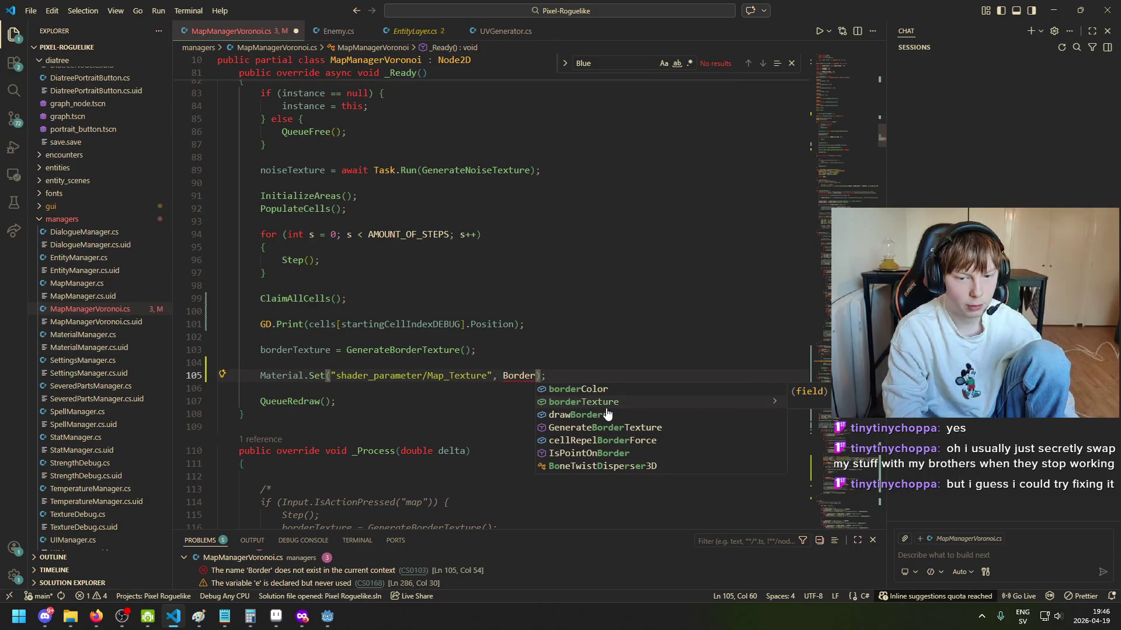
pyautogui.press('Tab')
pyautogui.hotkey('alt', 'Tab')
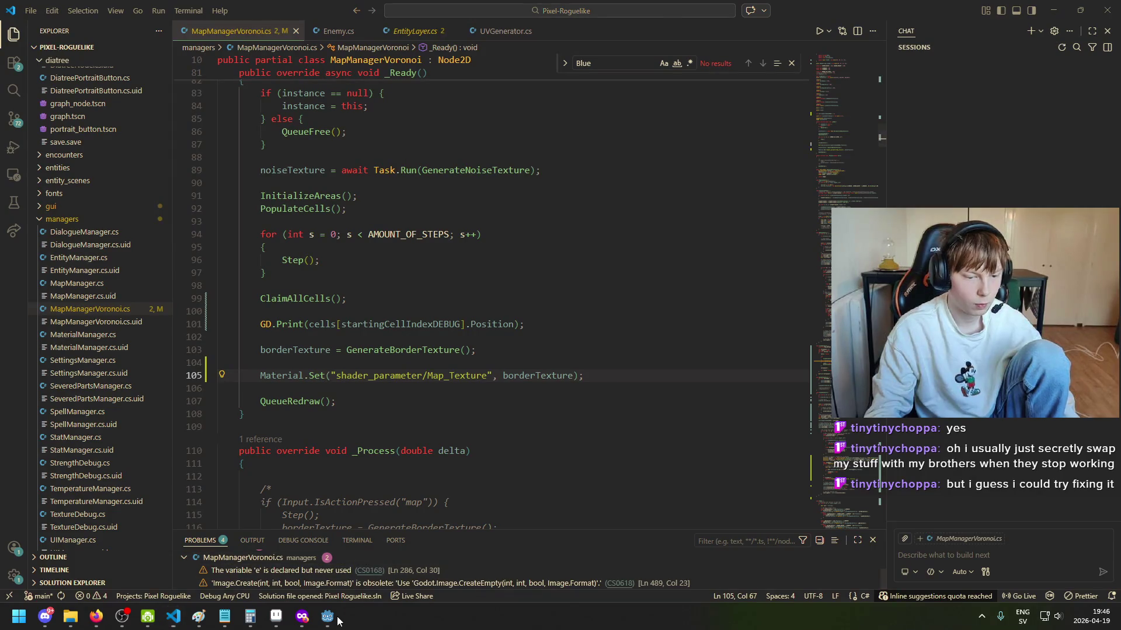
pyautogui.click(931, 28)
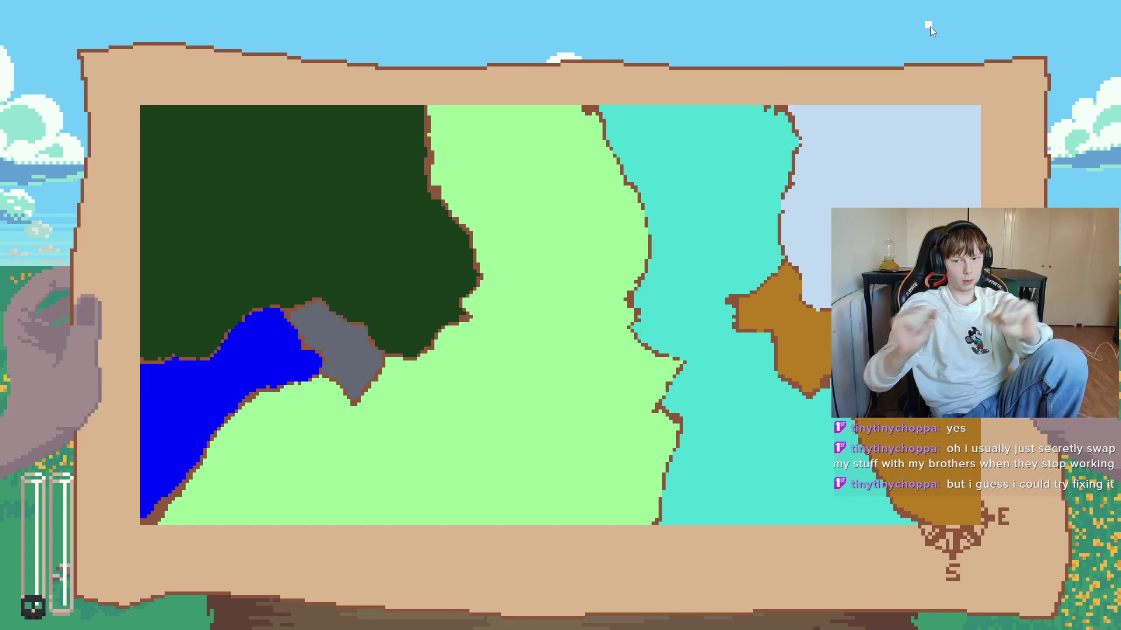
# Step: Close the game, jump to the NullReferenceException in MapManagerVoronoi's _Ready, and view its stack trace
pyautogui.hotkey('alt', 'F4')
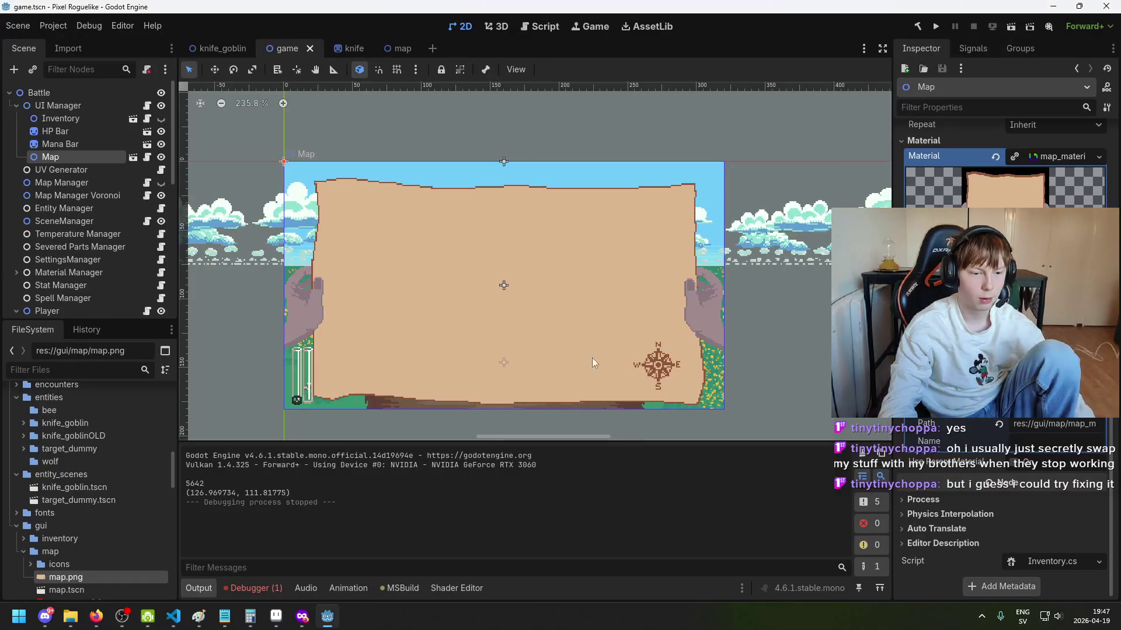
pyautogui.click(253, 588)
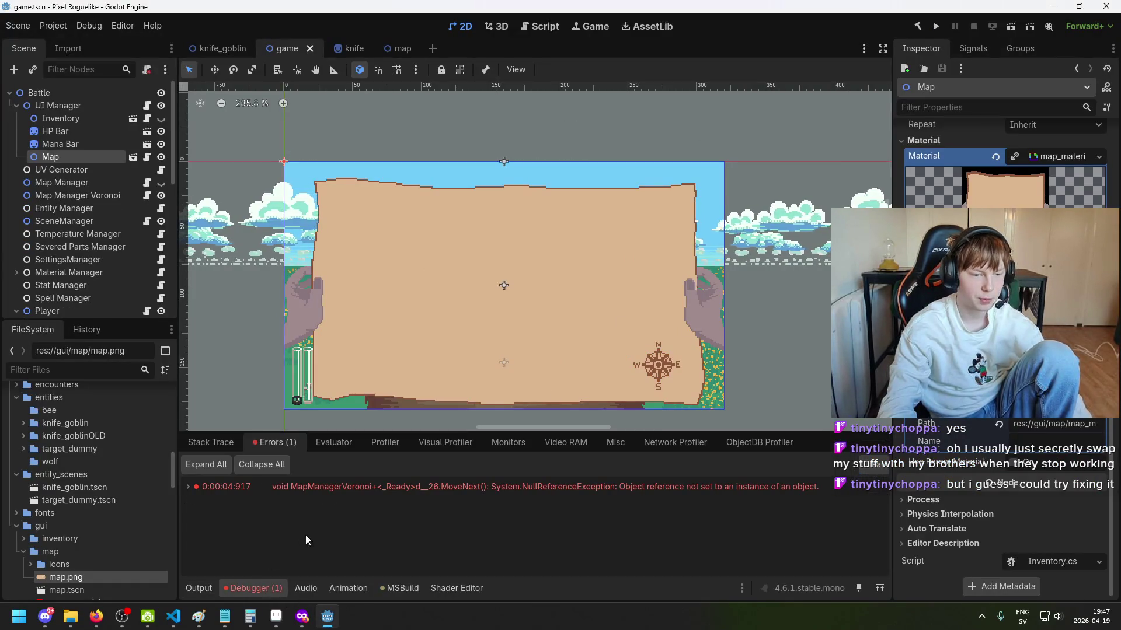
pyautogui.doubleClick(492, 484)
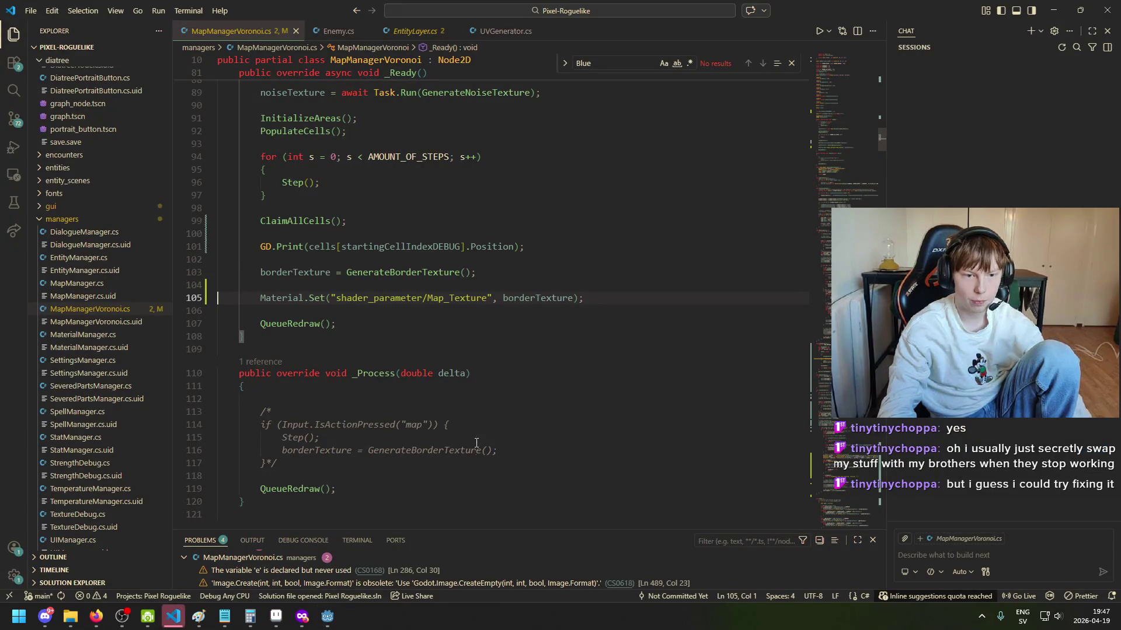
pyautogui.click(449, 298)
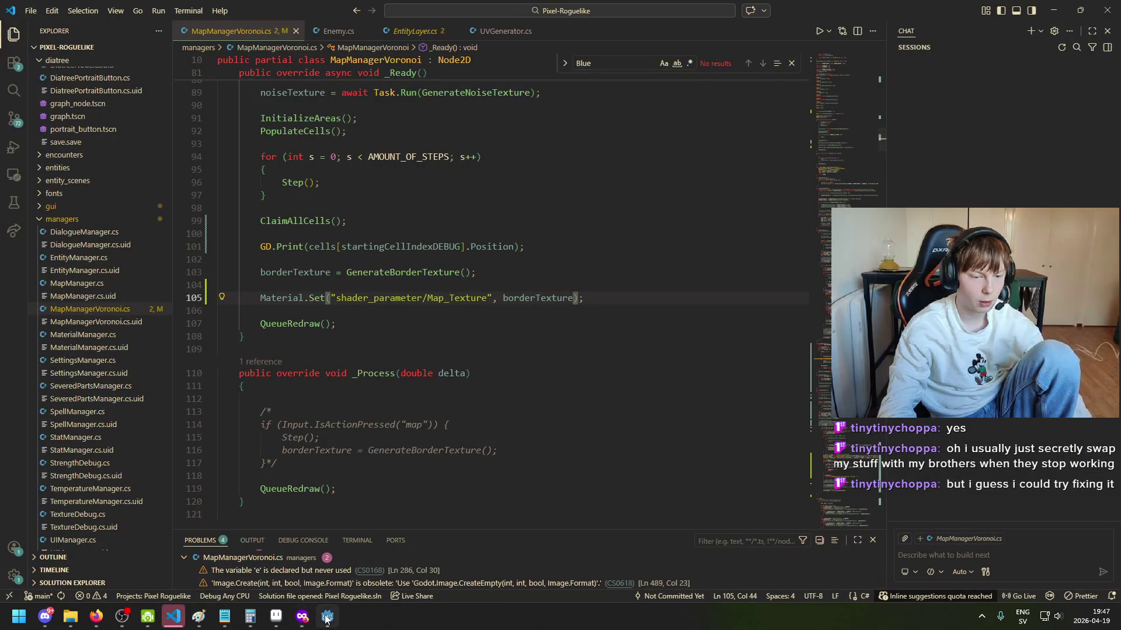
pyautogui.click(325, 617)
pyautogui.click(222, 444)
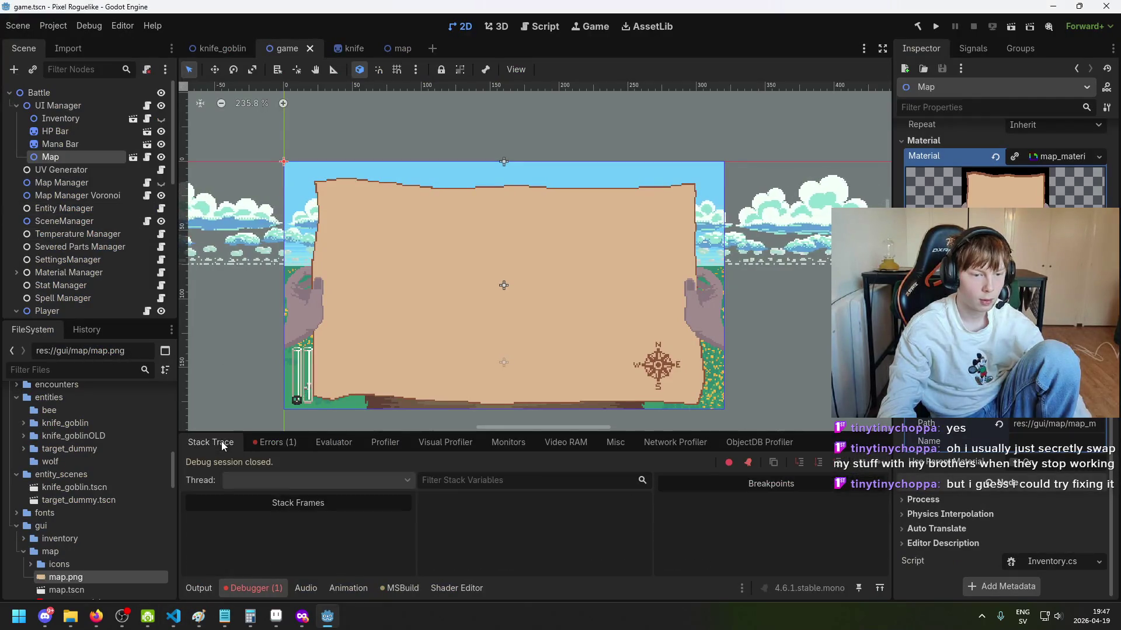
pyautogui.moveTo(276, 625)
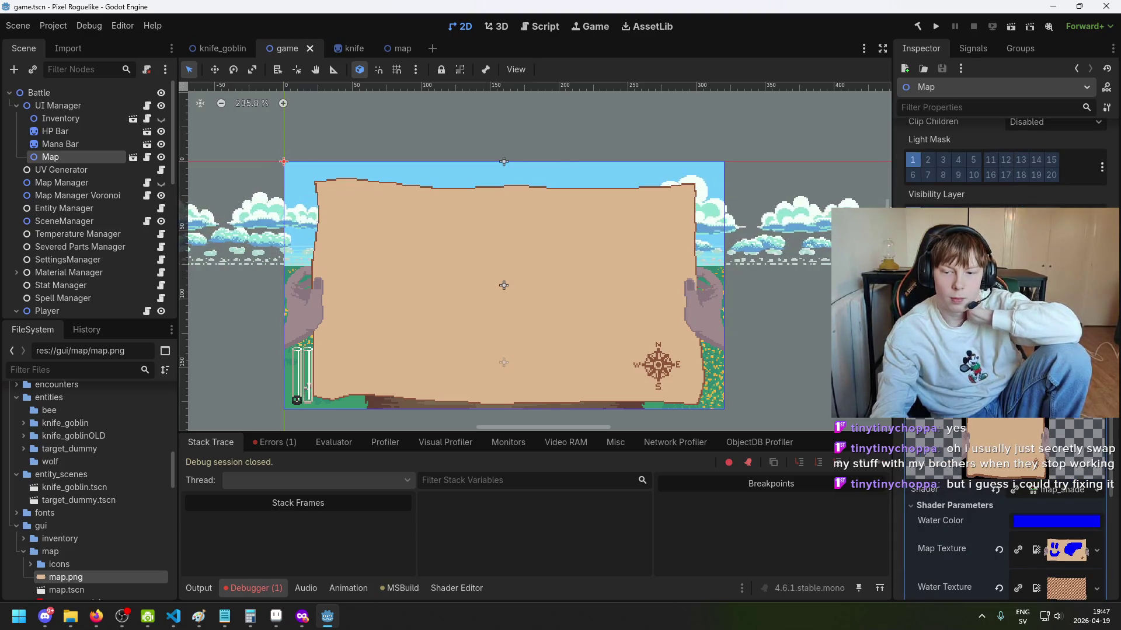
# Step: Review Map Manager Voronoi's properties, then return to the Material line in MapManagerVoronoi.cs
pyautogui.click(80, 196)
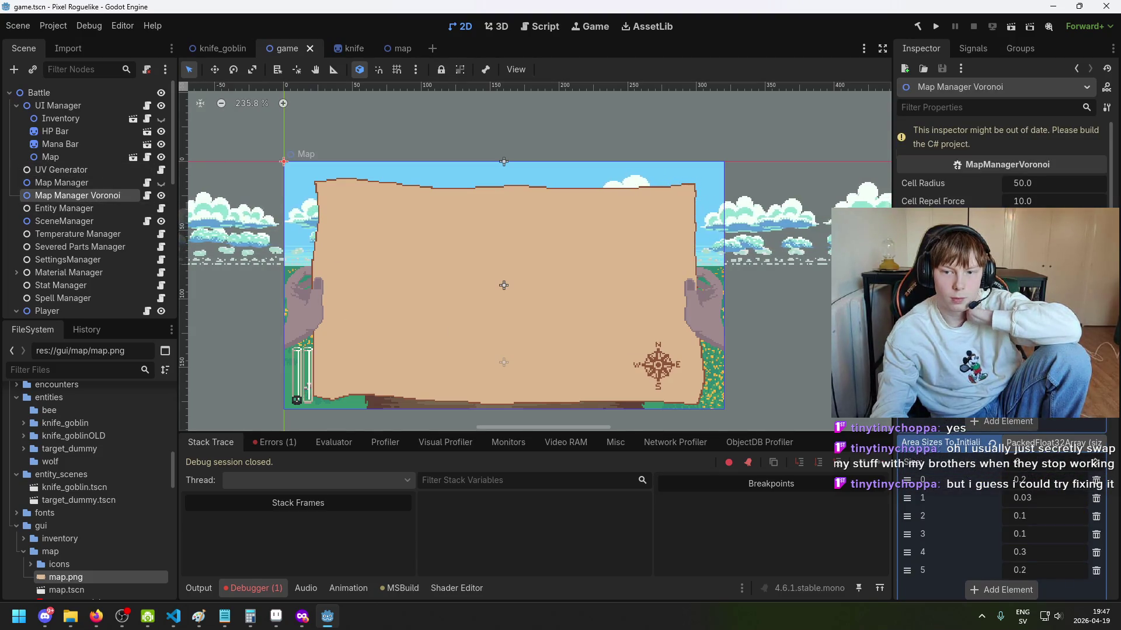
pyautogui.scroll(-5, 1002, 157)
pyautogui.scroll(-5, 1002, 158)
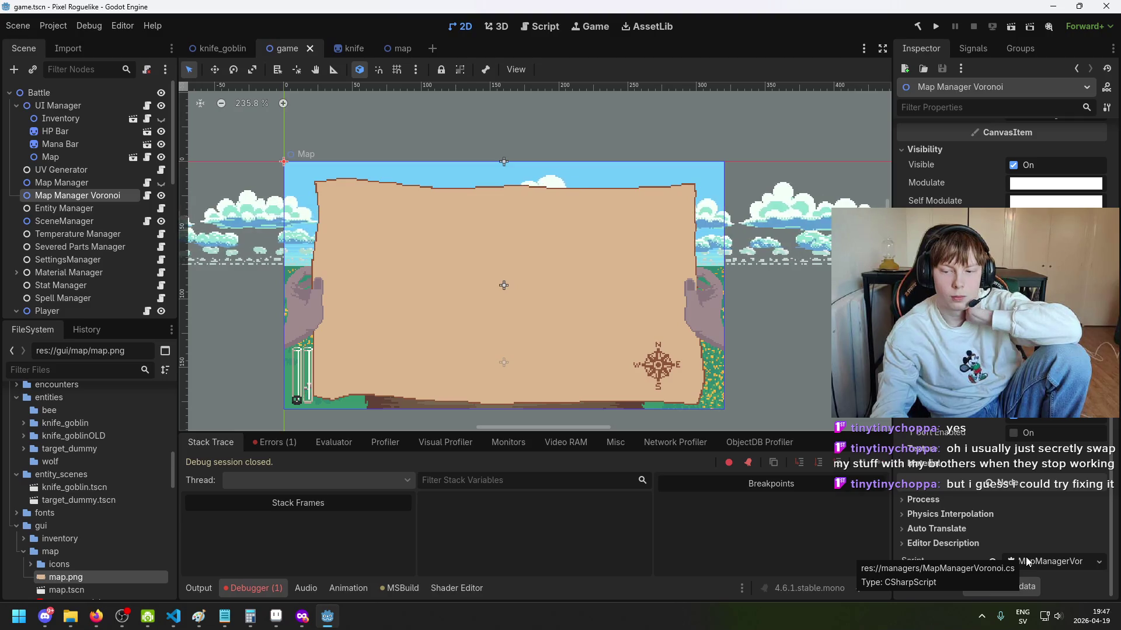
pyautogui.click(174, 616)
pyautogui.click(261, 297)
# Step: Review in EntityLayer.cs how the Material is obtained, duplicated, and lookupImage assigned
pyautogui.click(338, 32)
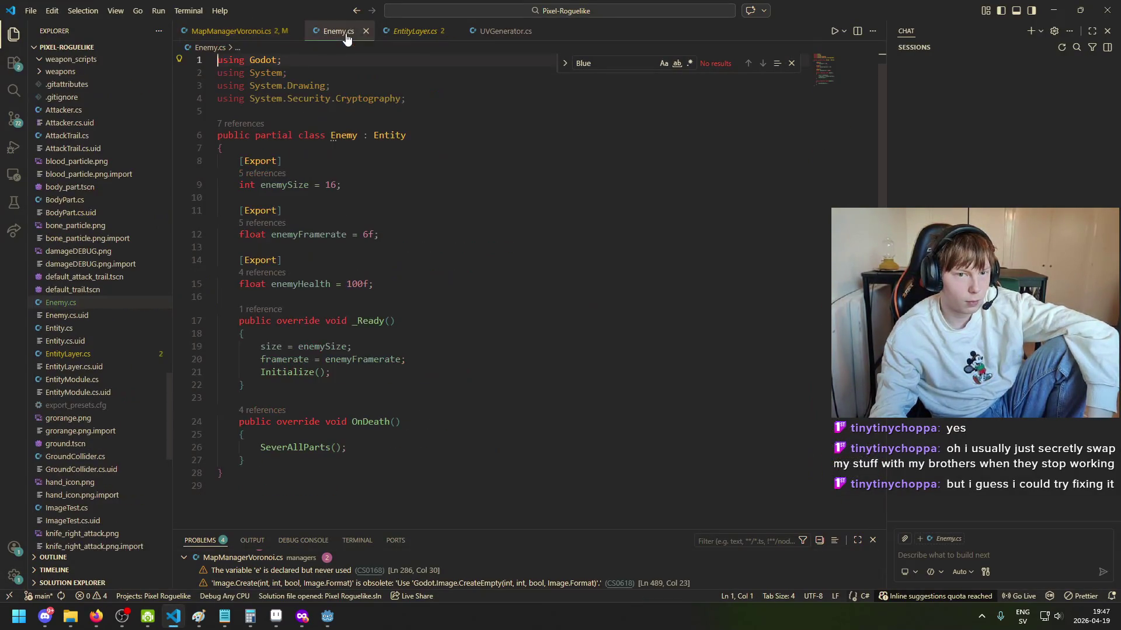
pyautogui.click(414, 32)
pyautogui.scroll(5, 443, 239)
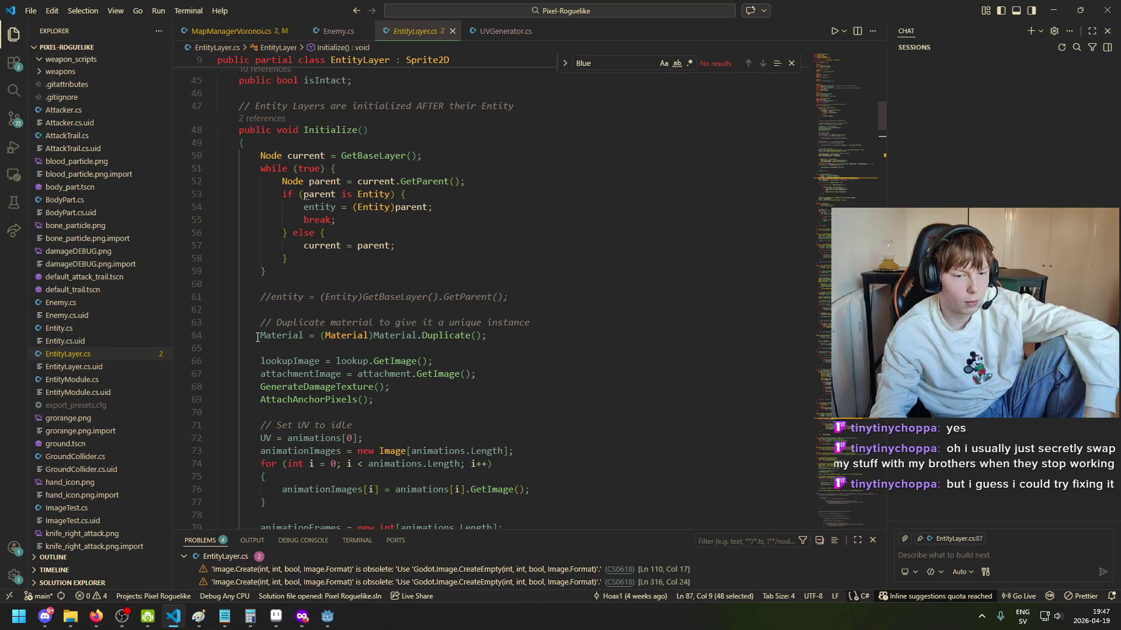
pyautogui.click(400, 336)
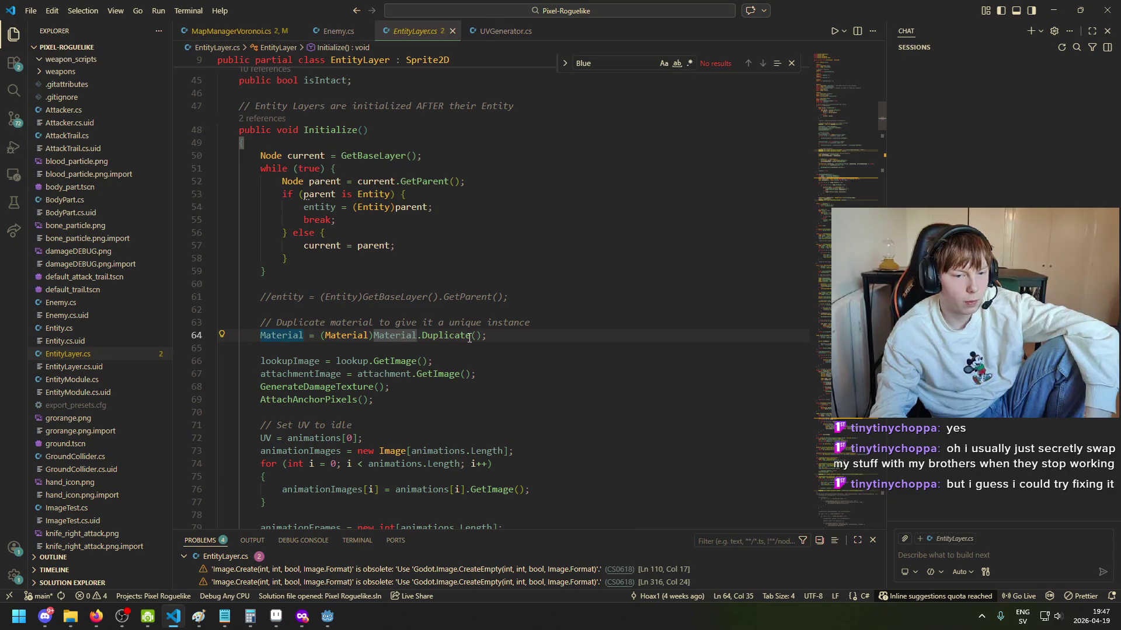
pyautogui.click(451, 334)
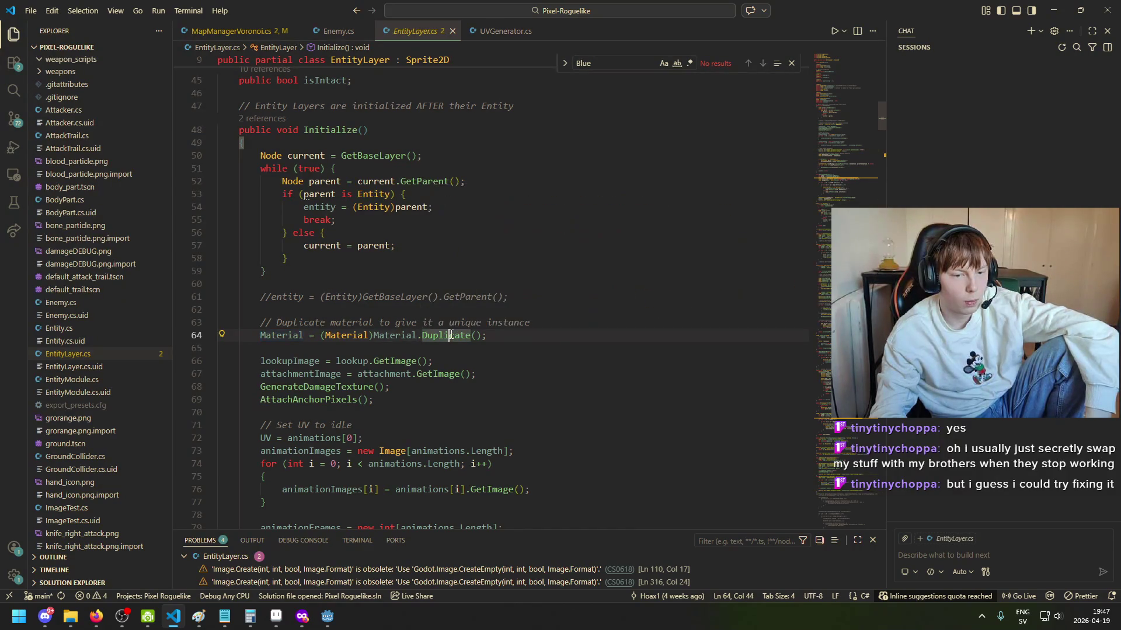
pyautogui.scroll(-1, 274, 334)
pyautogui.click(273, 334)
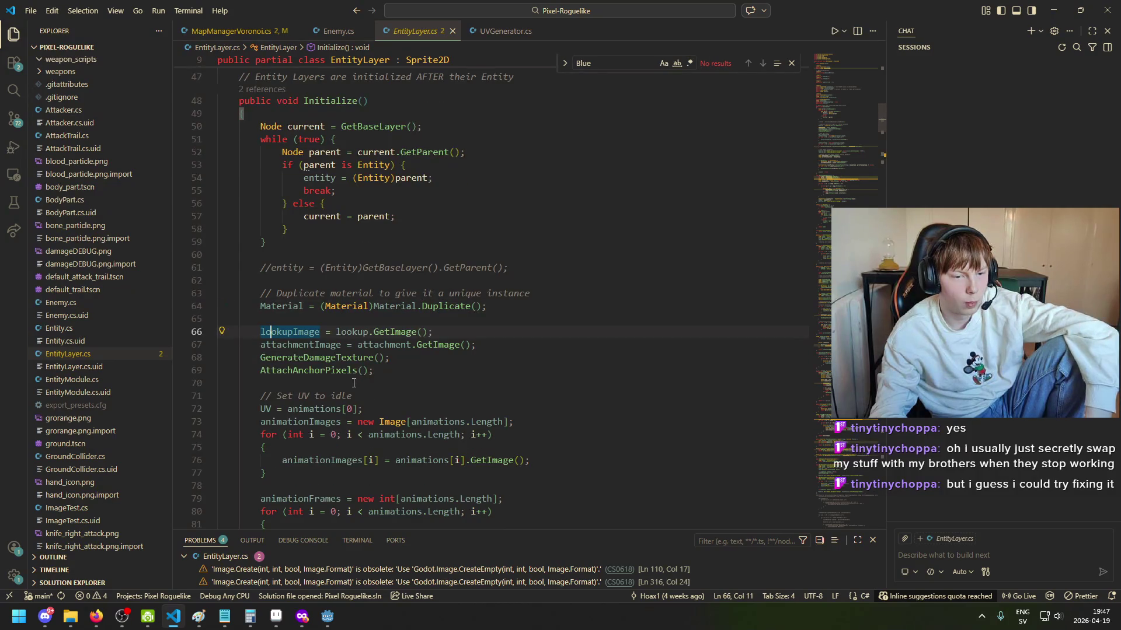
pyautogui.scroll(-3, 359, 387)
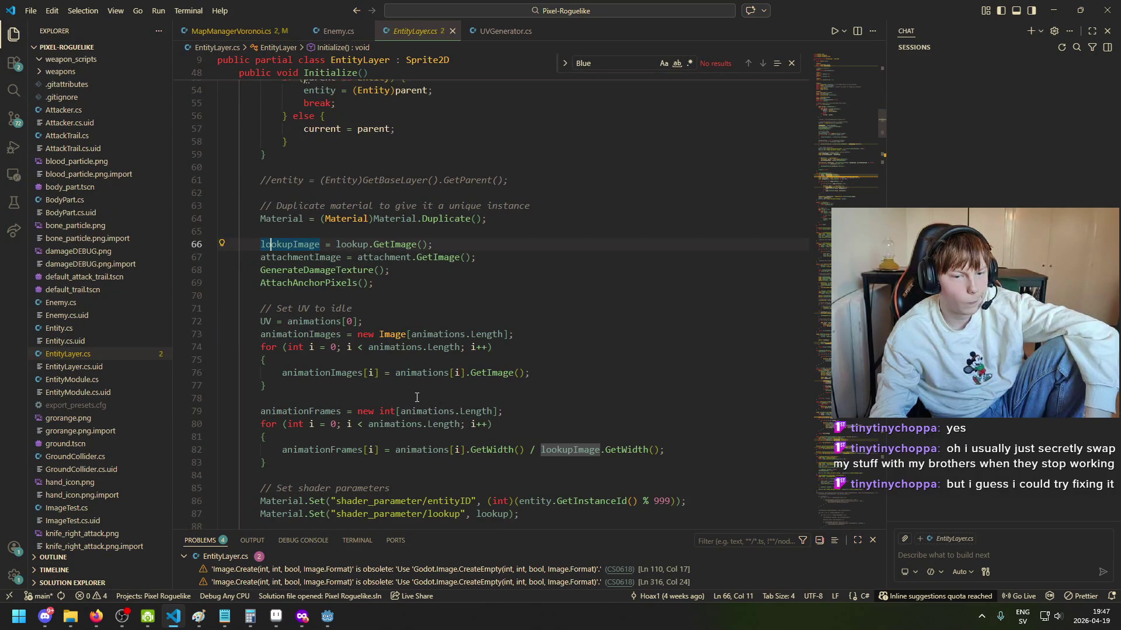
# Step: Go back to MapManagerVoronoi.cs's line passing borderTexture to Map_Texture
pyautogui.hotkey('ctrl', 'Tab')
pyautogui.click(521, 303)
pyautogui.scroll(3, 522, 306)
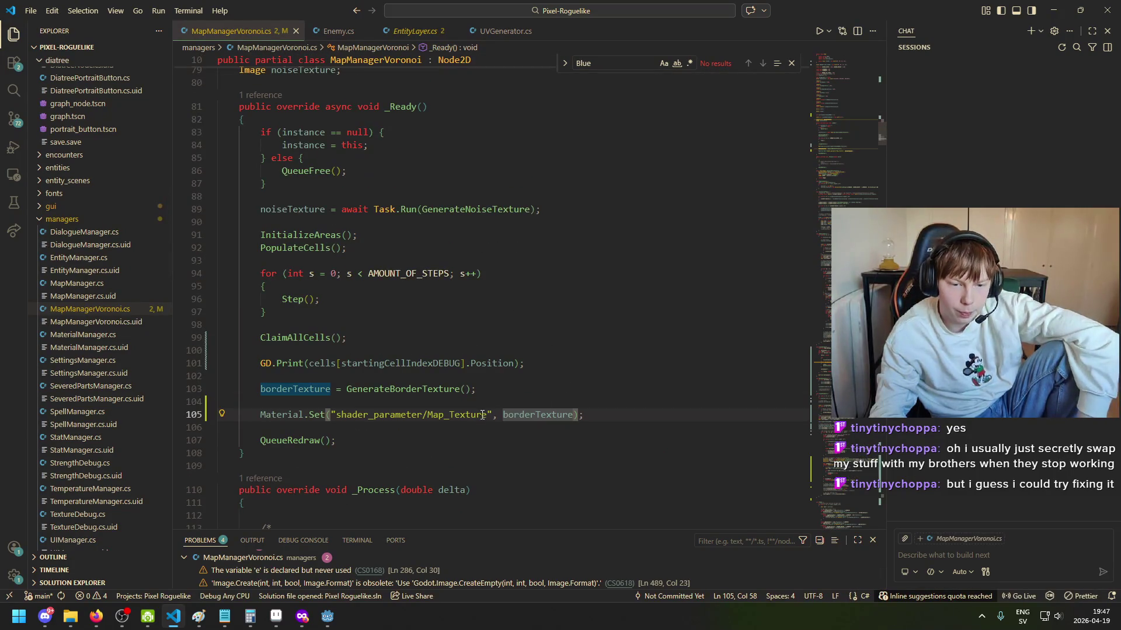
# Step: Comment out the Map_Texture Material.Set line and insert a new line above it
pyautogui.press('Home')
pyautogui.hotkey('ctrl', '/')
pyautogui.hotkey('ctrl', 'shift', 'Return')
pyautogui.write('D')
pyautogui.press('BackSpace')
# Step: Write GD.Print(Material); on the new line and run the game to test it
pyautogui.write('GD.Print(Material.name')
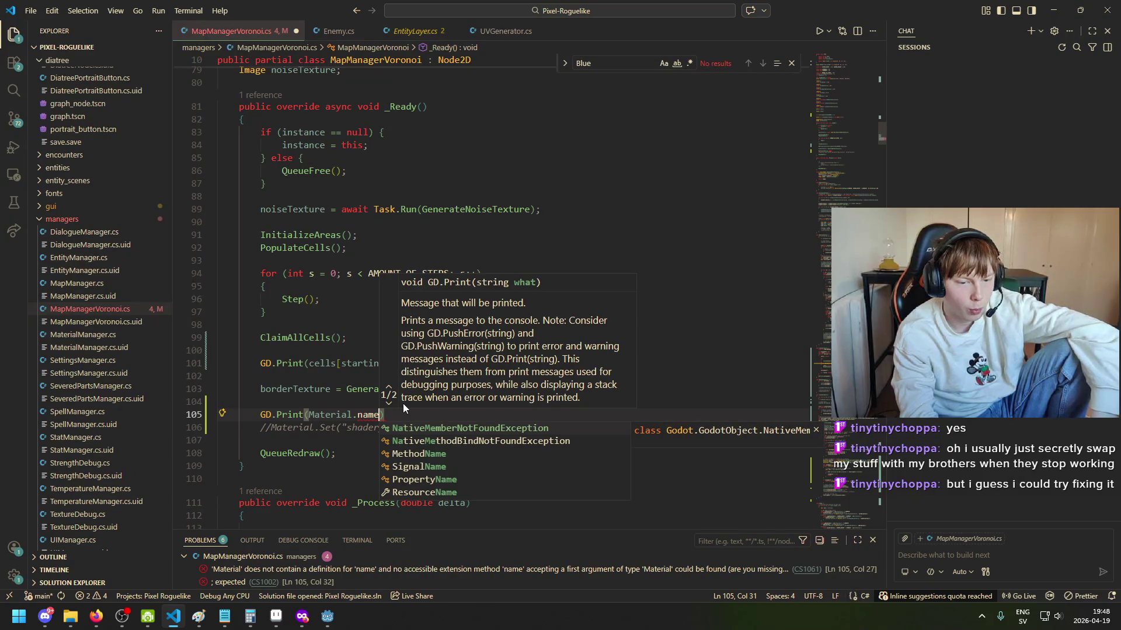
pyautogui.press('BackSpace')
pyautogui.press('BackSpace')
pyautogui.press('BackSpace')
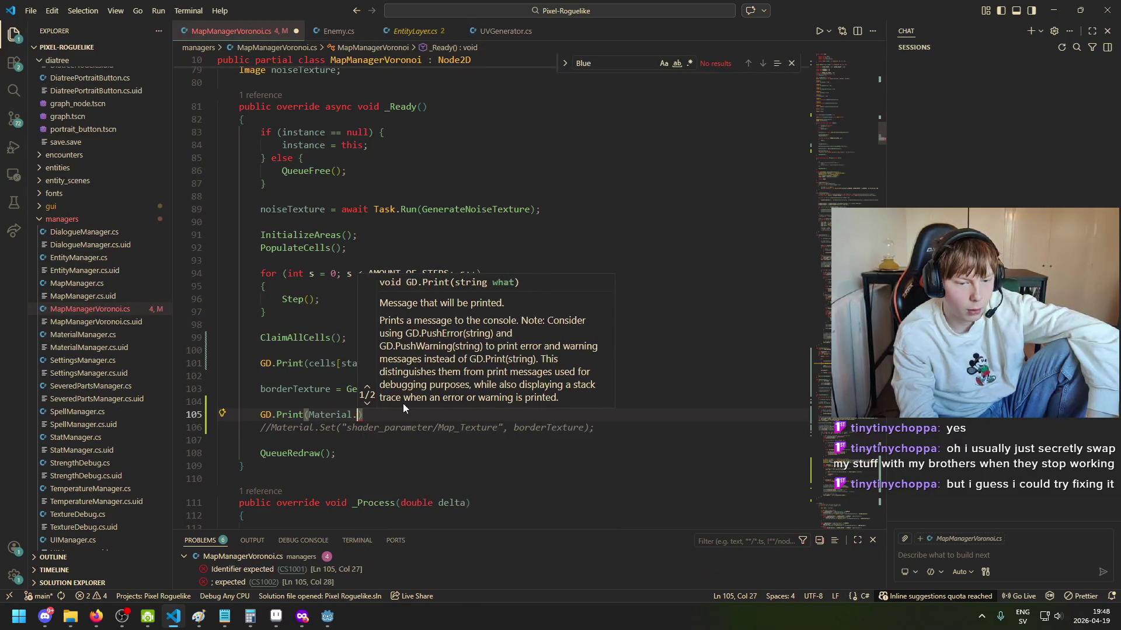
pyautogui.press('Down')
pyautogui.press('Down')
pyautogui.press('Down')
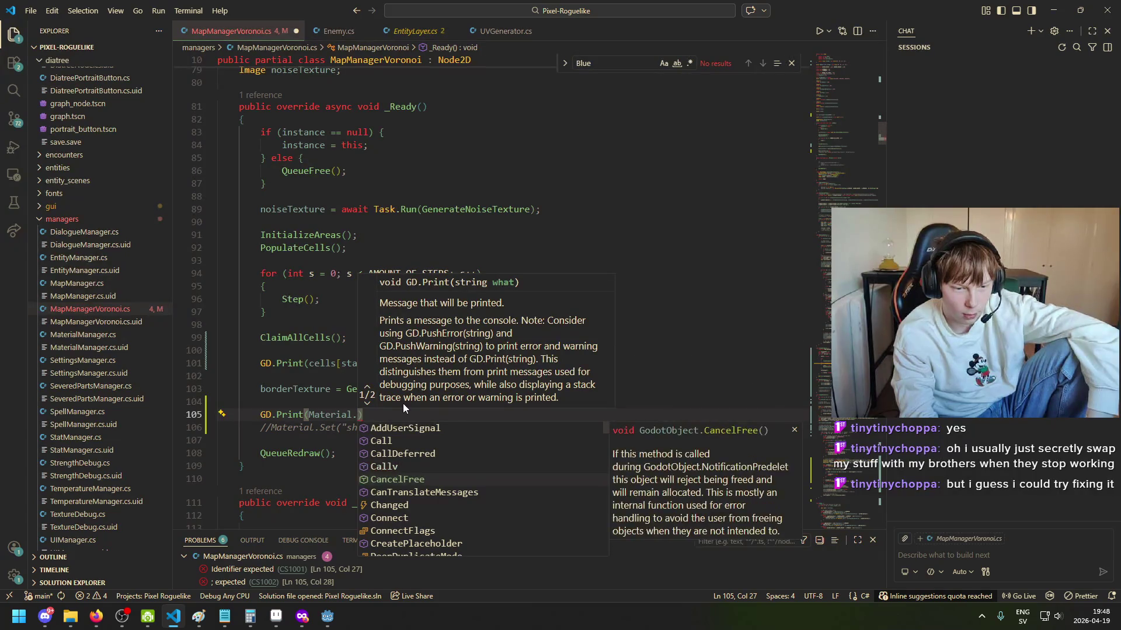
pyautogui.write('getna')
pyautogui.press('Escape')
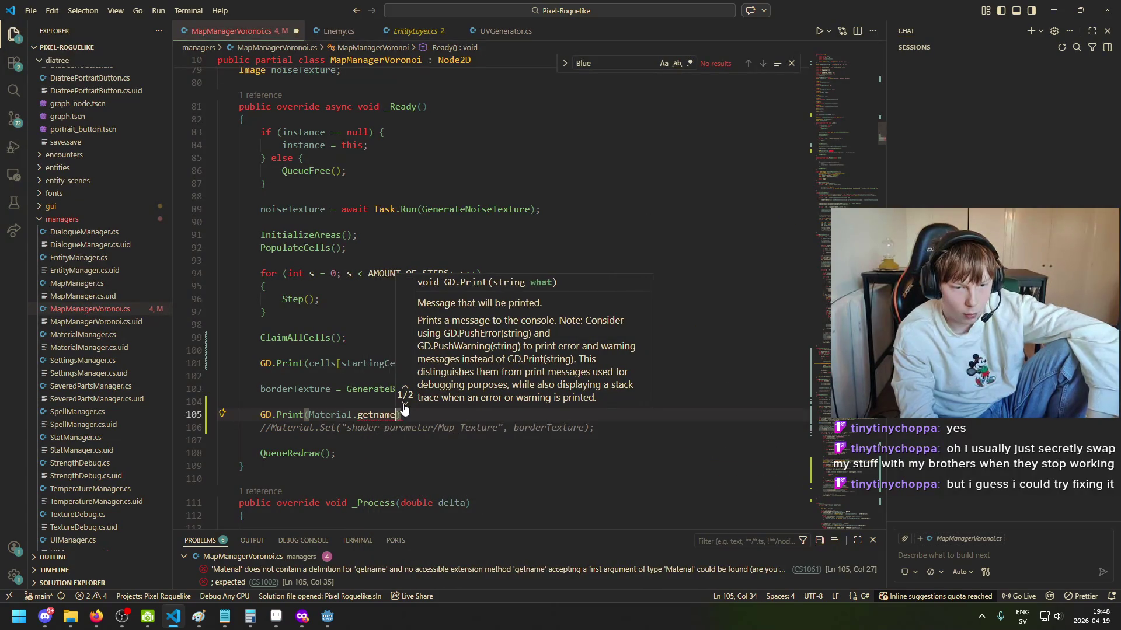
pyautogui.press('BackSpace')
pyautogui.press('BackSpace')
pyautogui.press('BackSpace')
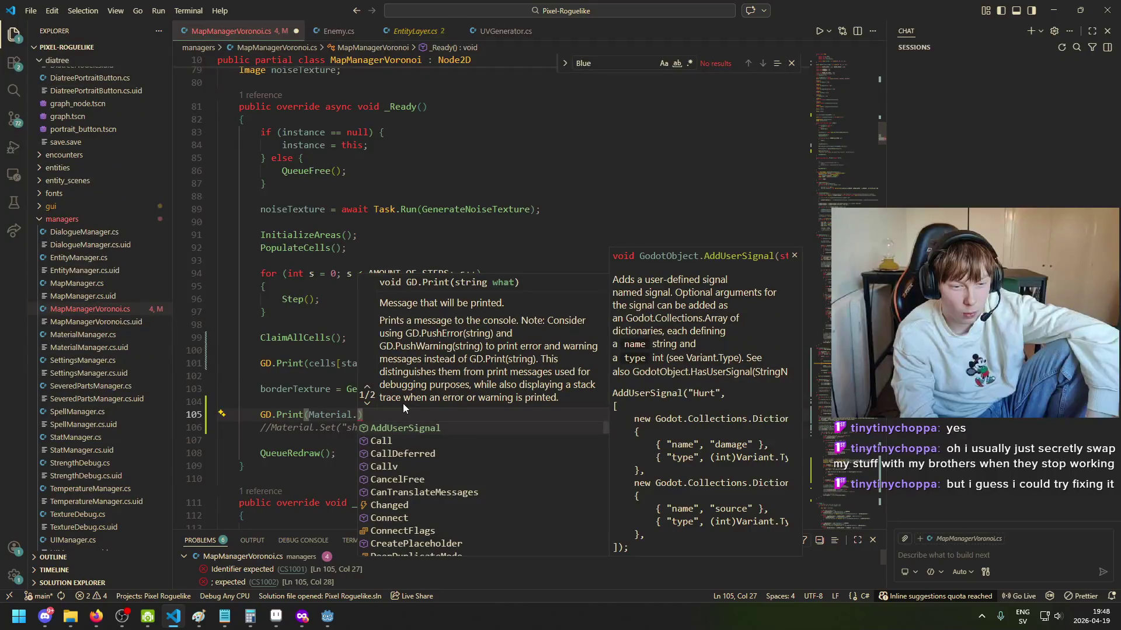
pyautogui.press('BackSpace')
pyautogui.press('End')
pyautogui.write(';')
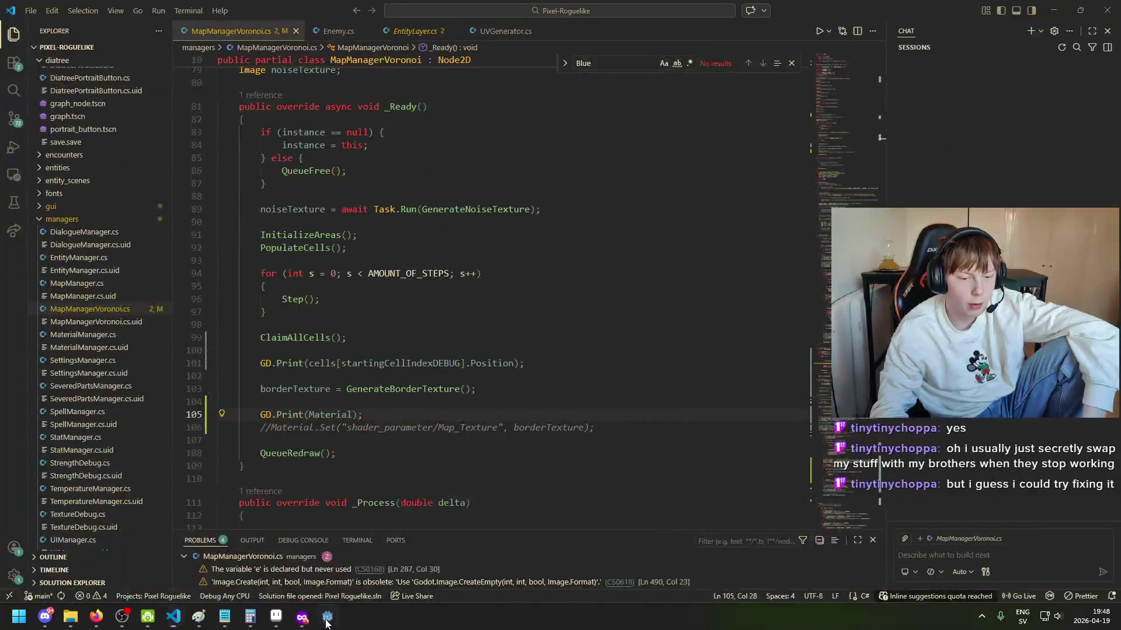
pyautogui.click(327, 616)
pyautogui.click(936, 27)
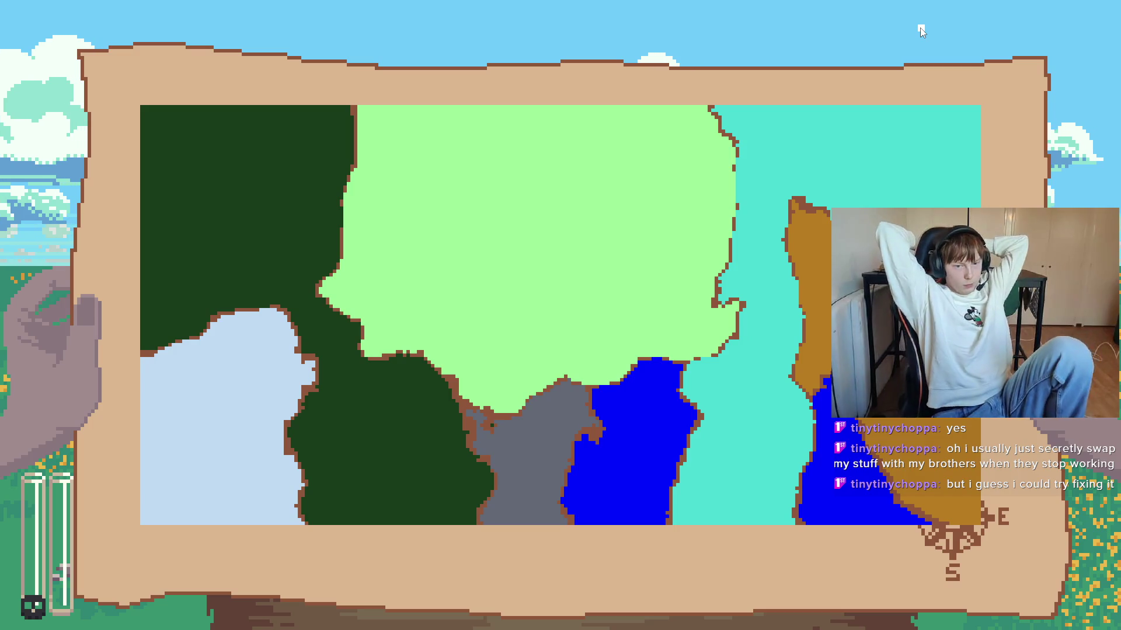
# Step: Close the game, select the null Material result in the Output, and return to VS Code
pyautogui.hotkey('alt', 'F4')
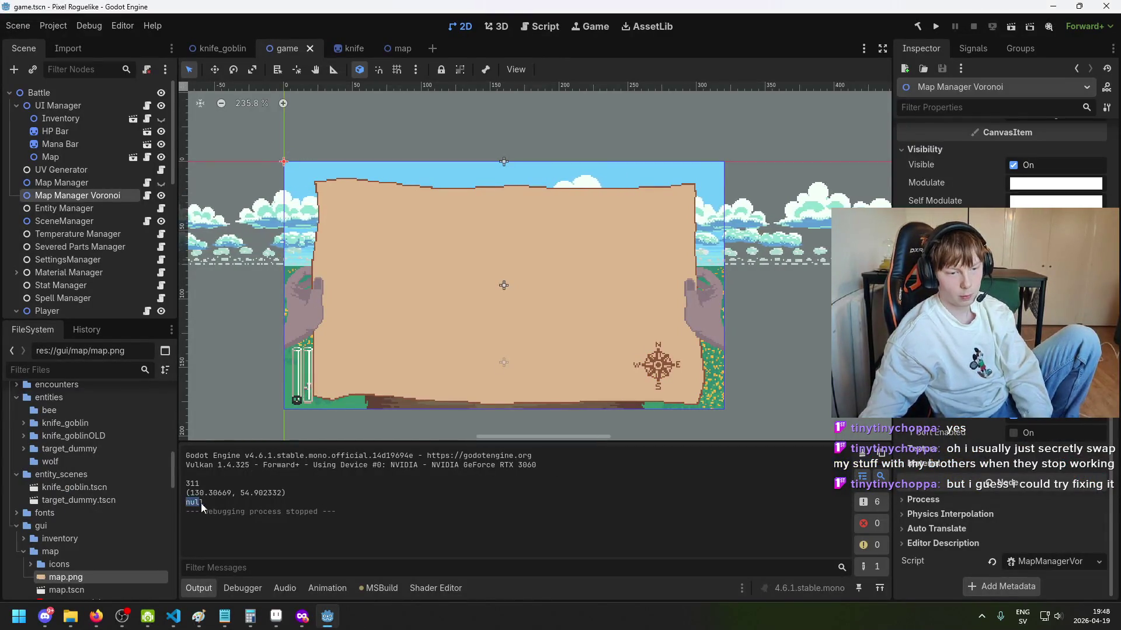
pyautogui.moveTo(205, 504); pyautogui.dragTo(188, 506)
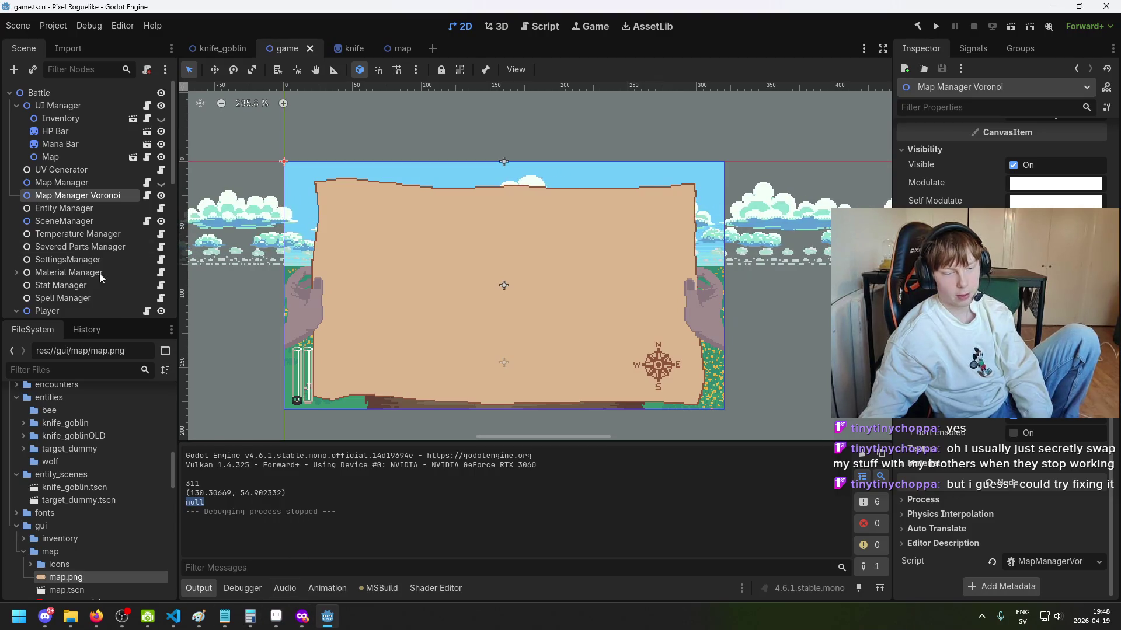
pyautogui.scroll(5, 1001, 513)
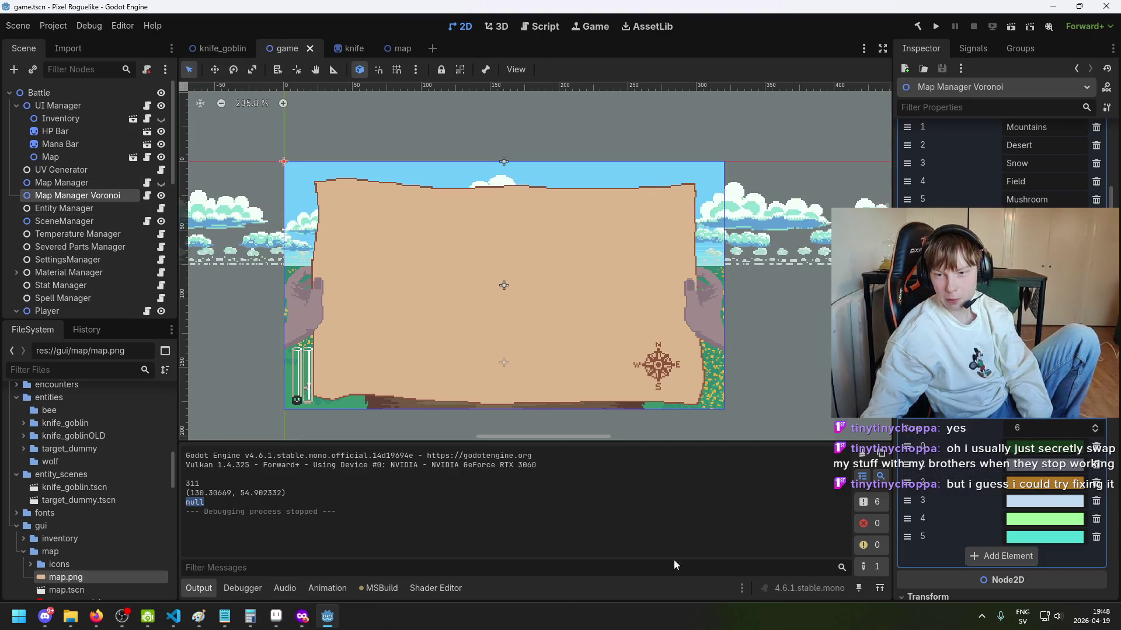
pyautogui.hotkey('alt', 'Tab')
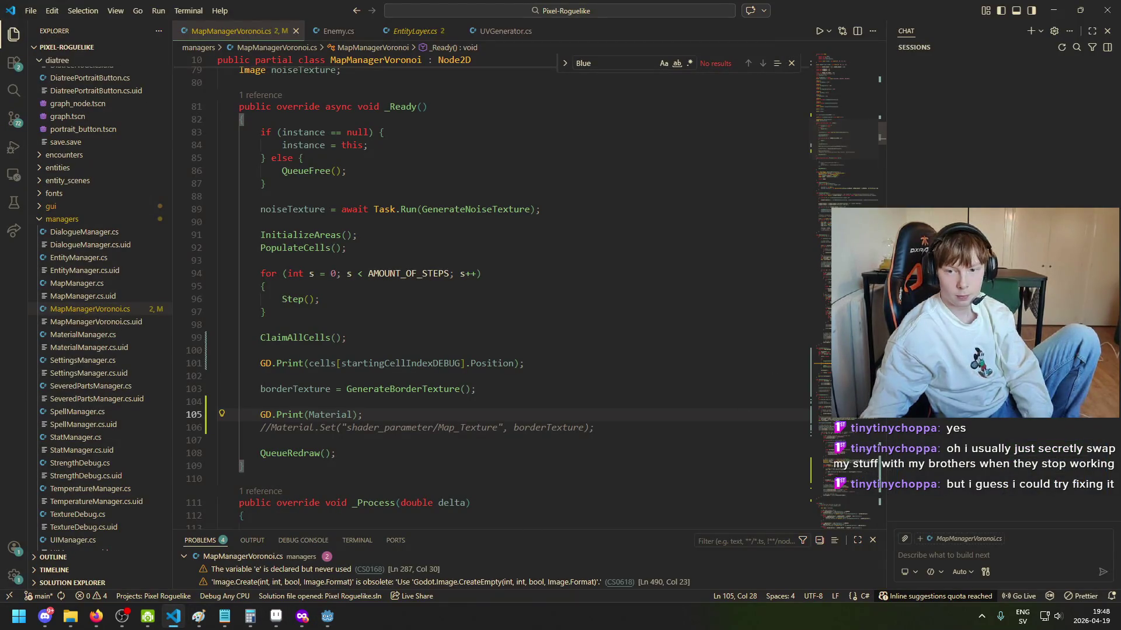
# Step: Declare an [Export] public Material materials field below the colour array and save
pyautogui.moveTo(881, 142); pyautogui.dragTo(879, 117)
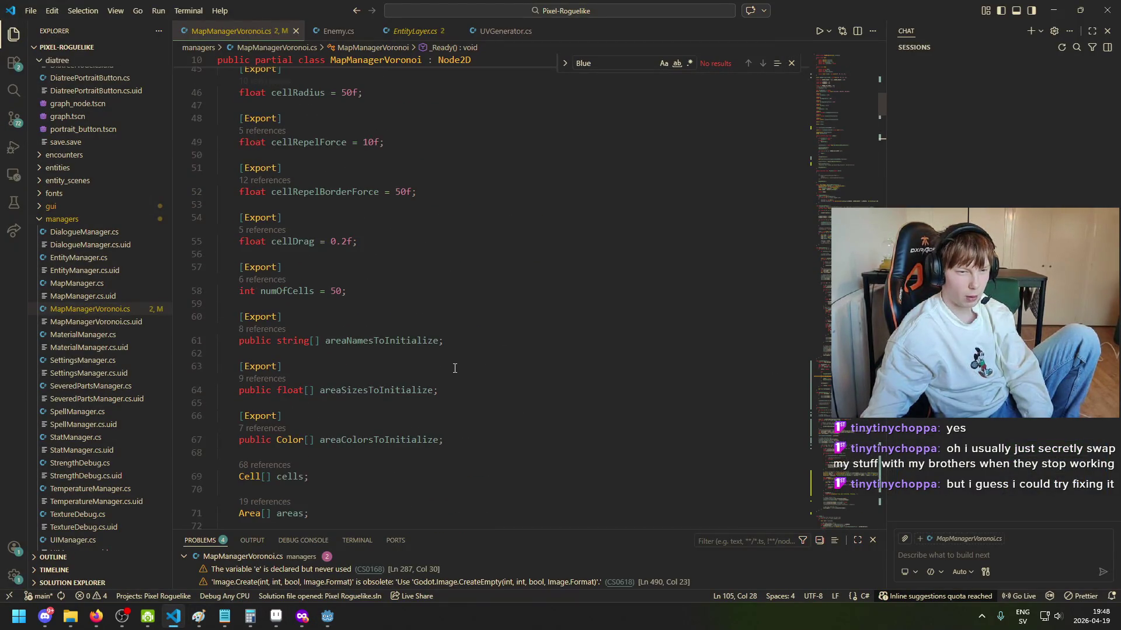
pyautogui.scroll(-5, 456, 368)
pyautogui.scroll(3, 365, 309)
pyautogui.click(408, 398)
pyautogui.scroll(5, 461, 397)
pyautogui.scroll(8, 461, 397)
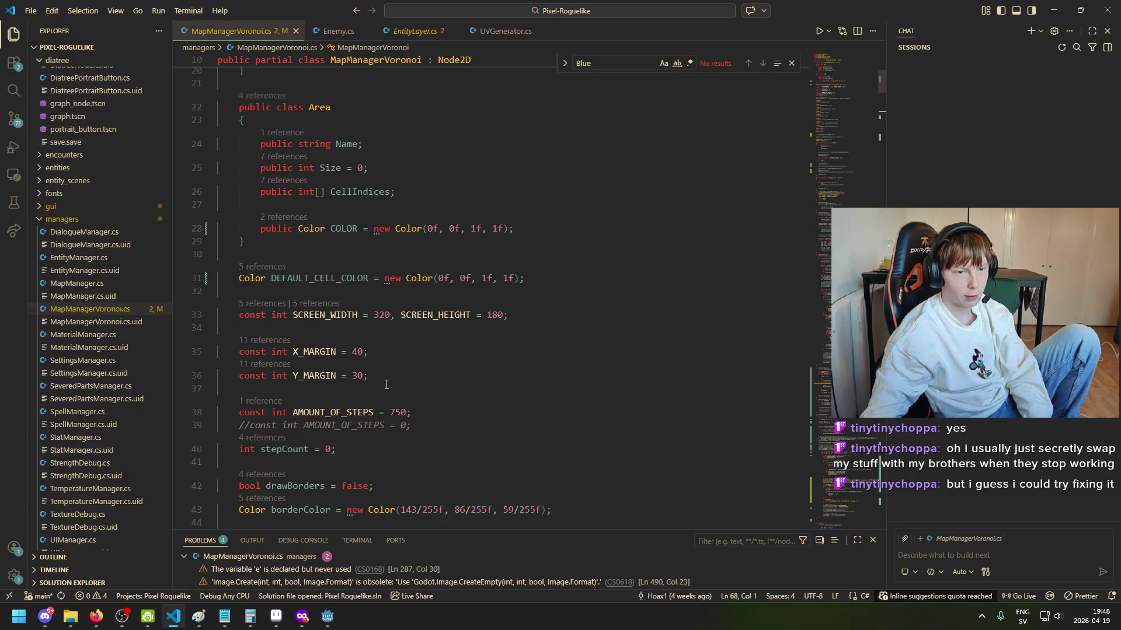
pyautogui.scroll(-4, 413, 375)
pyautogui.scroll(-4, 352, 372)
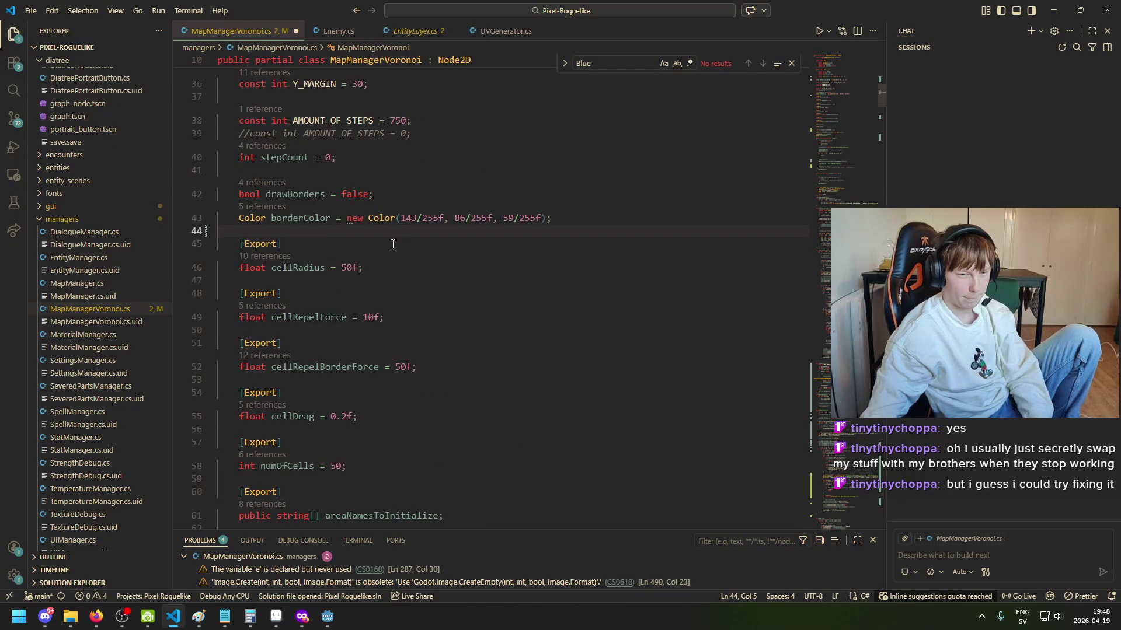
pyautogui.scroll(-2, 436, 400)
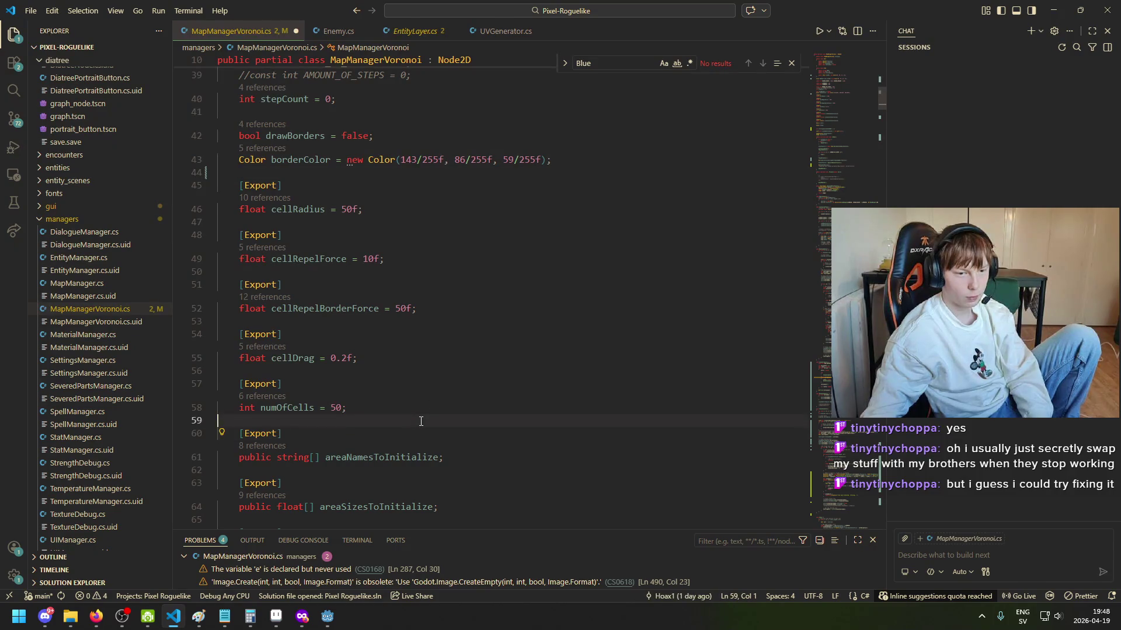
pyautogui.scroll(-3, 438, 450)
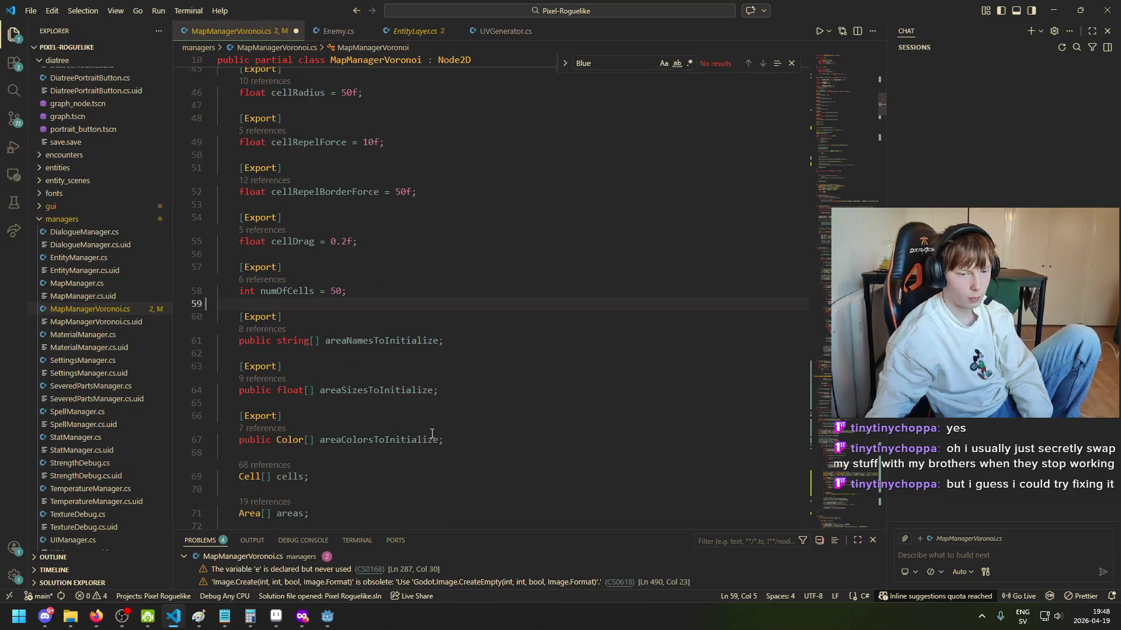
pyautogui.press('Return')
pyautogui.press('Return')
pyautogui.press('Up')
pyautogui.scroll(-2, 525, 466)
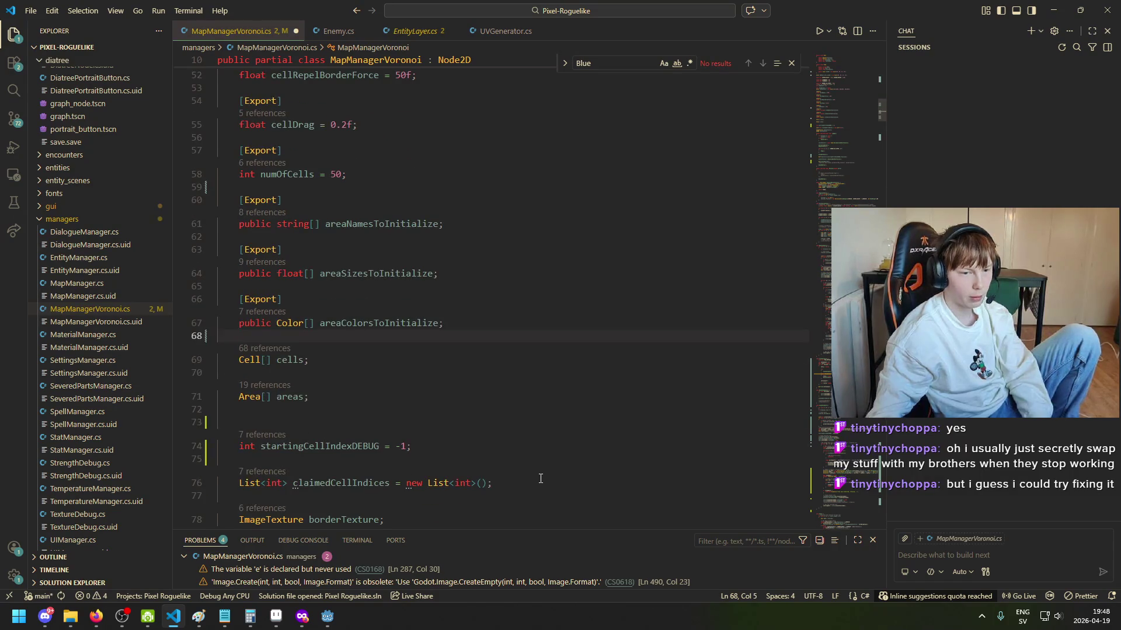
pyautogui.write('[Export]')
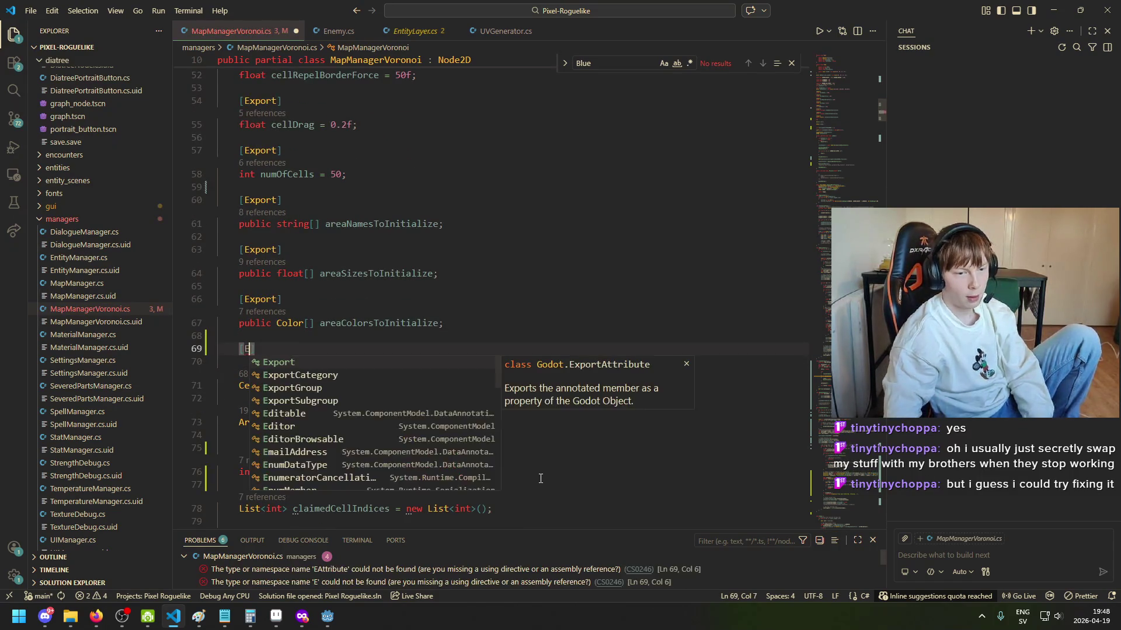
pyautogui.press('Return')
pyautogui.write('public ')
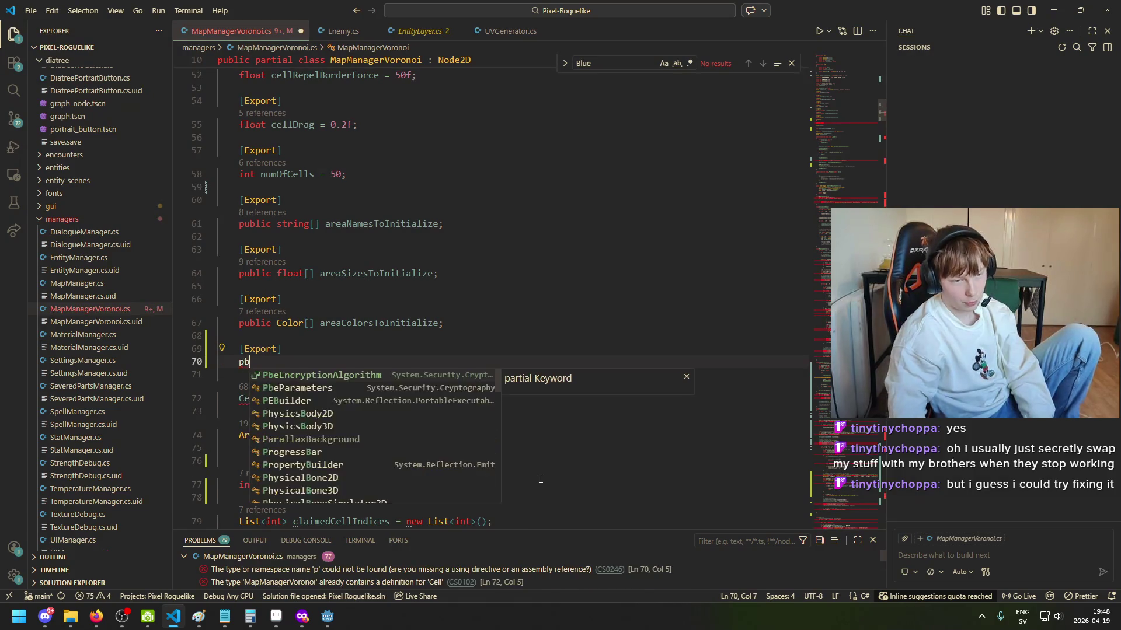
pyautogui.write('Materi')
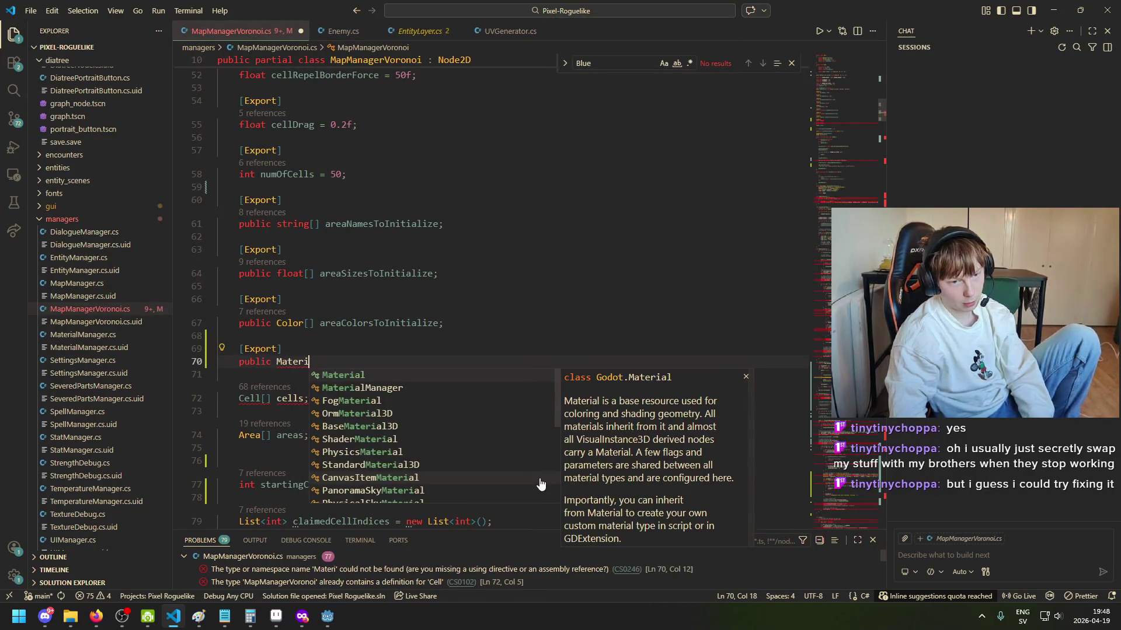
pyautogui.write('al materials;')
pyautogui.hotkey('ctrl', 's')
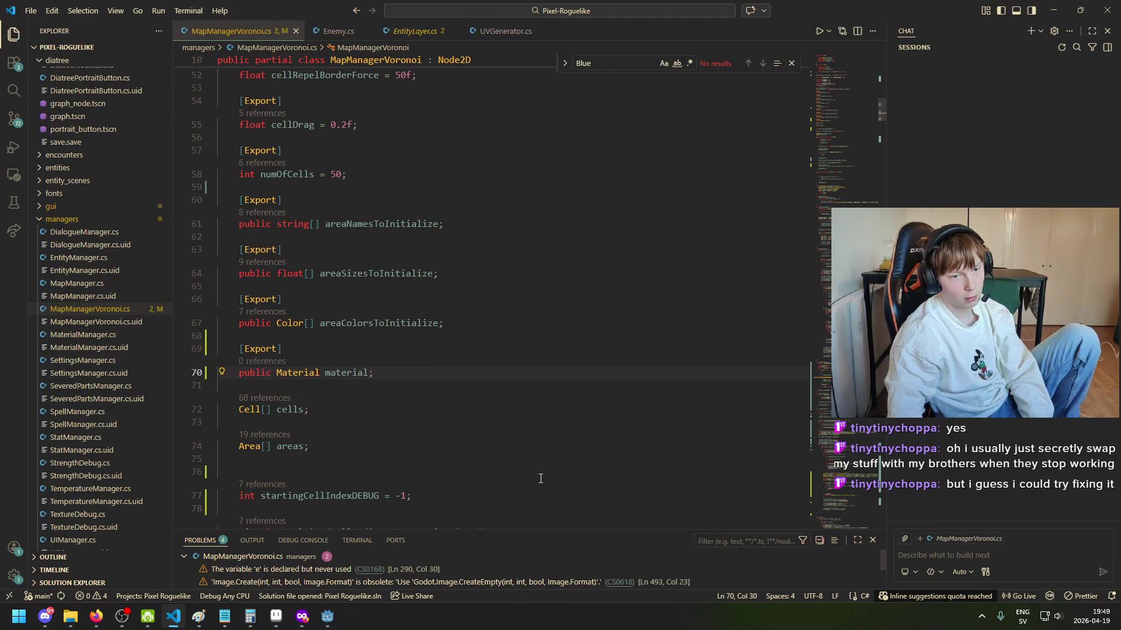
# Step: In _Ready, delete the GD.Print debug line and uncomment the Set call as material.Set
pyautogui.scroll(-8, 497, 473)
pyautogui.scroll(-5, 451, 471)
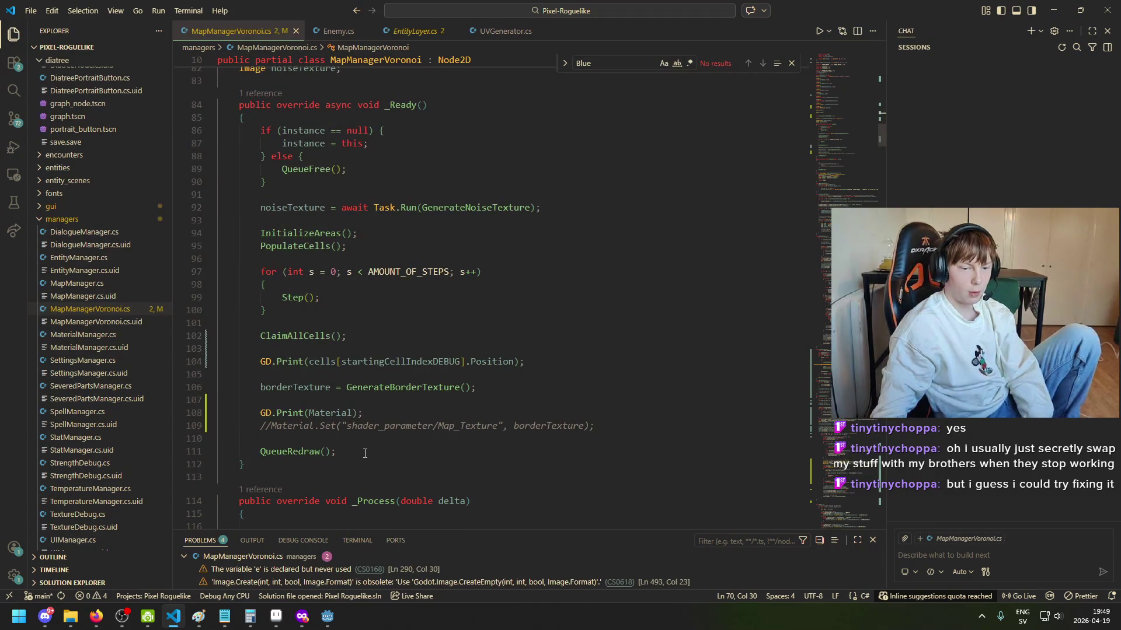
pyautogui.click(352, 413)
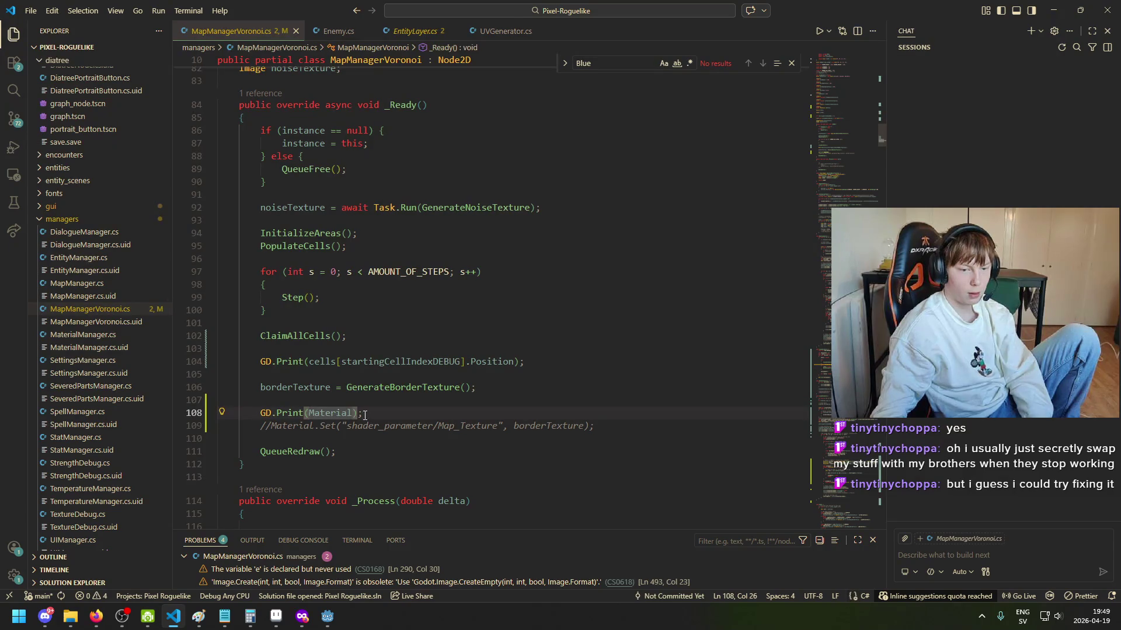
pyautogui.moveTo(361, 414); pyautogui.dragTo(201, 412)
pyautogui.press('Return')
pyautogui.press('Return')
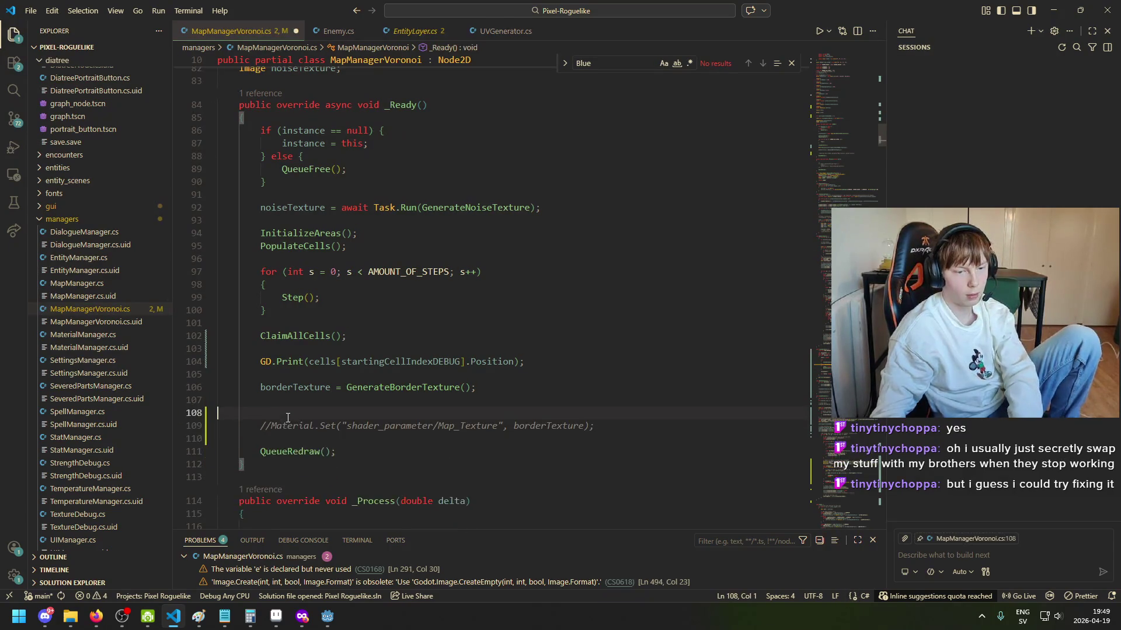
pyautogui.press('BackSpace')
pyautogui.press('BackSpace')
pyautogui.press('BackSpace')
pyautogui.press('Delete')
pyautogui.press('Delete')
pyautogui.press('BackSpace')
pyautogui.write('m')
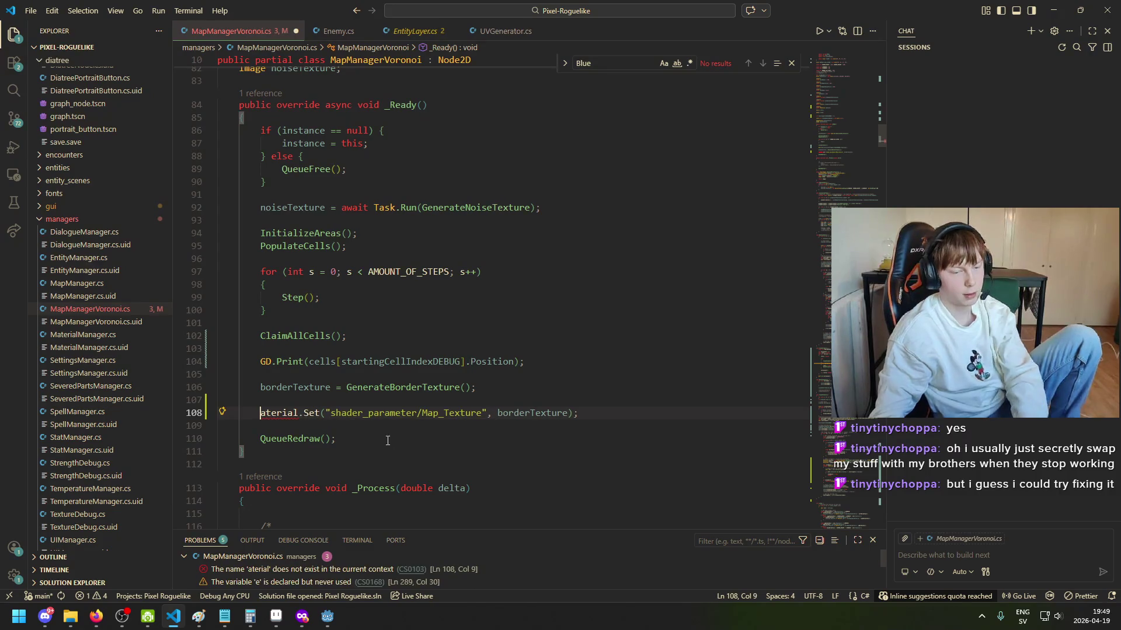
pyautogui.click(293, 413)
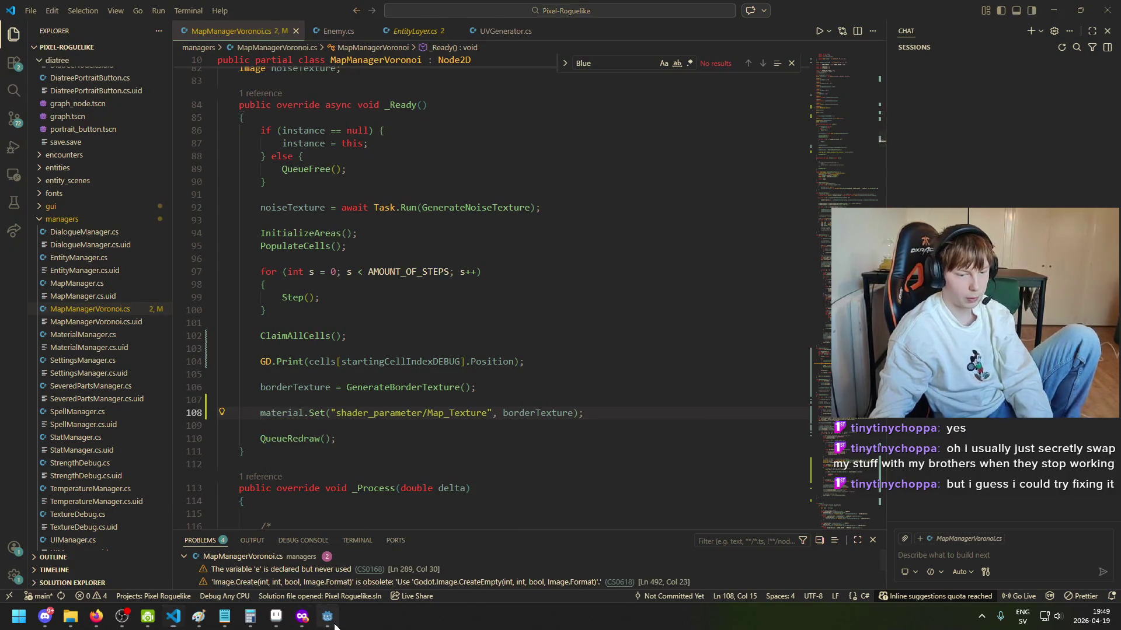
pyautogui.click(326, 616)
pyautogui.scroll(-5, 909, 124)
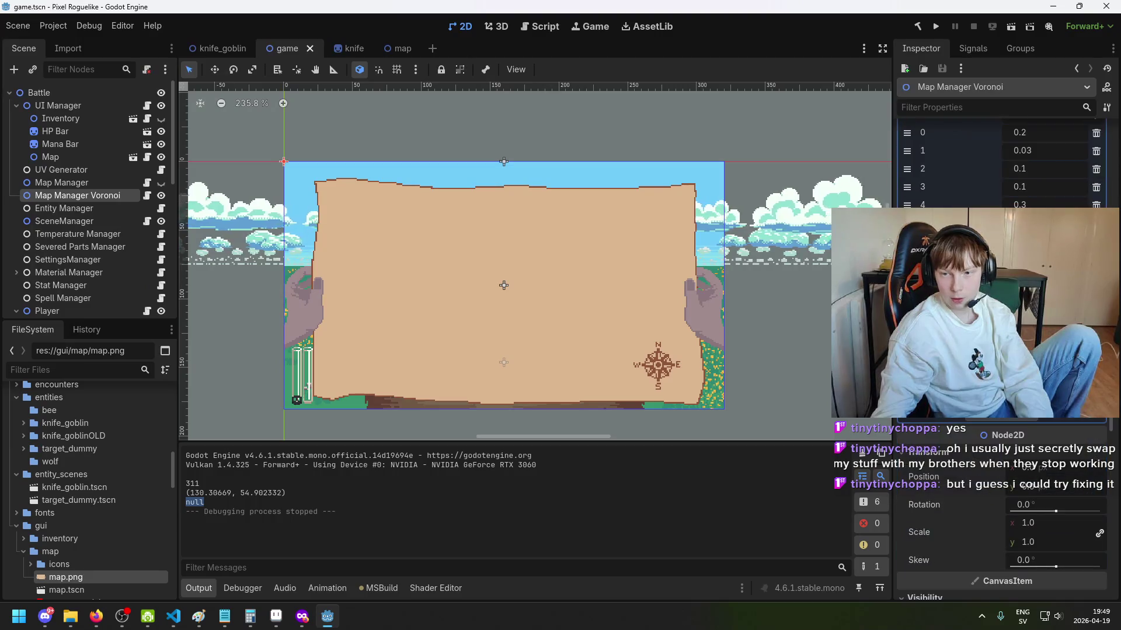
pyautogui.press('F5')
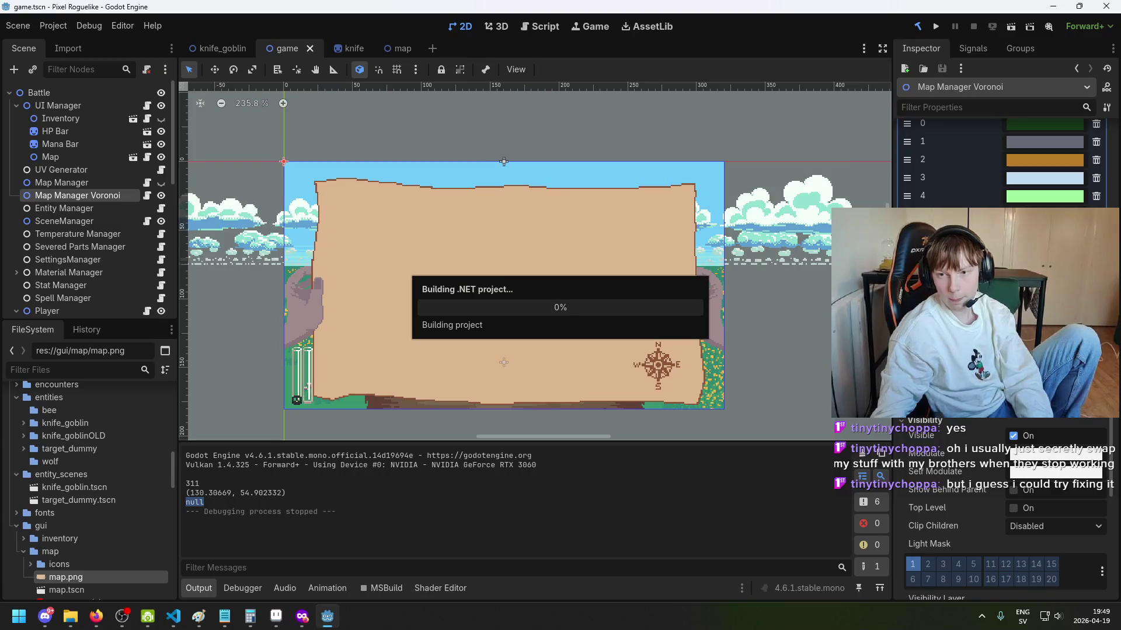
pyautogui.scroll(8, 1001, 292)
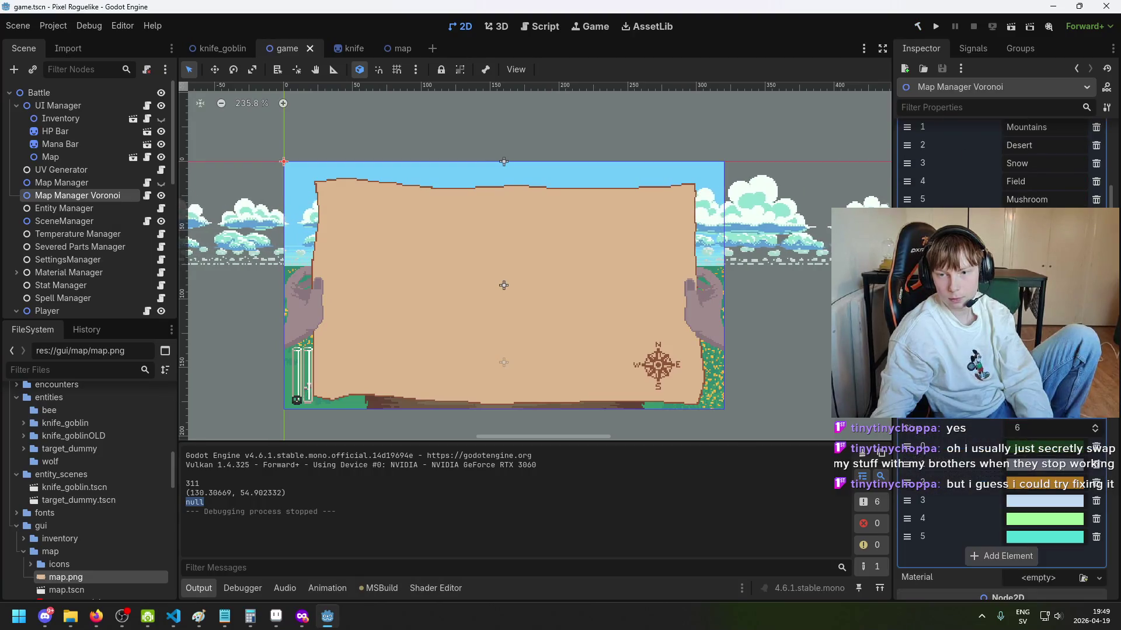
pyautogui.scroll(-6, 1001, 292)
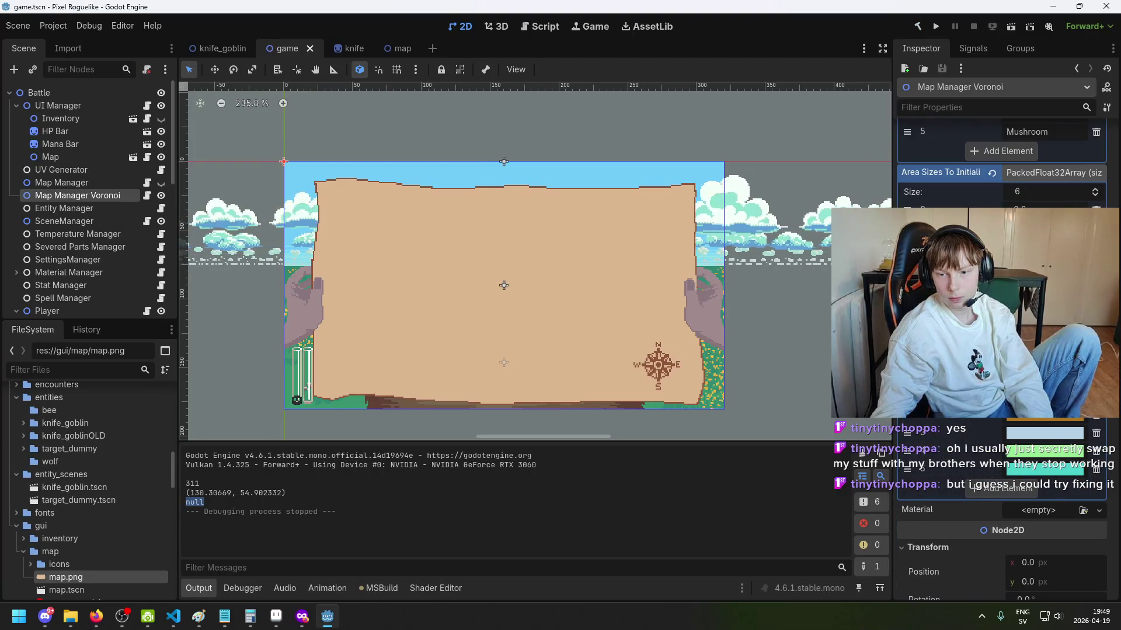
pyautogui.scroll(-8, 1057, 469)
pyautogui.scroll(4, 1057, 469)
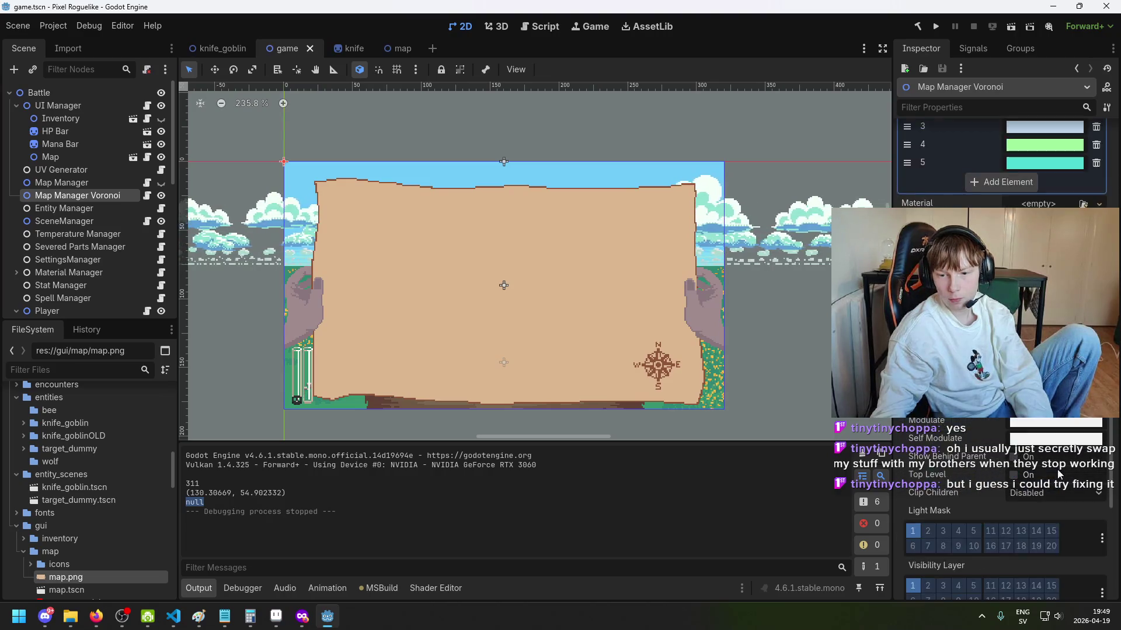
pyautogui.scroll(3, 1057, 469)
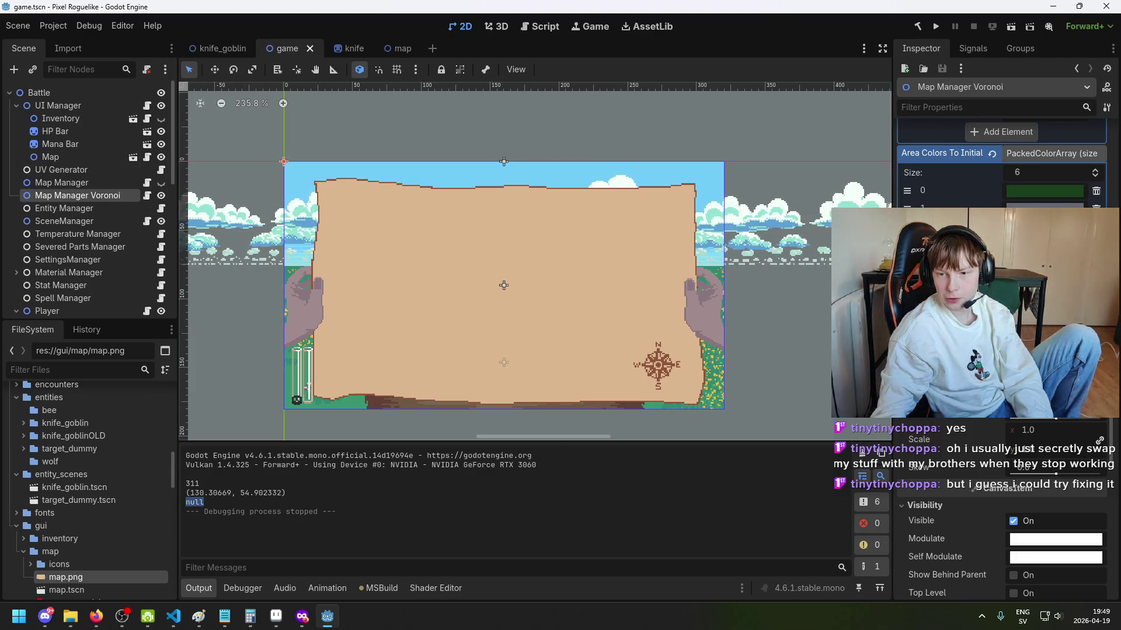
pyautogui.click(61, 156)
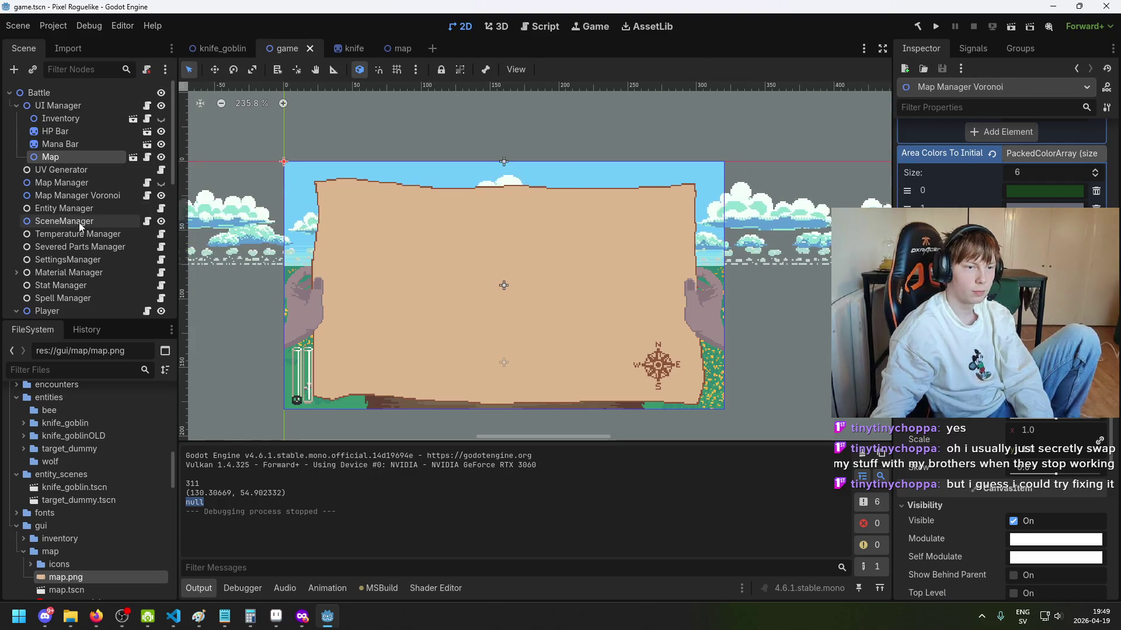
# Step: Select the Map node under UI Manager in the Scene tree to view its properties
pyautogui.doubleClick(96, 156)
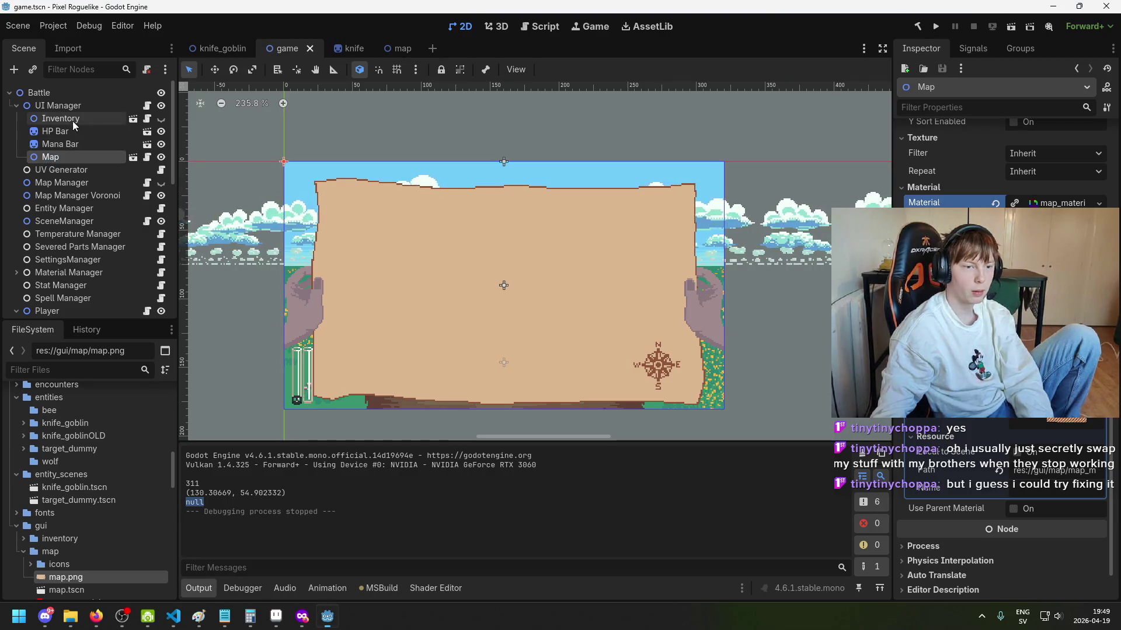
pyautogui.click(74, 145)
pyautogui.rightClick(75, 159)
pyautogui.click(65, 157)
pyautogui.scroll(5, 992, 263)
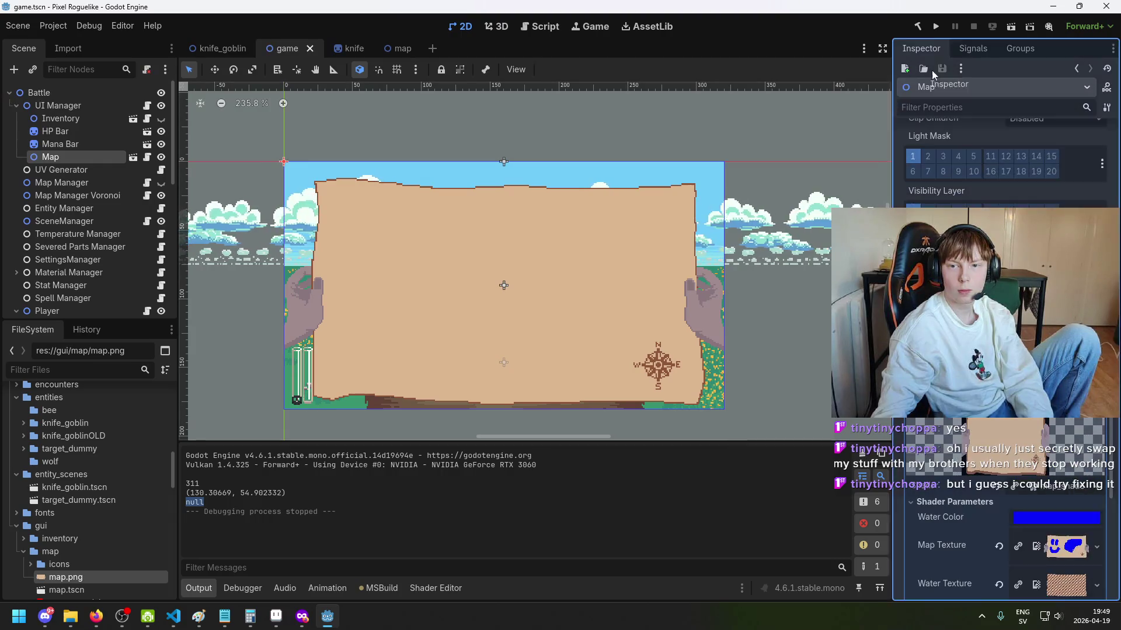
pyautogui.scroll(2, 992, 175)
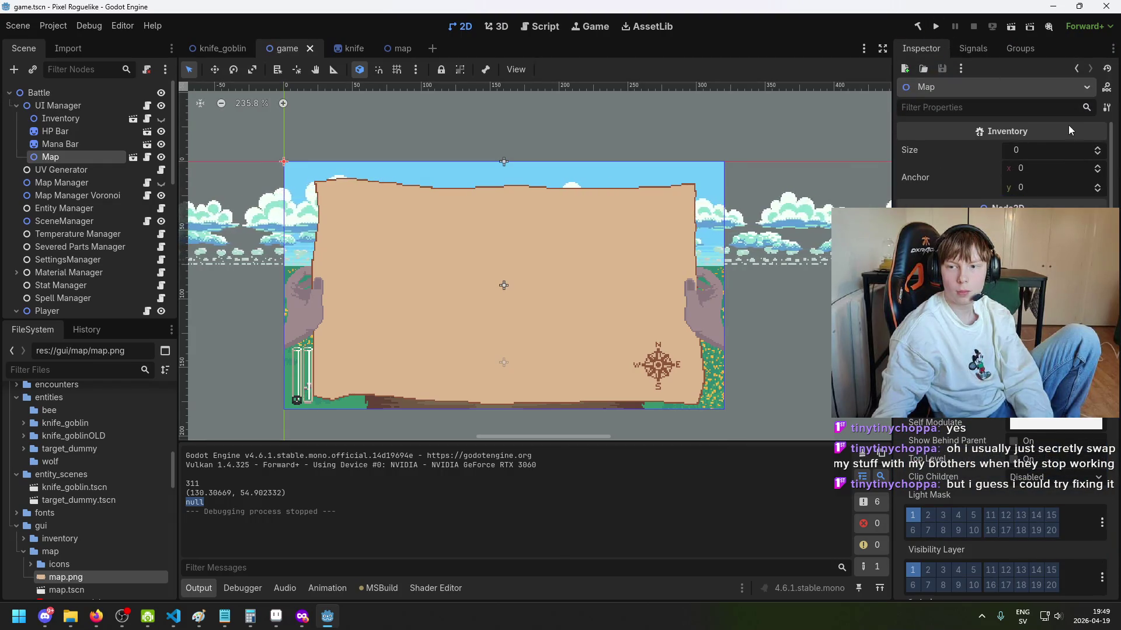
pyautogui.click(1113, 48)
pyautogui.click(1107, 107)
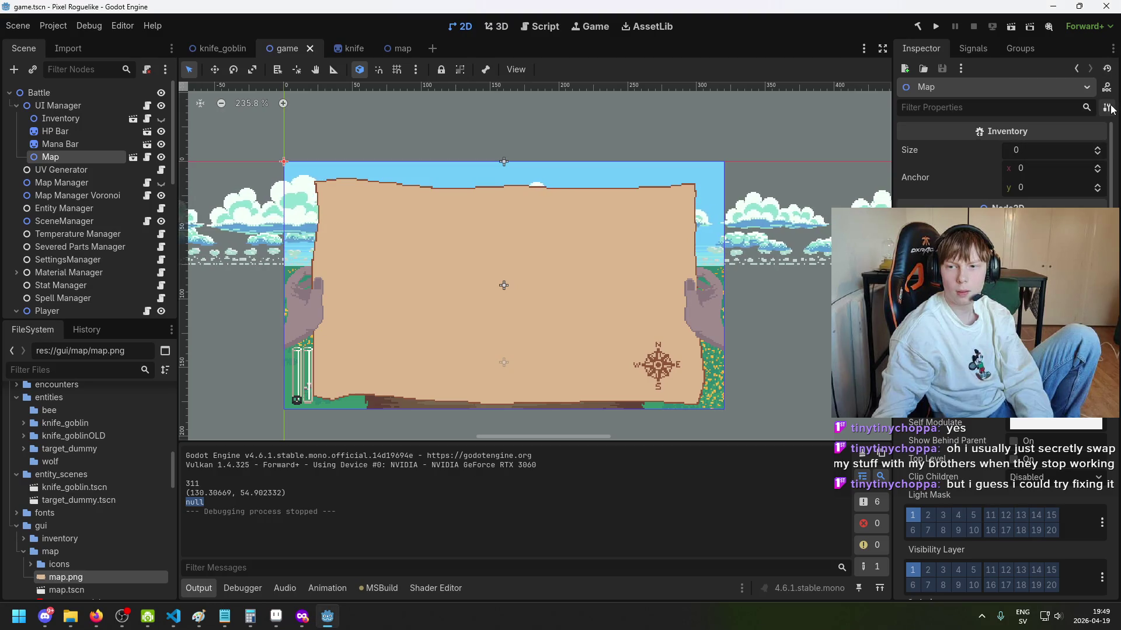
# Step: Make the Inspector a floating window and undo then redo the Map_Texture shader change
pyautogui.rightClick(914, 52)
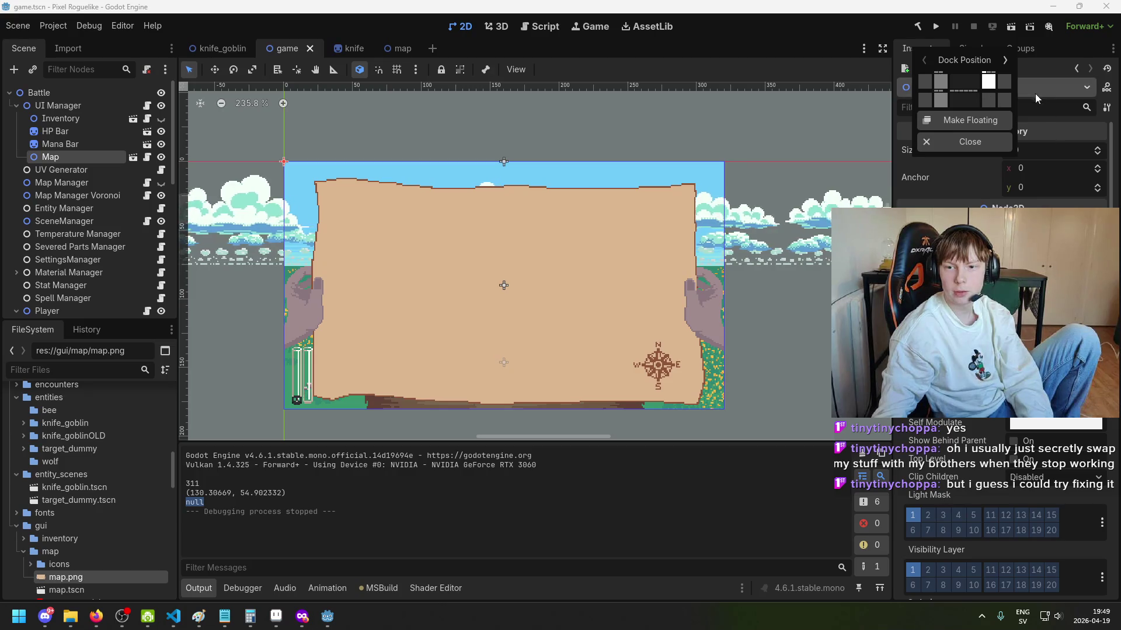
pyautogui.click(989, 120)
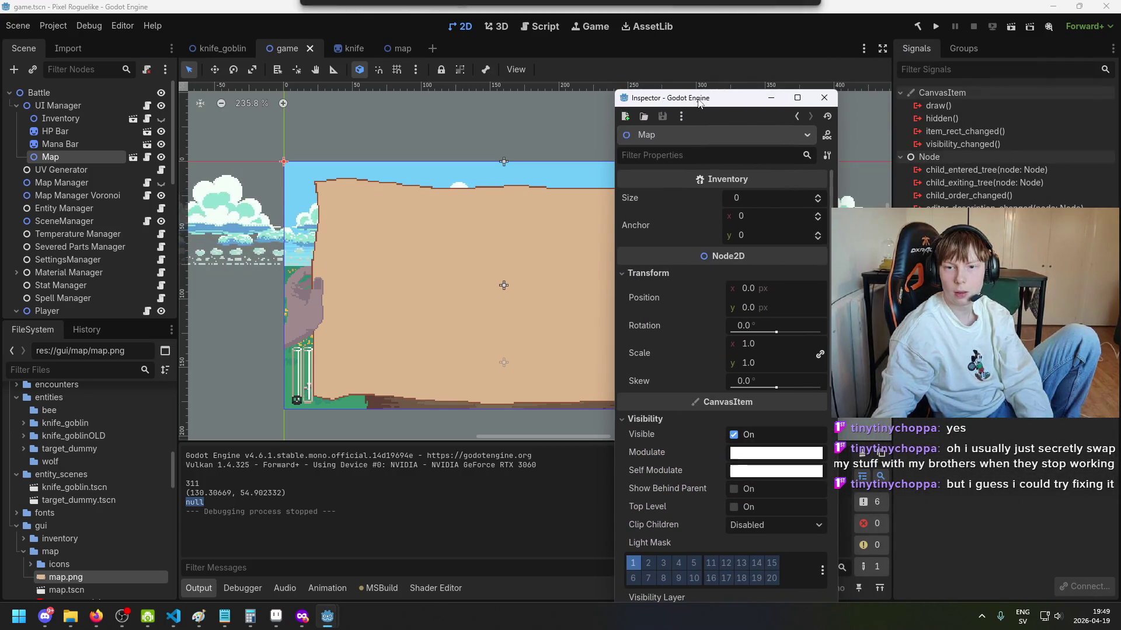
pyautogui.hotkey('ctrl', 'z')
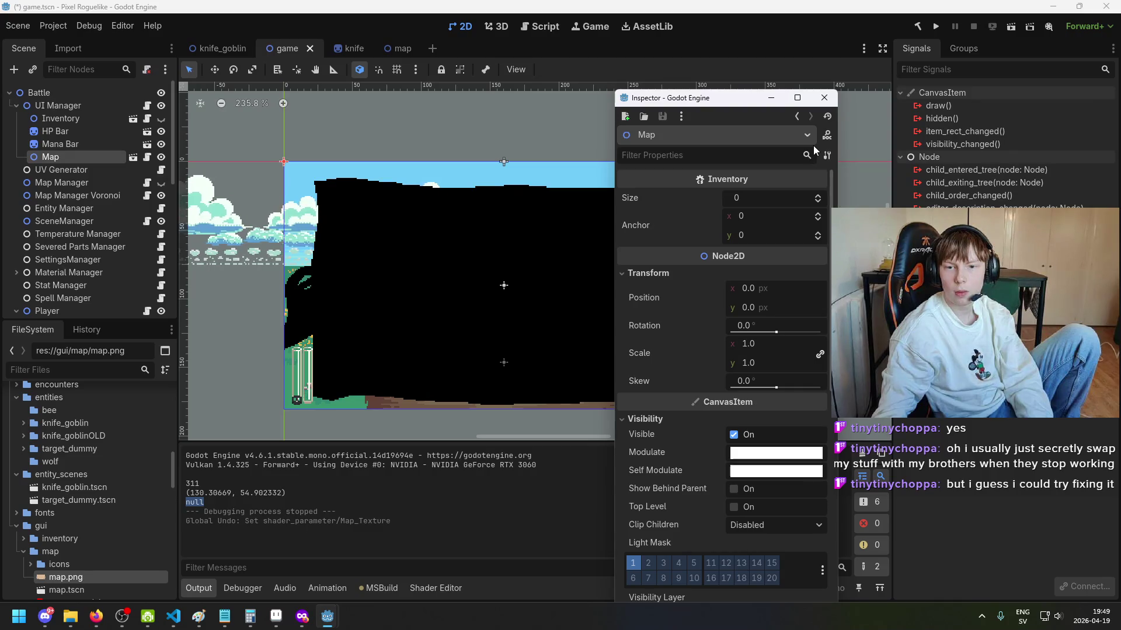
pyautogui.hotkey('ctrl', 'shift', 'z')
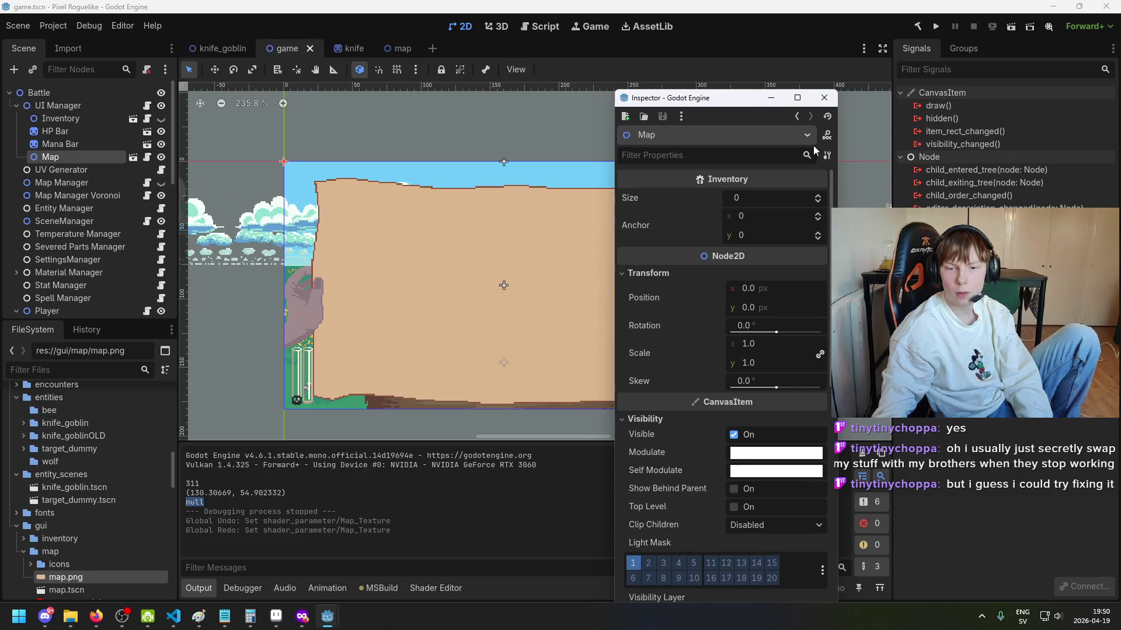
pyautogui.scroll(-10, 727, 282)
pyautogui.scroll(10, 747, 308)
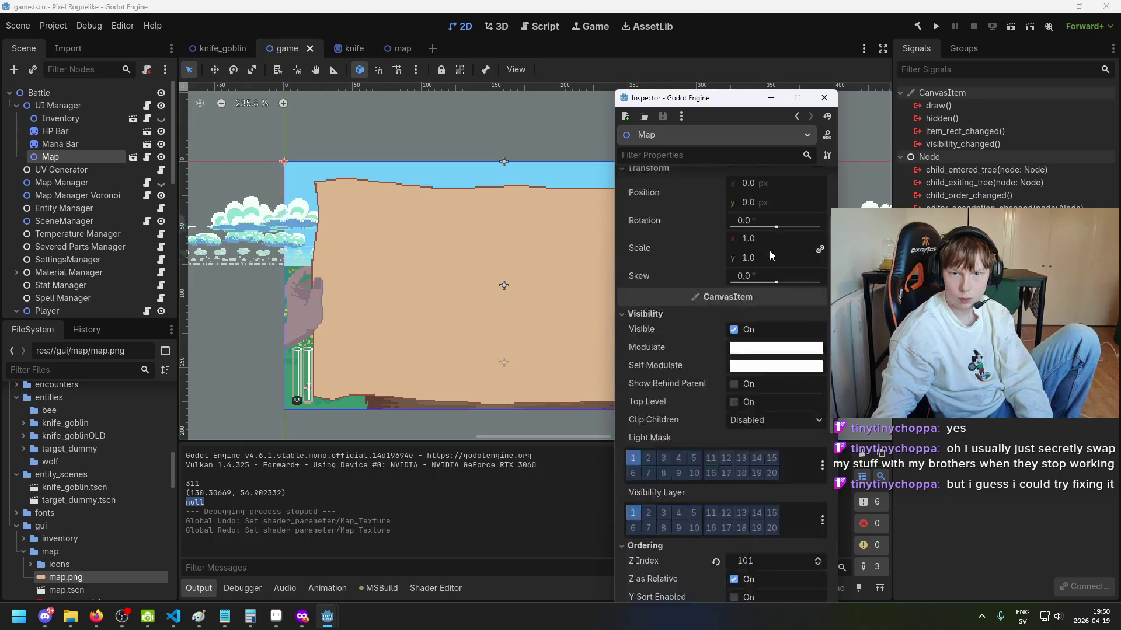
# Step: Re-dock the Inspector and look through its property display and resource options
pyautogui.click(829, 99)
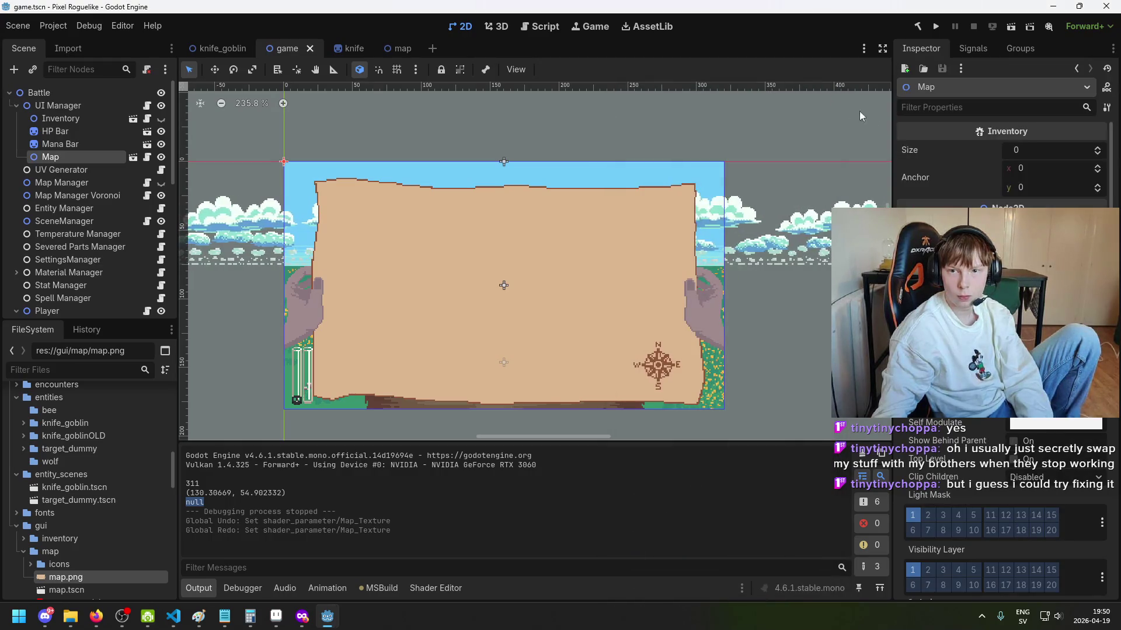
pyautogui.click(1107, 106)
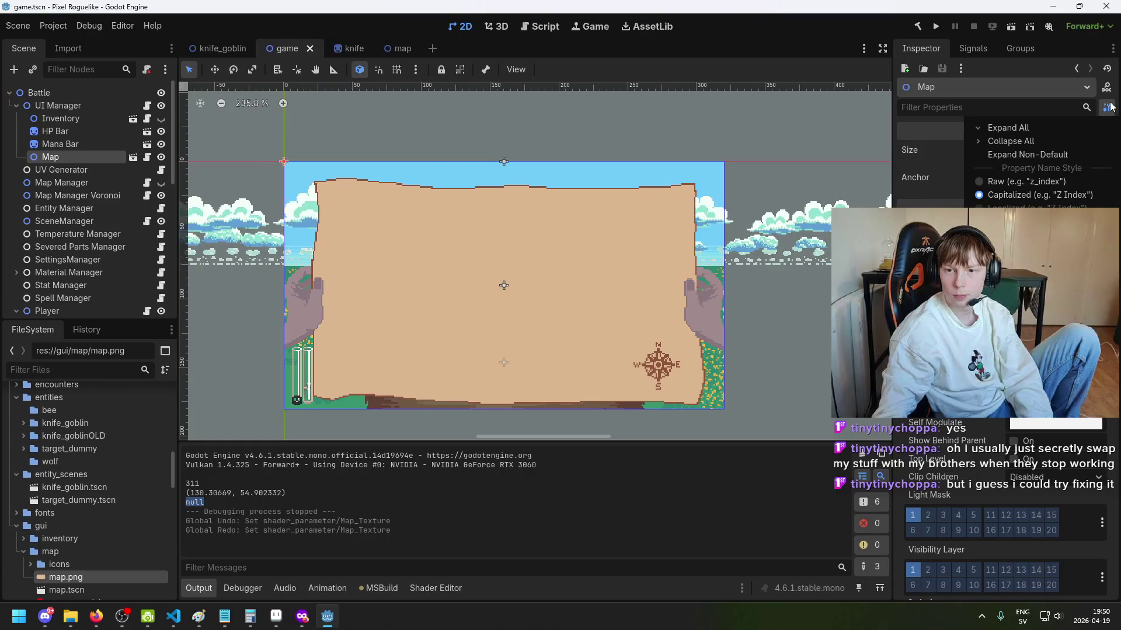
pyautogui.click(1088, 114)
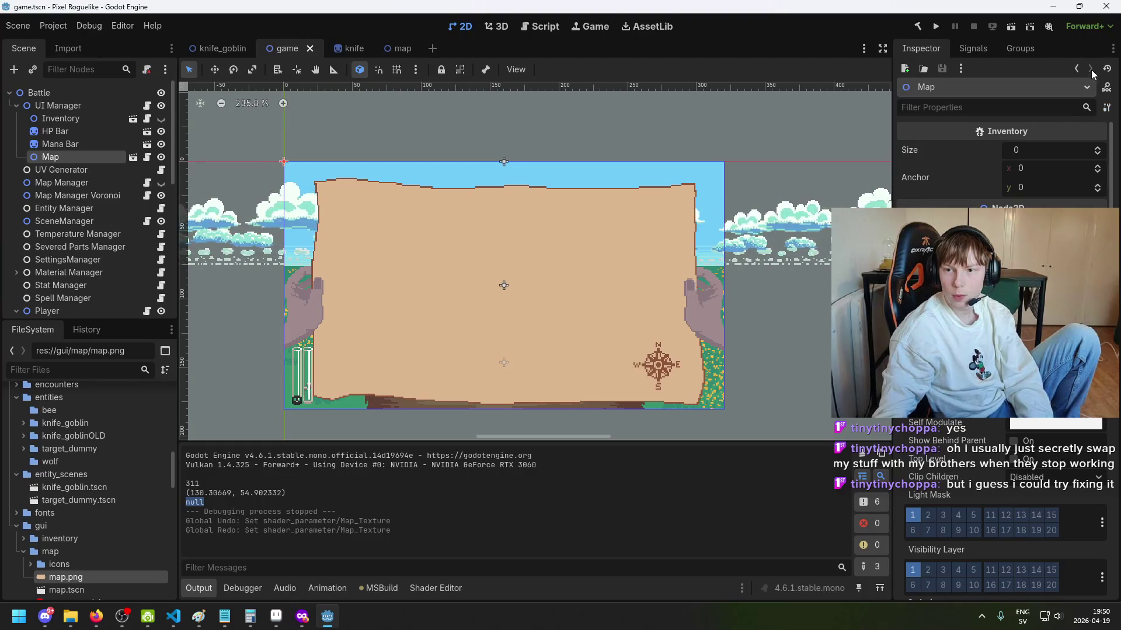
pyautogui.click(1113, 48)
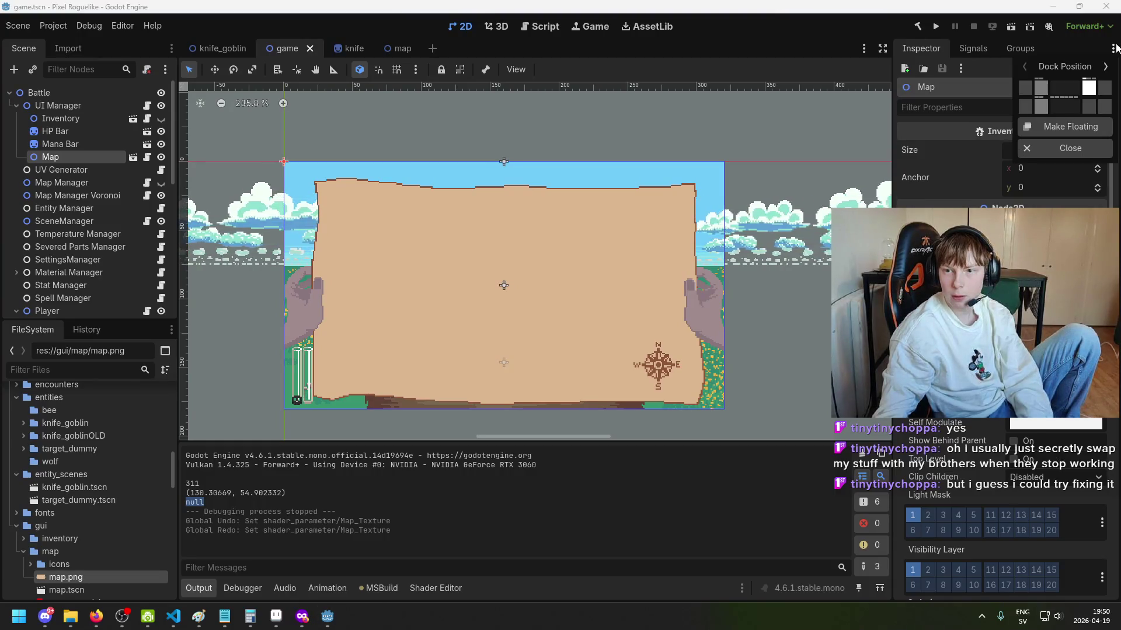
pyautogui.click(961, 69)
pyautogui.click(960, 68)
pyautogui.click(961, 70)
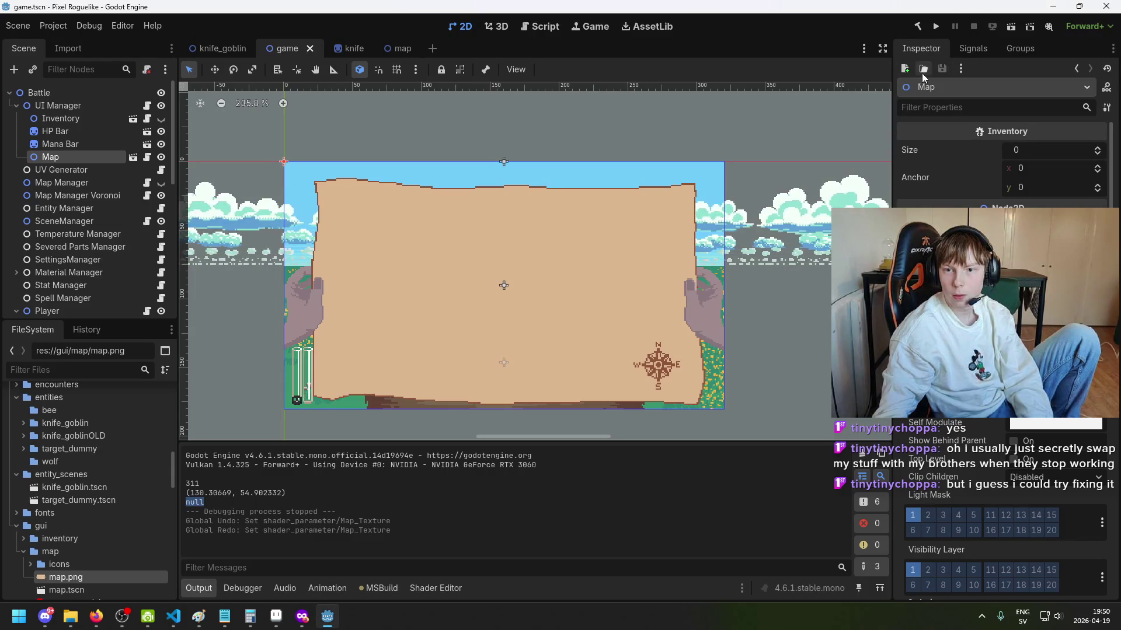
pyautogui.scroll(-10, 1072, 423)
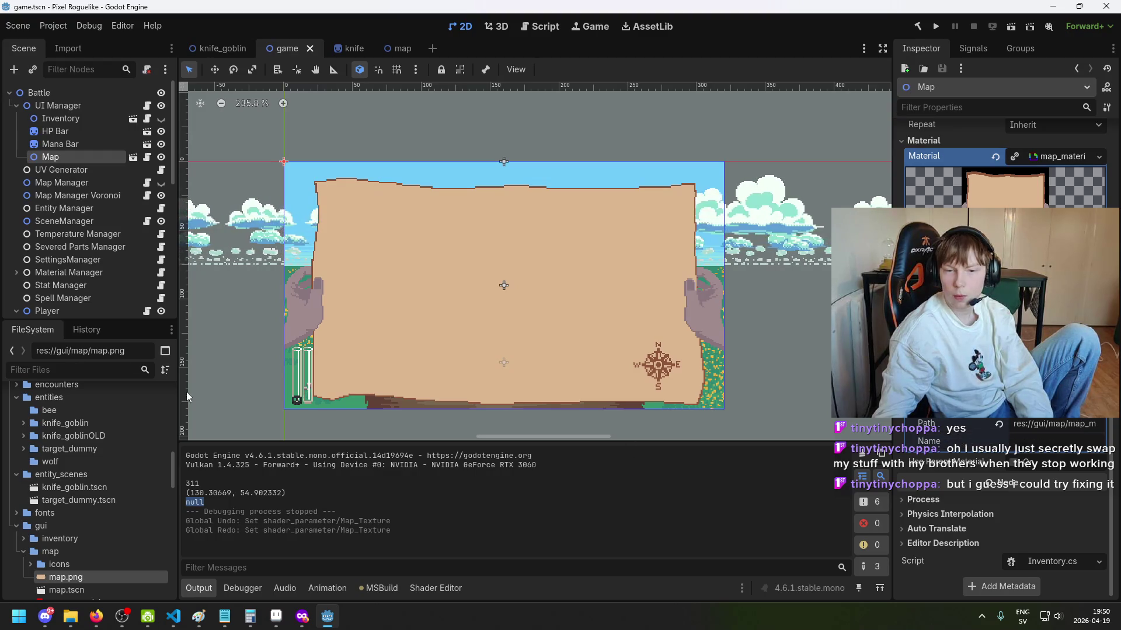
# Step: Drag map_material.tres into Map Manager Voronoi's Material slot, then save and run the project
pyautogui.scroll(-3, 90, 537)
pyautogui.click(97, 542)
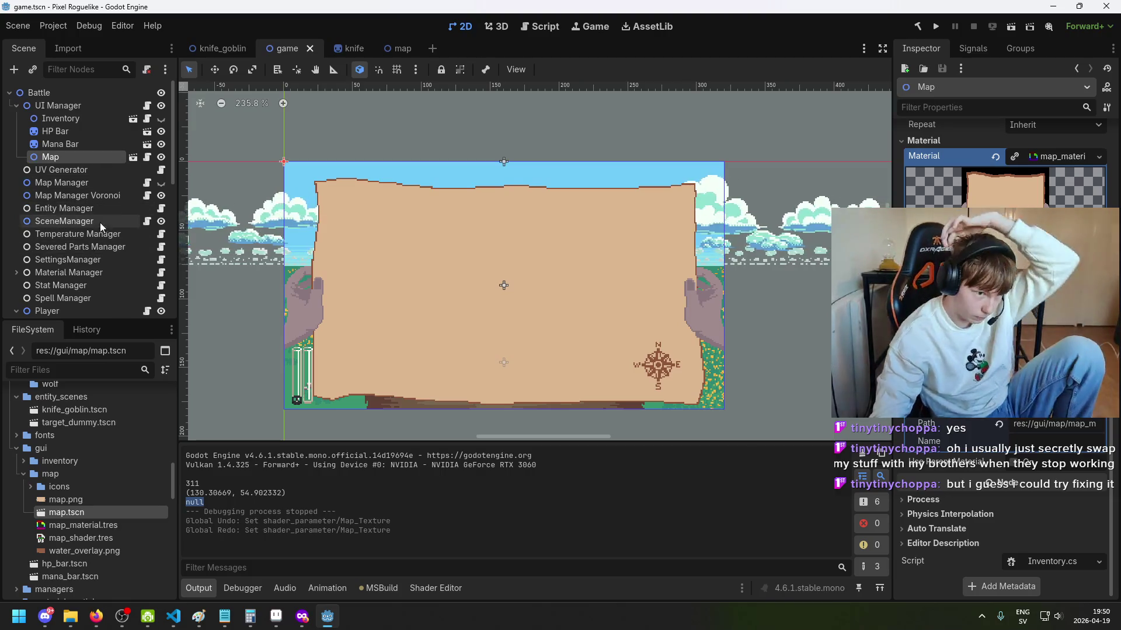
pyautogui.click(88, 198)
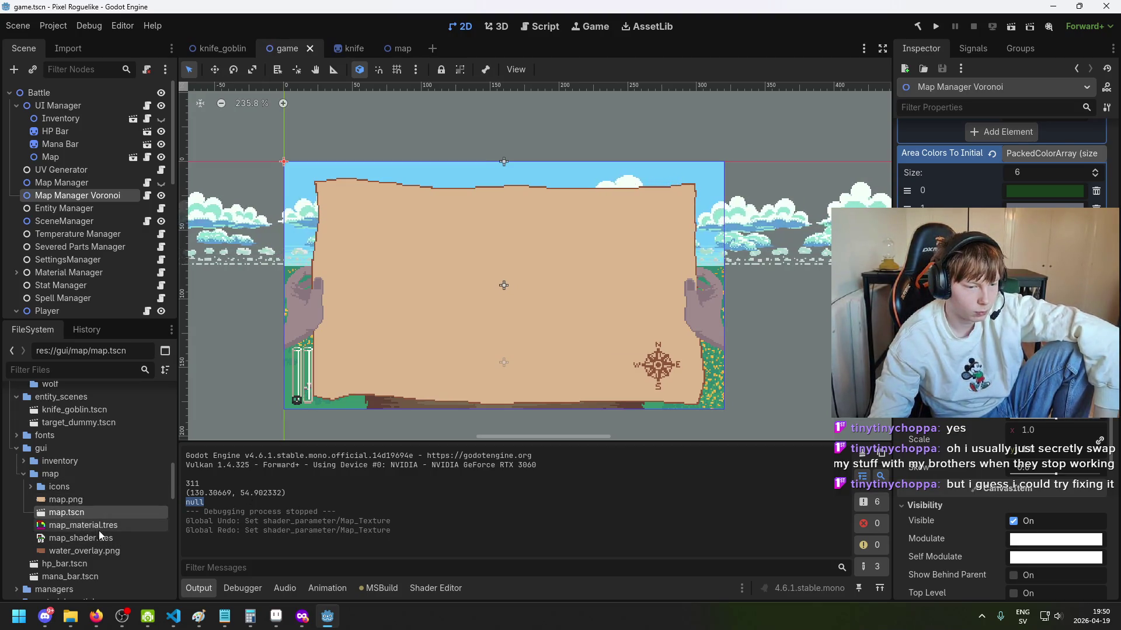
pyautogui.moveTo(93, 524)
pyautogui.mouseDown()
pyautogui.moveTo(260, 529)
pyautogui.moveTo(409, 350)
pyautogui.moveTo(502, 286)
pyautogui.mouseUp()
pyautogui.click(936, 27)
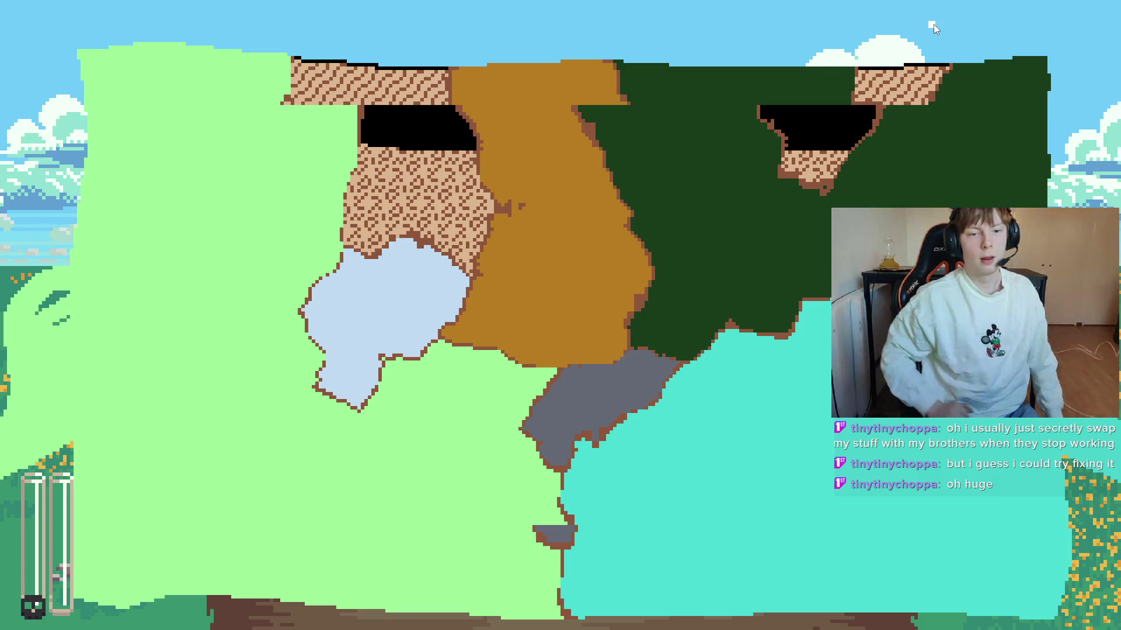
# Step: Switch from the running game with its Voronoi map back to the Godot editor
pyautogui.hotkey('alt', 'Tab')
# Step: Inspect the running Map Manager Voronoi node and browse its children in the Remote tree
pyautogui.click(107, 175)
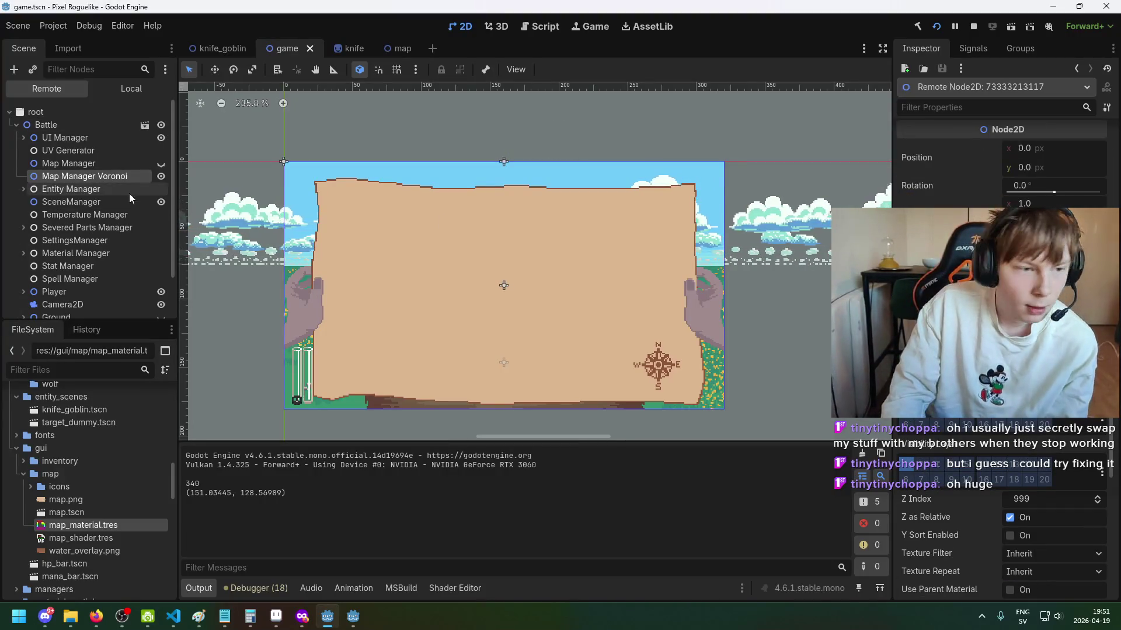
pyautogui.scroll(-1, 115, 266)
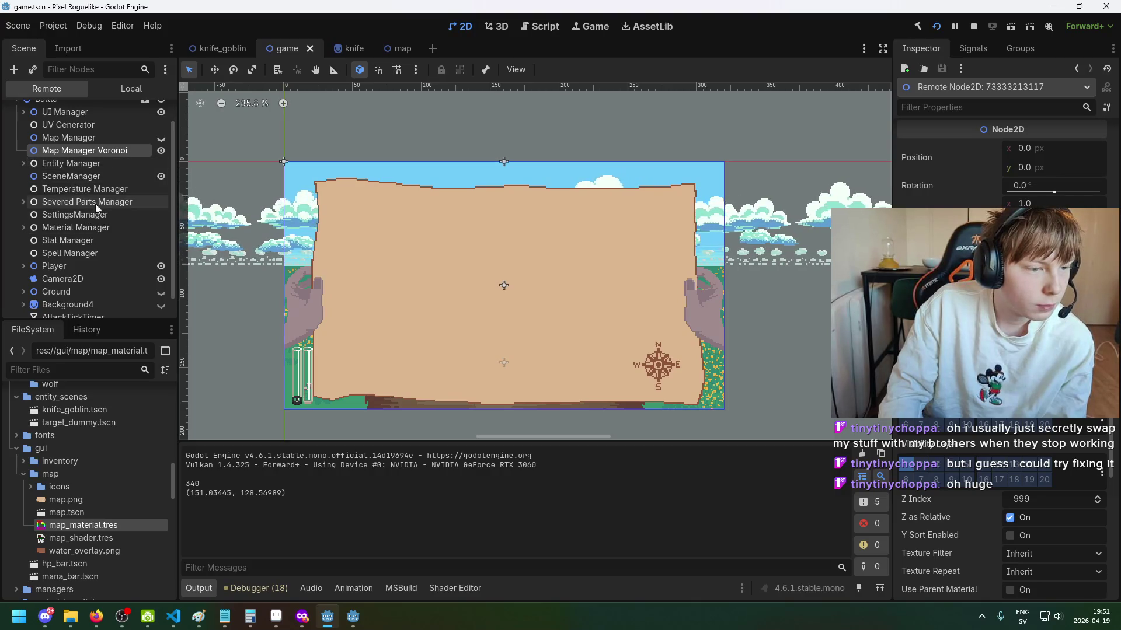
pyautogui.scroll(-1, 94, 222)
pyautogui.scroll(1, 89, 223)
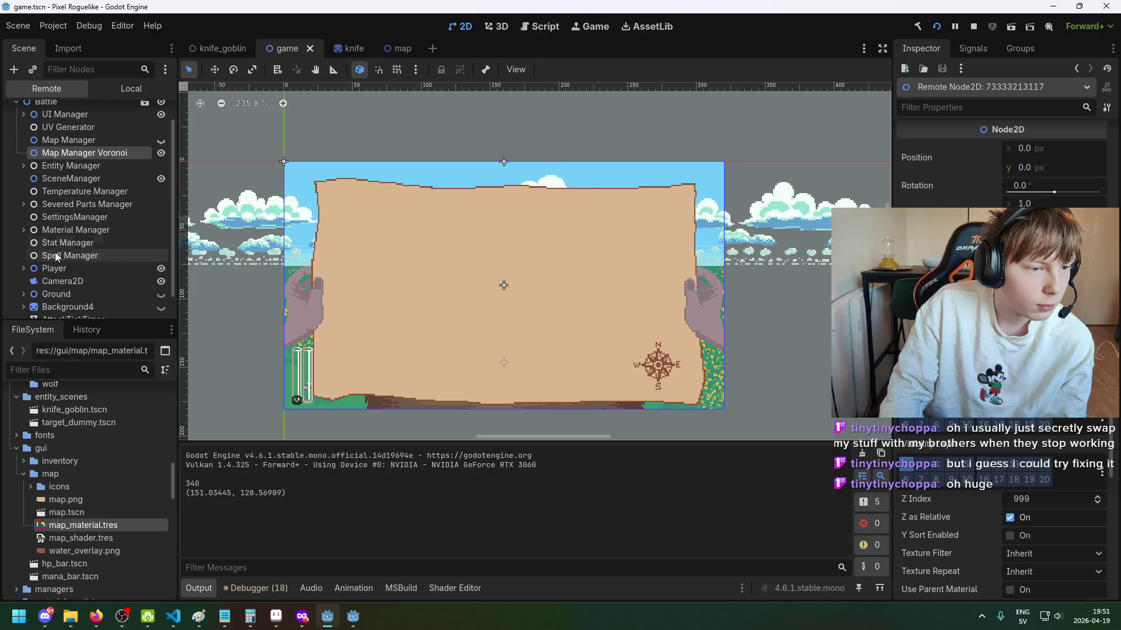
pyautogui.click(25, 229)
pyautogui.click(24, 229)
pyautogui.scroll(1, 35, 227)
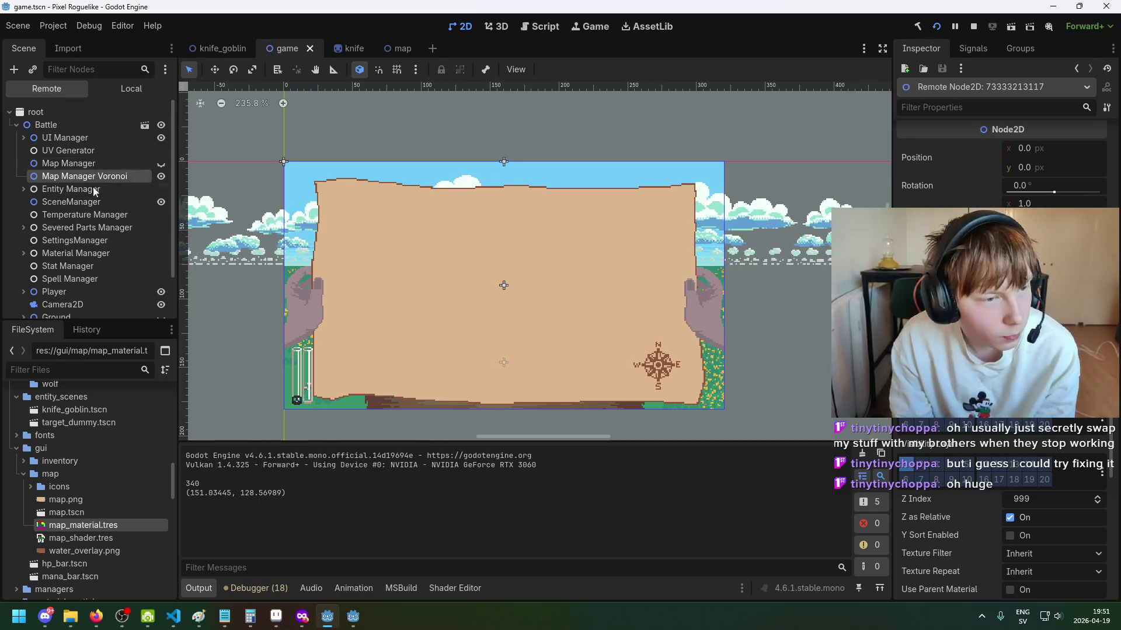
pyautogui.scroll(-2, 153, 251)
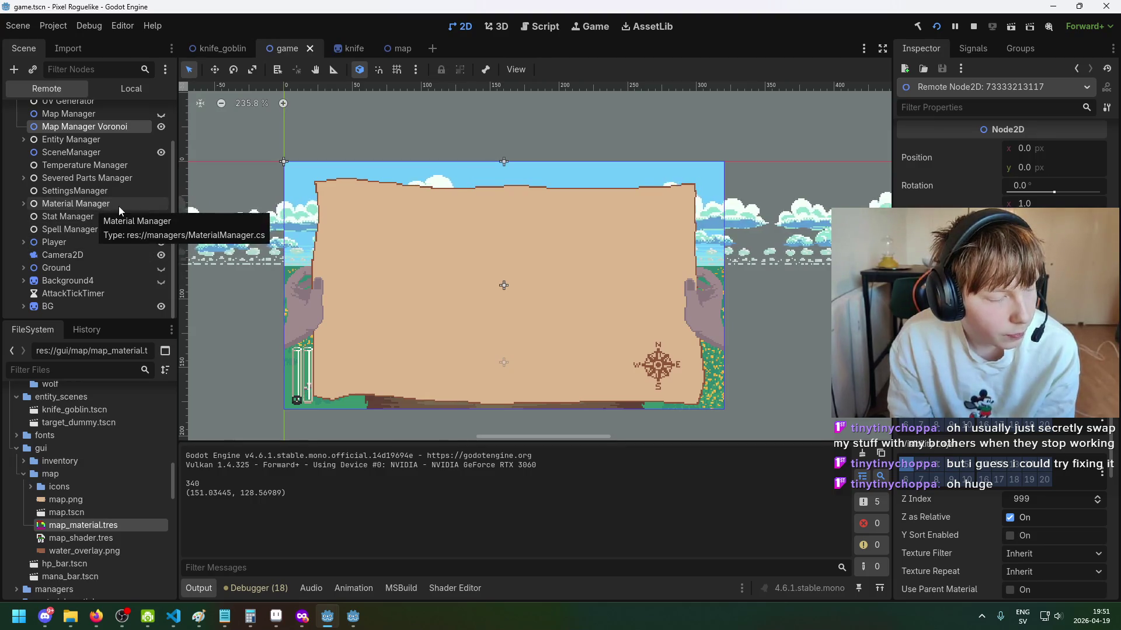
pyautogui.scroll(1, 115, 205)
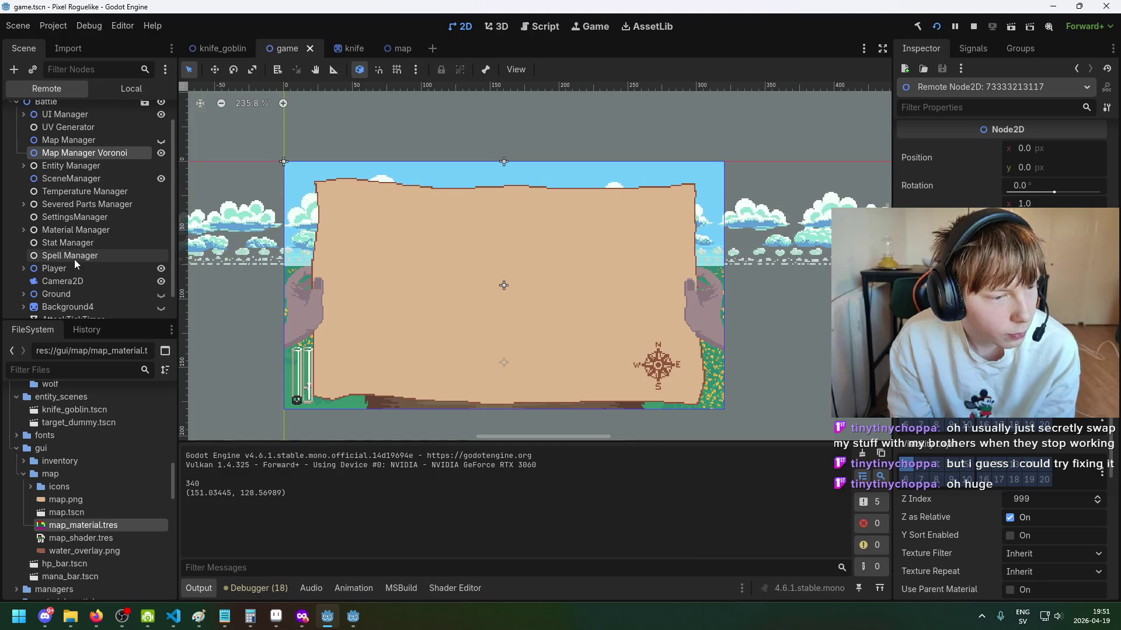
pyautogui.scroll(1, 85, 214)
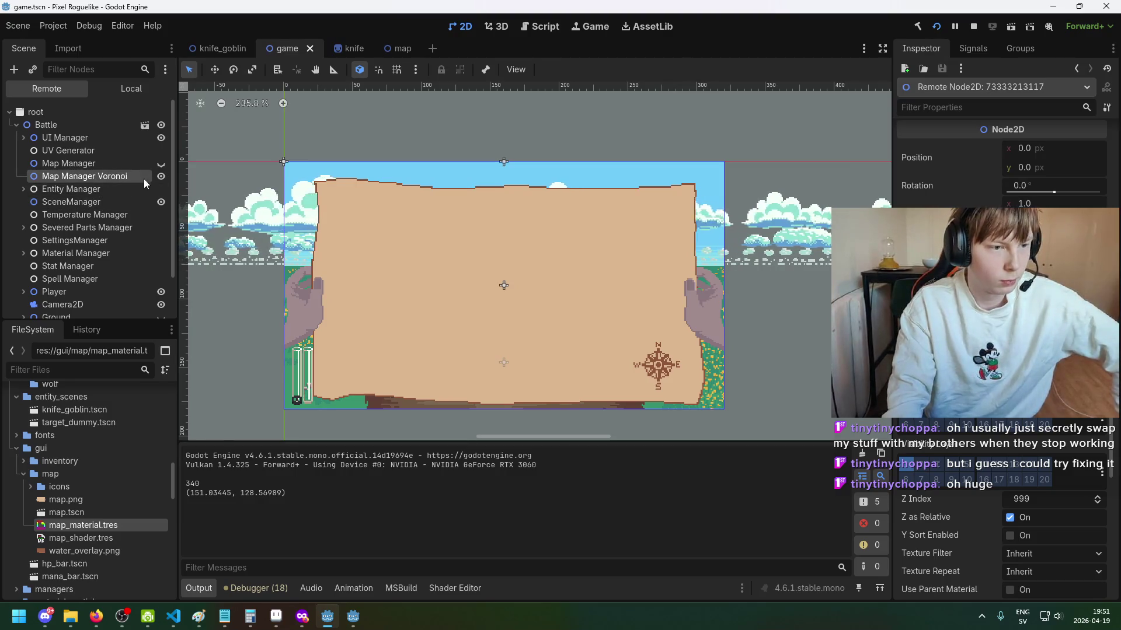
# Step: Expand UI Manager in the Remote tree and toggle the Map node visible
pyautogui.click(115, 161)
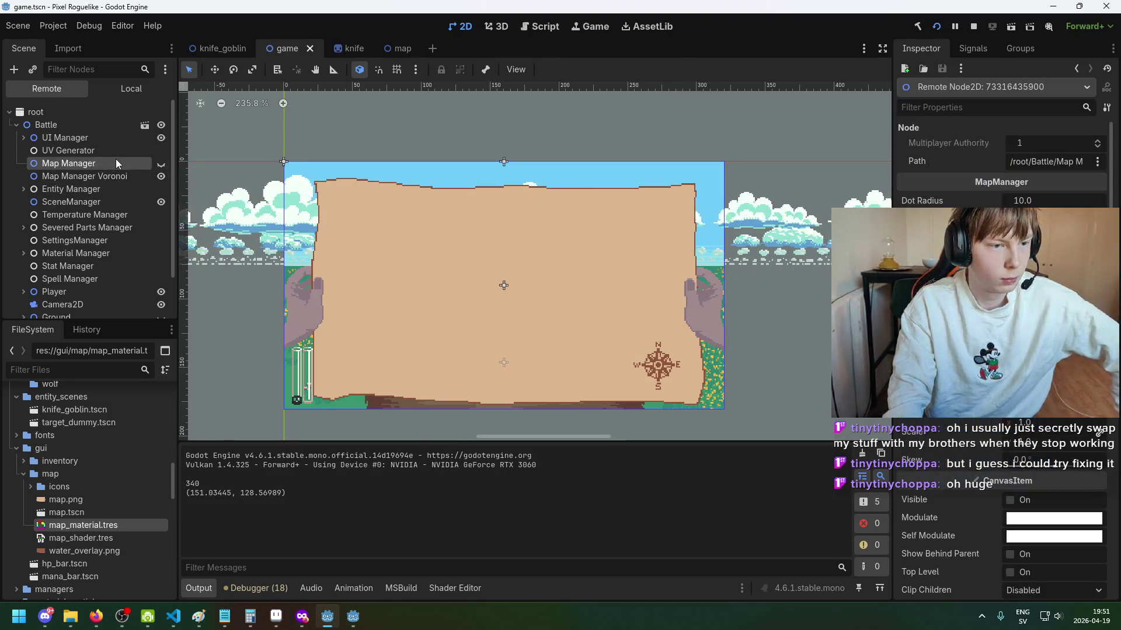
pyautogui.click(22, 137)
pyautogui.doubleClick(54, 188)
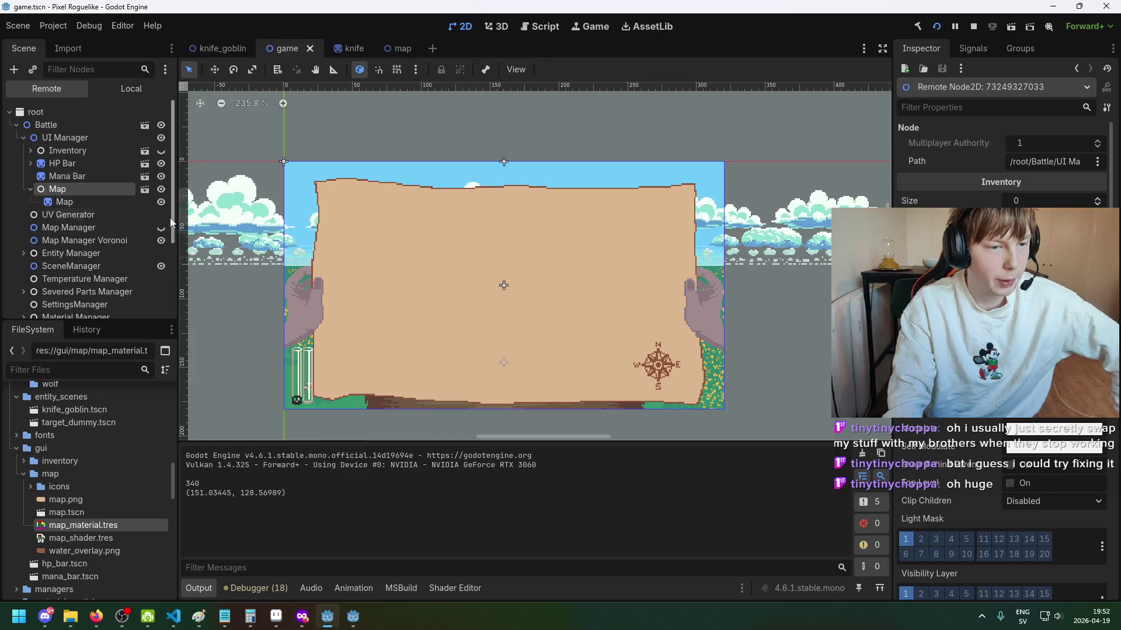
pyautogui.click(161, 190)
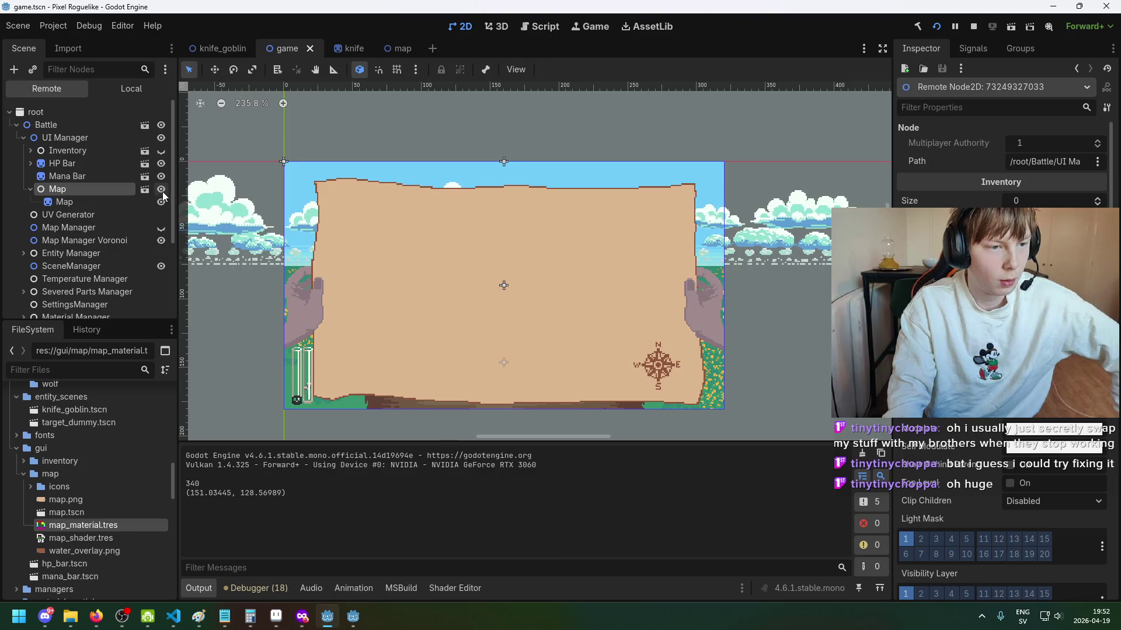
# Step: Select the Map Sprite2D and expand its material to check the map.png and water textures
pyautogui.click(124, 199)
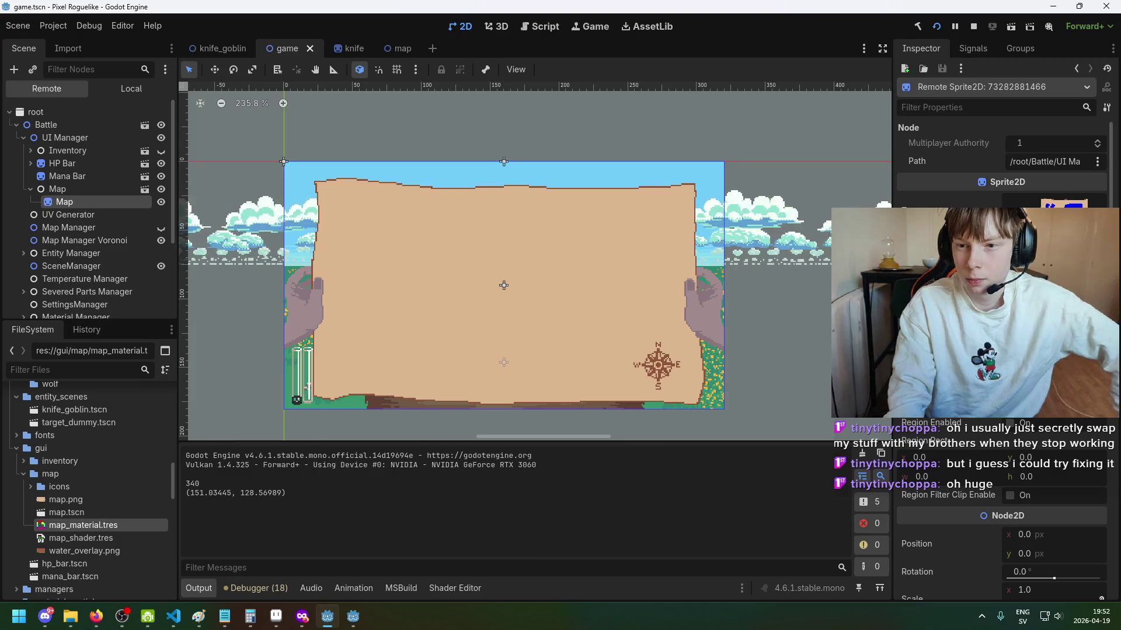
pyautogui.click(1065, 201)
pyautogui.scroll(-15, 1002, 359)
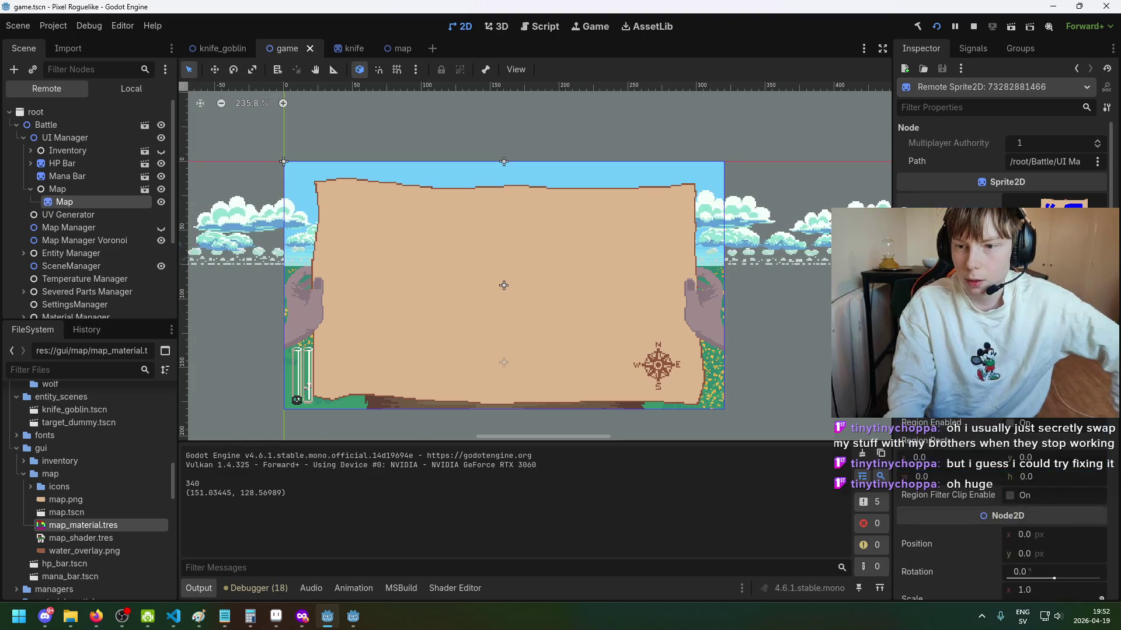
pyautogui.scroll(-3, 1002, 359)
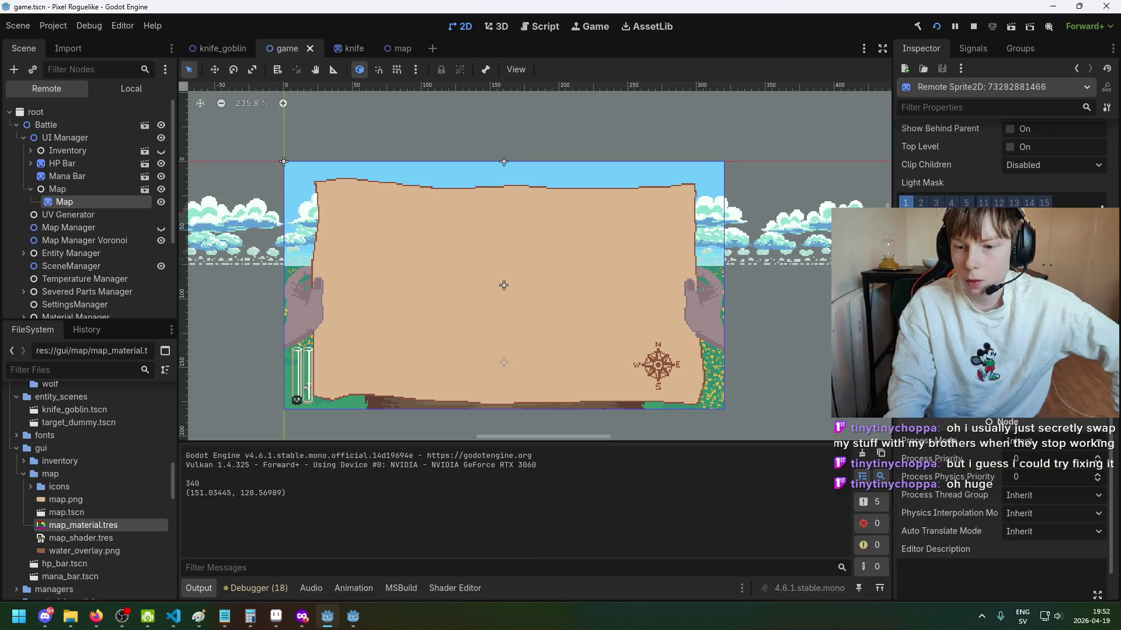
pyautogui.click(1051, 484)
pyautogui.scroll(-3, 1002, 359)
pyautogui.scroll(-5, 1002, 359)
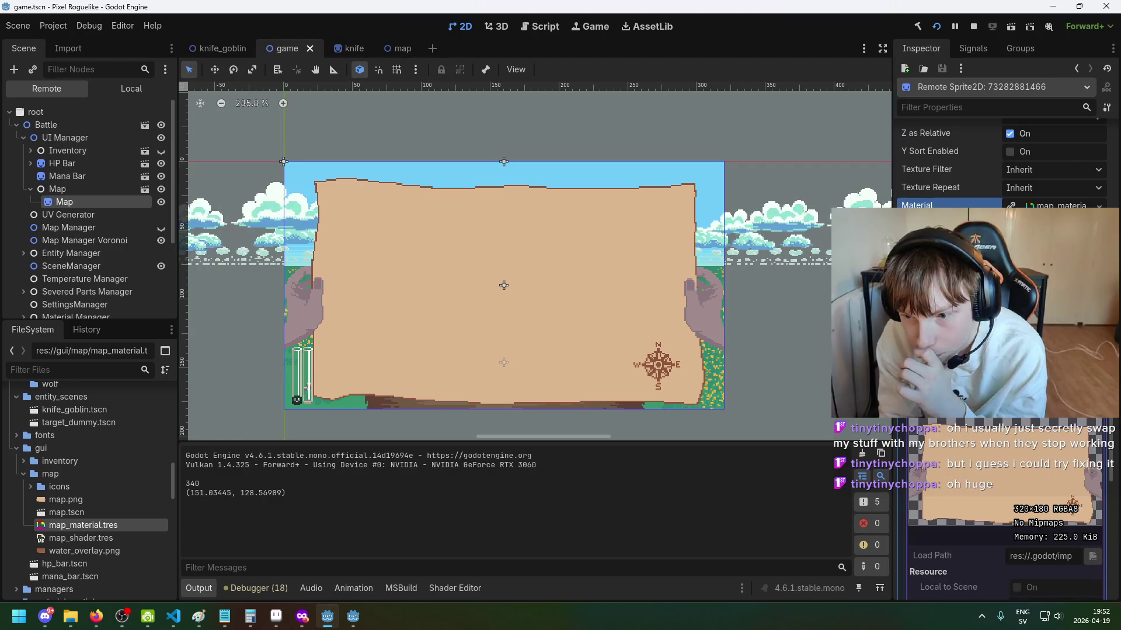
pyautogui.scroll(-2, 1002, 359)
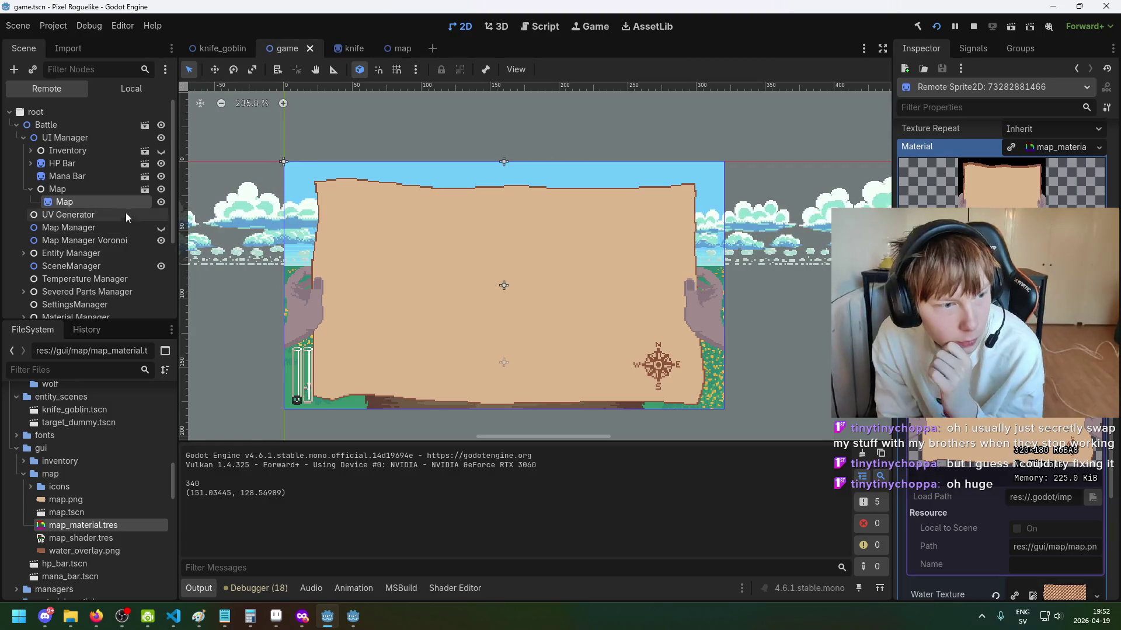
pyautogui.click(107, 193)
pyautogui.scroll(-6, 1001, 351)
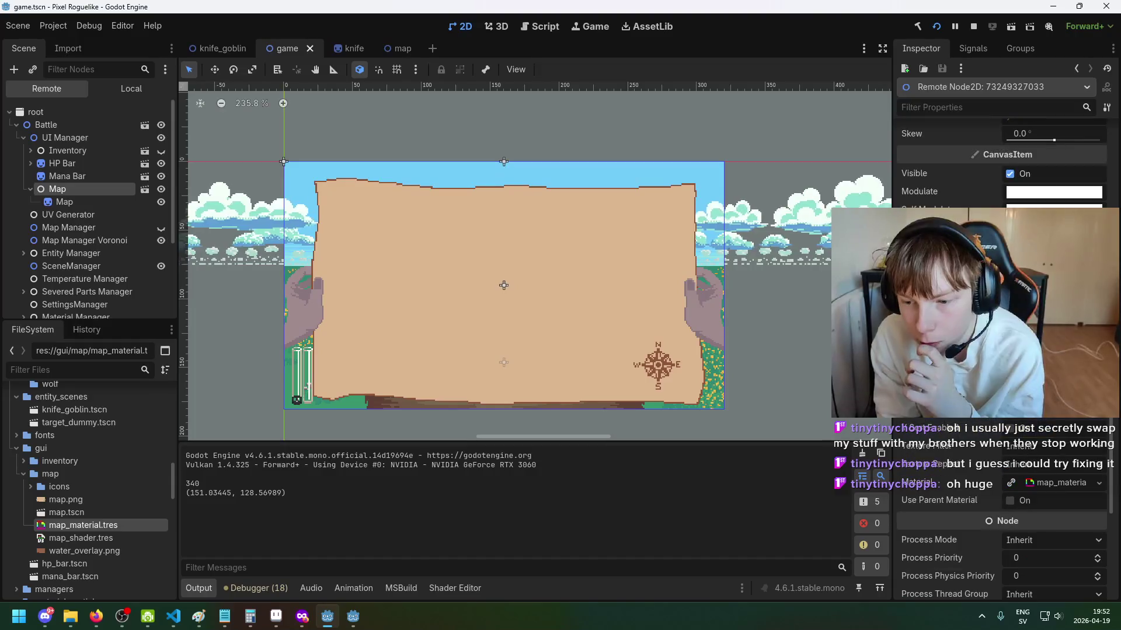
pyautogui.click(70, 201)
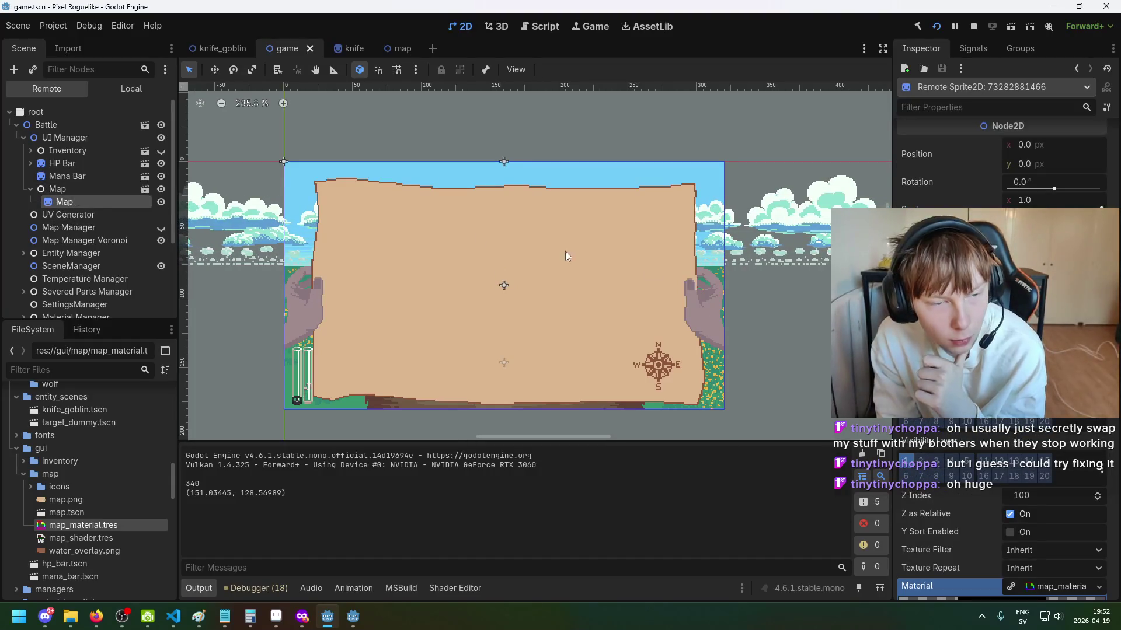
pyautogui.scroll(-10, 1002, 350)
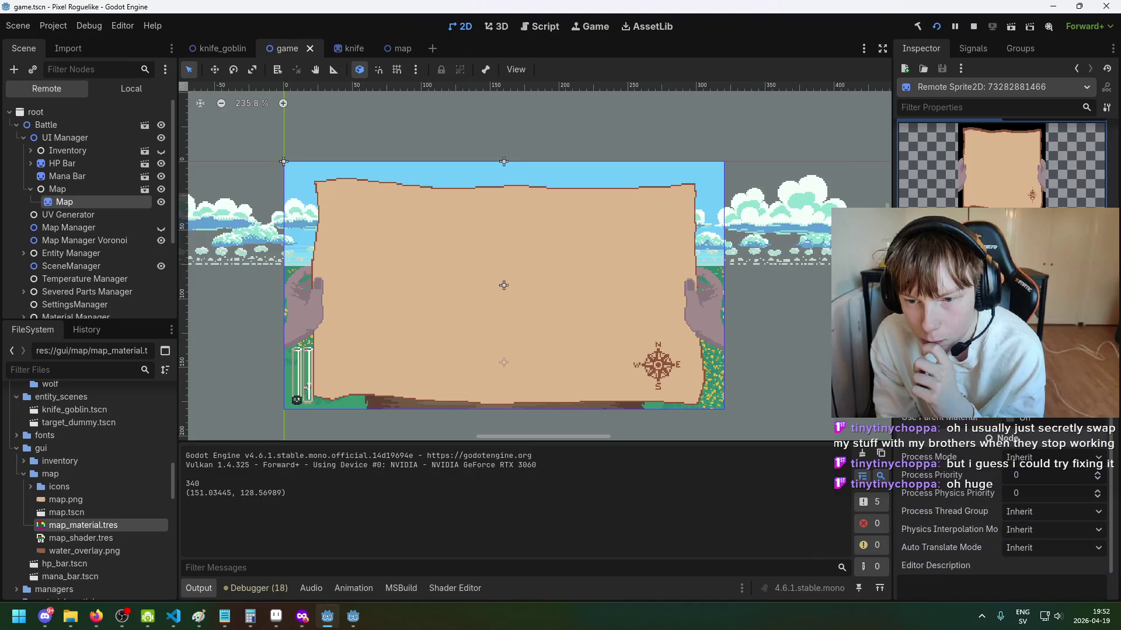
pyautogui.scroll(5, 1001, 508)
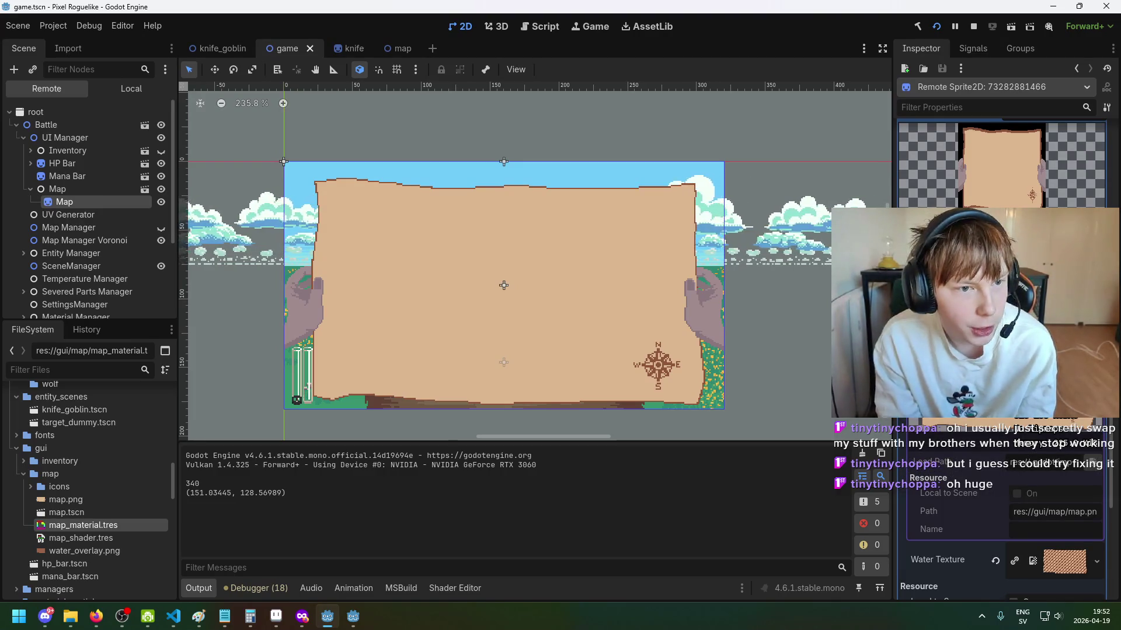
pyautogui.scroll(1, 1001, 350)
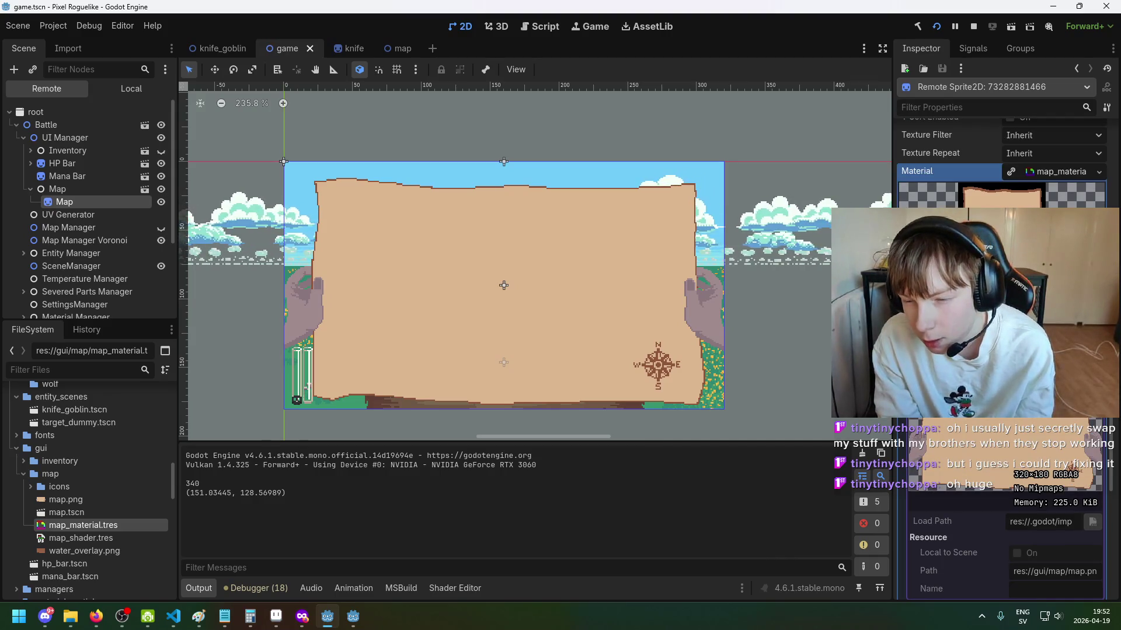
# Step: Stop the running game and bring MapManagerVoronoi.cs up in VS Code
pyautogui.click(973, 27)
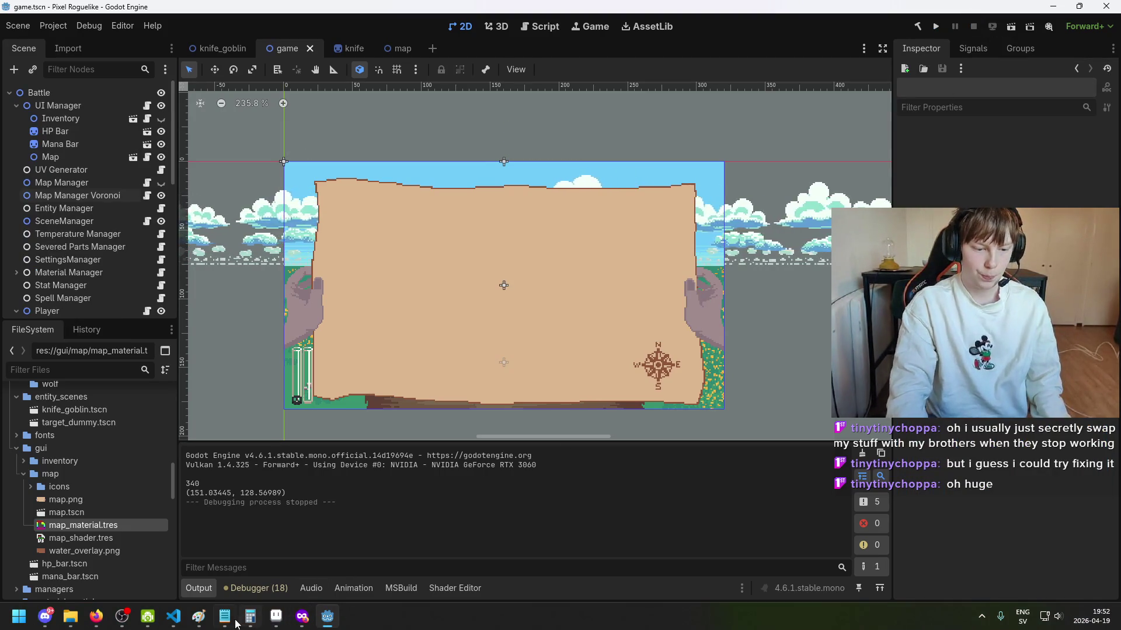
pyautogui.click(179, 615)
pyautogui.click(178, 616)
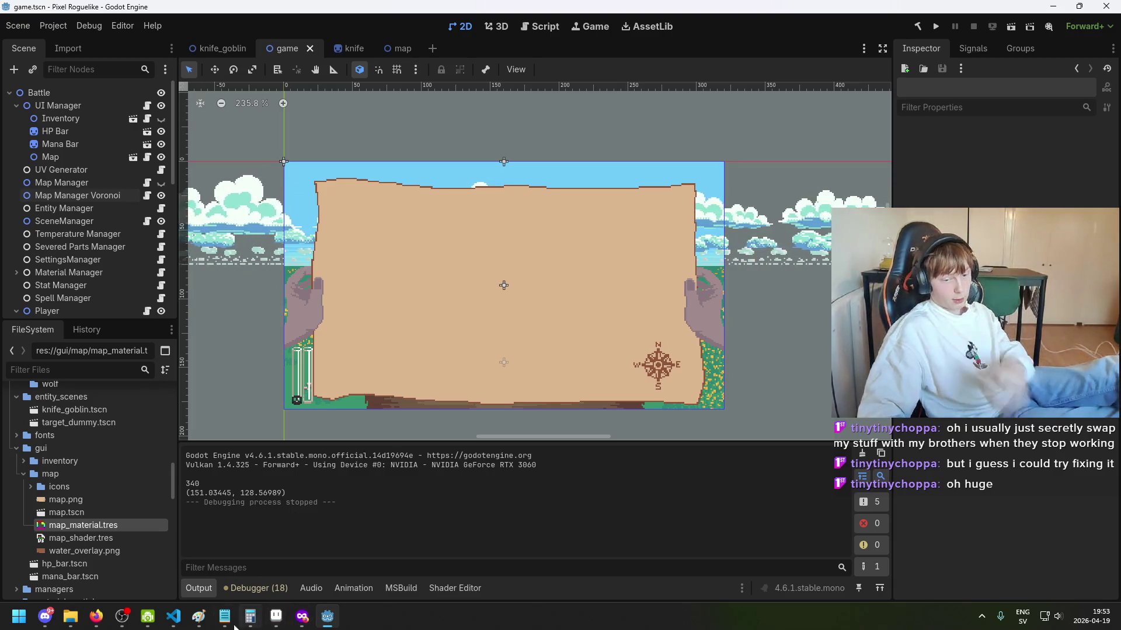
pyautogui.click(173, 616)
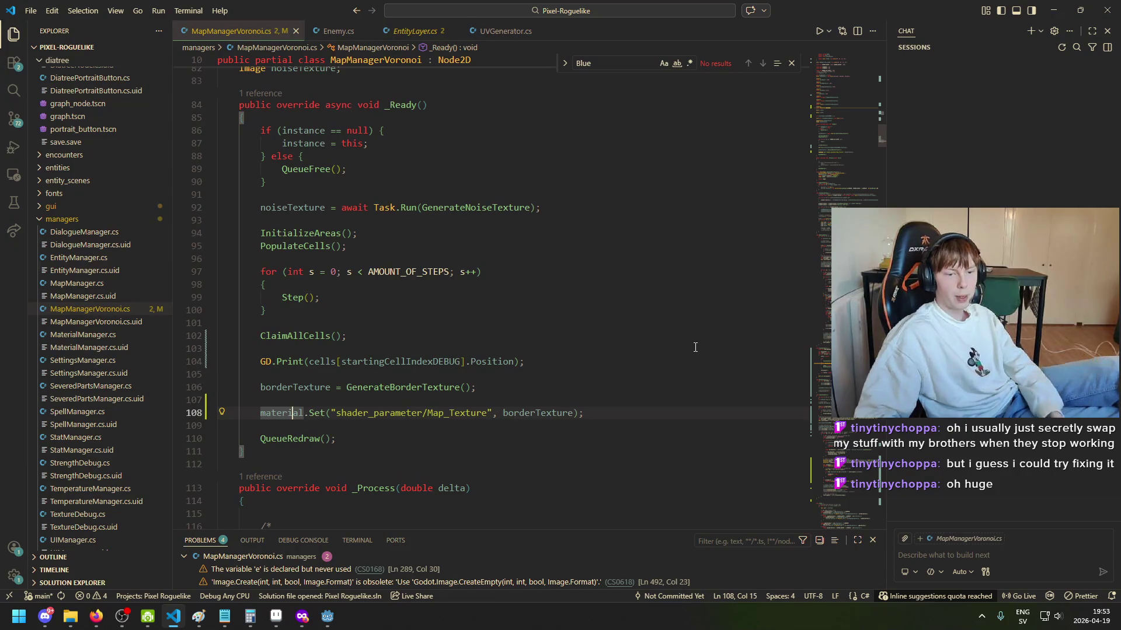
# Step: Insert blank lines before the material.Set call in _Ready and save the file
pyautogui.click(612, 413)
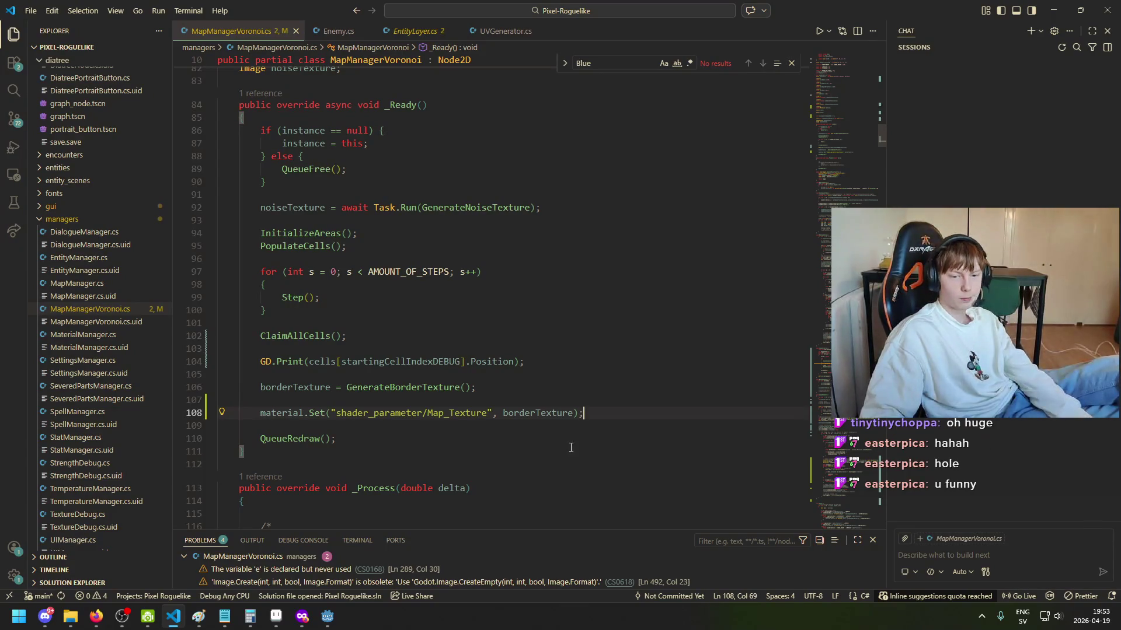
pyautogui.press('Return')
pyautogui.press('Return')
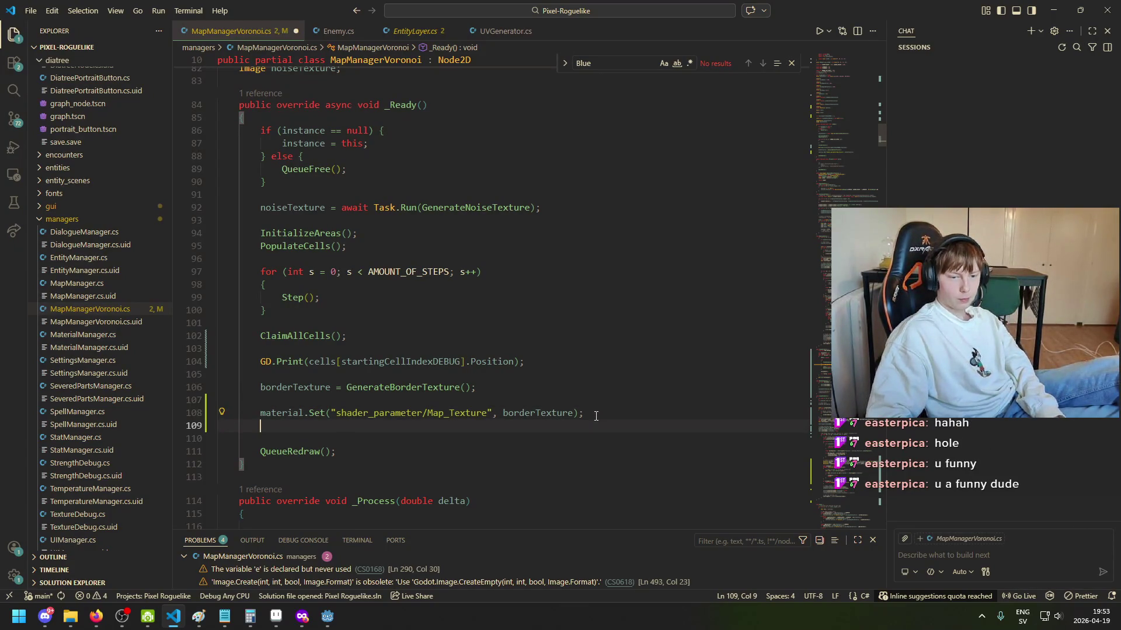
pyautogui.hotkey('ctrl', 'z')
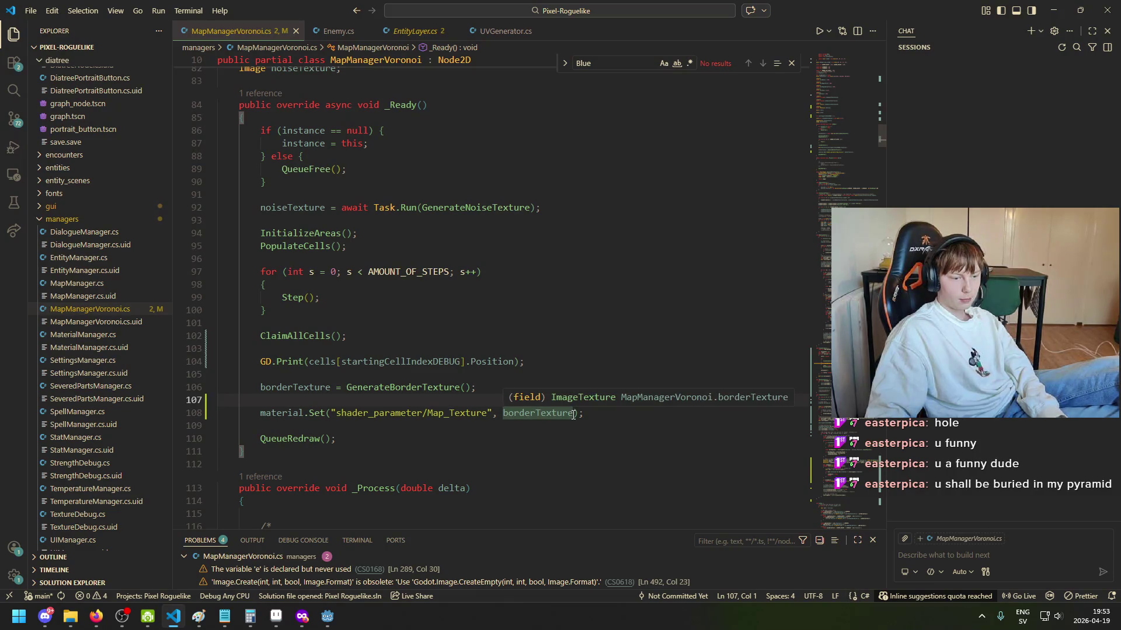
pyautogui.press('Tab')
pyautogui.press('Tab')
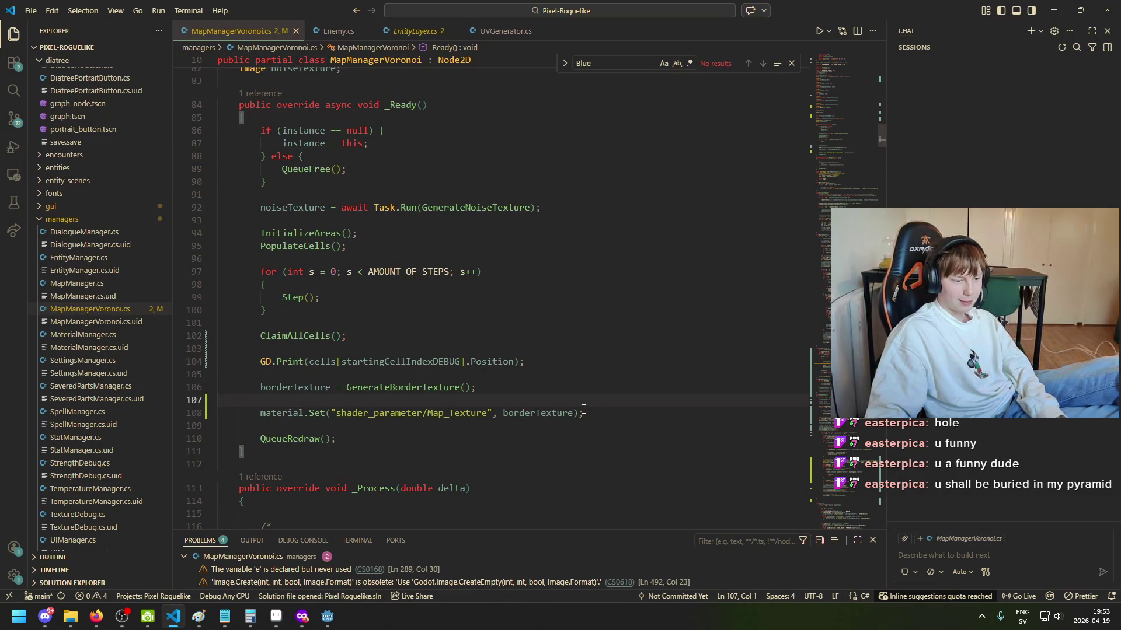
pyautogui.press('Return')
pyautogui.press('Return')
pyautogui.press('Up')
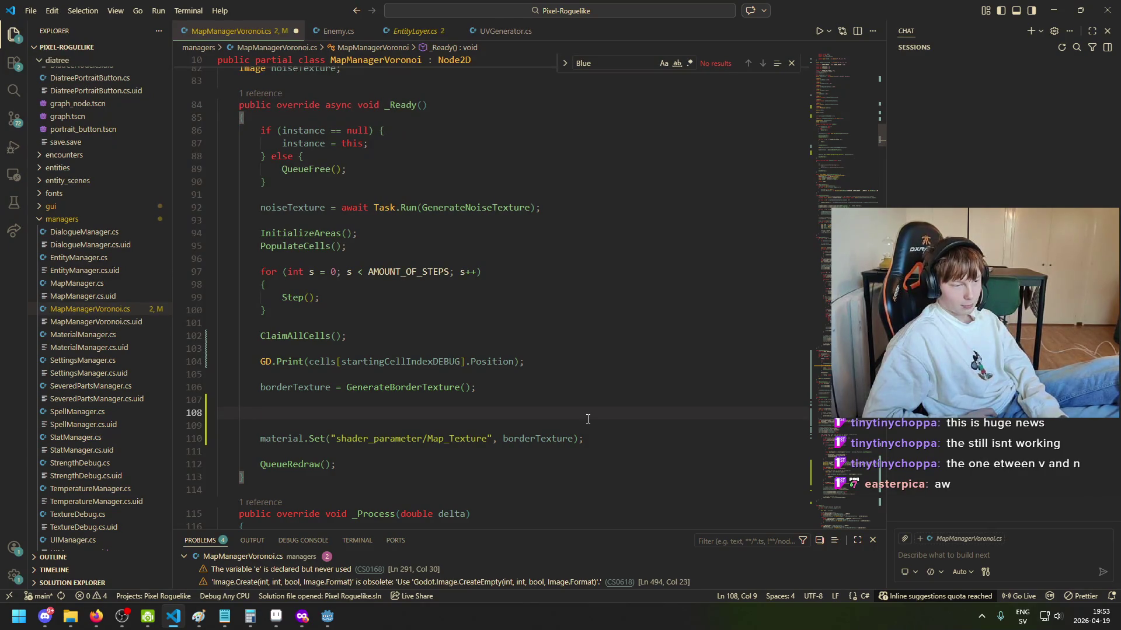
pyautogui.hotkey('ctrl', 's')
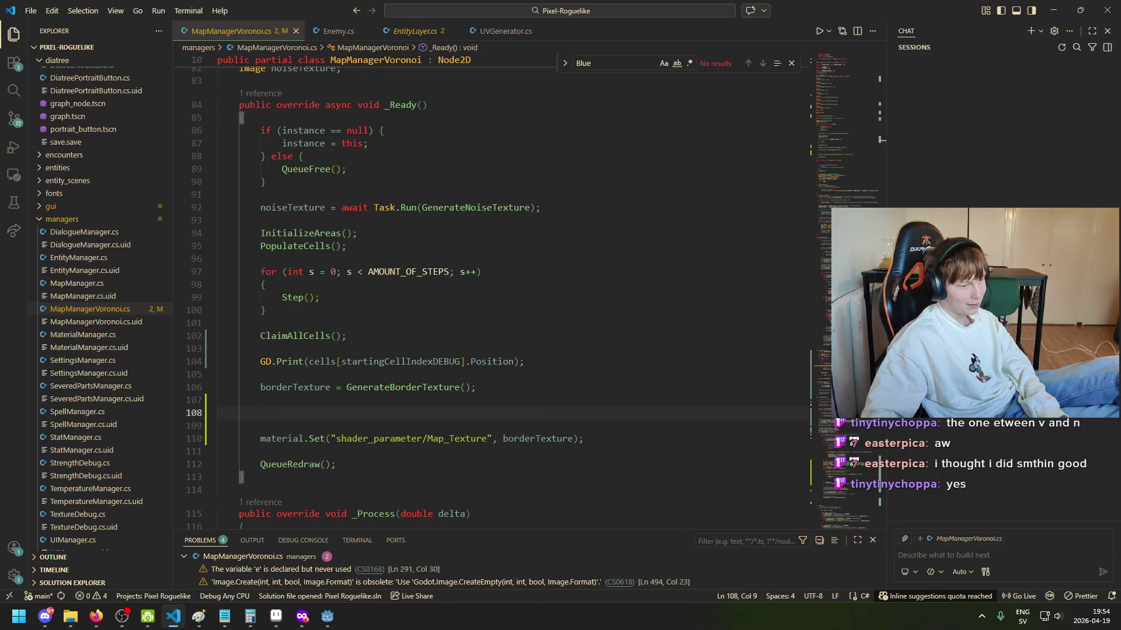
# Step: Briefly switch to Firefox and back, then check the borderTexture field's type above material.Set
pyautogui.hotkey('alt', 'Tab')
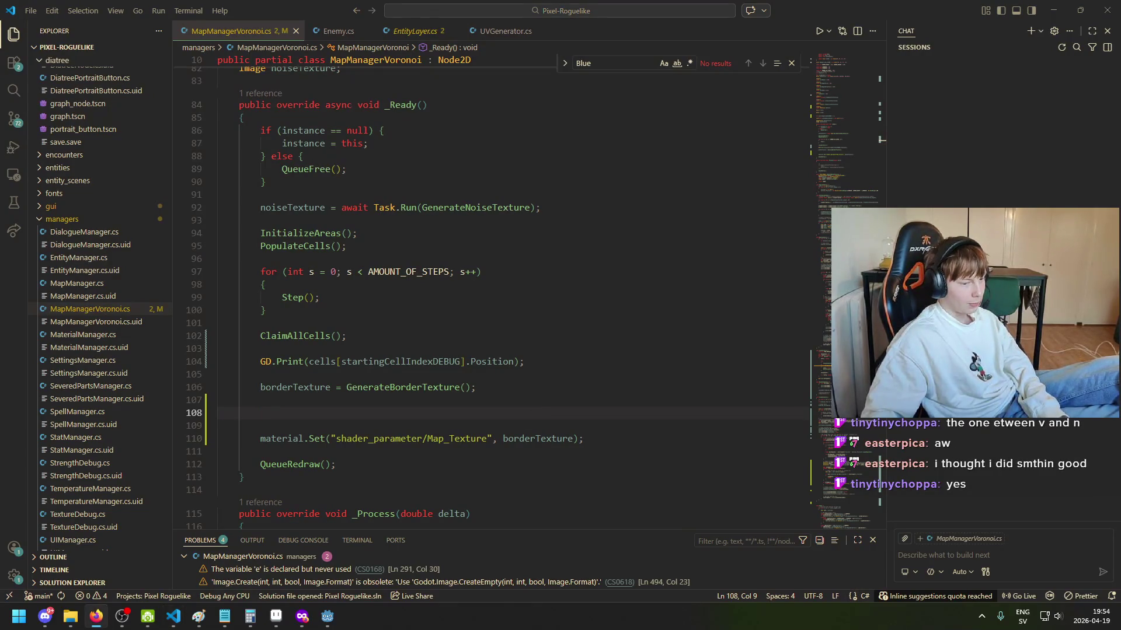
pyautogui.hotkey('alt', 'Tab')
pyautogui.press('Down')
pyautogui.click(457, 415)
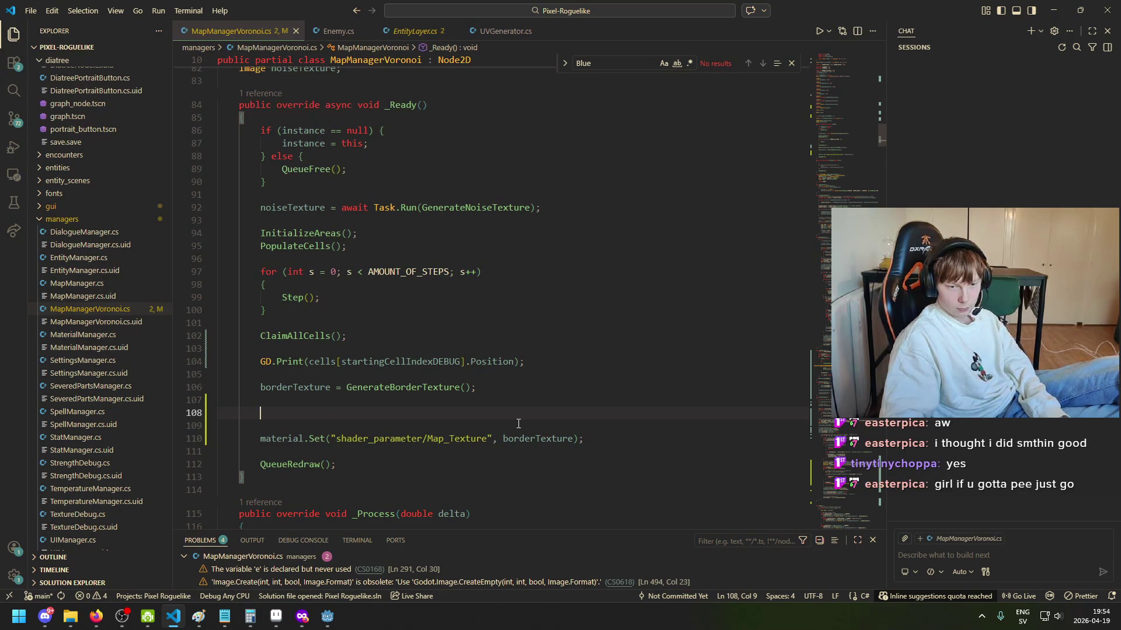
pyautogui.click(275, 387)
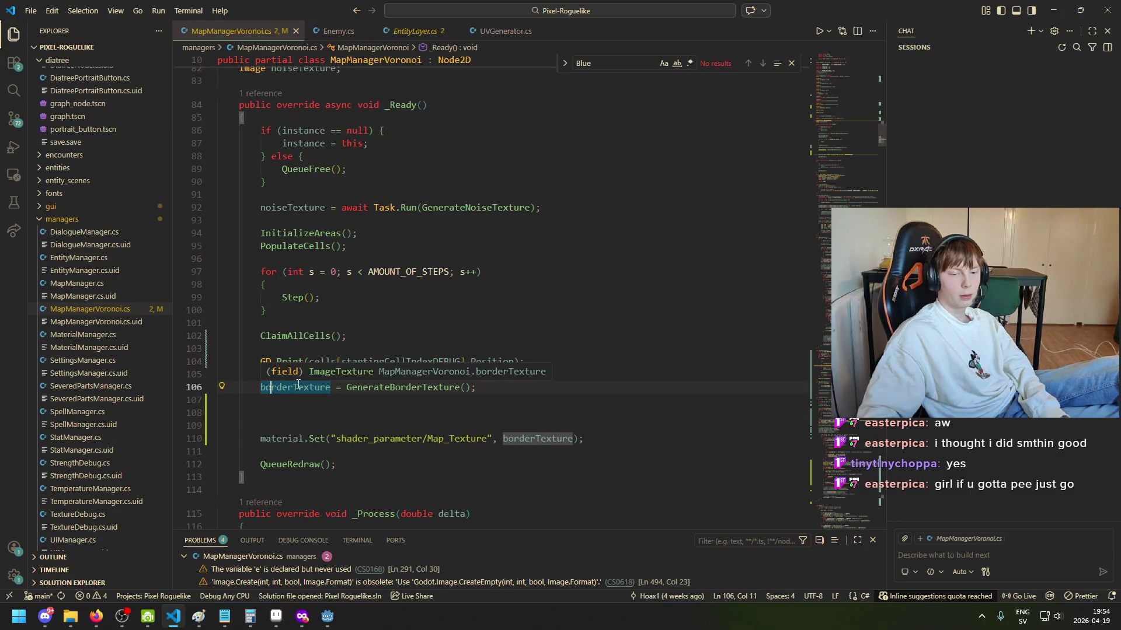
pyautogui.click(289, 414)
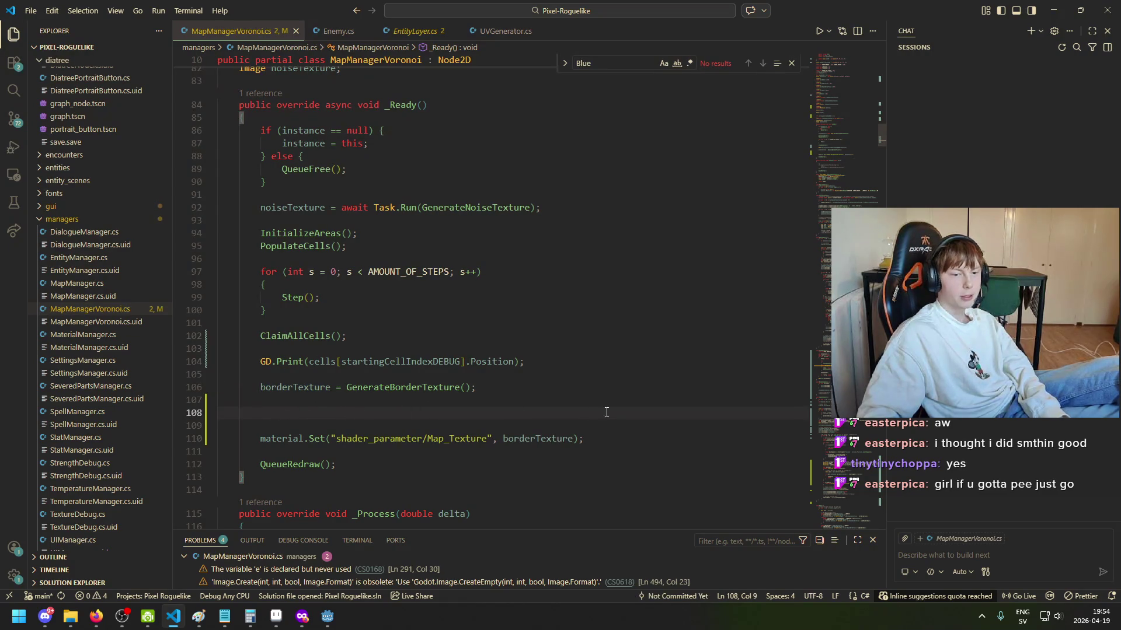
# Step: Scroll up to the material field declaration and back down to _Ready, then return to Godot
pyautogui.scroll(3, 563, 415)
pyautogui.scroll(2, 420, 327)
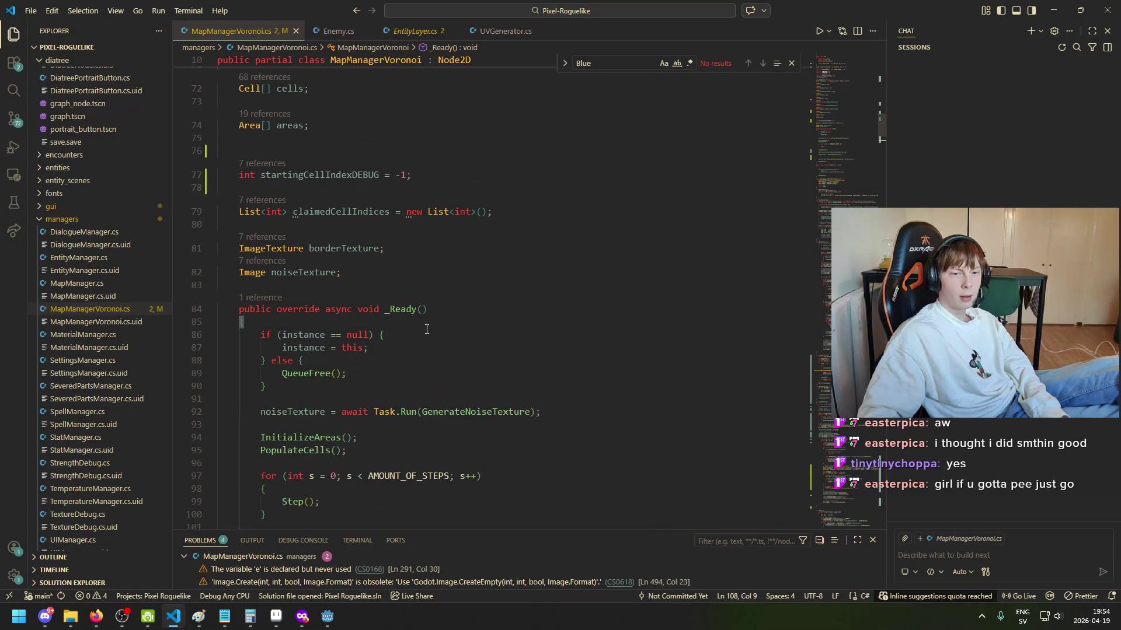
pyautogui.scroll(2, 354, 299)
pyautogui.scroll(2, 313, 321)
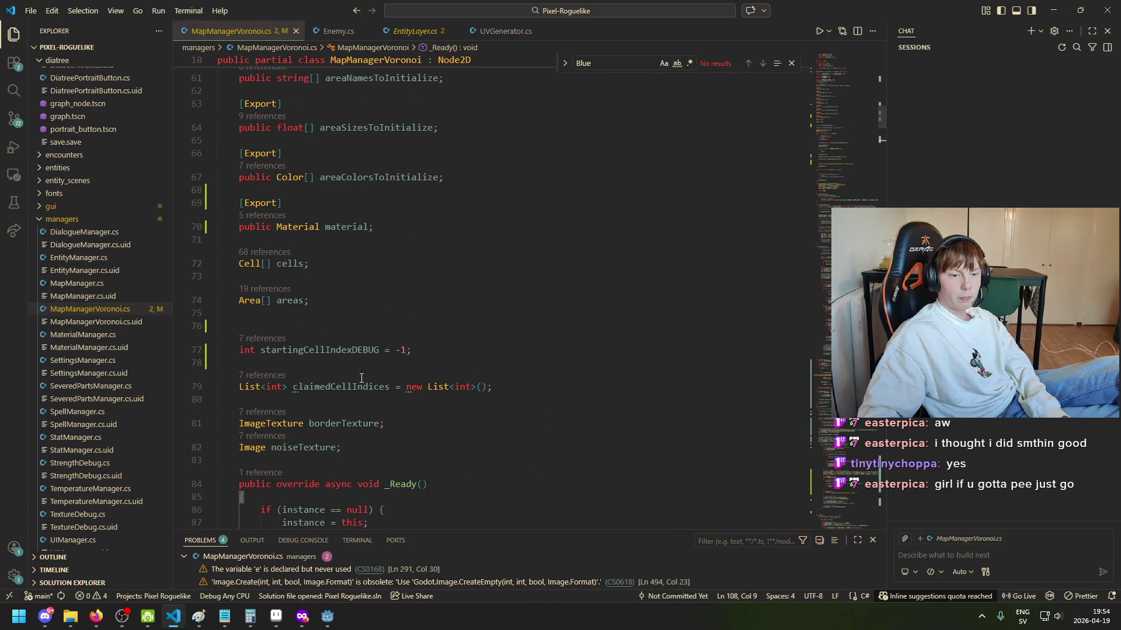
pyautogui.scroll(9, 374, 383)
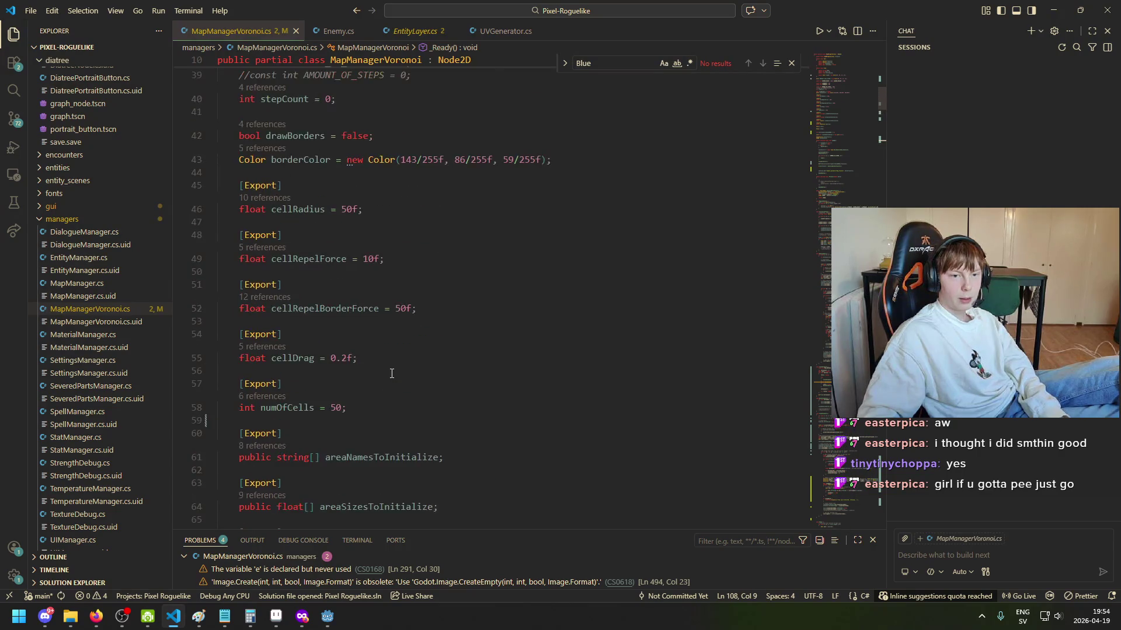
pyautogui.scroll(-15, 395, 390)
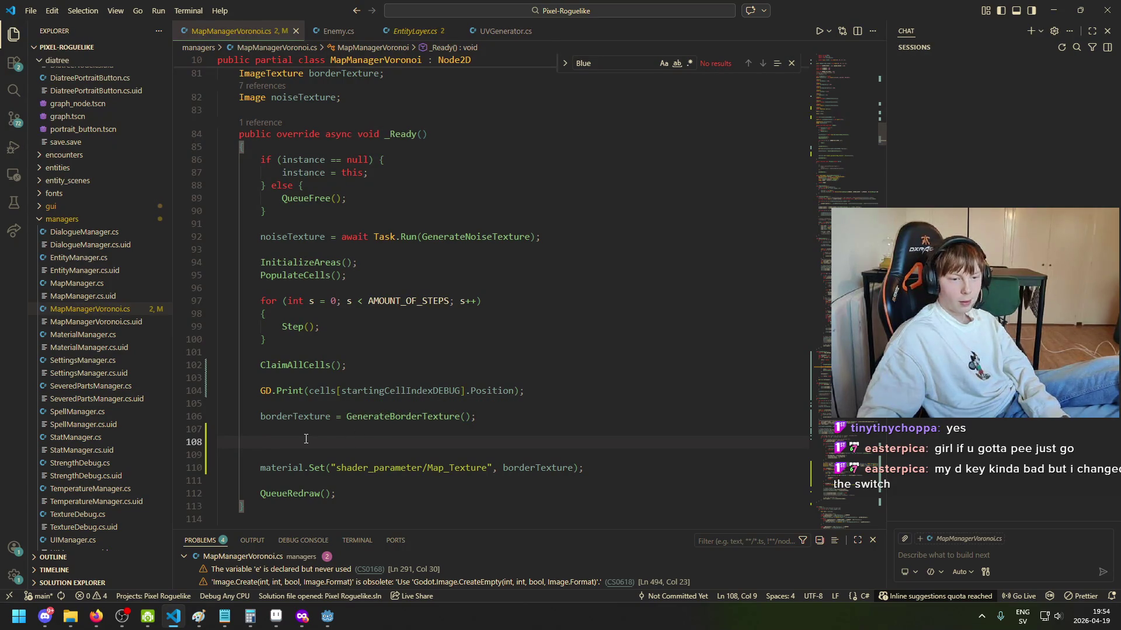
pyautogui.click(328, 616)
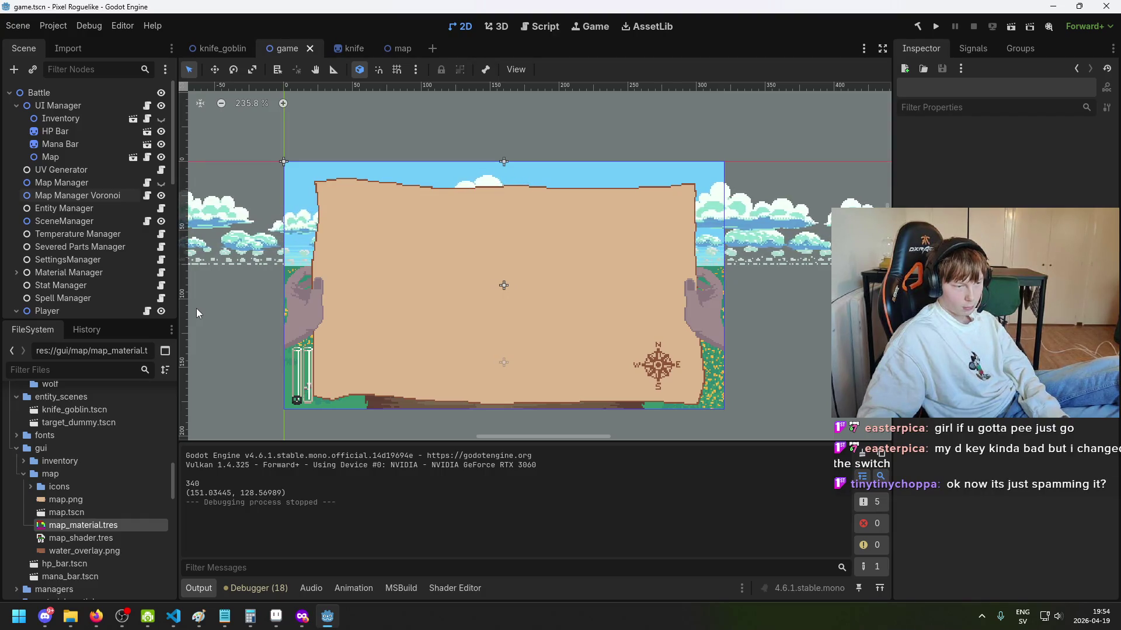
# Step: Click through UI Manager's child nodes such as Mana Bar and HP Bar in the Scene tree
pyautogui.click(100, 144)
pyautogui.click(92, 118)
pyautogui.click(95, 105)
pyautogui.click(97, 131)
pyautogui.click(89, 118)
pyautogui.click(93, 142)
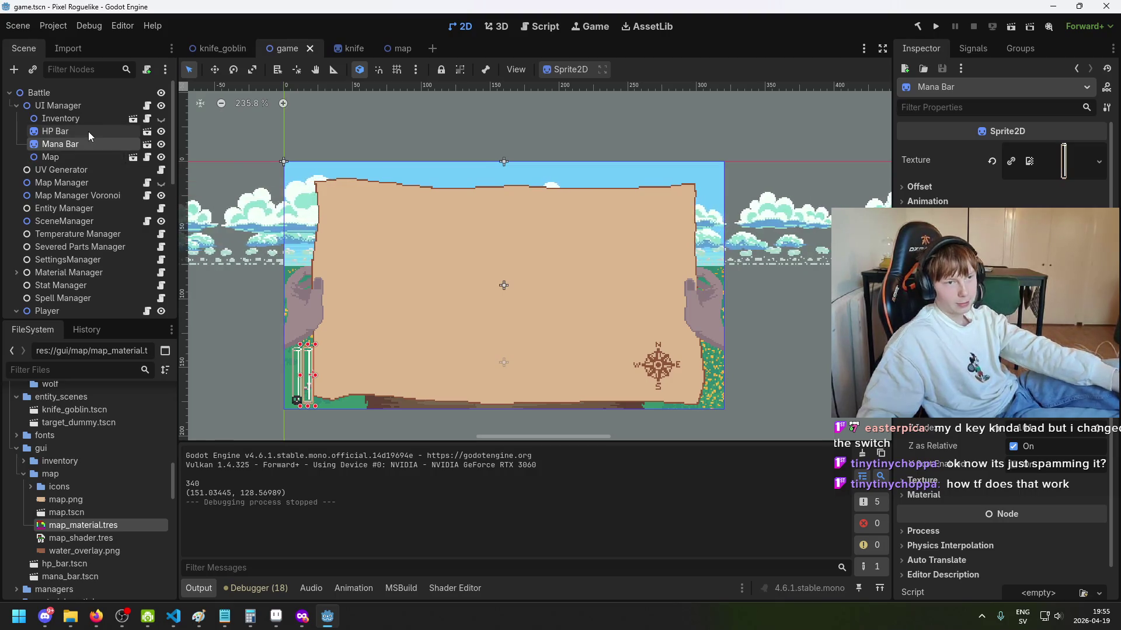
pyautogui.click(89, 132)
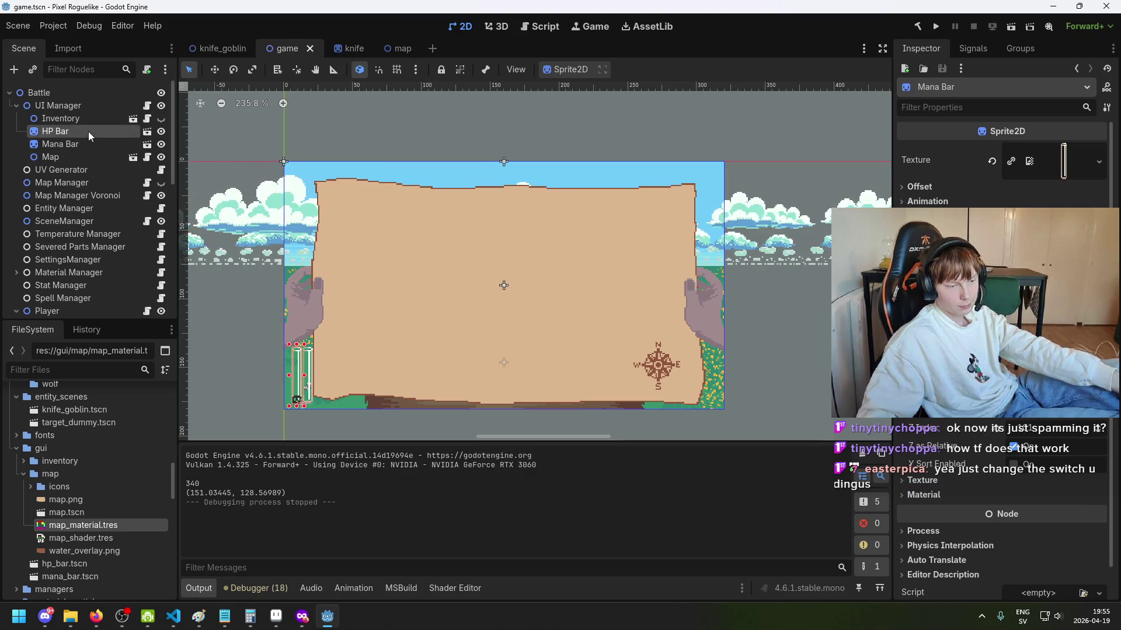
# Step: Select the Map node to view its Water Color and Map Texture parameters, then the Inventory node
pyautogui.click(89, 155)
pyautogui.click(85, 141)
pyautogui.click(81, 119)
pyautogui.click(86, 156)
pyautogui.click(89, 145)
pyautogui.click(90, 158)
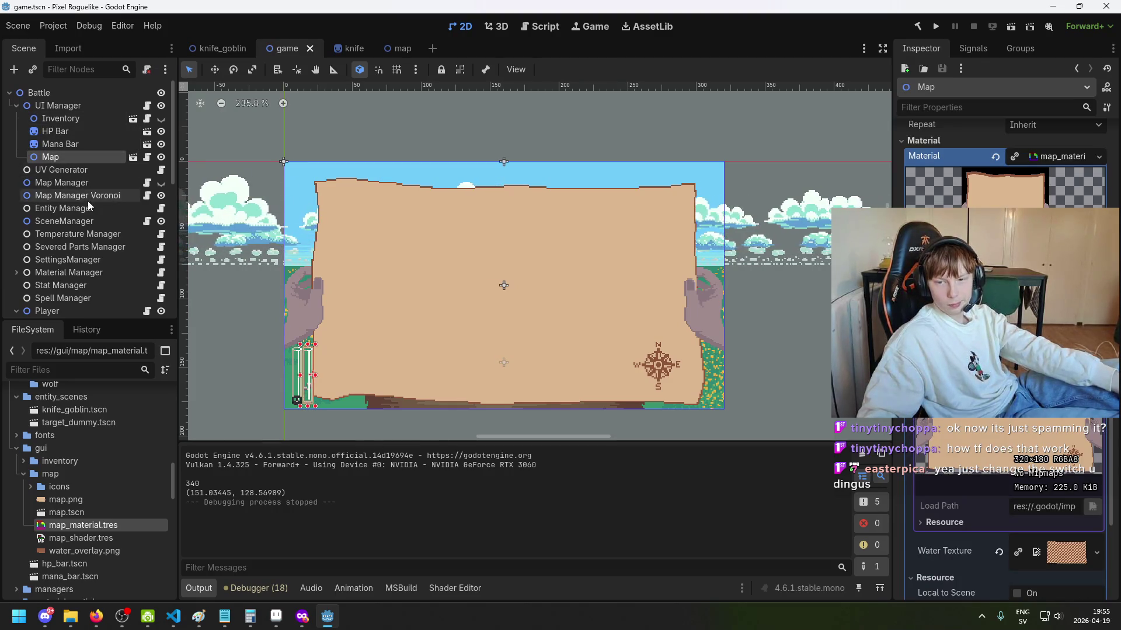
pyautogui.scroll(-4, 1004, 351)
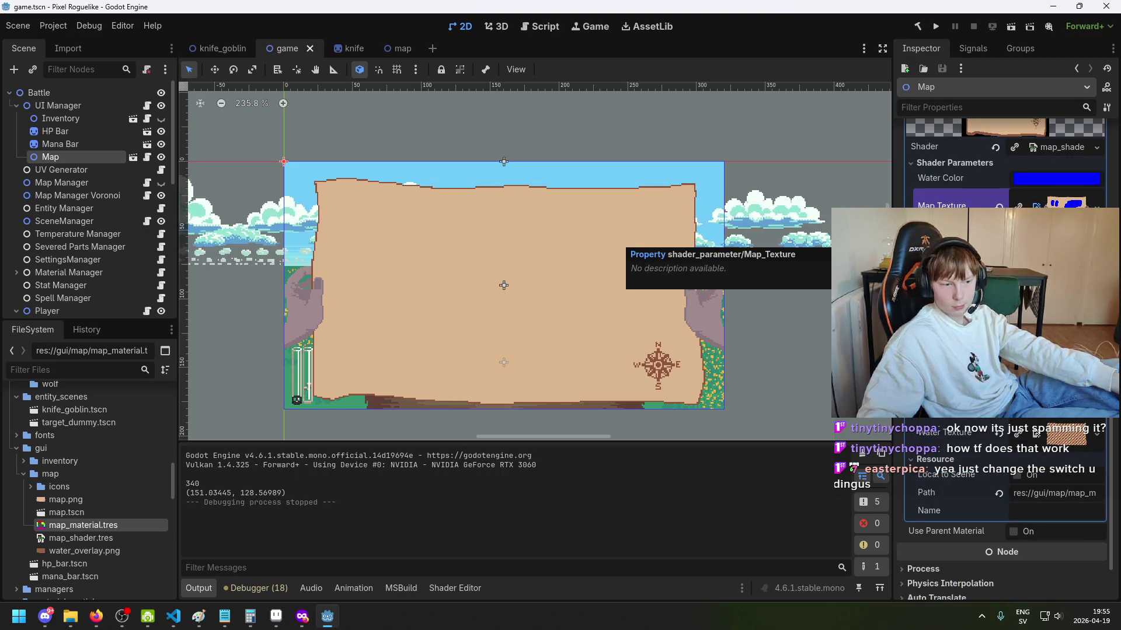
pyautogui.click(74, 121)
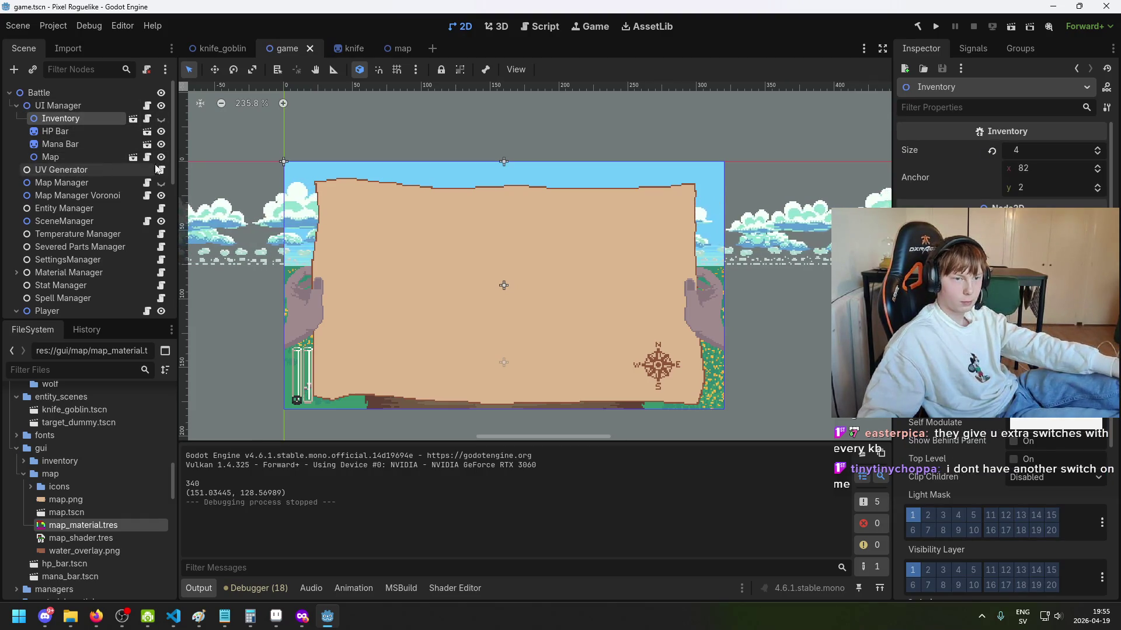
# Step: Select the Map node, then Map Manager Voronoi, and review its Cell Radius and area-array exports
pyautogui.click(78, 159)
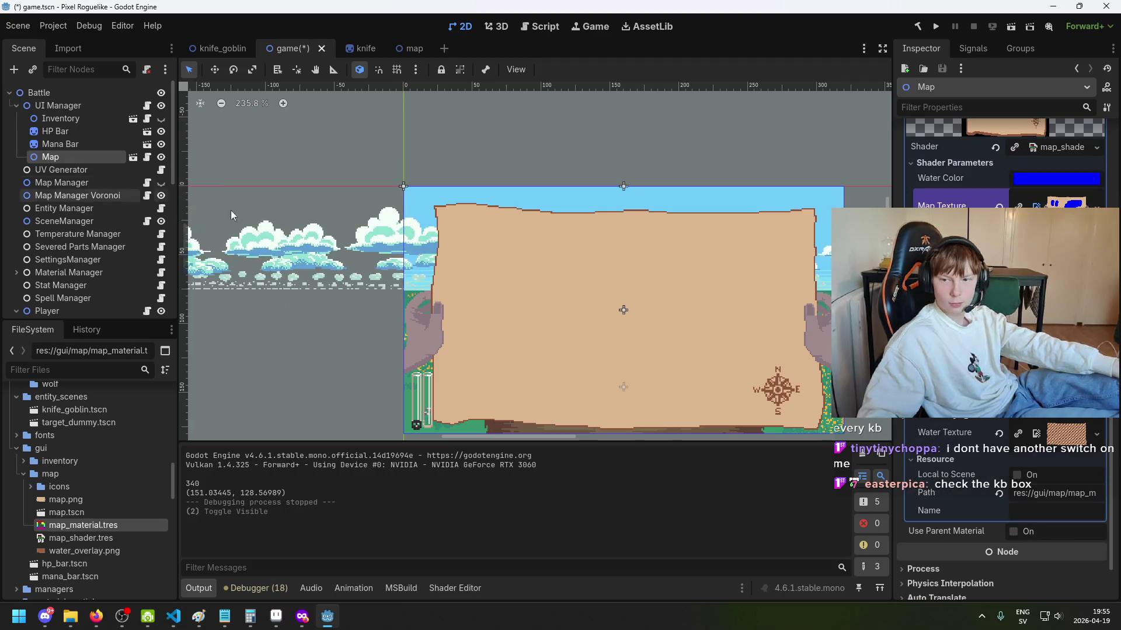
pyautogui.scroll(15, 1001, 350)
pyautogui.scroll(-12, 1077, 432)
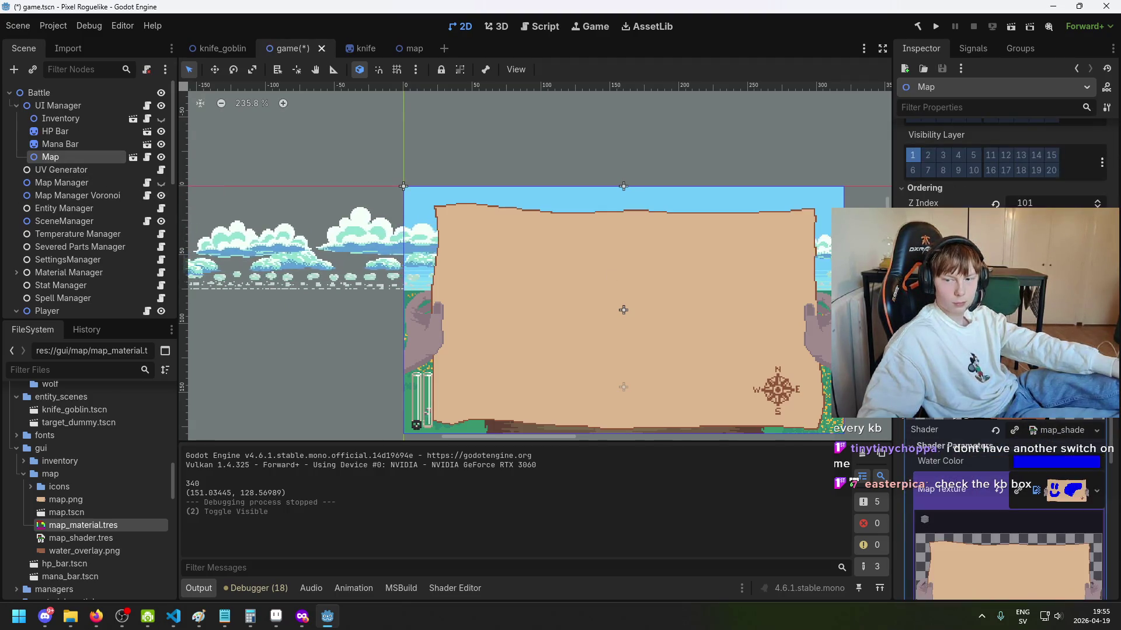
pyautogui.scroll(-5, 1077, 433)
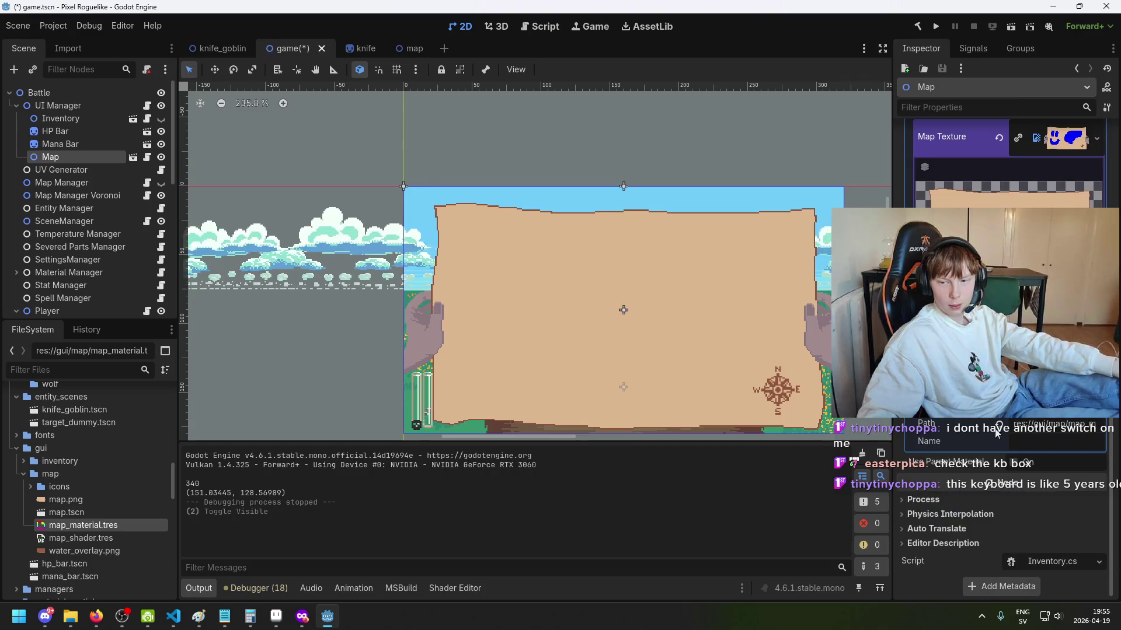
pyautogui.click(90, 198)
pyautogui.scroll(5, 1002, 351)
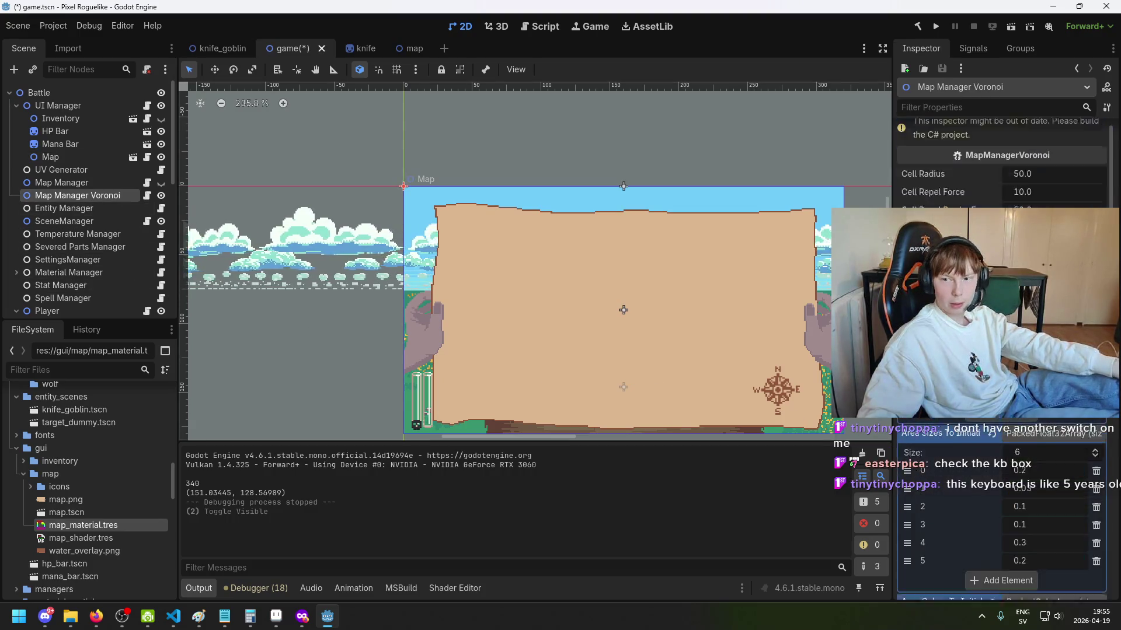
pyautogui.scroll(-10, 1002, 350)
pyautogui.scroll(10, 1001, 350)
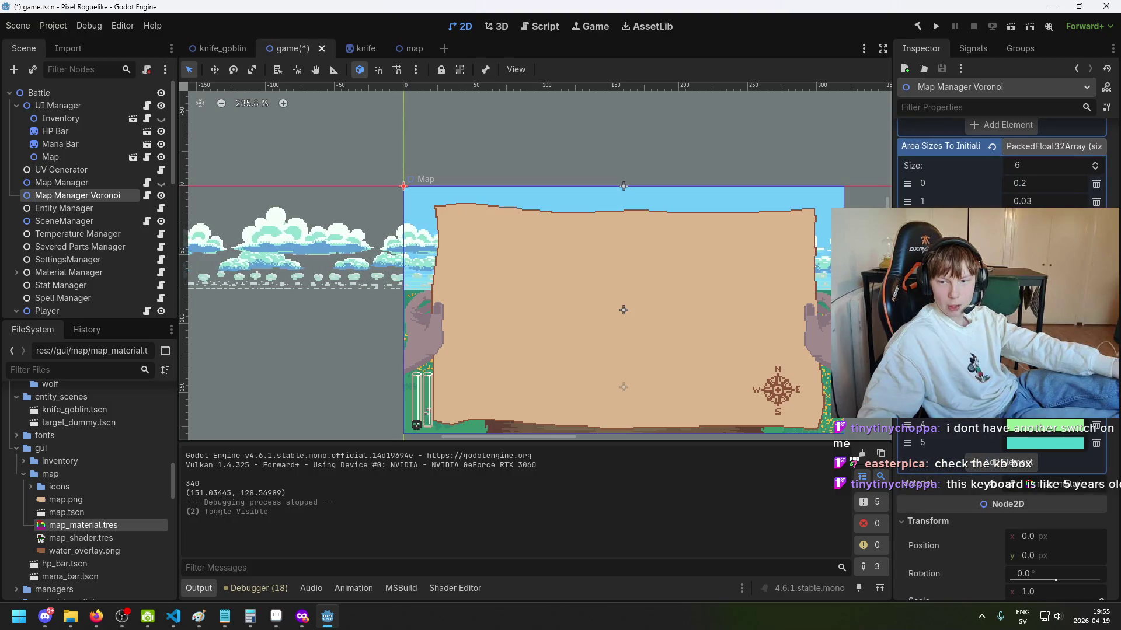
pyautogui.click(173, 617)
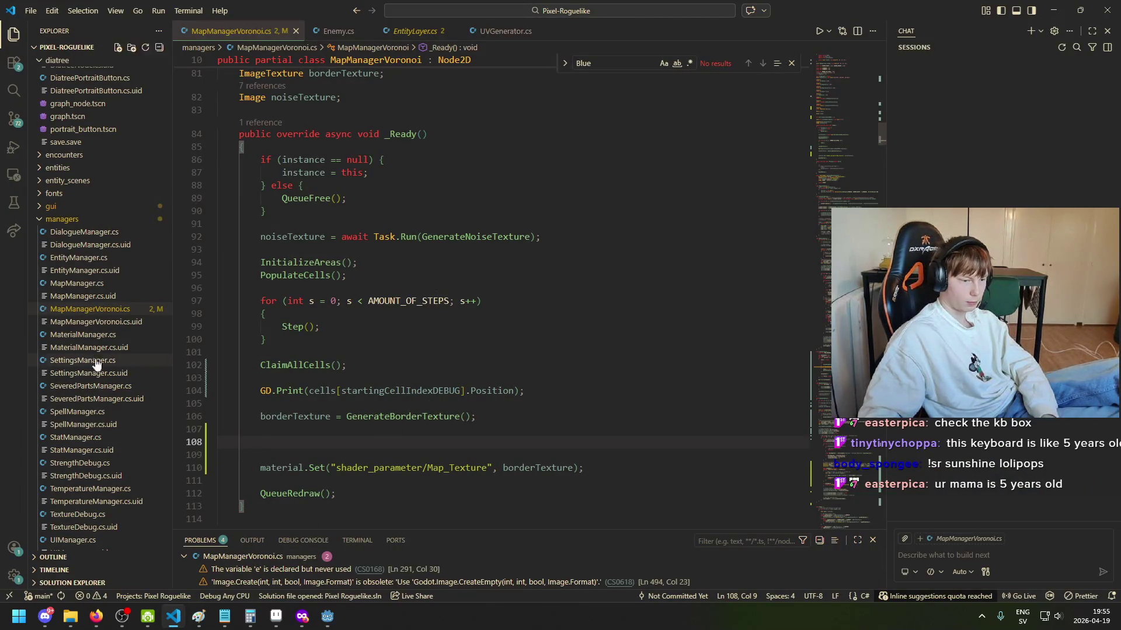
# Step: Put the caret back on empty line 108 of MapManagerVoronoi.cs without editing, then return to Godot
pyautogui.hotkey('alt', 'Tab')
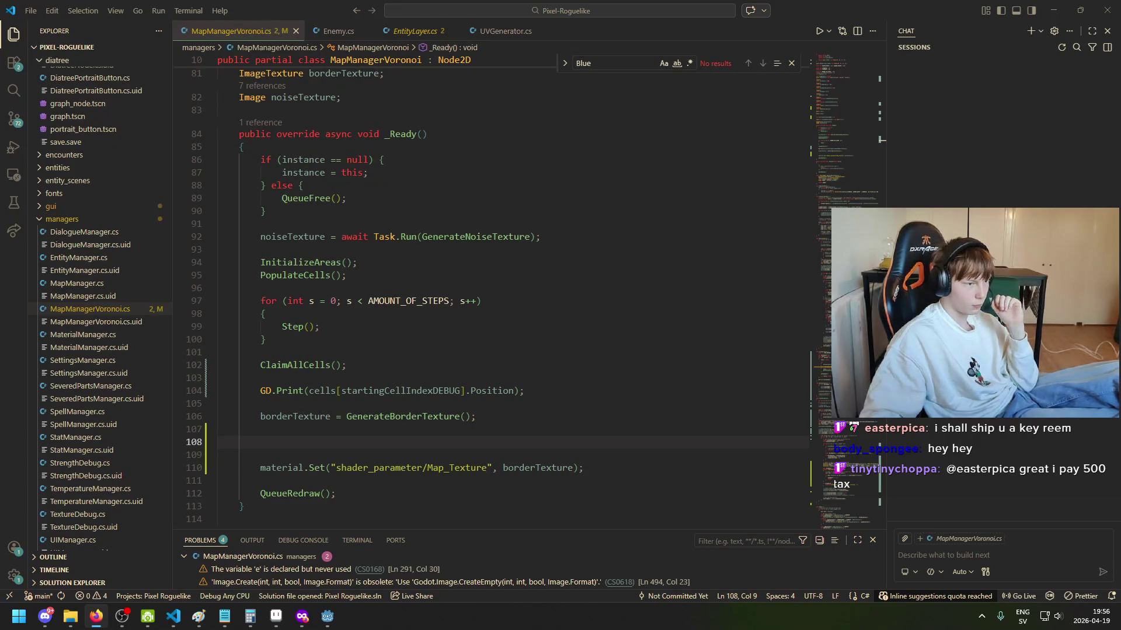
pyautogui.press('XF86AudioLowerVolume')
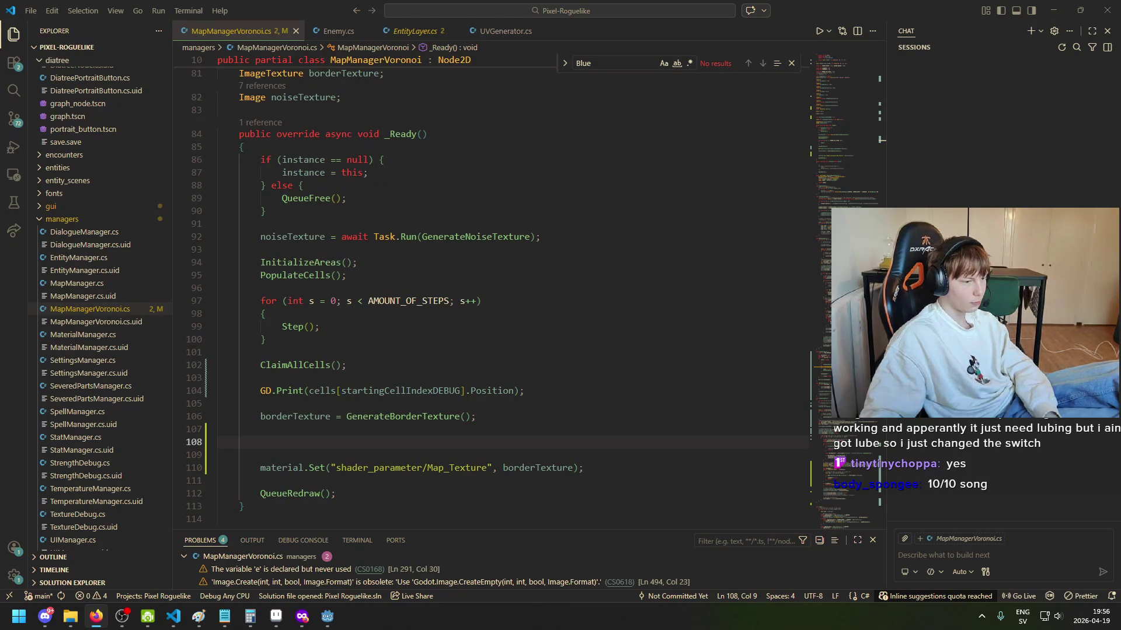
pyautogui.click(482, 452)
pyautogui.click(484, 438)
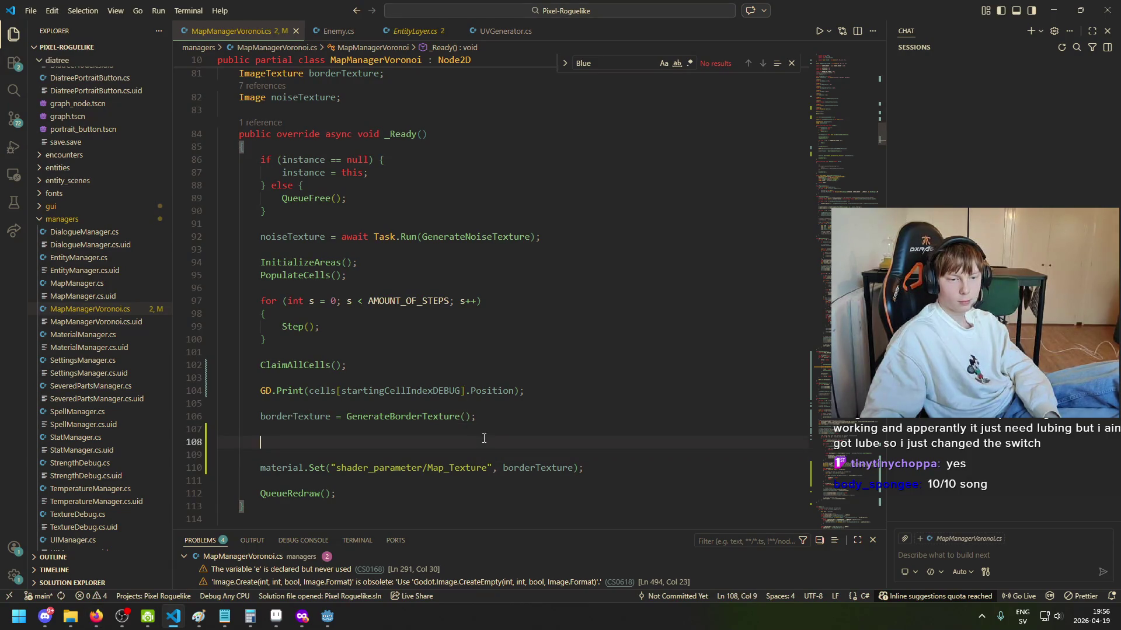
pyautogui.scroll(-1, 400, 428)
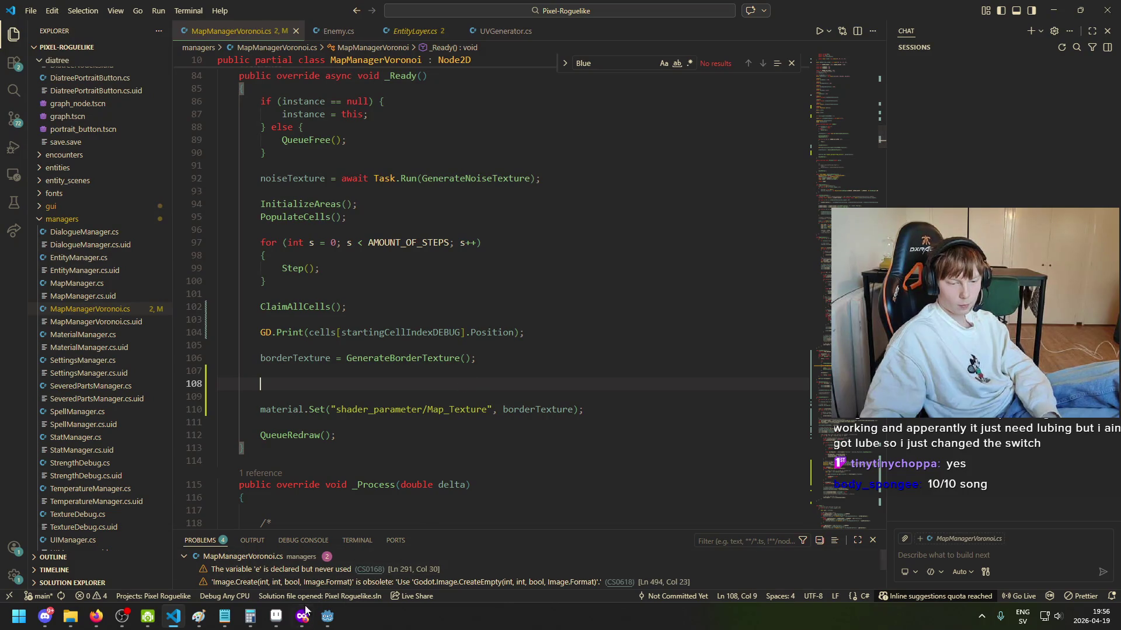
pyautogui.click(326, 617)
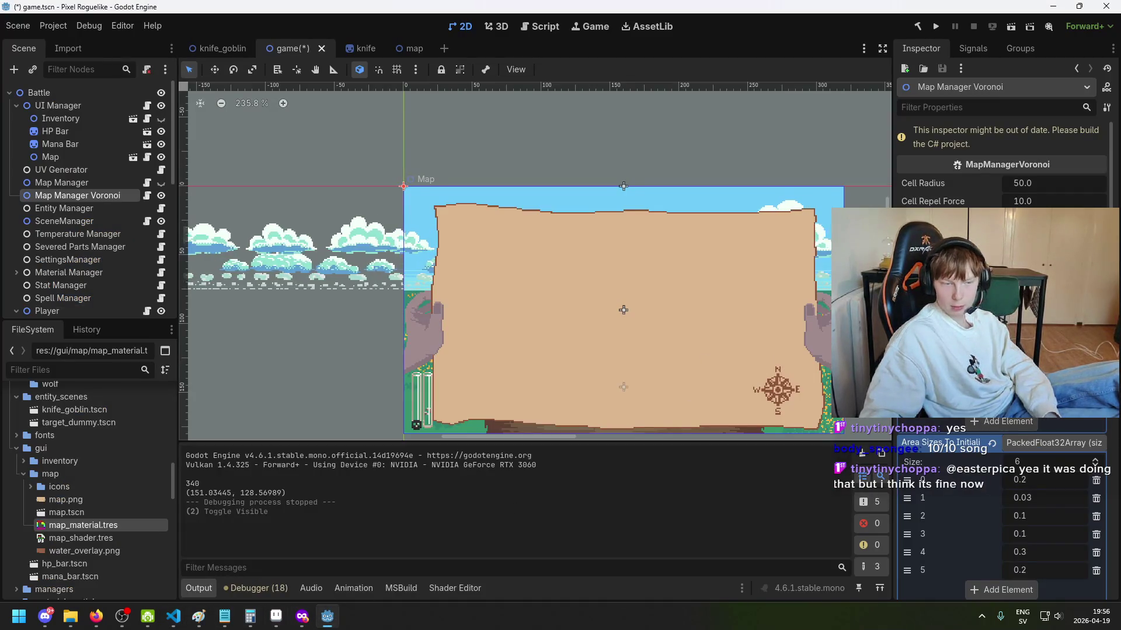
# Step: Save game.tscn with Ctrl+S and look over the Inspector before going back to MapManagerVoronoi.cs
pyautogui.hotkey('alt', 'Tab')
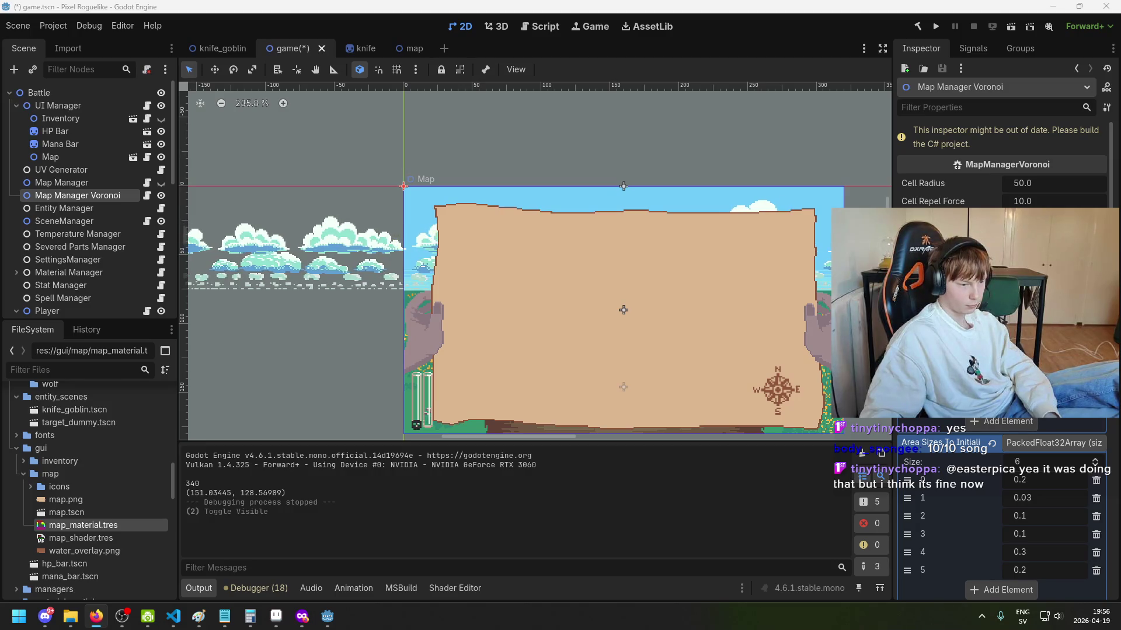
pyautogui.hotkey('alt', 'Tab')
pyautogui.hotkey('ctrl', 's')
pyautogui.scroll(-5, 1048, 425)
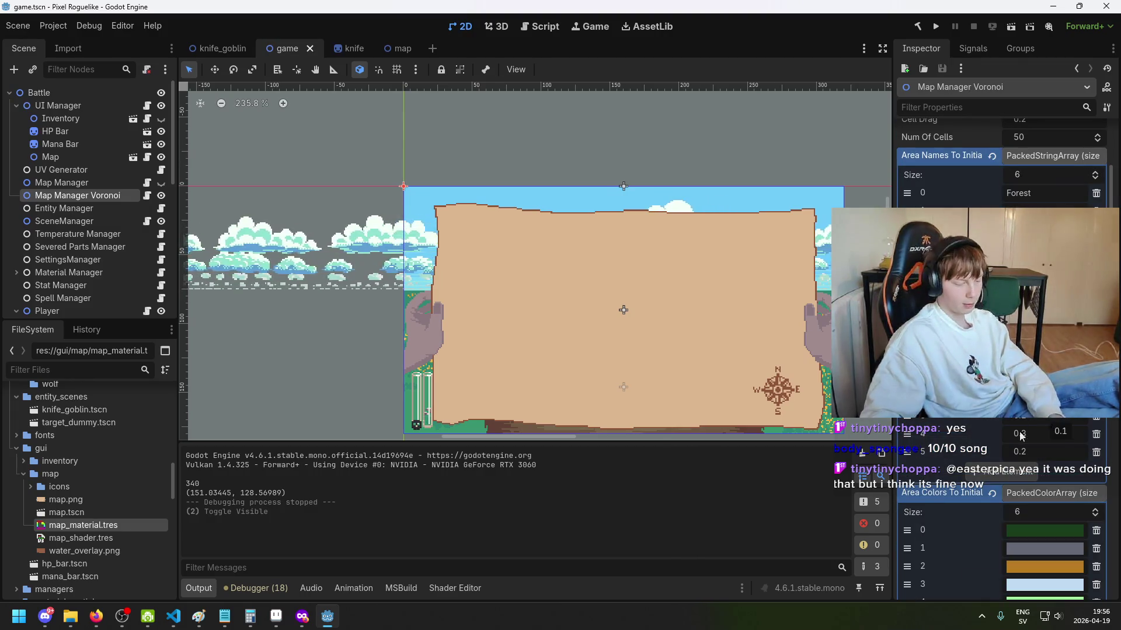
pyautogui.scroll(-5, 1027, 455)
pyautogui.scroll(5, 991, 488)
pyautogui.scroll(3, 990, 488)
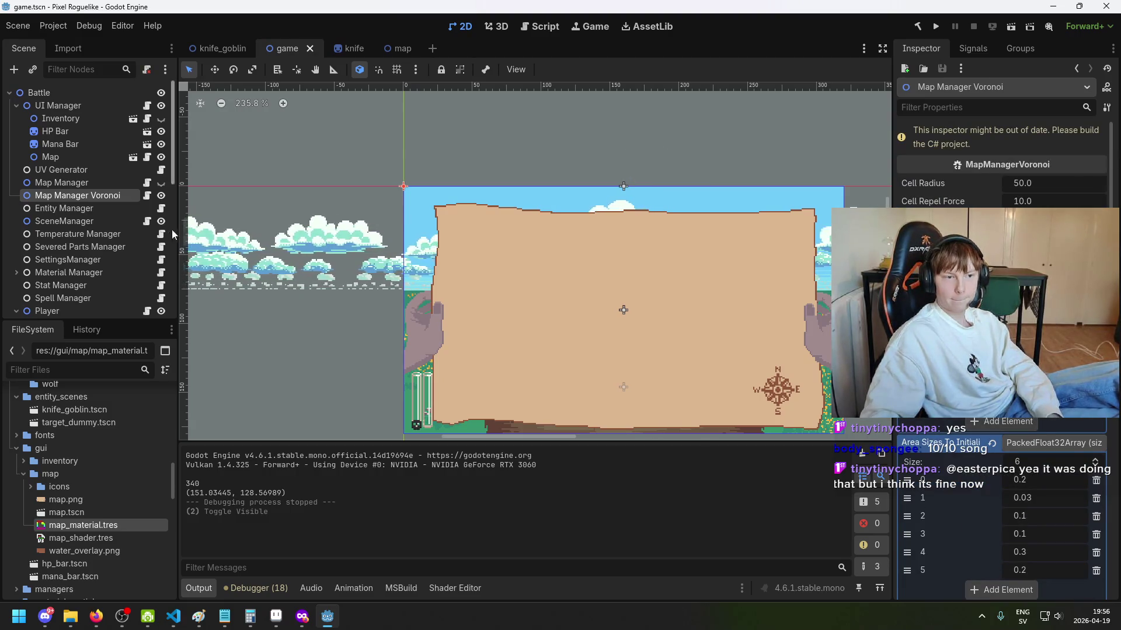
pyautogui.click(174, 617)
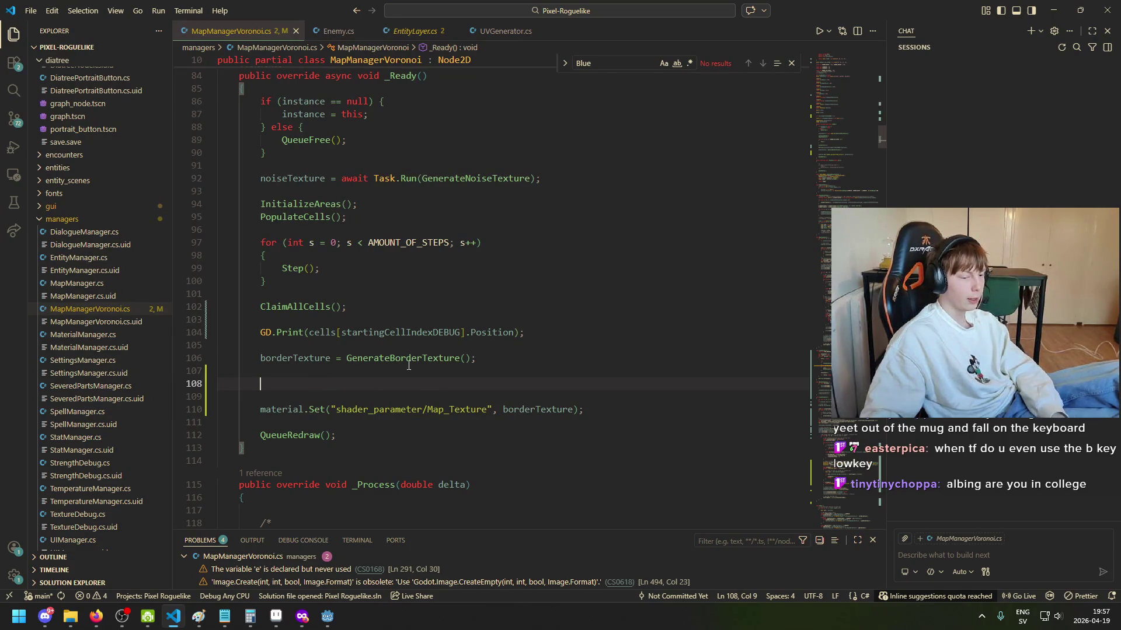
# Step: Move the caret around line 108, typing and deleting a stray letter
pyautogui.press('Up')
pyautogui.press('Down')
pyautogui.press('Up')
pyautogui.press('Down')
pyautogui.press('Down')
pyautogui.press('Up')
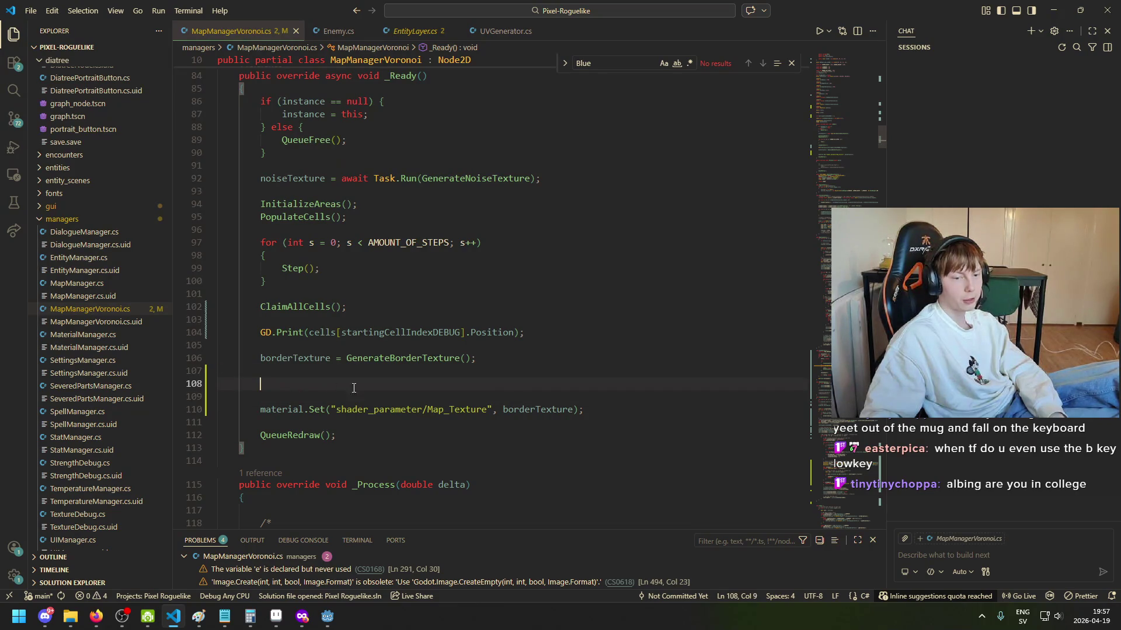
pyautogui.scroll(-1, 703, 388)
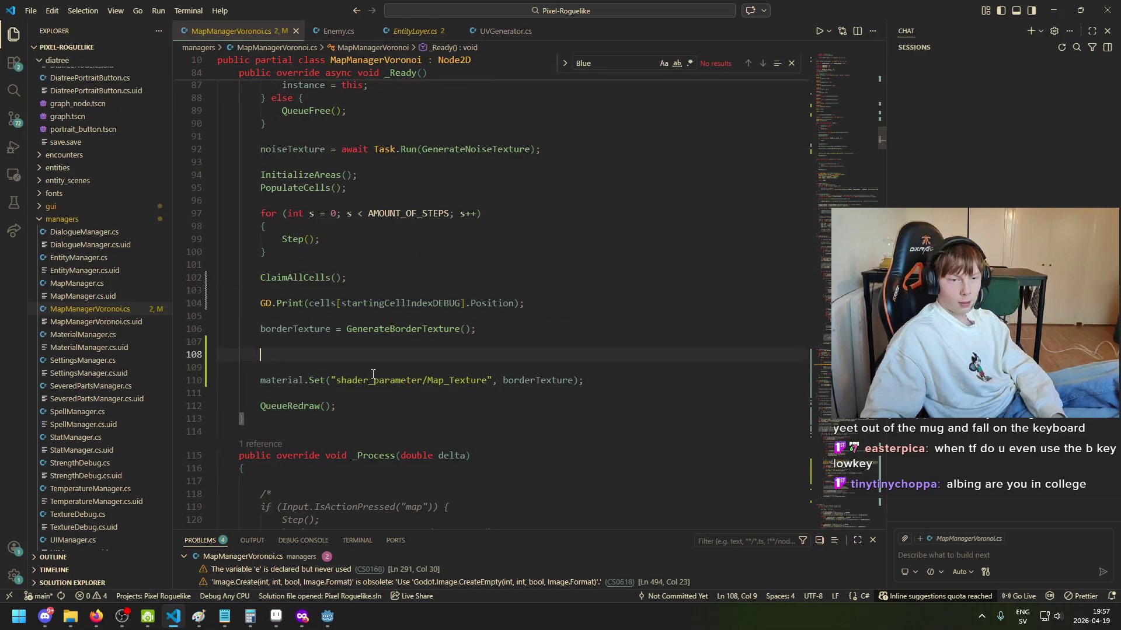
pyautogui.press('Up')
pyautogui.press('Down')
pyautogui.press('Down')
pyautogui.press('Up')
pyautogui.write('a')
pyautogui.press('BackSpace')
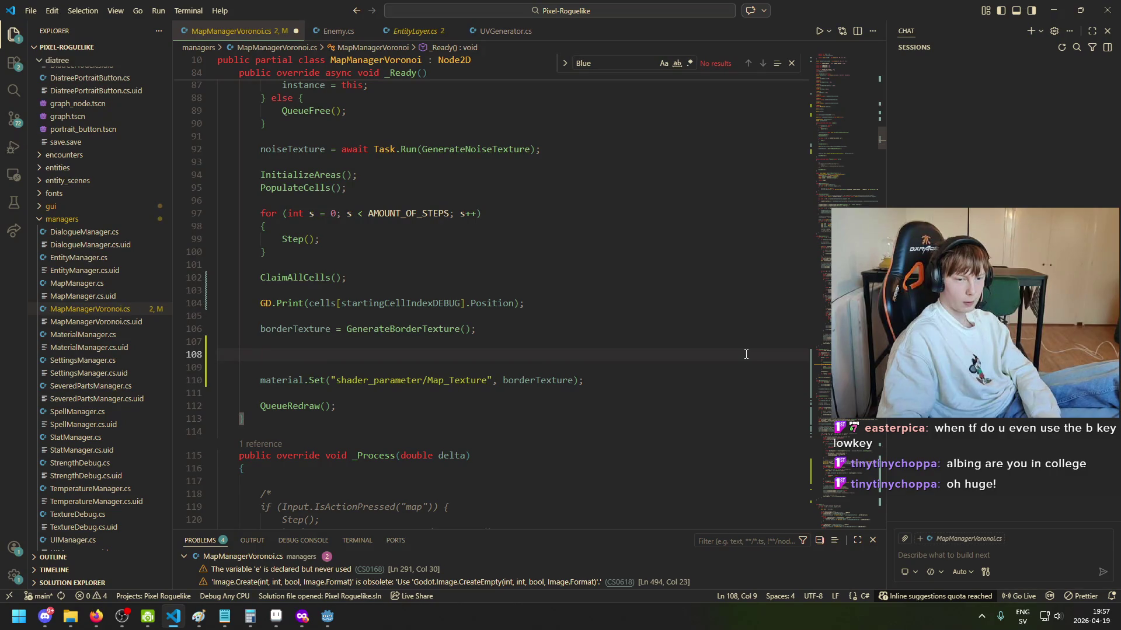
# Step: Scroll up to the [Export] field declarations ending with the material field
pyautogui.scroll(5, 563, 310)
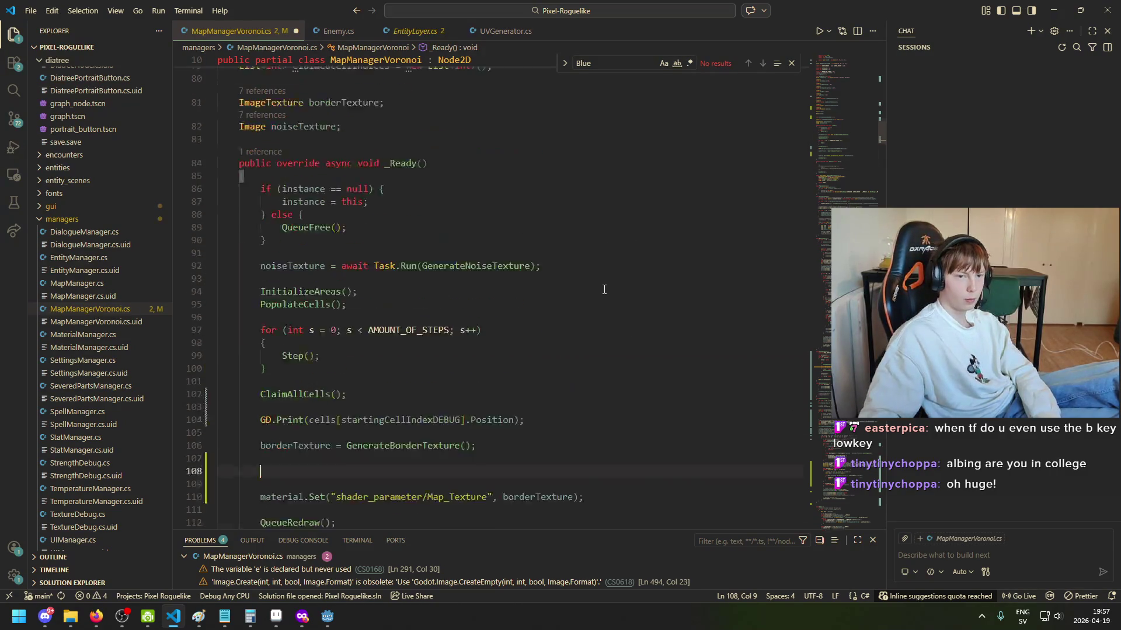
pyautogui.scroll(10, 563, 310)
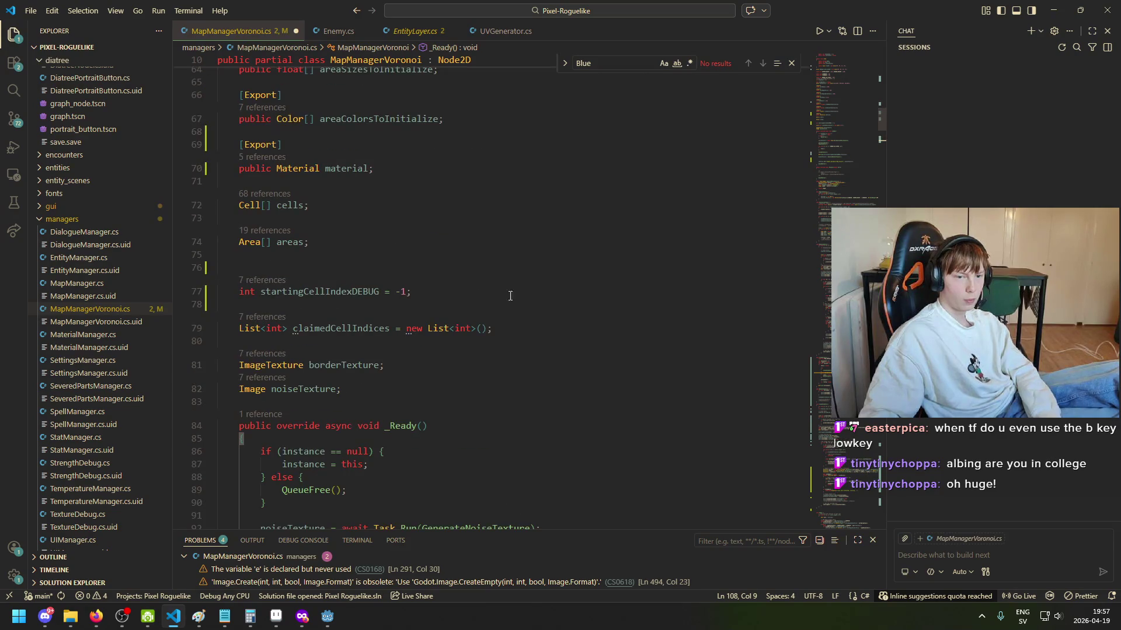
pyautogui.scroll(-3, 488, 350)
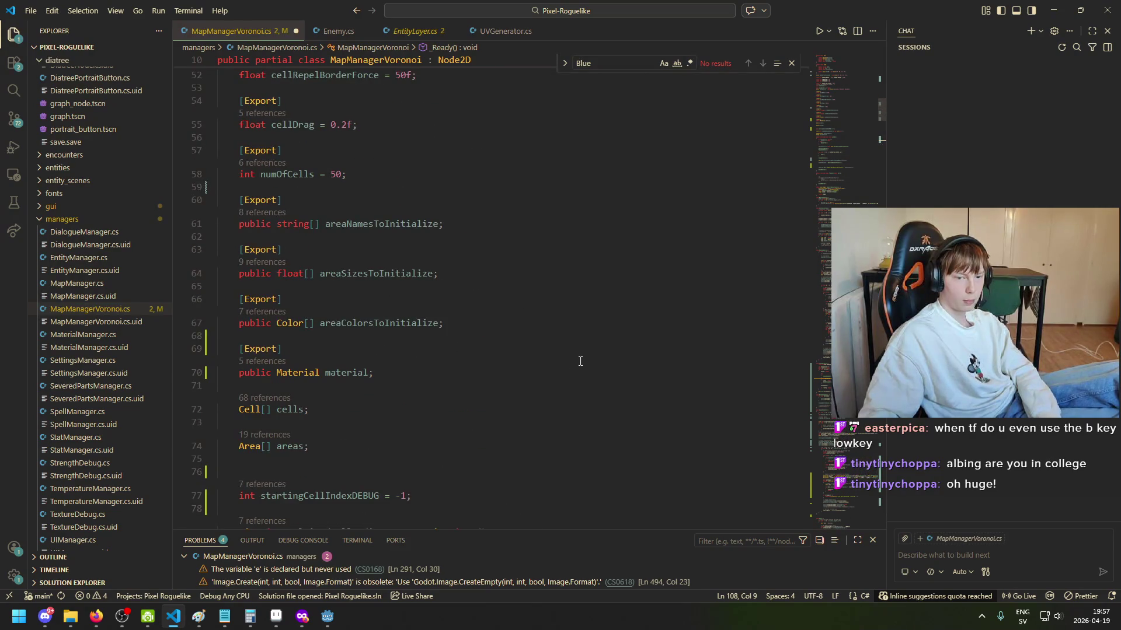
# Step: Open a blank line below the material field declaration on line 70
pyautogui.click(413, 372)
pyautogui.press('Return')
pyautogui.press('Return')
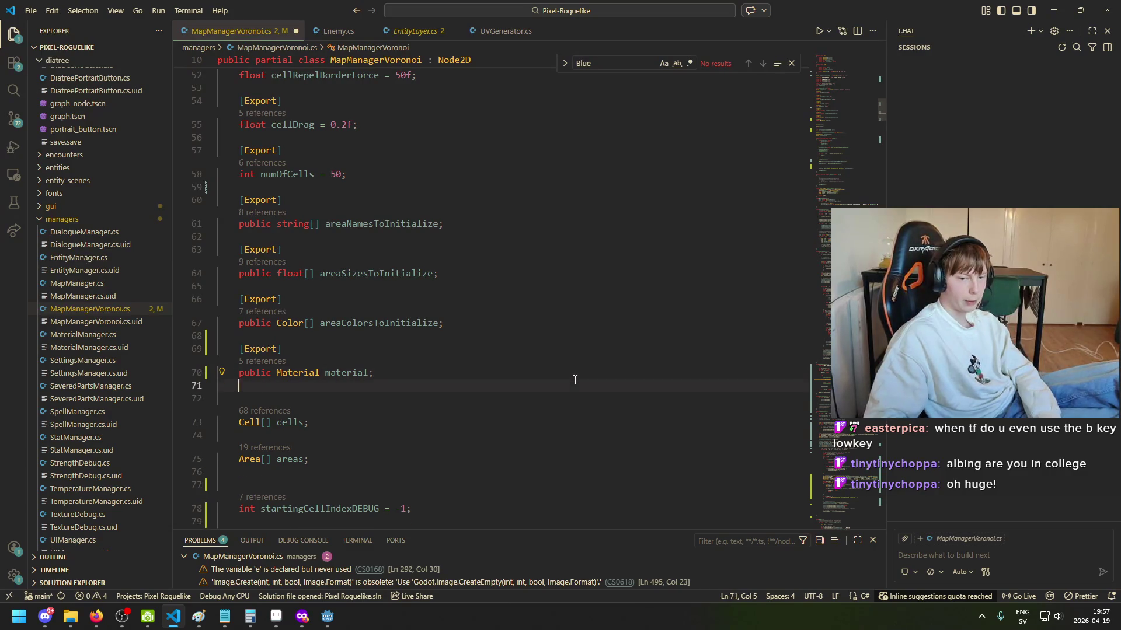
pyautogui.press('BackSpace')
pyautogui.scroll(5, 575, 380)
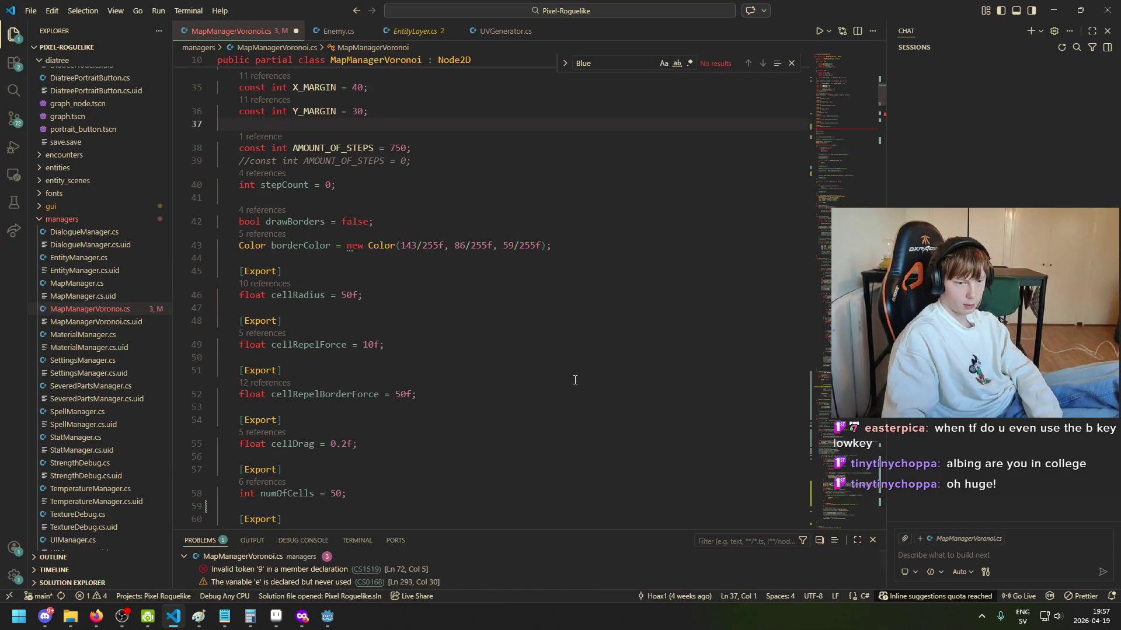
pyautogui.scroll(-4, 575, 380)
# Step: Add an [Export] attribute line there and start a new empty line beneath it
pyautogui.press('Return')
pyautogui.write('[')
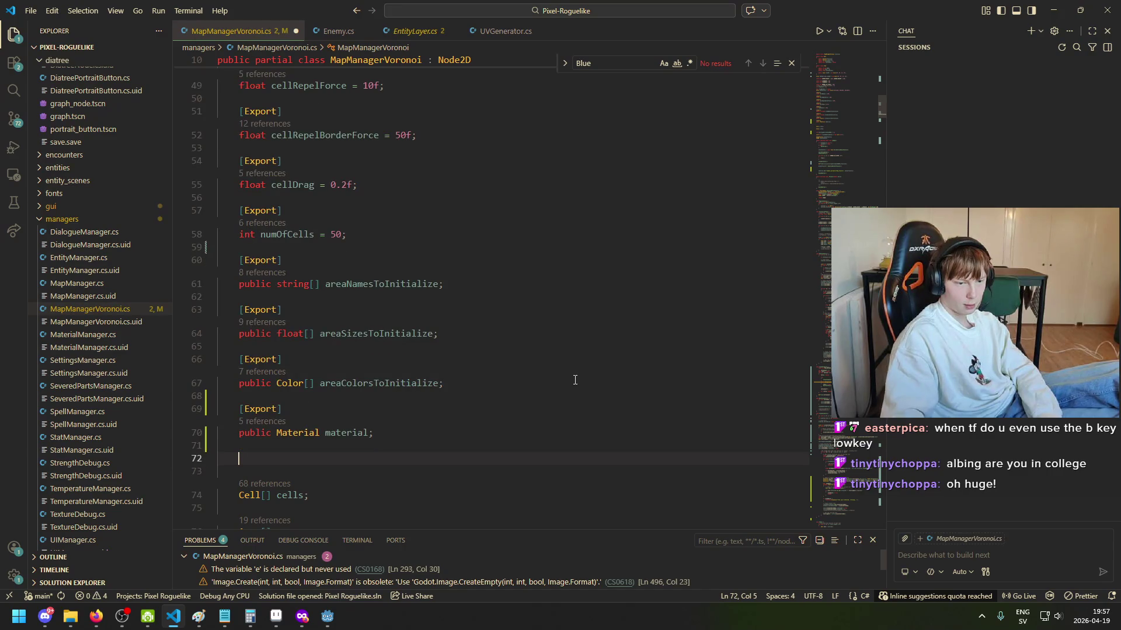
pyautogui.write('Ex')
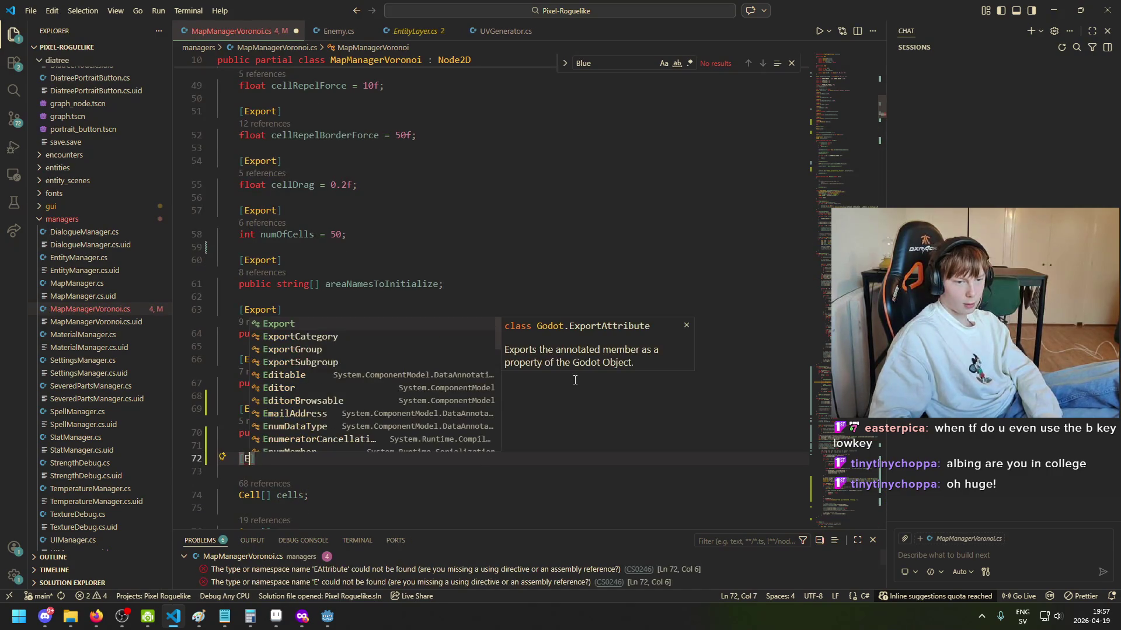
pyautogui.write('port')
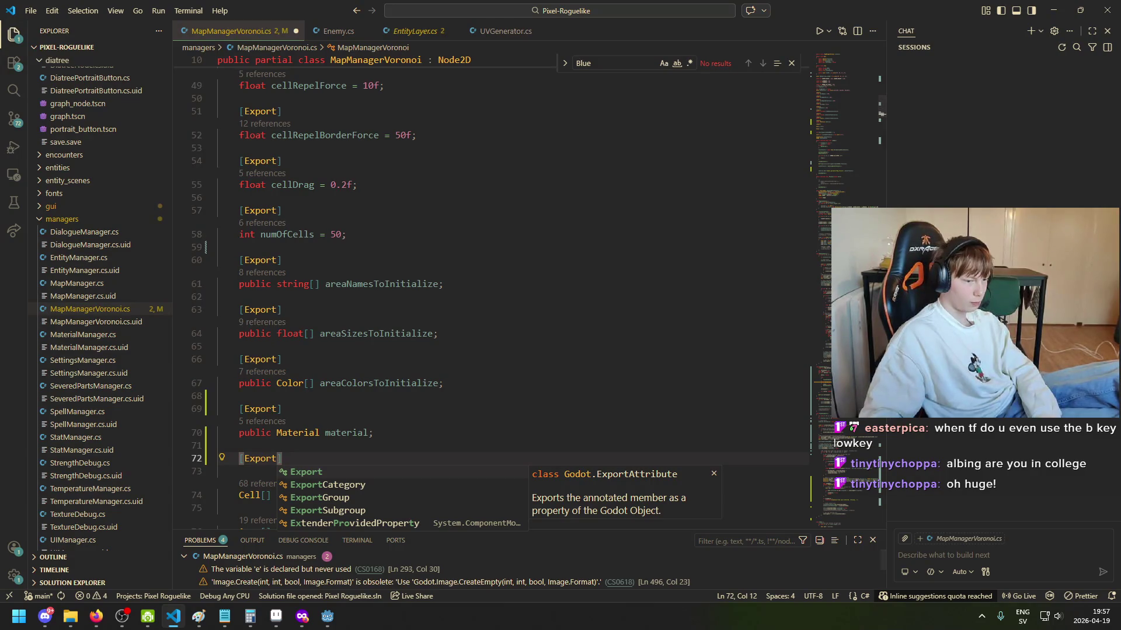
pyautogui.press('Escape')
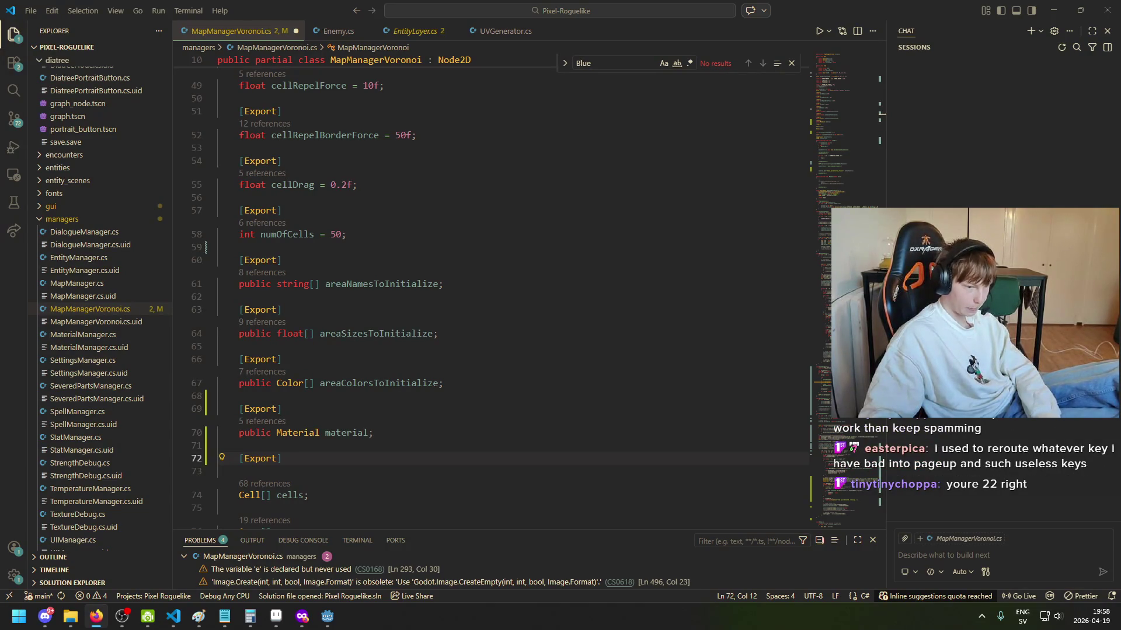
pyautogui.click(349, 464)
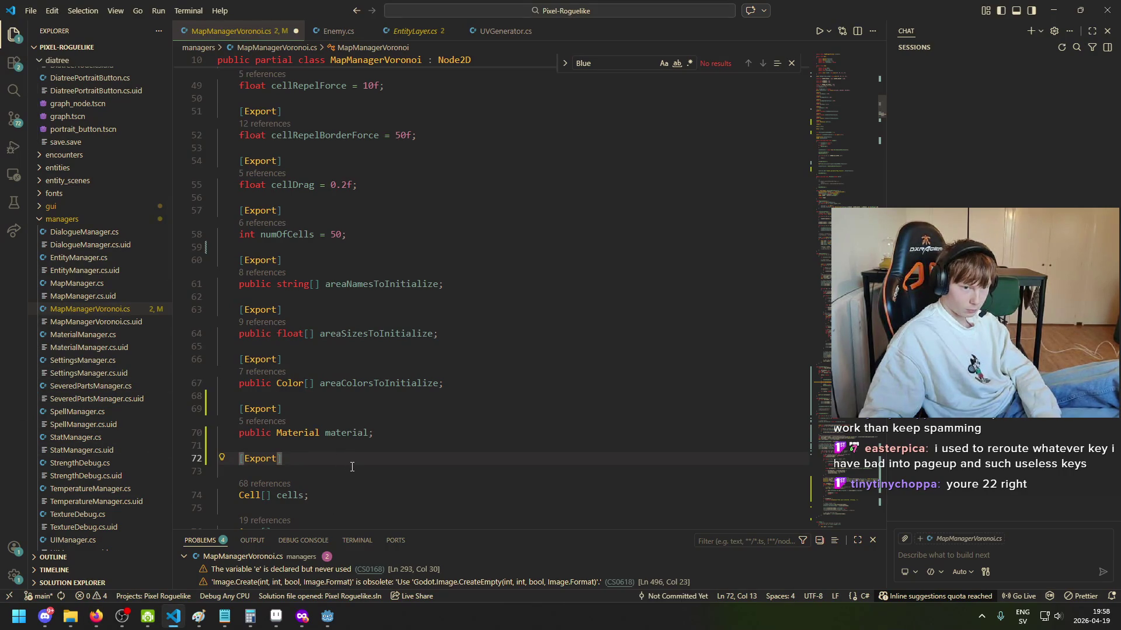
pyautogui.scroll(-1, 374, 473)
pyautogui.press('Return')
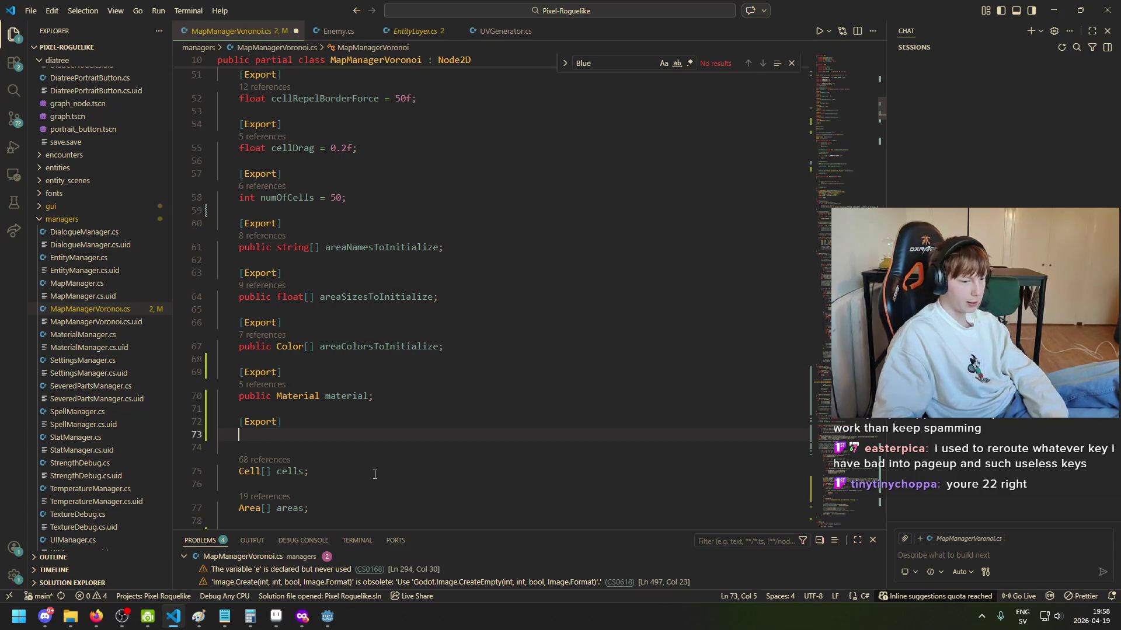
pyautogui.click(1102, 620)
pyautogui.click(432, 438)
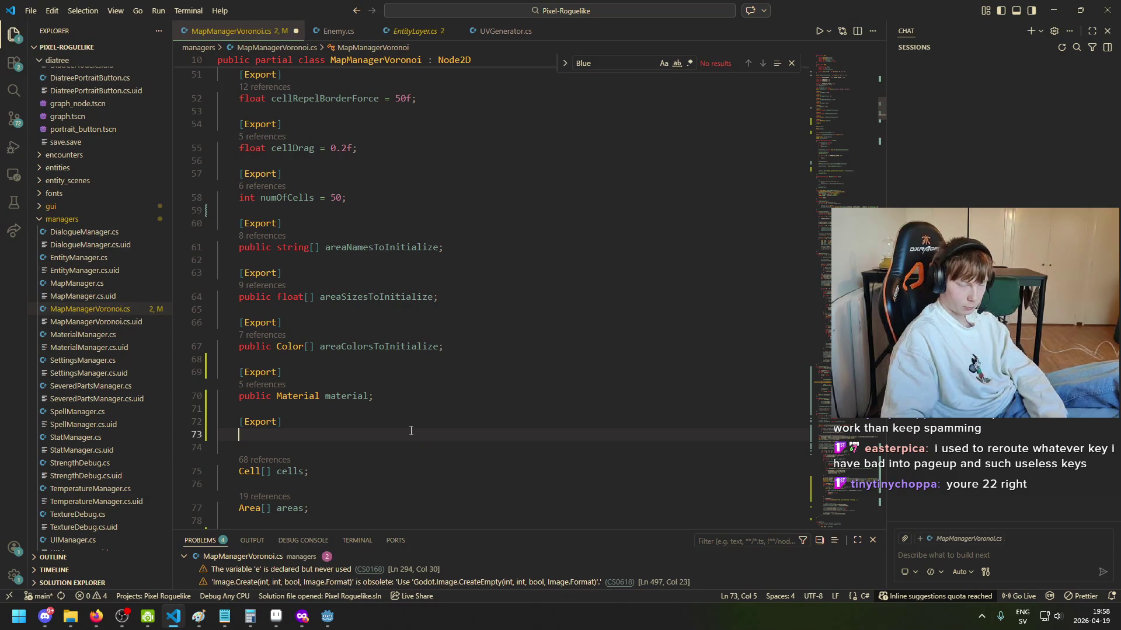
# Step: Write the field declaration 'public ImageTexture maptxture;' under the new [Export] attribute
pyautogui.write('public d')
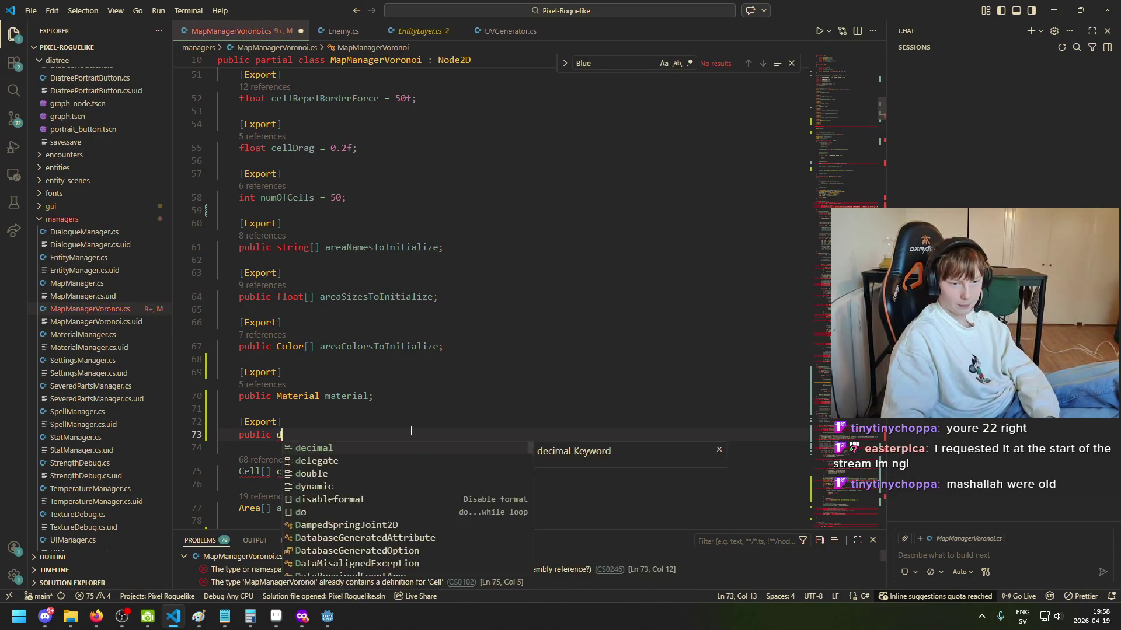
pyautogui.press('BackSpace')
pyautogui.write('A')
pyautogui.press('BackSpace')
pyautogui.write('C')
pyautogui.press('BackSpace')
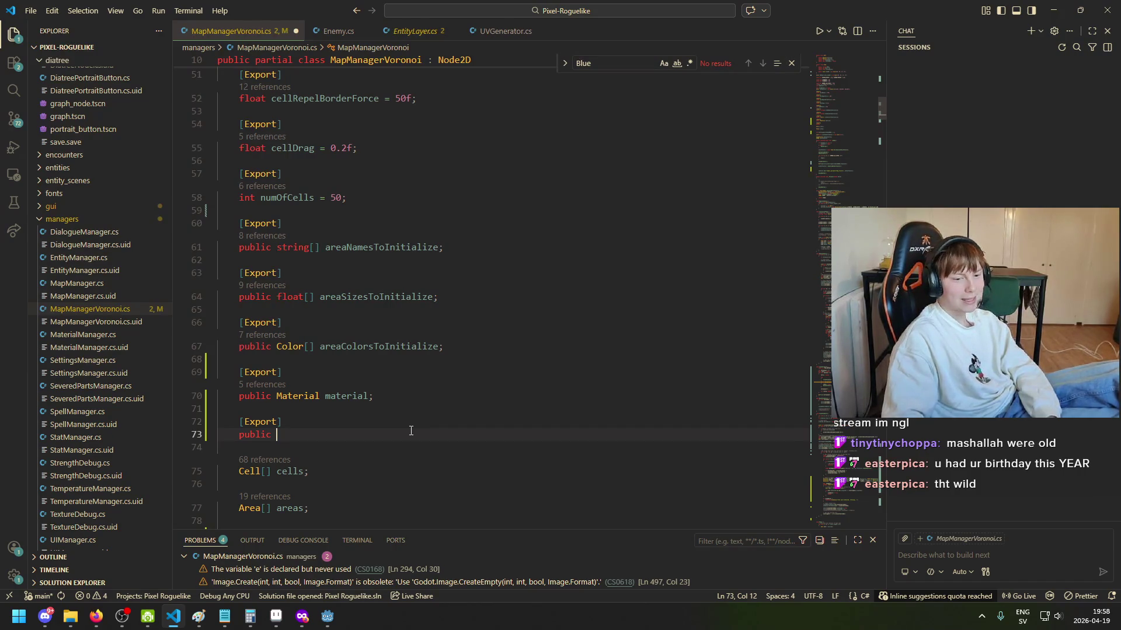
pyautogui.write('I')
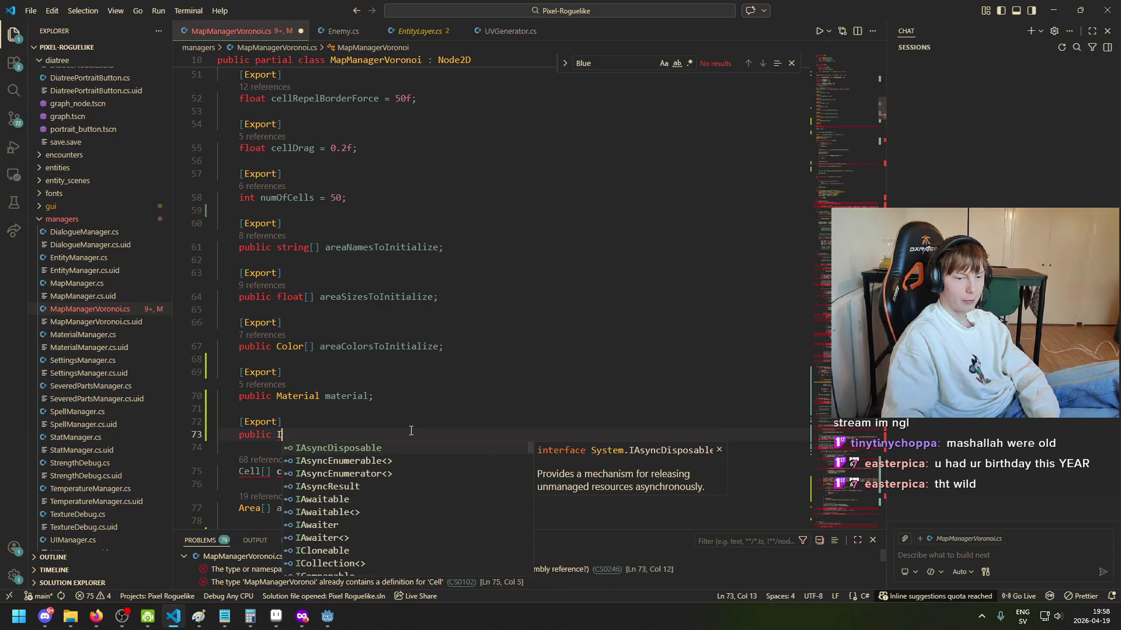
pyautogui.press('BackSpace')
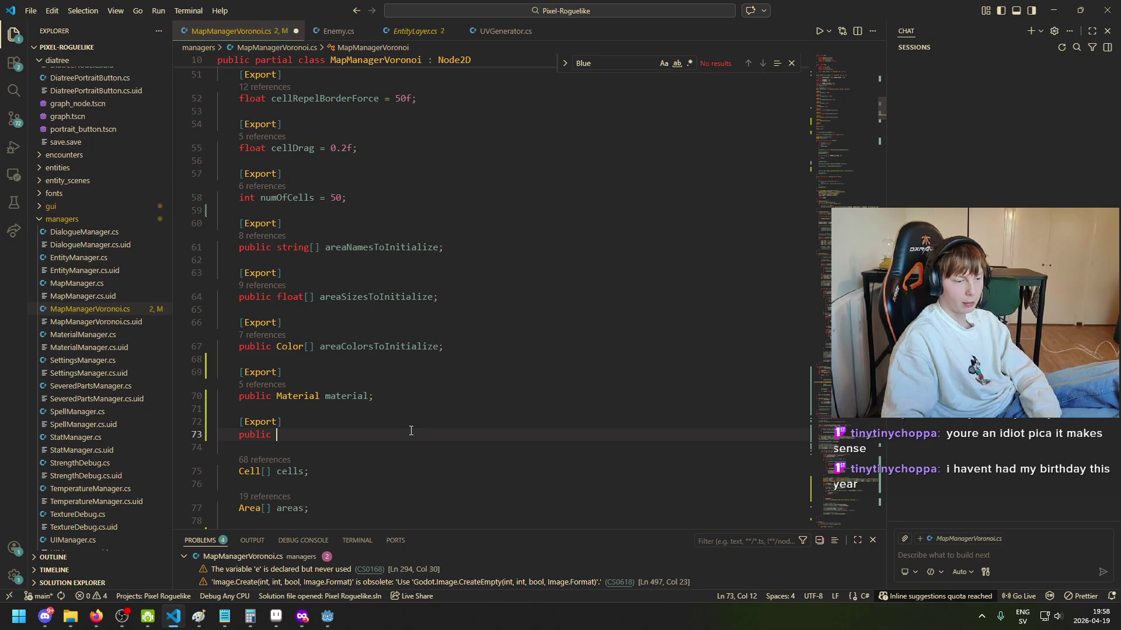
pyautogui.write('I')
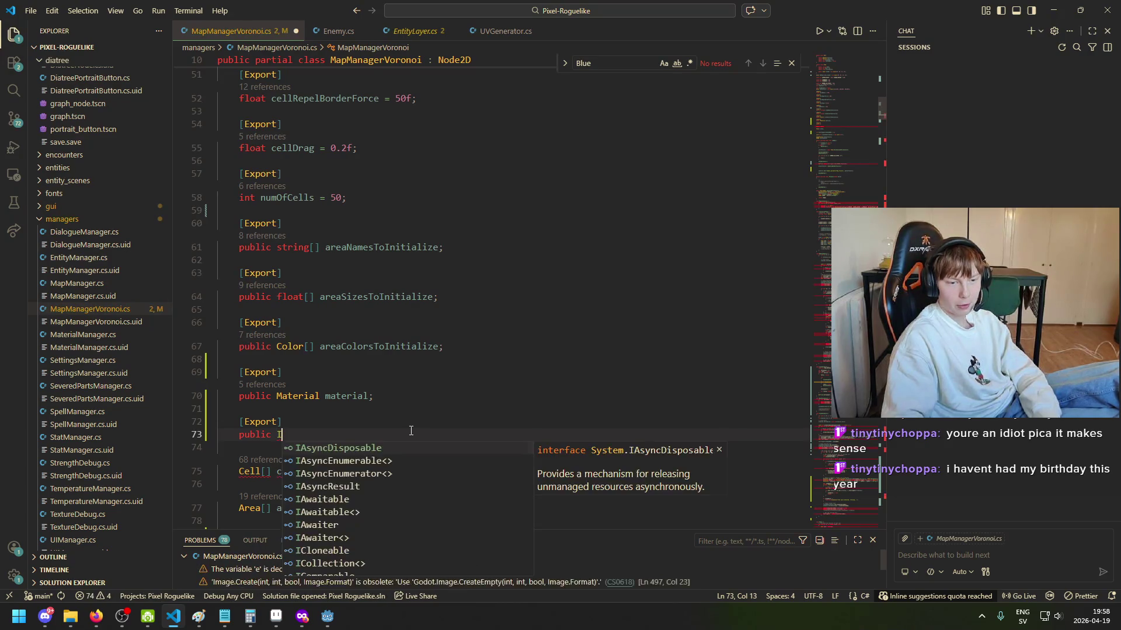
pyautogui.write('ma')
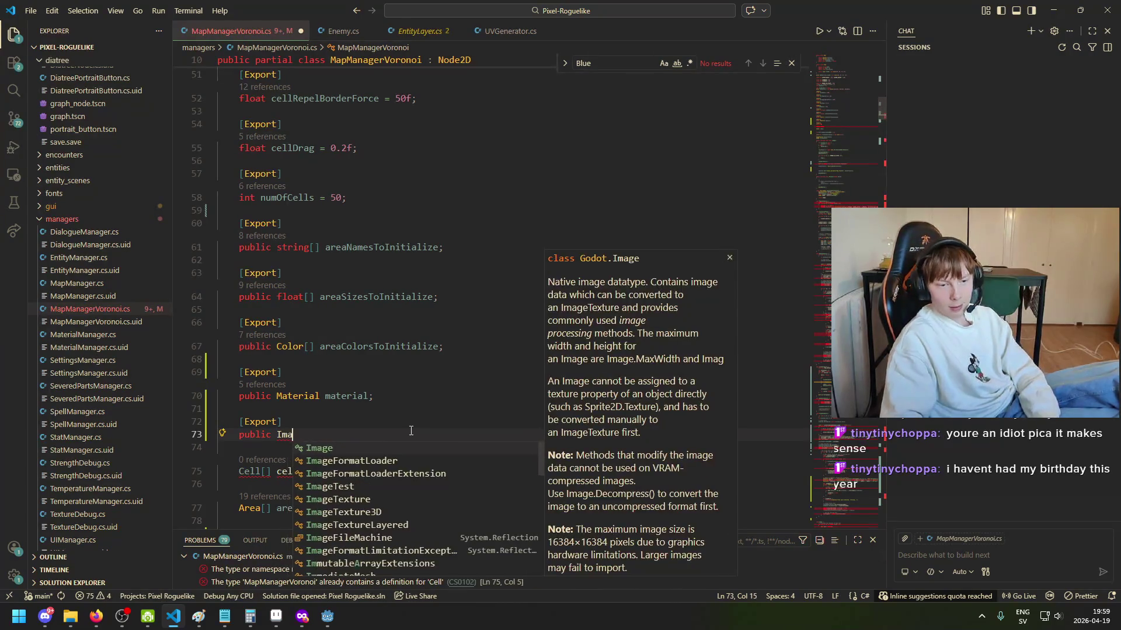
pyautogui.write('geTexture')
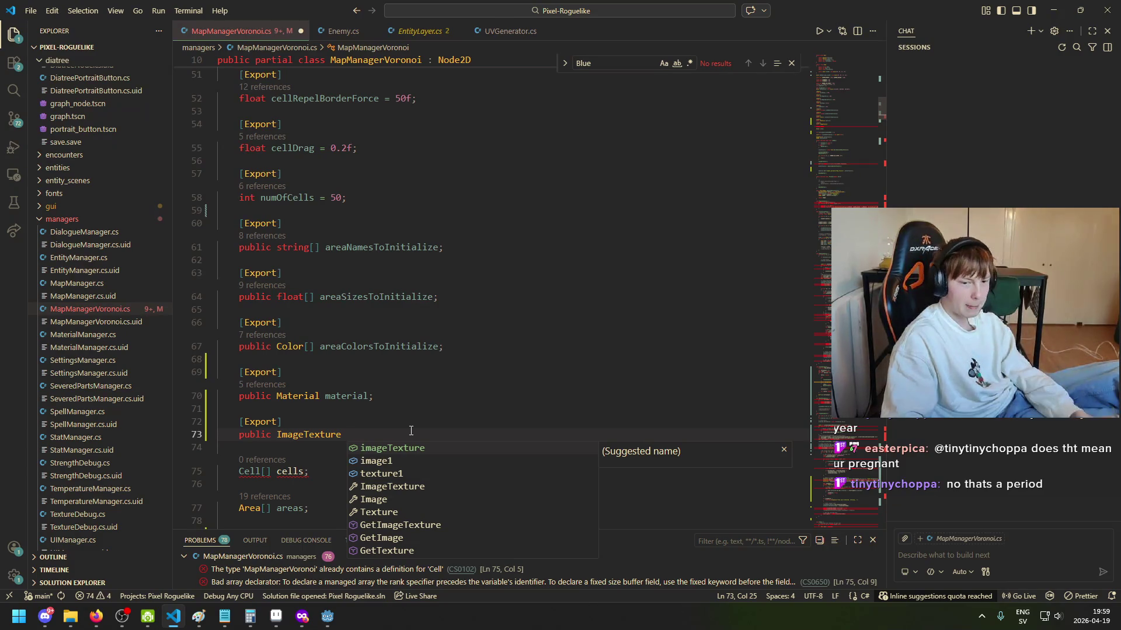
pyautogui.scroll(3, 513, 409)
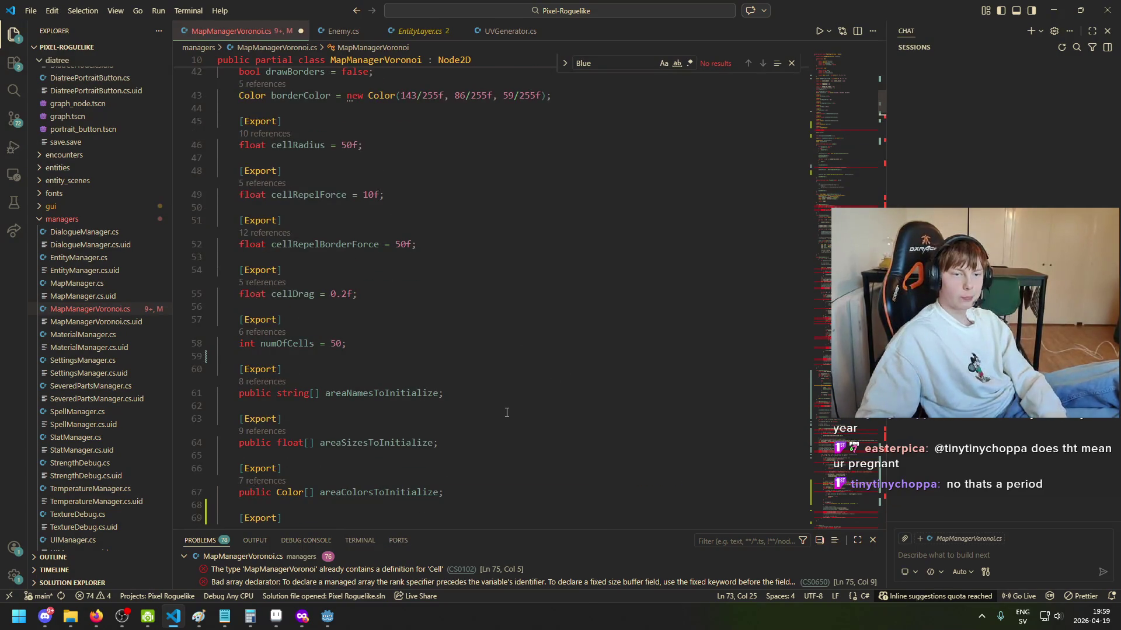
pyautogui.scroll(-4, 409, 385)
pyautogui.click(353, 373)
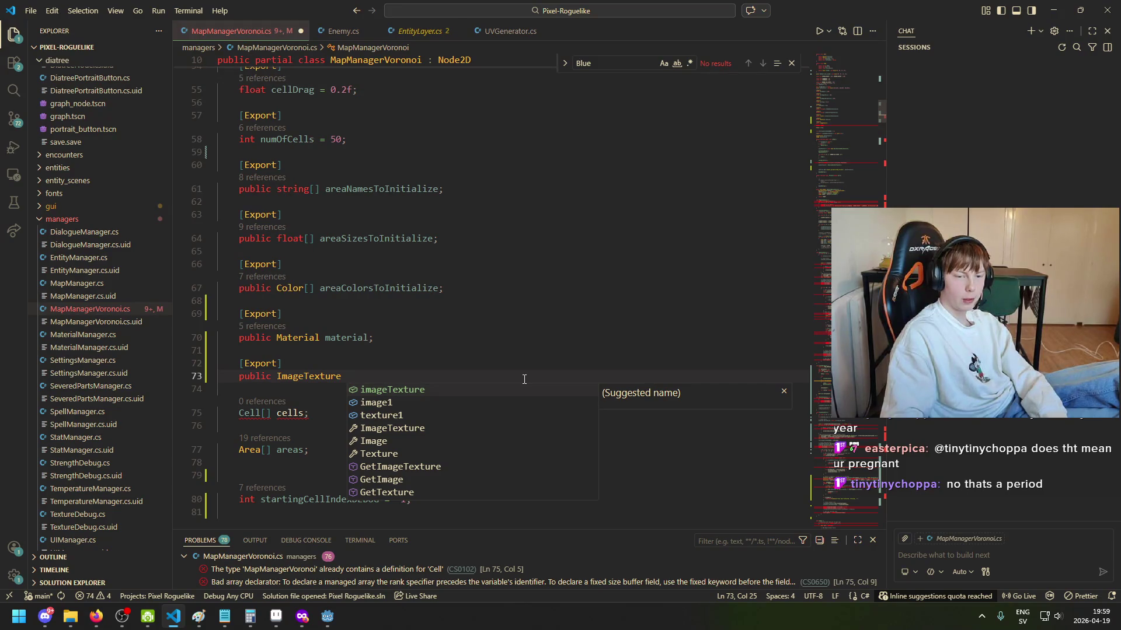
pyautogui.write('map')
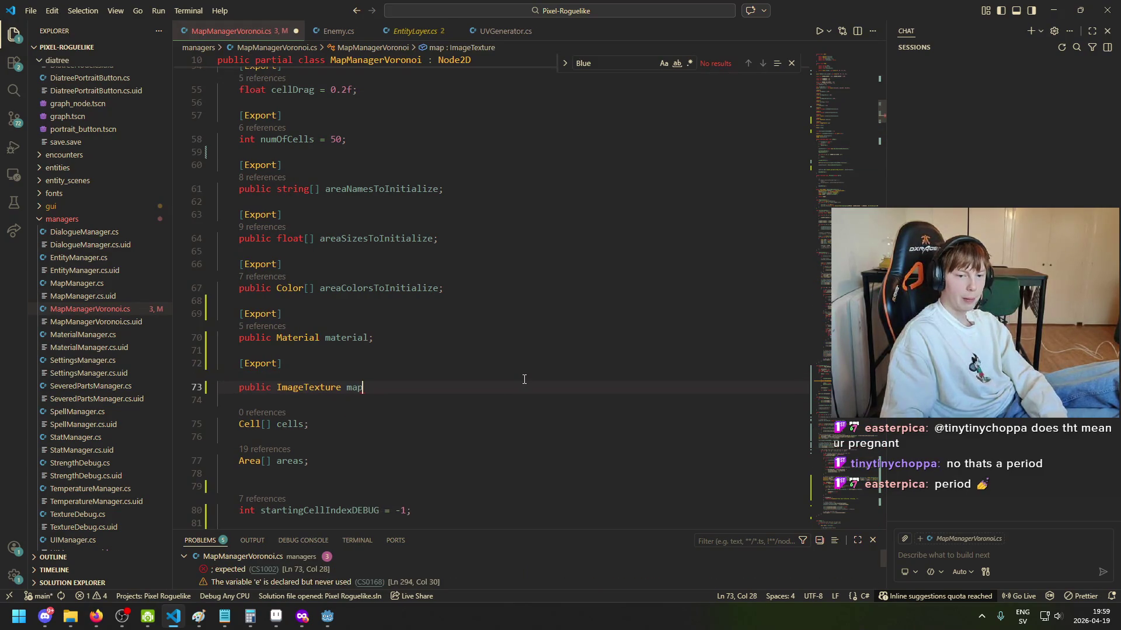
pyautogui.write('txture;')
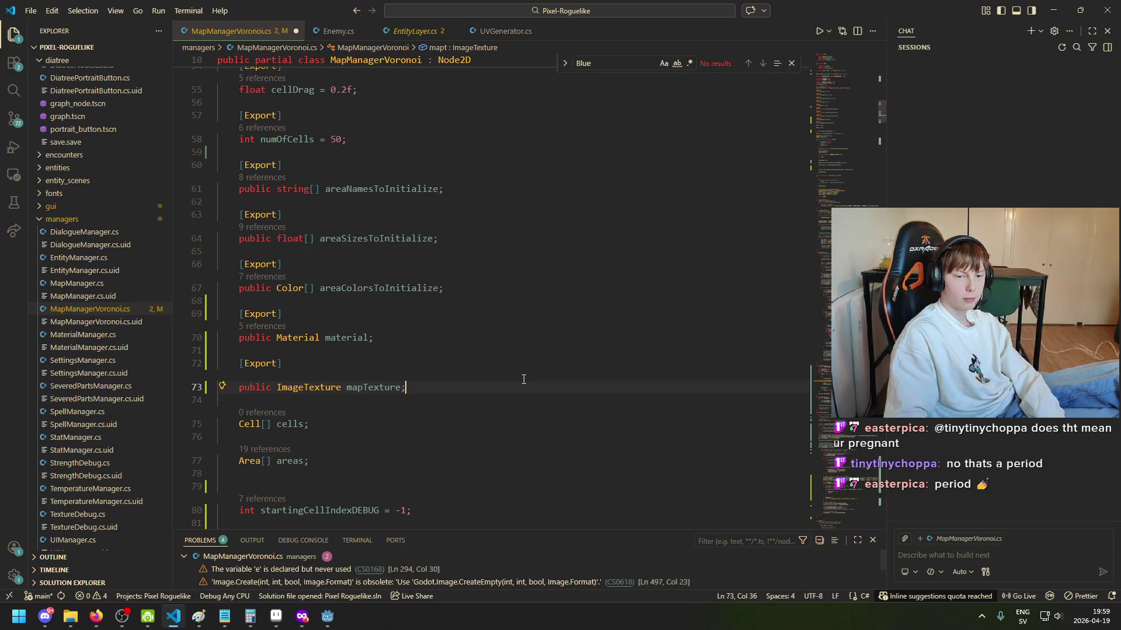
# Step: In Godot, build the .NET project with the hammer button
pyautogui.click(337, 624)
pyautogui.scroll(-8, 1001, 359)
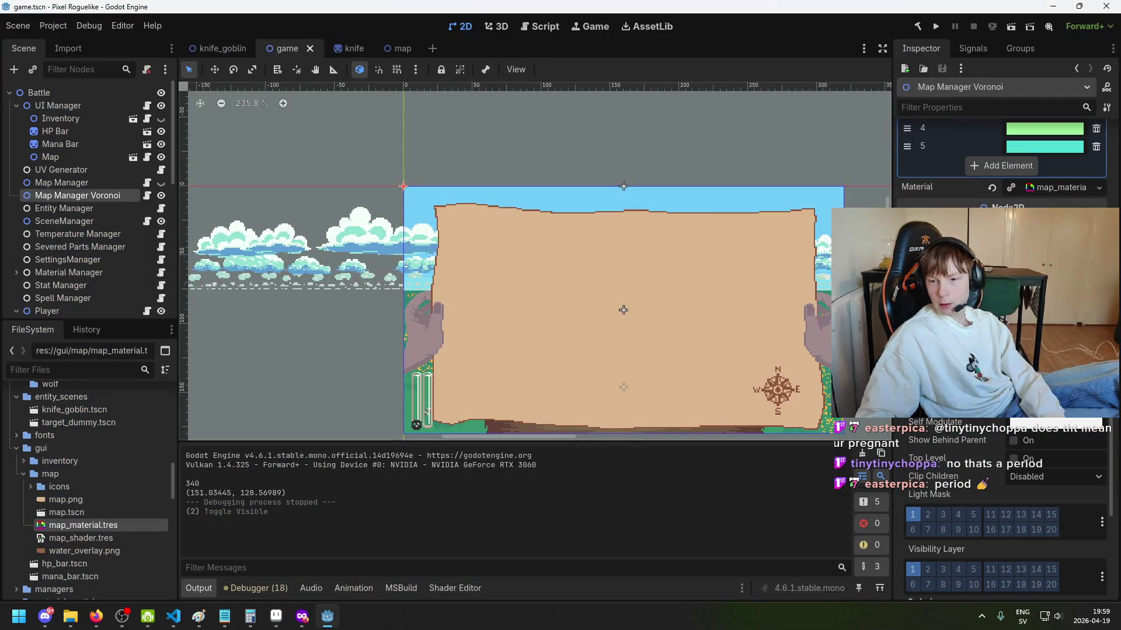
pyautogui.scroll(10, 1001, 350)
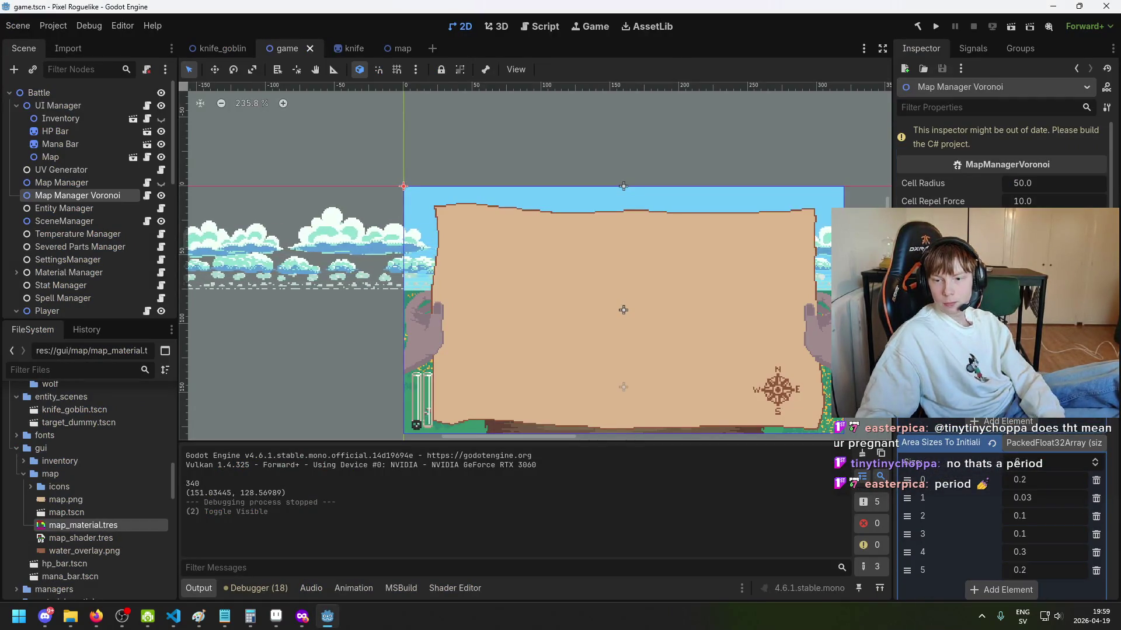
pyautogui.scroll(-10, 1001, 350)
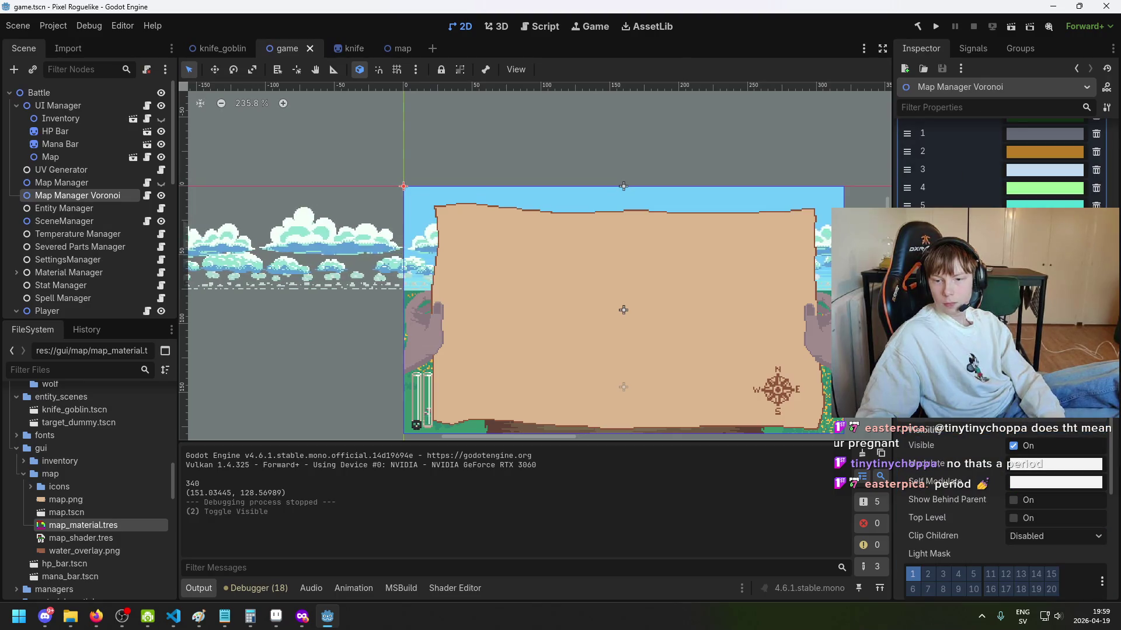
pyautogui.scroll(5, 1001, 351)
pyautogui.scroll(-3, 1001, 350)
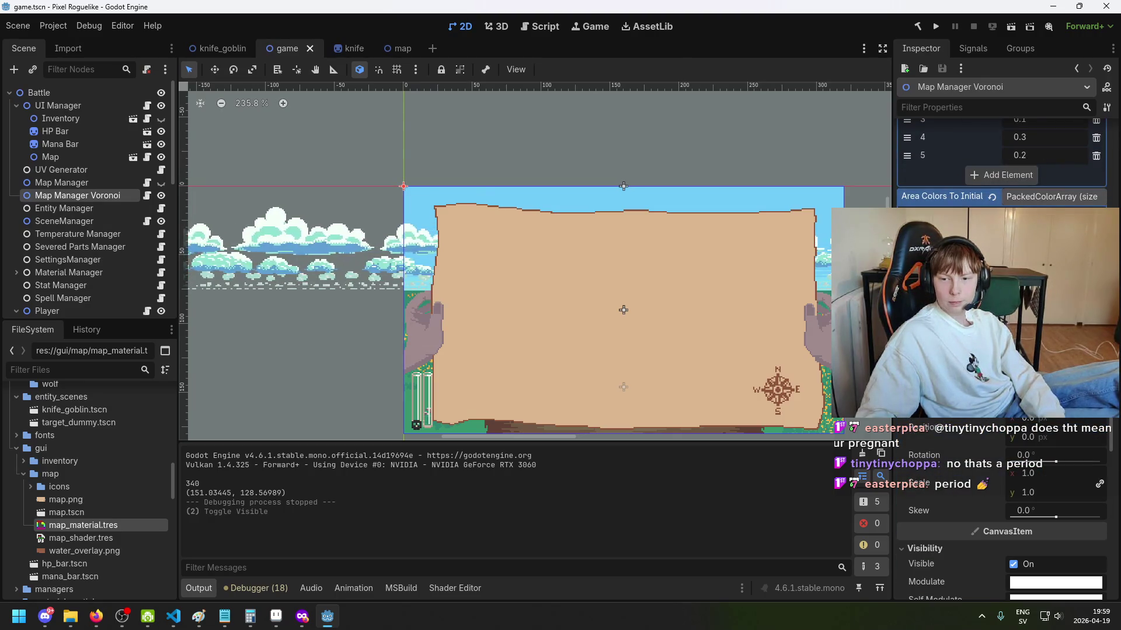
pyautogui.click(918, 29)
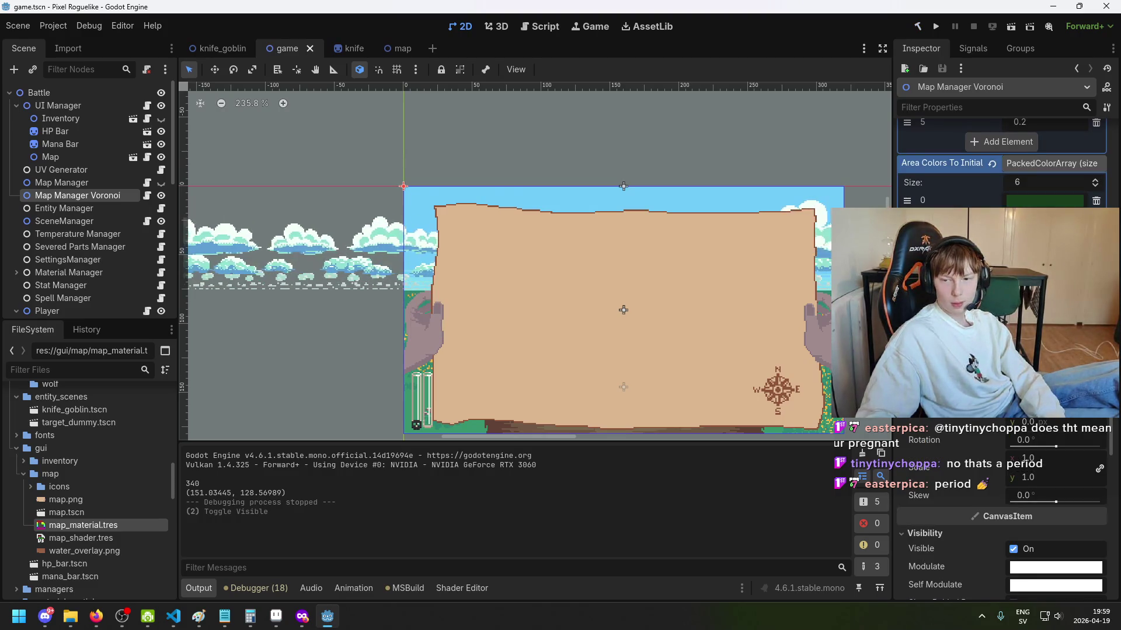
# Step: Select map.png in the FileSystem dock's gui/map folder
pyautogui.scroll(-1, 87, 463)
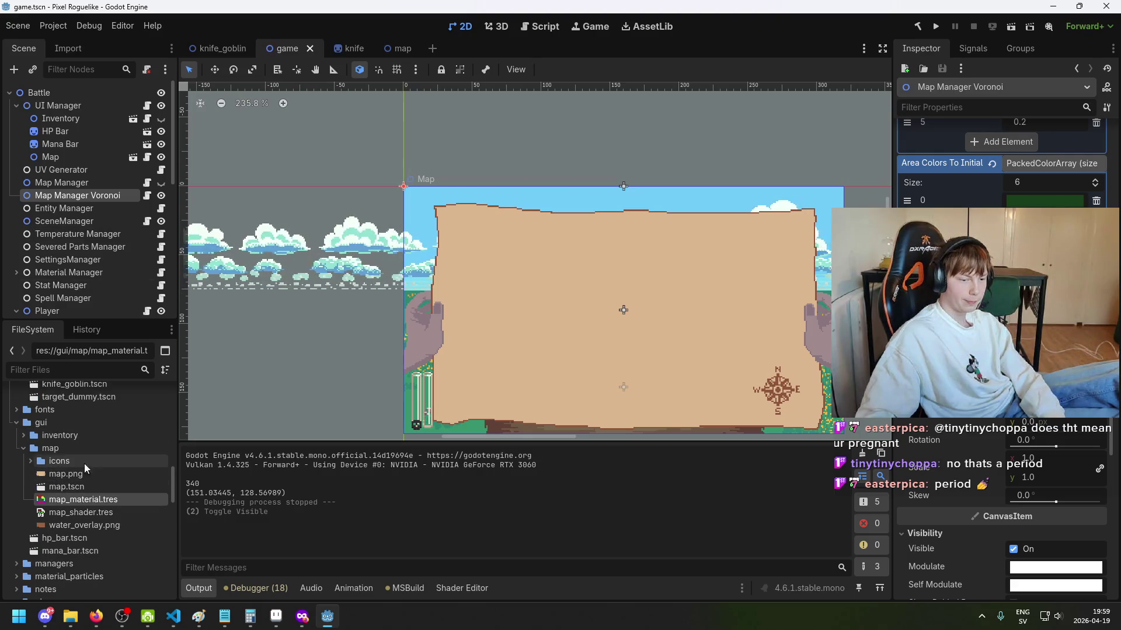
pyautogui.moveTo(87, 478)
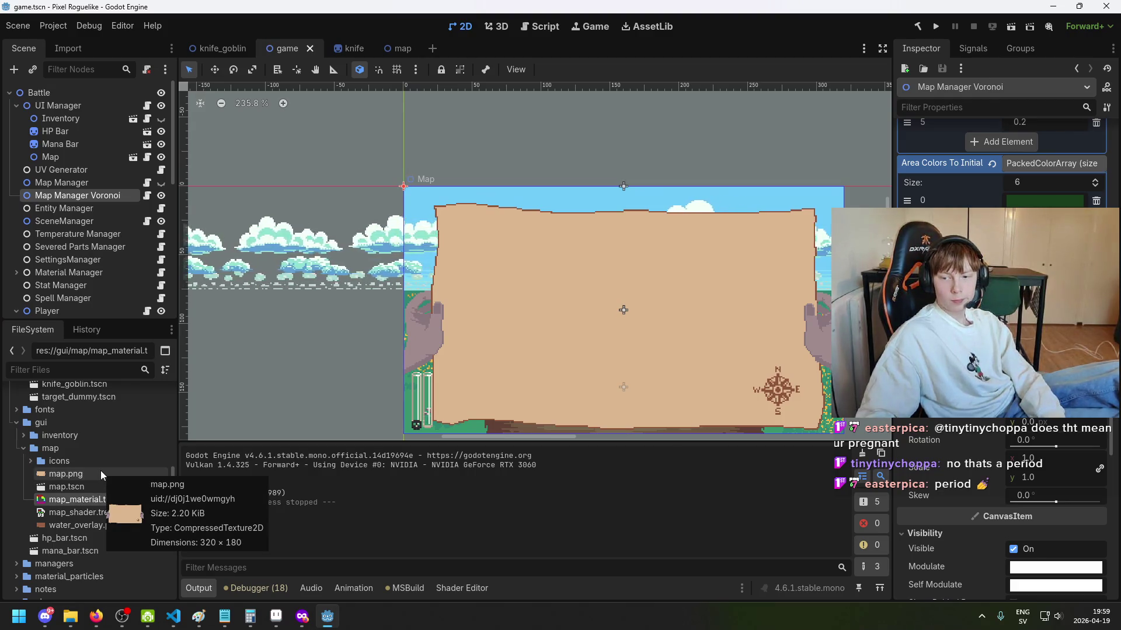
pyautogui.click(100, 470)
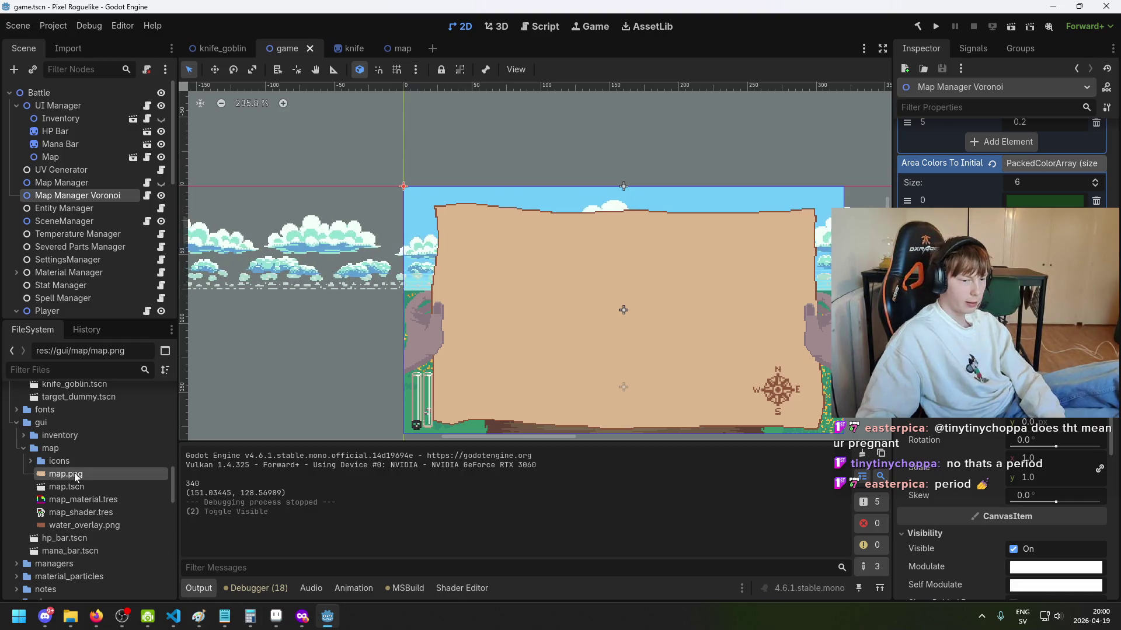
pyautogui.moveTo(116, 474)
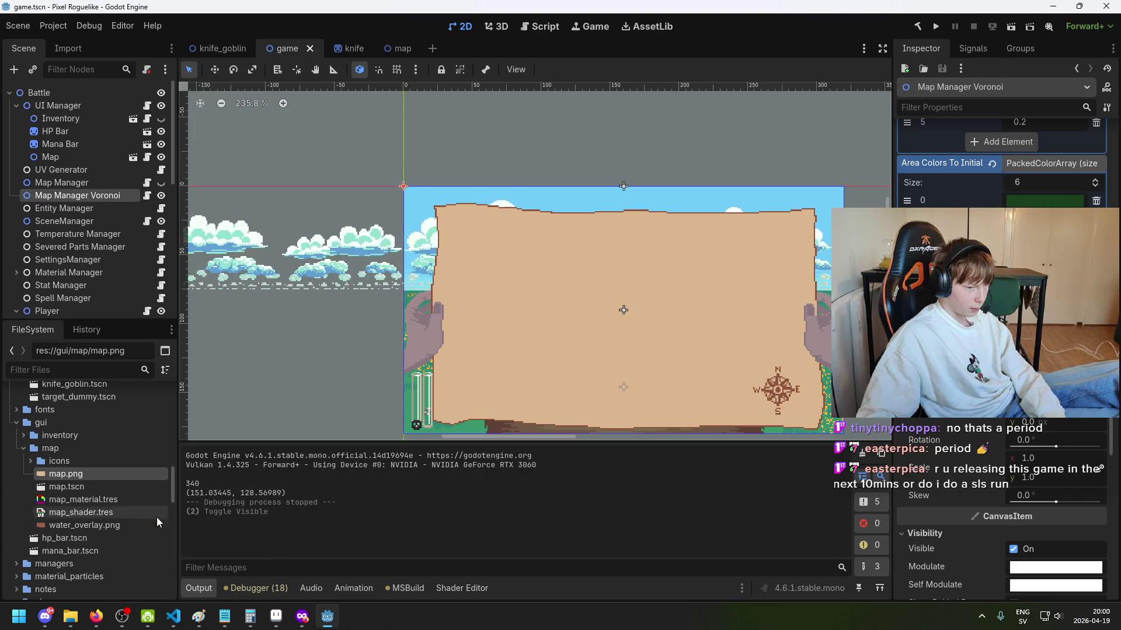
# Step: Change the field type on line 73 from ImageTexture to Texture2D
pyautogui.click(180, 618)
pyautogui.press('Home')
pyautogui.press('Home')
pyautogui.hotkey('ctrl', 'Right')
pyautogui.hotkey('ctrl', 'Right')
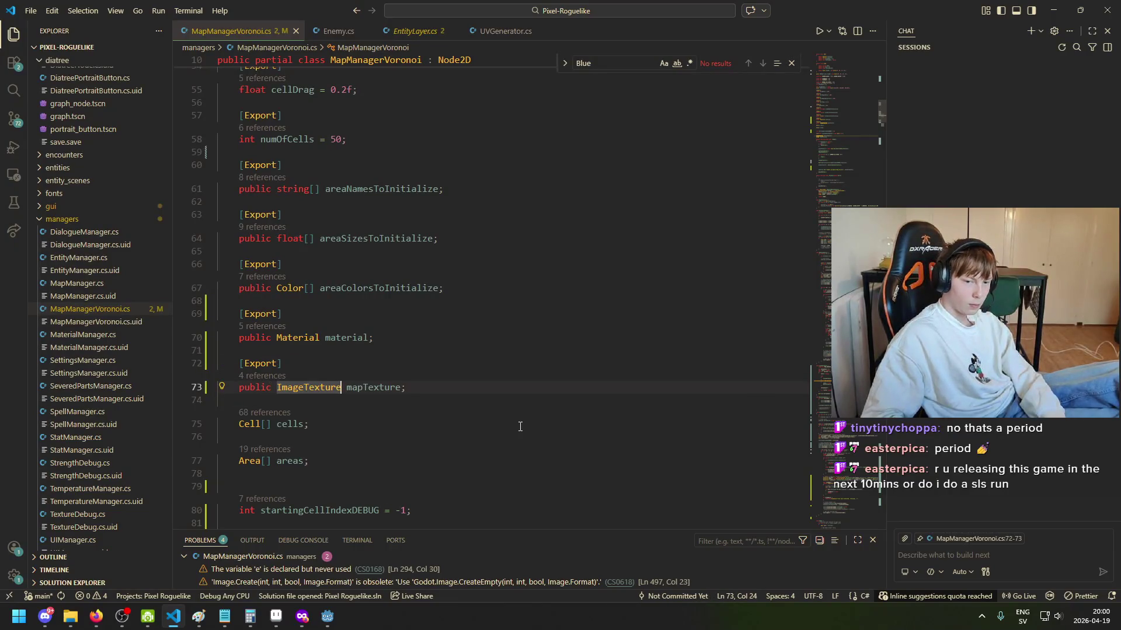
pyautogui.press('Delete')
pyautogui.hotkey('ctrl', 'BackSpace')
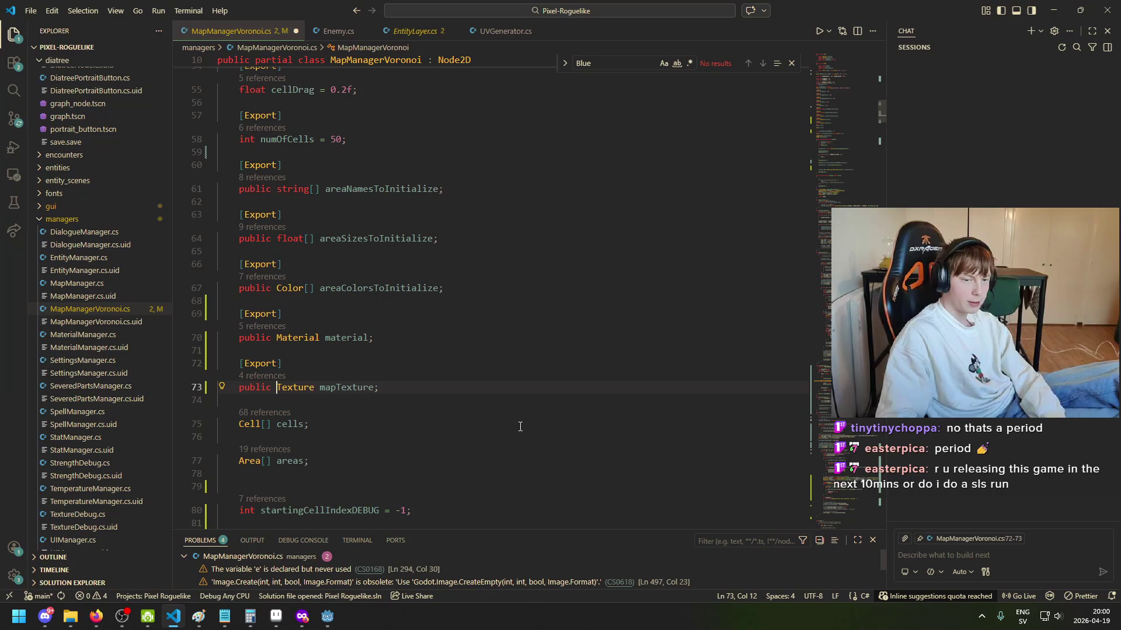
pyautogui.press('Up')
pyautogui.press('End')
pyautogui.press('Return')
pyautogui.hotkey('ctrl', 'z')
pyautogui.click(429, 382)
pyautogui.hotkey('ctrl', 'Left')
pyautogui.hotkey('ctrl', 'Left')
pyautogui.press('Left')
pyautogui.write('2D')
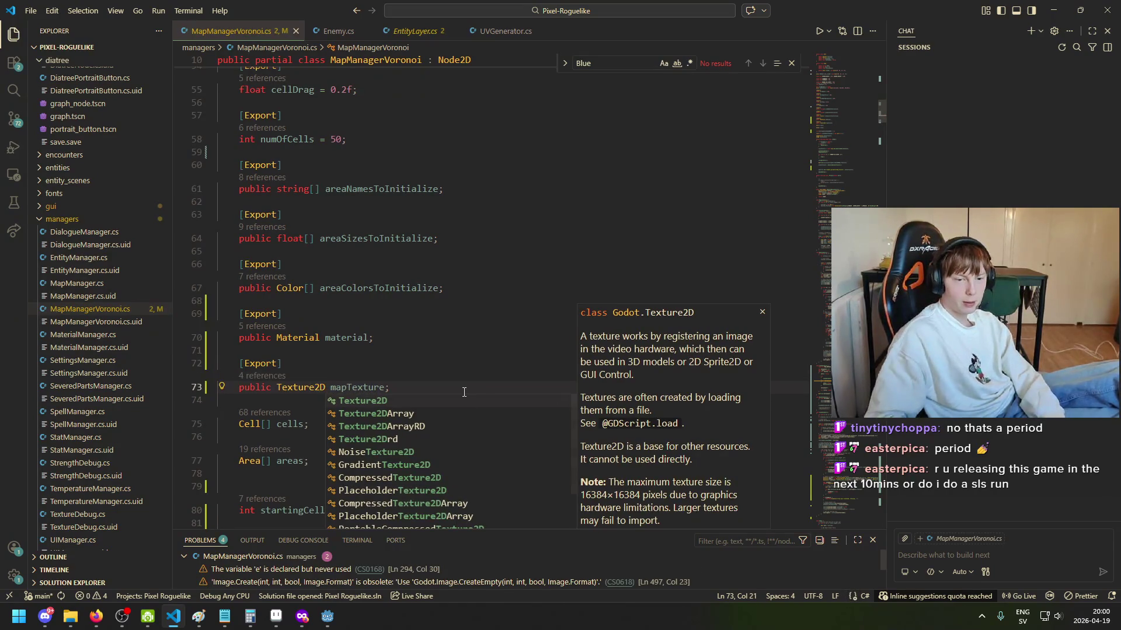
# Step: Compare with the Texture2D fields in Enemy.cs and EntityLayer.cs, then return to MapManagerVoronoi.cs
pyautogui.click(320, 33)
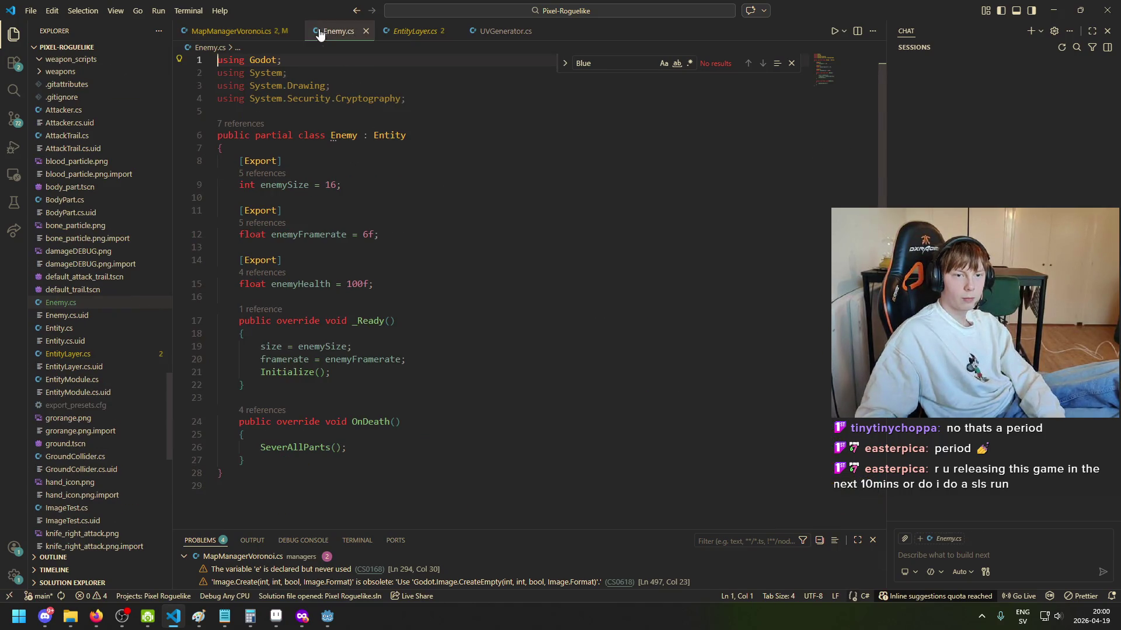
pyautogui.click(415, 31)
pyautogui.scroll(10, 327, 309)
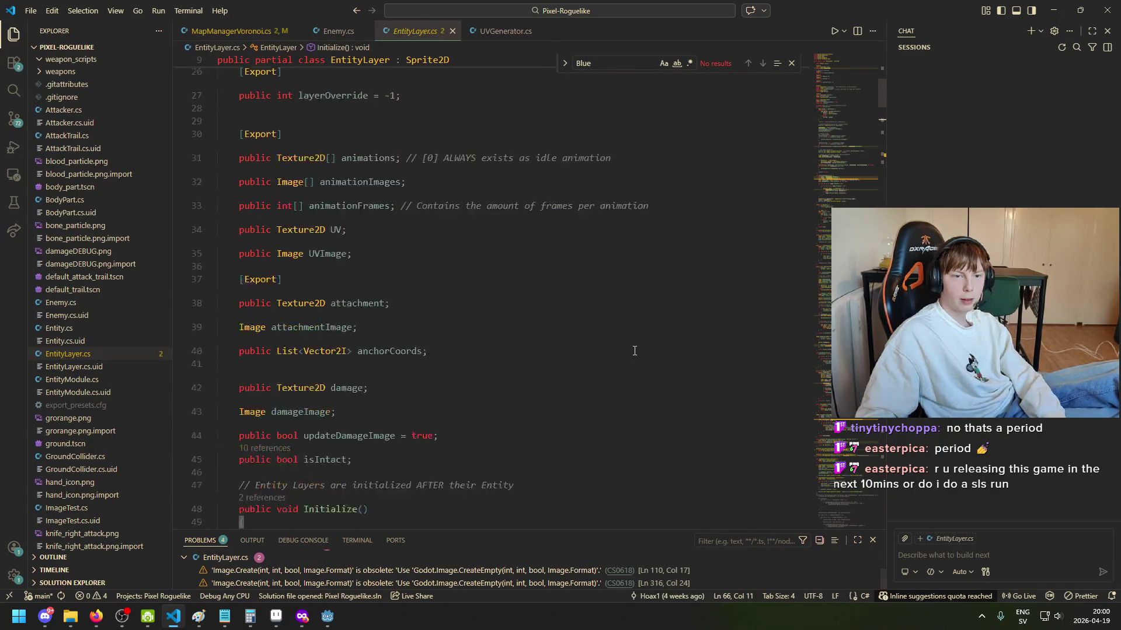
pyautogui.click(230, 31)
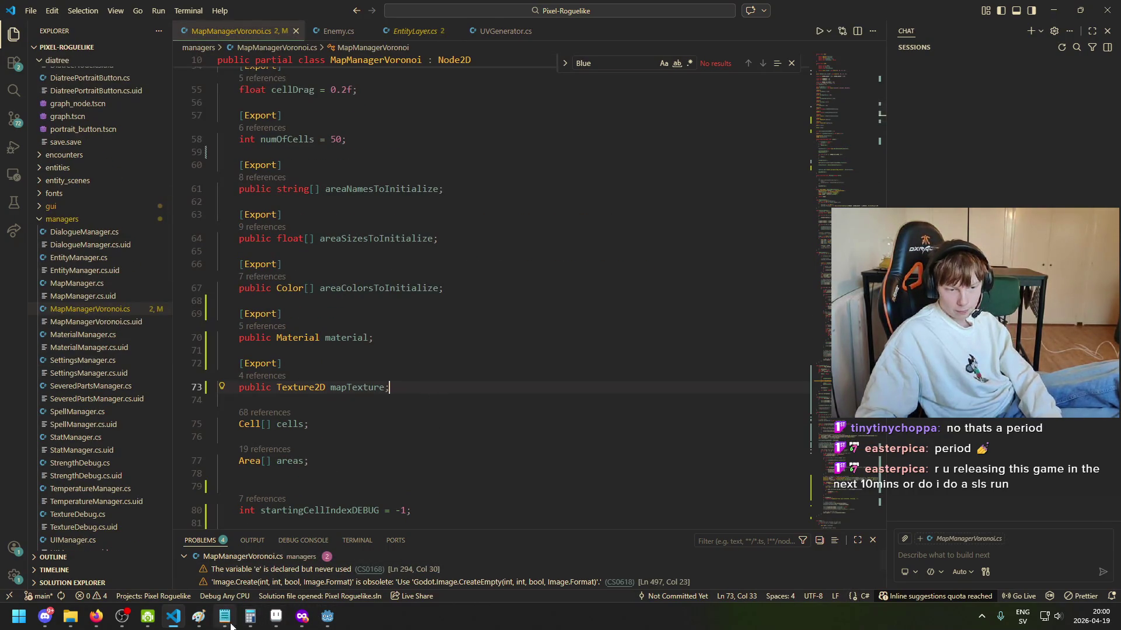
pyautogui.click(328, 626)
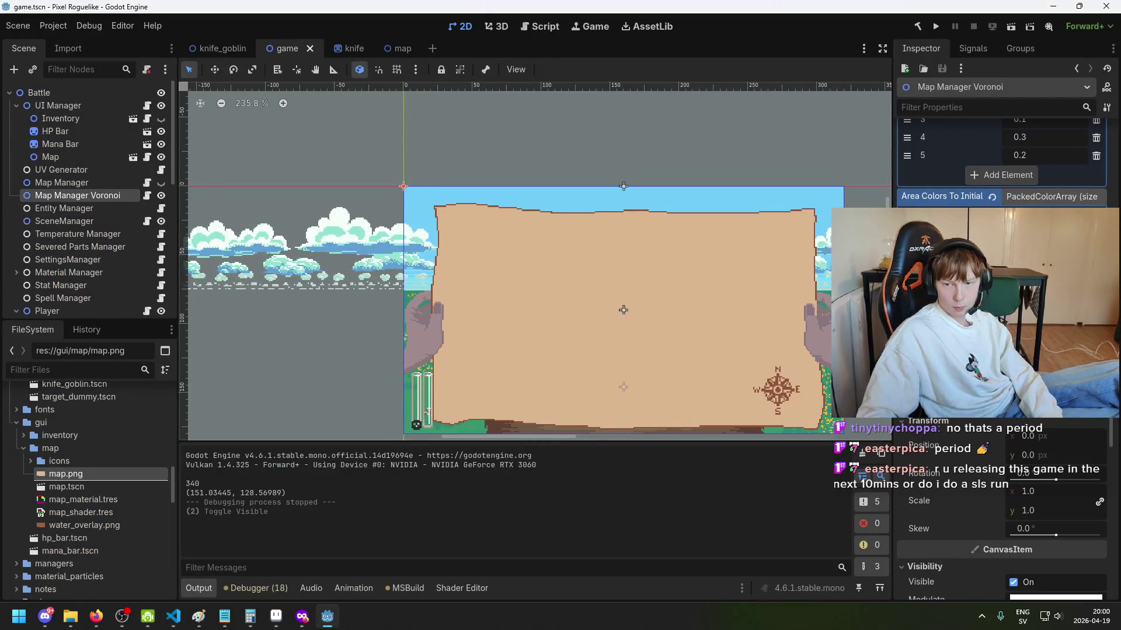
# Step: Rebuild with F5, drag map.png onto the Map Texture slot, and save game.tscn
pyautogui.press('F5')
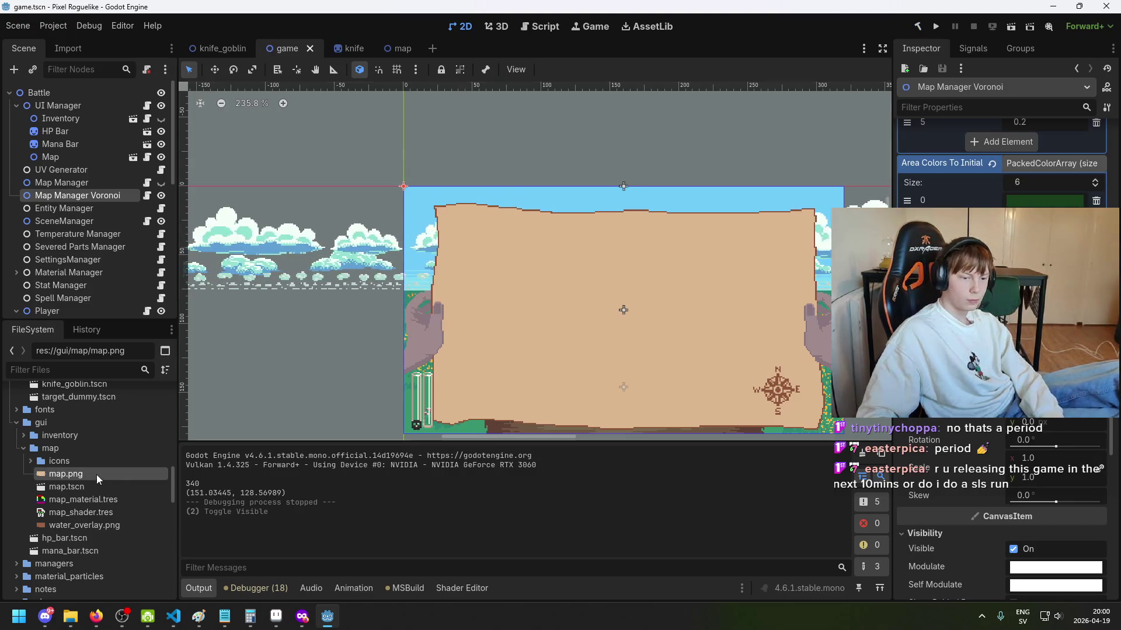
pyautogui.moveTo(65, 474); pyautogui.dragTo(1001, 466)
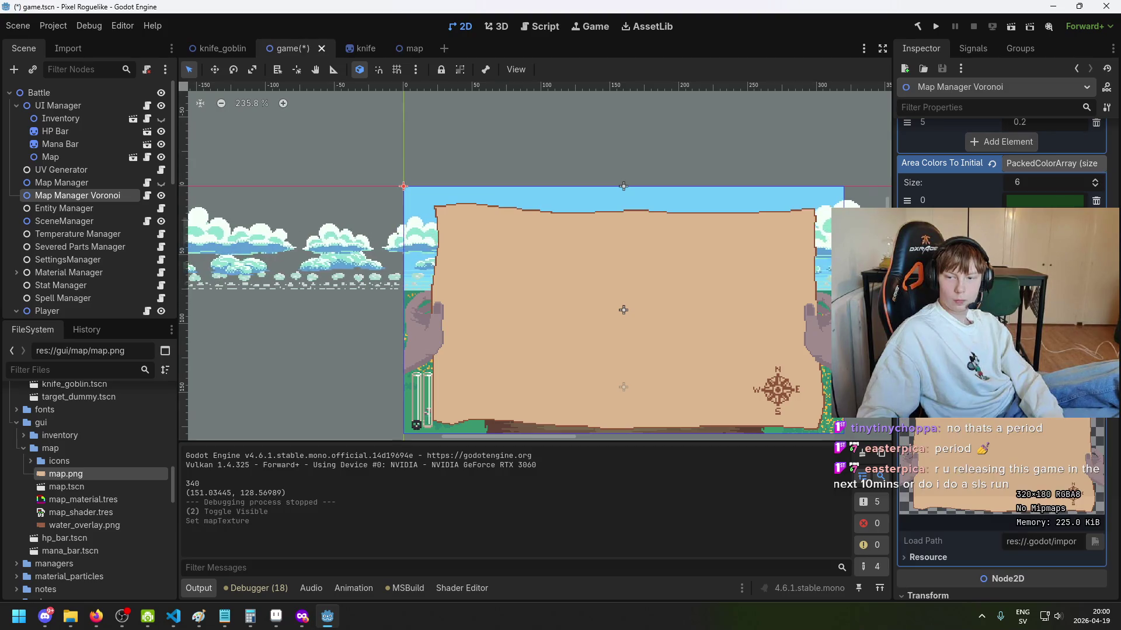
pyautogui.hotkey('ctrl', 's')
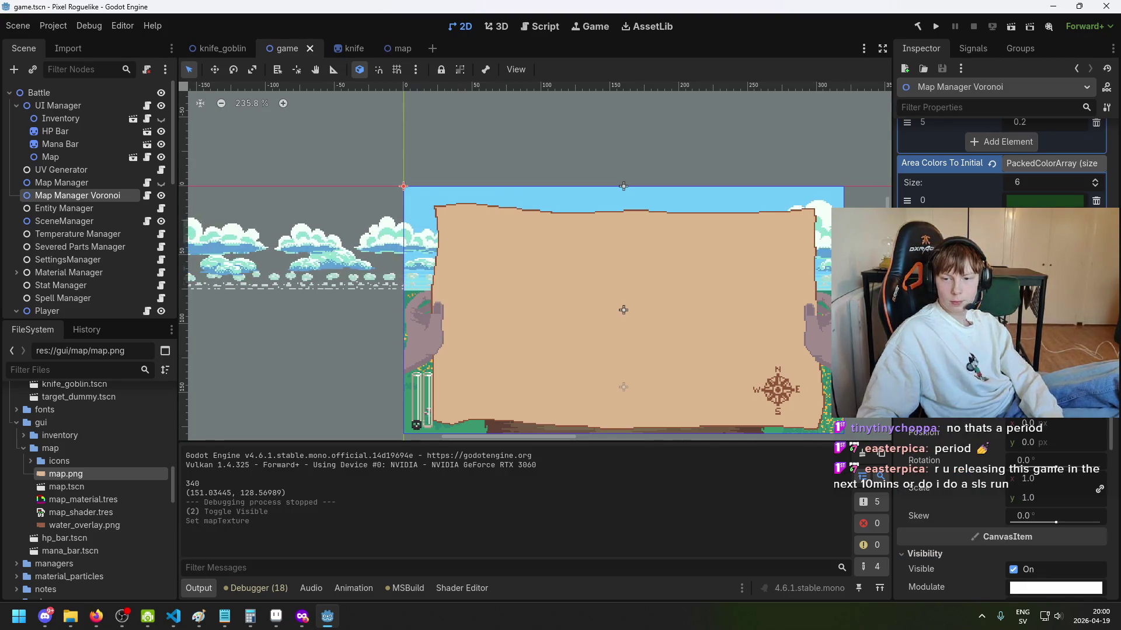
pyautogui.scroll(-3, 929, 514)
pyautogui.hotkey('ctrl', 's')
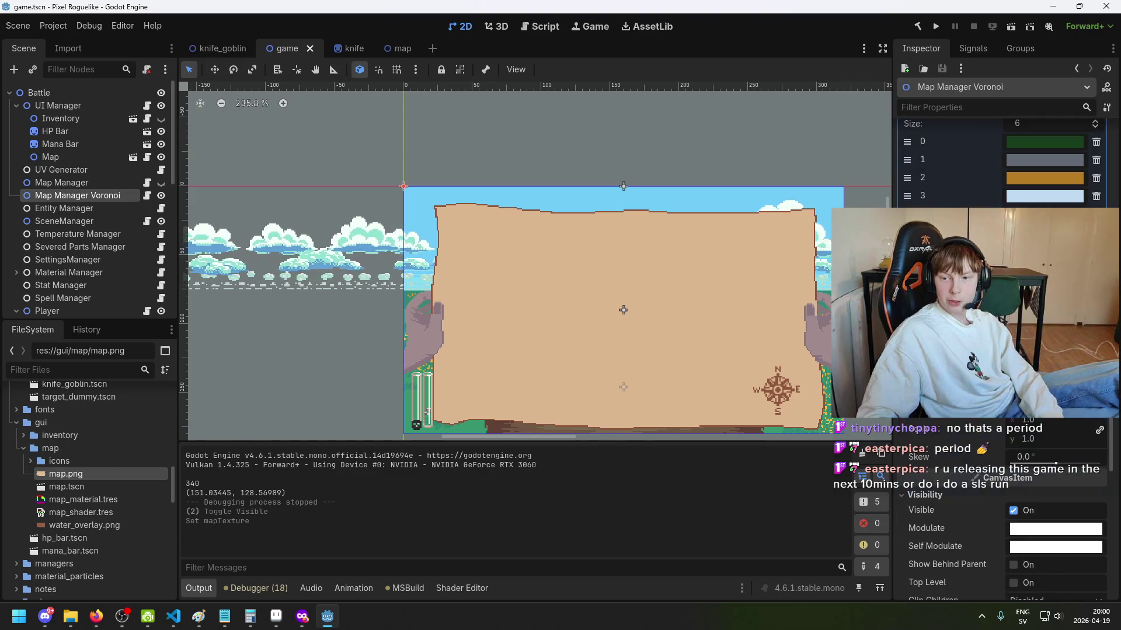
pyautogui.click(173, 616)
# Step: Look up the lookup.GetImage() call on line 66 of EntityLayer.cs for reference
pyautogui.scroll(-5, 465, 419)
pyautogui.scroll(-5, 465, 419)
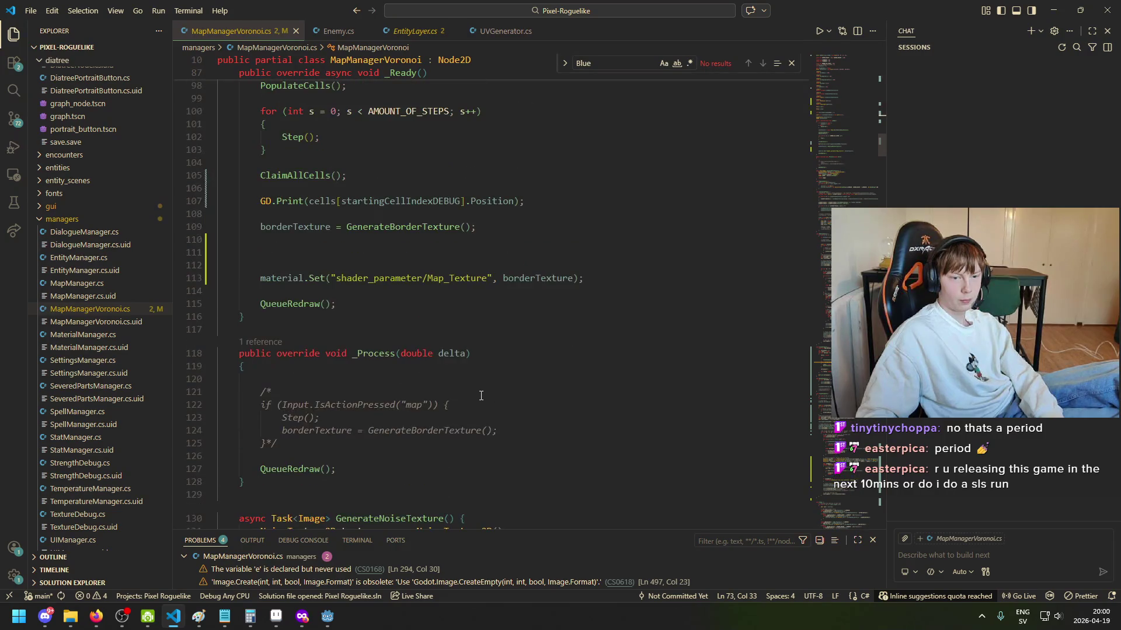
pyautogui.click(424, 37)
pyautogui.scroll(-8, 457, 340)
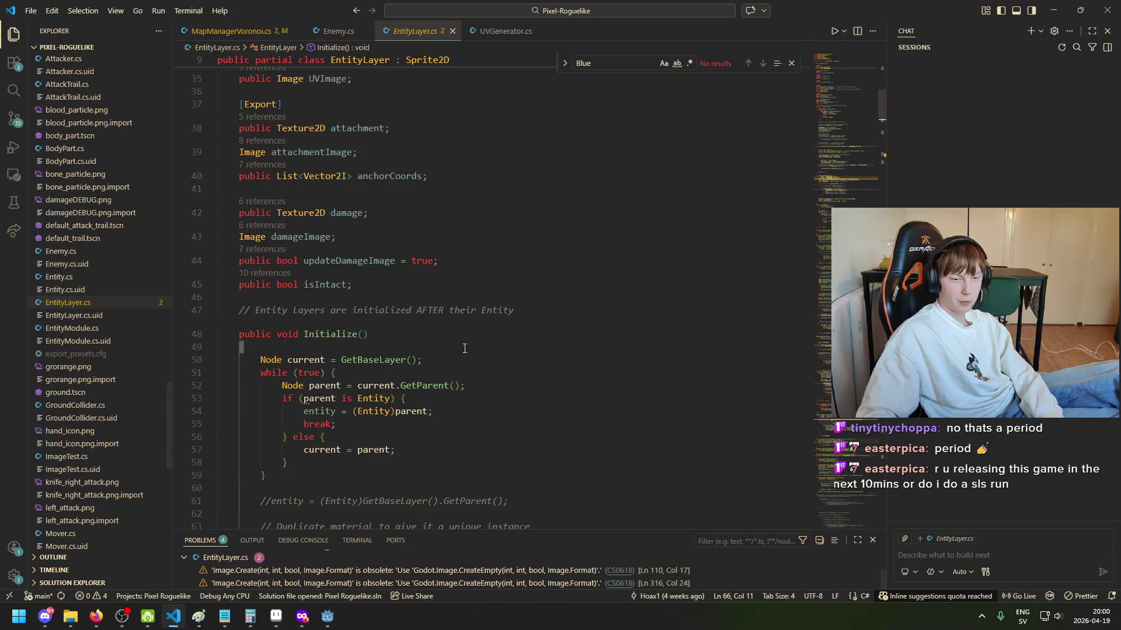
pyautogui.click(459, 387)
pyautogui.moveTo(432, 390); pyautogui.dragTo(336, 390)
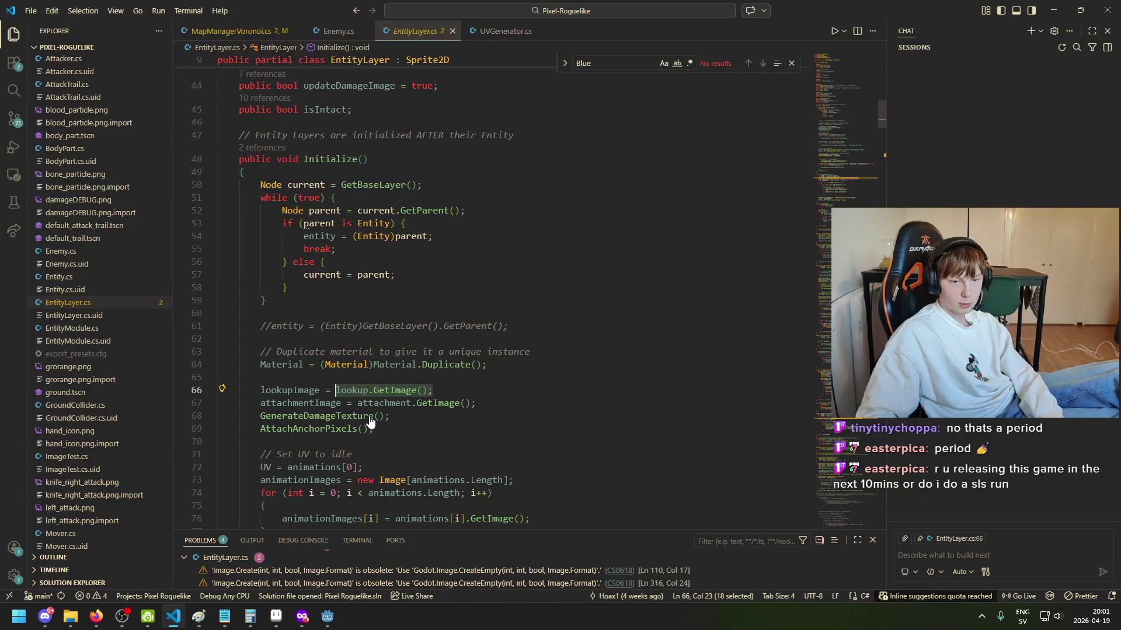
# Step: Add an empty line after line 110 in MapManagerVoronoi's _Ready
pyautogui.click(242, 32)
pyautogui.scroll(-10, 292, 175)
pyautogui.scroll(5, 291, 64)
pyautogui.scroll(7, 400, 222)
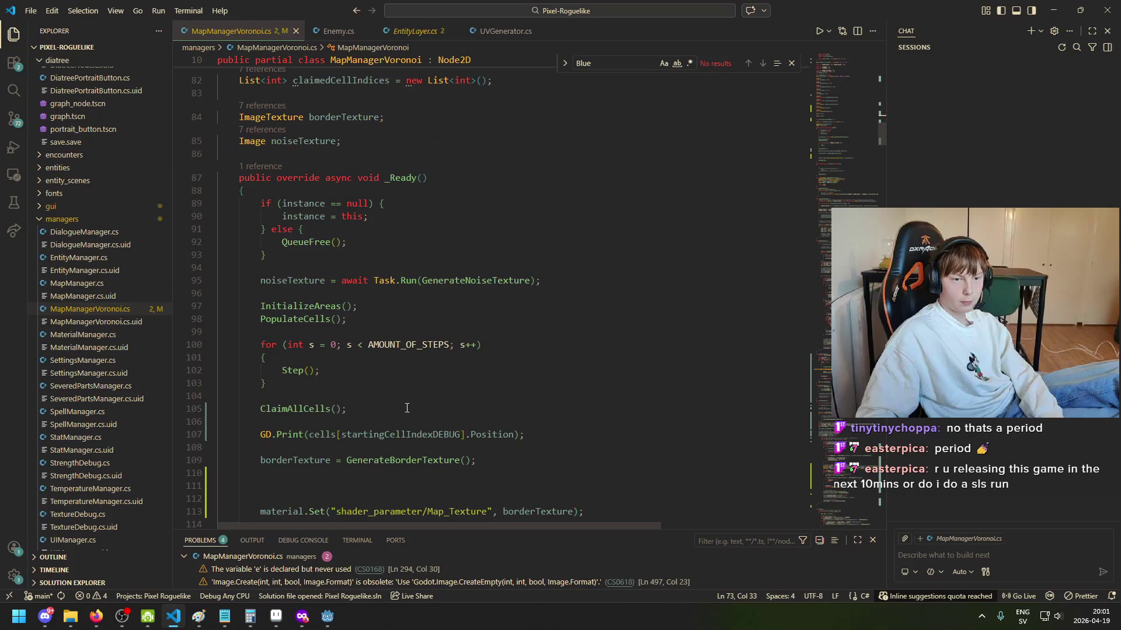
pyautogui.scroll(-4, 397, 405)
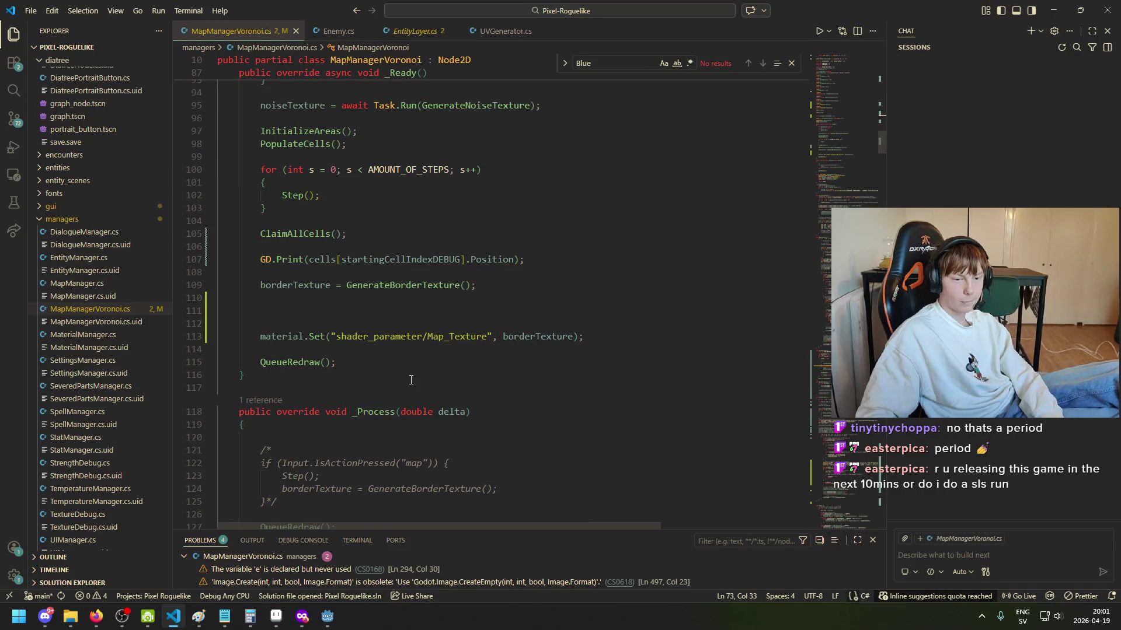
pyautogui.scroll(1, 411, 374)
pyautogui.click(467, 328)
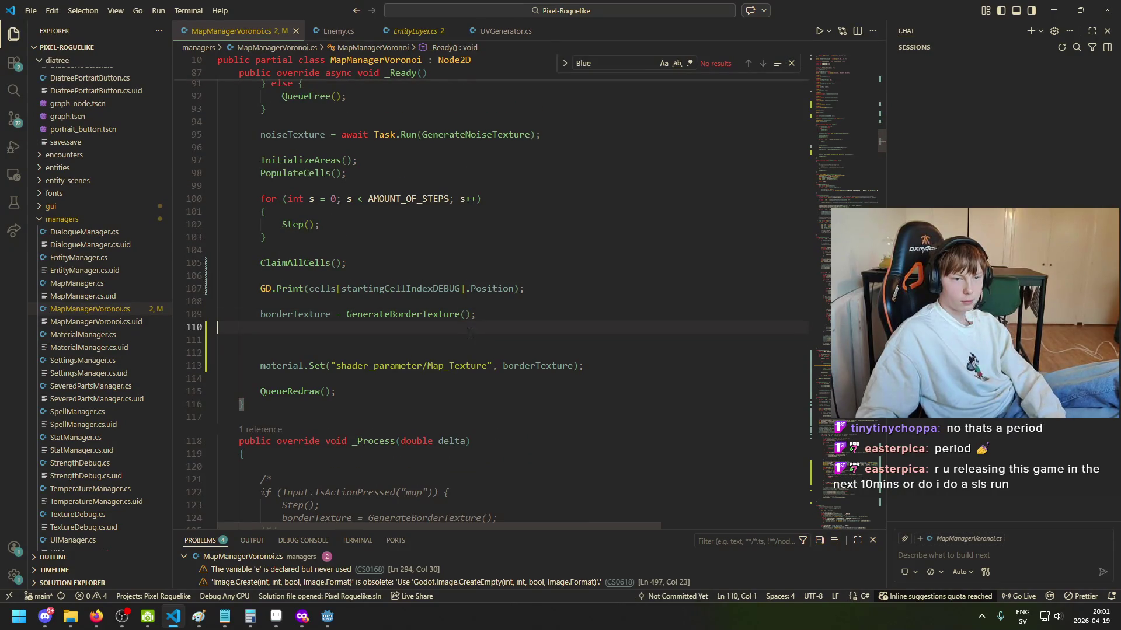
pyautogui.press('Return')
pyautogui.write('ma')
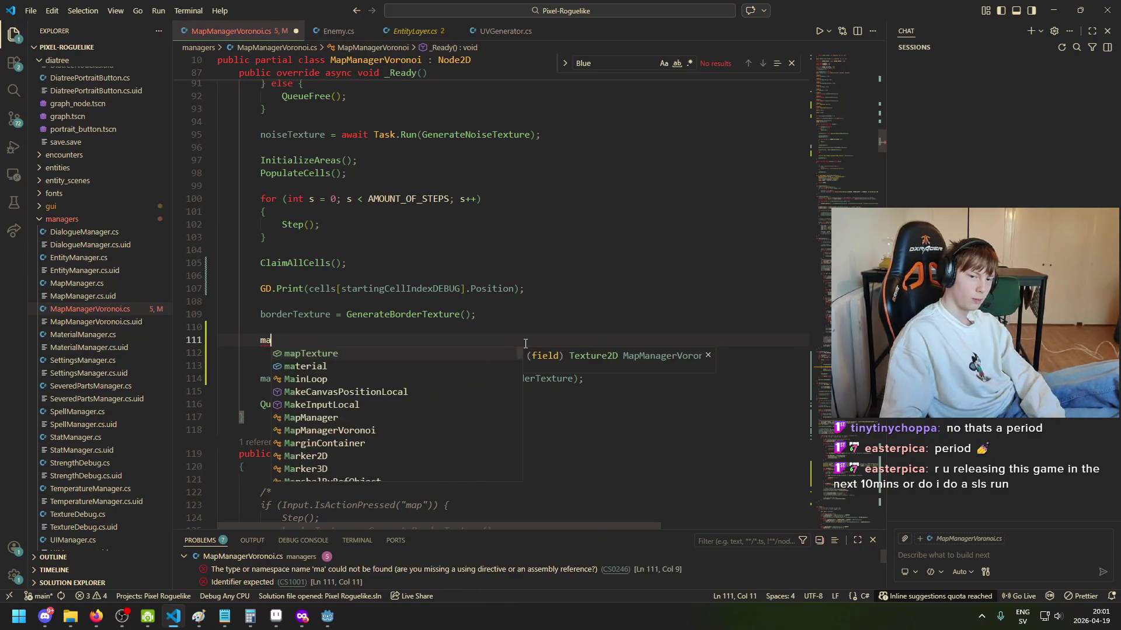
pyautogui.write('pe')
pyautogui.press('Tab')
pyautogui.hotkey('ctrl', 'BackSpace')
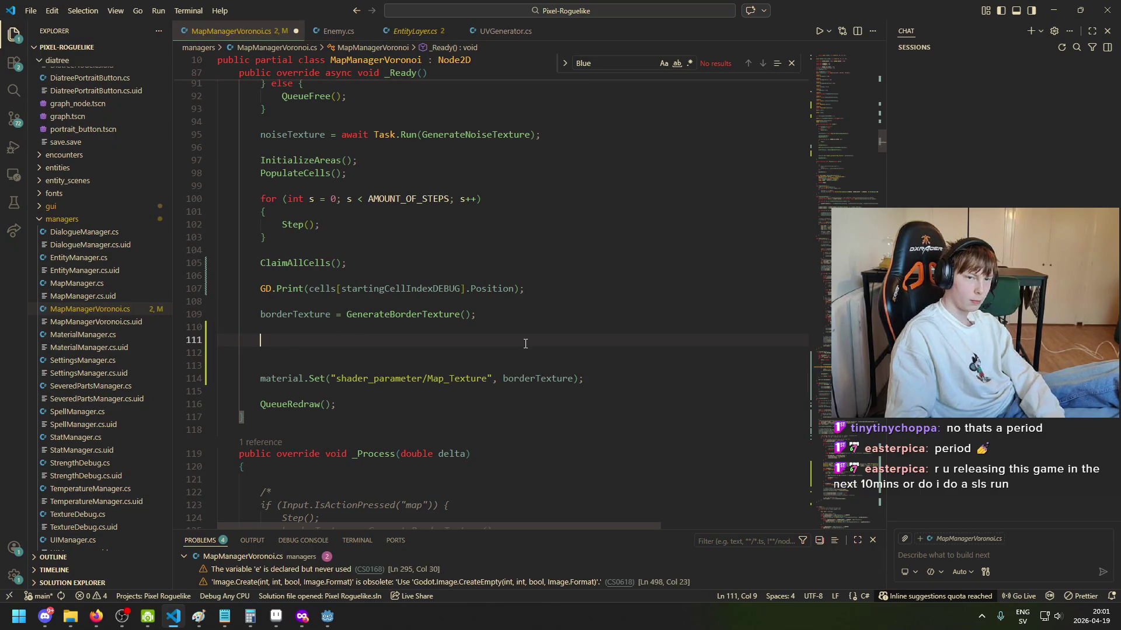
pyautogui.scroll(10, 372, 314)
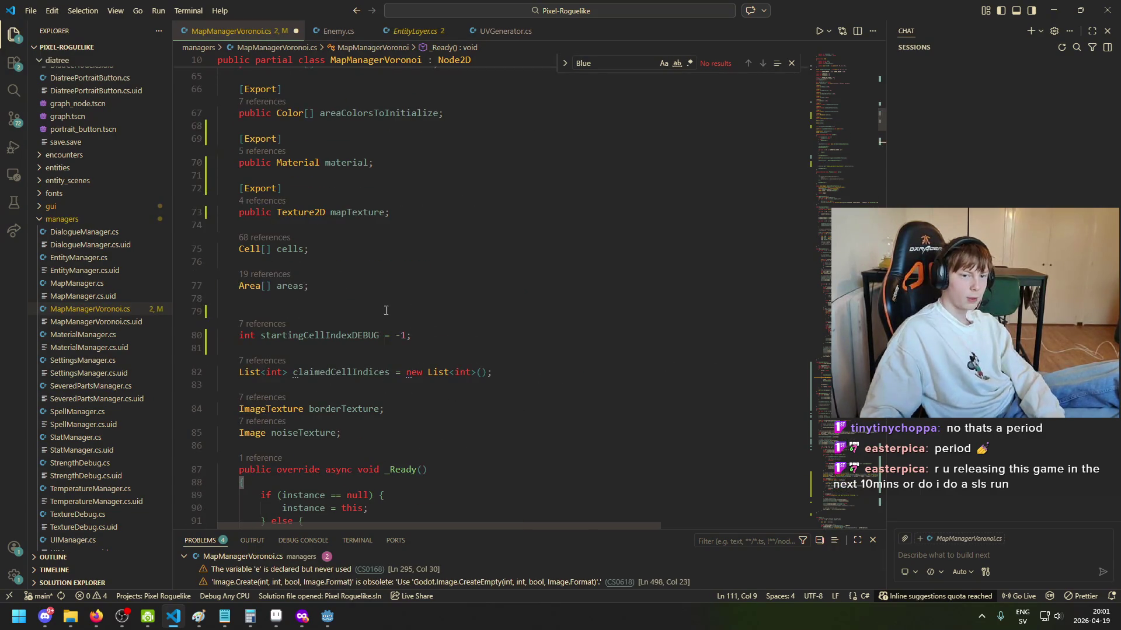
# Step: Rename the exported mapTexture field to mapUITexture
pyautogui.moveTo(383, 301); pyautogui.dragTo(350, 299)
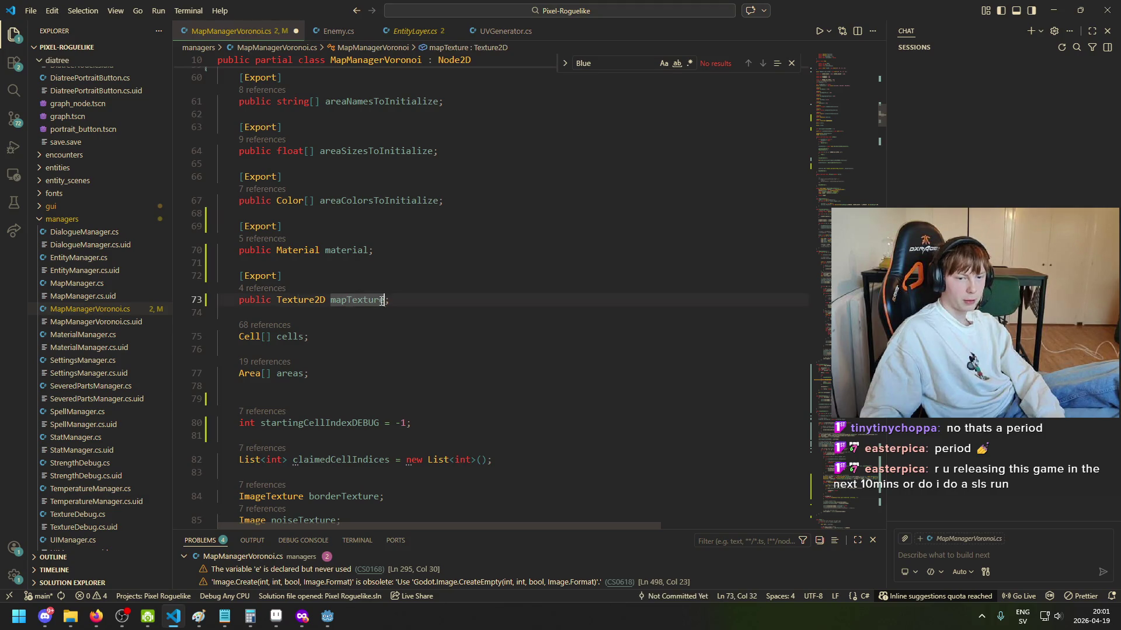
pyautogui.click(348, 299)
pyautogui.write('UI')
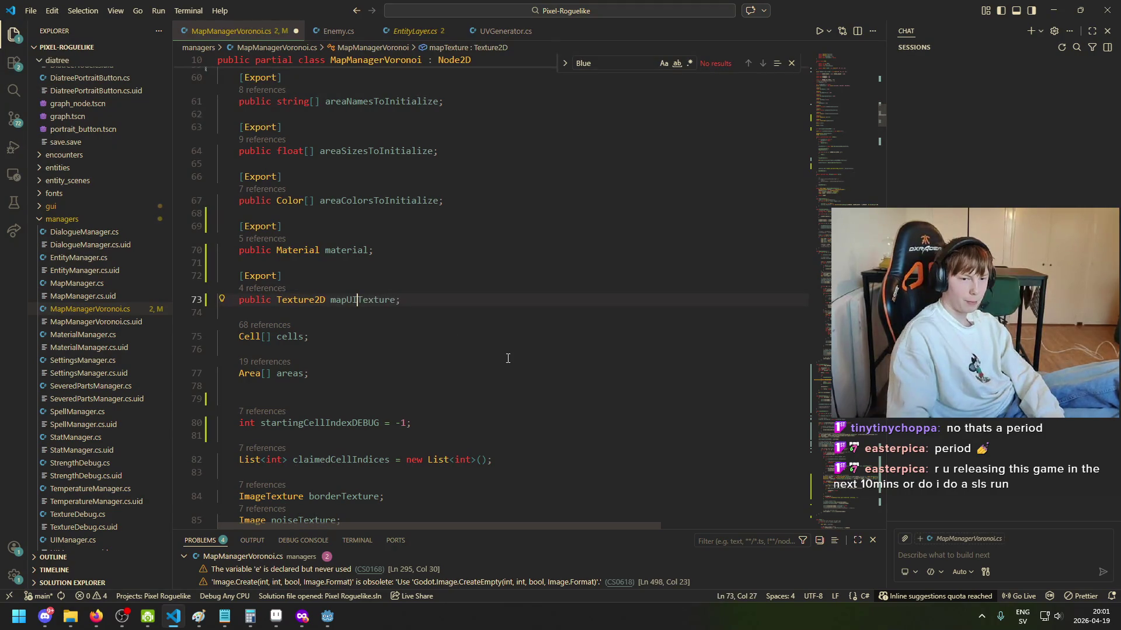
pyautogui.scroll(-10, 508, 358)
# Step: Start the mapUIImage declaration on line 111, comparing with lookupImage in EntityLayer.cs
pyautogui.click(373, 310)
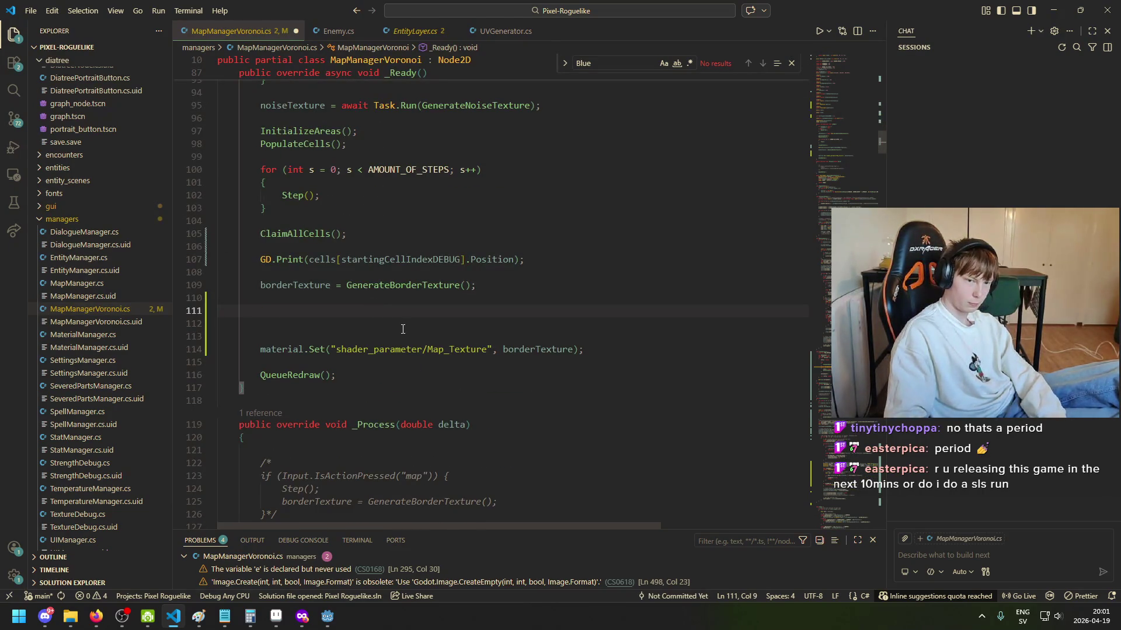
pyautogui.write('mapUIIma')
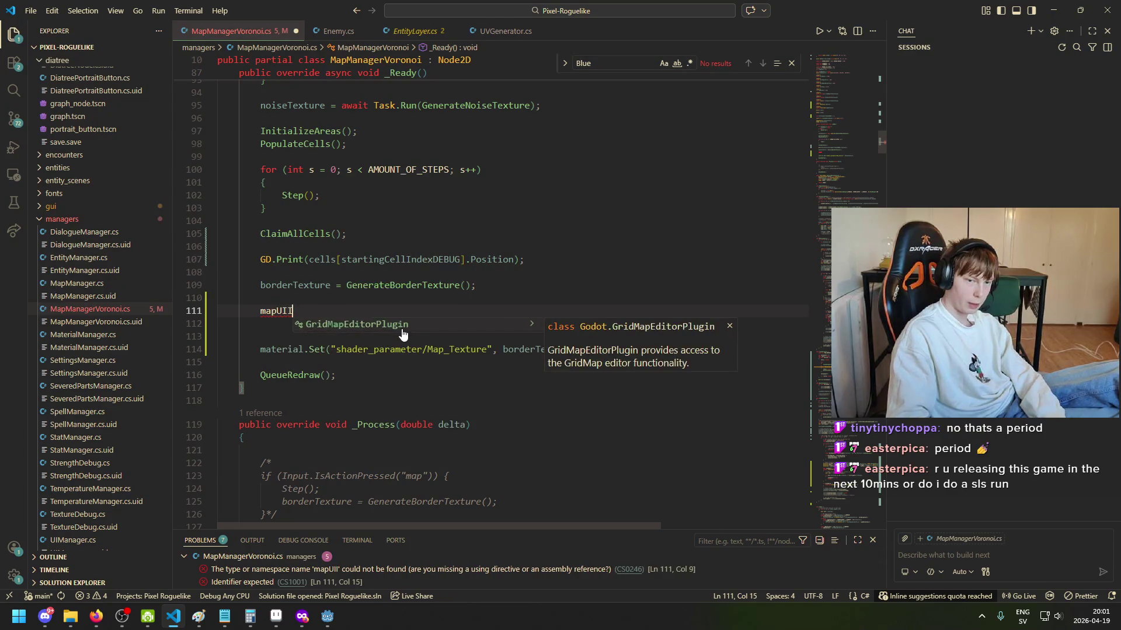
pyautogui.write('ge')
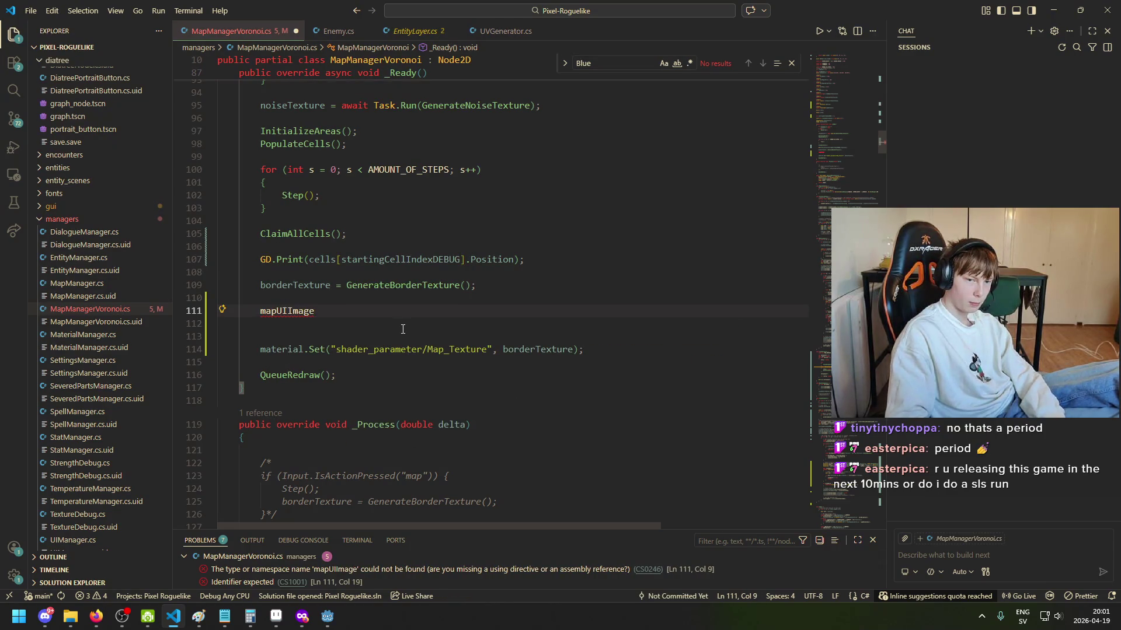
pyautogui.write('ImageText')
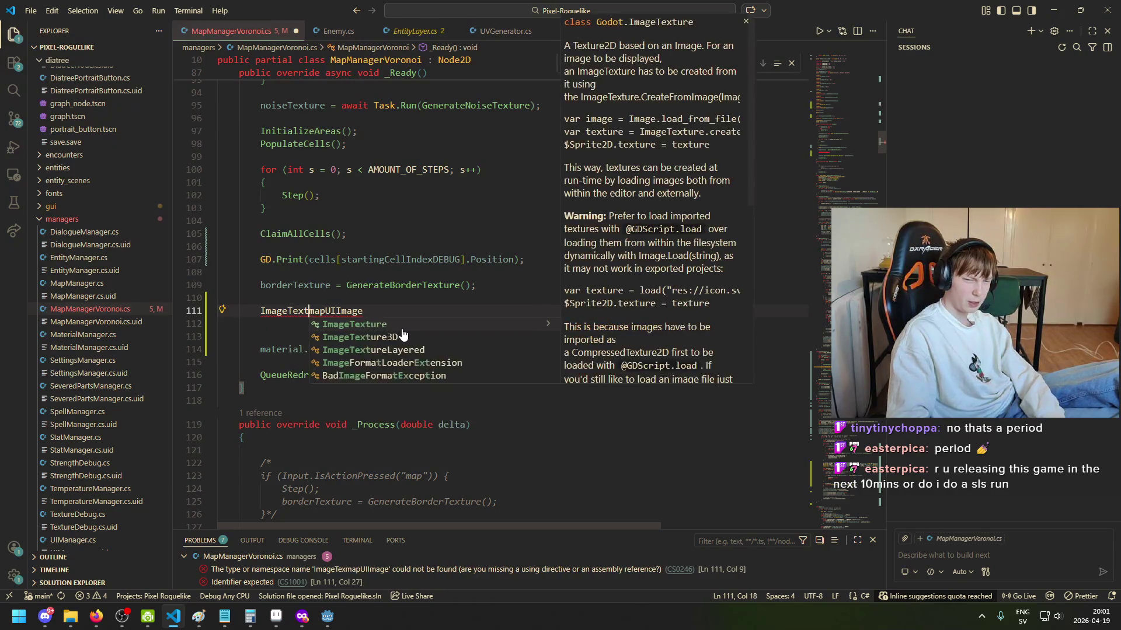
pyautogui.press('Tab')
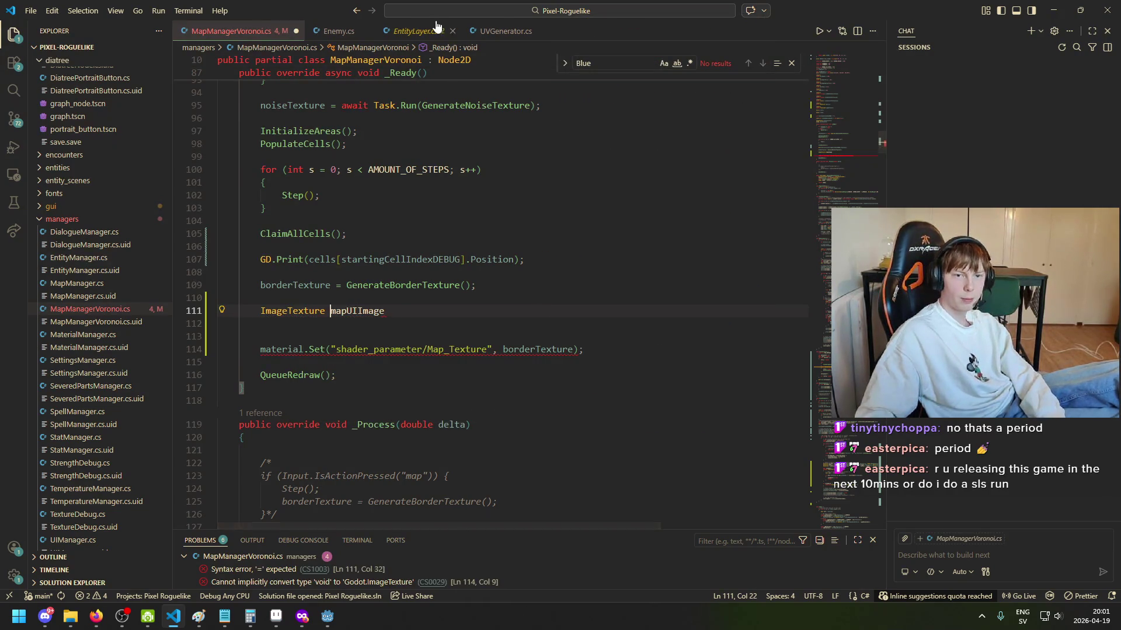
pyautogui.click(437, 31)
pyautogui.click(298, 390)
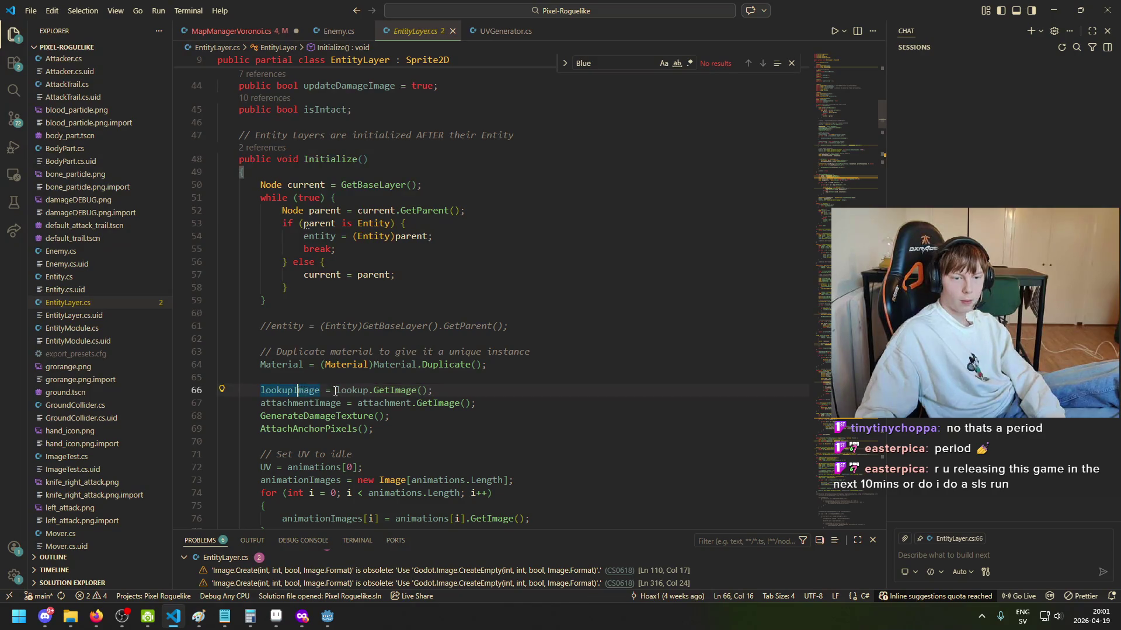
pyautogui.scroll(10, 325, 233)
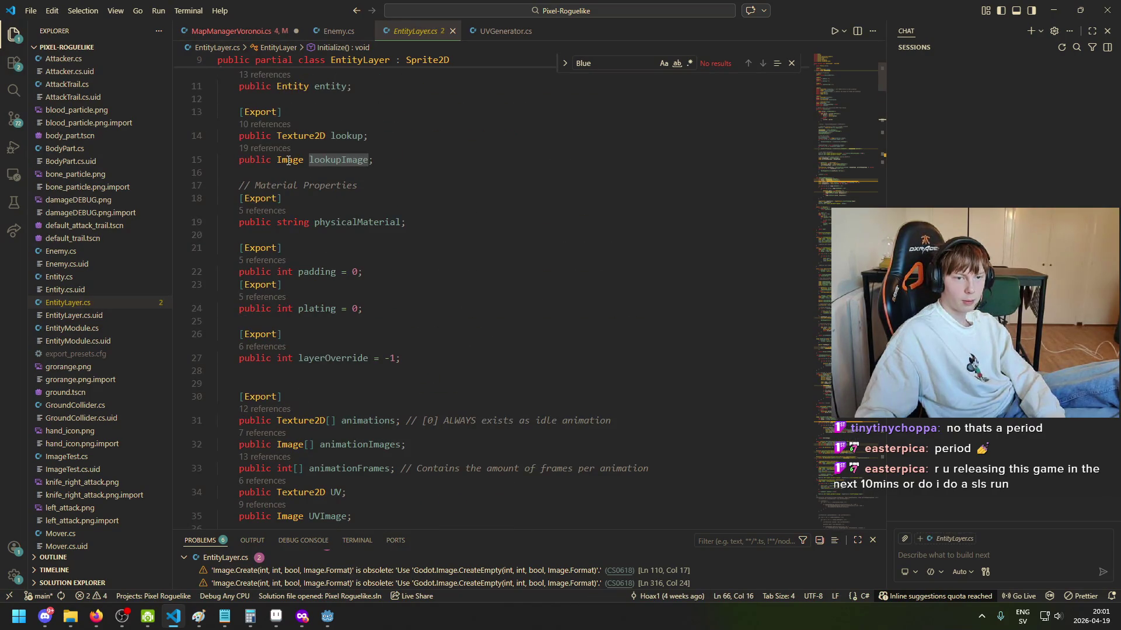
pyautogui.scroll(-10, 503, 433)
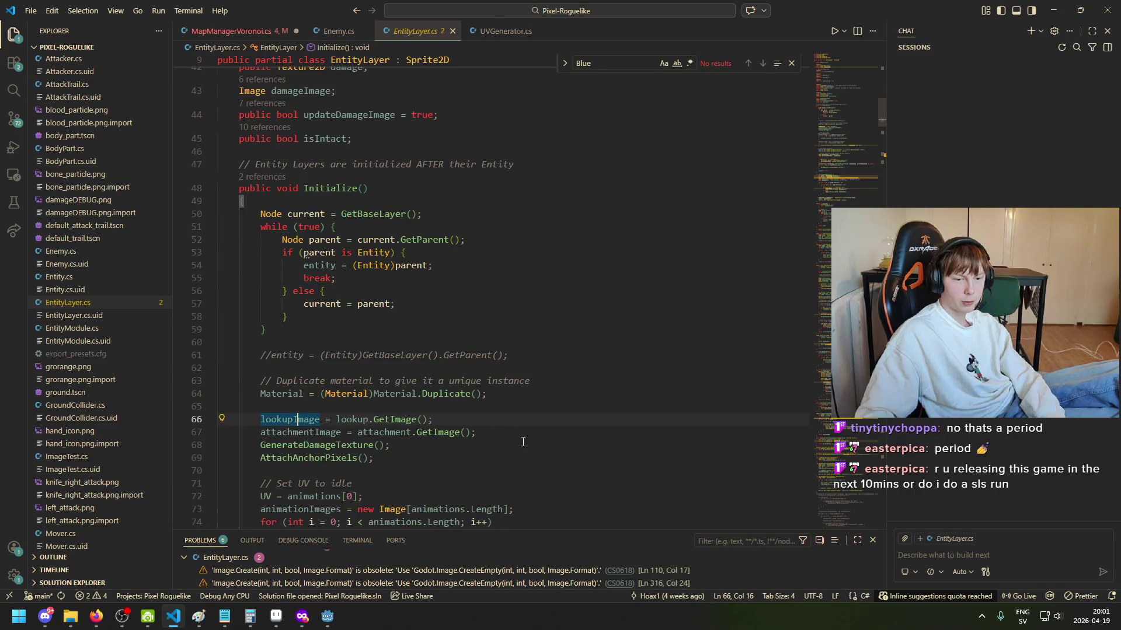
# Step: Complete line 111 as 'Image mapUIImage = mapUITexture.GetImage();' and go back to Godot
pyautogui.click(258, 32)
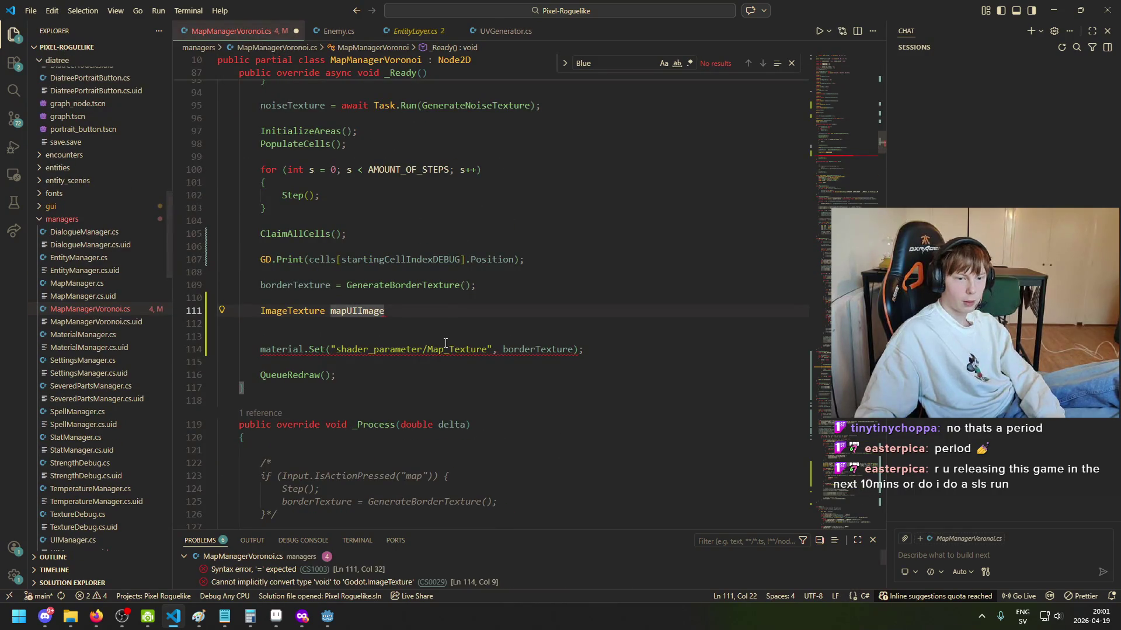
pyautogui.write('Image')
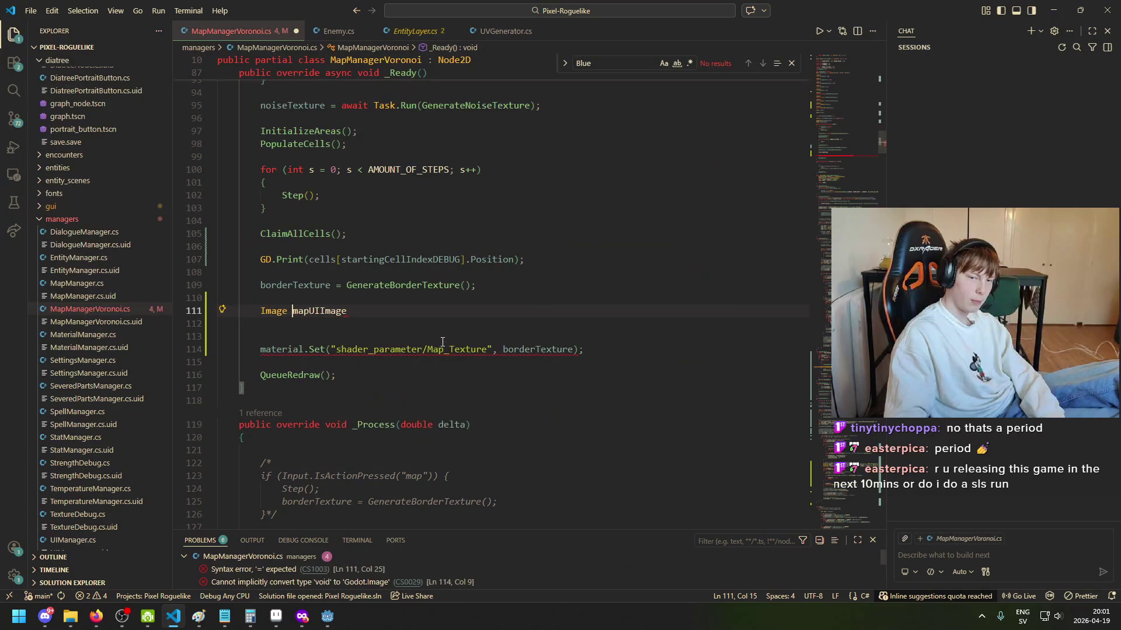
pyautogui.press('End')
pyautogui.write('= ')
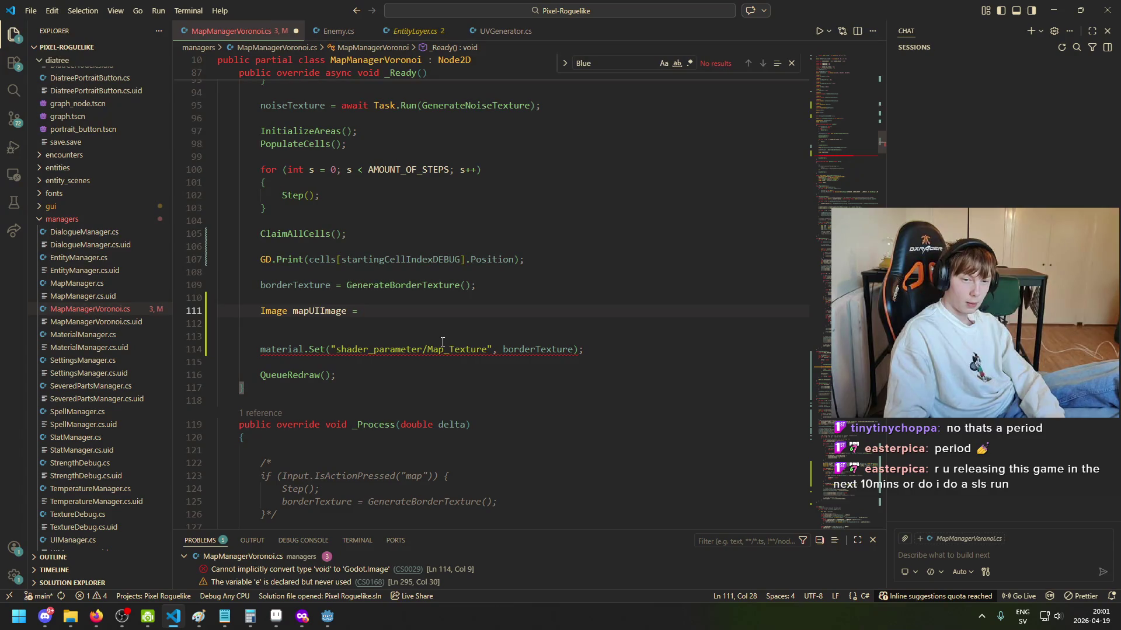
pyautogui.write('mapUITexture.GetImage(')
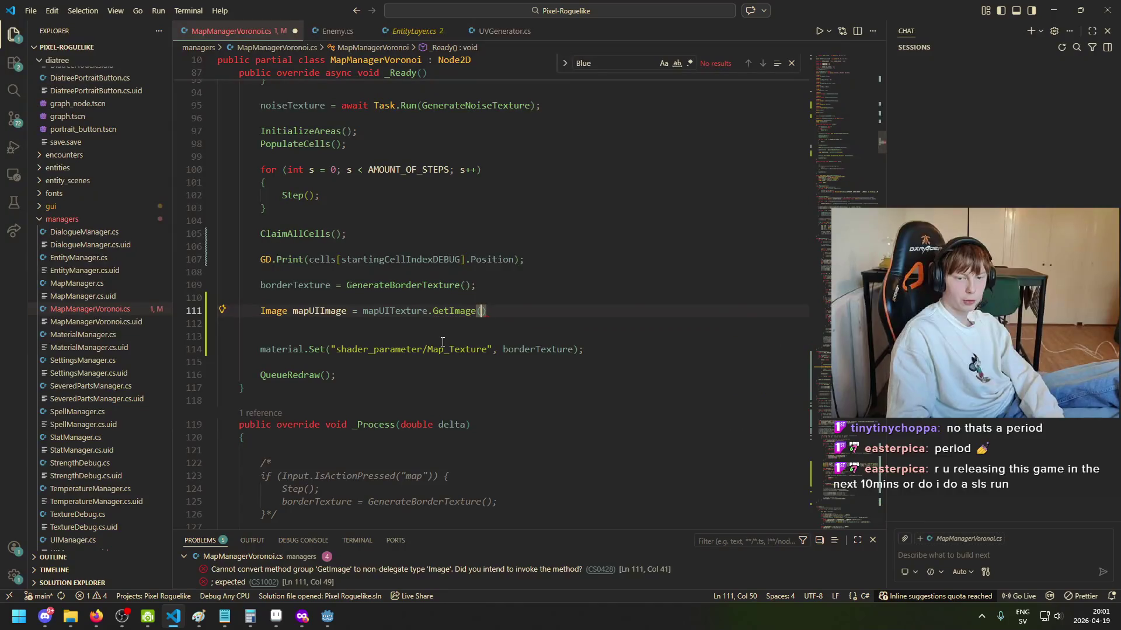
pyautogui.write(');')
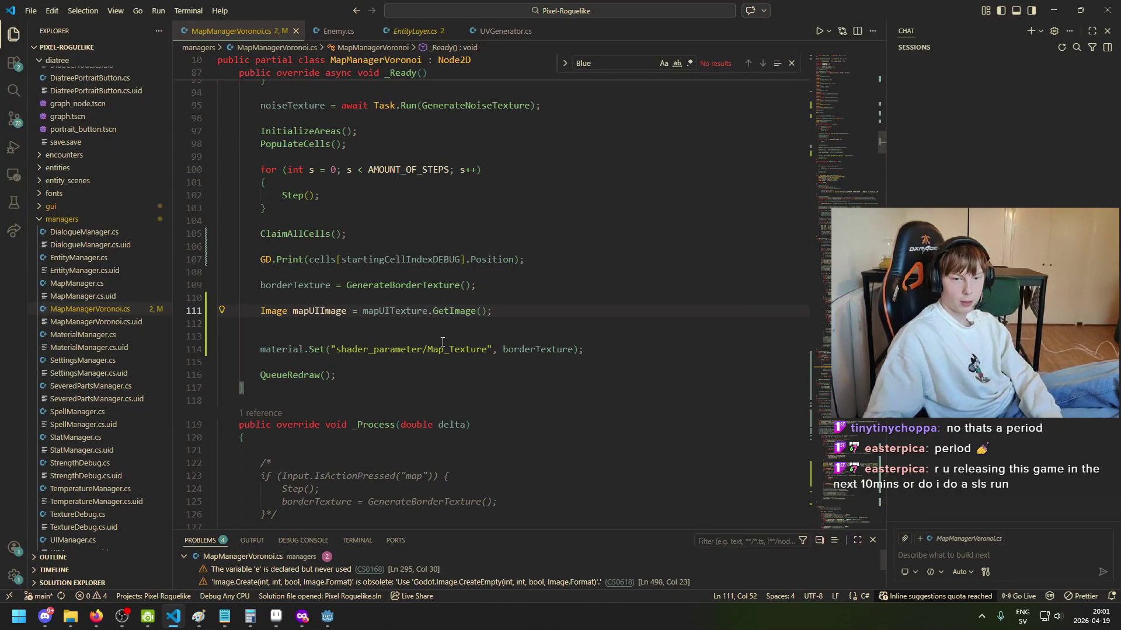
pyautogui.click(326, 616)
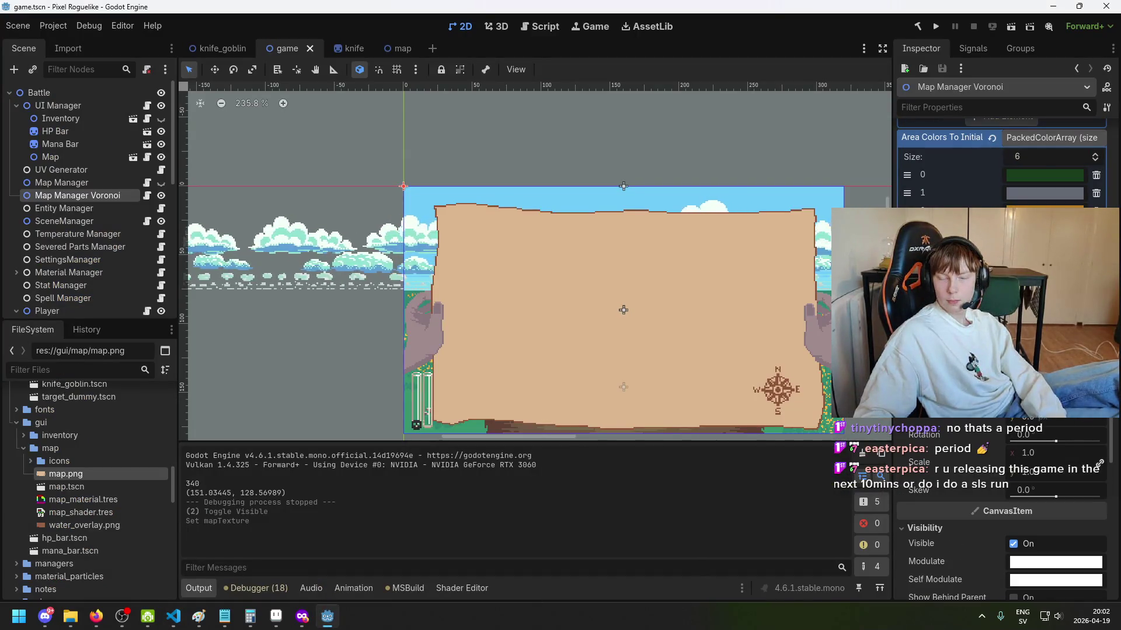
# Step: Rebuild the .NET project with Alt+B so mapUITexture registers, then return to VS Code
pyautogui.hotkey('alt', 'b')
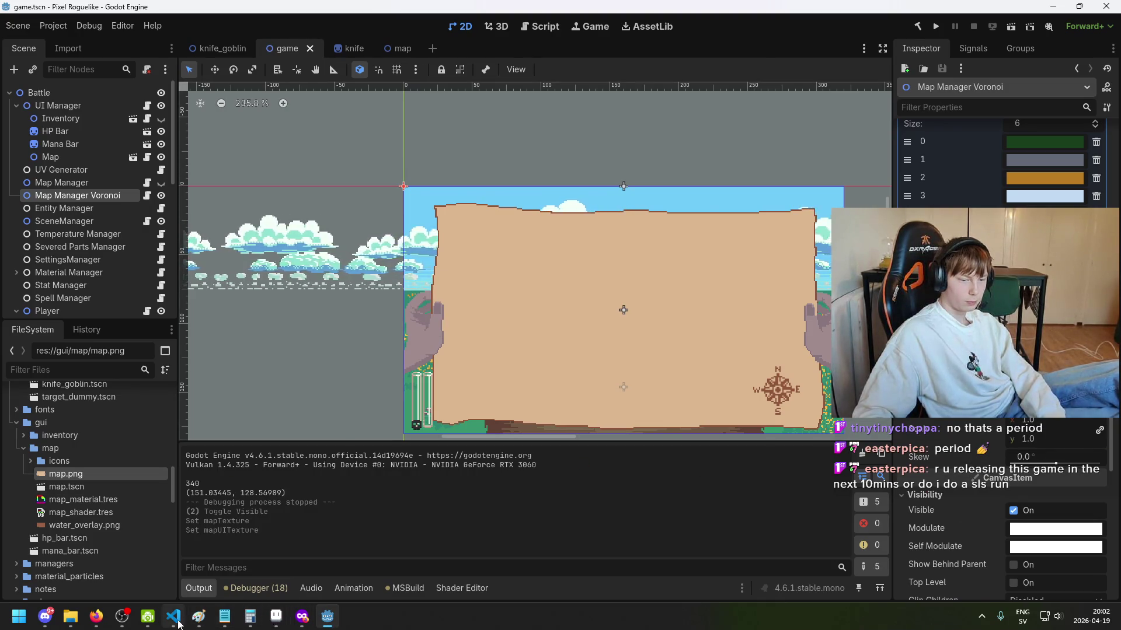
pyautogui.hotkey('alt', 'Tab')
# Step: Add blank lines below the mapUIImage line 111 in _Ready, trimming one extra
pyautogui.scroll(-3, 357, 407)
pyautogui.scroll(2, 423, 221)
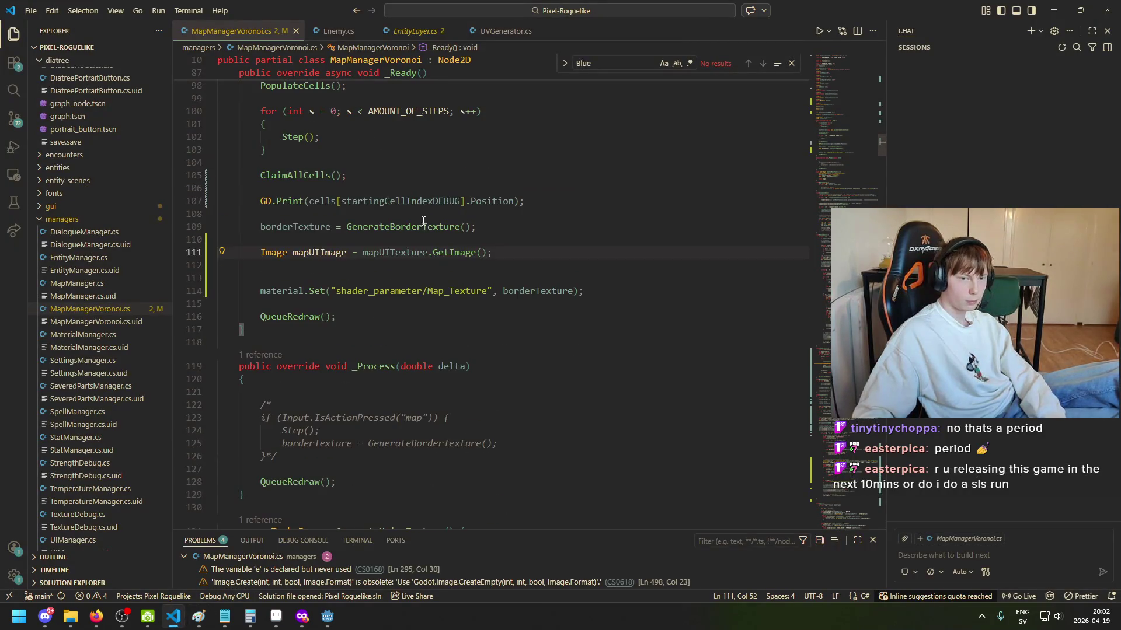
pyautogui.press('Tab')
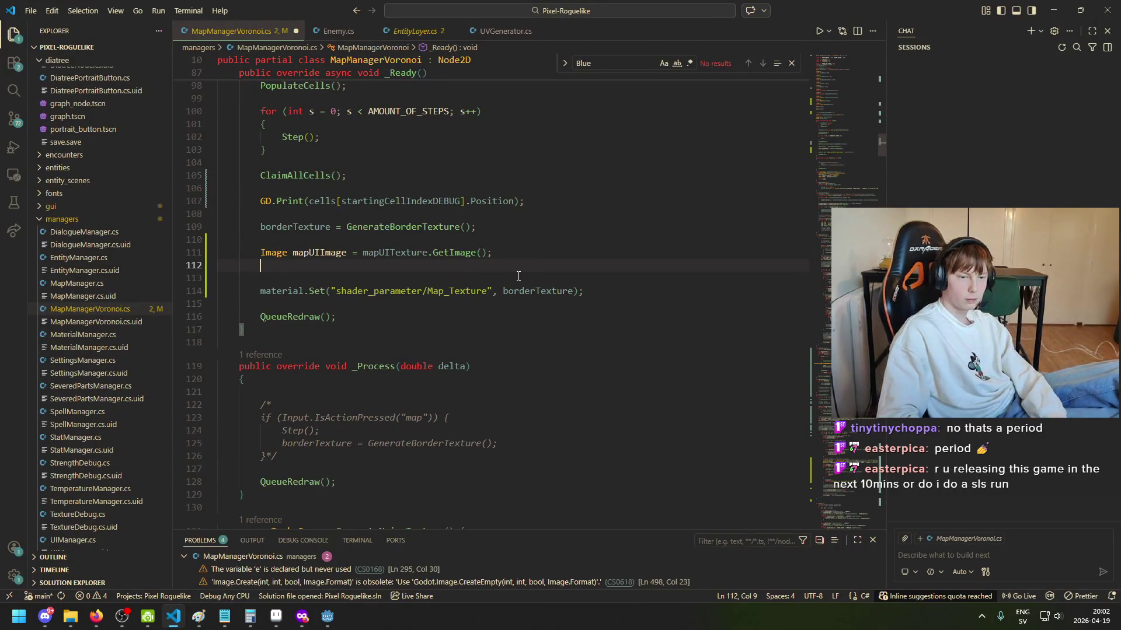
pyautogui.press('Return')
pyautogui.press('Return')
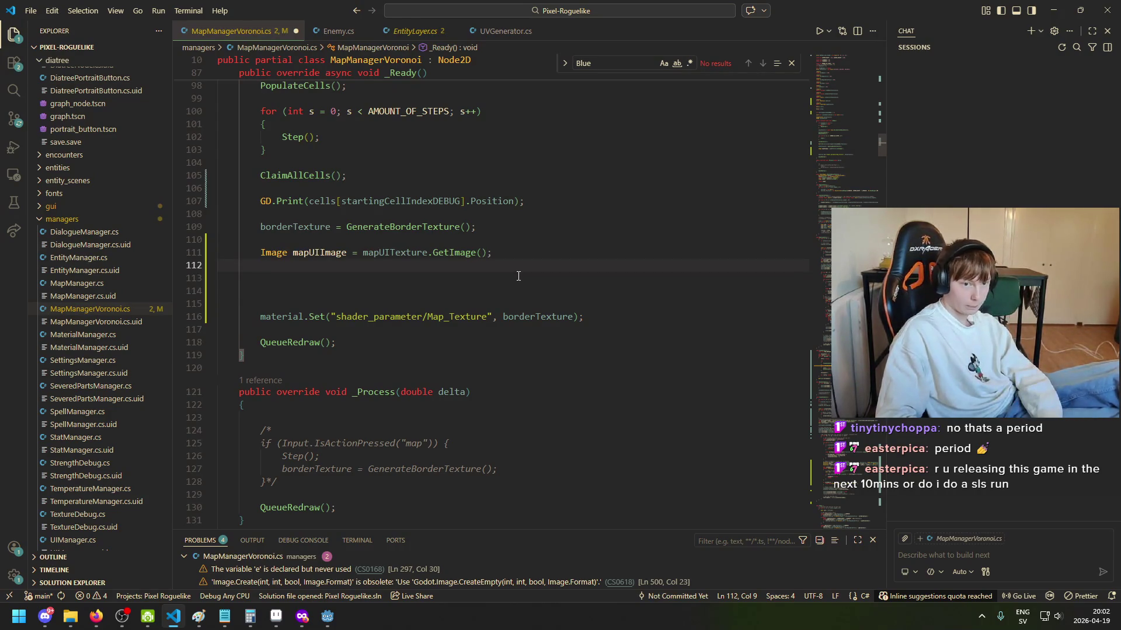
pyautogui.click(519, 276)
pyautogui.press('Delete')
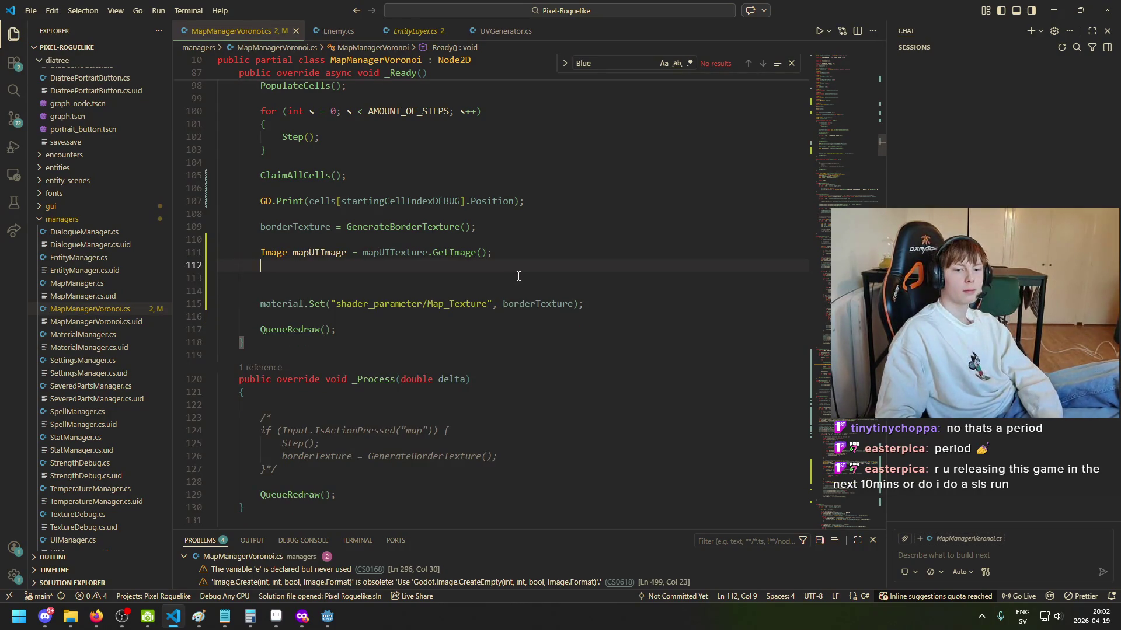
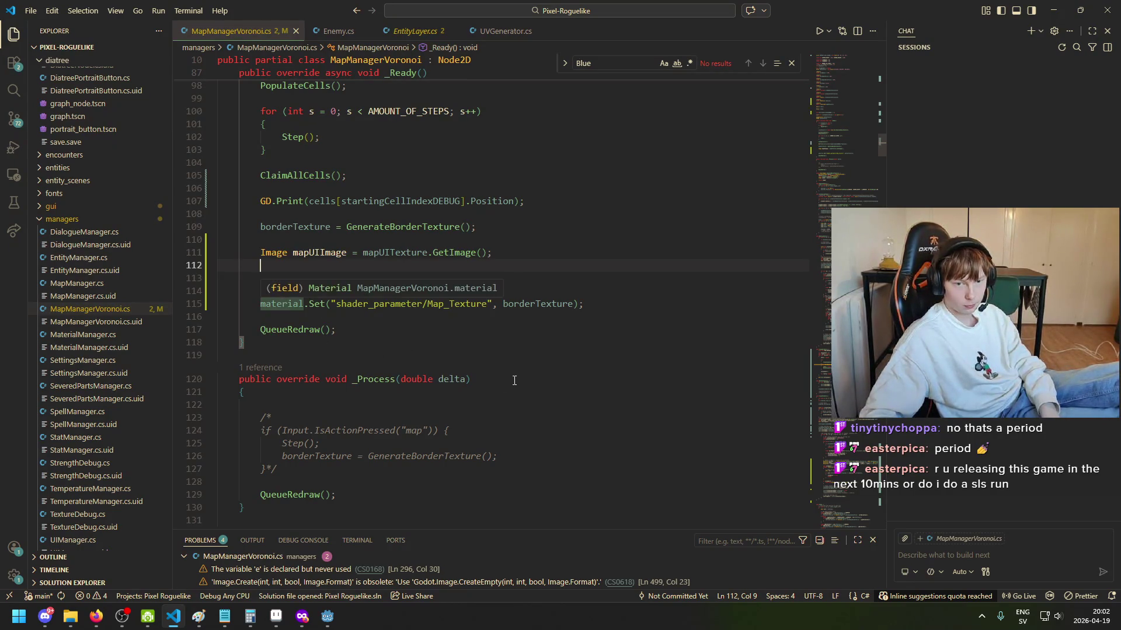
# Step: Copy the ImageTexture.CreateFromImage(image) line from EntityLayer.cs onto line 112 of MapManagerVoronoi.cs
pyautogui.click(568, 304)
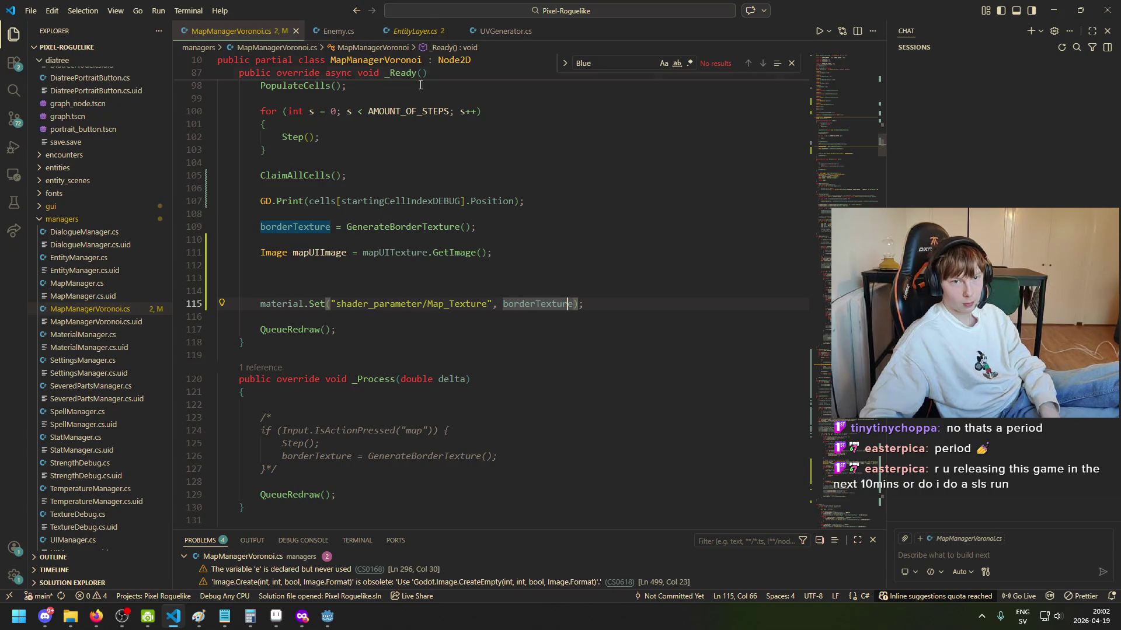
pyautogui.click(415, 32)
pyautogui.hotkey('ctrl', 'f')
pyautogui.write('i')
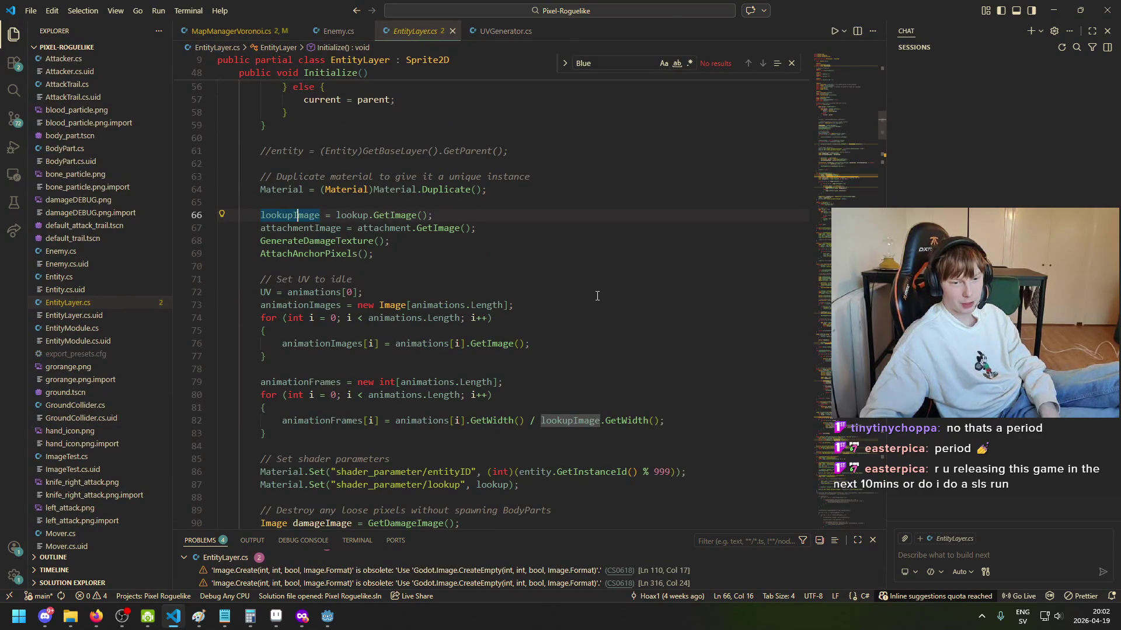
pyautogui.write('mage')
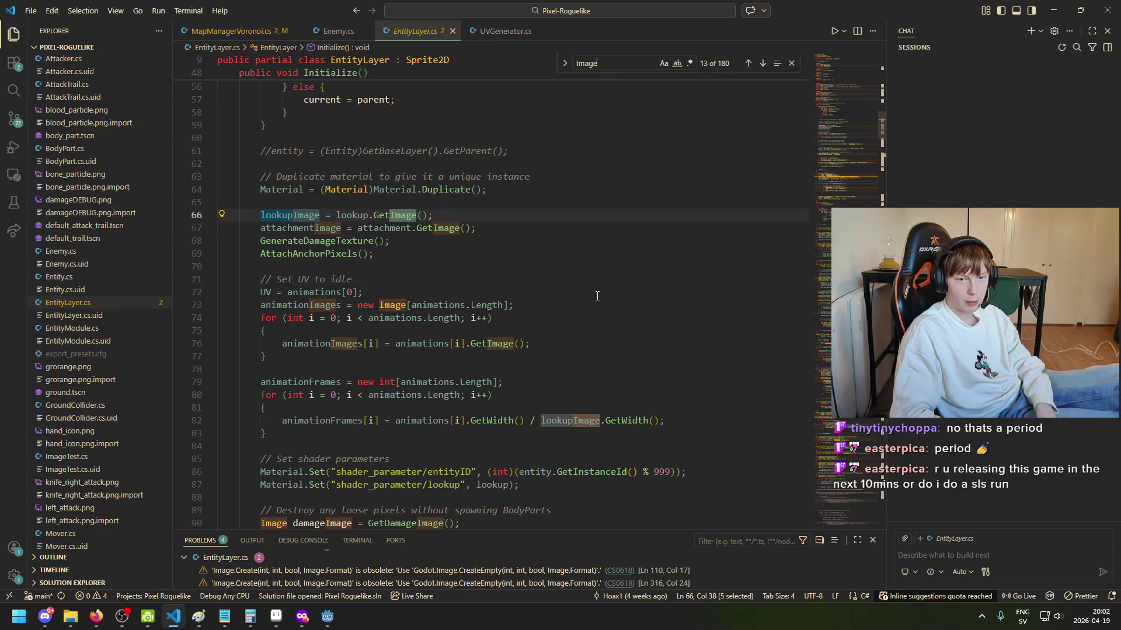
pyautogui.write('Texture')
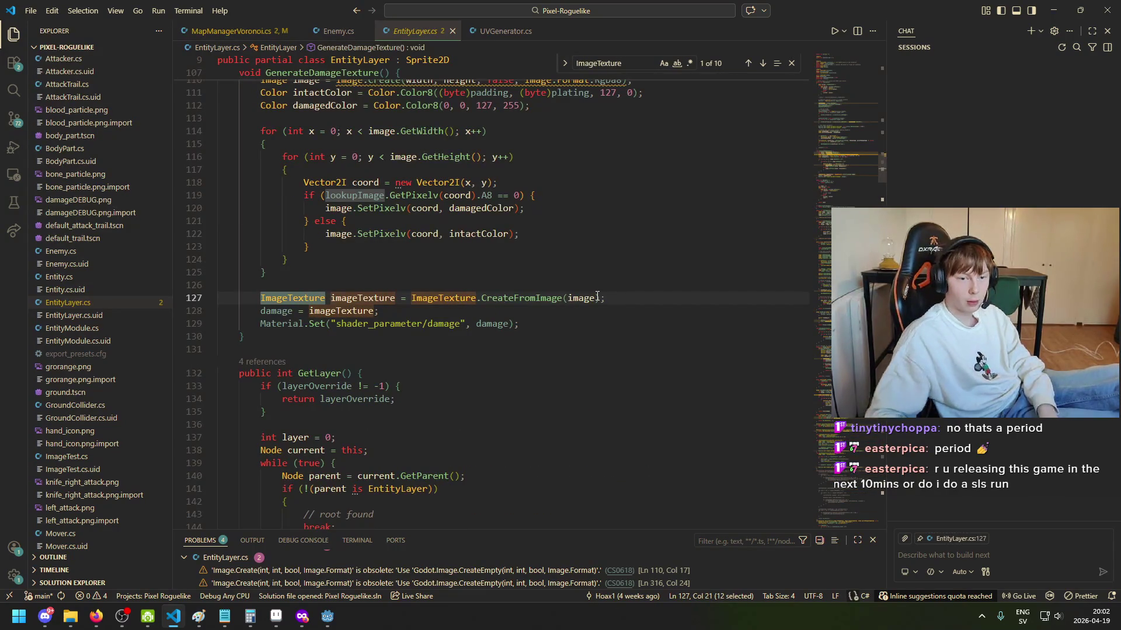
pyautogui.moveTo(490, 301); pyautogui.dragTo(411, 299)
pyautogui.hotkey('ctrl', 'c')
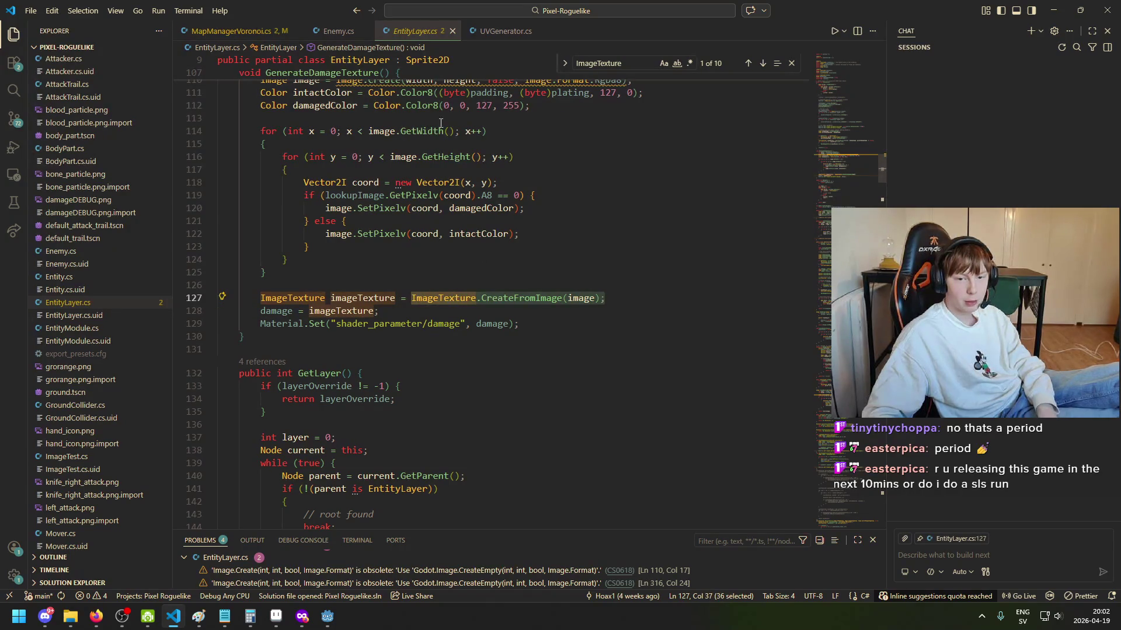
pyautogui.click(249, 33)
pyautogui.click(376, 266)
pyautogui.hotkey('ctrl', 'v')
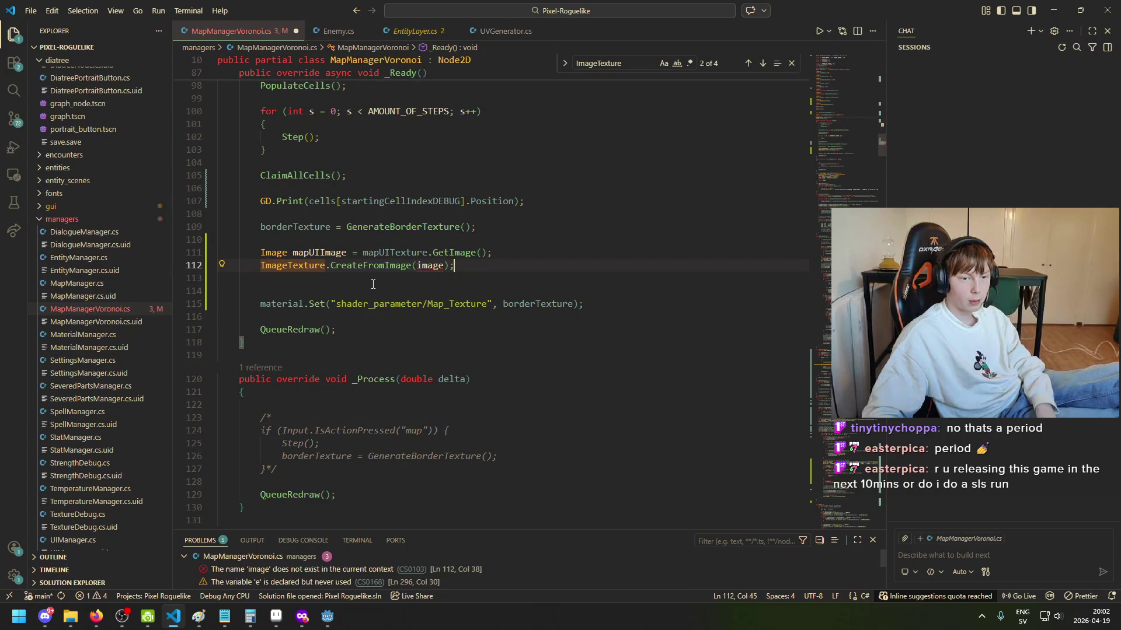
# Step: Change line 112 to 'ImageTexture mapUIImageTexture = ImageTexture.CreateFromImage(mapUIImage);'
pyautogui.click(345, 253)
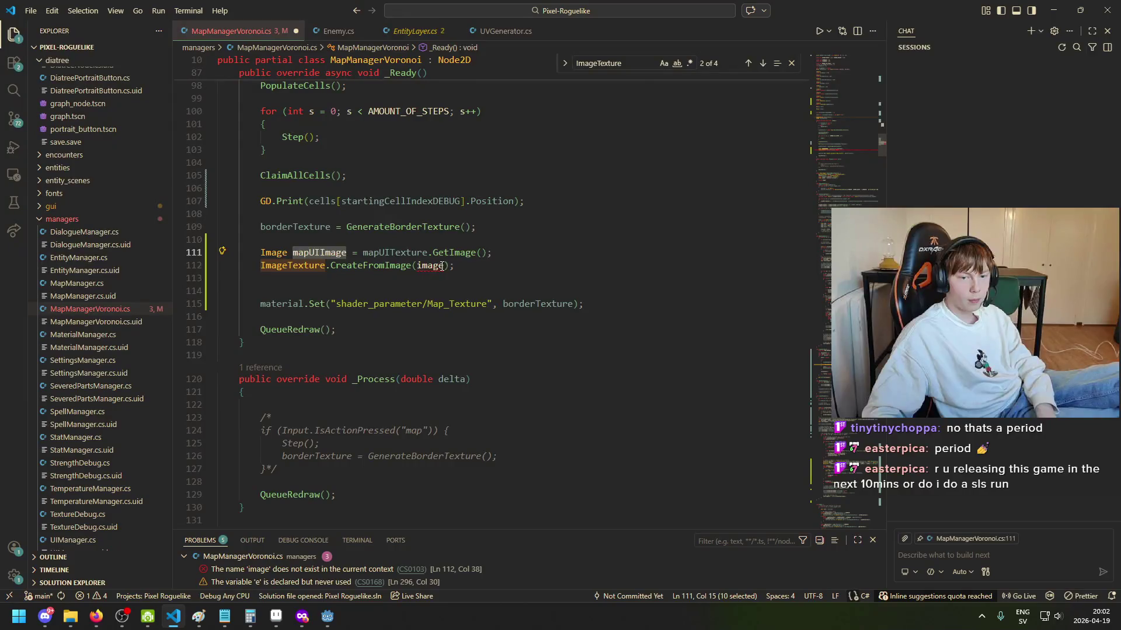
pyautogui.moveTo(444, 266); pyautogui.dragTo(405, 265)
pyautogui.write('e(mapUIImage')
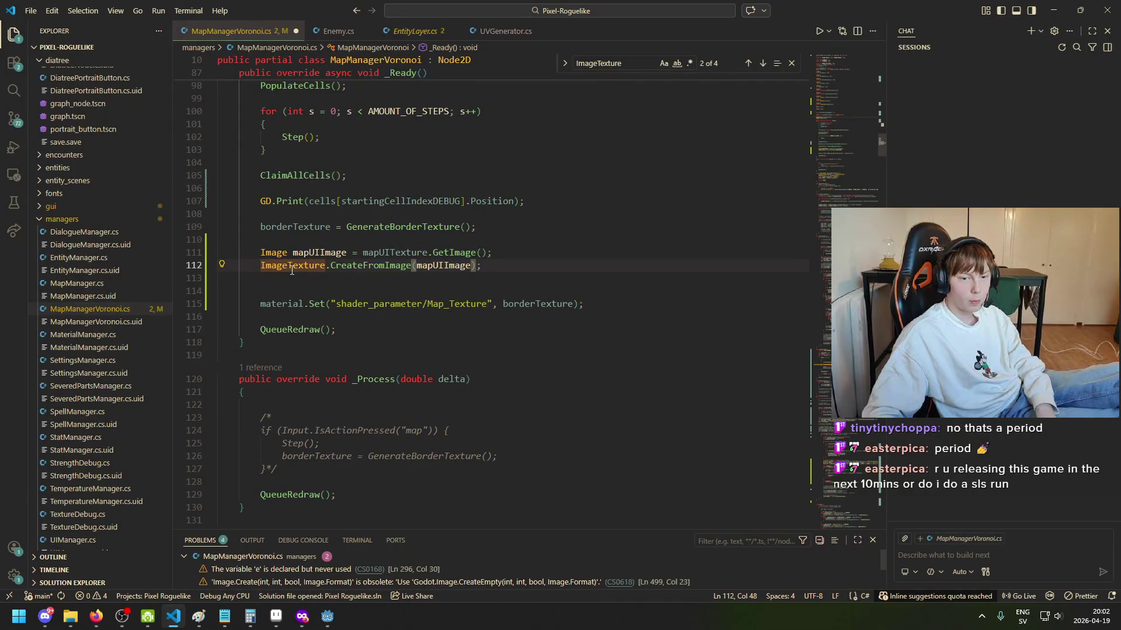
pyautogui.click(261, 265)
pyautogui.write('map')
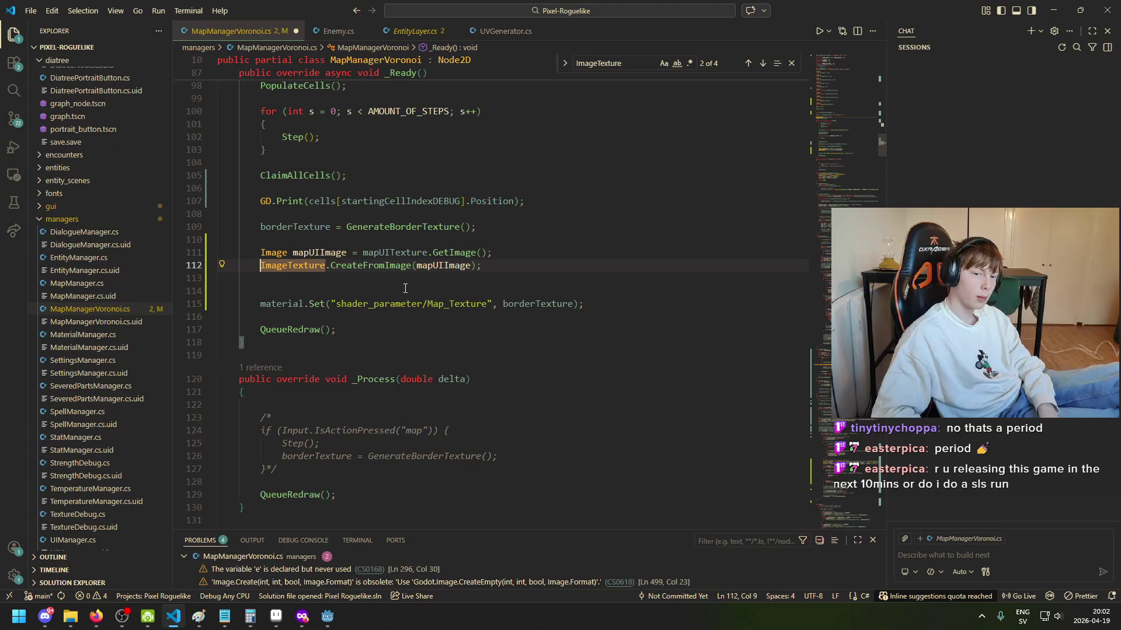
pyautogui.write('UIImage')
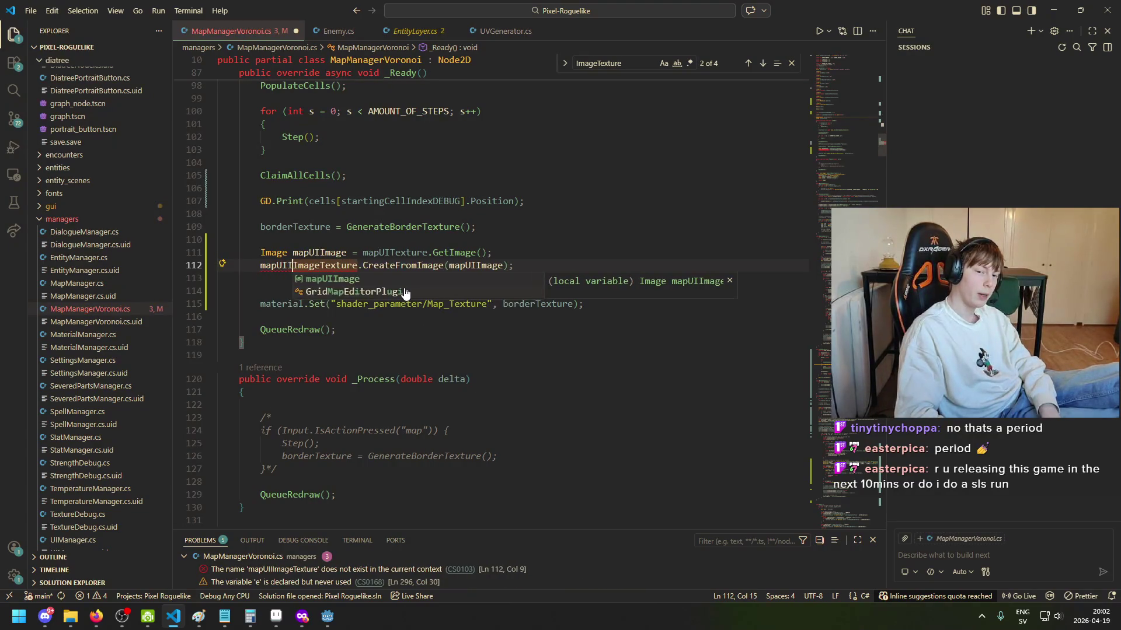
pyautogui.write('Texture =')
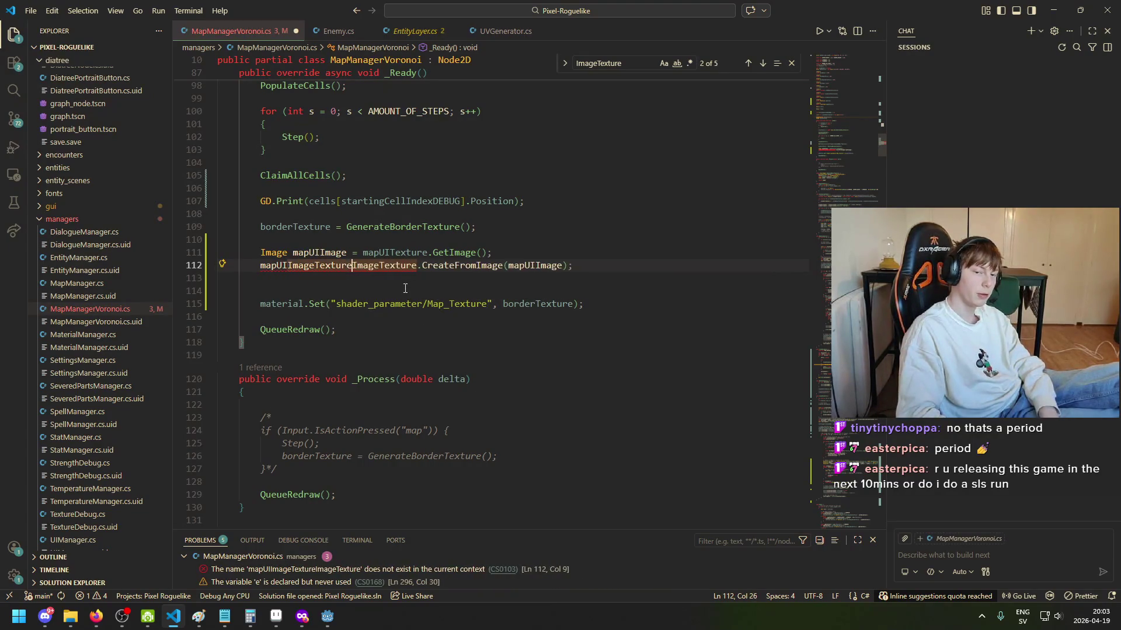
pyautogui.press('End')
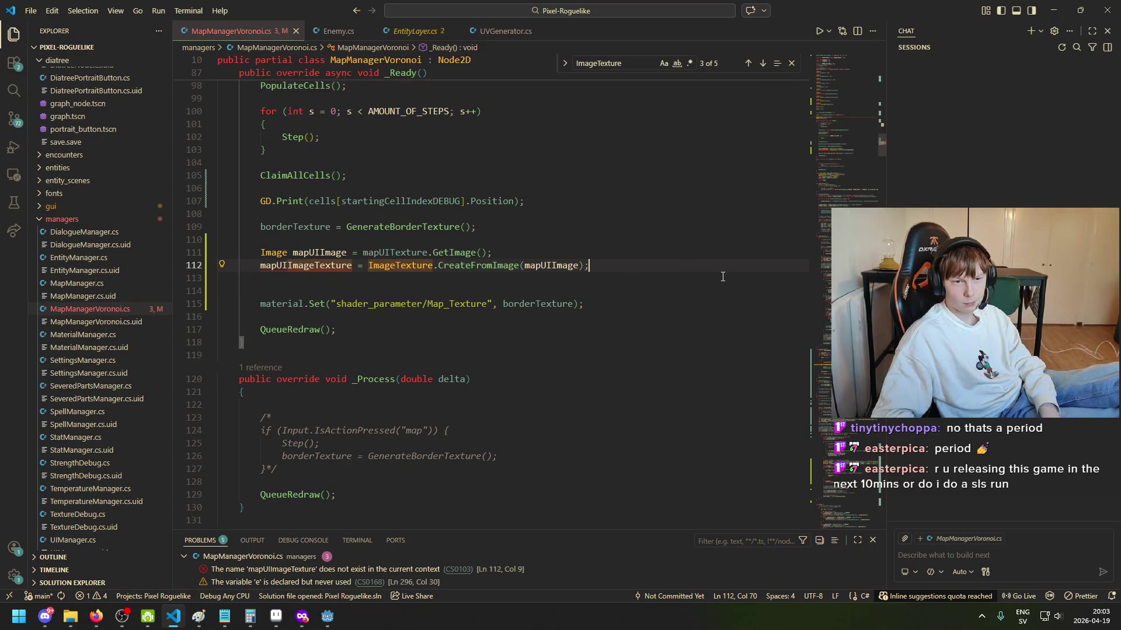
pyautogui.moveTo(333, 266)
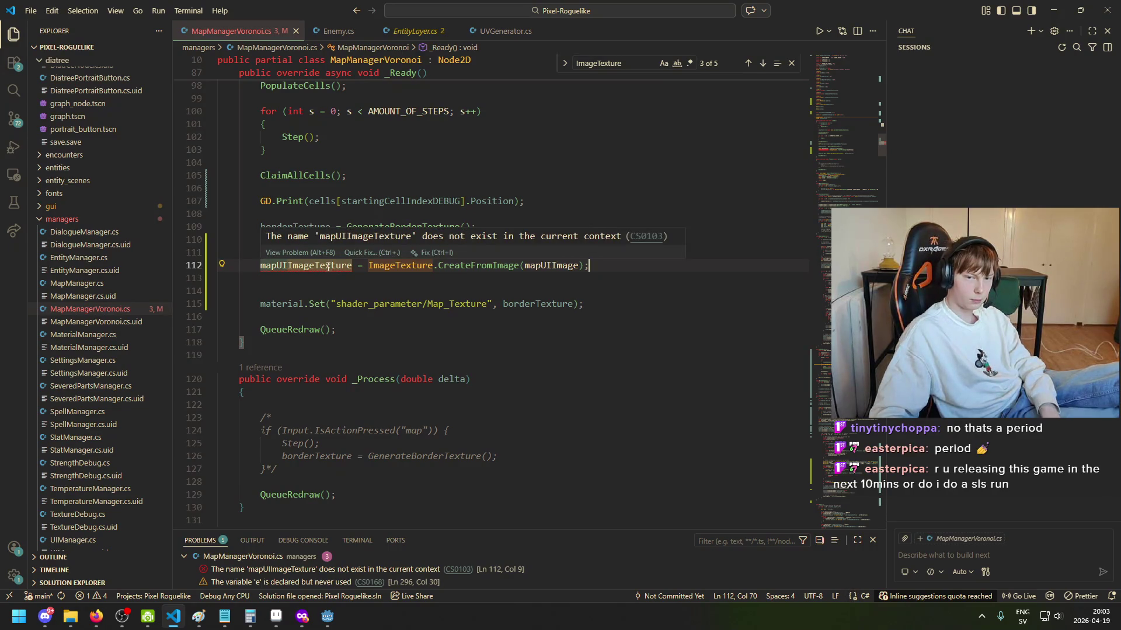
pyautogui.click(257, 267)
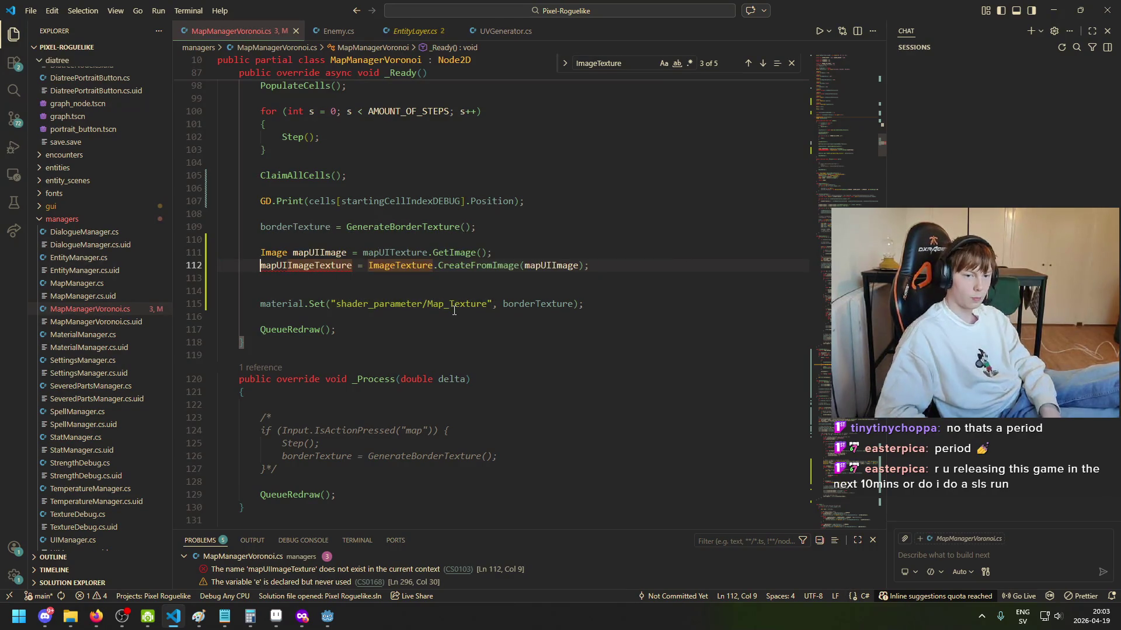
pyautogui.write('ImageTexture')
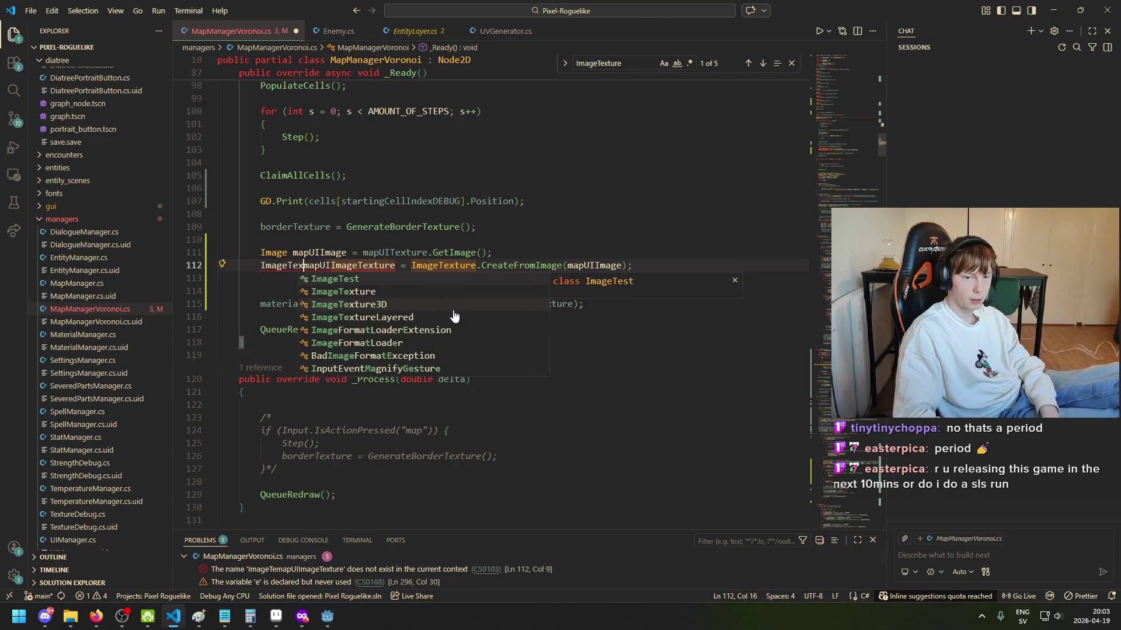
# Step: Insert a blank line below the mapUIImageTexture declaration
pyautogui.click(681, 257)
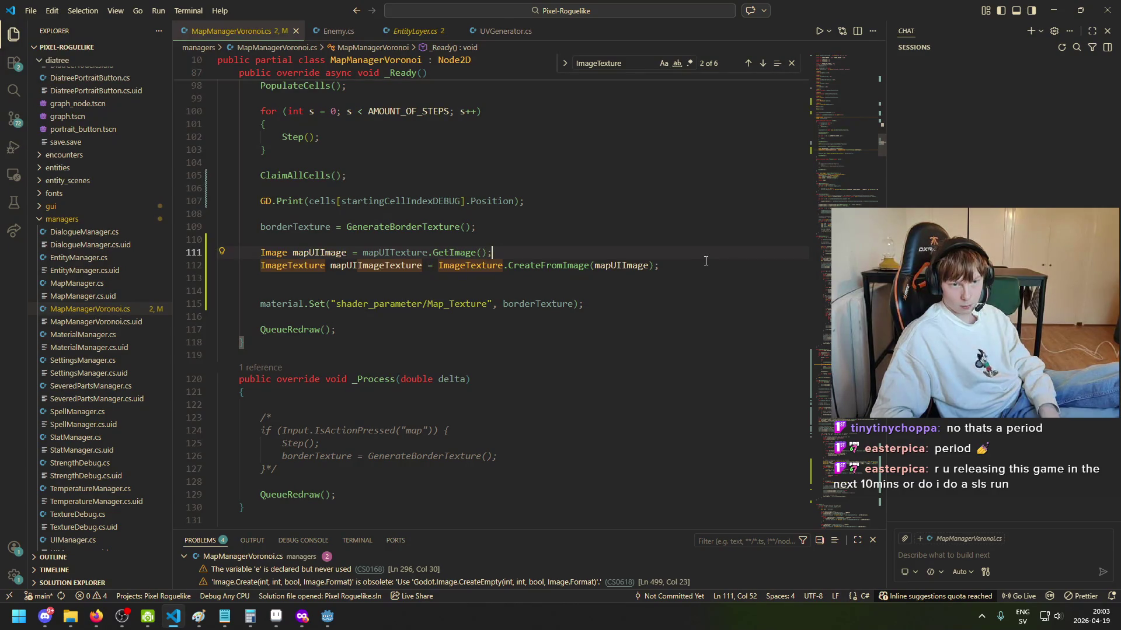
pyautogui.press('Down')
pyautogui.press('Down')
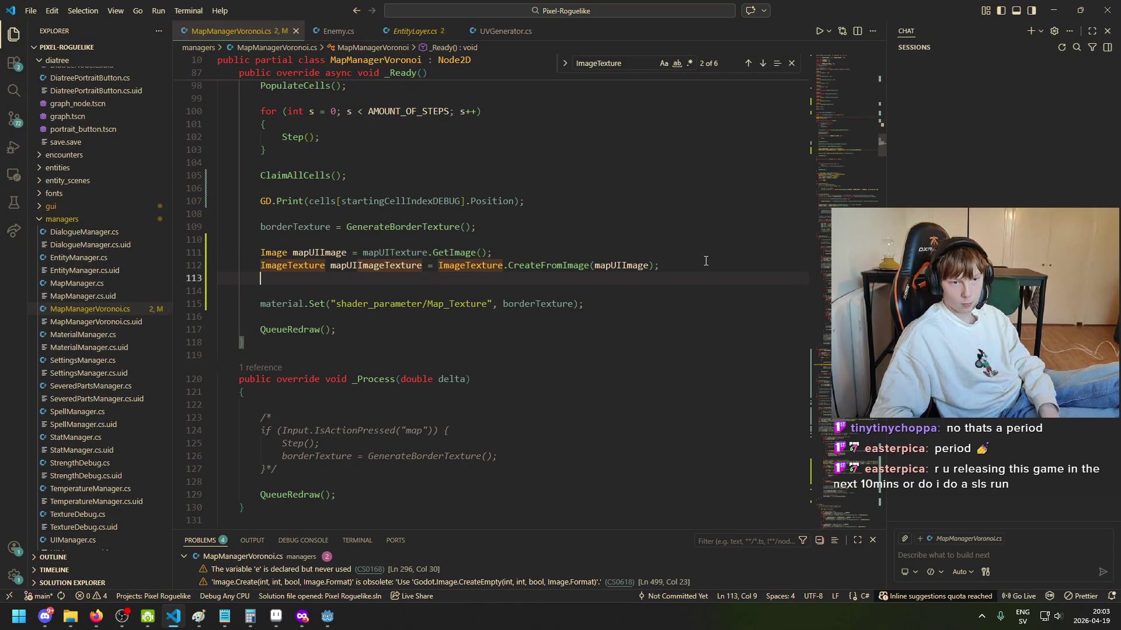
pyautogui.press('Return')
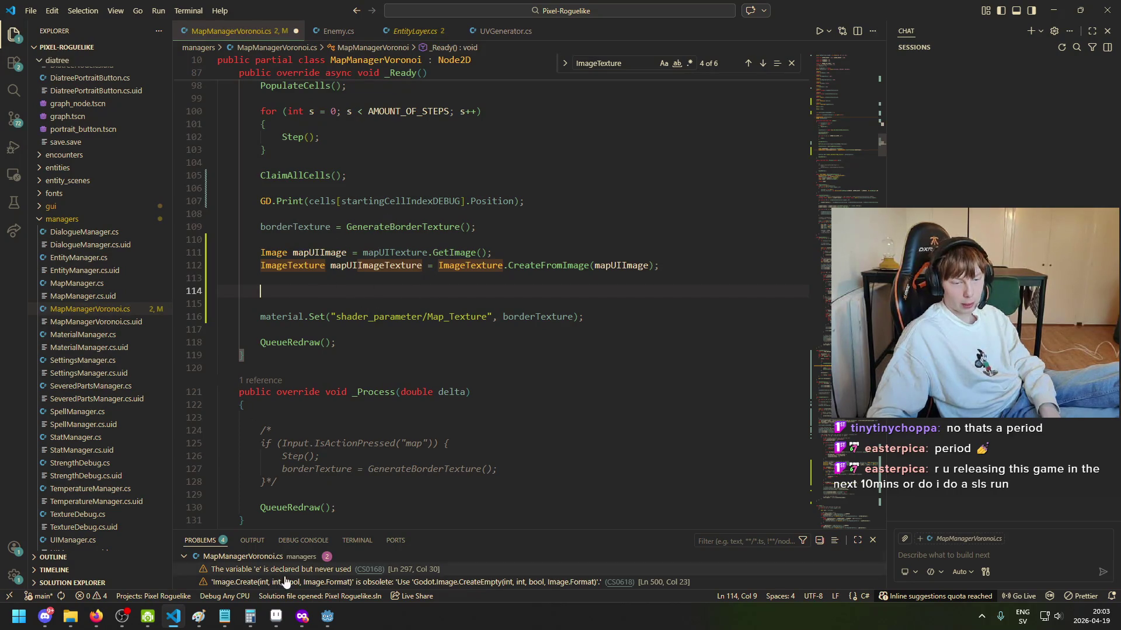
pyautogui.click(302, 617)
# Step: In a new private tab, search Google for overlaying a texture on top of another texture in Godot
pyautogui.hotkey('ctrl', 't')
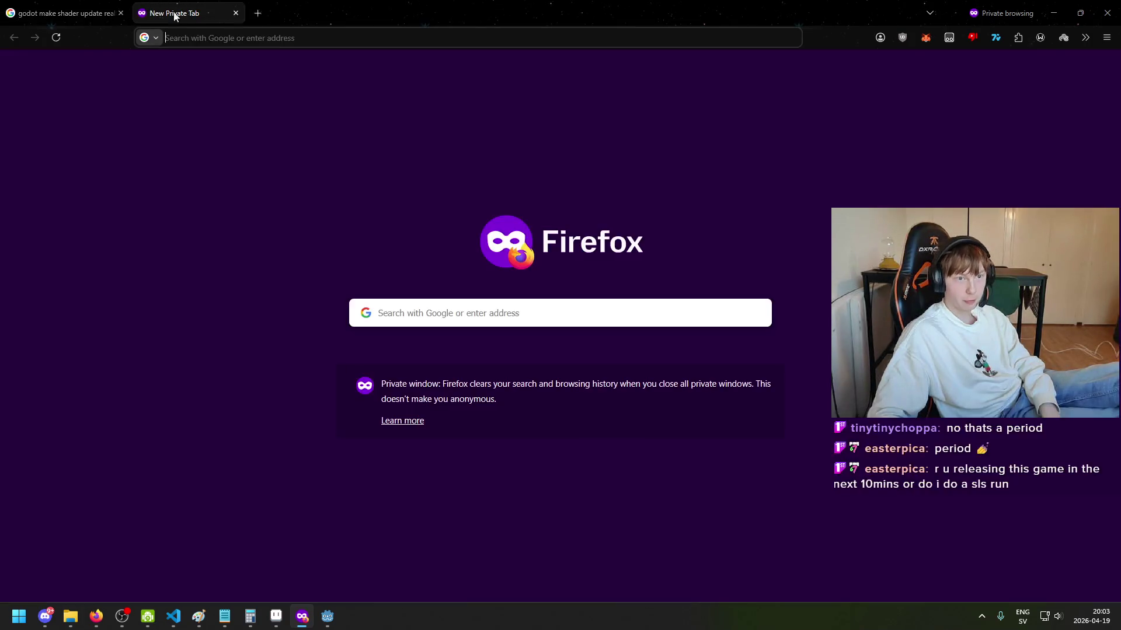
pyautogui.write('godot overlay pic')
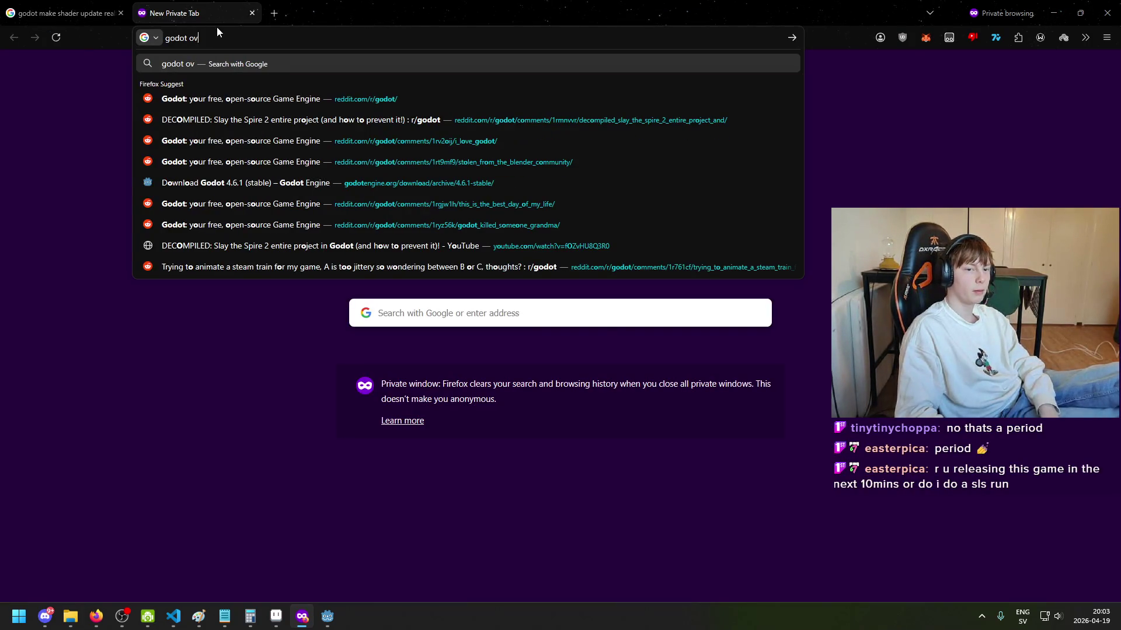
pyautogui.press('BackSpace')
pyautogui.press('BackSpace')
pyautogui.press('BackSpace')
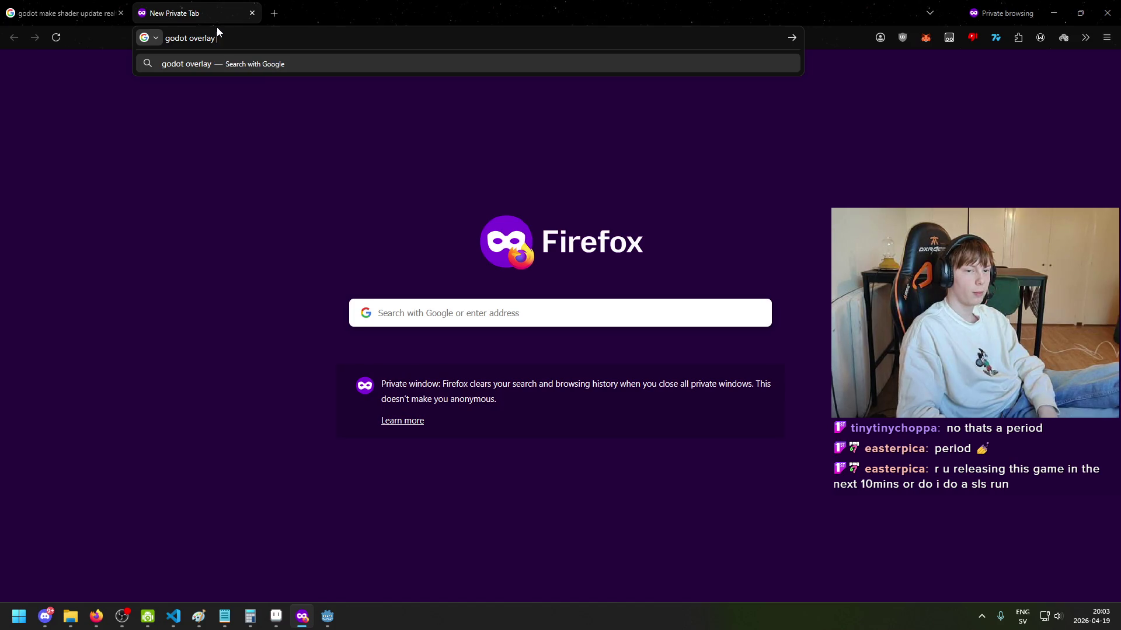
pyautogui.write('text')
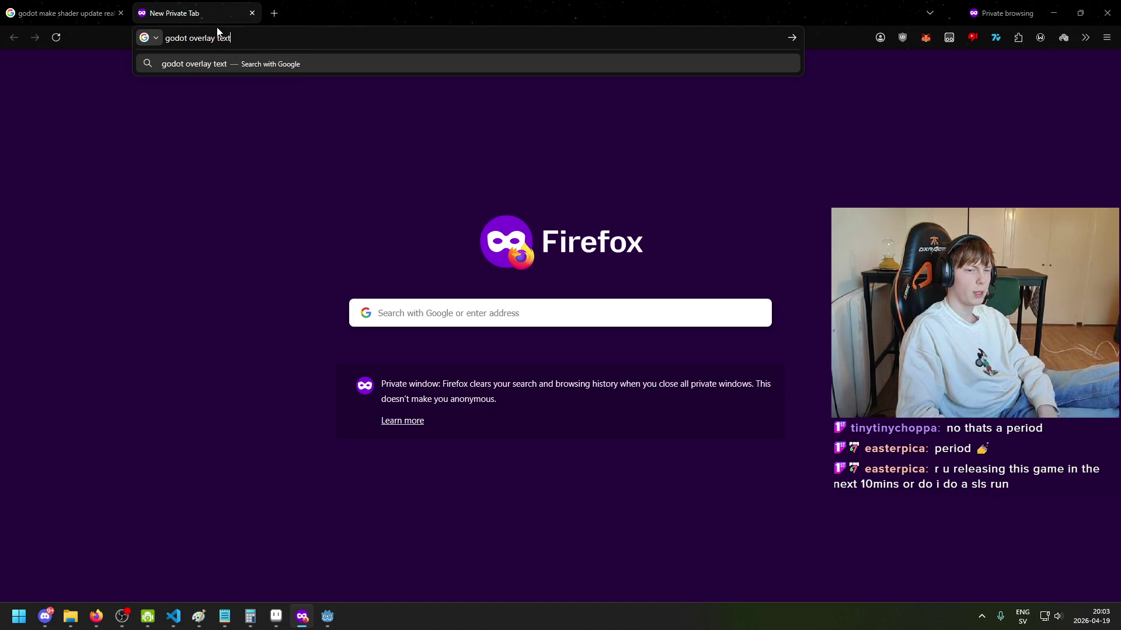
pyautogui.write('ure on top of other textrue')
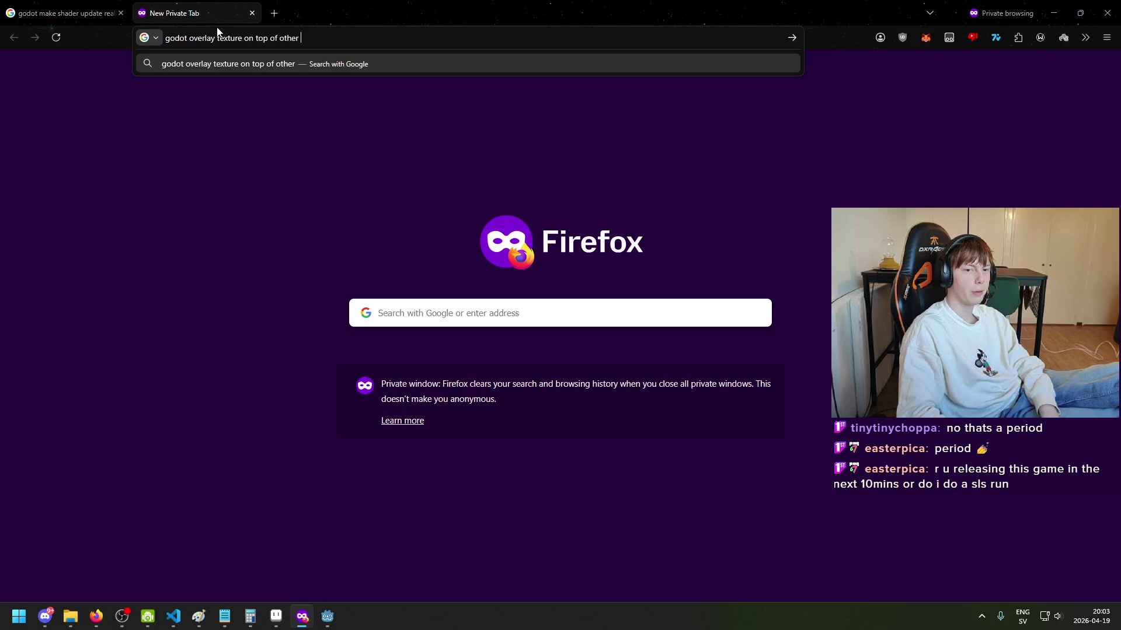
pyautogui.press('BackSpace')
pyautogui.press('BackSpace')
pyautogui.press('BackSpace')
pyautogui.write('ure')
pyautogui.press('Return')
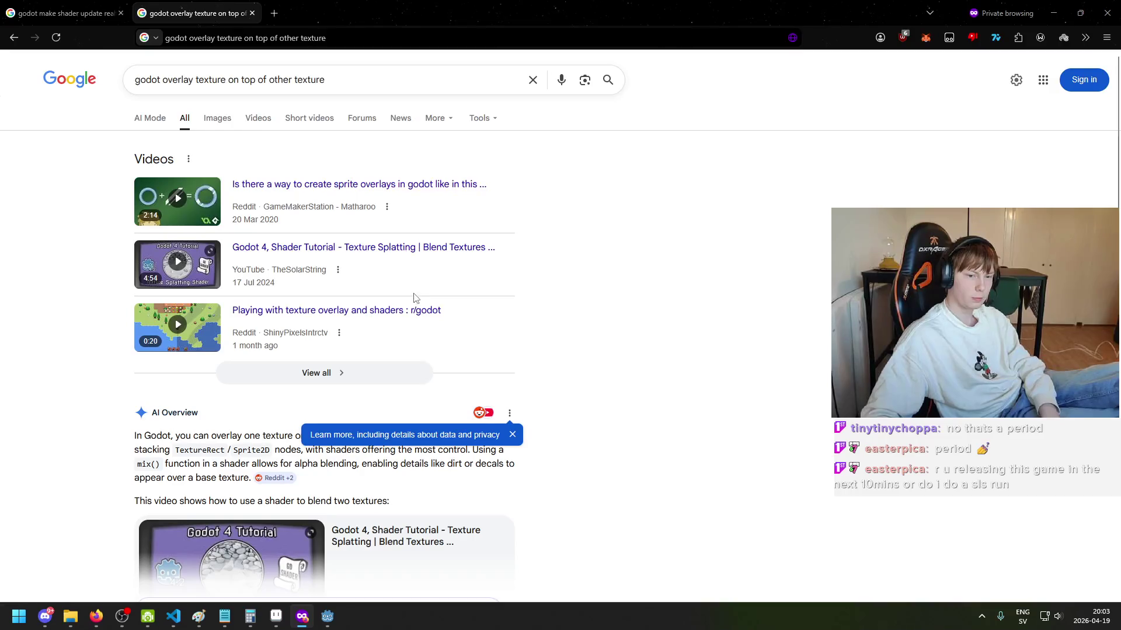
# Step: Skim the search results, close the tab and return to MapManagerVoronoi.cs
pyautogui.scroll(-2, 415, 298)
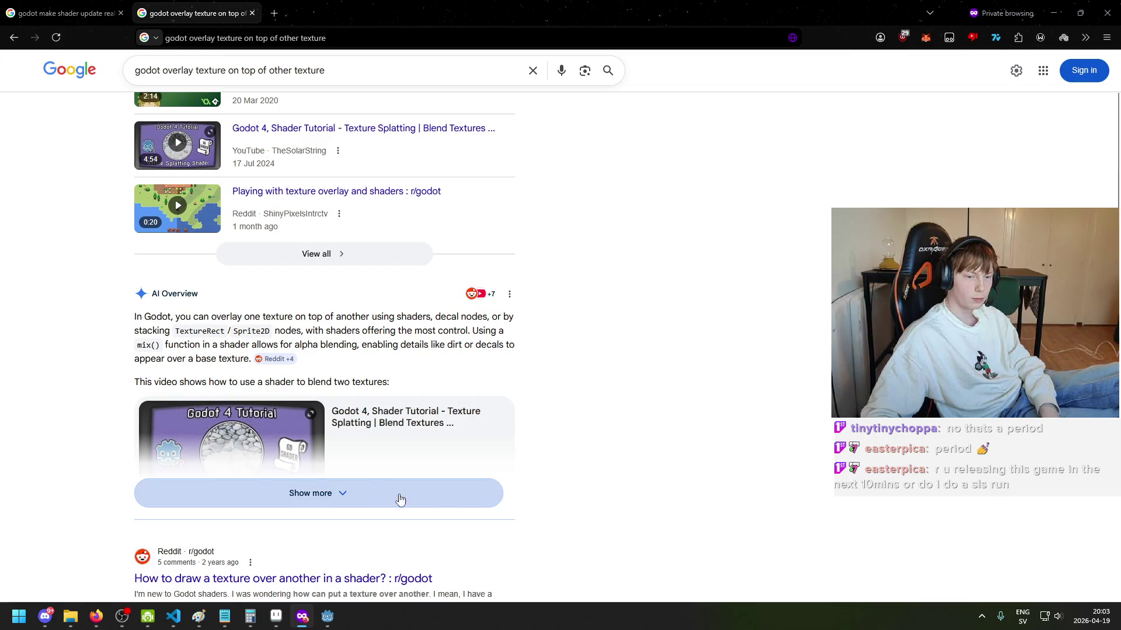
pyautogui.scroll(-4, 496, 482)
pyautogui.scroll(-5, 451, 439)
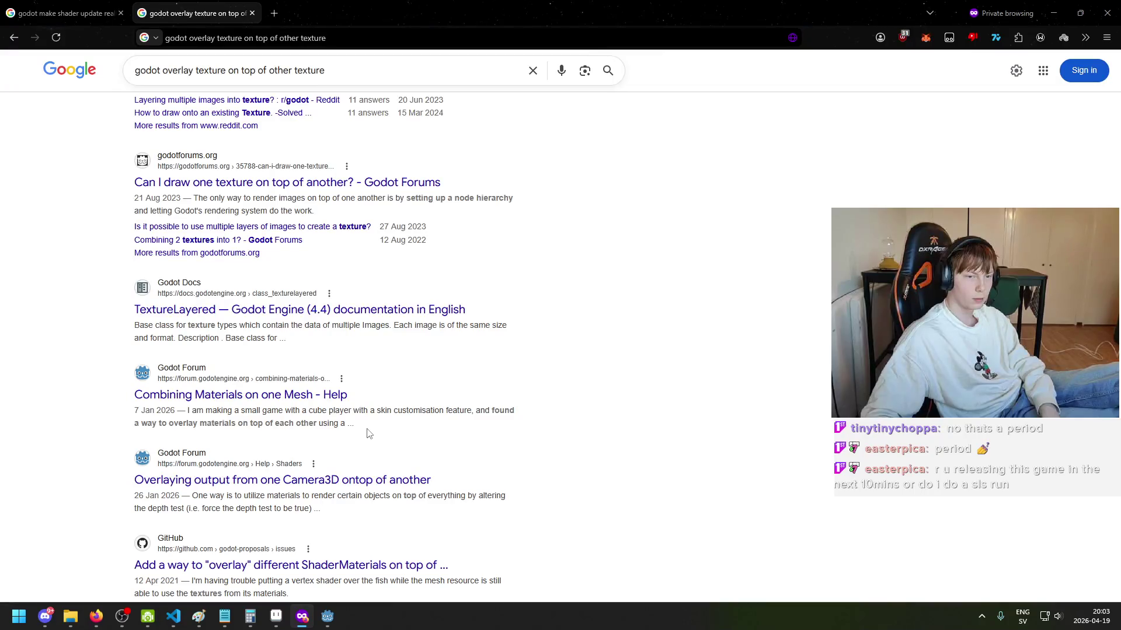
pyautogui.scroll(-5, 367, 434)
pyautogui.scroll(-5, 367, 437)
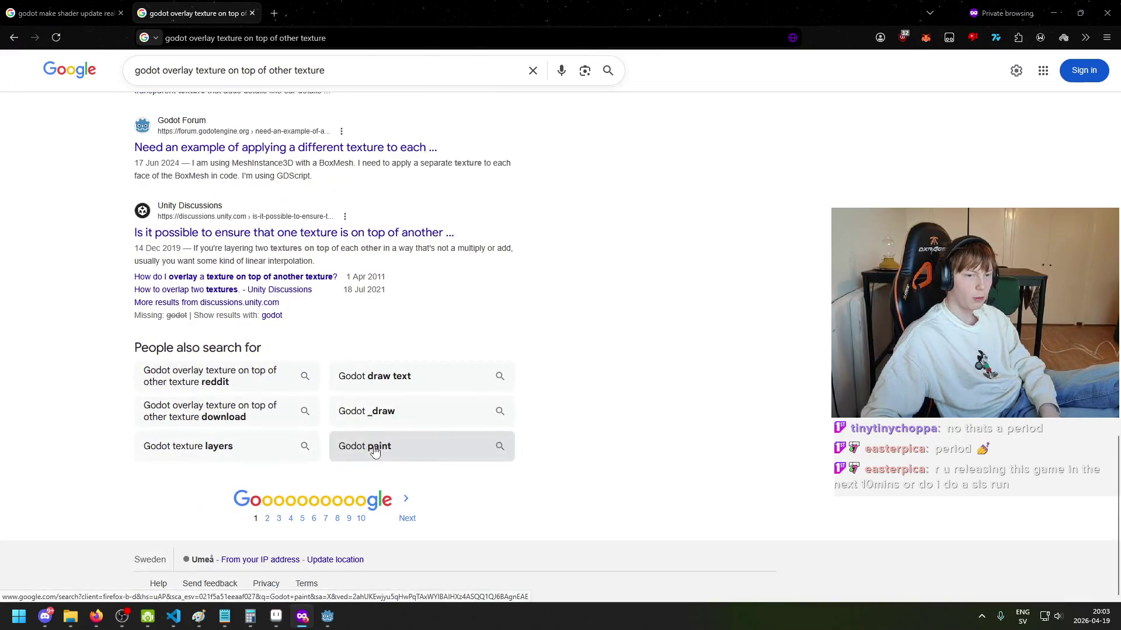
pyautogui.hotkey('ctrl', 'w')
pyautogui.click(328, 617)
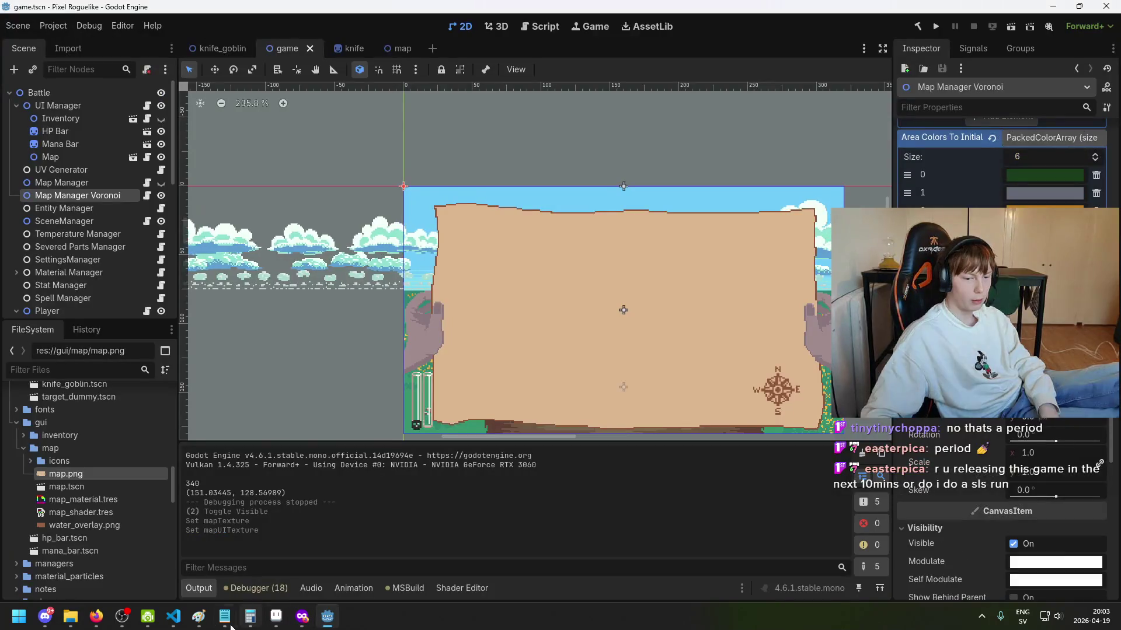
pyautogui.click(176, 618)
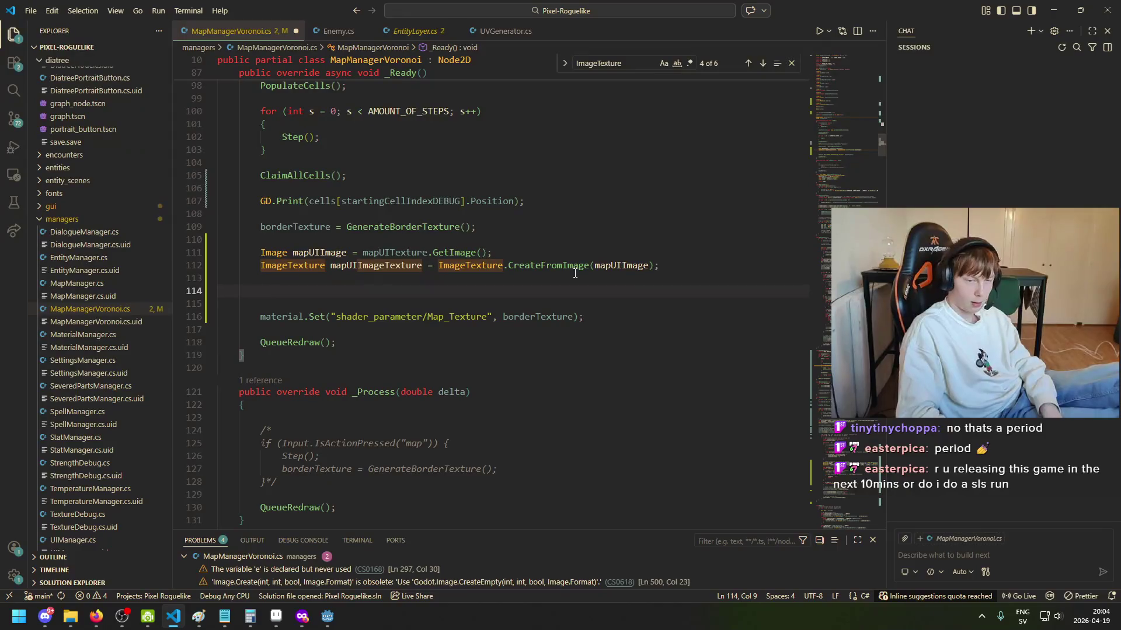
# Step: Add blank lines below _Process in MapManagerVoronoi.cs for a new method
pyautogui.hotkey('ctrl', 'space')
pyautogui.press('Escape')
pyautogui.scroll(-3, 400, 340)
pyautogui.click(403, 416)
pyautogui.press('Return')
pyautogui.press('Return')
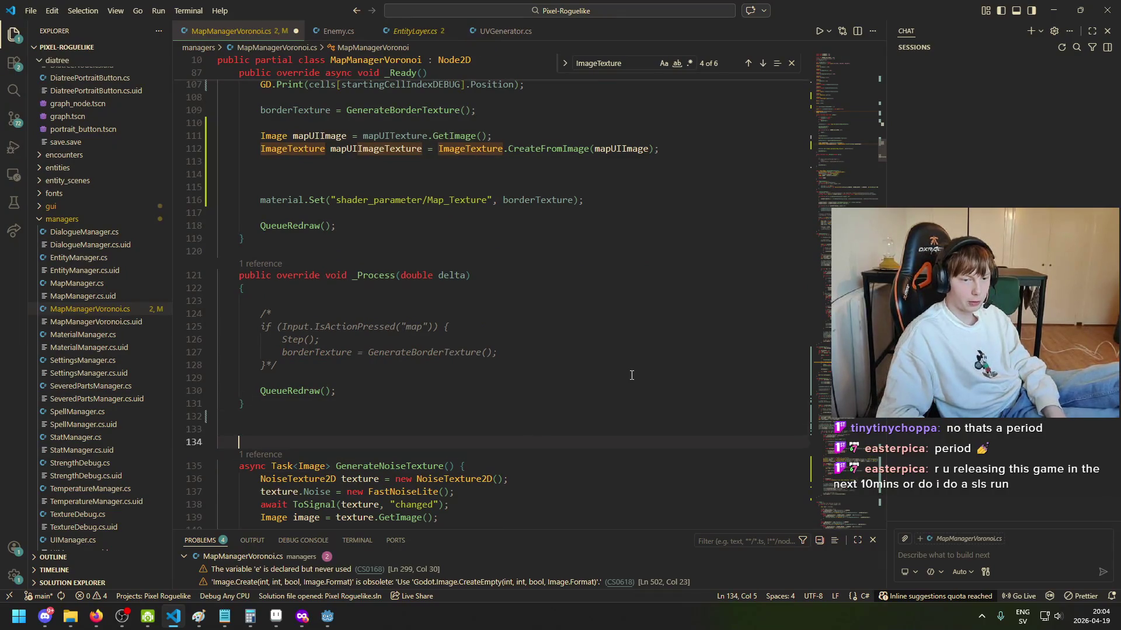
pyautogui.press('Up')
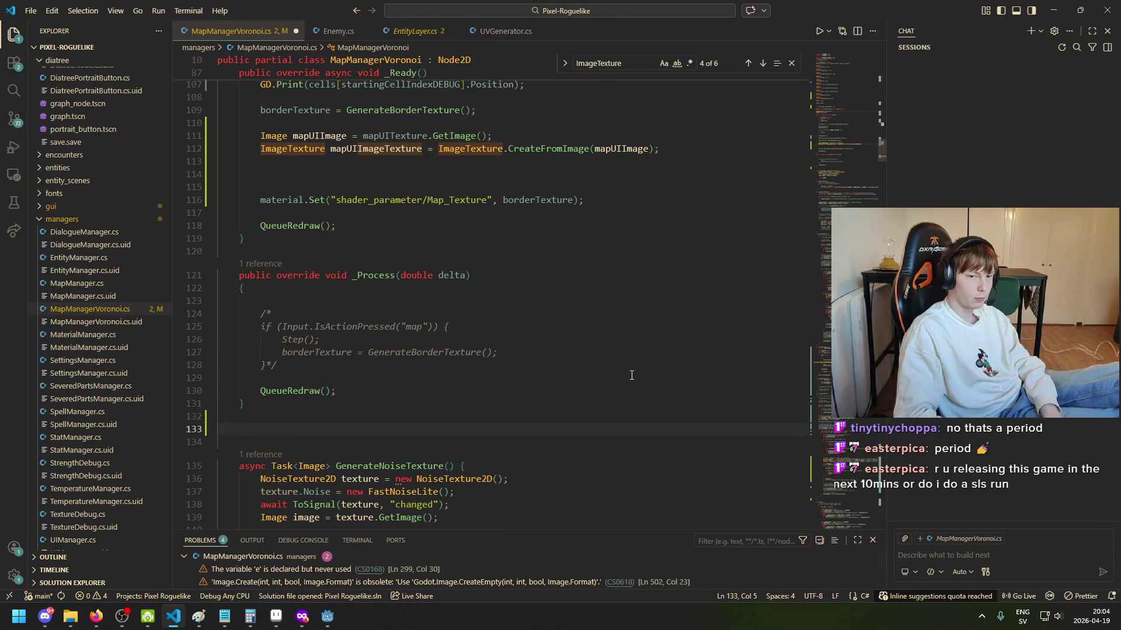
# Step: Review the imageTexture assignment on line 128 of EntityLayer.cs
pyautogui.click(411, 32)
pyautogui.press('Left')
pyautogui.press('Left')
pyautogui.press('Left')
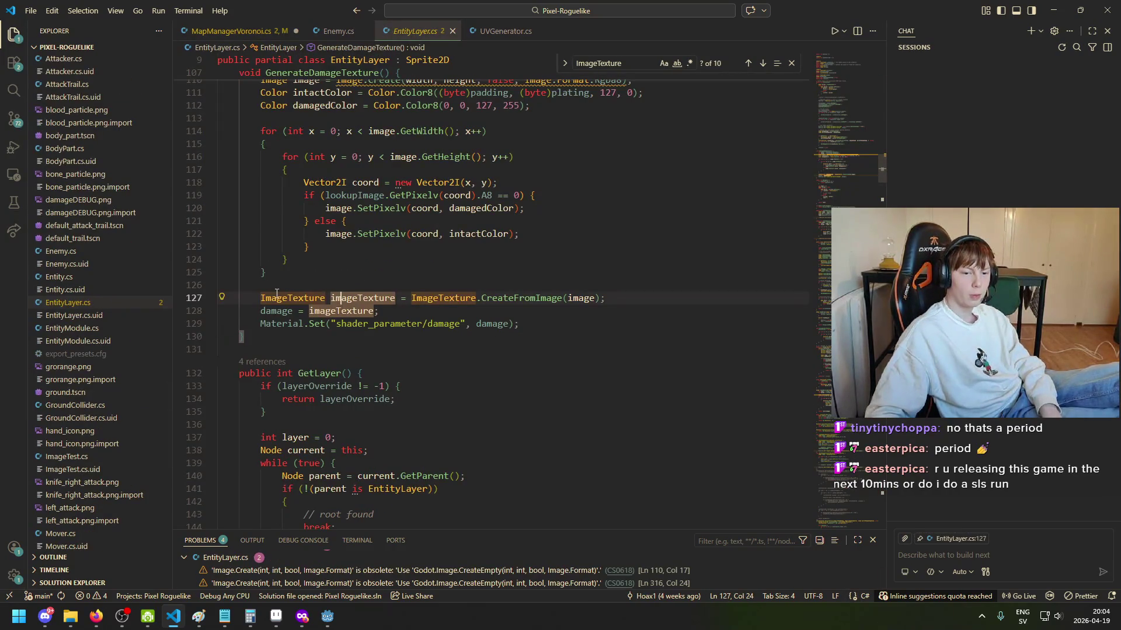
pyautogui.scroll(-3, 387, 422)
pyautogui.scroll(-3, 388, 422)
pyautogui.scroll(6, 503, 337)
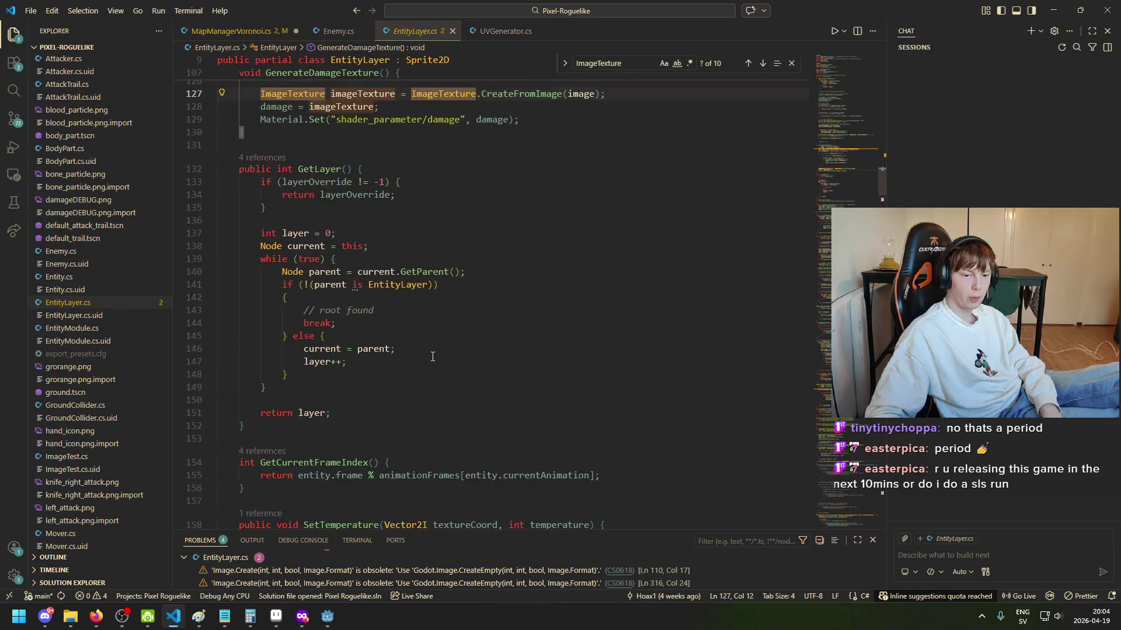
pyautogui.click(337, 340)
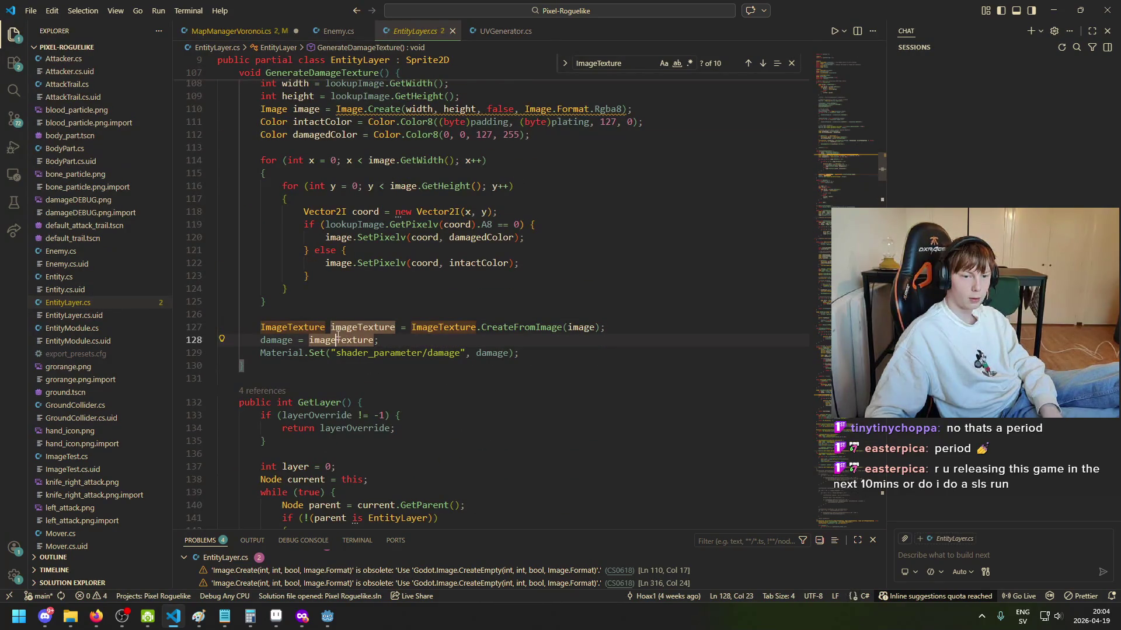
# Step: Search EntityLayer.cs for 'Damage' to see how the damage texture image is read
pyautogui.hotkey('ctrl', 'f')
pyautogui.write('Da')
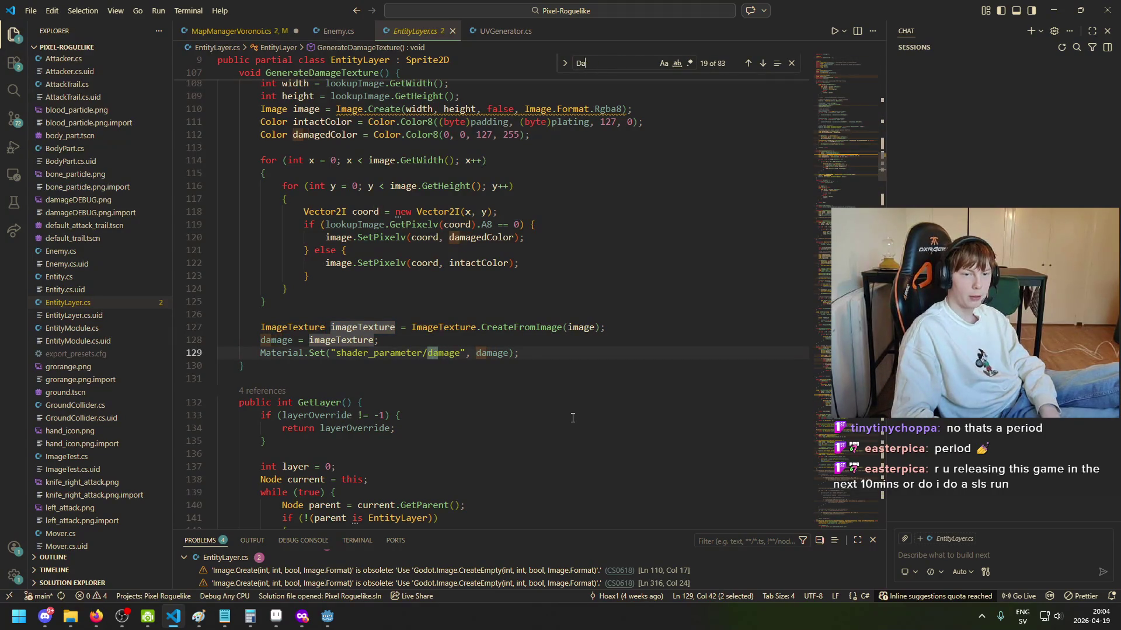
pyautogui.write('mage')
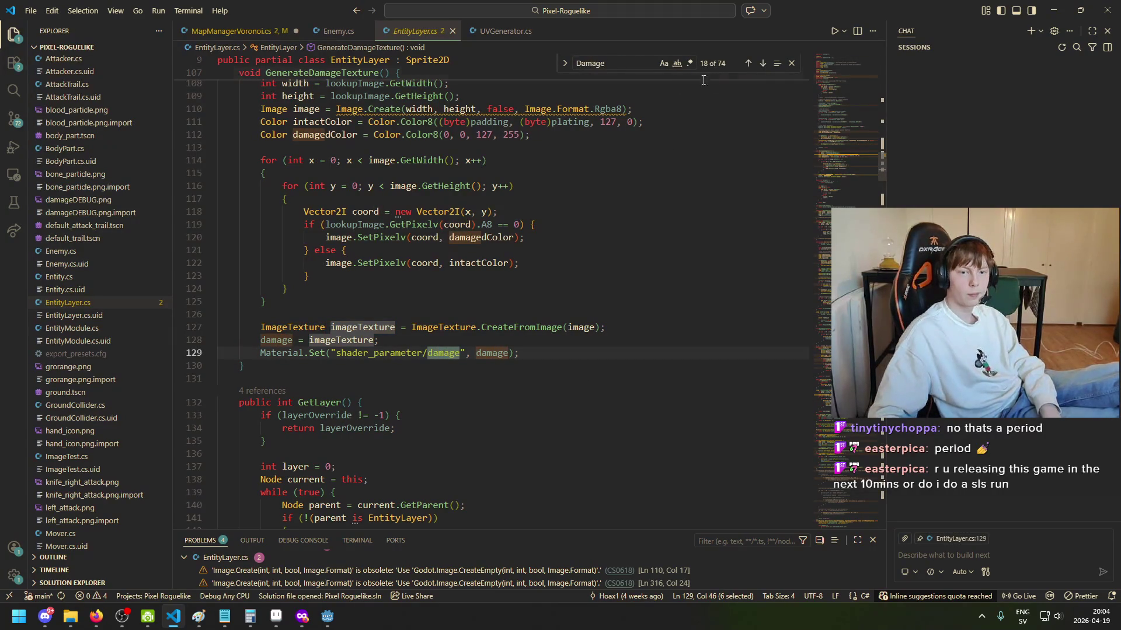
pyautogui.click(762, 63)
pyautogui.click(761, 63)
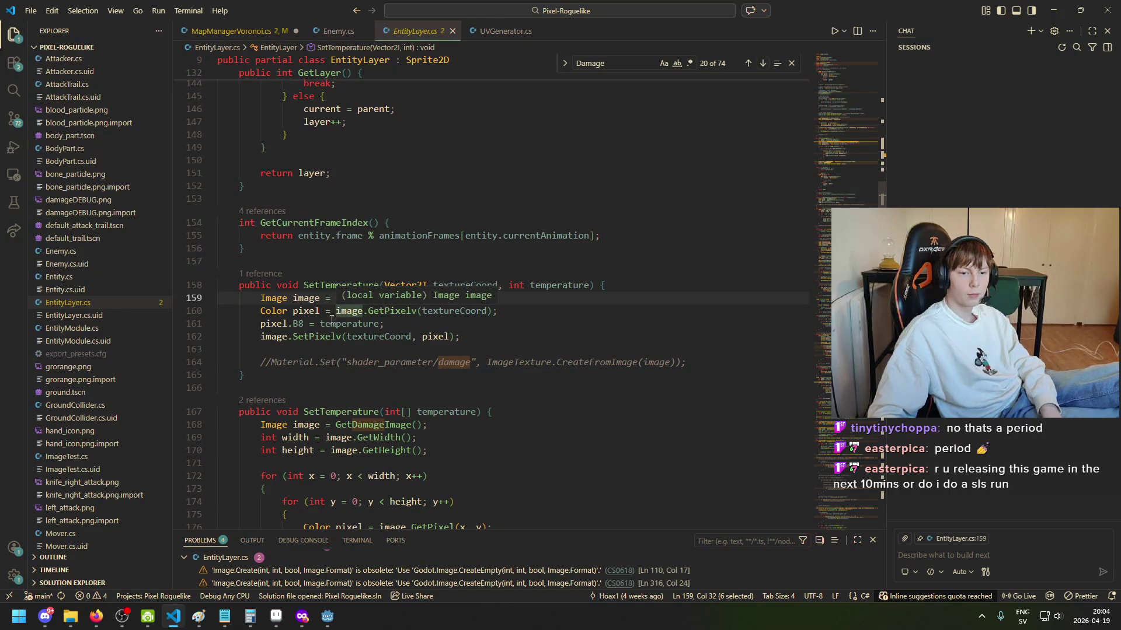
pyautogui.click(261, 297)
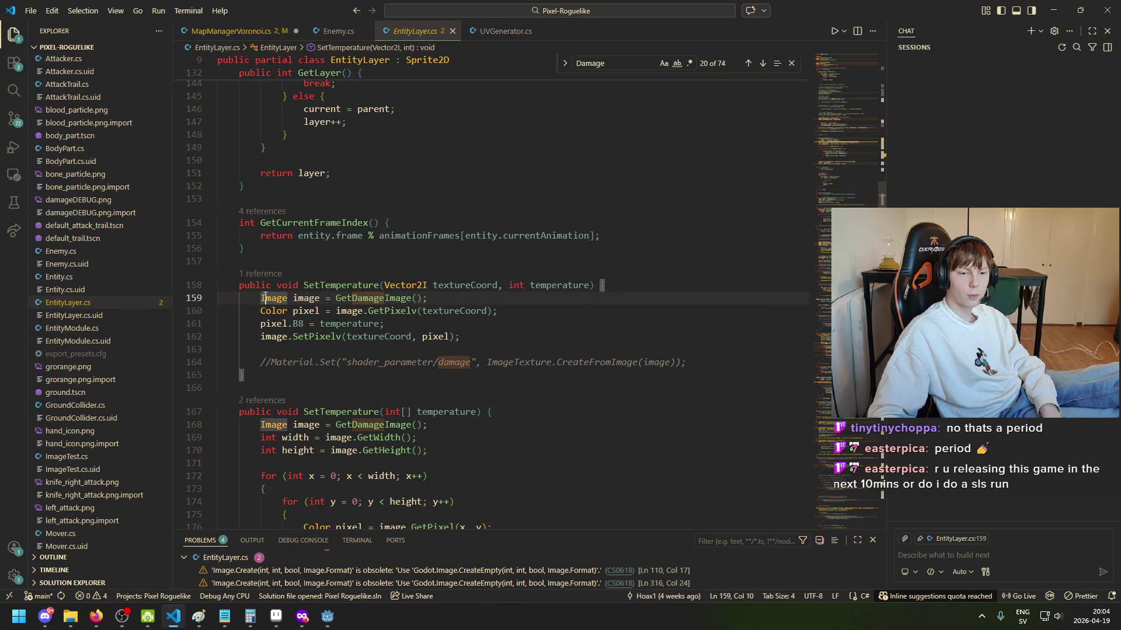
pyautogui.click(251, 31)
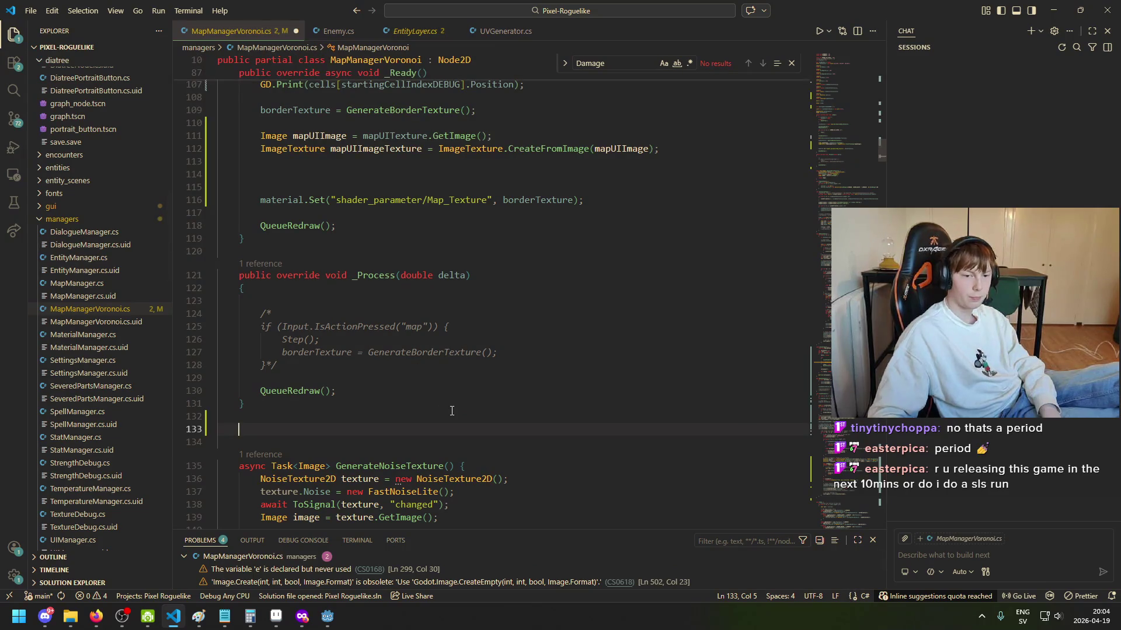
# Step: Declare the method 'Image OverlayImages(Image image1, Image image2)' and open its body
pyautogui.write('Image ')
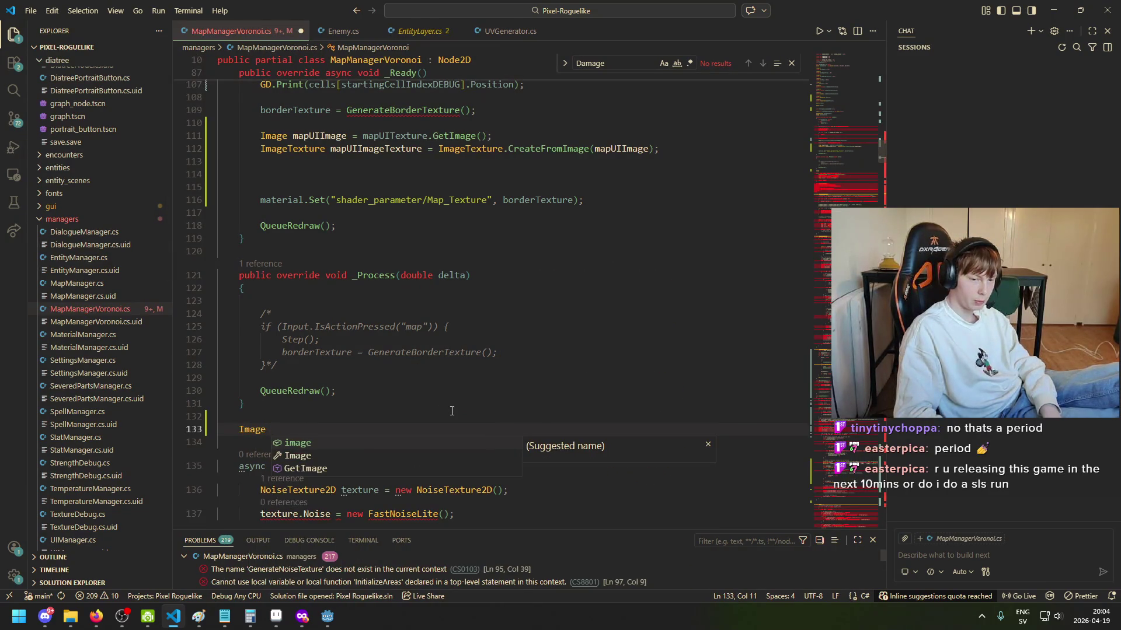
pyautogui.write('Ovc')
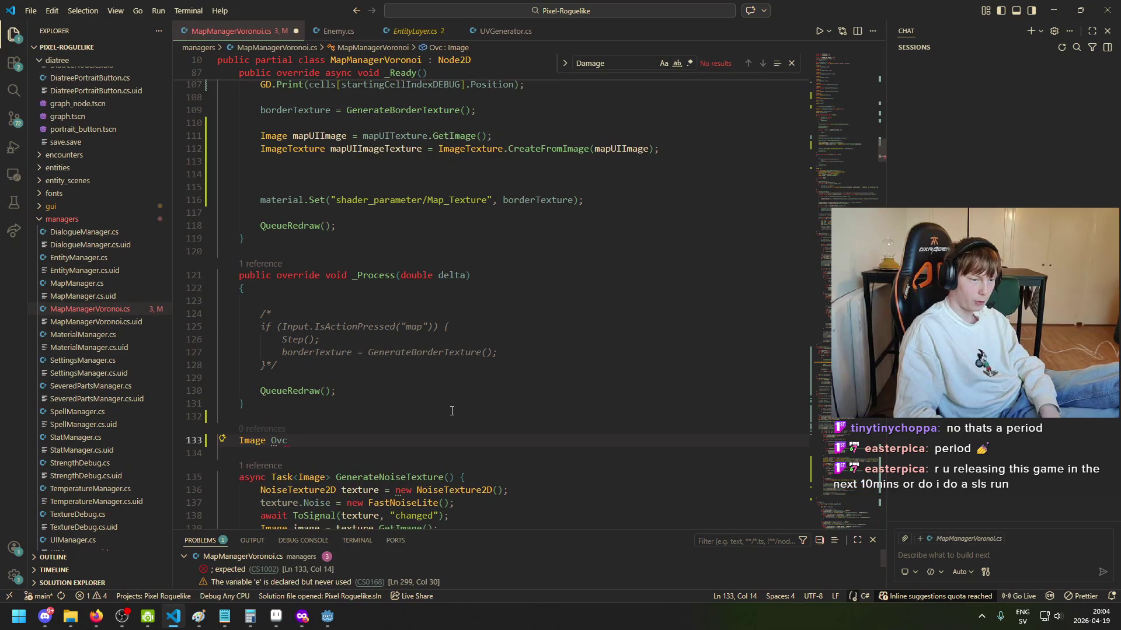
pyautogui.write('y')
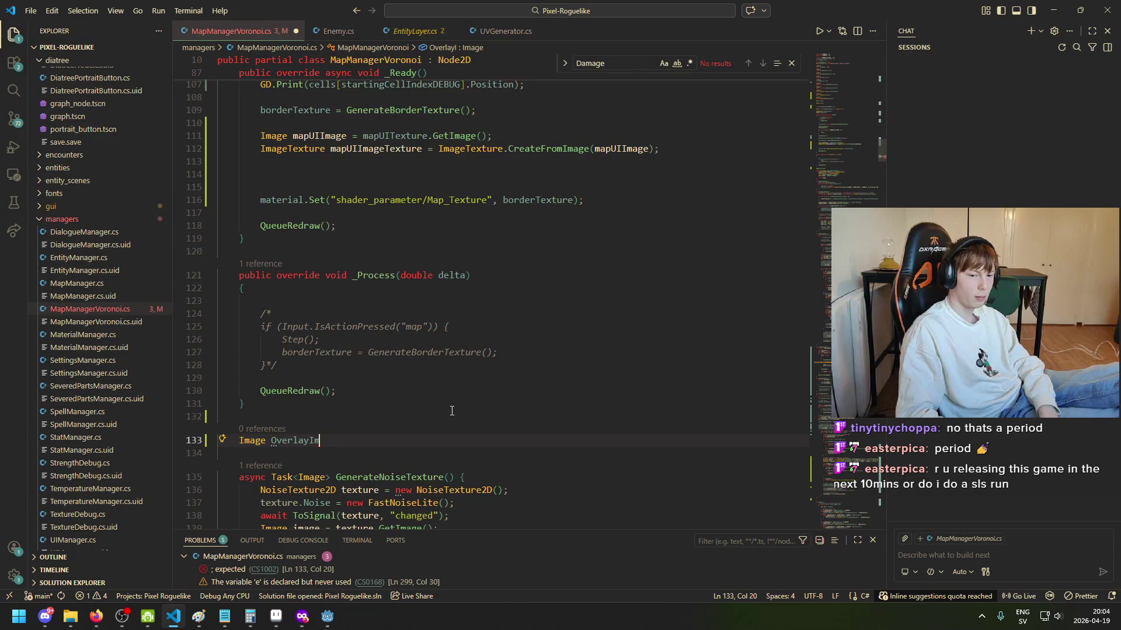
pyautogui.write('(')
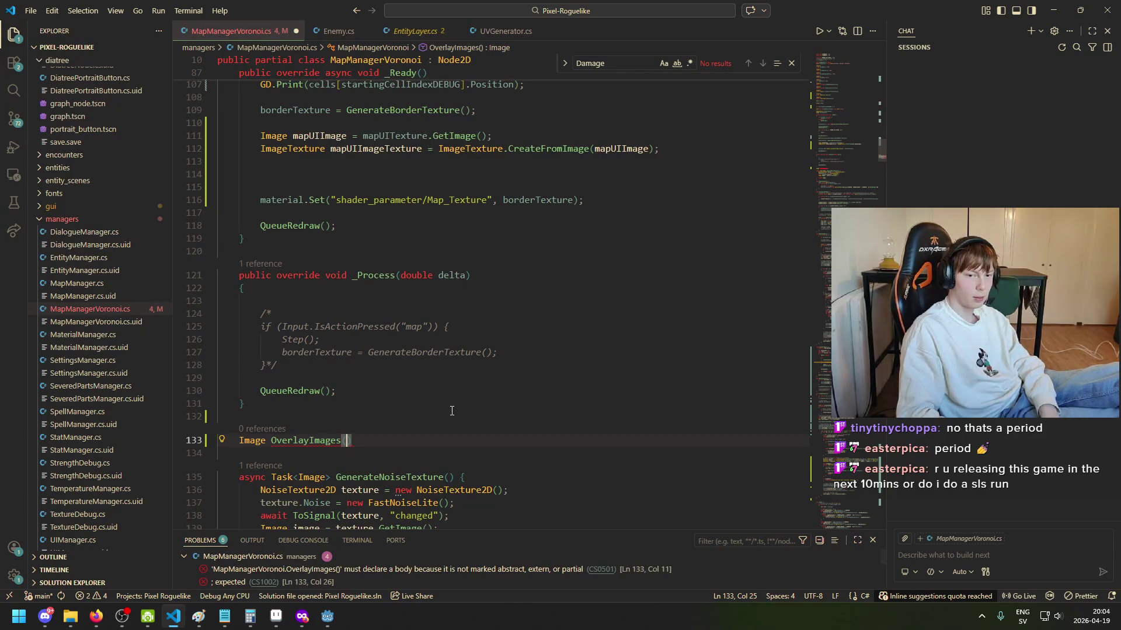
pyautogui.write('Image image1')
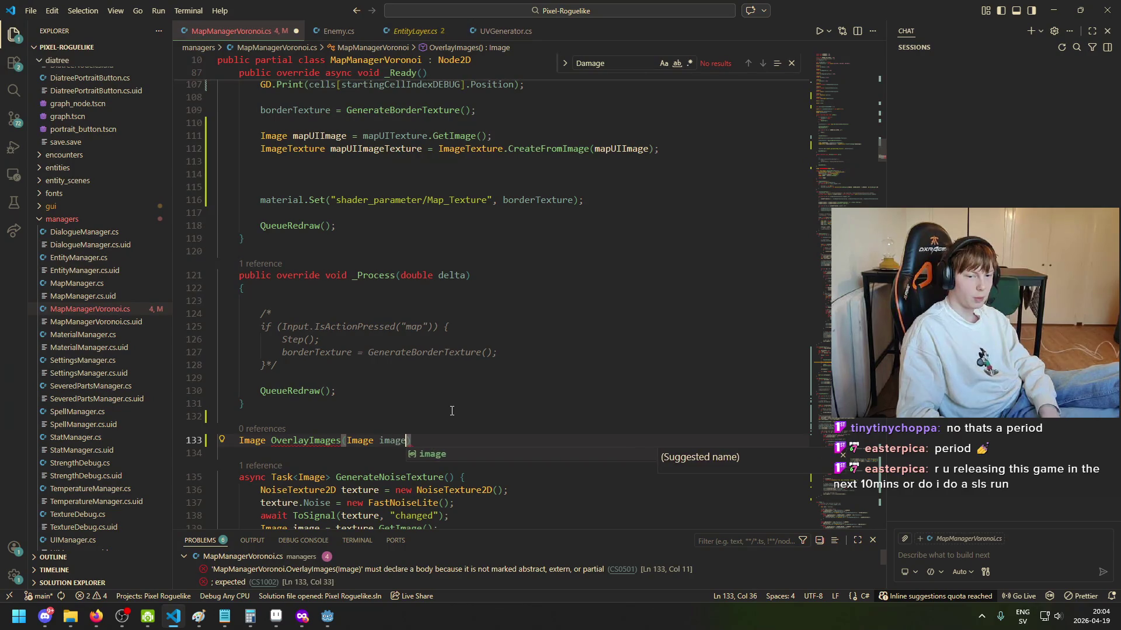
pyautogui.write(', Image image')
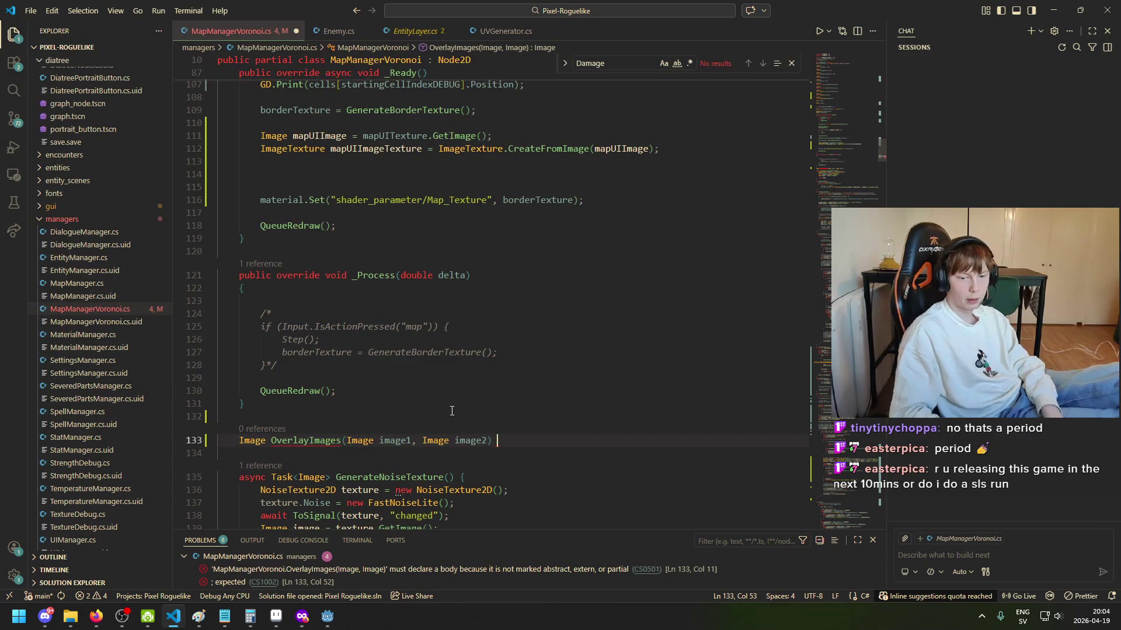
pyautogui.write('2)')
pyautogui.press('Return')
pyautogui.write('{')
pyautogui.press('Return')
pyautogui.press('Return')
# Step: Insert a for loop over x up to length inside OverlayImages
pyautogui.write('for')
pyautogui.press('Tab')
pyautogui.write('x')
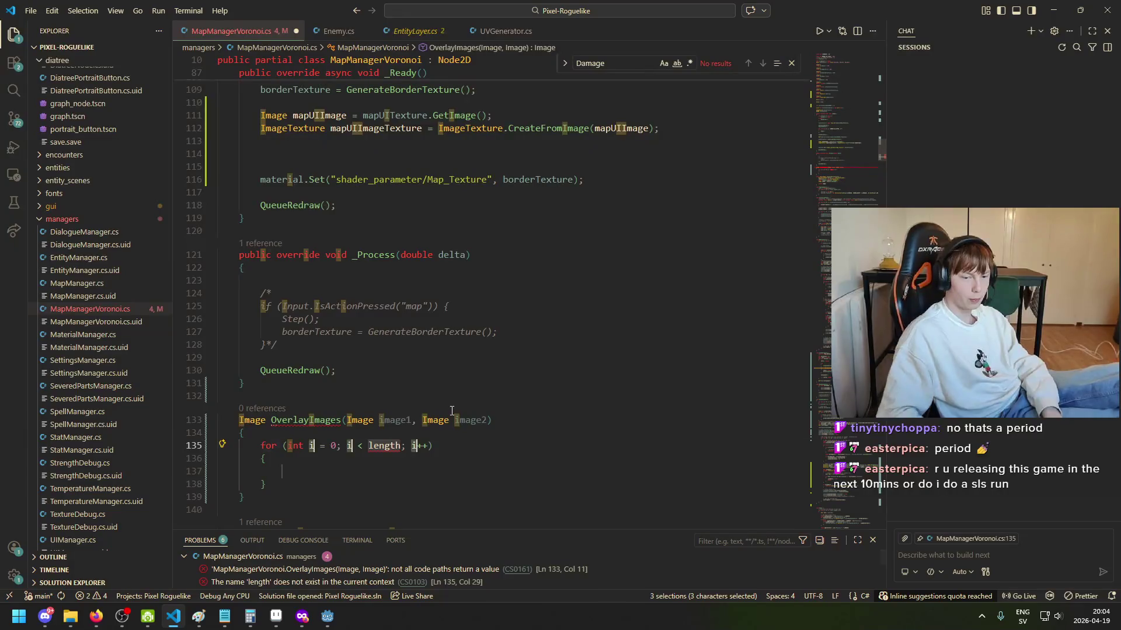
pyautogui.click(390, 446)
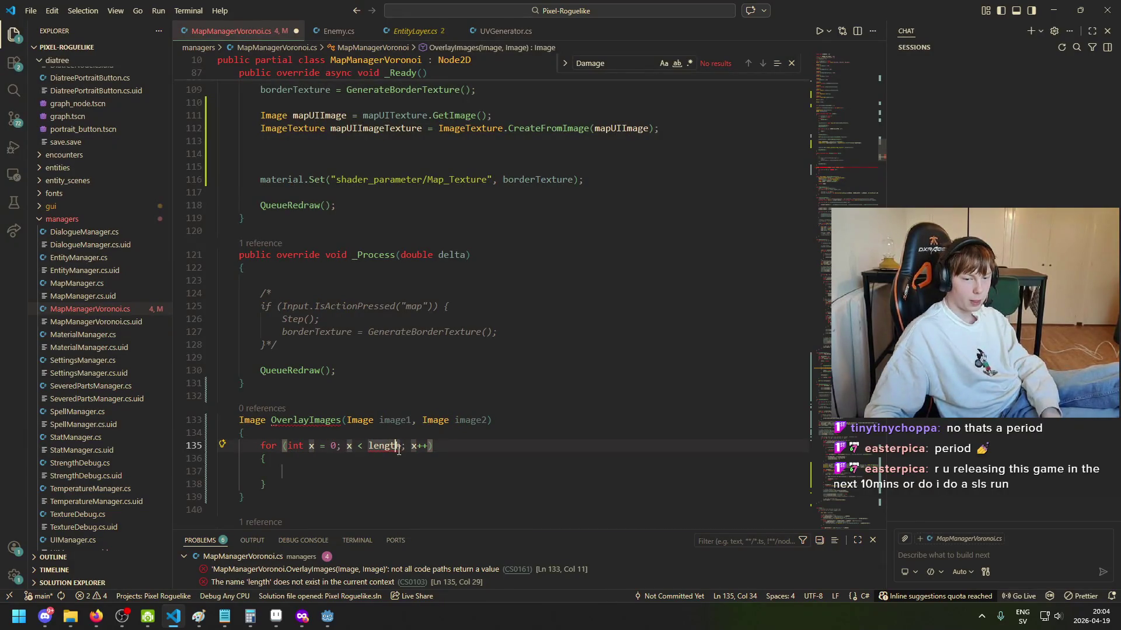
pyautogui.moveTo(402, 447); pyautogui.dragTo(367, 447)
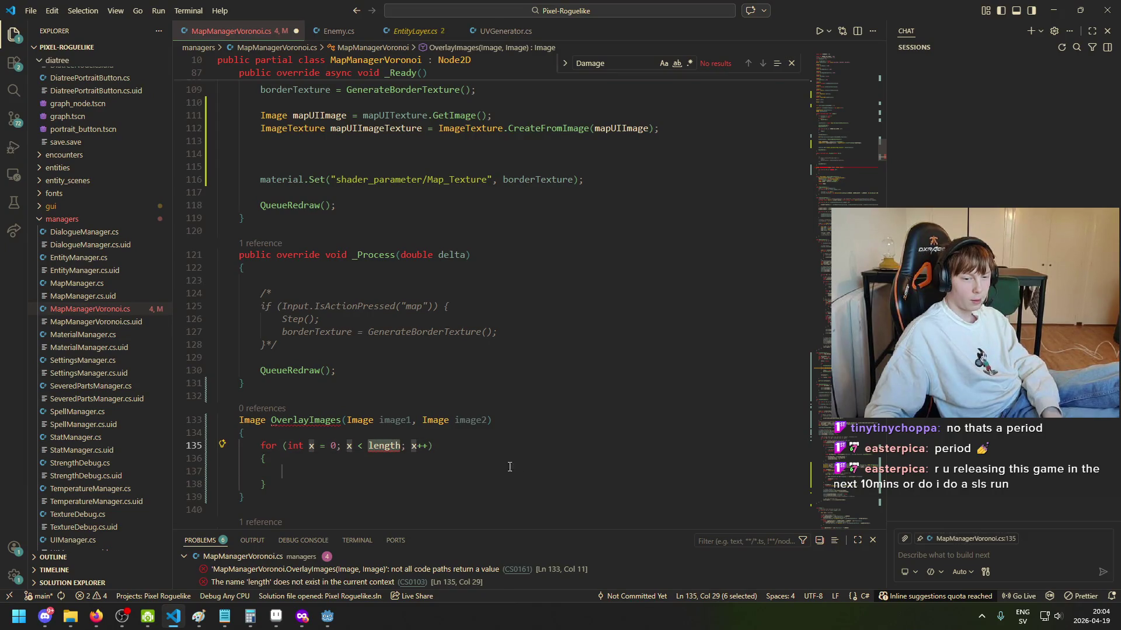
pyautogui.click(469, 431)
pyautogui.moveTo(400, 448); pyautogui.dragTo(366, 447)
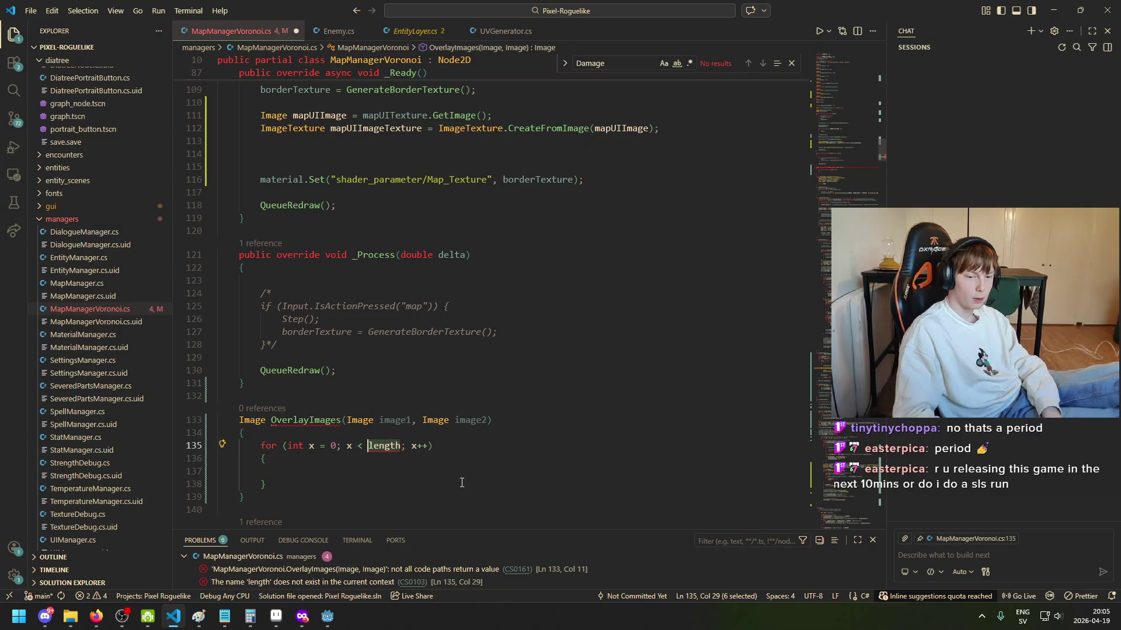
# Step: Above the loop, declare 'int imageWidth = image1.GetWidth();'
pyautogui.press('Up')
pyautogui.press('Return')
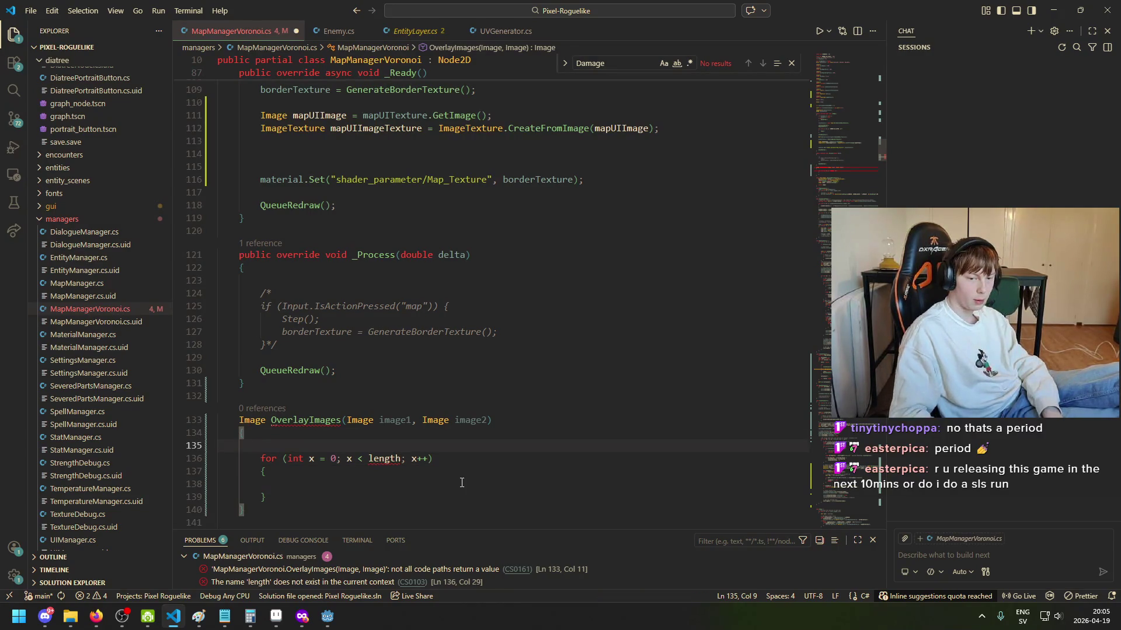
pyautogui.write('image')
pyautogui.press('BackSpace')
pyautogui.press('BackSpace')
pyautogui.press('BackSpace')
pyautogui.write('in')
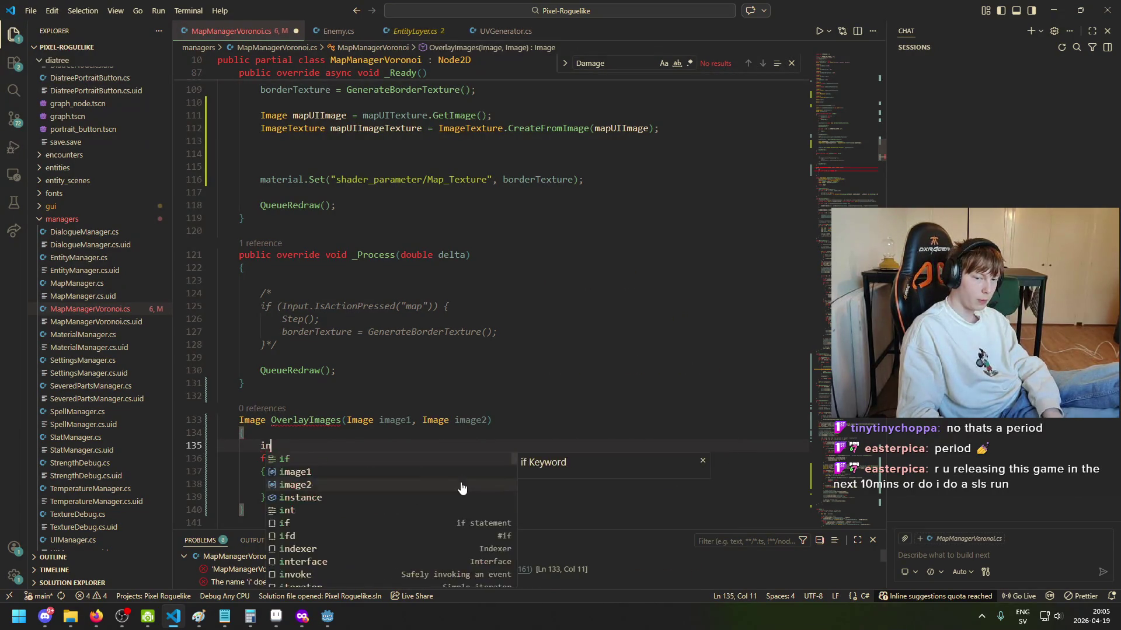
pyautogui.write('t image1')
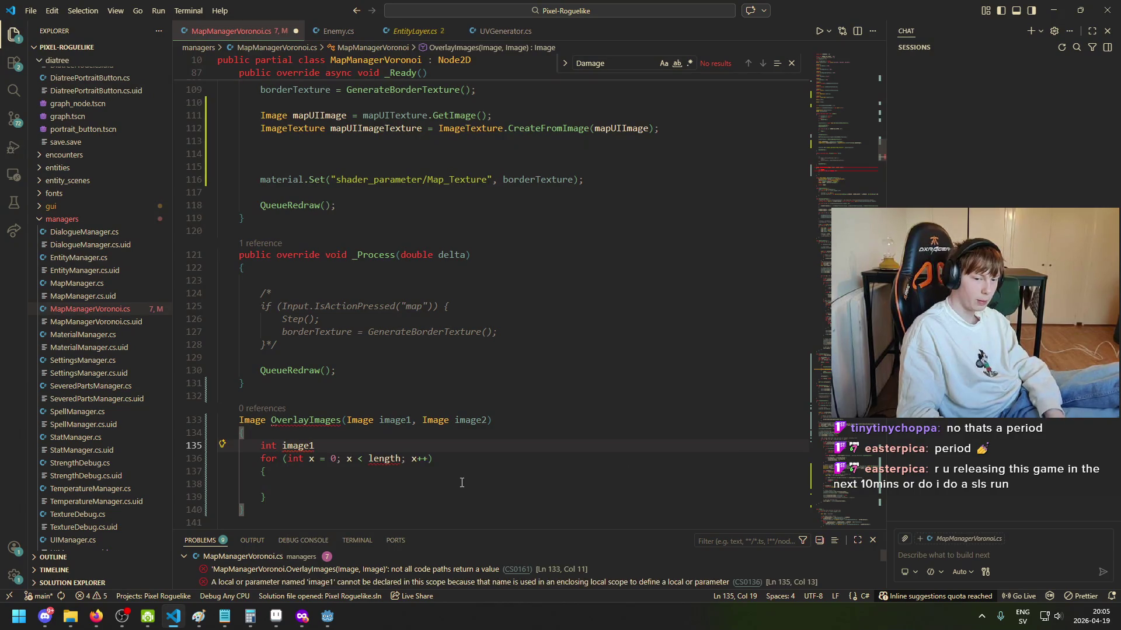
pyautogui.hotkey('ctrl', 'BackSpace')
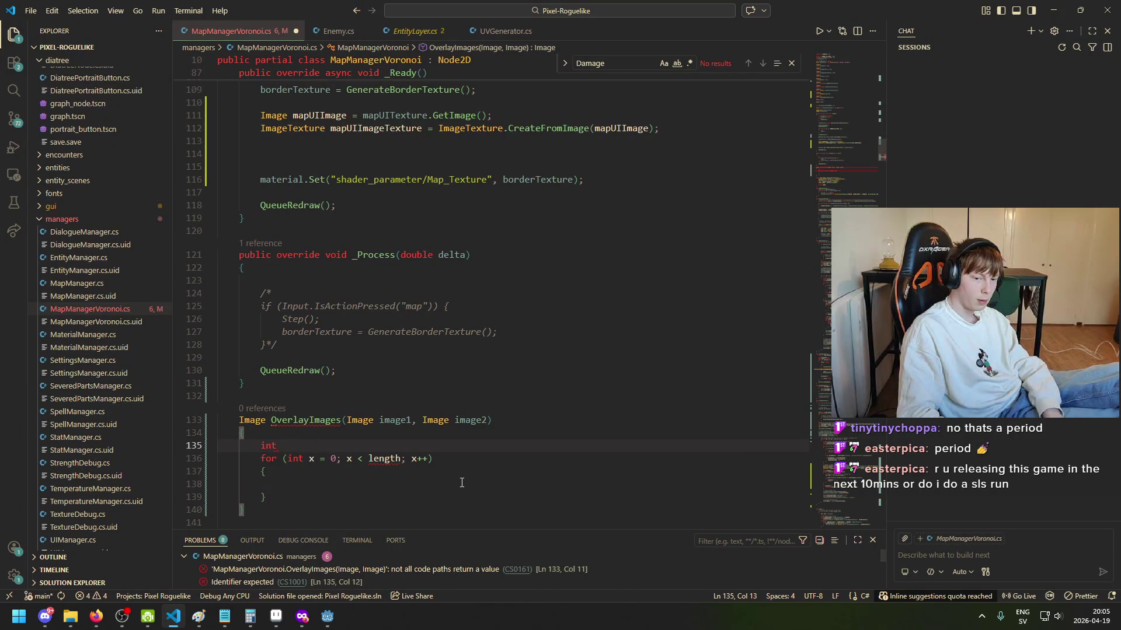
pyautogui.write('imageWidth')
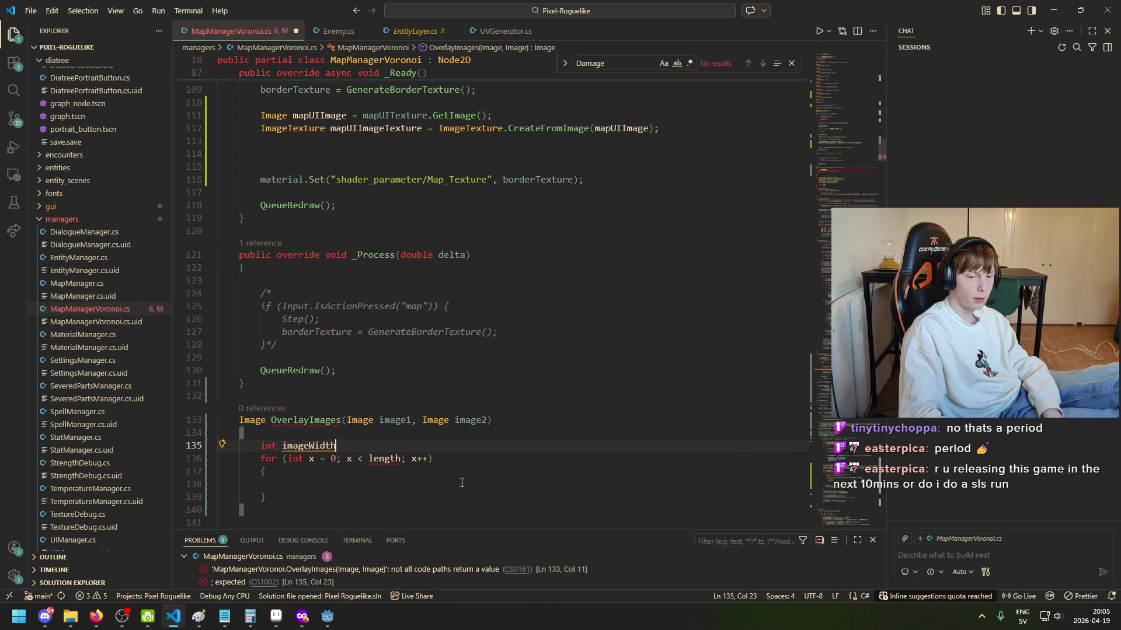
pyautogui.write(' = image1')
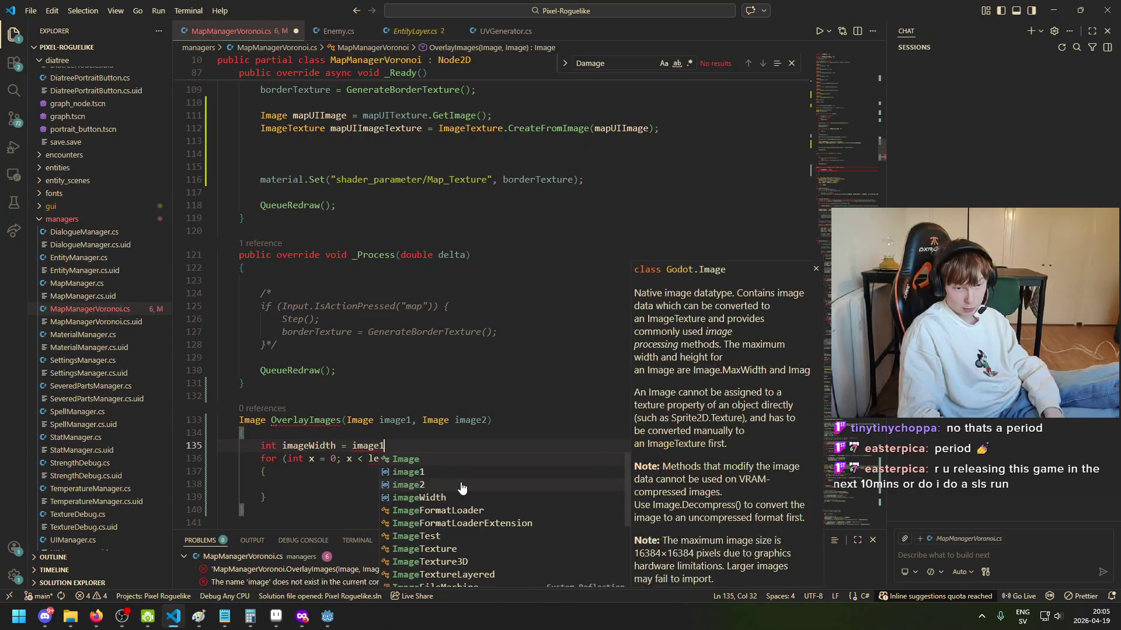
pyautogui.write('.getw')
pyautogui.press('Tab')
pyautogui.write('();')
# Step: Duplicate the width line into 'int imageHeight = image1.GetHeight();'
pyautogui.hotkey('ctrl', 'shift', 'Left')
pyautogui.hotkey('ctrl', 'shift', 'Left')
pyautogui.hotkey('ctrl', 'shift', 'Left')
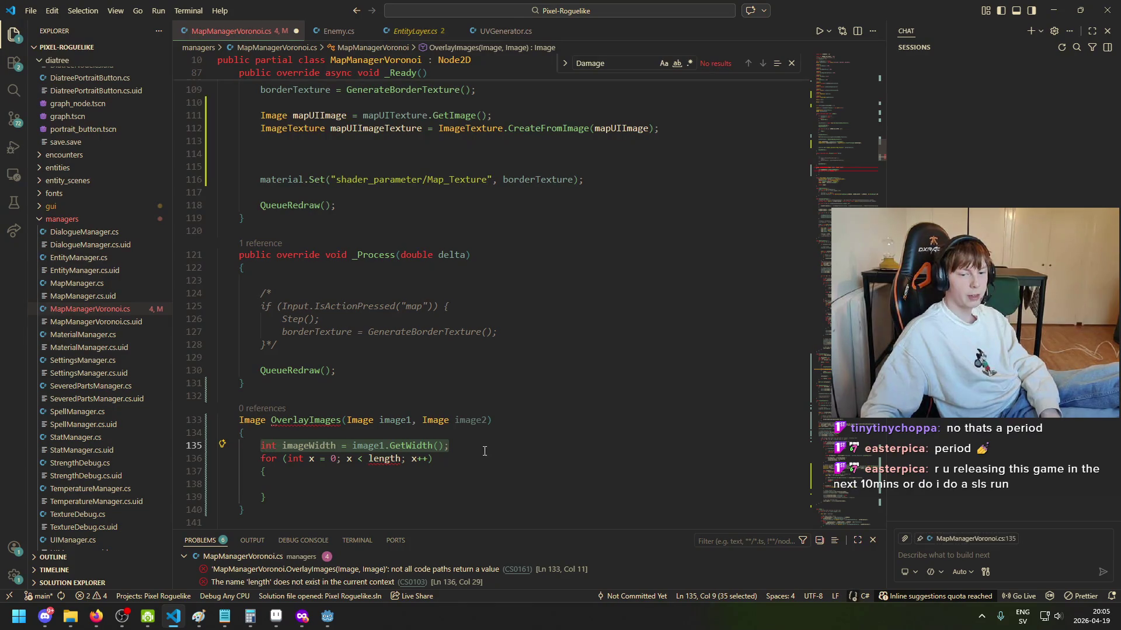
pyautogui.hotkey('shift', 'alt', 'Down')
pyautogui.hotkey('ctrl', 'Left')
pyautogui.hotkey('ctrl', 'Left')
pyautogui.hotkey('ctrl', 'Left')
pyautogui.press('Left')
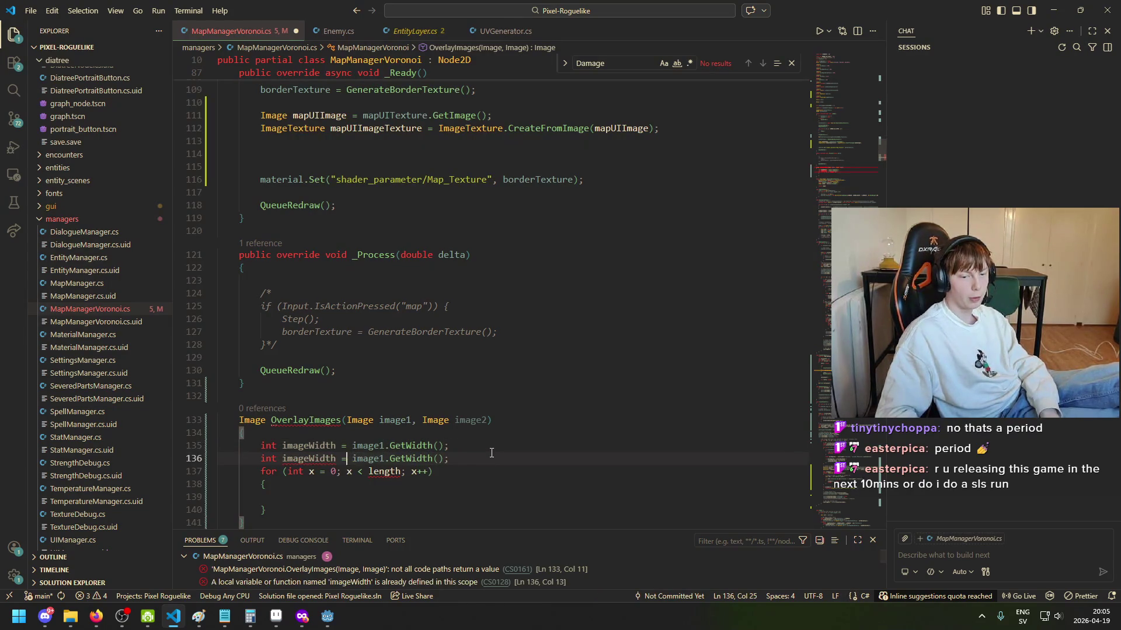
pyautogui.press('Left')
pyautogui.hotkey('ctrl', 'BackSpace')
pyautogui.write('image')
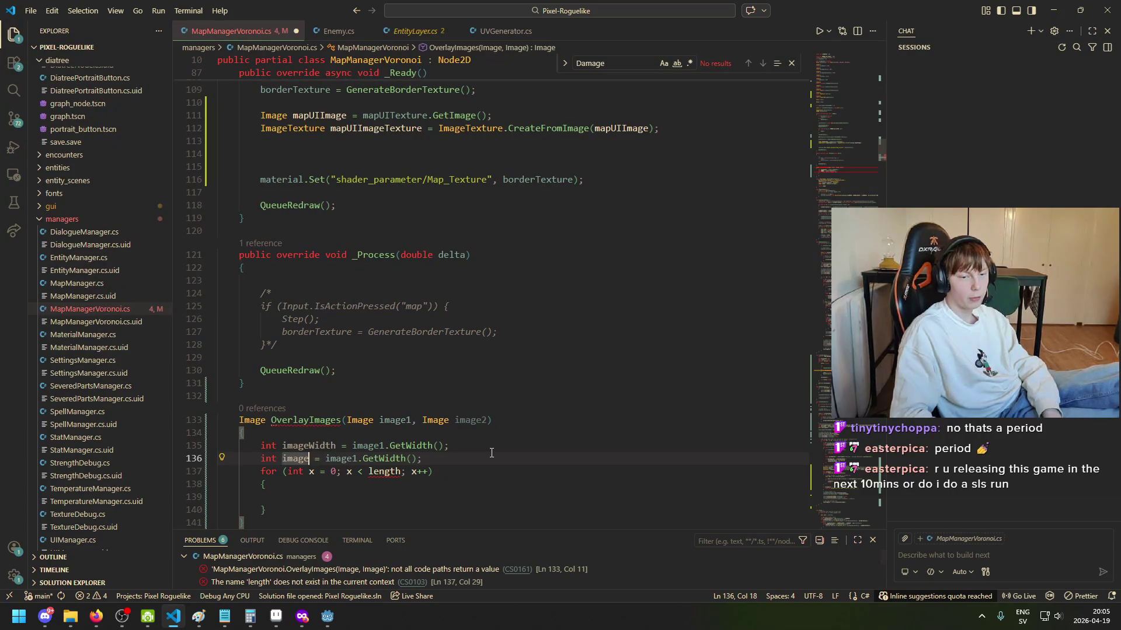
pyautogui.write('Height')
pyautogui.hotkey('ctrl', 'Right')
pyautogui.hotkey('ctrl', 'Right')
pyautogui.hotkey('ctrl', 'Right')
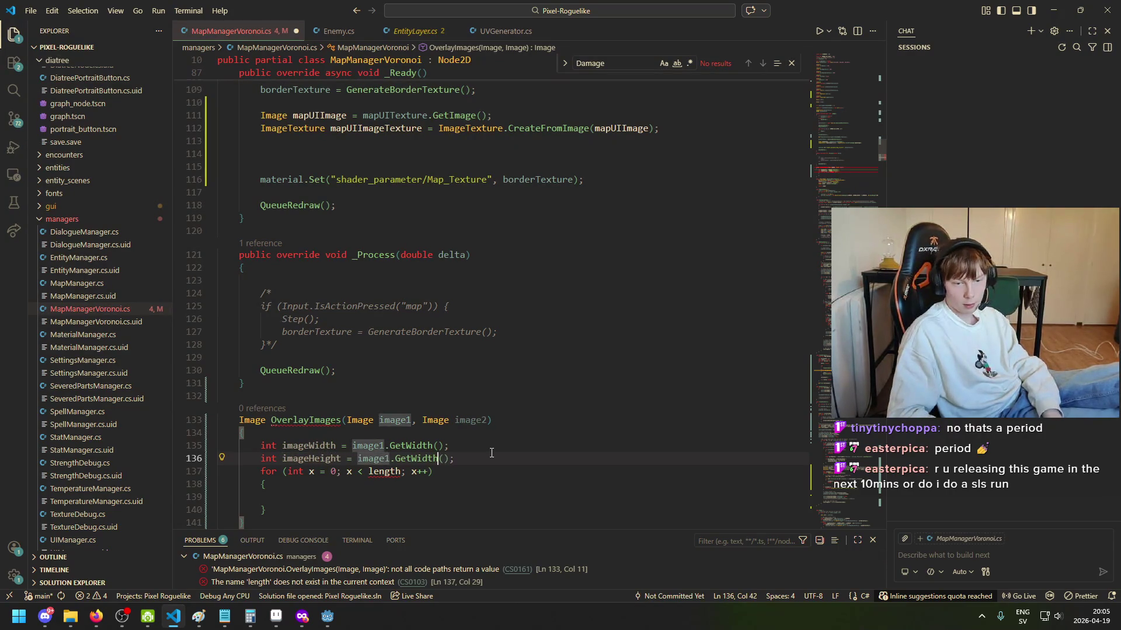
pyautogui.hotkey('ctrl', 'BackSpace')
pyautogui.write('GetHeigh')
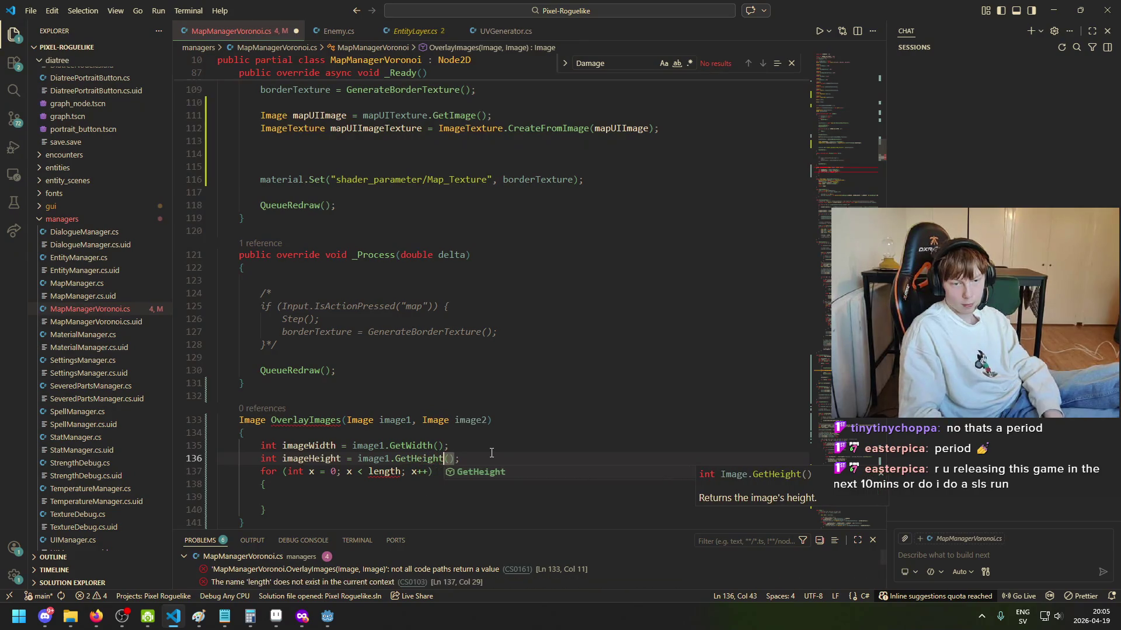
pyautogui.press('Tab')
pyautogui.press('End')
pyautogui.press('Return')
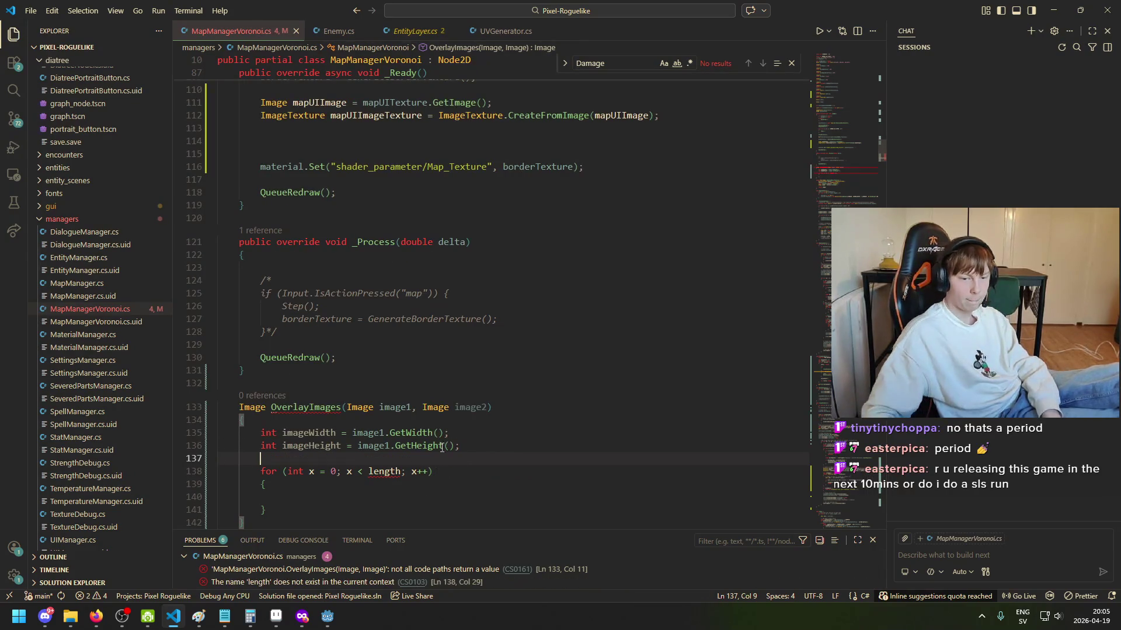
# Step: Rename imageWidth and imageHeight to outputWidth and outputHeight
pyautogui.moveTo(309, 438); pyautogui.dragTo(282, 433)
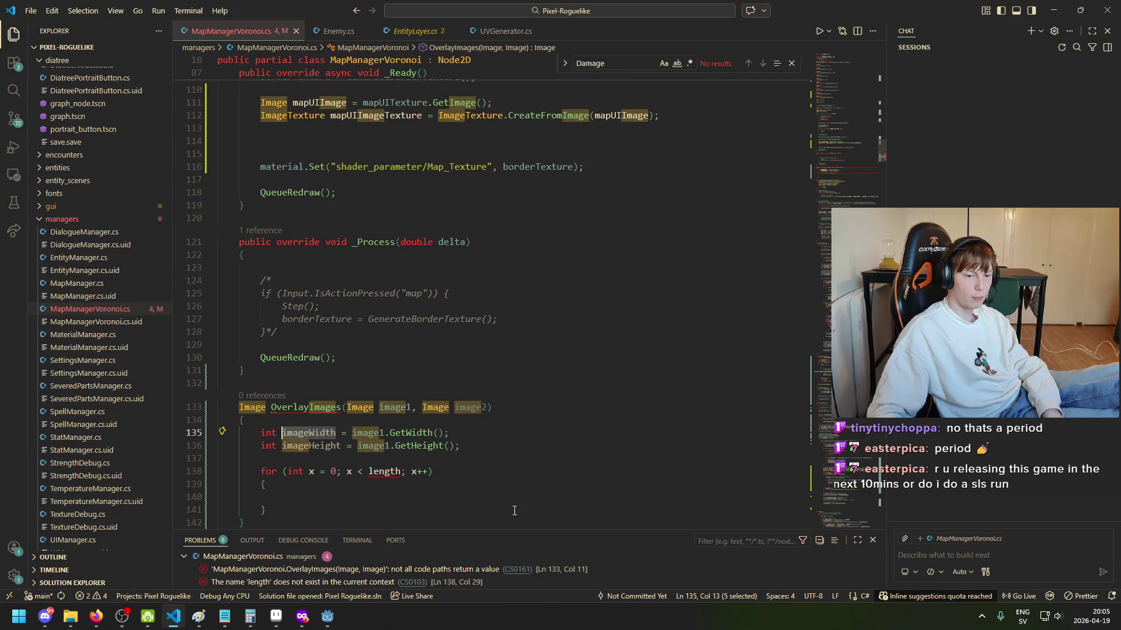
pyautogui.write('output')
pyautogui.press('Down')
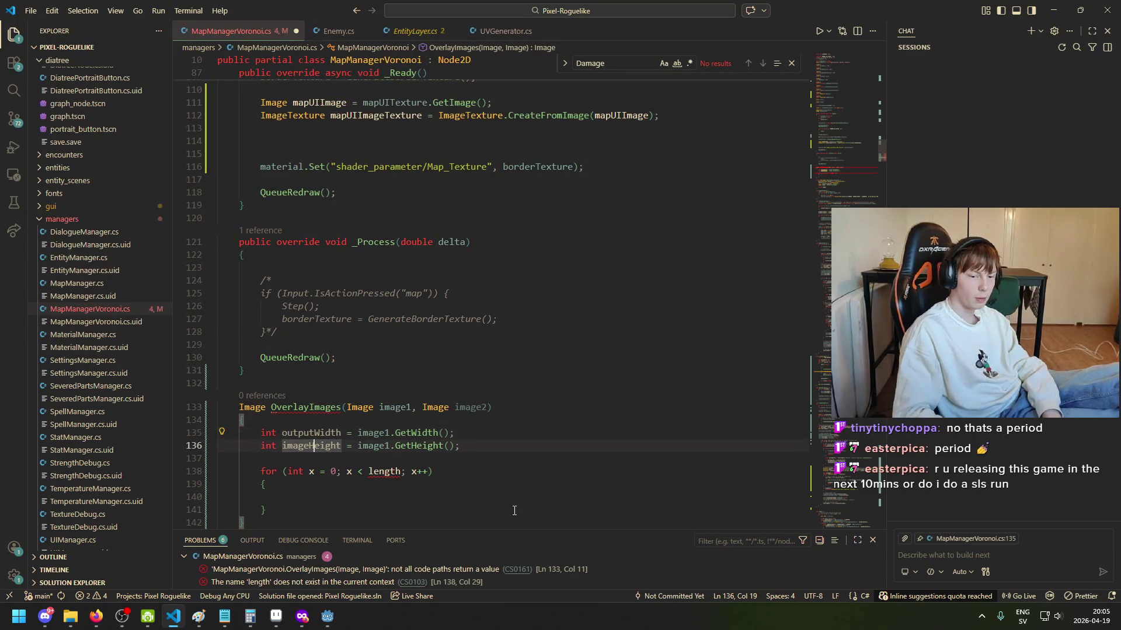
pyautogui.hotkey('ctrl', 'Left')
pyautogui.press('Delete')
pyautogui.press('Delete')
pyautogui.press('Delete')
pyautogui.write('output')
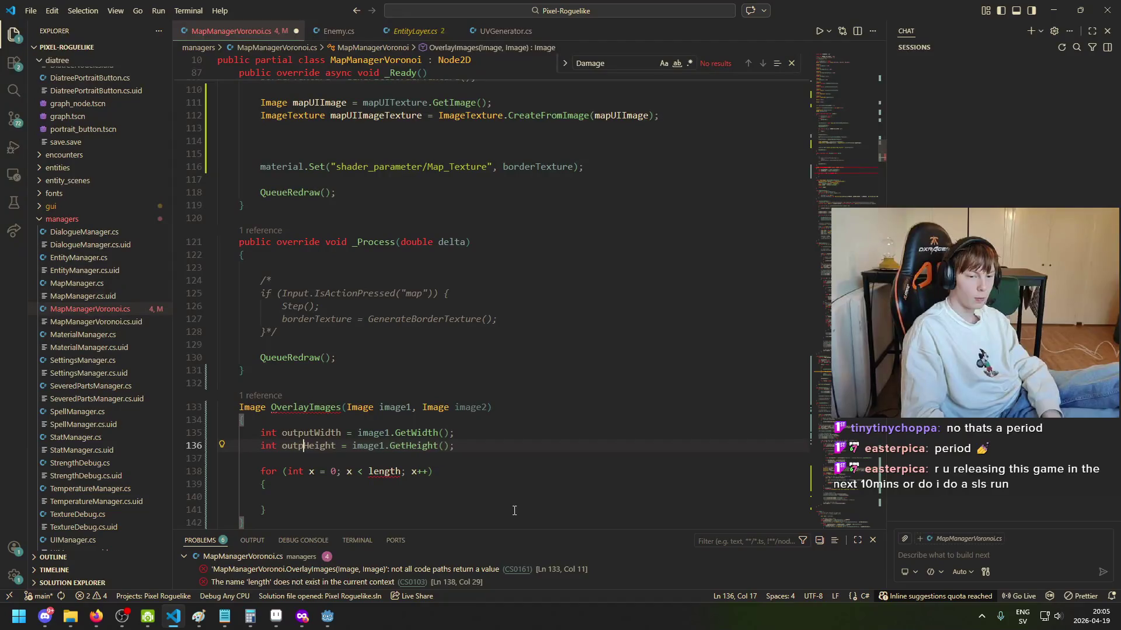
# Step: Add an indented blank line below the size declarations for another variable
pyautogui.click(518, 455)
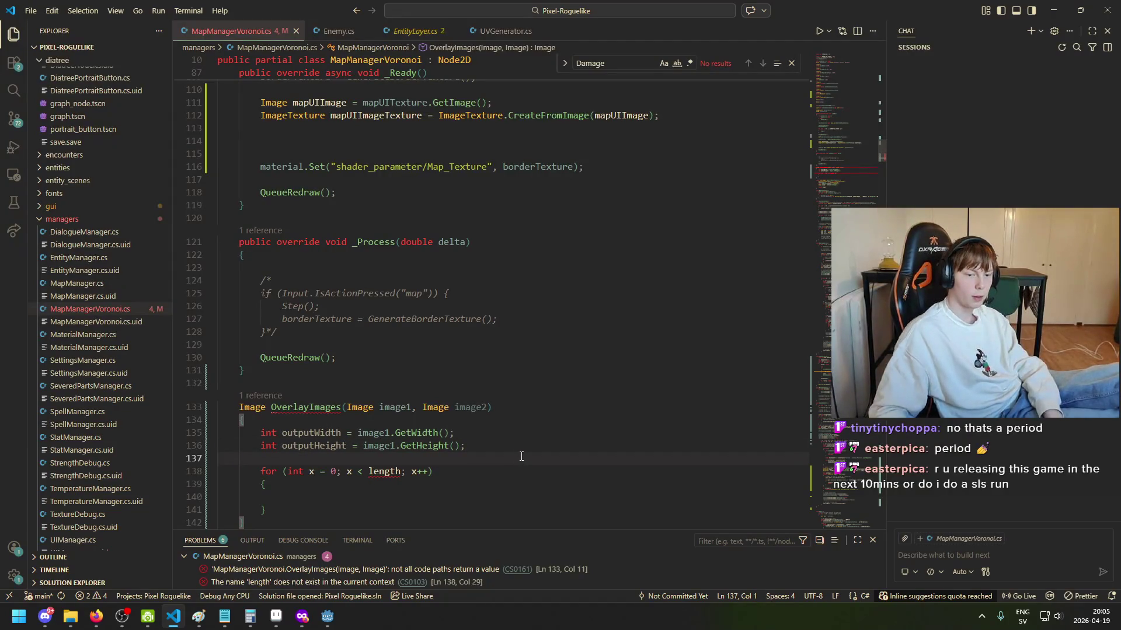
pyautogui.press('Return')
pyautogui.press('Return')
pyautogui.press('Up')
pyautogui.press('Tab')
pyautogui.press('Tab')
pyautogui.write('outpu')
pyautogui.press('Tab')
pyautogui.hotkey('ctrl', 'BackSpace')
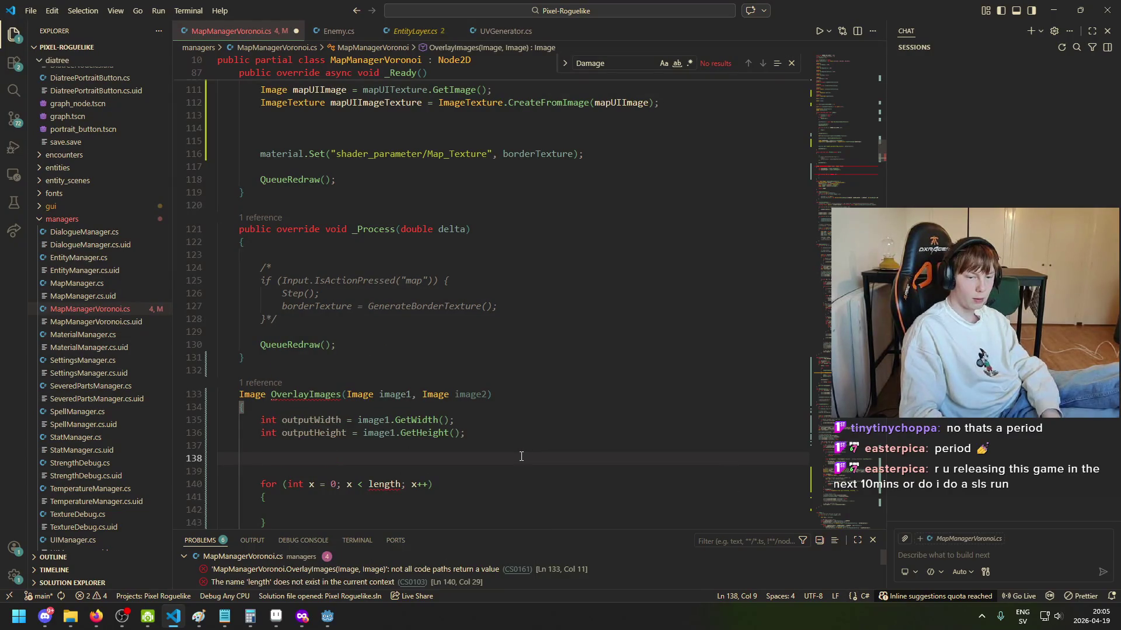
# Step: Add 'Image output = image1;' and change the x loop bound to outputWidth
pyautogui.write('Image out')
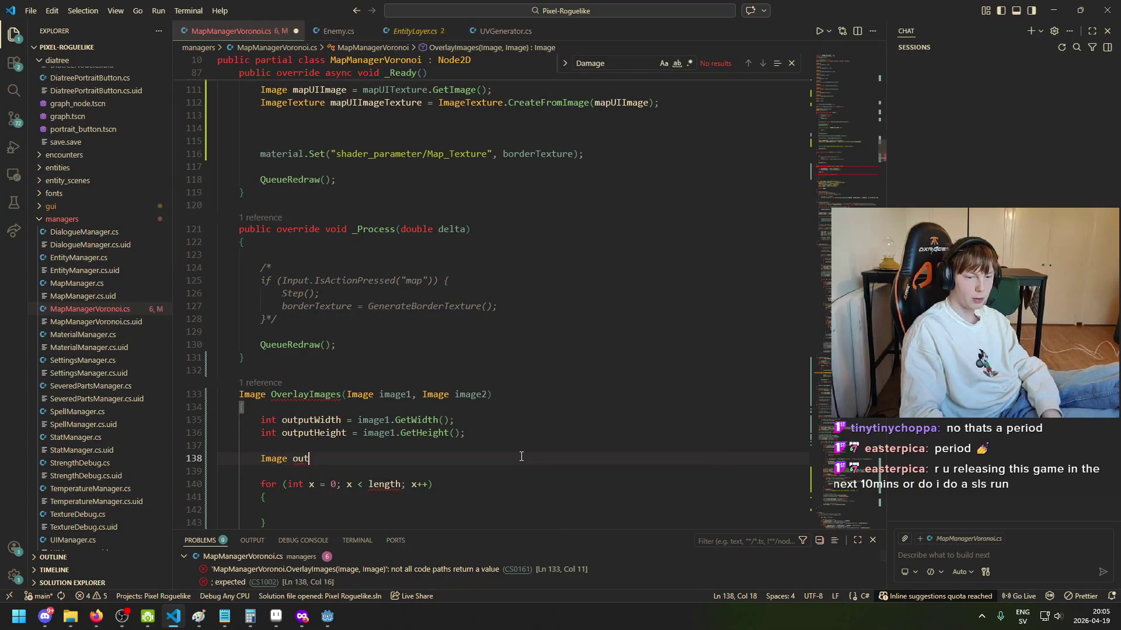
pyautogui.write('put = image1;')
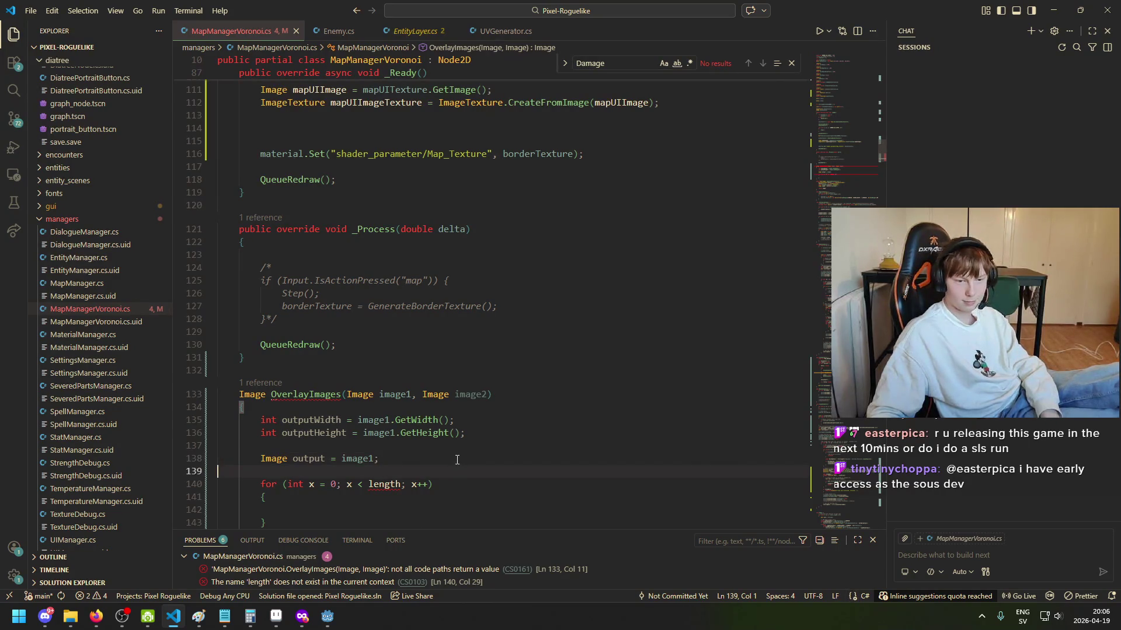
pyautogui.click(420, 351)
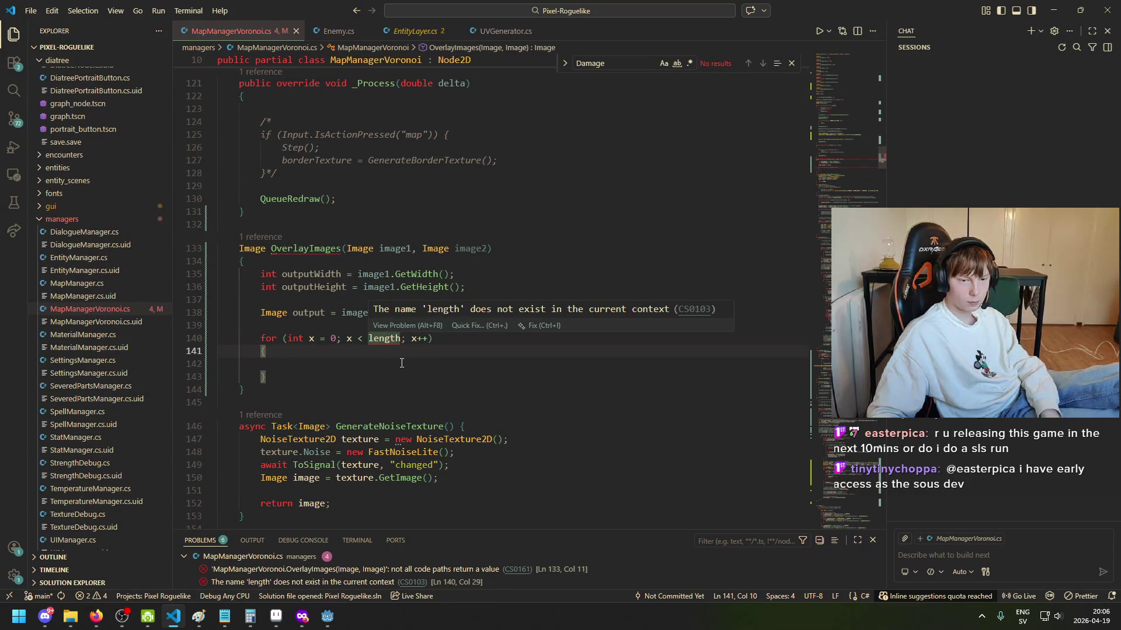
pyautogui.click(403, 338)
pyautogui.doubleClick(386, 338)
pyautogui.write('outputW')
pyautogui.press('BackSpace')
pyautogui.write('W')
pyautogui.press('Tab')
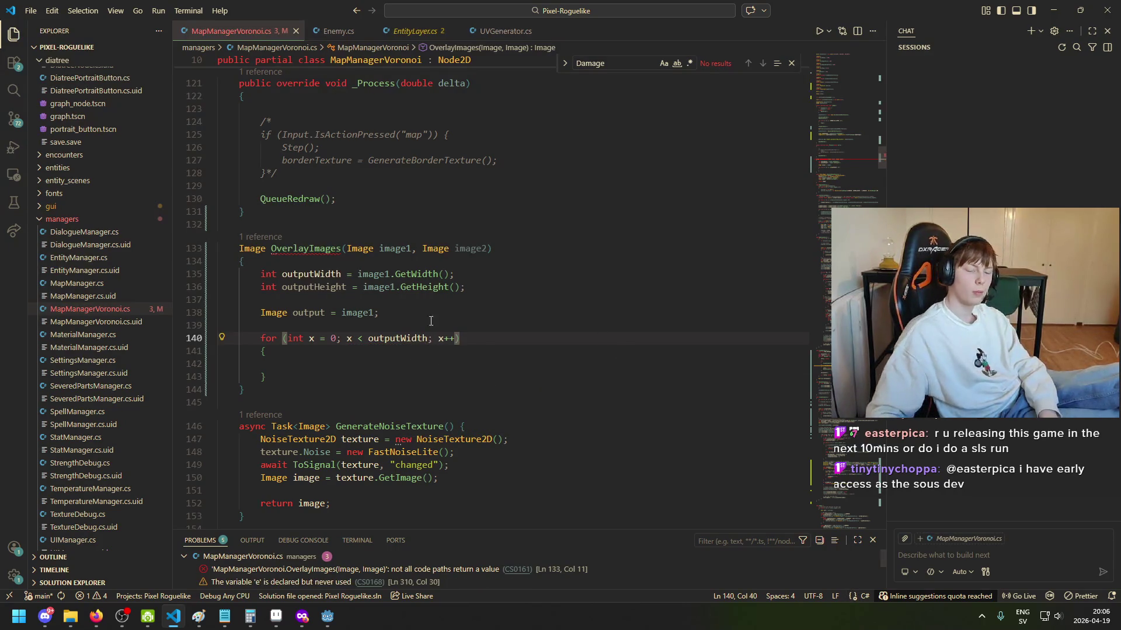
pyautogui.click(380, 340)
# Step: Nest a for loop over y up to outputHeight inside the x loop
pyautogui.click(303, 365)
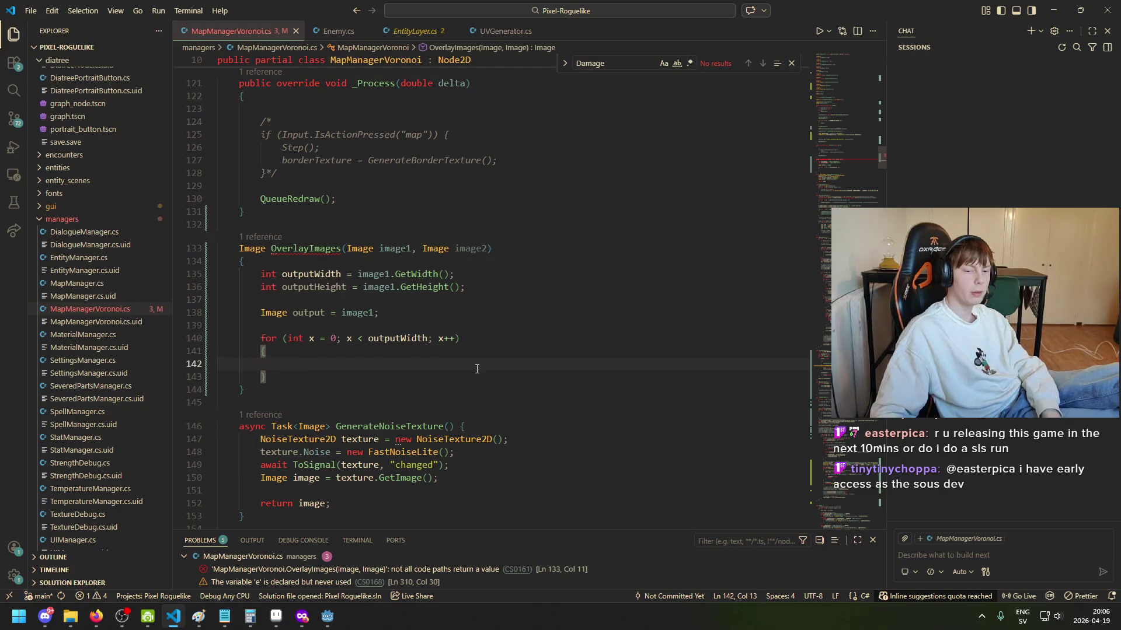
pyautogui.write('for')
pyautogui.press('Tab')
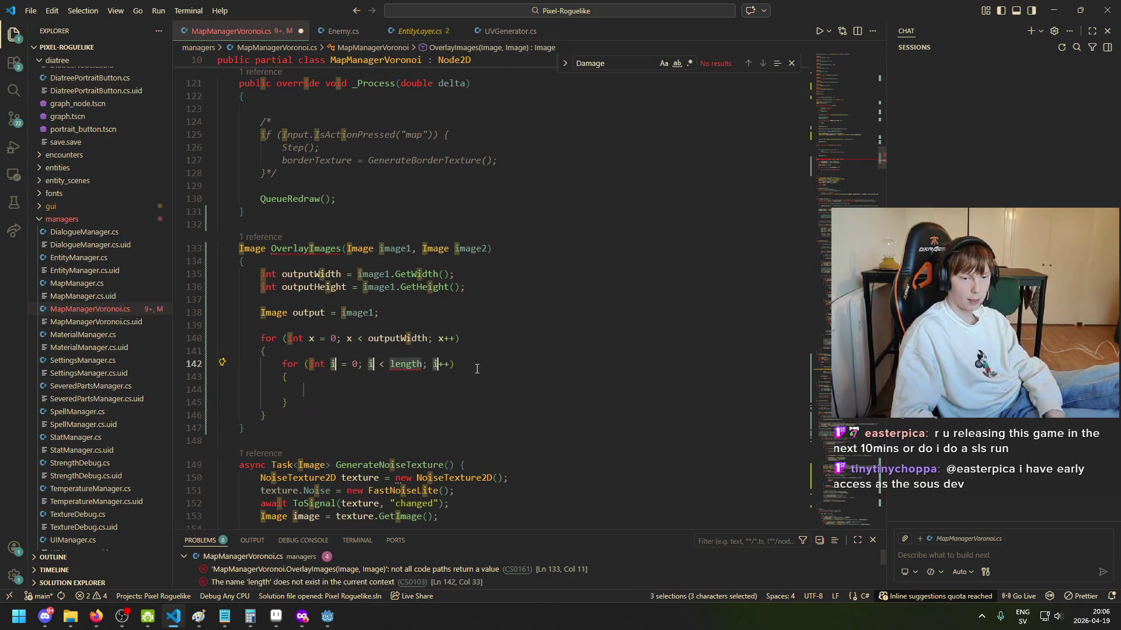
pyautogui.write('y')
pyautogui.press('Down')
pyautogui.moveTo(421, 364); pyautogui.dragTo(392, 365)
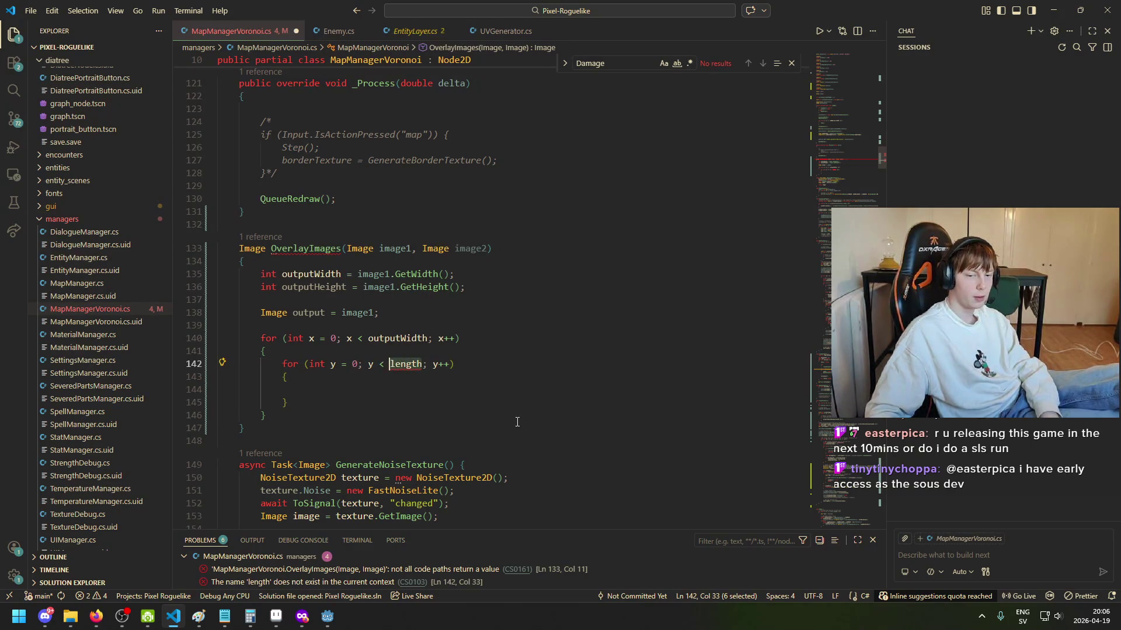
pyautogui.write('outputHe')
pyautogui.press('Tab')
pyautogui.click(527, 389)
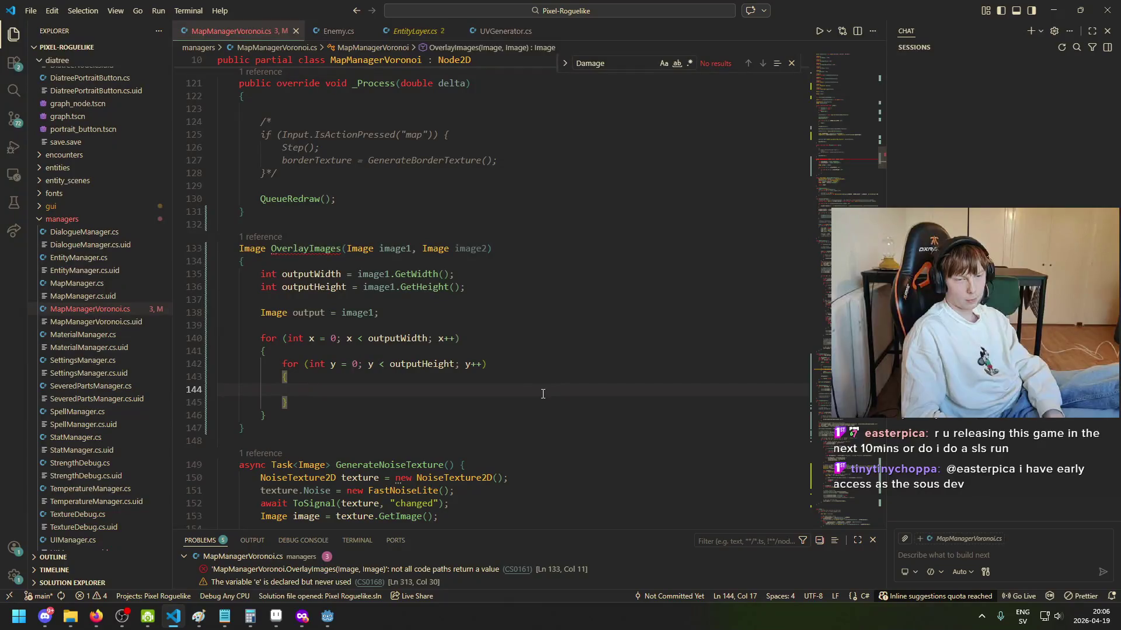
# Step: In the y loop, add 'Color overlayPixel = image2.GetPixel(x, y);'
pyautogui.write('if (i')
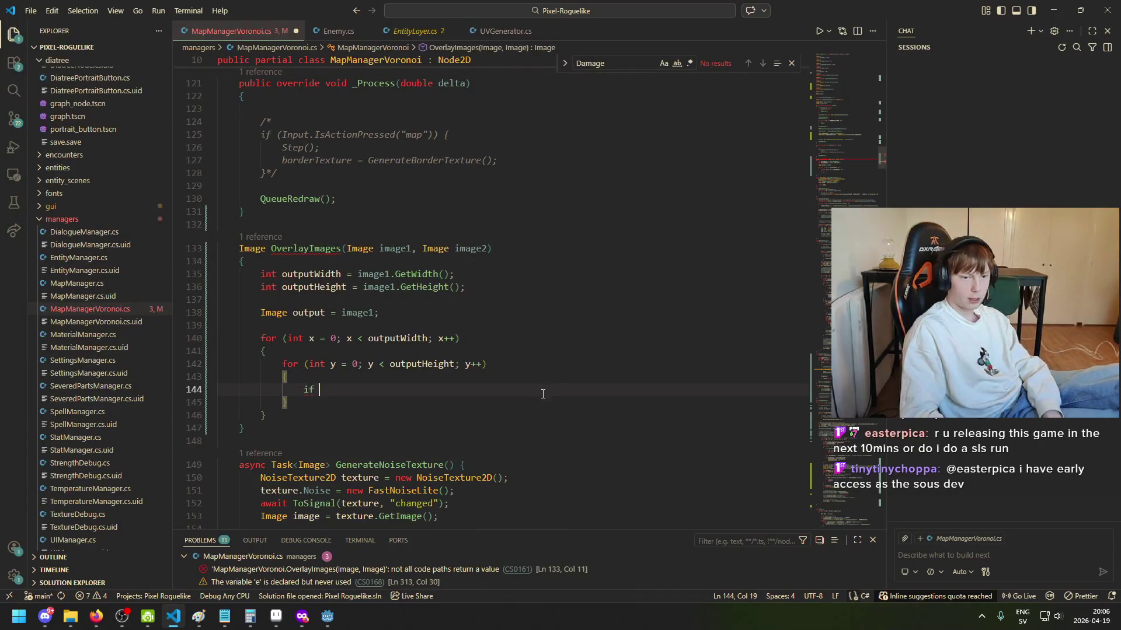
pyautogui.press('BackSpace')
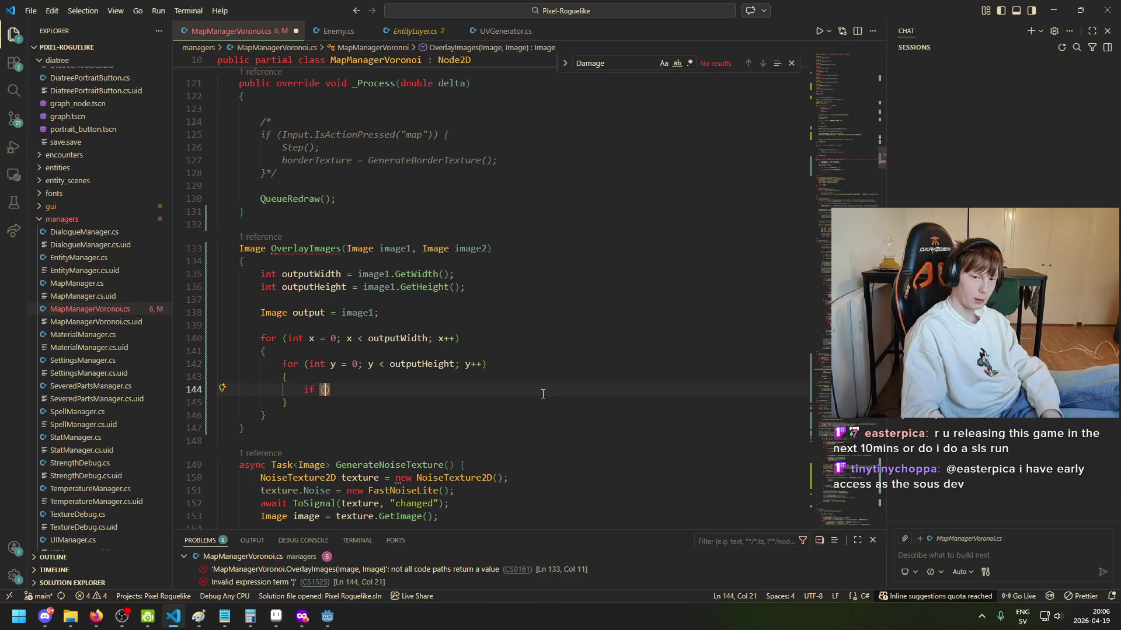
pyautogui.press('BackSpace')
pyautogui.press('BackSpace')
pyautogui.press('BackSpace')
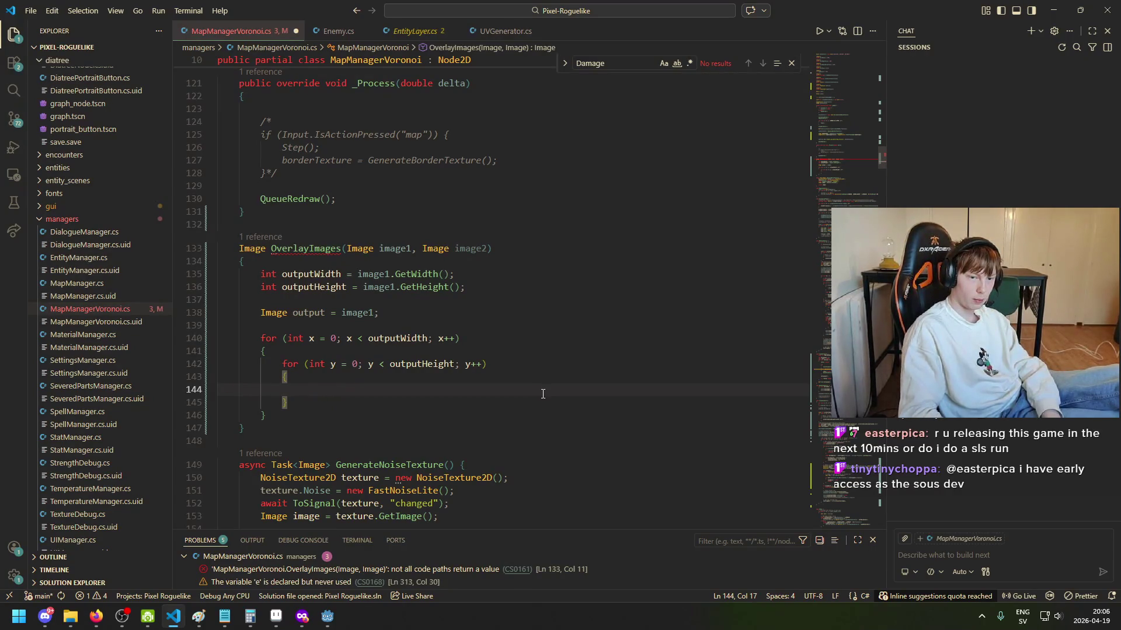
pyautogui.write('o')
pyautogui.press('BackSpace')
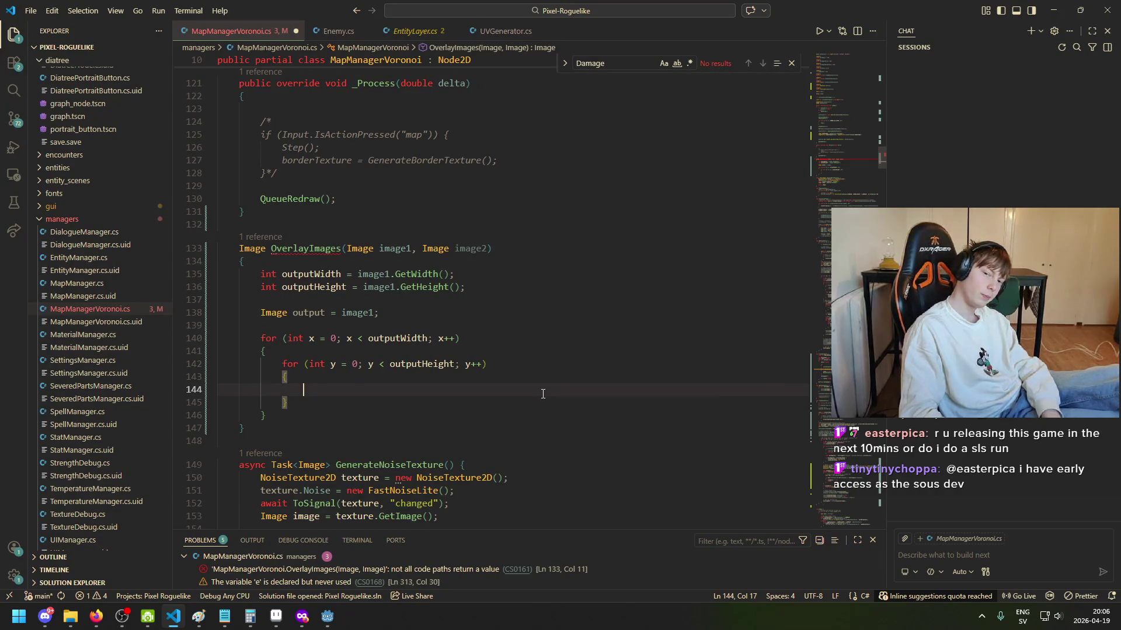
pyautogui.write('Color ov')
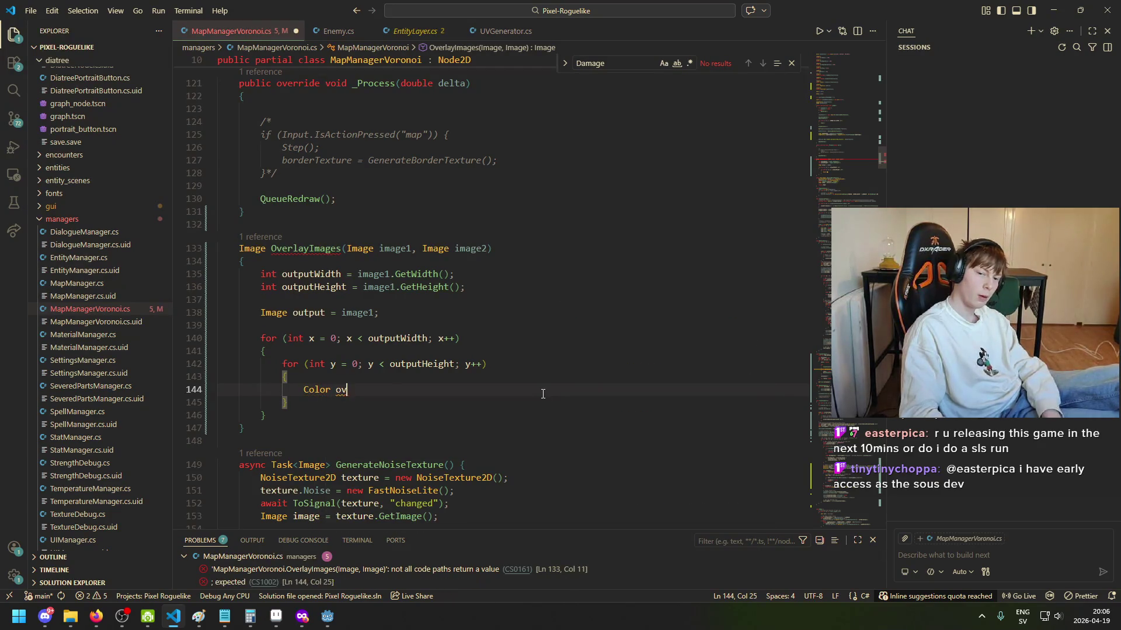
pyautogui.write('erlayP')
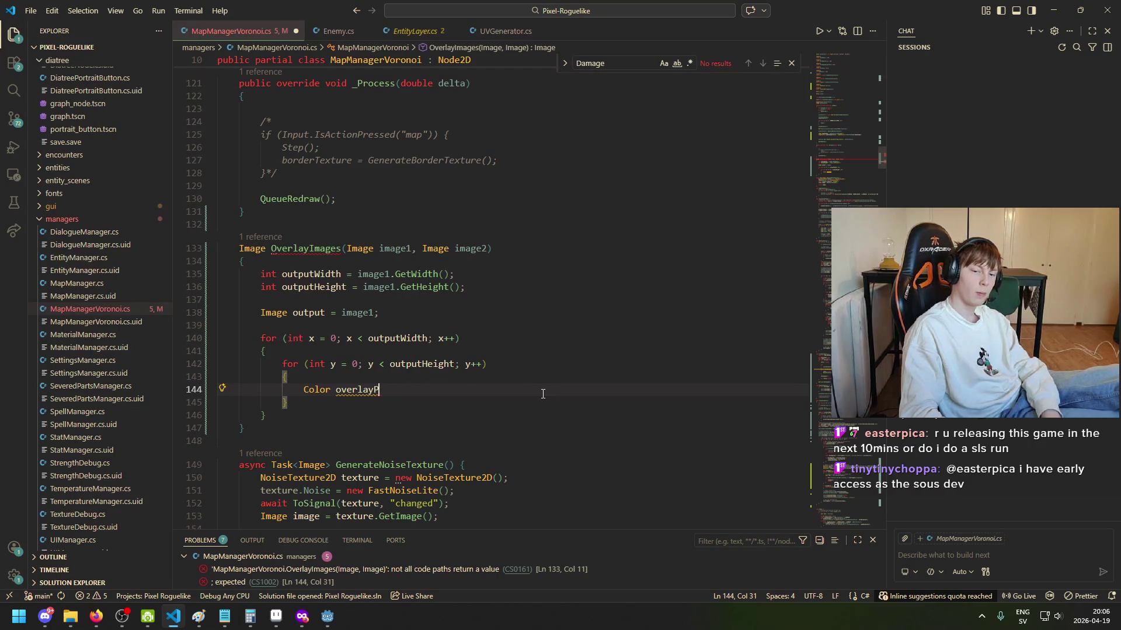
pyautogui.write('ixel ')
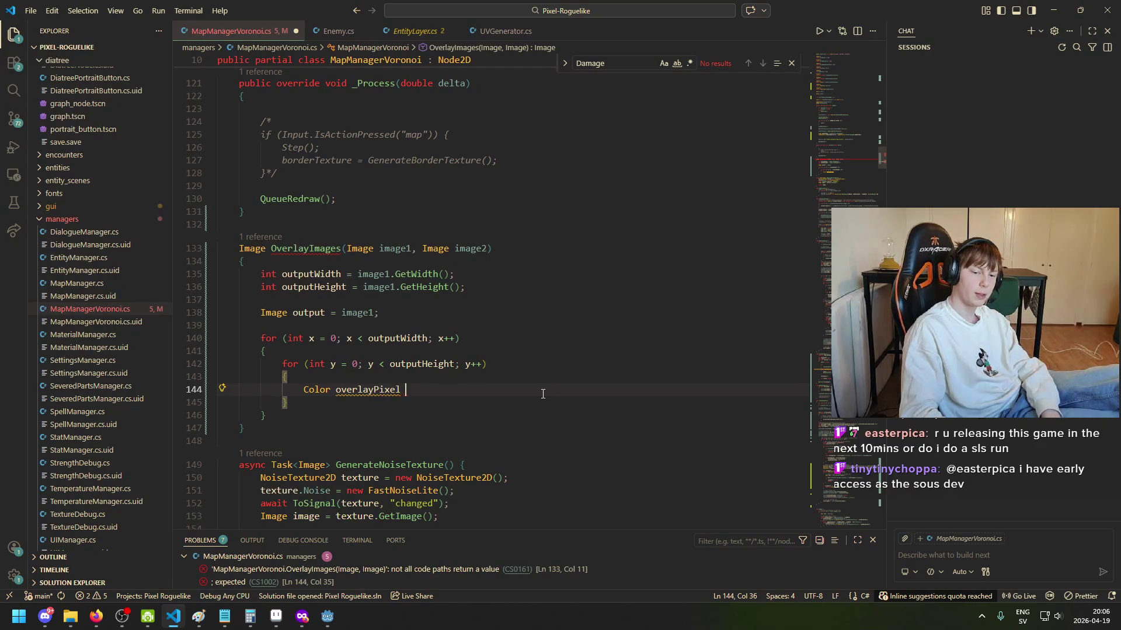
pyautogui.write('= image2.getpixel')
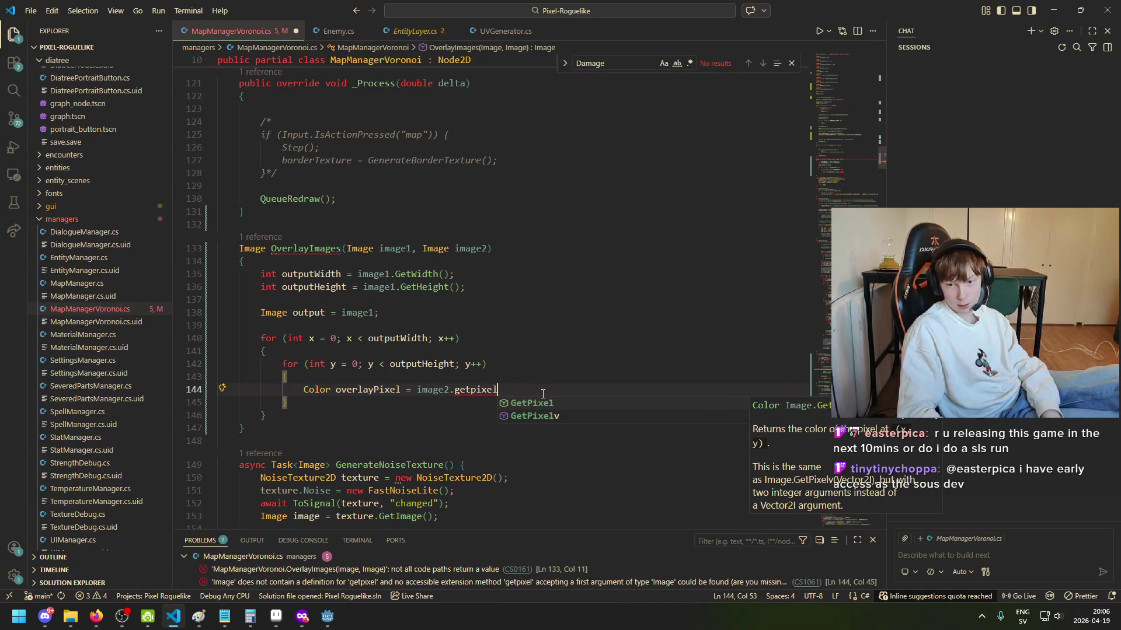
pyautogui.press('Down')
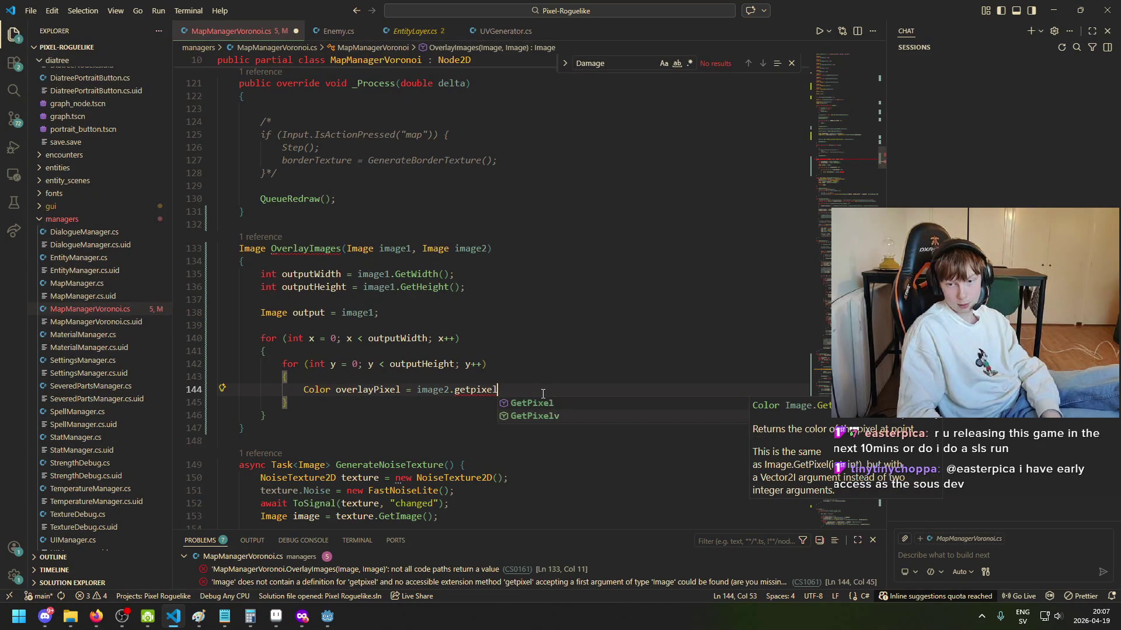
pyautogui.press('Up')
pyautogui.press('Down')
pyautogui.press('Up')
pyautogui.press('Tab')
pyautogui.write('(x, y);')
# Step: Below it, open an 'if (overlayPixel.A > 0f)' block
pyautogui.press('Return')
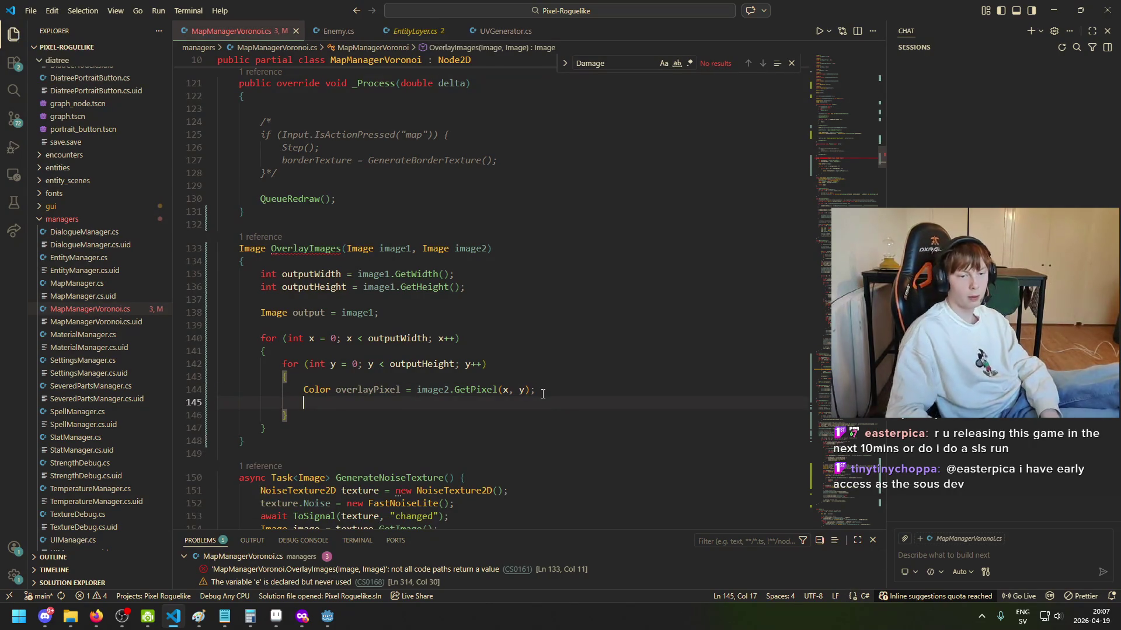
pyautogui.press('Return')
pyautogui.write('if (')
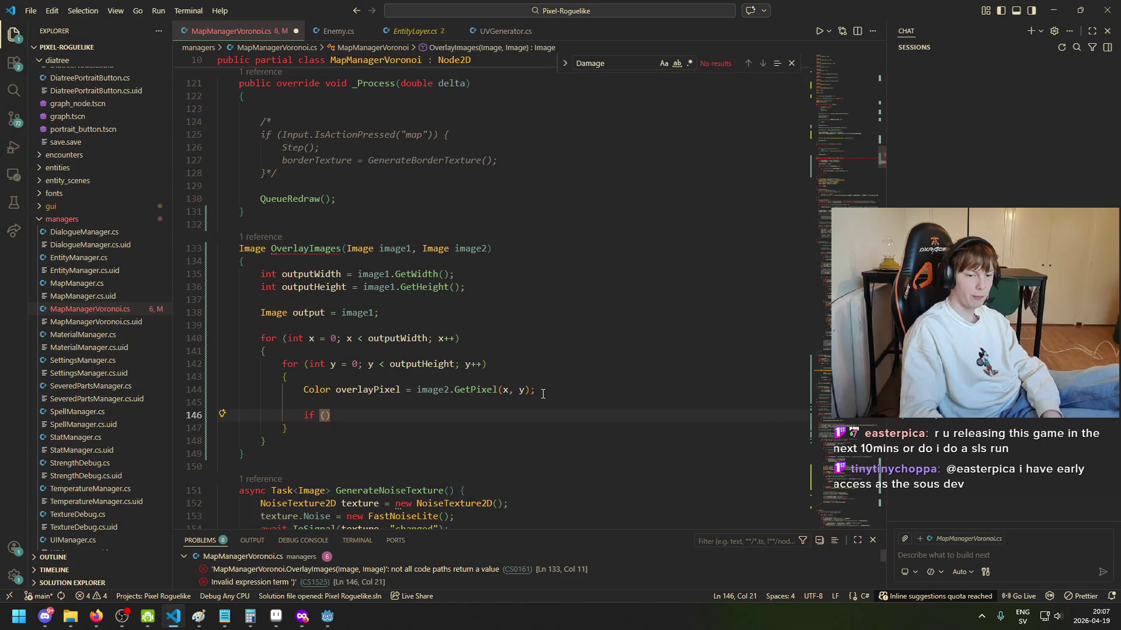
pyautogui.write('overlayPixel.A')
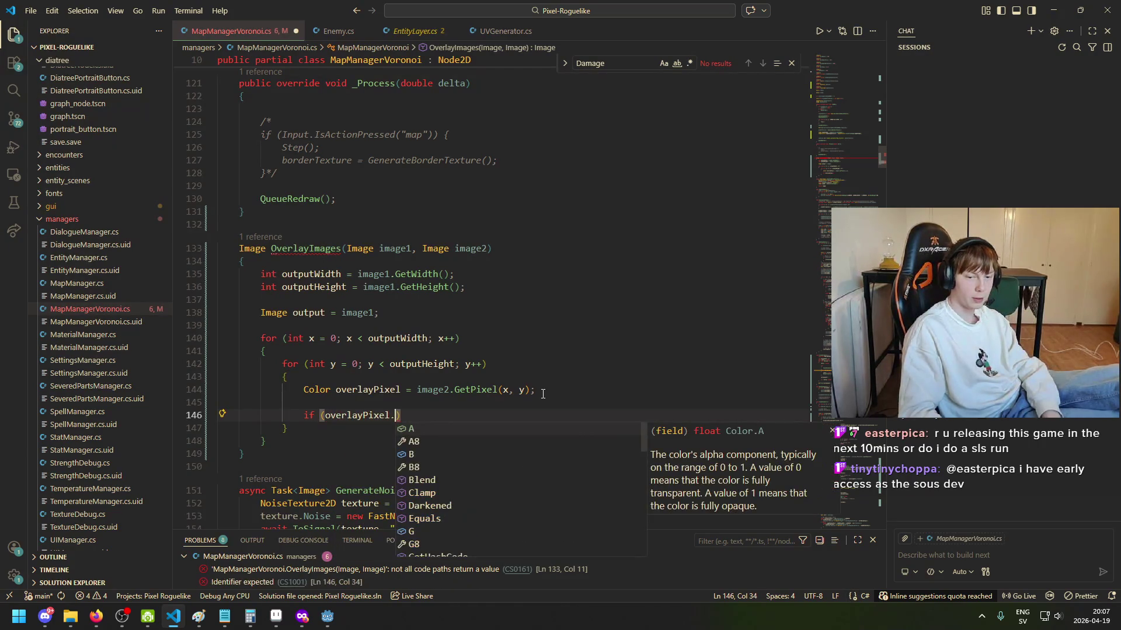
pyautogui.write(' >')
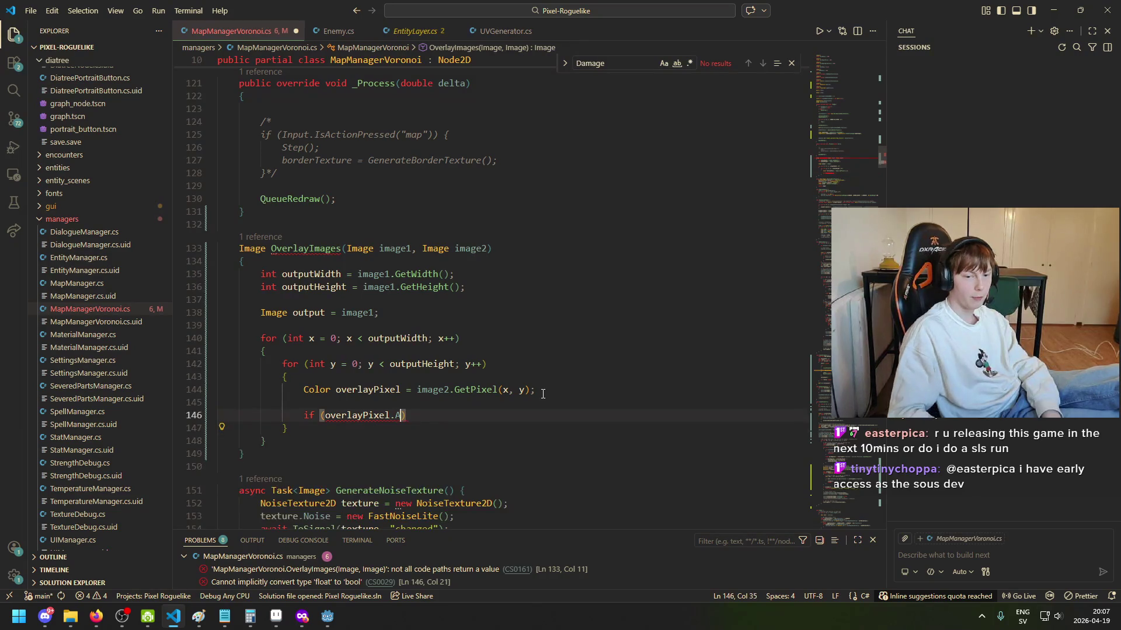
pyautogui.press('BackSpace')
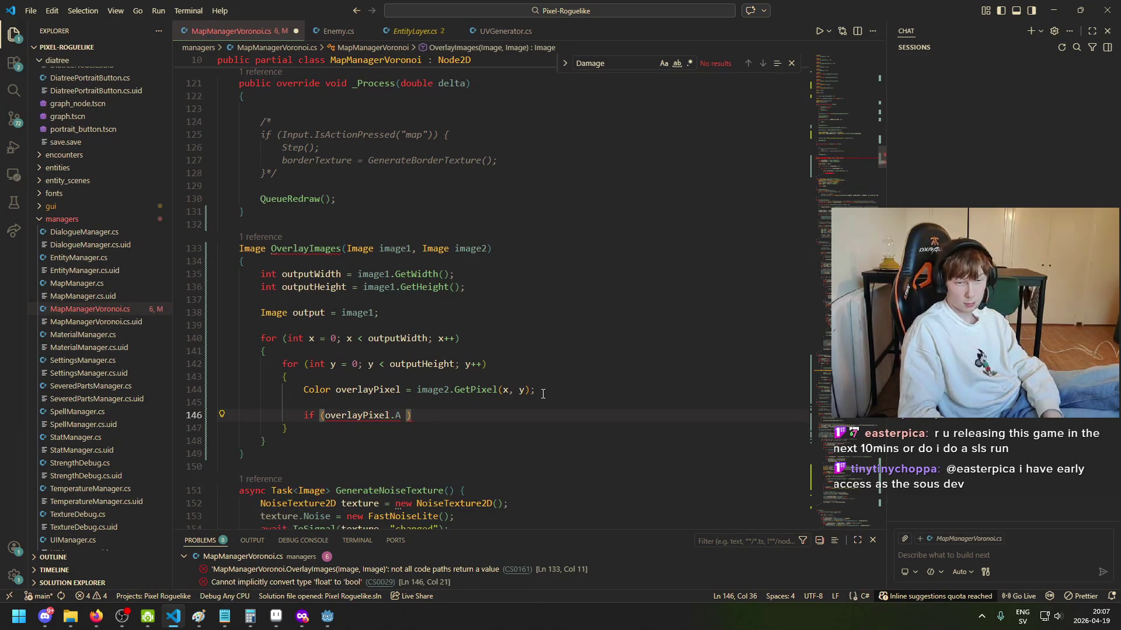
pyautogui.write('> ')
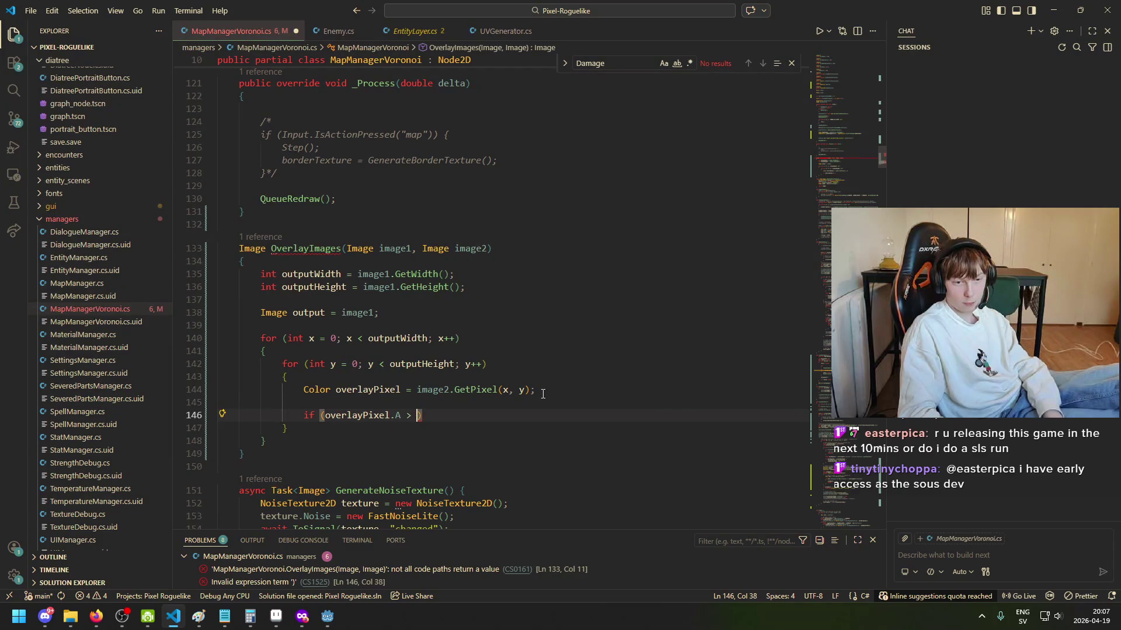
pyautogui.write('0f) {')
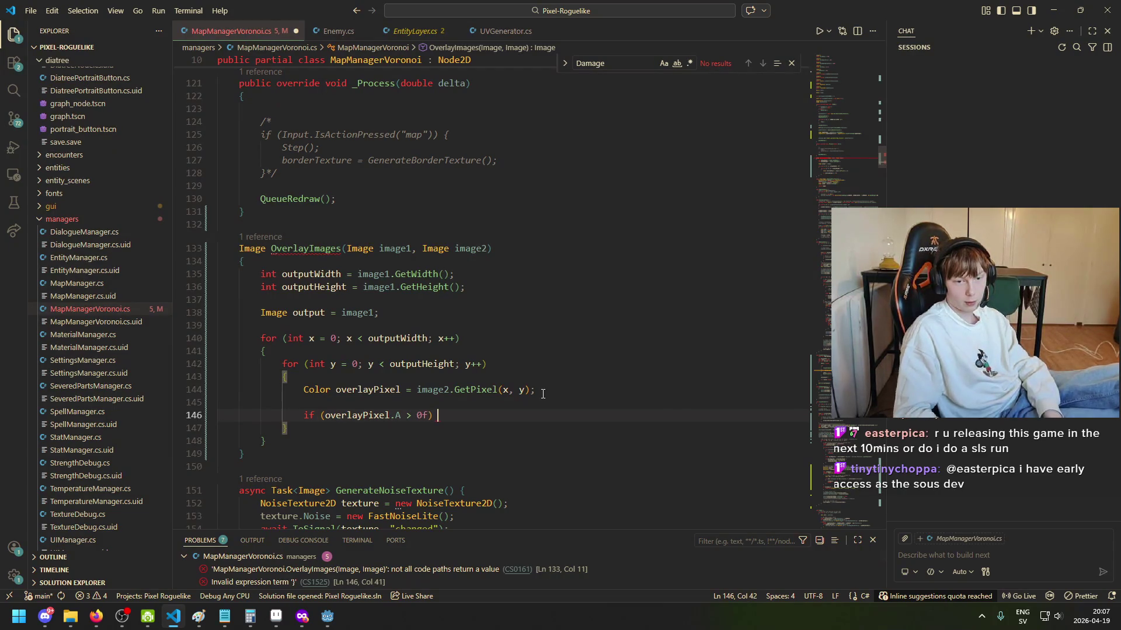
pyautogui.press('Return')
pyautogui.press('Return')
pyautogui.hotkey('ctrl', 'z')
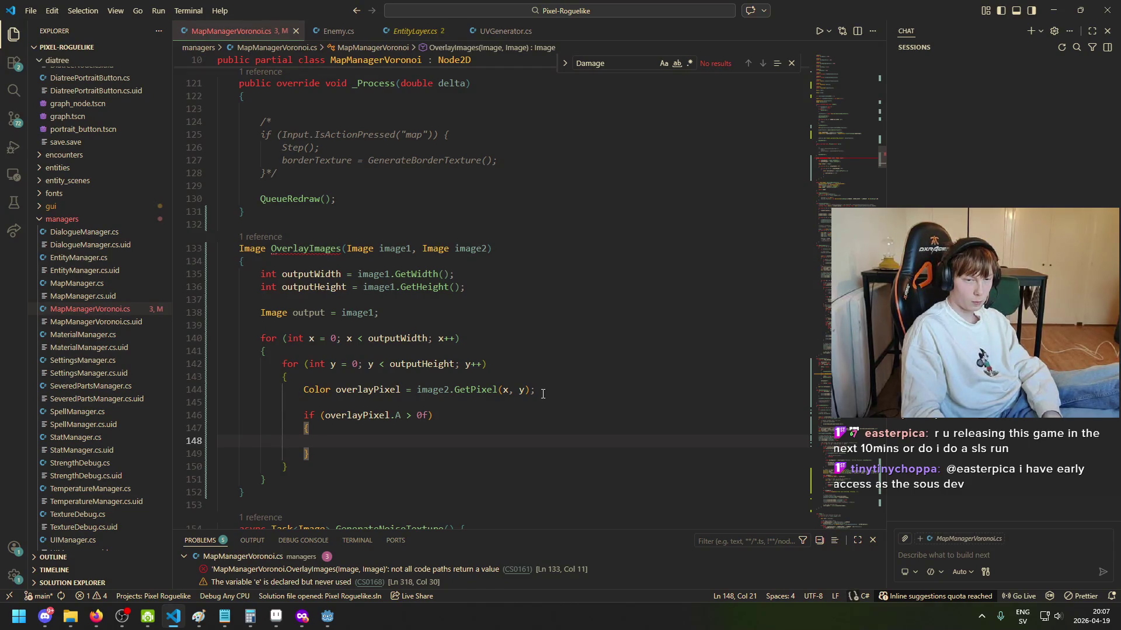
# Step: Inside the alpha check, write 'output.SetPixel(x, y, overlayPixel);'
pyautogui.write('output.se')
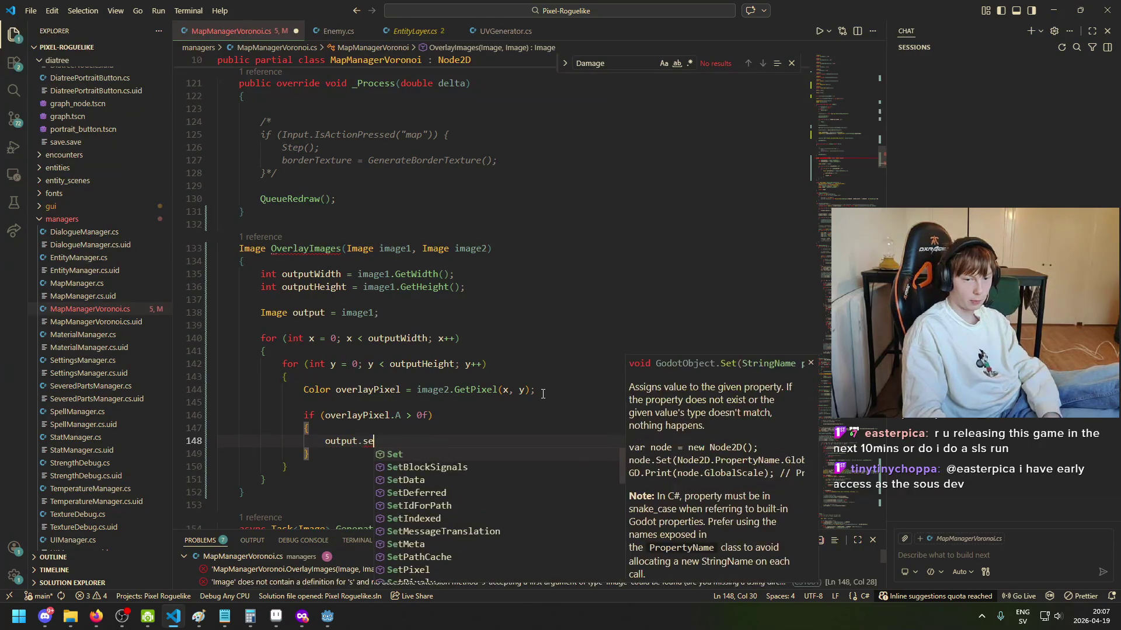
pyautogui.press('BackSpace')
pyautogui.press('BackSpace')
pyautogui.write('SetP')
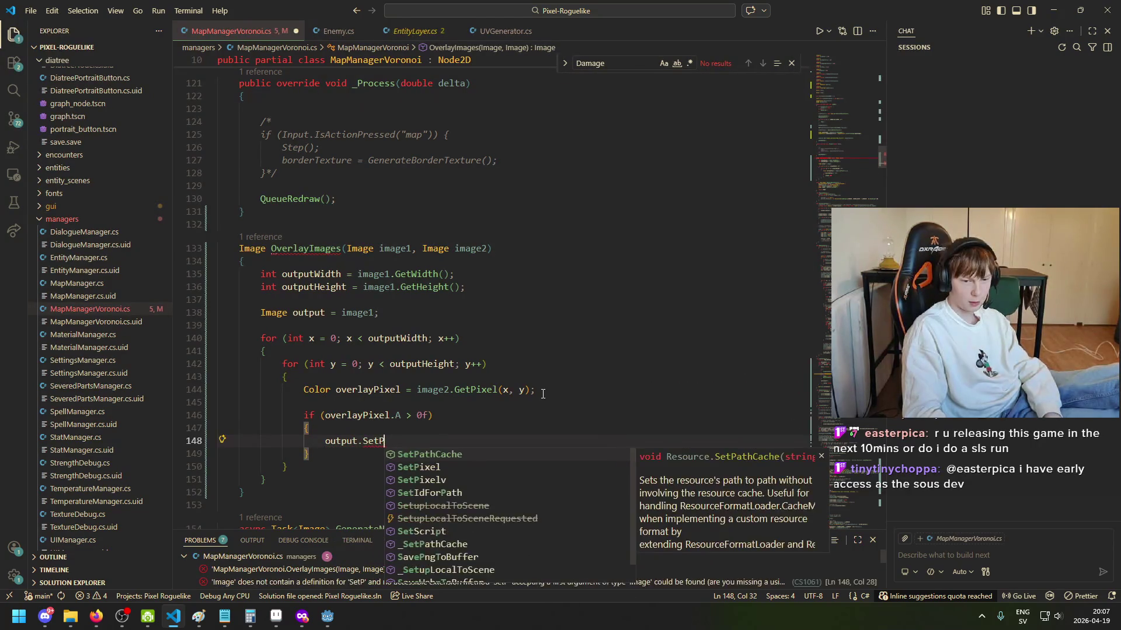
pyautogui.write('ixl')
pyautogui.press('Tab')
pyautogui.write('(x, ')
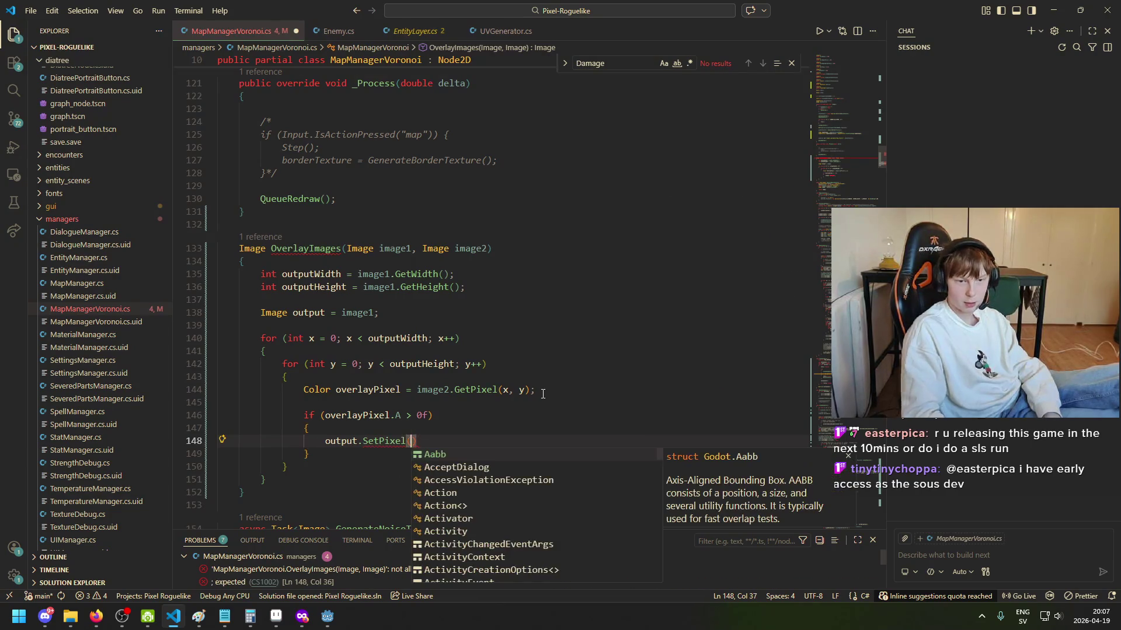
pyautogui.write('y, ')
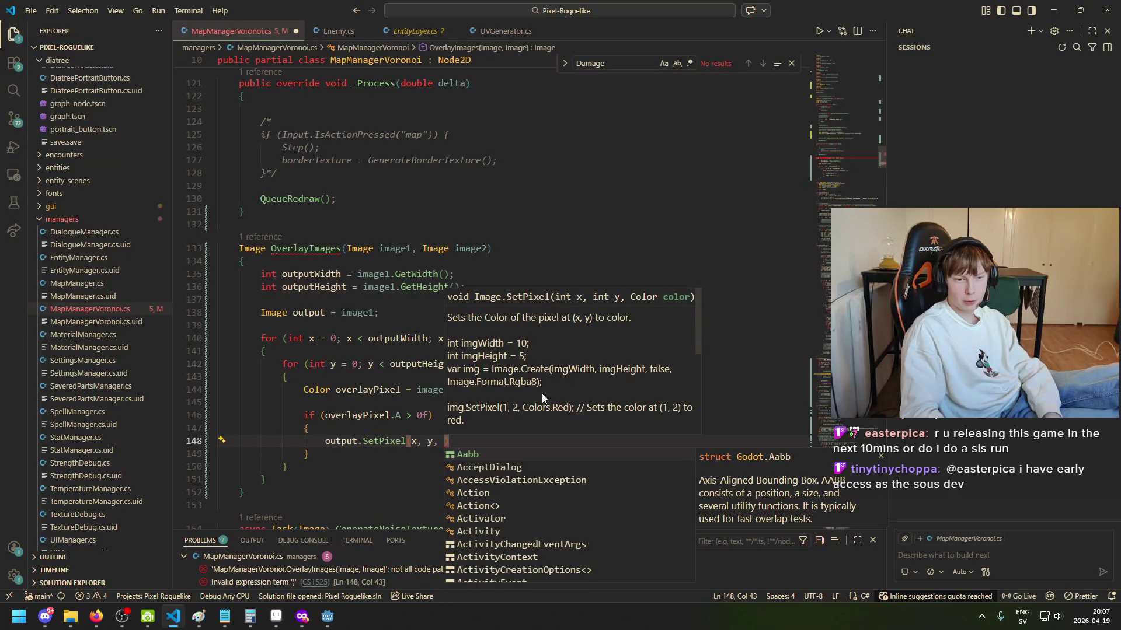
pyautogui.write('overlayPixel')
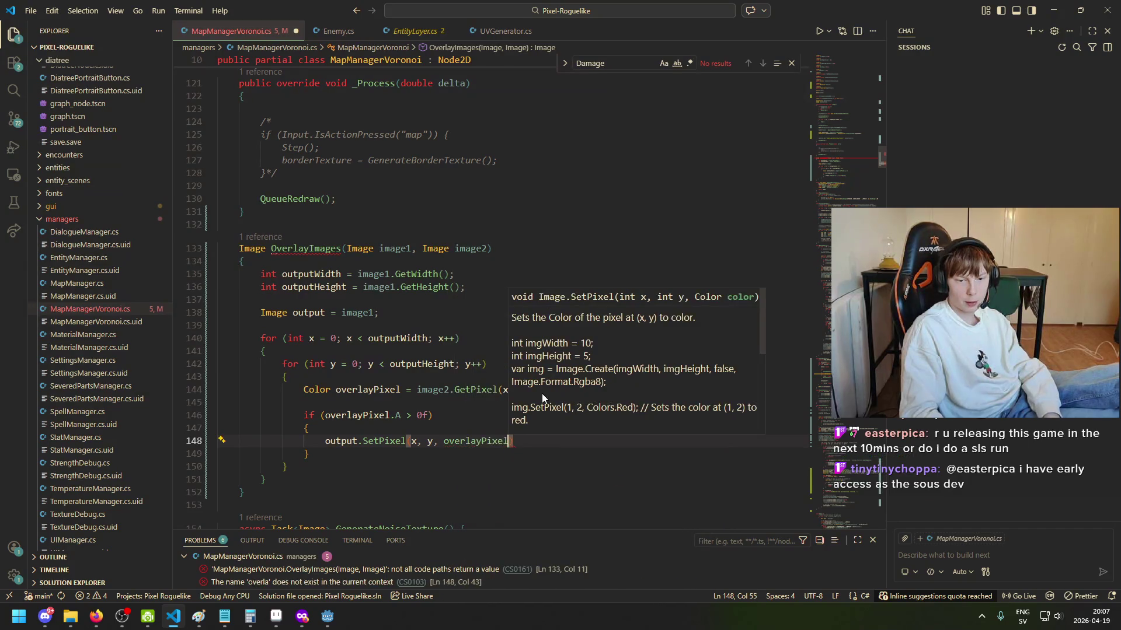
pyautogui.write(');')
# Step: Add 'return output;' after the closing braces of the loops
pyautogui.keyDown('ctrl'); pyautogui.scroll(2, 543, 394); pyautogui.keyUp('ctrl')
pyautogui.press('Down')
pyautogui.press('Down')
pyautogui.click(328, 444)
pyautogui.press('Return')
pyautogui.press('Return')
pyautogui.scroll(-1, 351, 452)
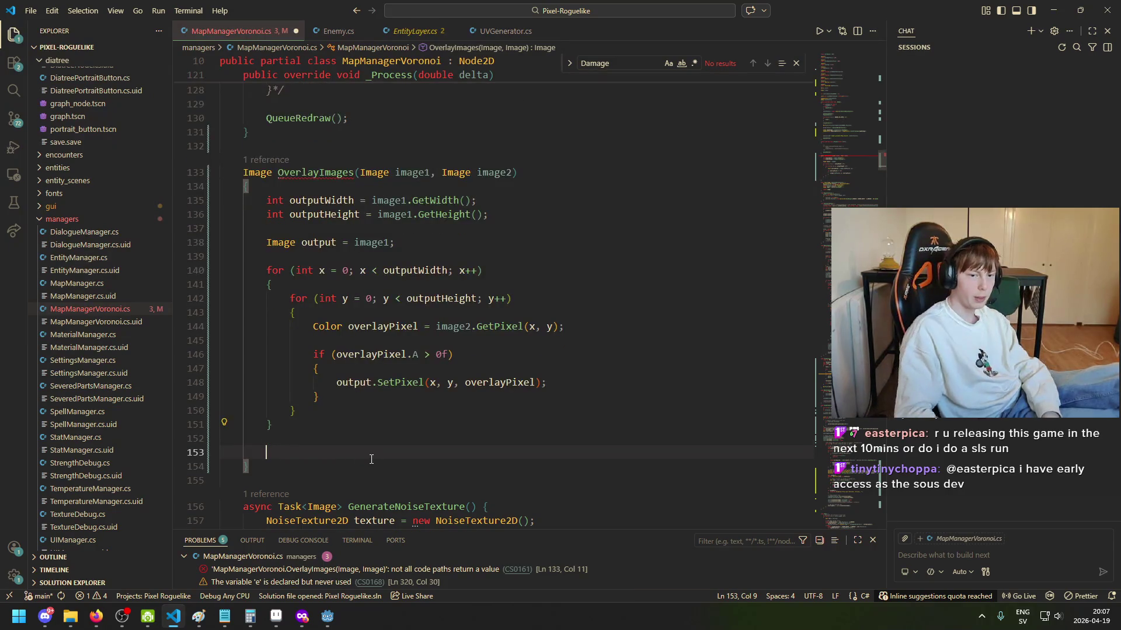
pyautogui.write('retu')
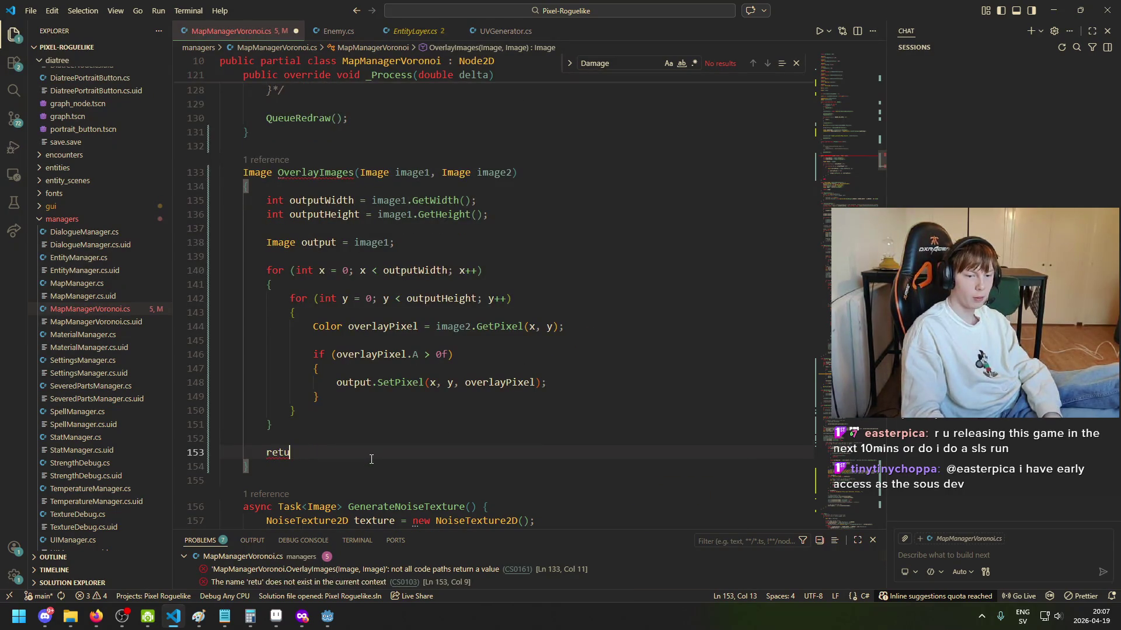
pyautogui.write('rn overlay')
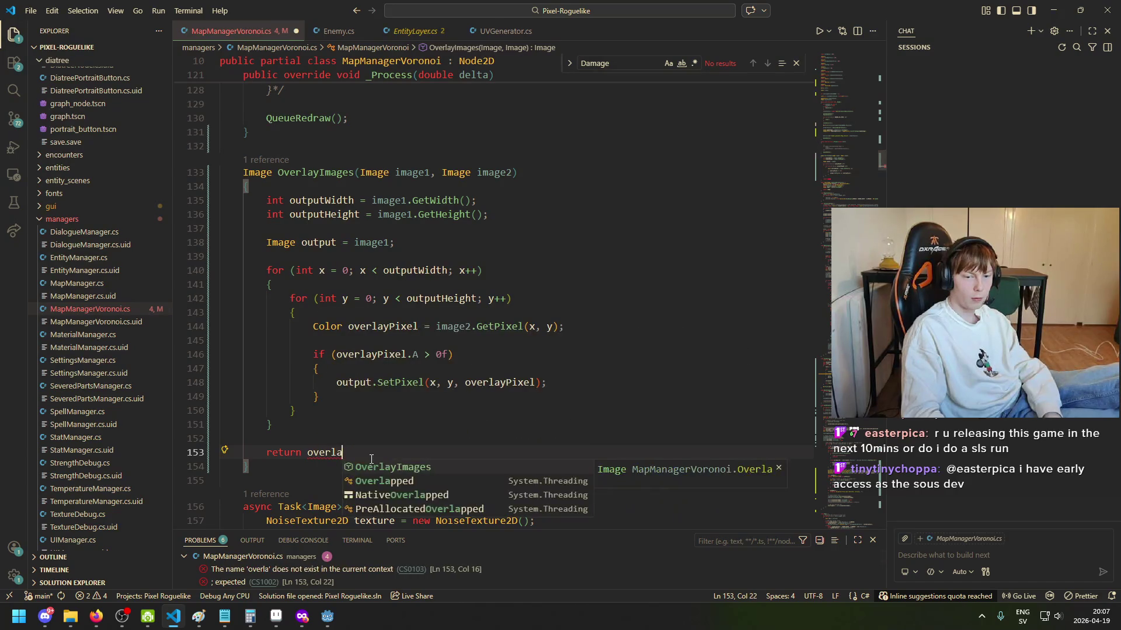
pyautogui.press('BackSpace')
pyautogui.press('BackSpace')
pyautogui.press('BackSpace')
pyautogui.write('utput;')
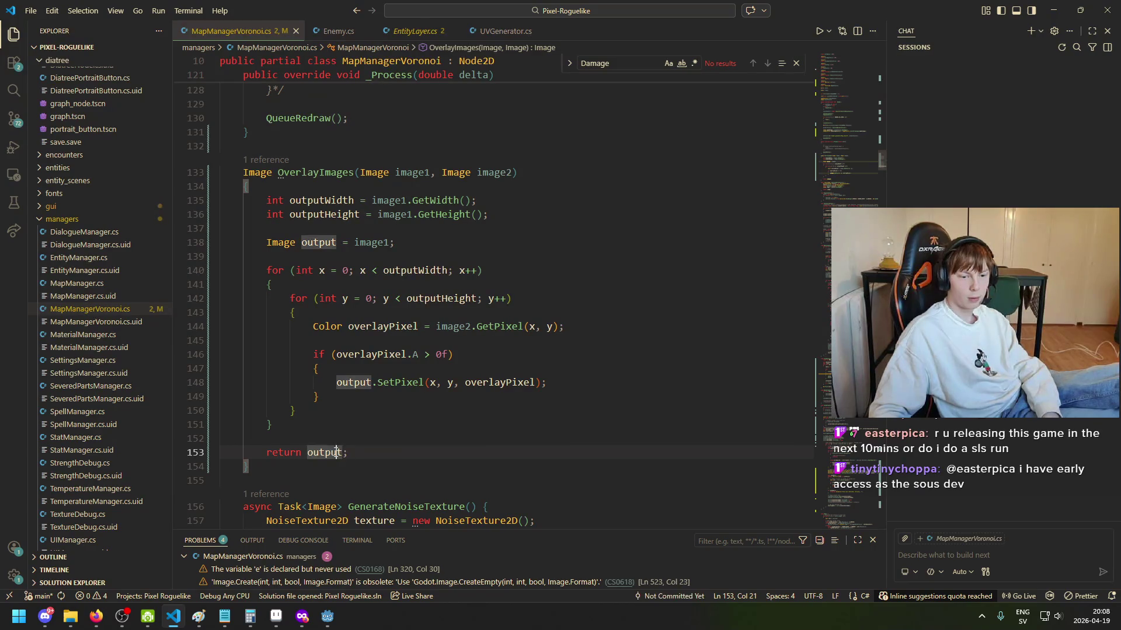
# Step: Tidy the blank lines above the return statement, removing the stray test text
pyautogui.click(377, 439)
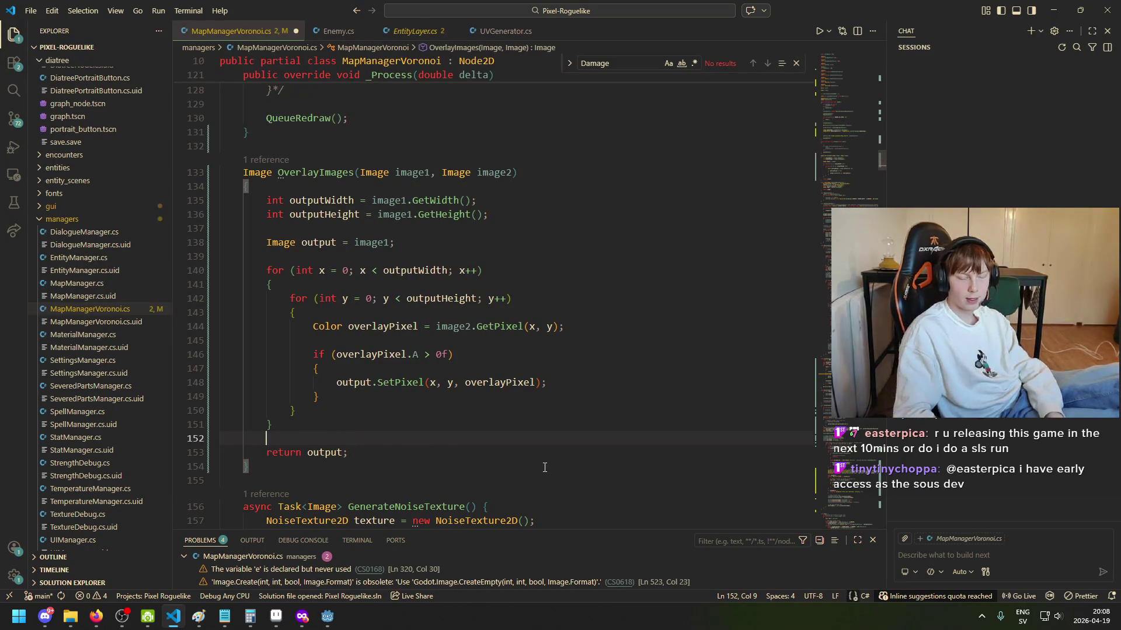
pyautogui.press('Return')
pyautogui.press('Up')
pyautogui.press('Tab')
pyautogui.press('Tab')
pyautogui.write('asdad')
pyautogui.press('BackSpace')
pyautogui.press('BackSpace')
pyautogui.press('BackSpace')
pyautogui.write('sda')
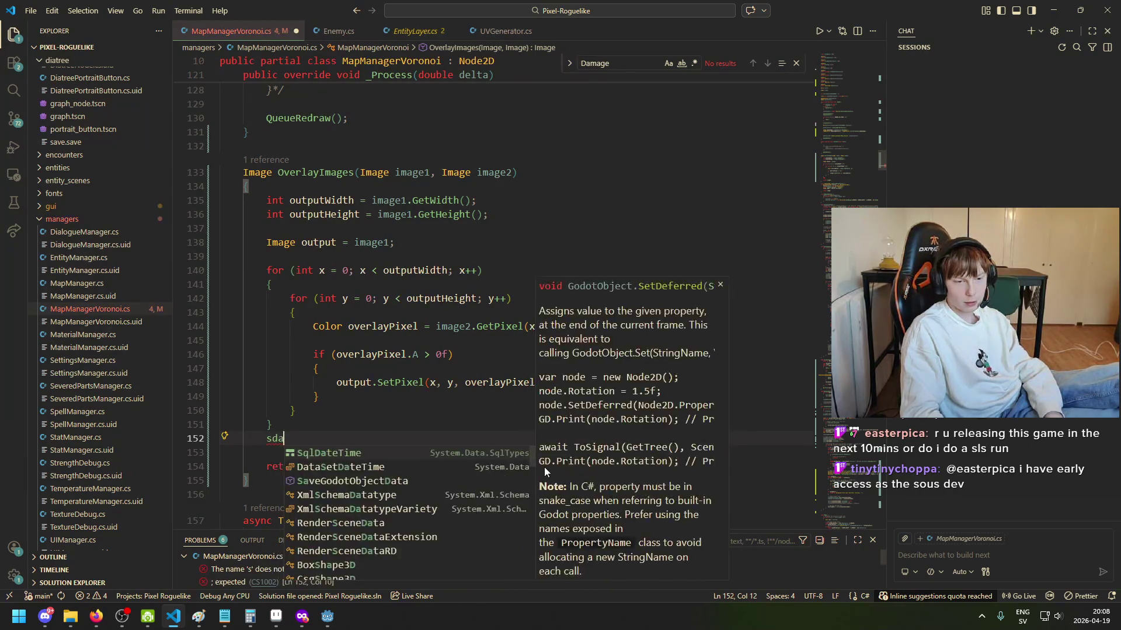
pyautogui.press('BackSpace')
pyautogui.press('BackSpace')
pyautogui.press('BackSpace')
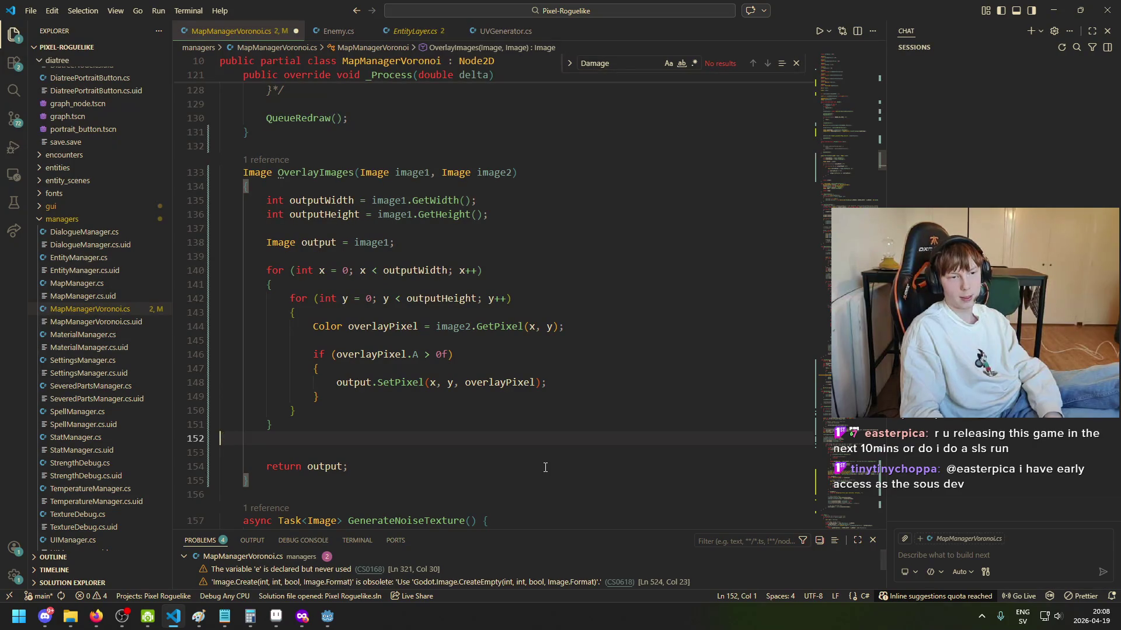
pyautogui.press('BackSpace')
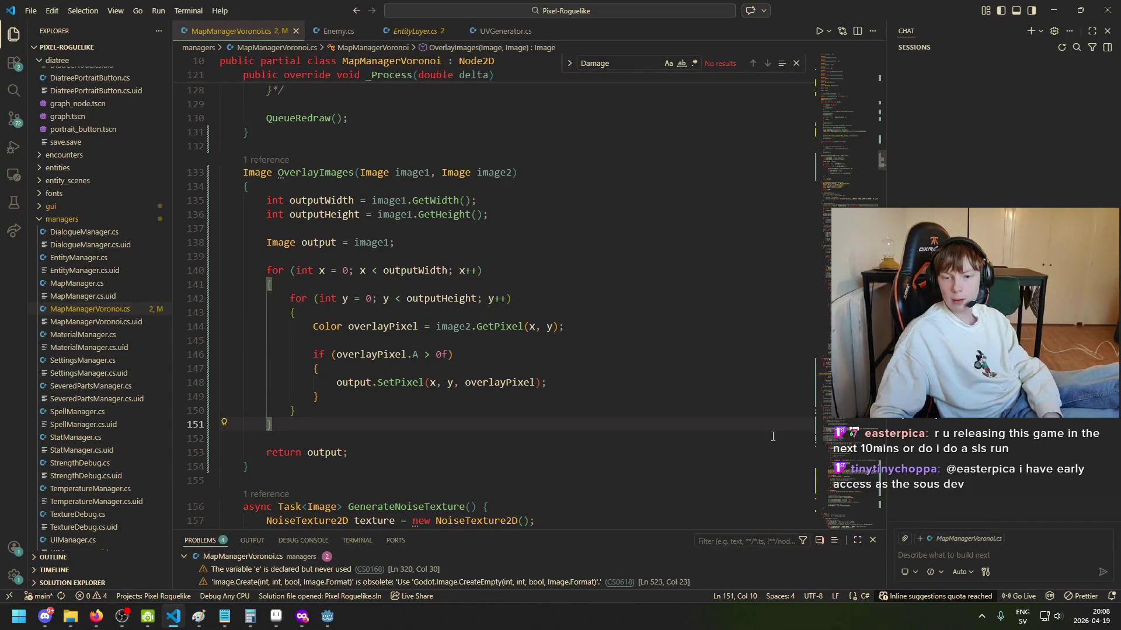
# Step: Check the if block's braces, the output declaration and the OverlayImages method name
pyautogui.click(510, 368)
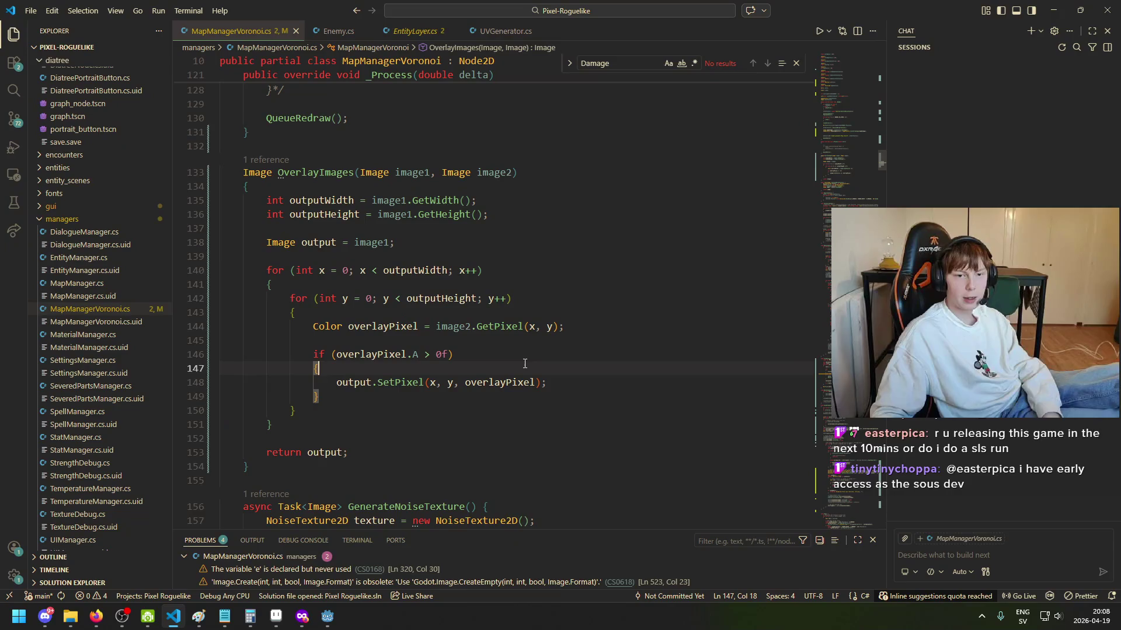
pyautogui.click(412, 242)
pyautogui.scroll(3, 432, 337)
pyautogui.scroll(-3, 432, 337)
pyautogui.click(347, 407)
pyautogui.scroll(2, 346, 350)
pyautogui.click(329, 231)
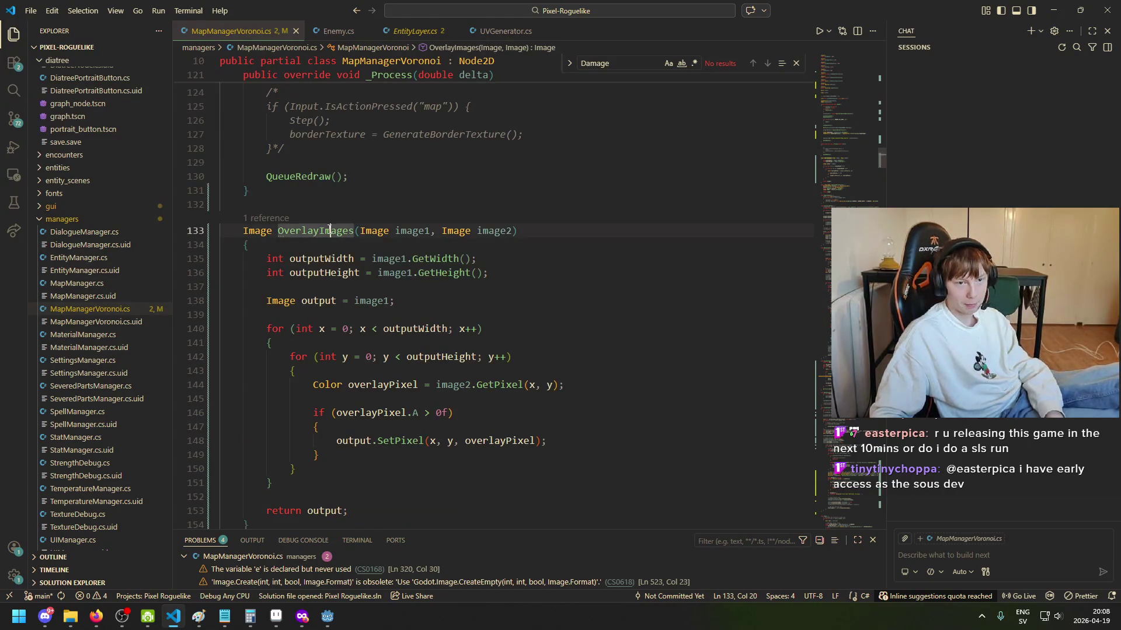